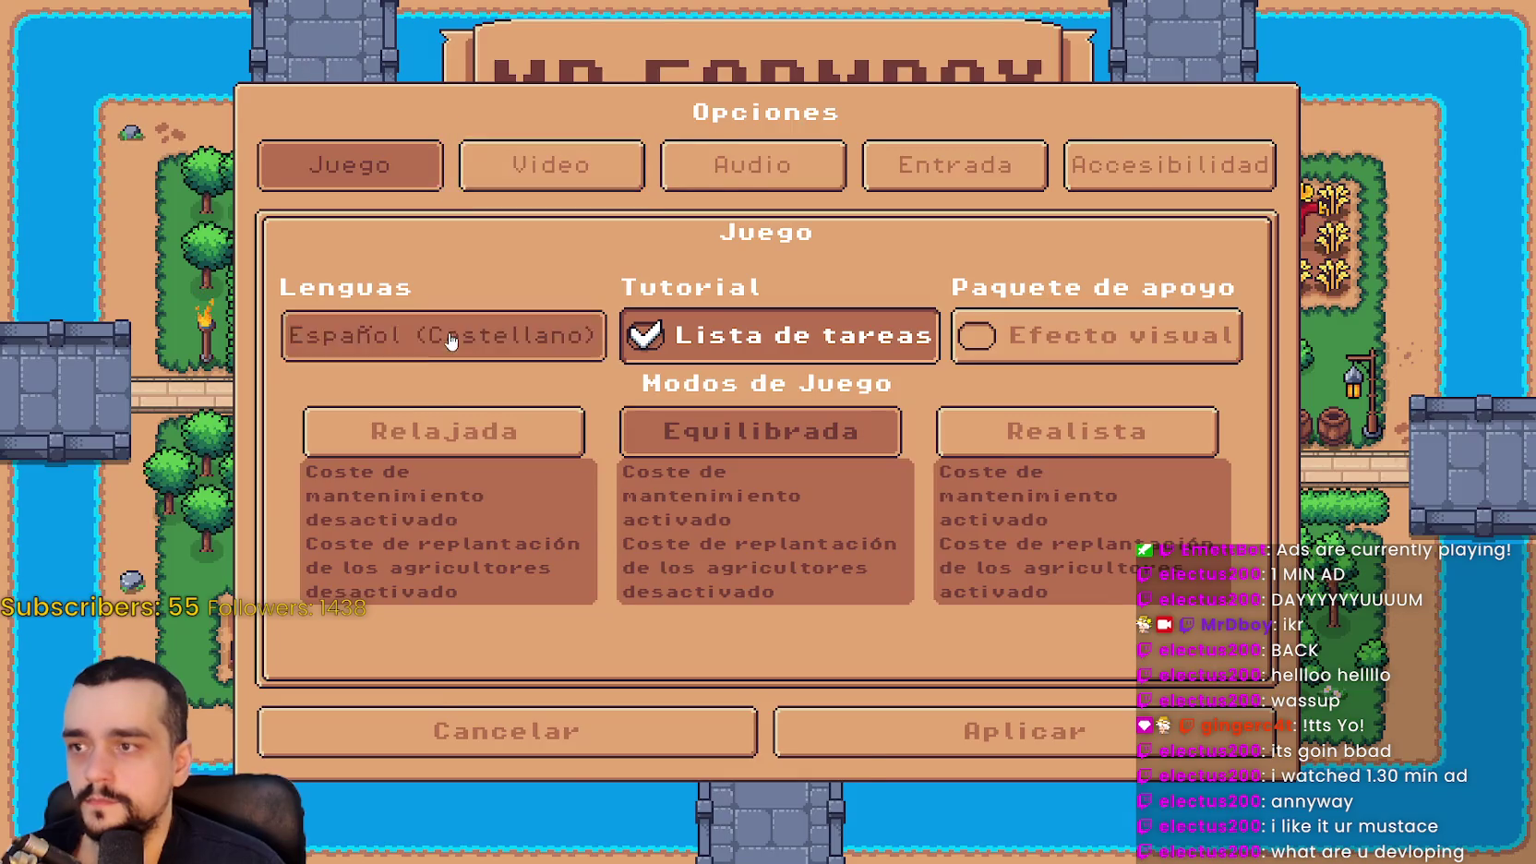
Set the game language back to English and apply it
left_click(461, 335)
left_click(324, 177)
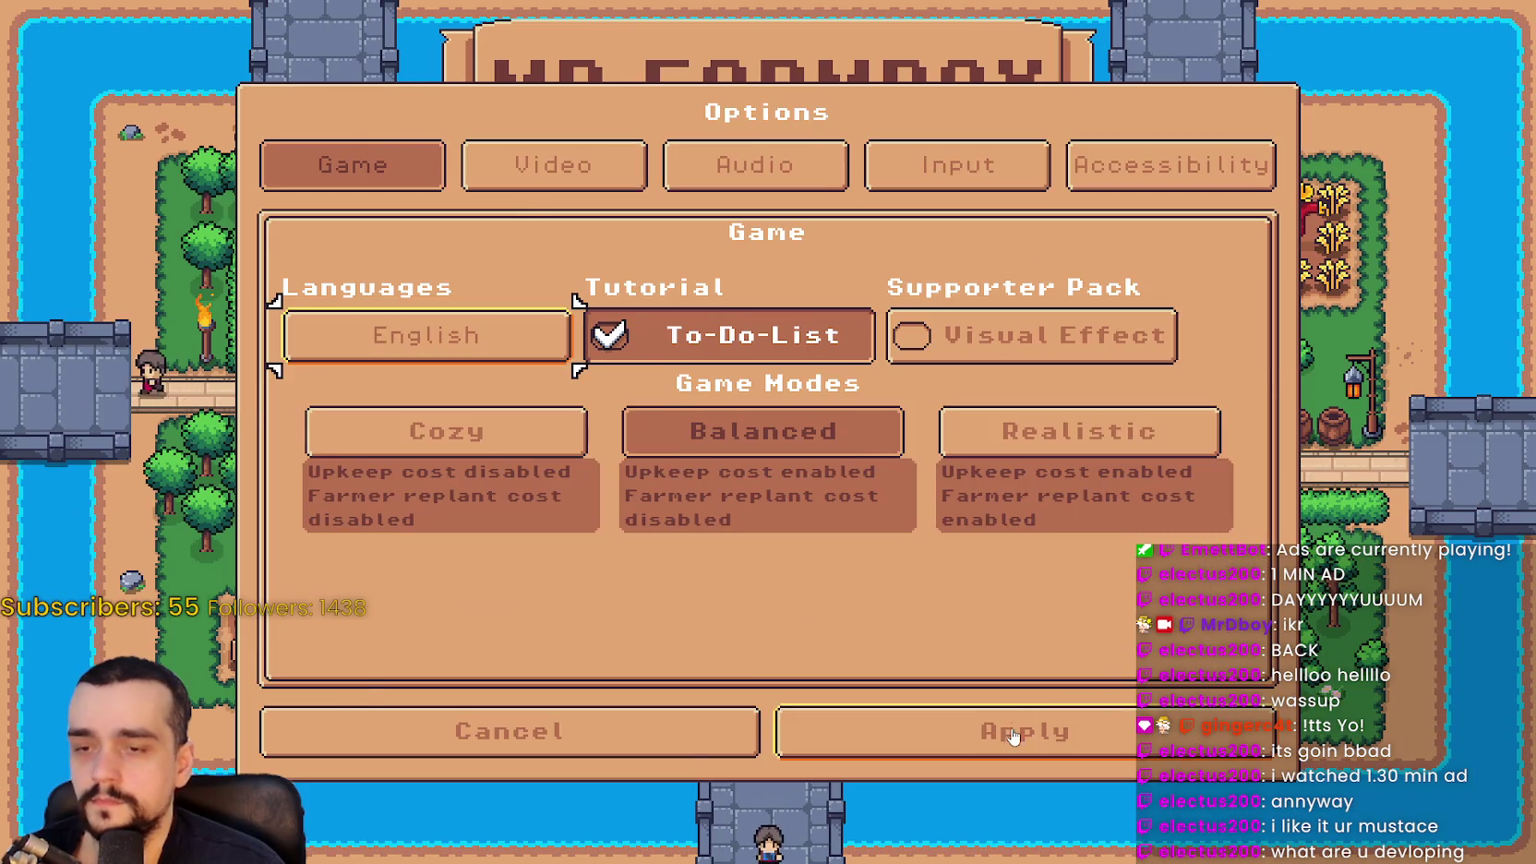
left_click(1022, 730)
Create a new Normal Mode save on the first island and switch to Steam
left_click(769, 361)
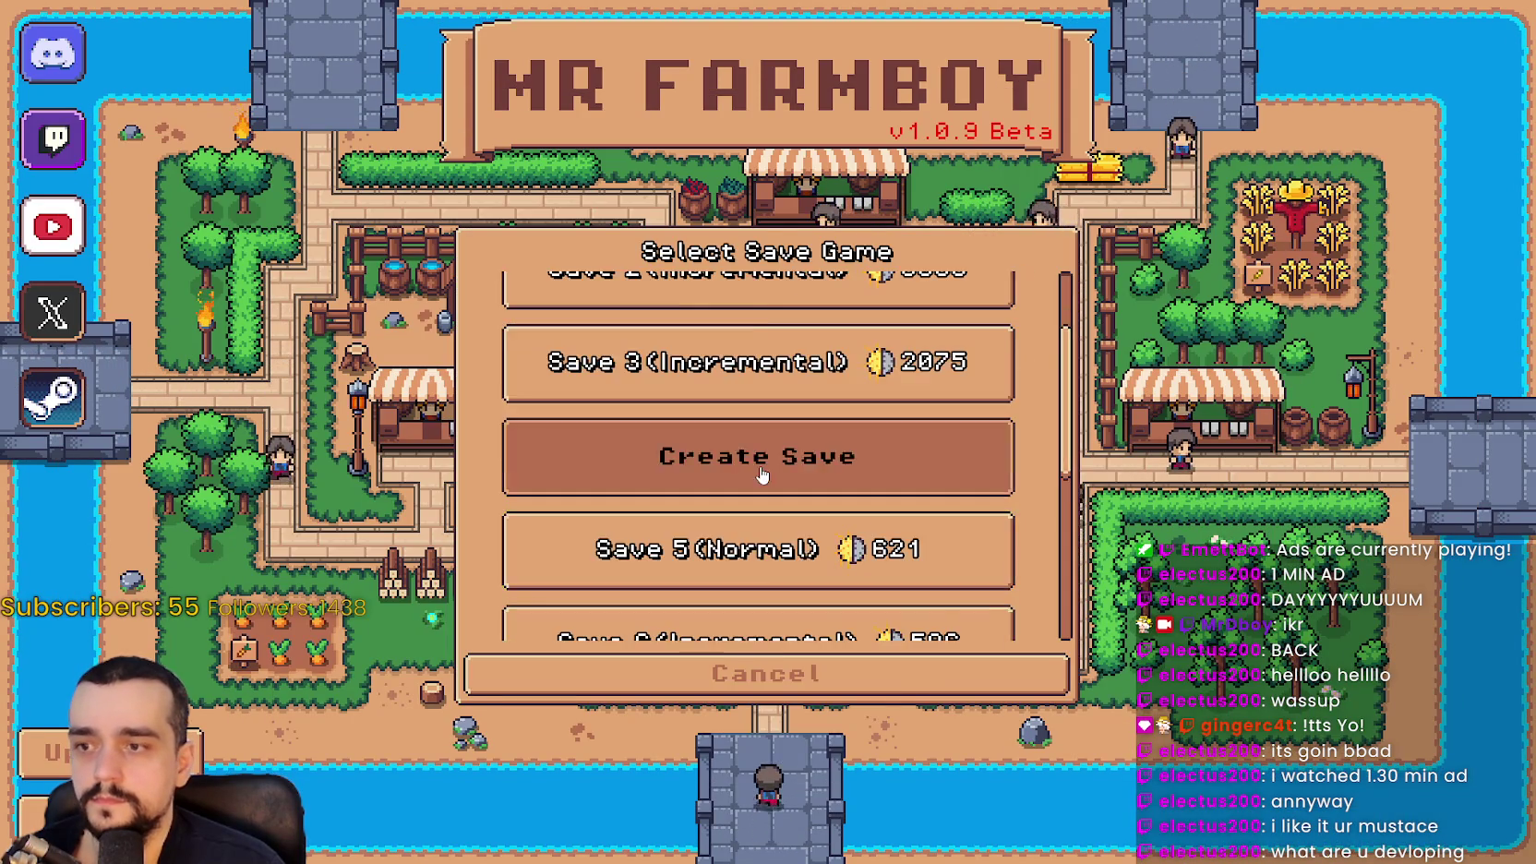
left_click(761, 480)
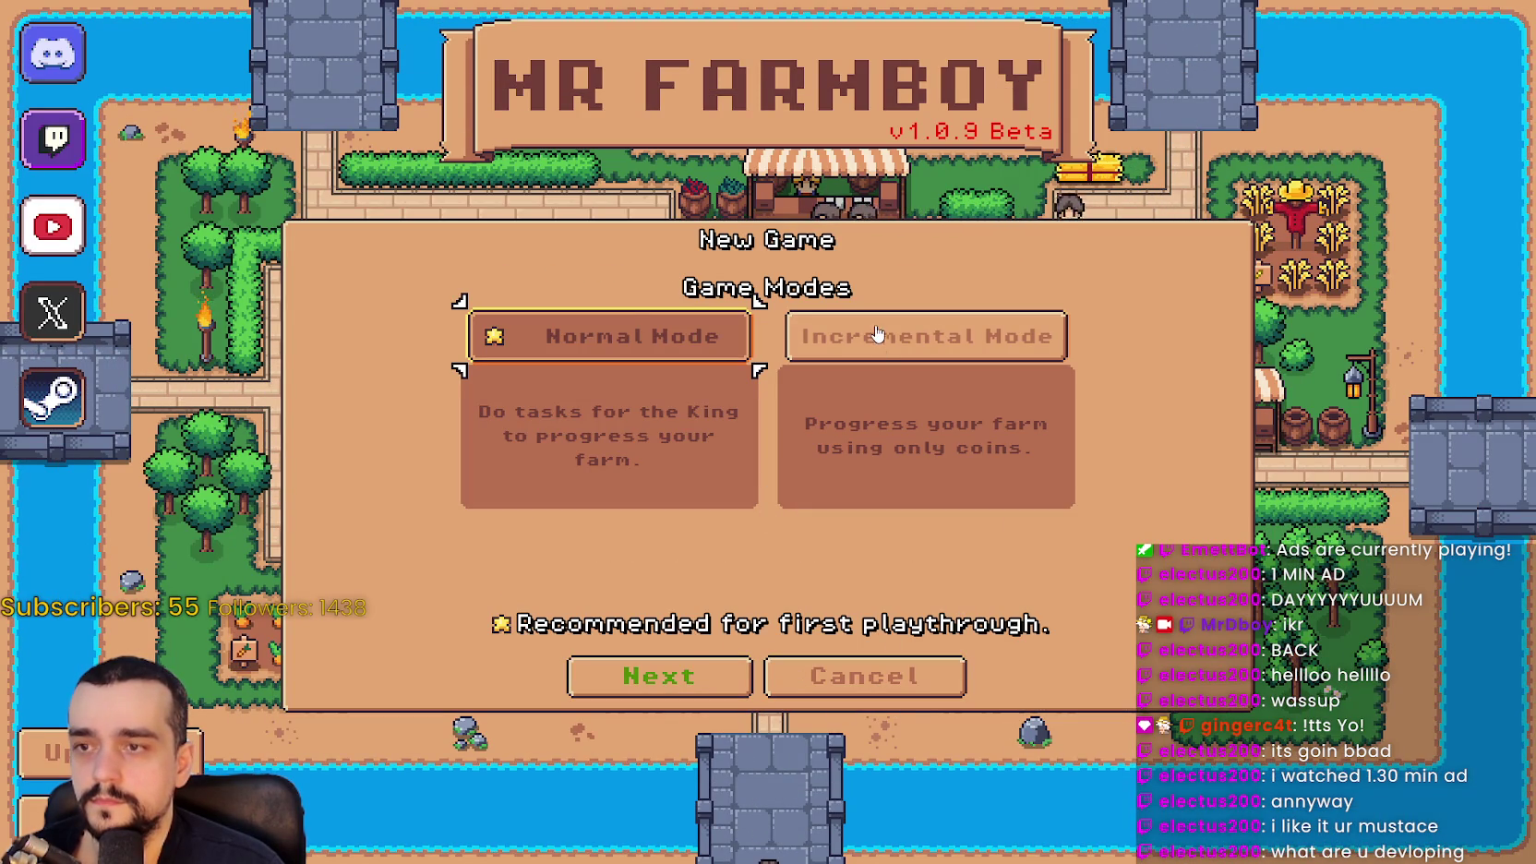
left_click(706, 675)
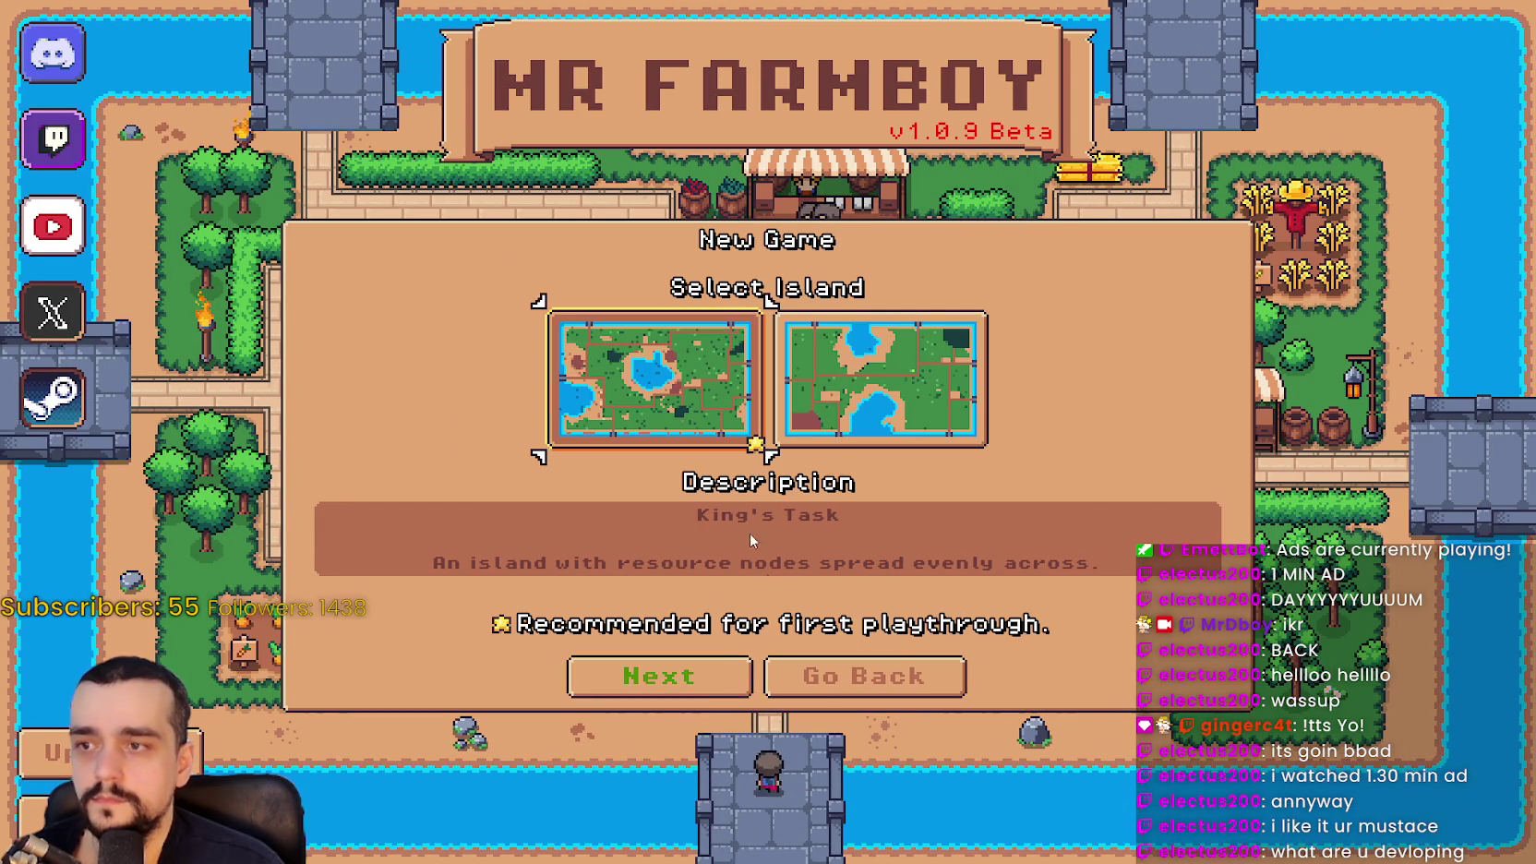
left_click(706, 676)
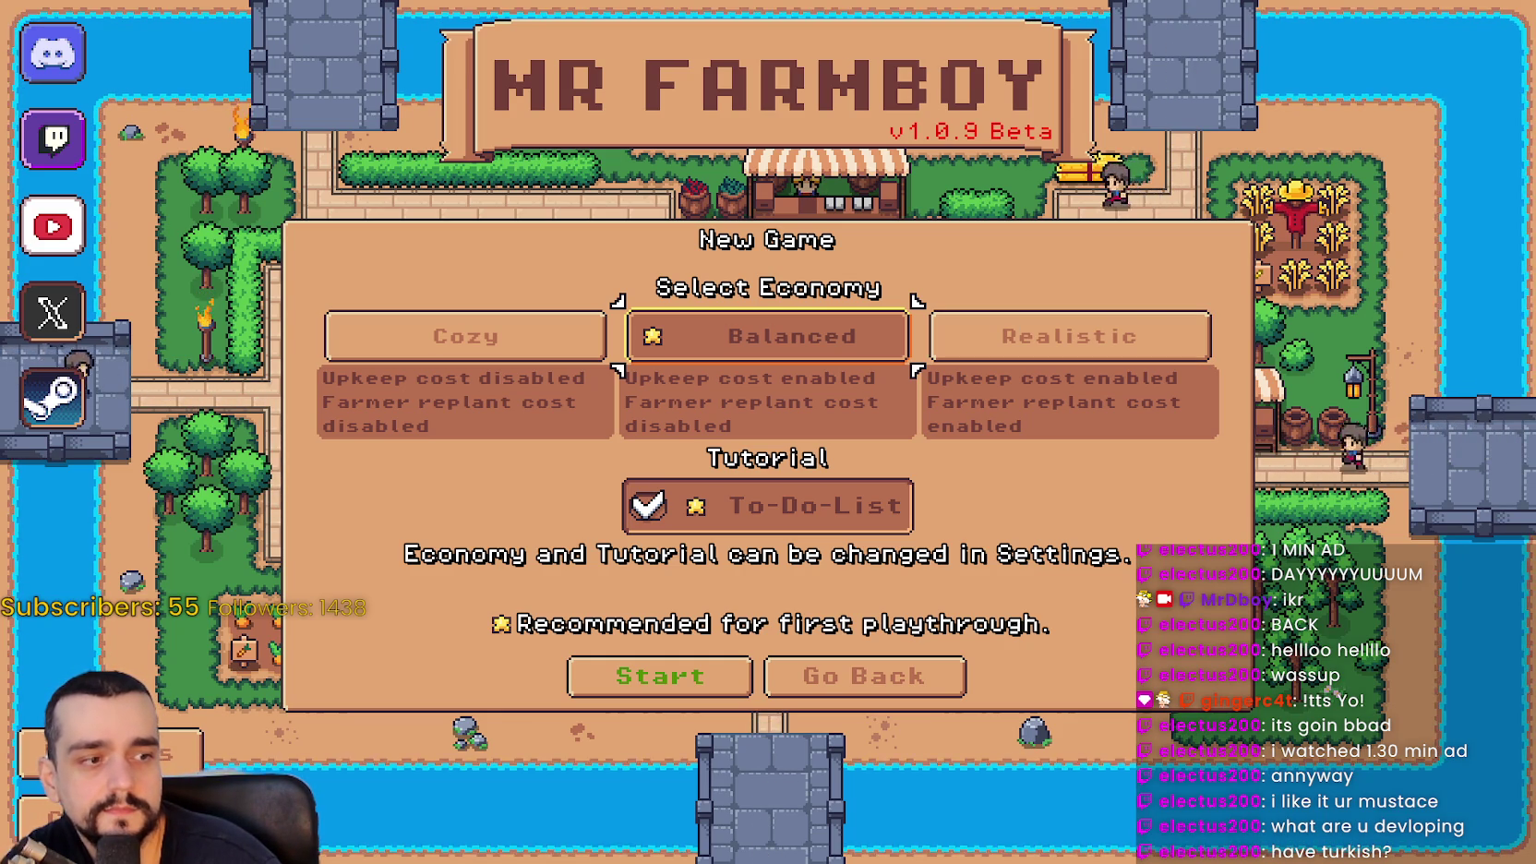
key("alt+Tab")
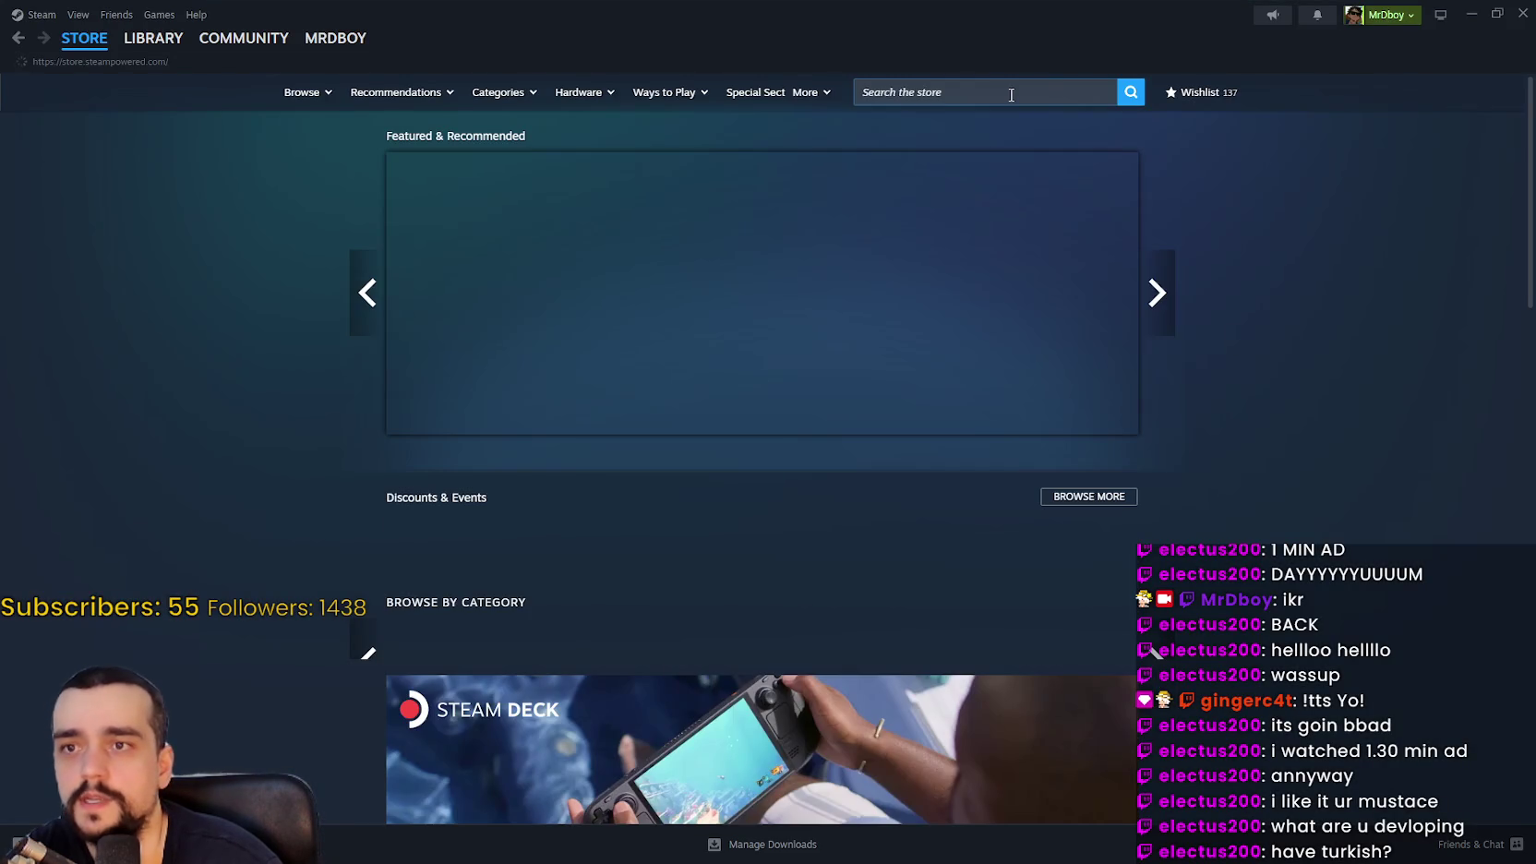
Search the Steam store for MR FARMBOY and scroll through its store page
left_click(1011, 95)
type("MR FARMBO")
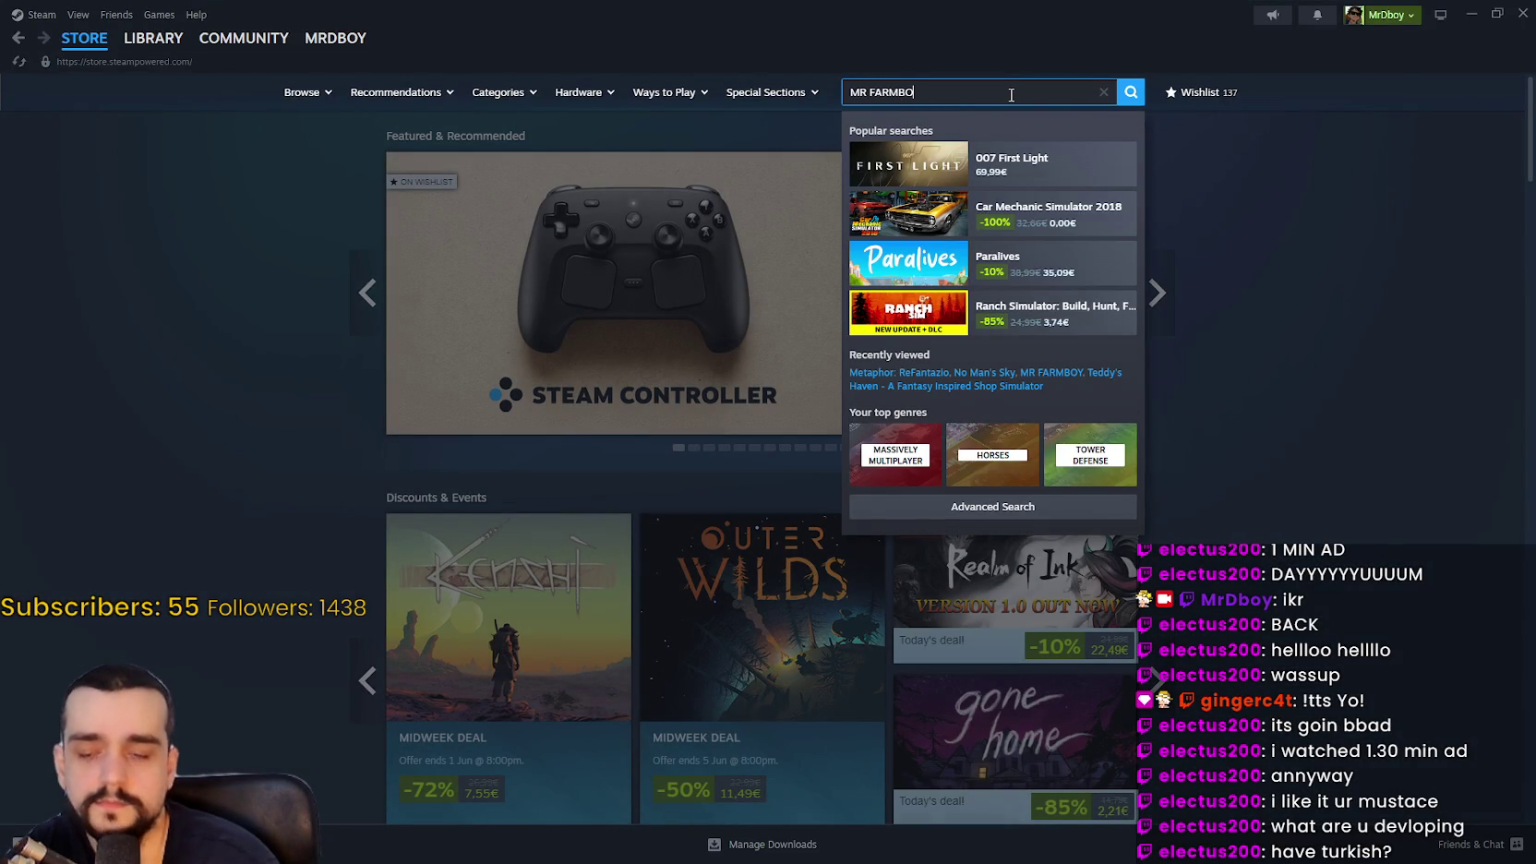
left_click(1009, 165)
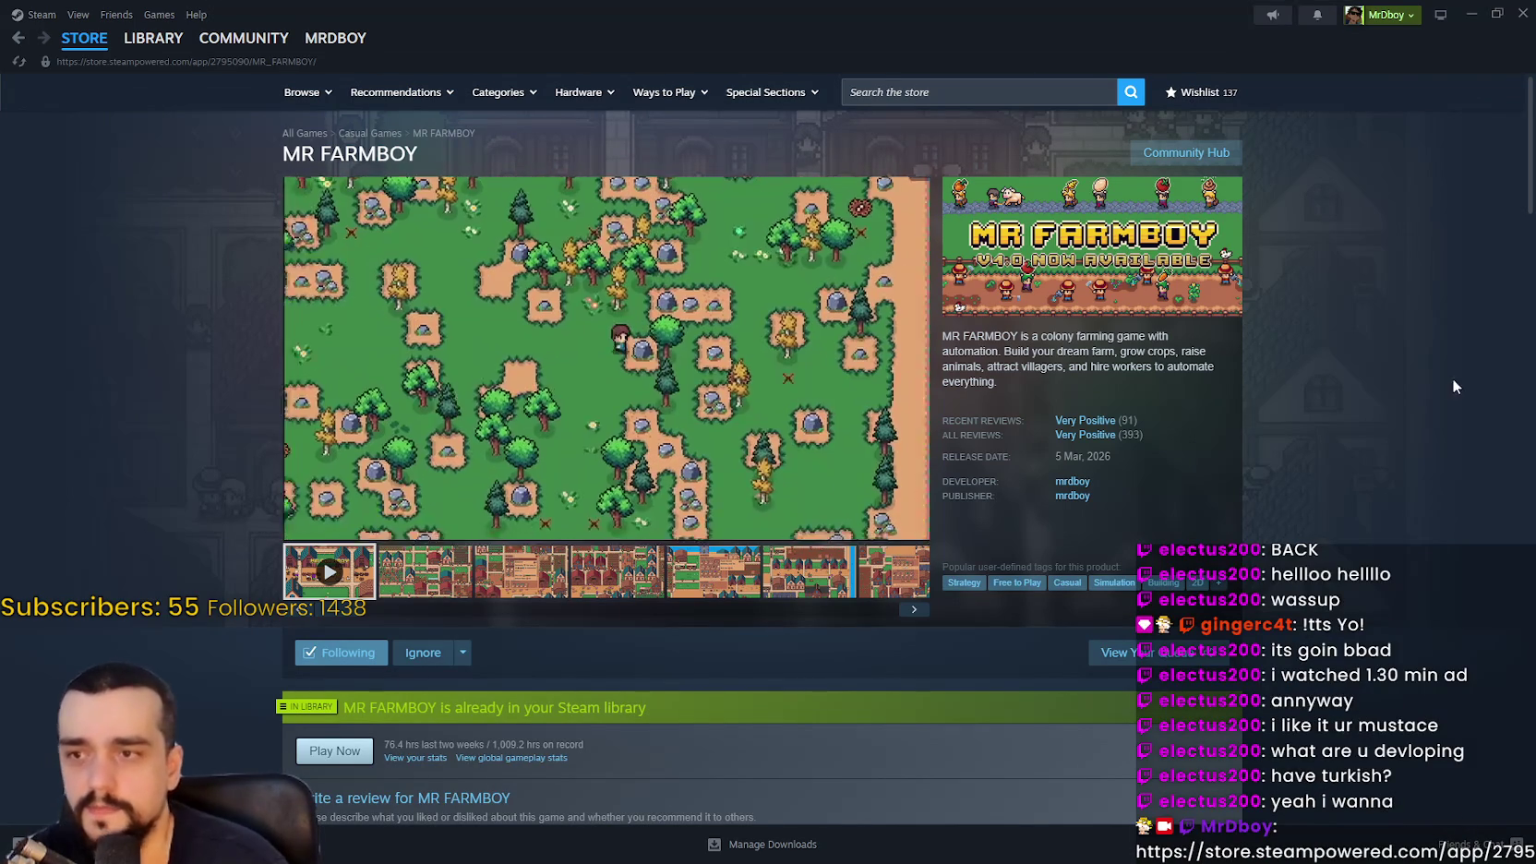
scroll(1419, 437, "down", 2)
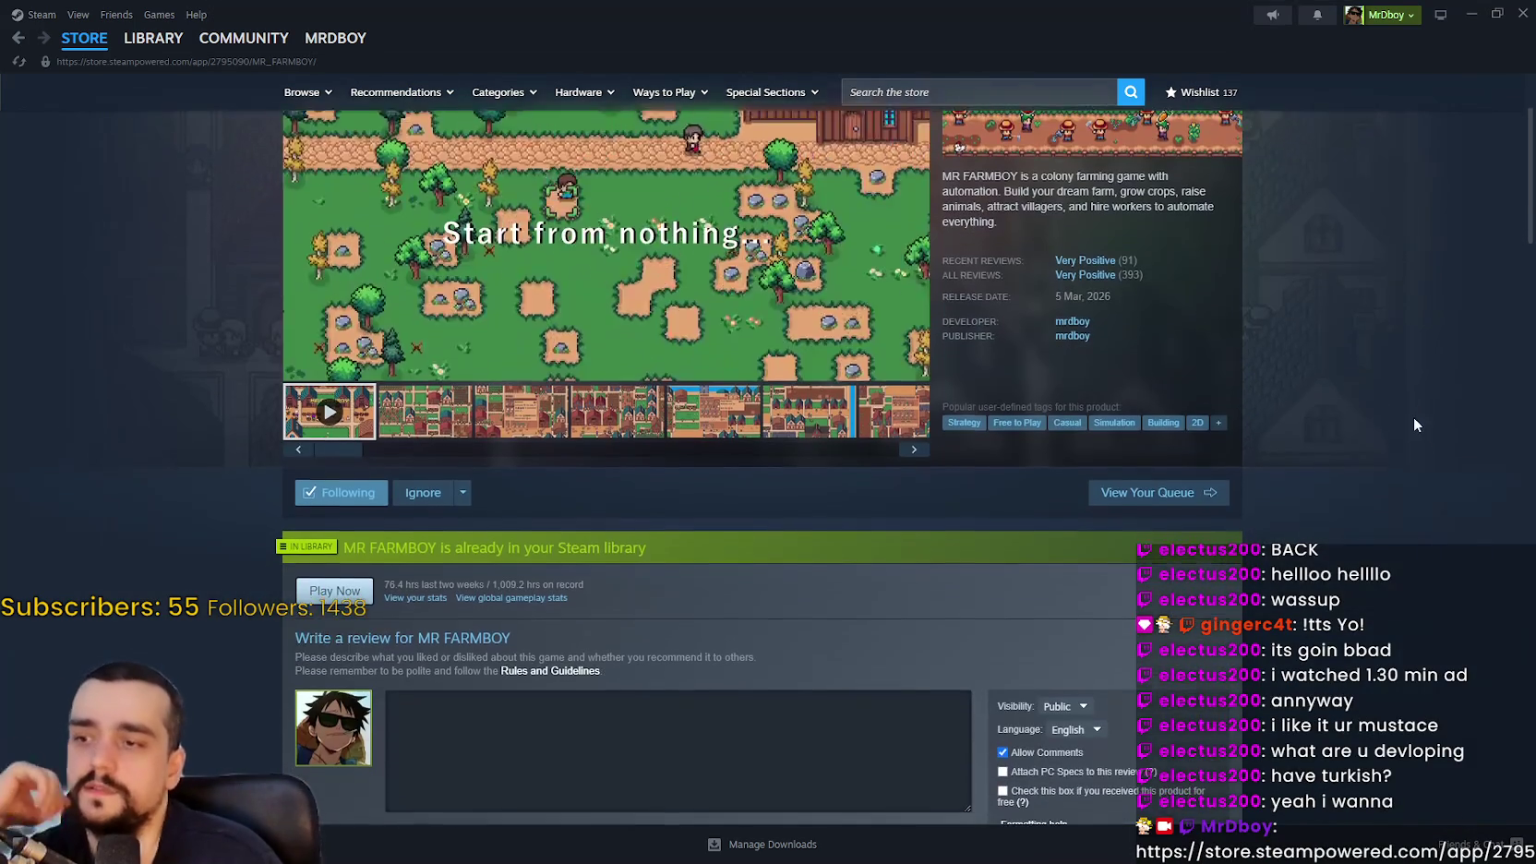
scroll(1413, 416, "down", 5)
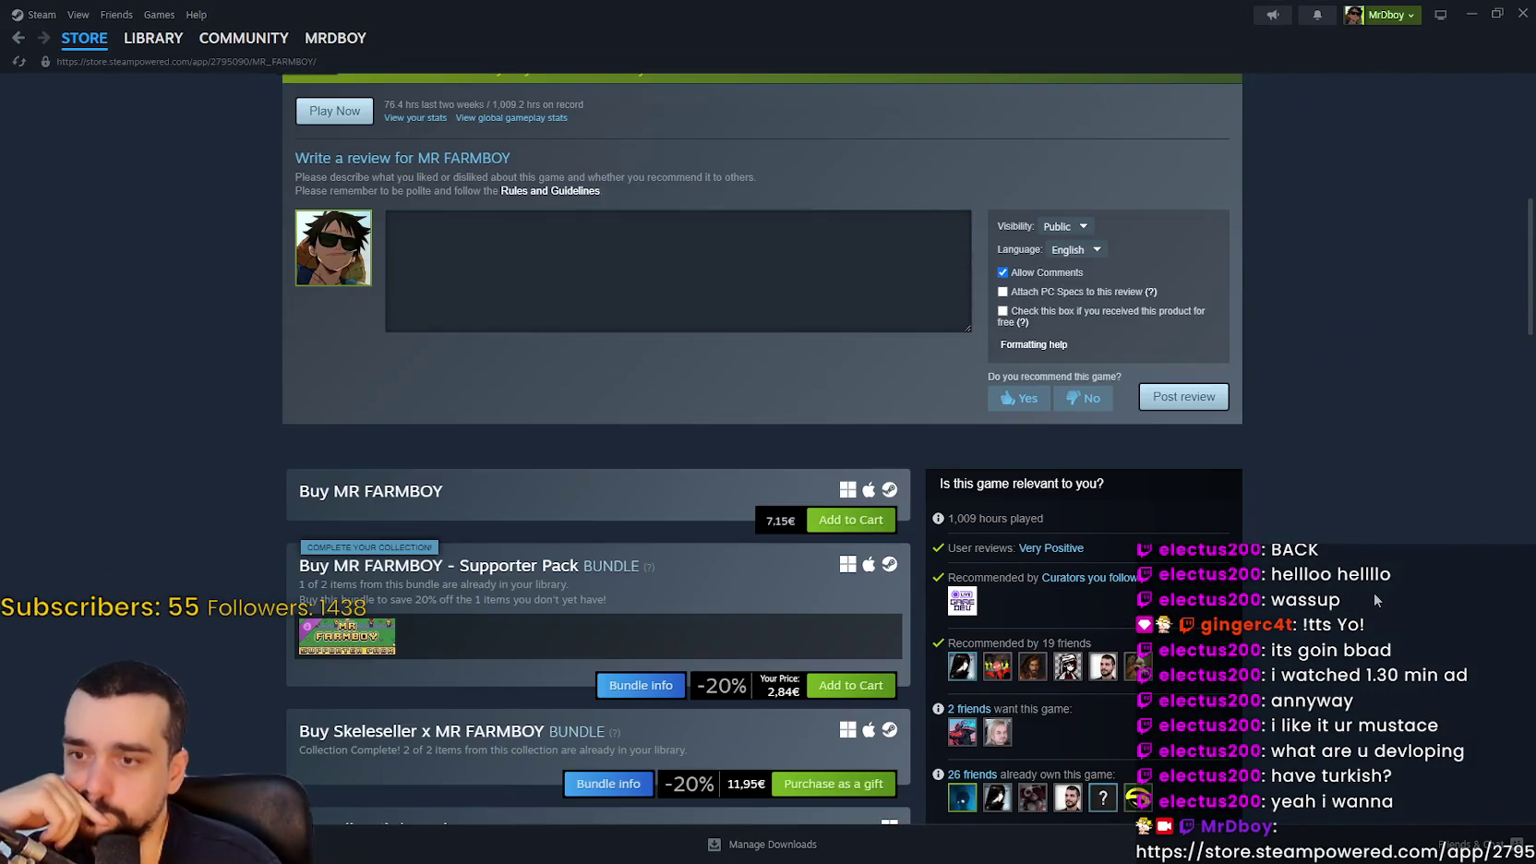
scroll(1374, 590, "up", 7)
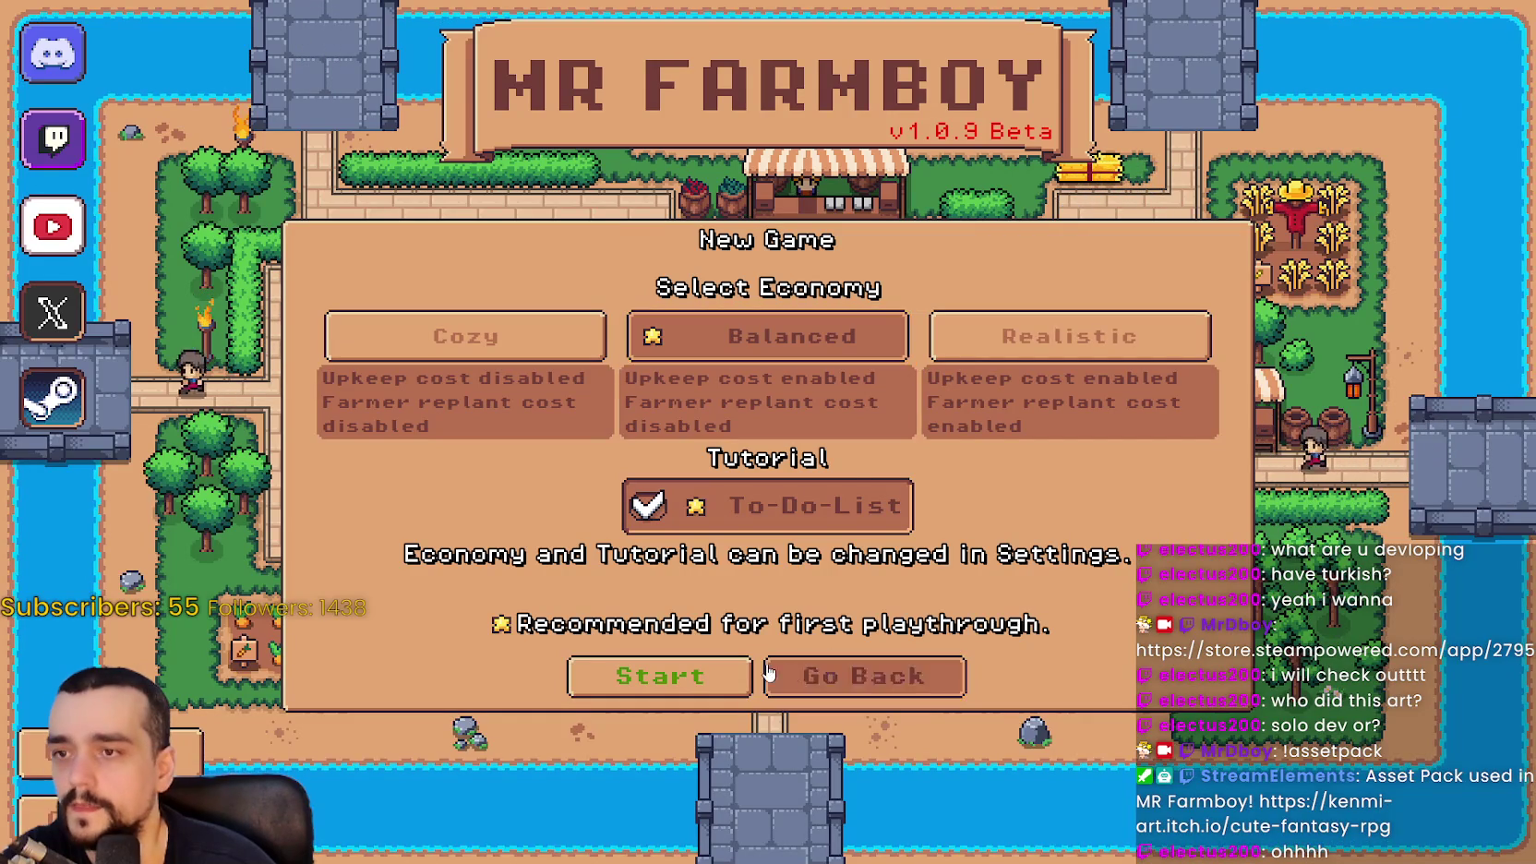
Start the new game, dismiss the intro letter, chop a tree and glance at Advancements
left_click(657, 675)
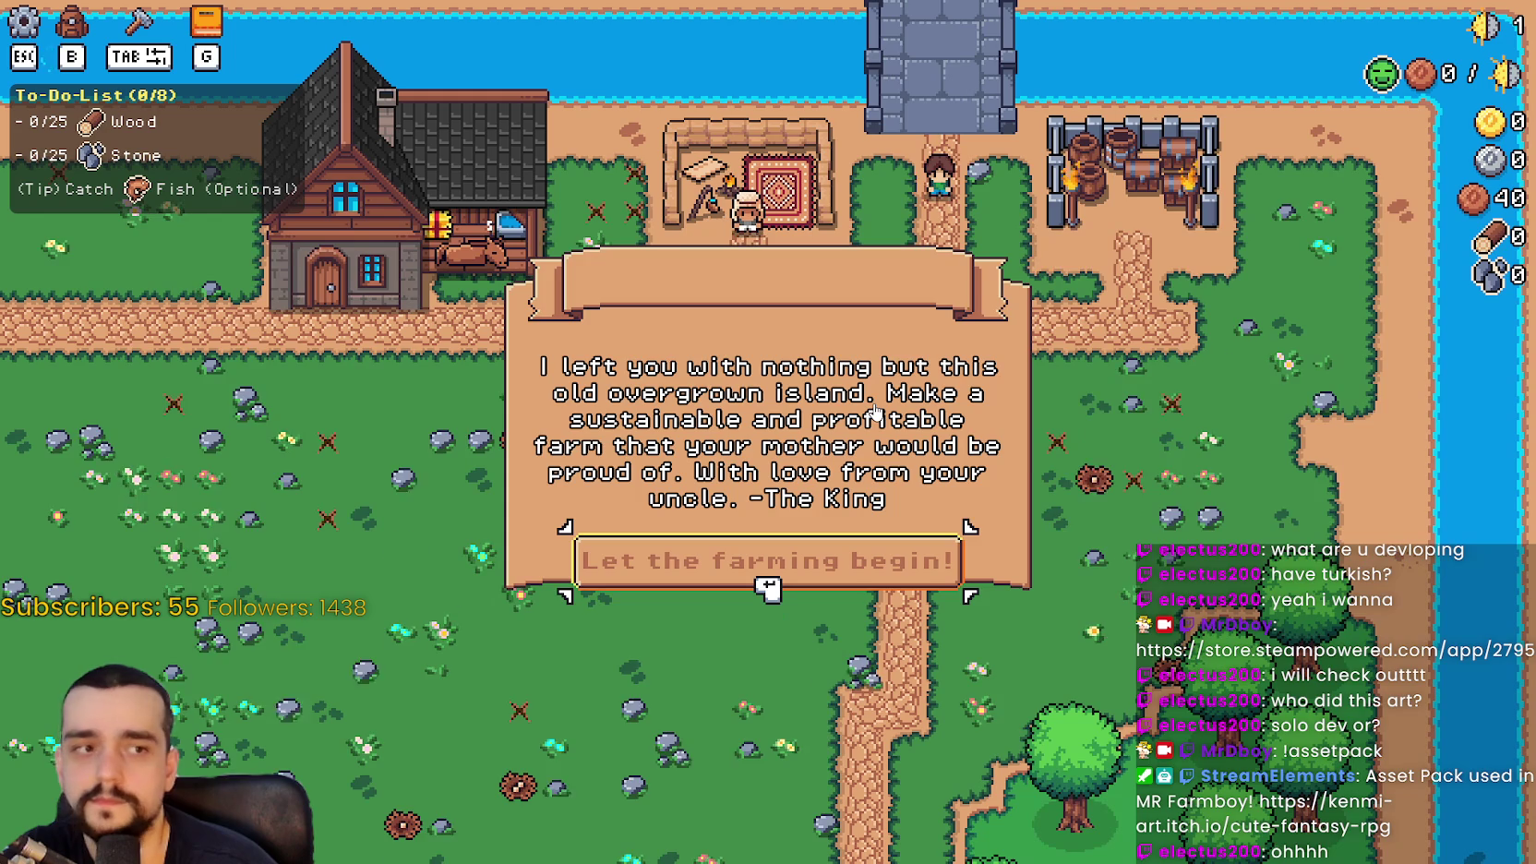
left_click(896, 575)
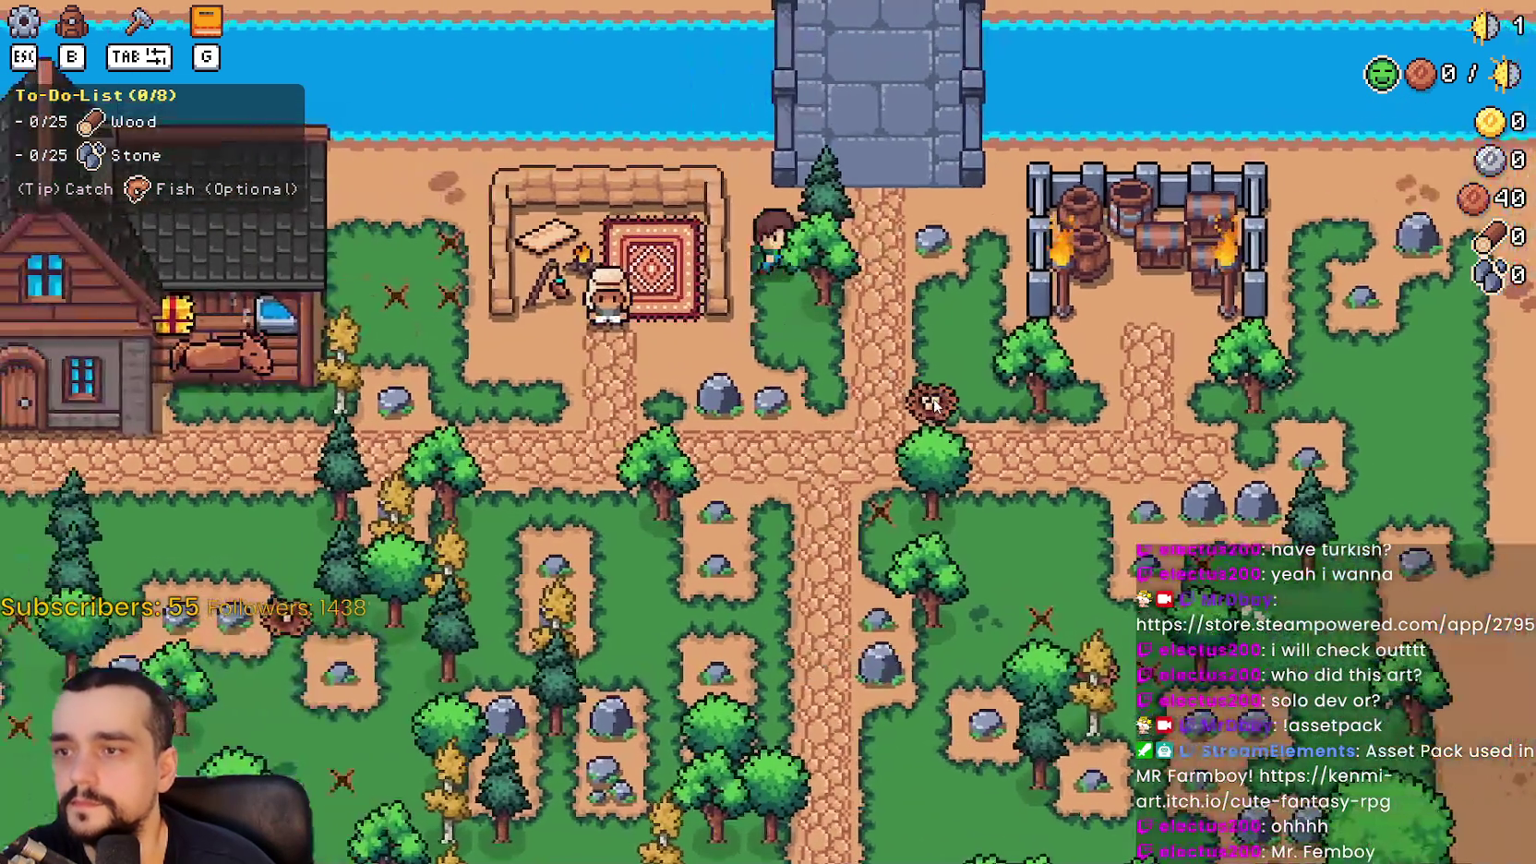
left_click(933, 399)
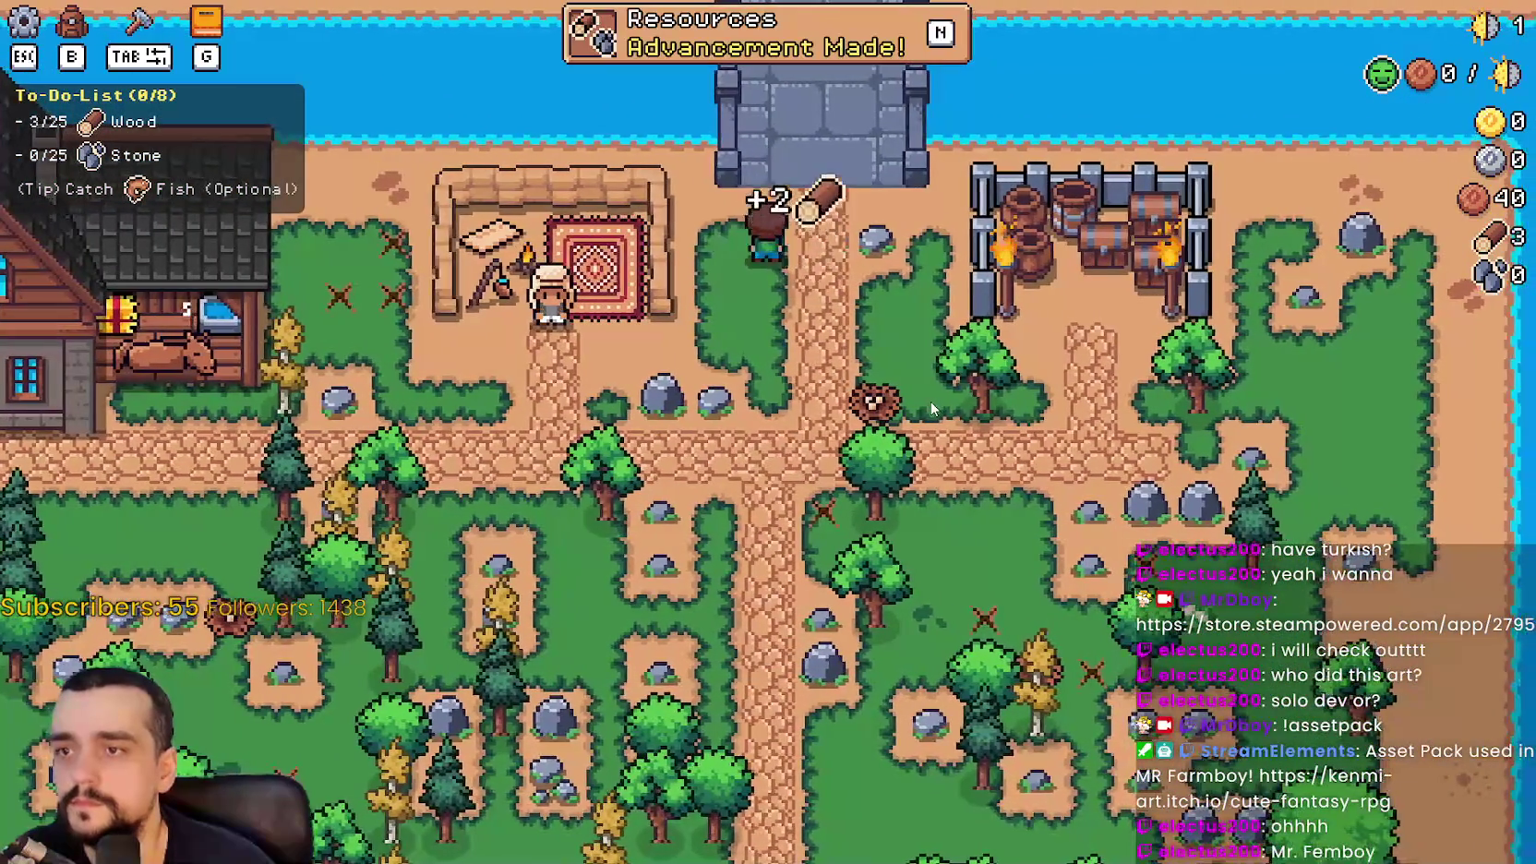
key("n")
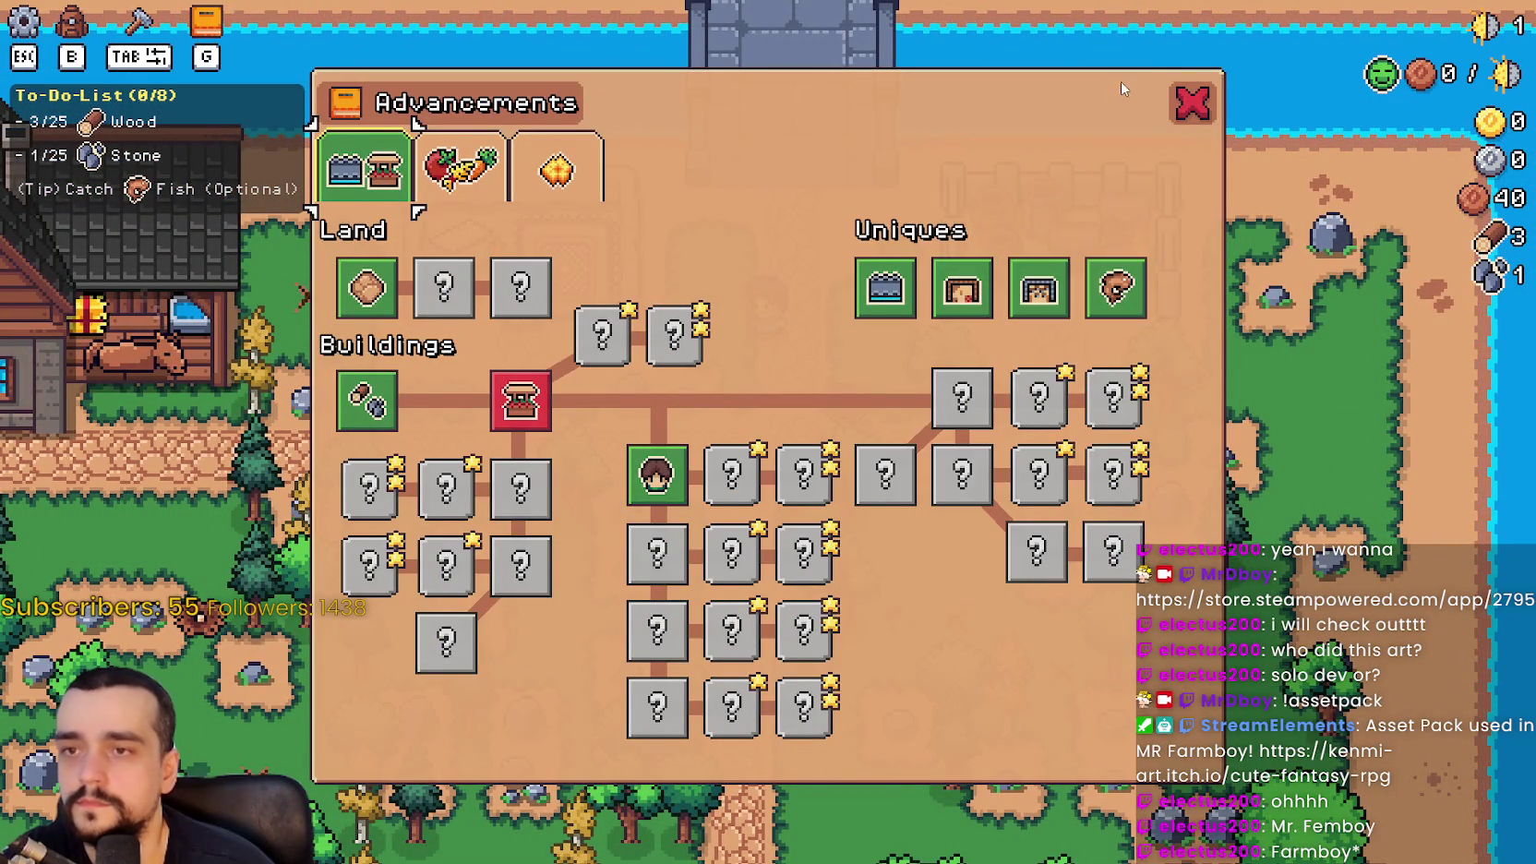
left_click(1189, 104)
Pause and open the Languages list under the Game options
key("Escape")
left_click(770, 333)
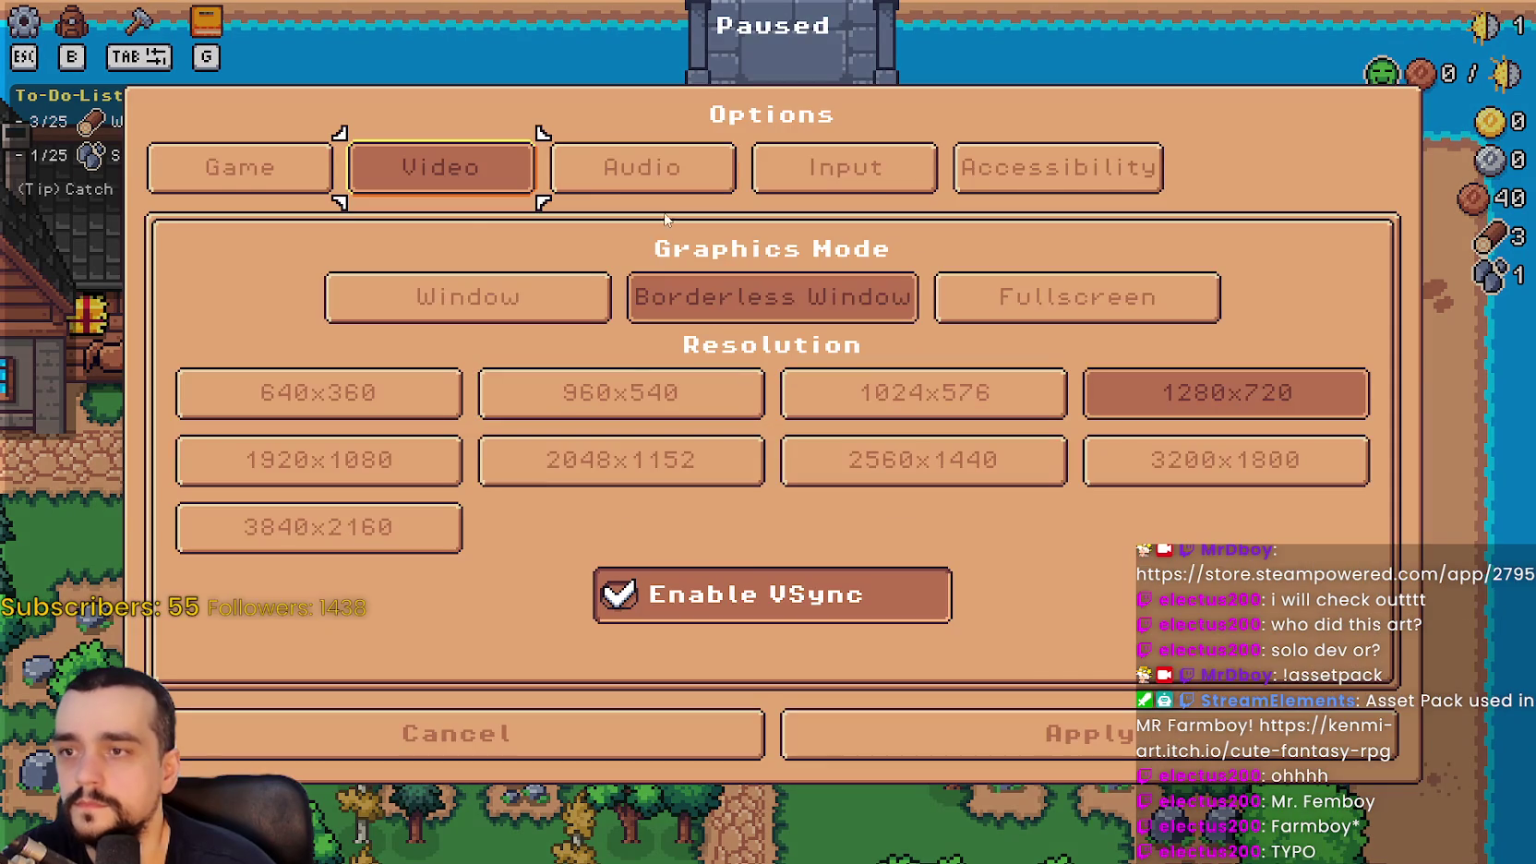
left_click(302, 166)
left_click(434, 355)
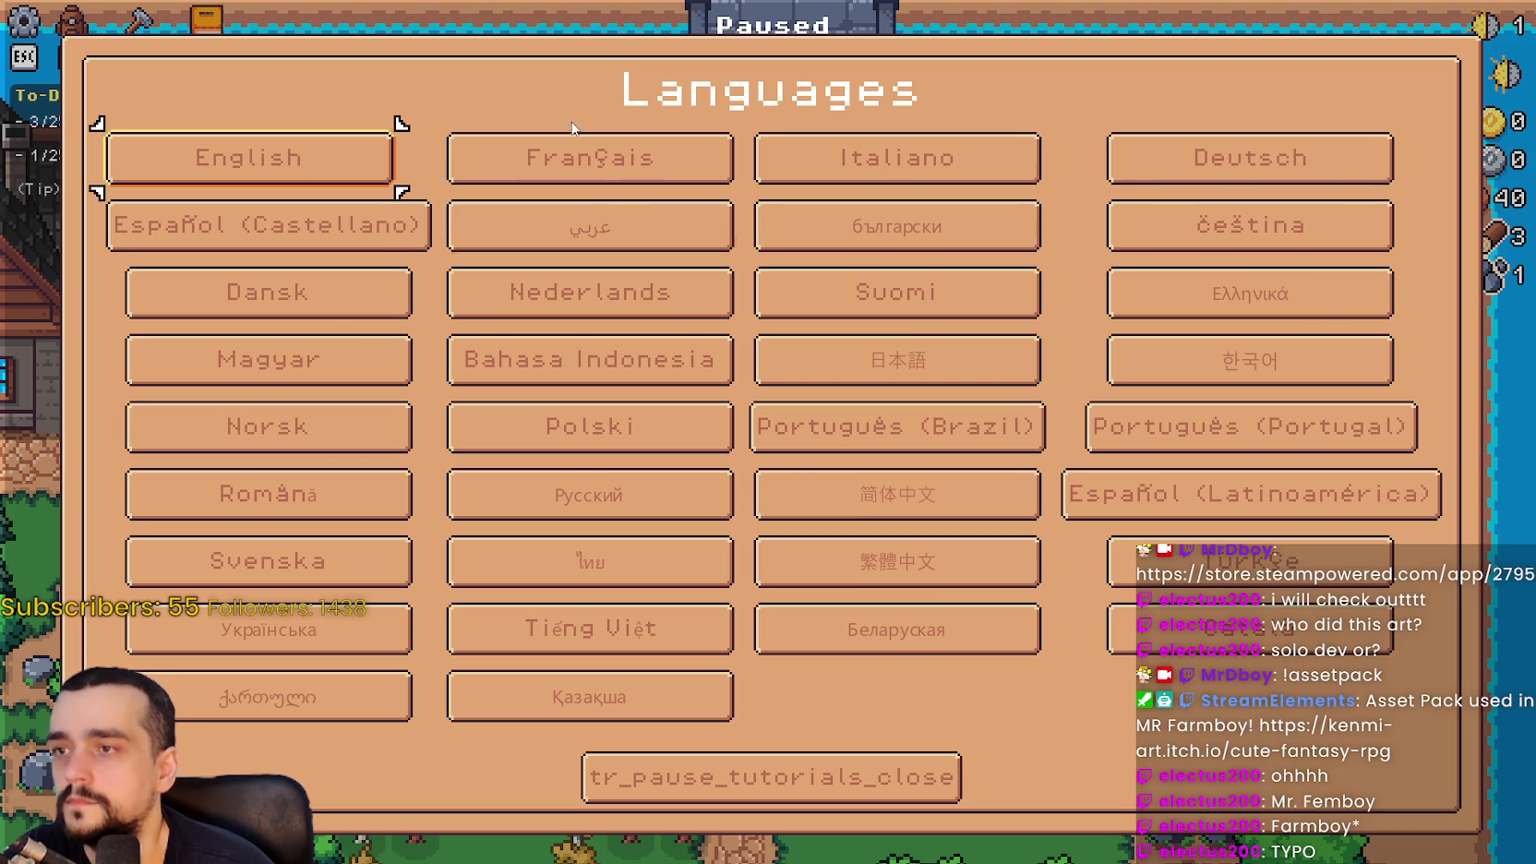
Switch the game language to Turkish, apply it and resume play
left_click(1223, 556)
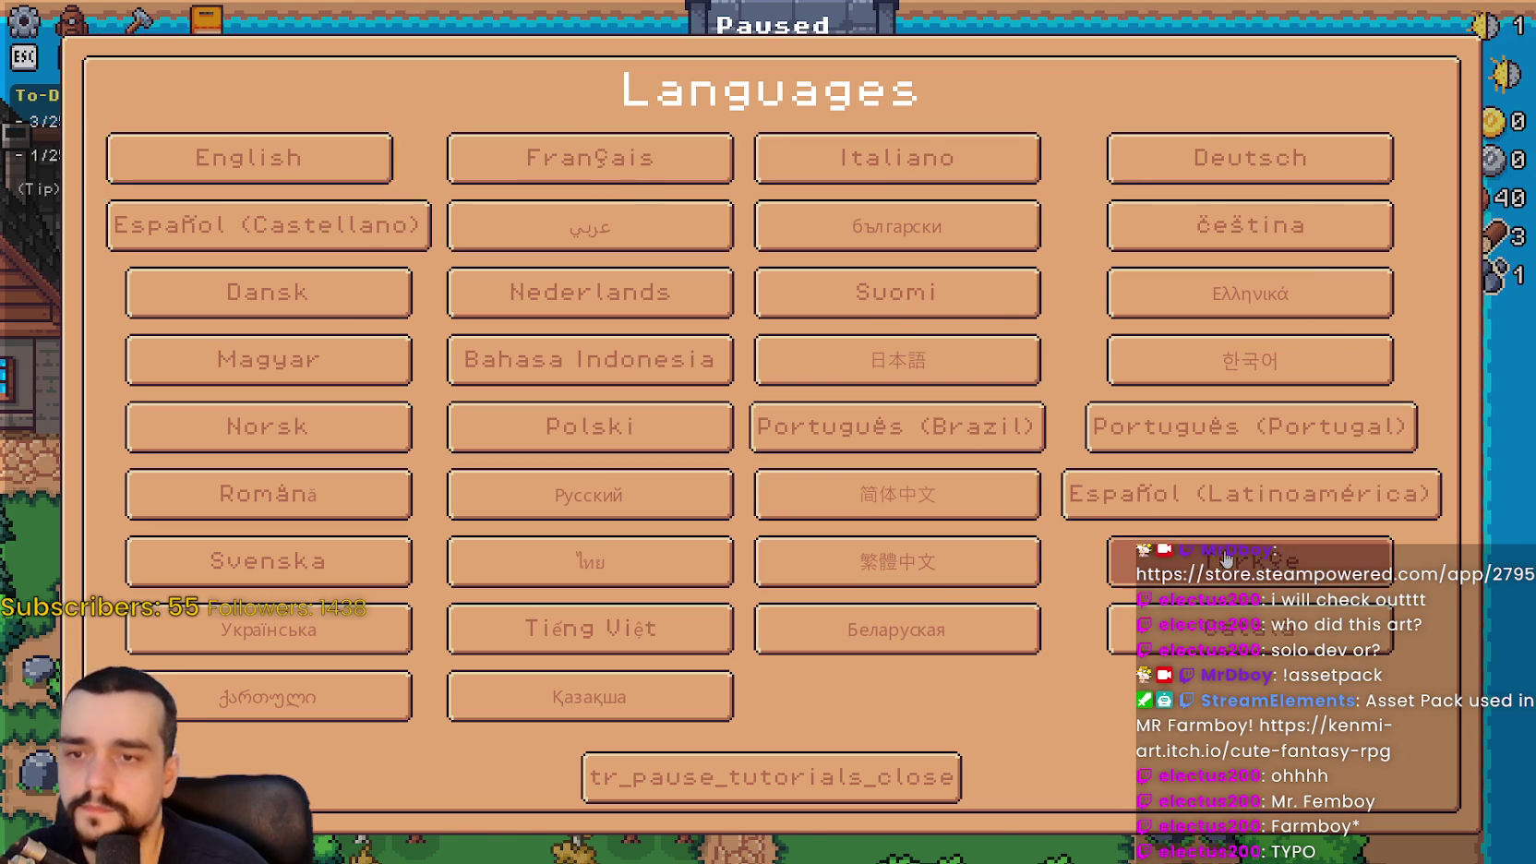
left_click(919, 718)
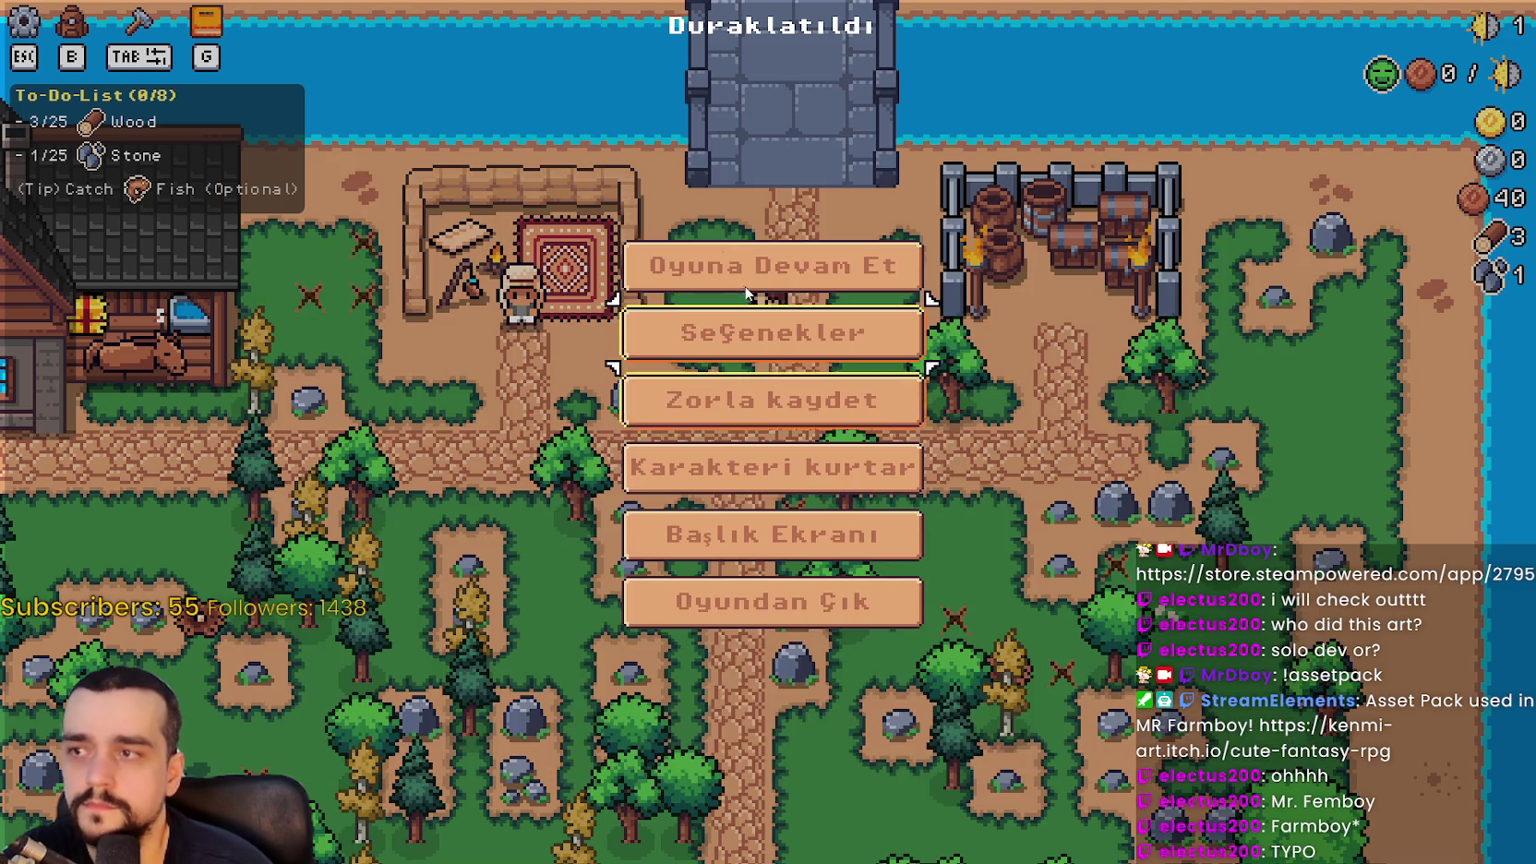
left_click(747, 293)
Open the advancements panel in Turkish and inspect its tooltips
key("g")
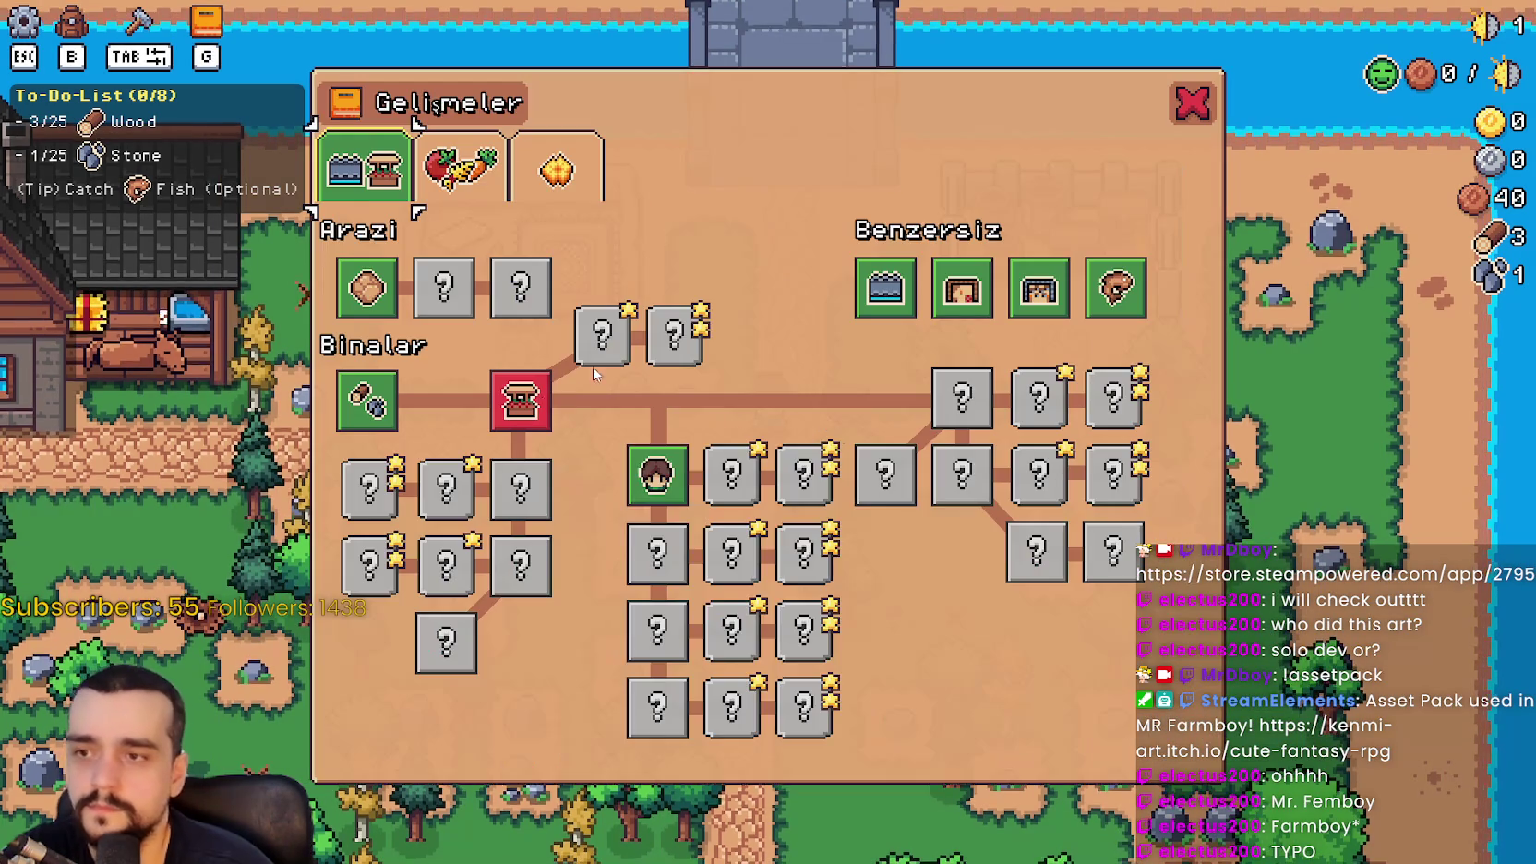
mouse_move(659, 484)
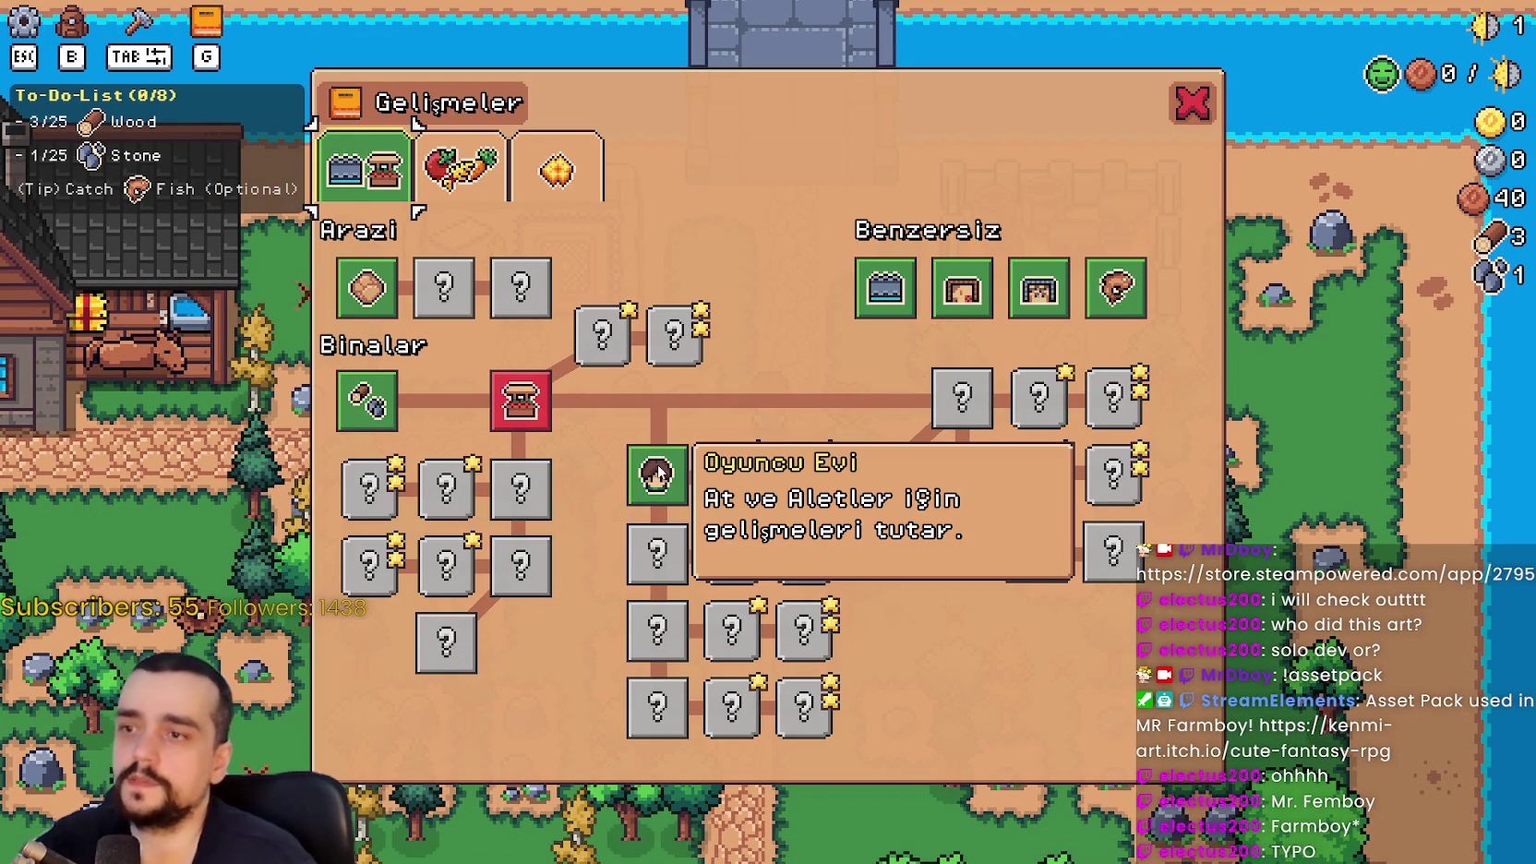
mouse_move(360, 288)
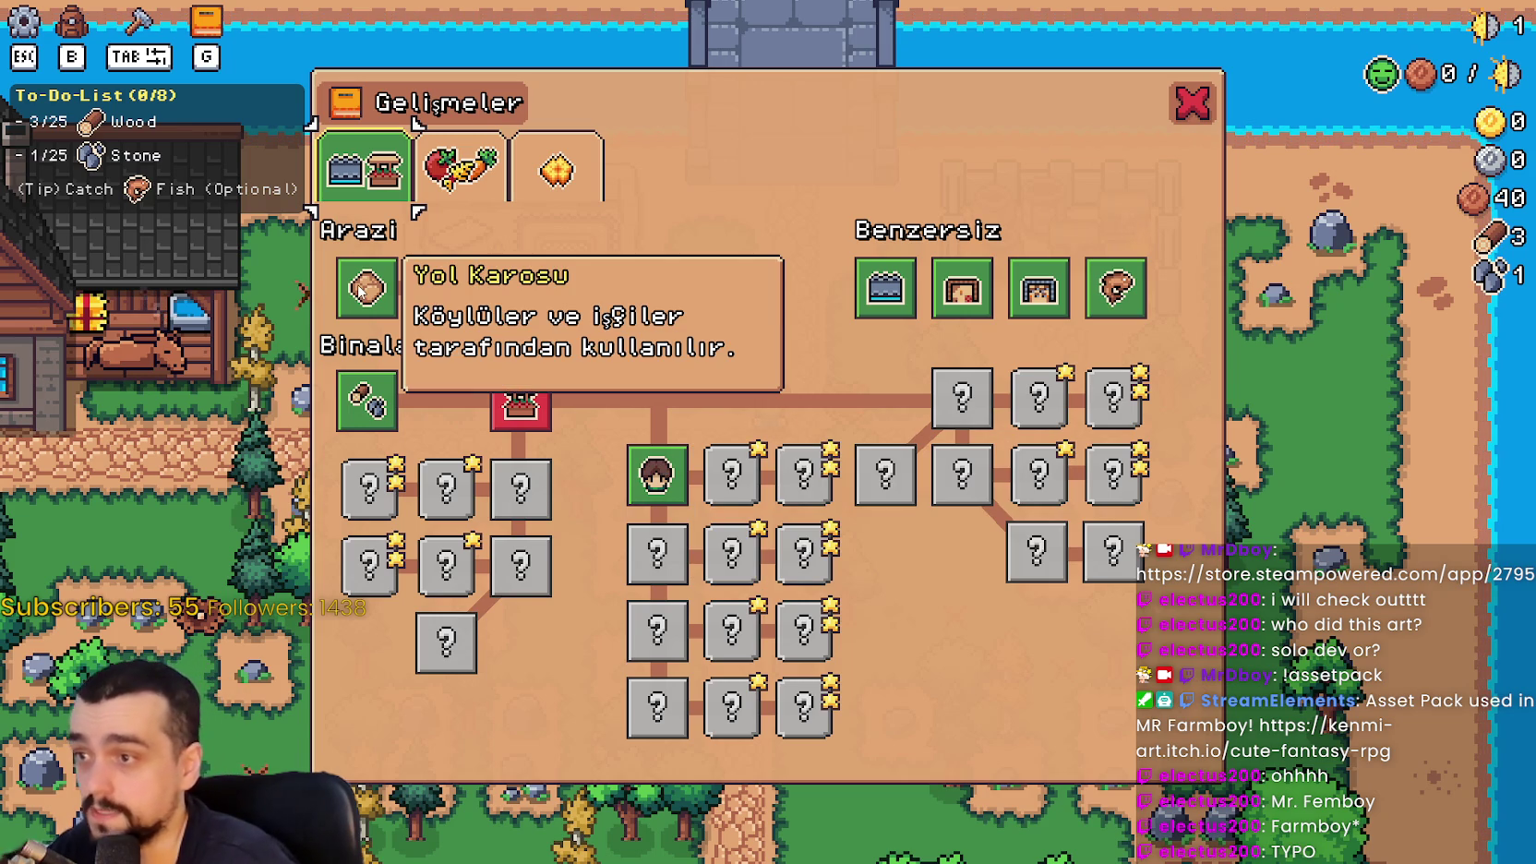
mouse_move(351, 392)
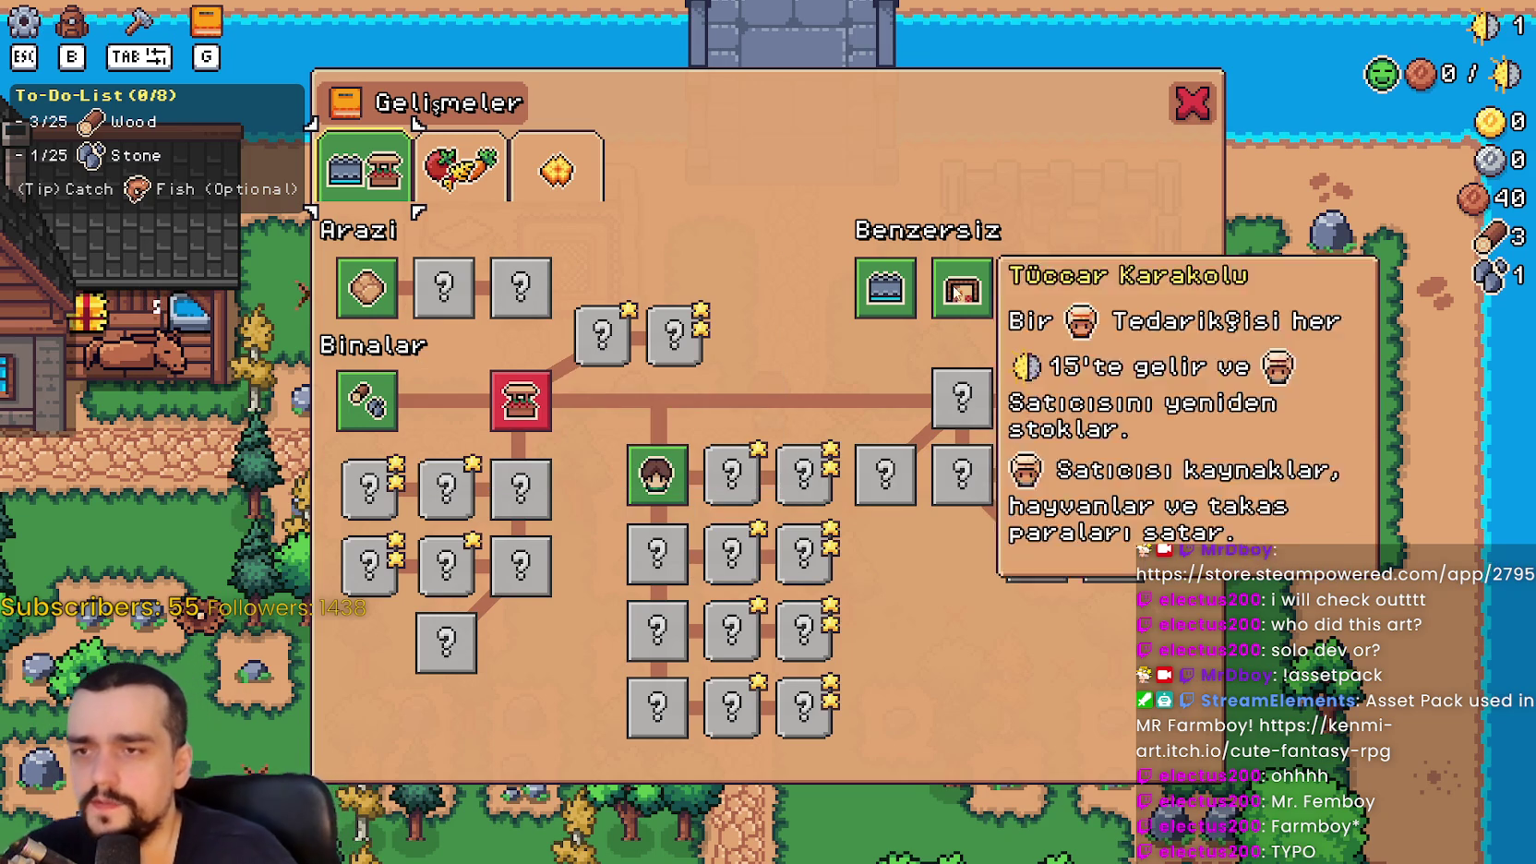
mouse_move(1031, 291)
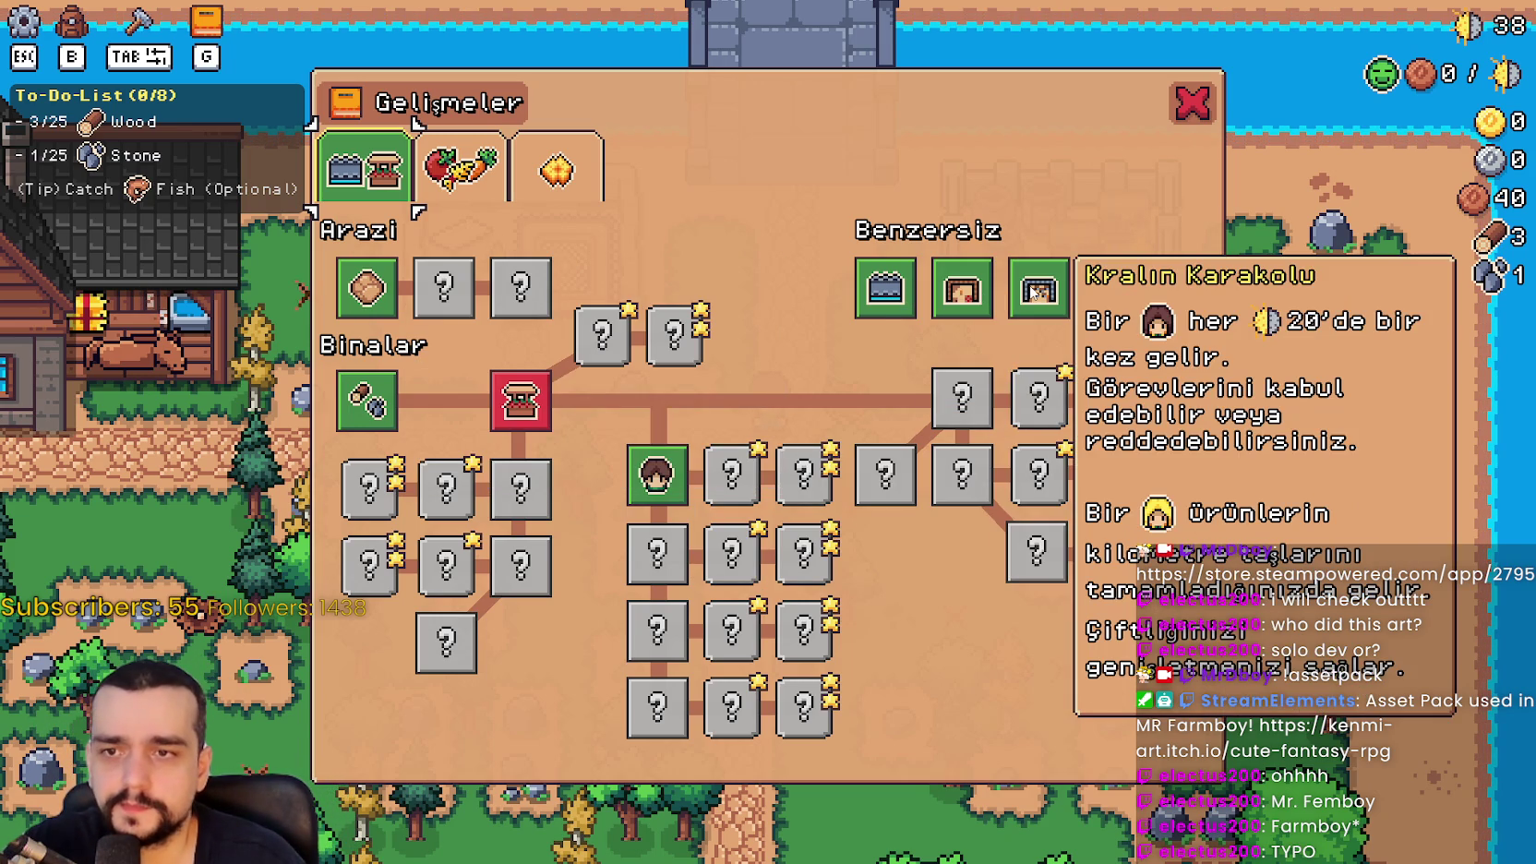
mouse_move(1111, 286)
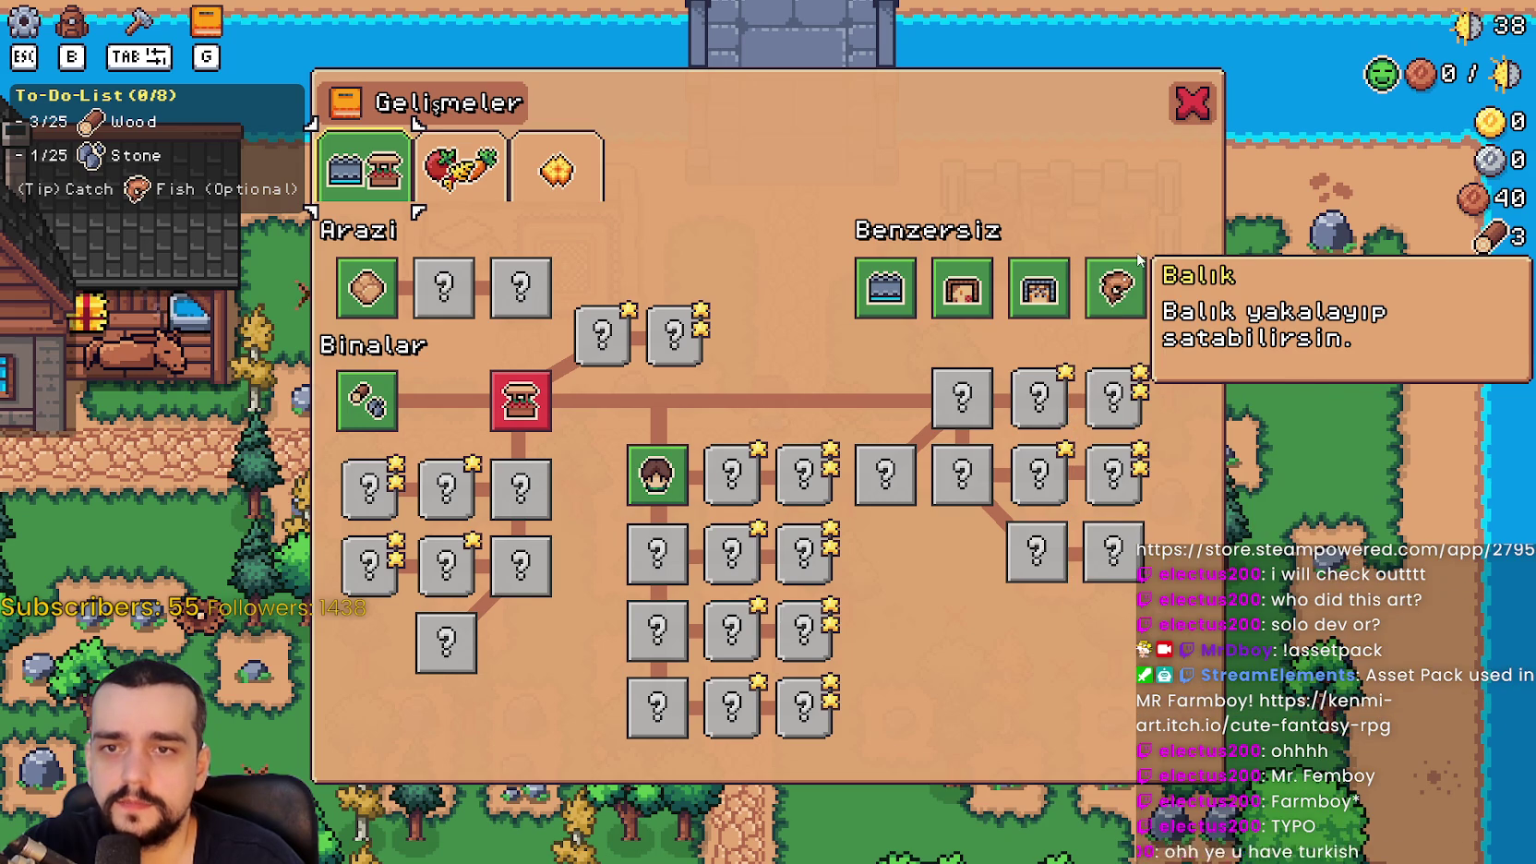
Browse the crops, Süslemeler and buildings advancement tabs, then close the panel
left_click(476, 175)
mouse_move(415, 383)
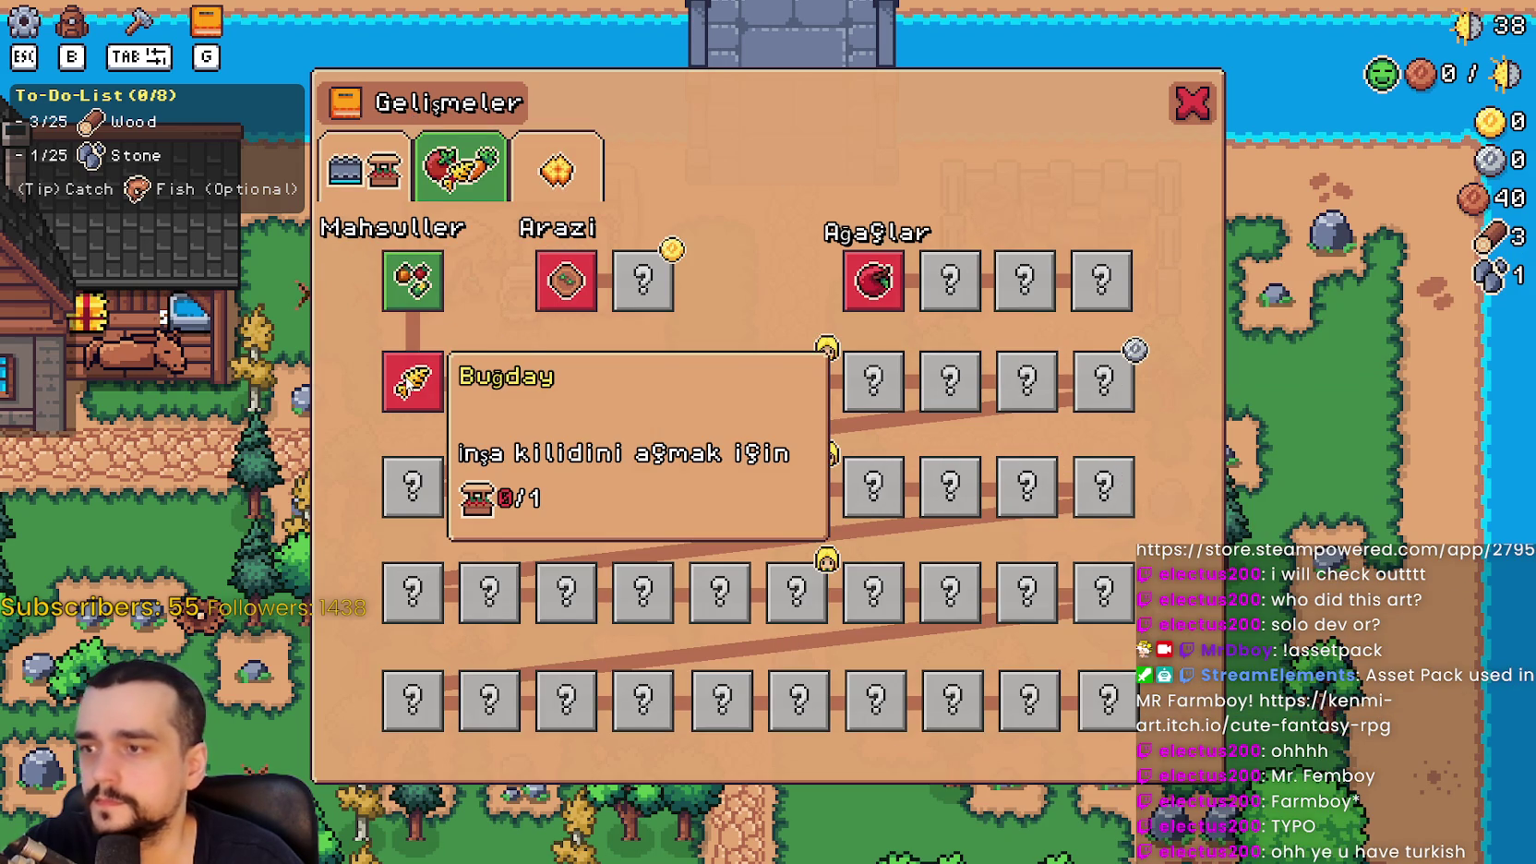
mouse_move(563, 299)
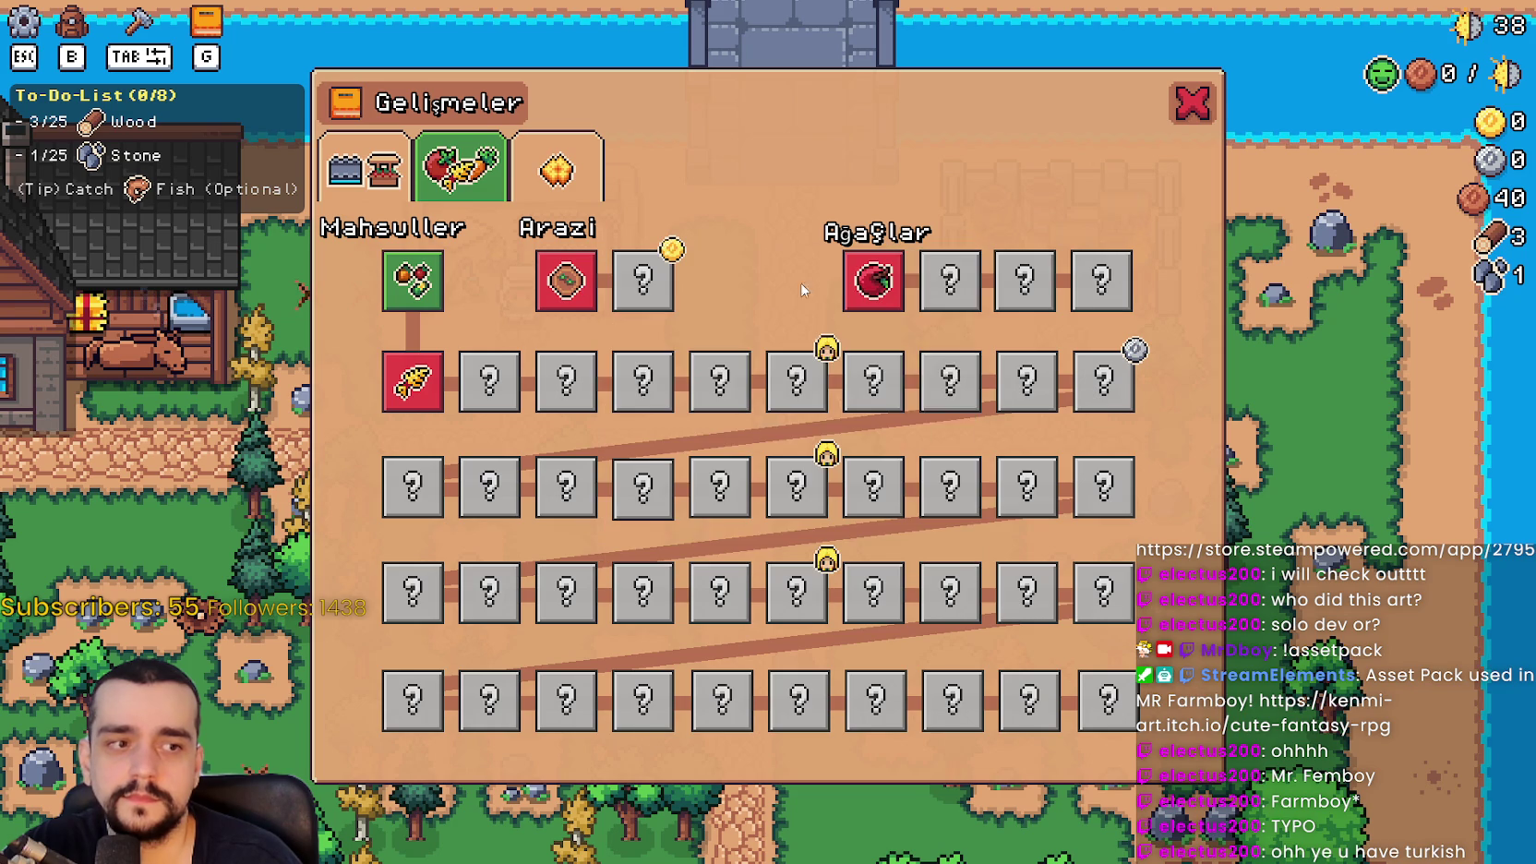
mouse_move(866, 281)
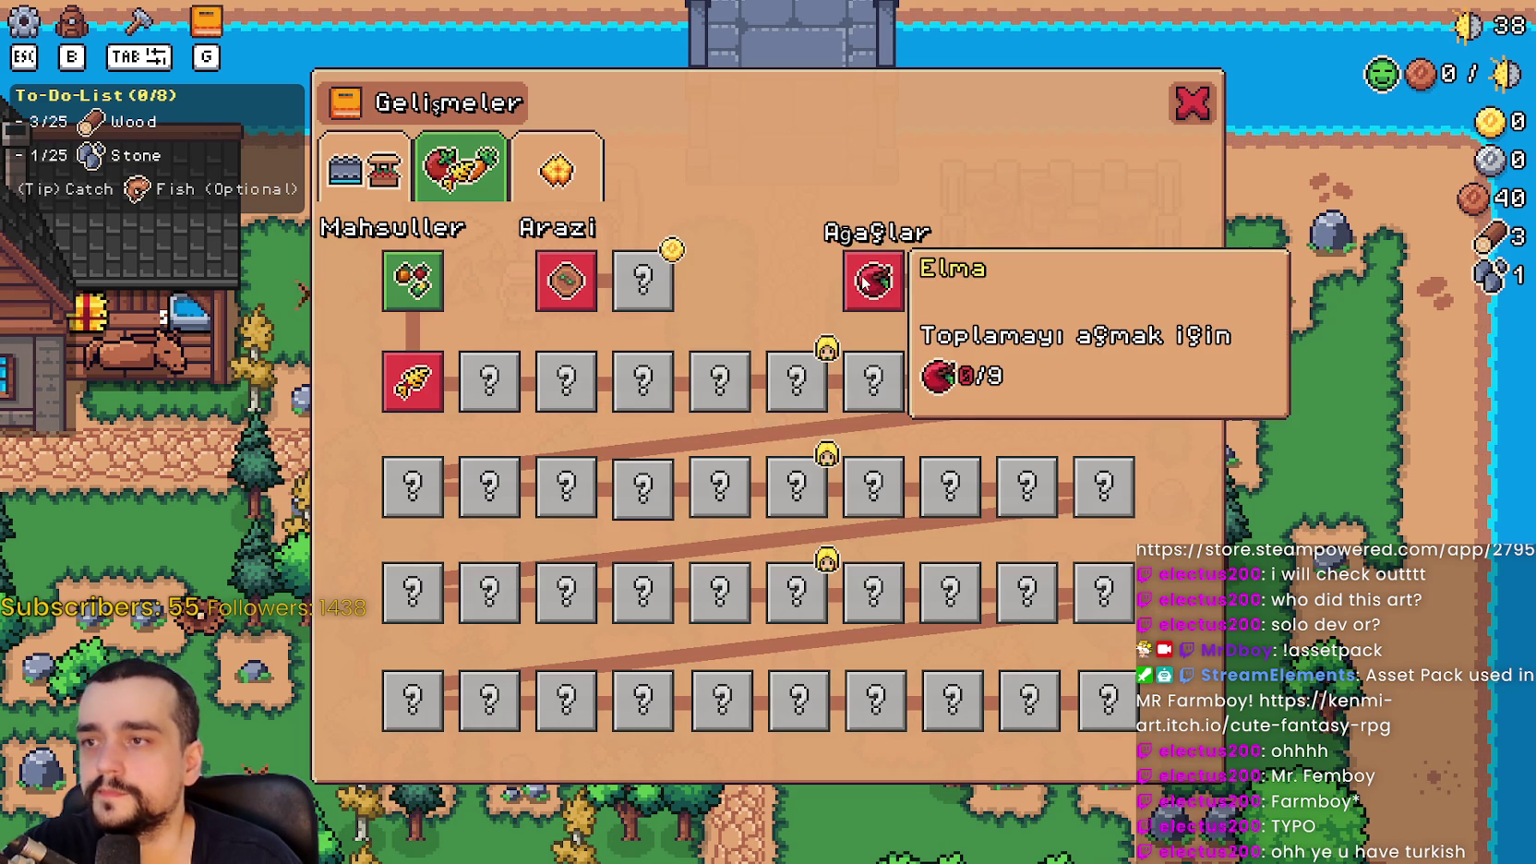
left_click(563, 189)
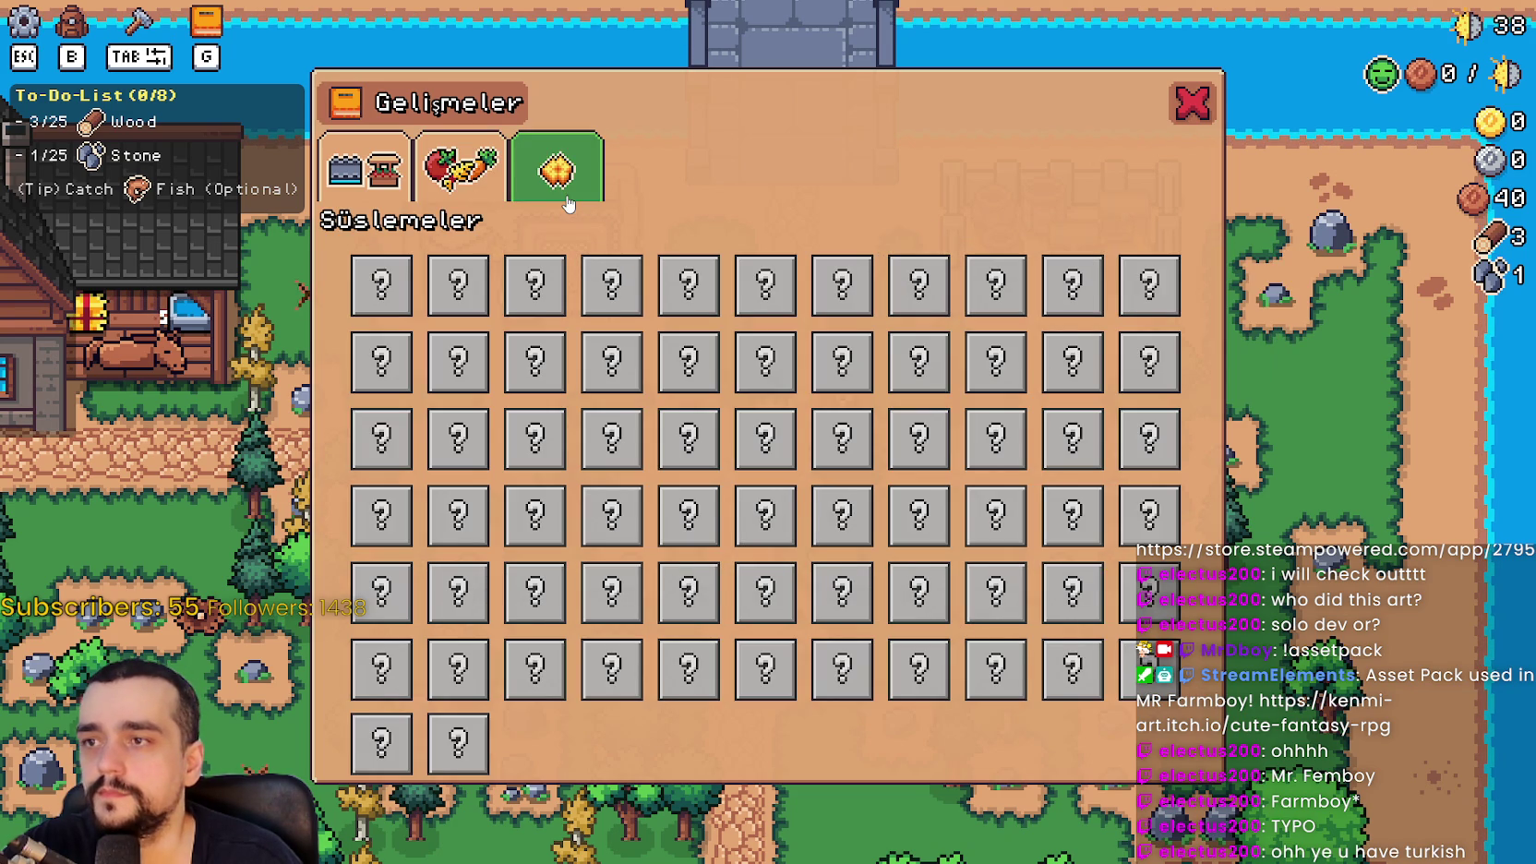
left_click(358, 189)
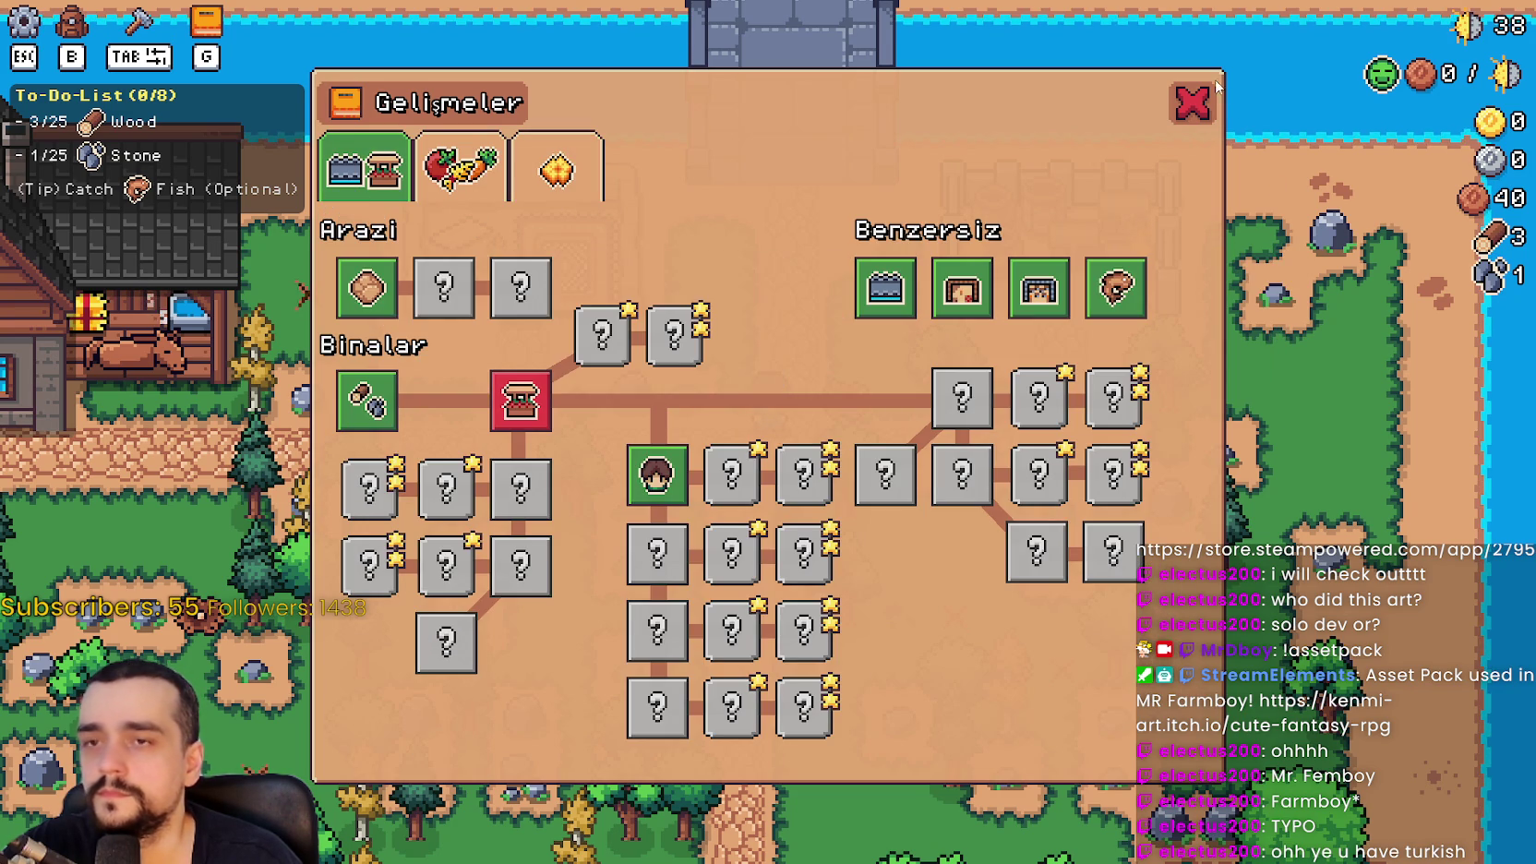
left_click(1188, 106)
scroll(407, 396, "up", 3)
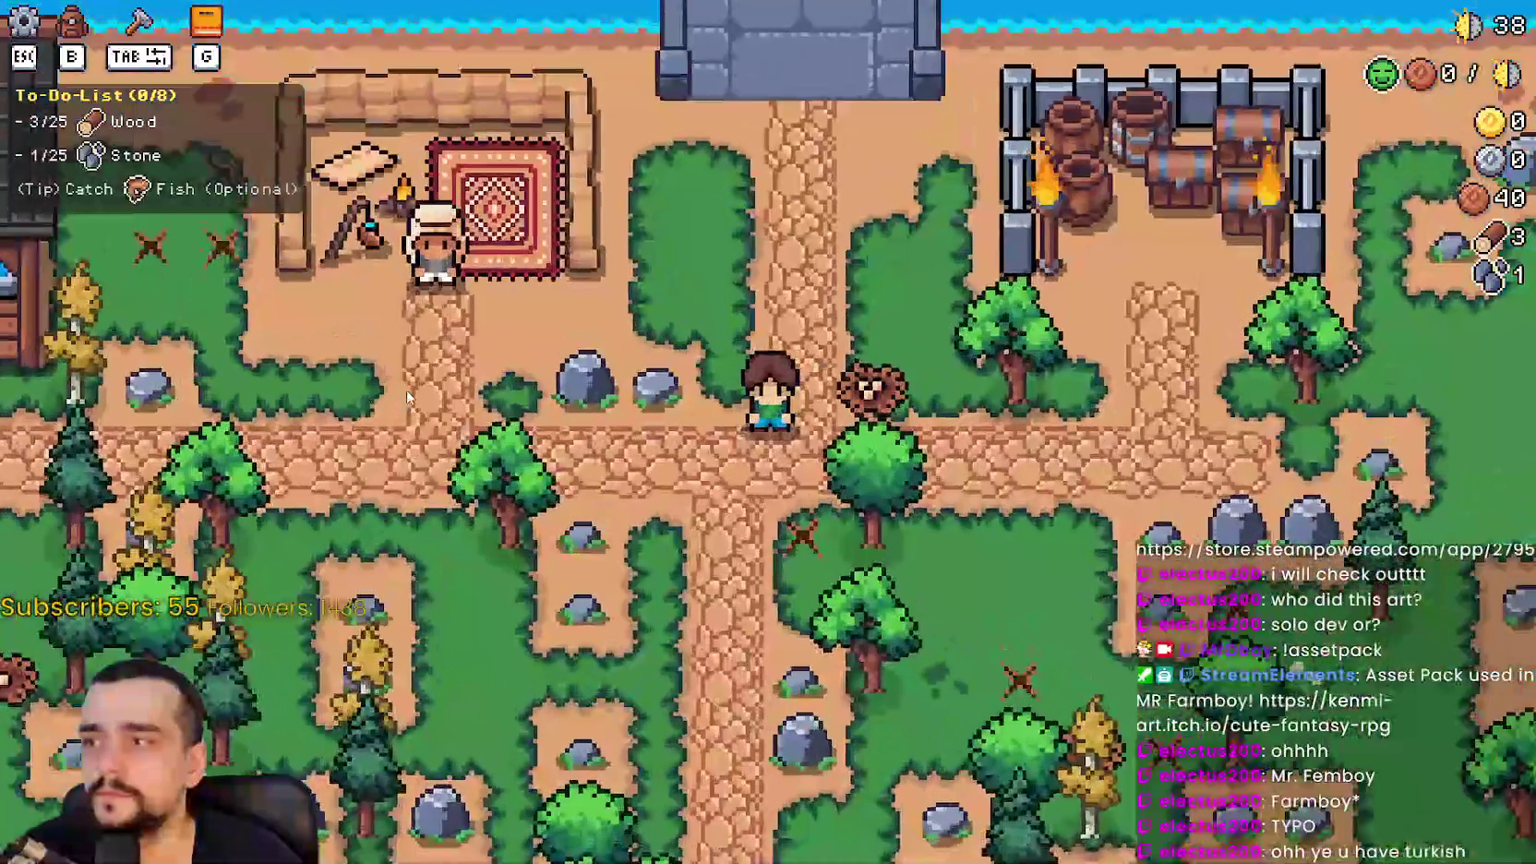
Quit the running game to the title screen
scroll(407, 397, "down", 2)
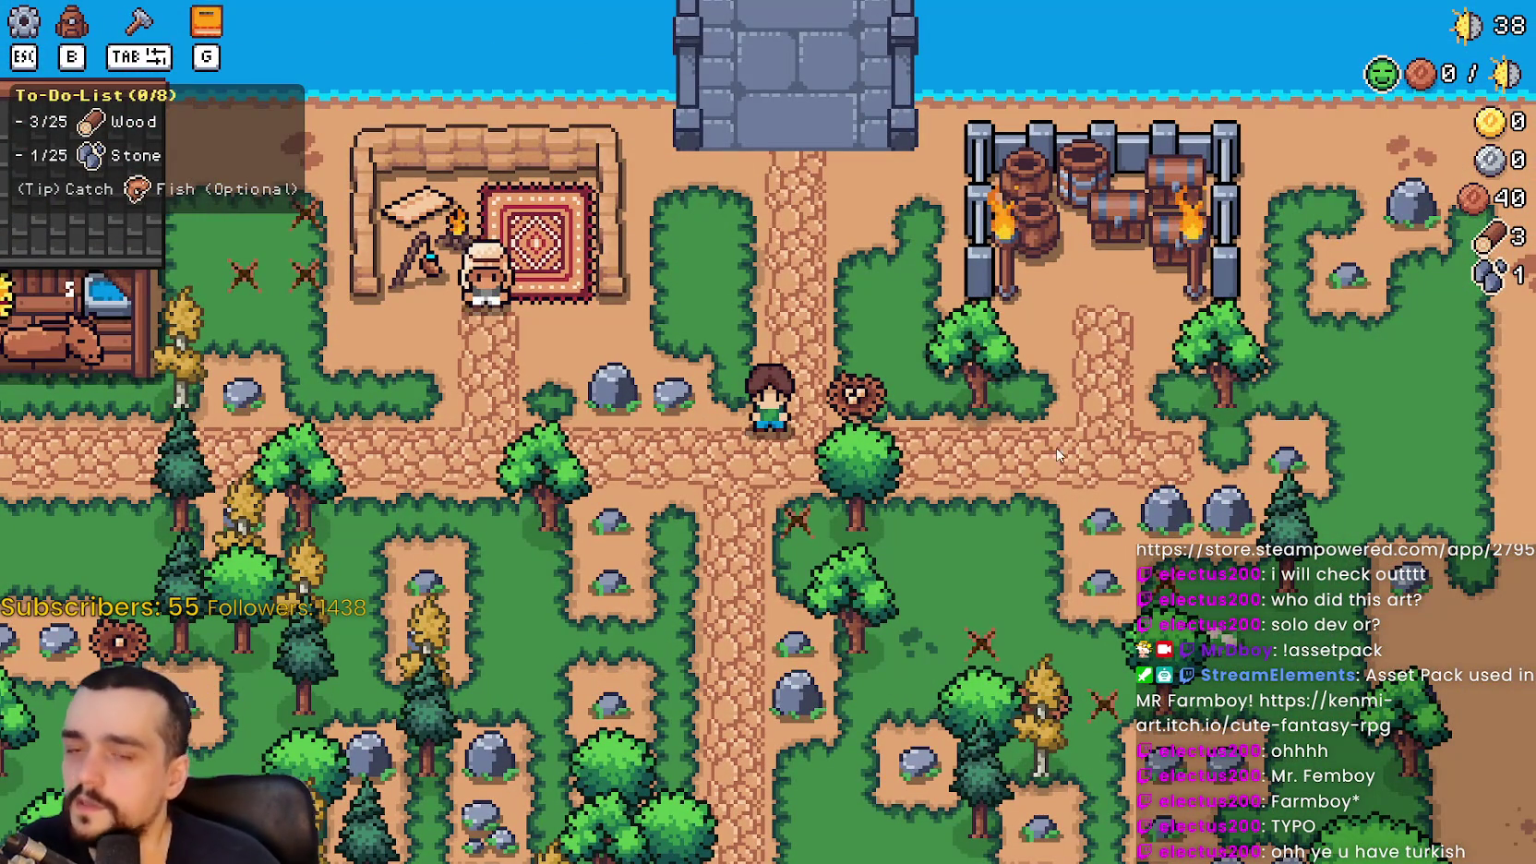
key("Escape")
left_click(805, 540)
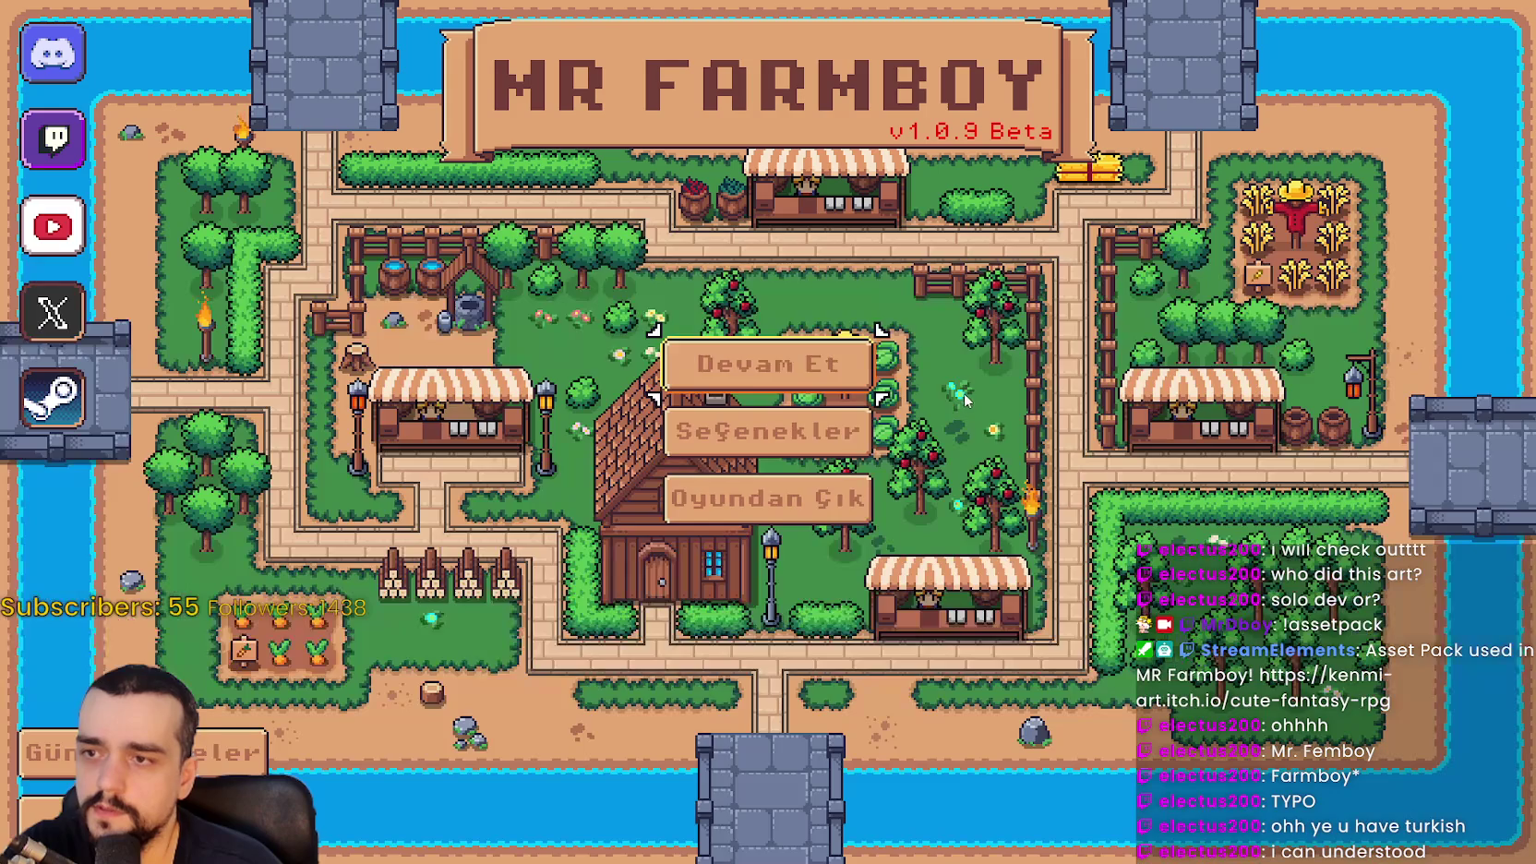
Load the Kaydet 4 save from the saved games list, then return to Godot
left_click(775, 352)
scroll(814, 462, "down", 1)
left_click(811, 517)
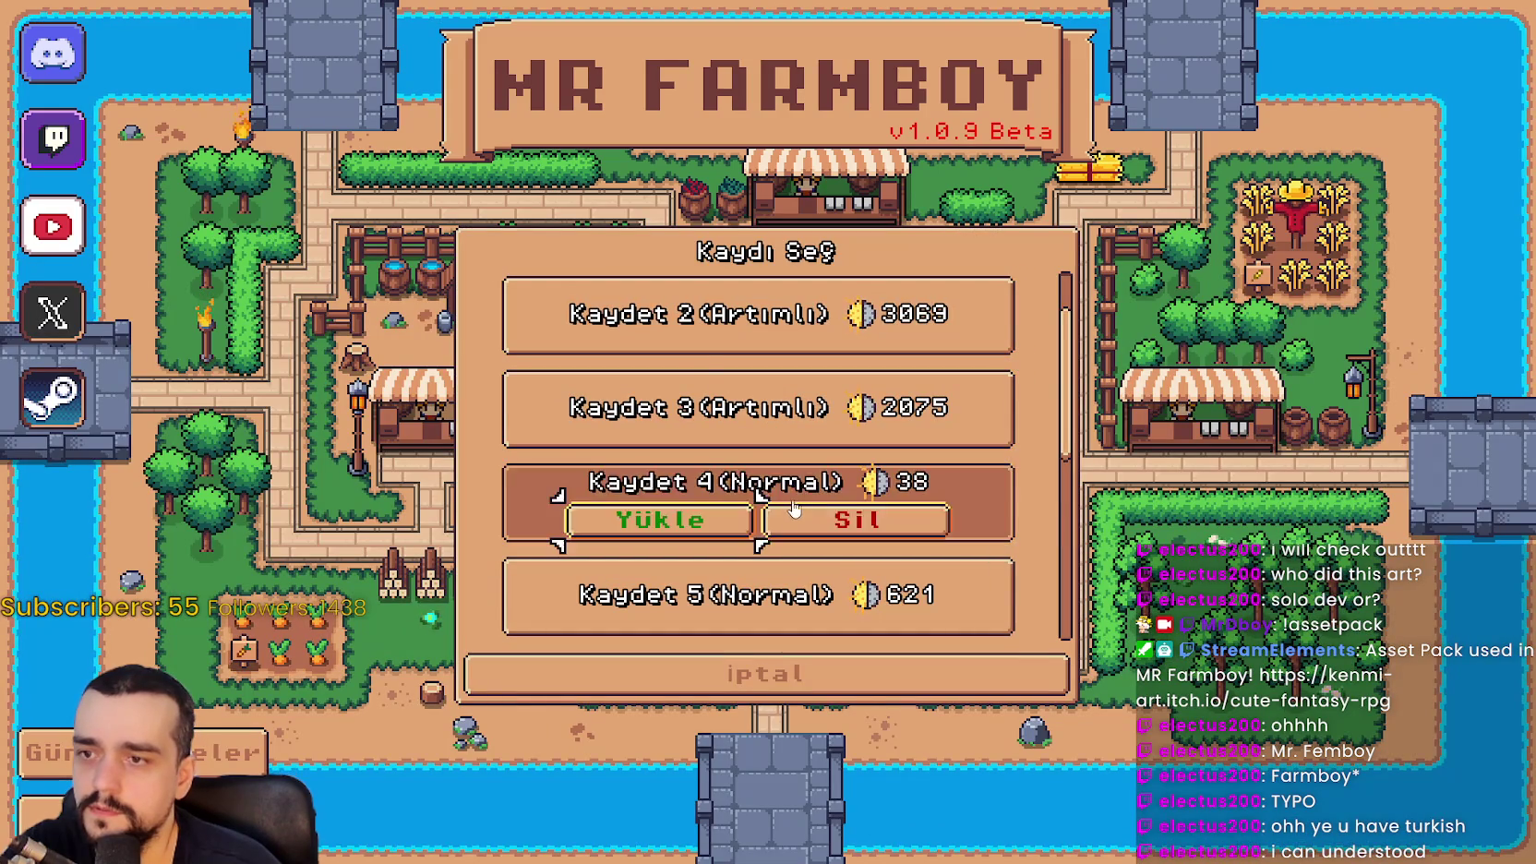
scroll(807, 514, "down", 2)
scroll(806, 514, "up", 1)
left_click(574, 474)
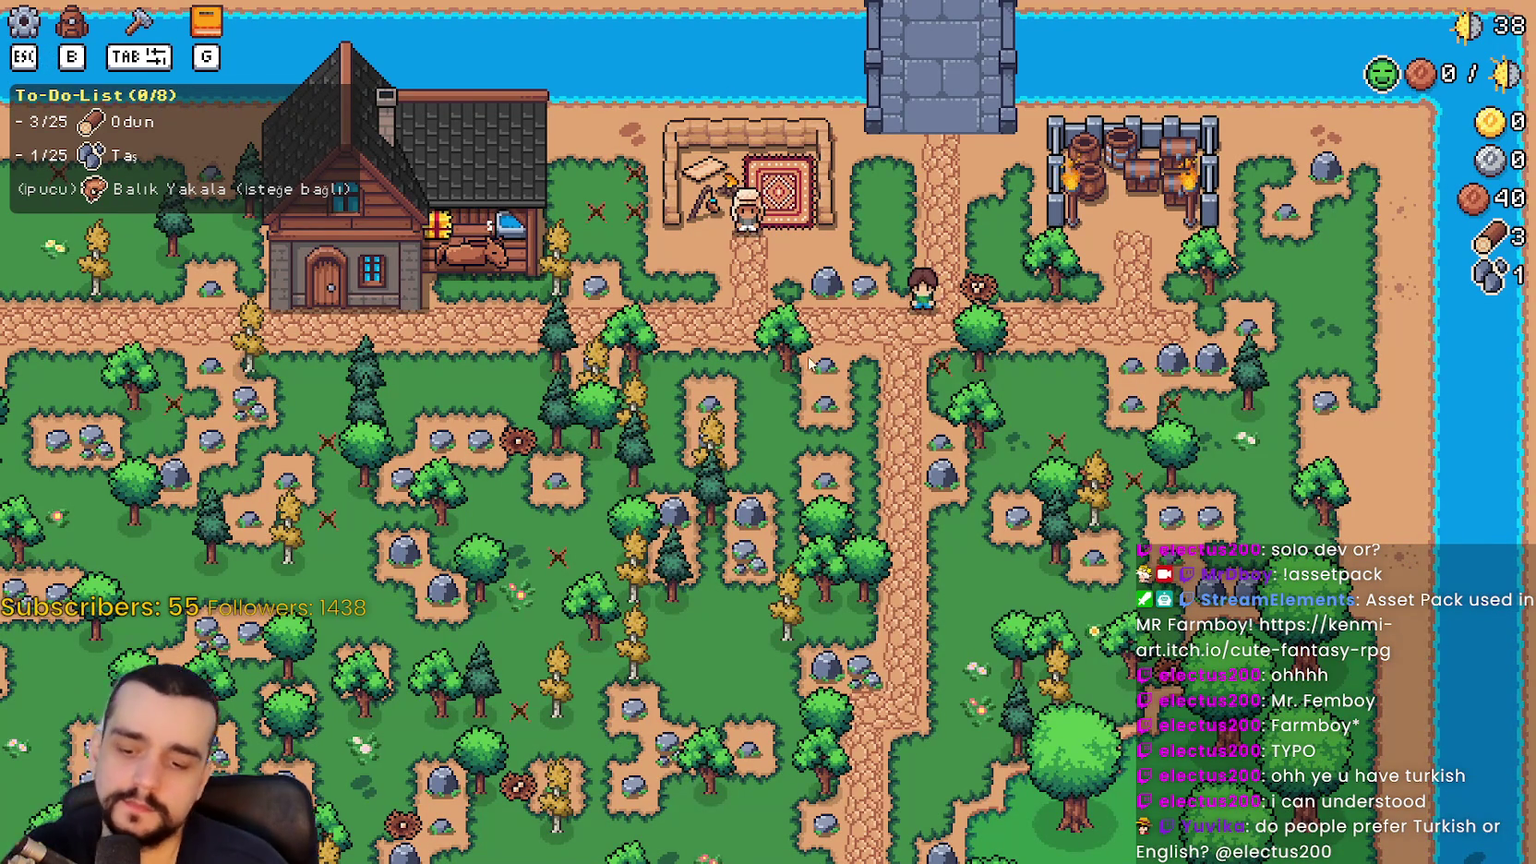
scroll(552, 198, "up", 3)
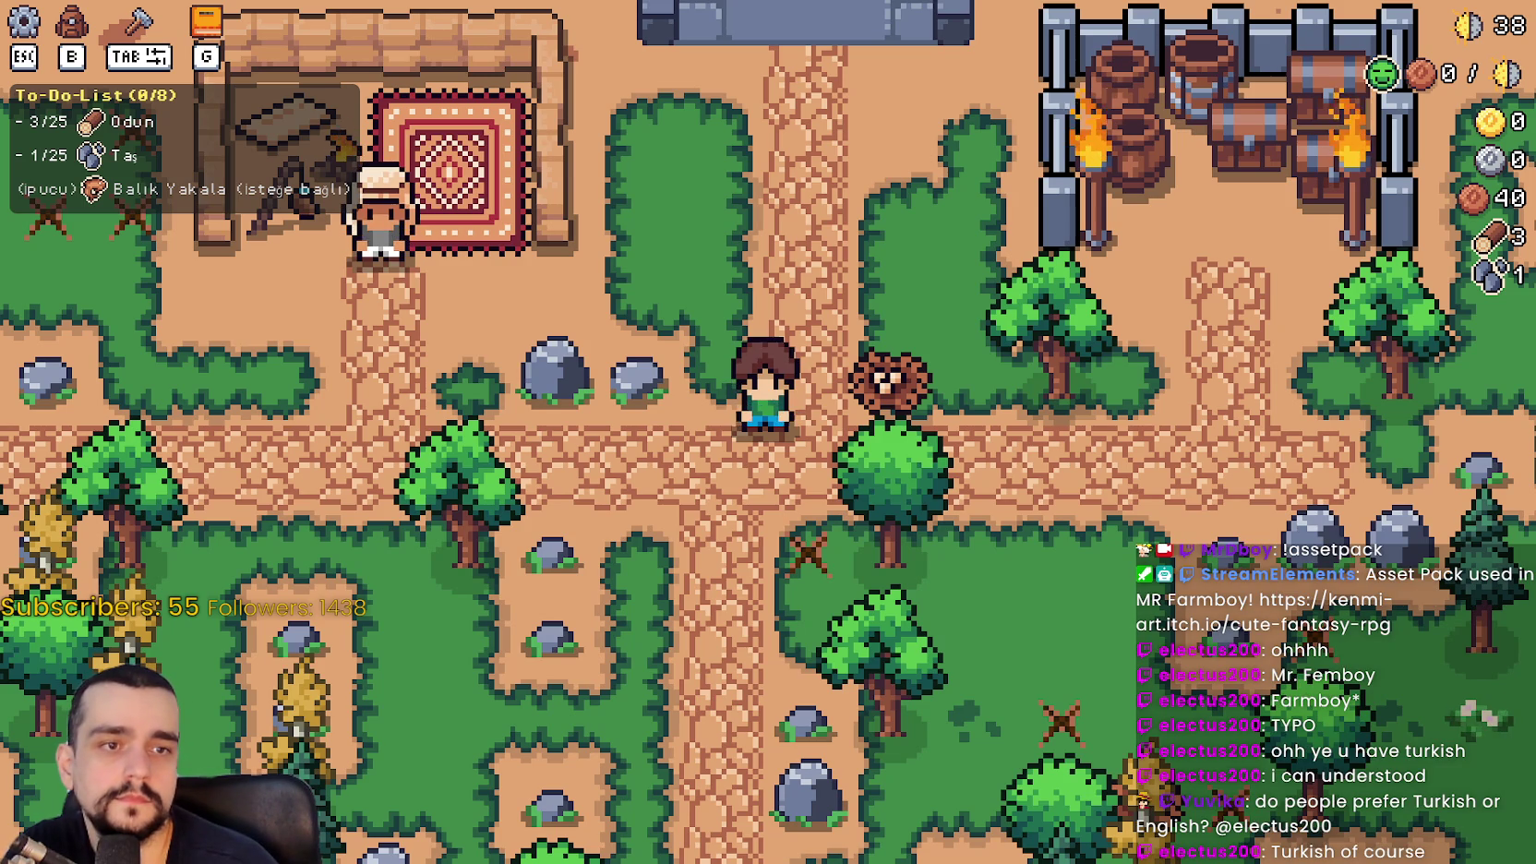
key("alt+Tab")
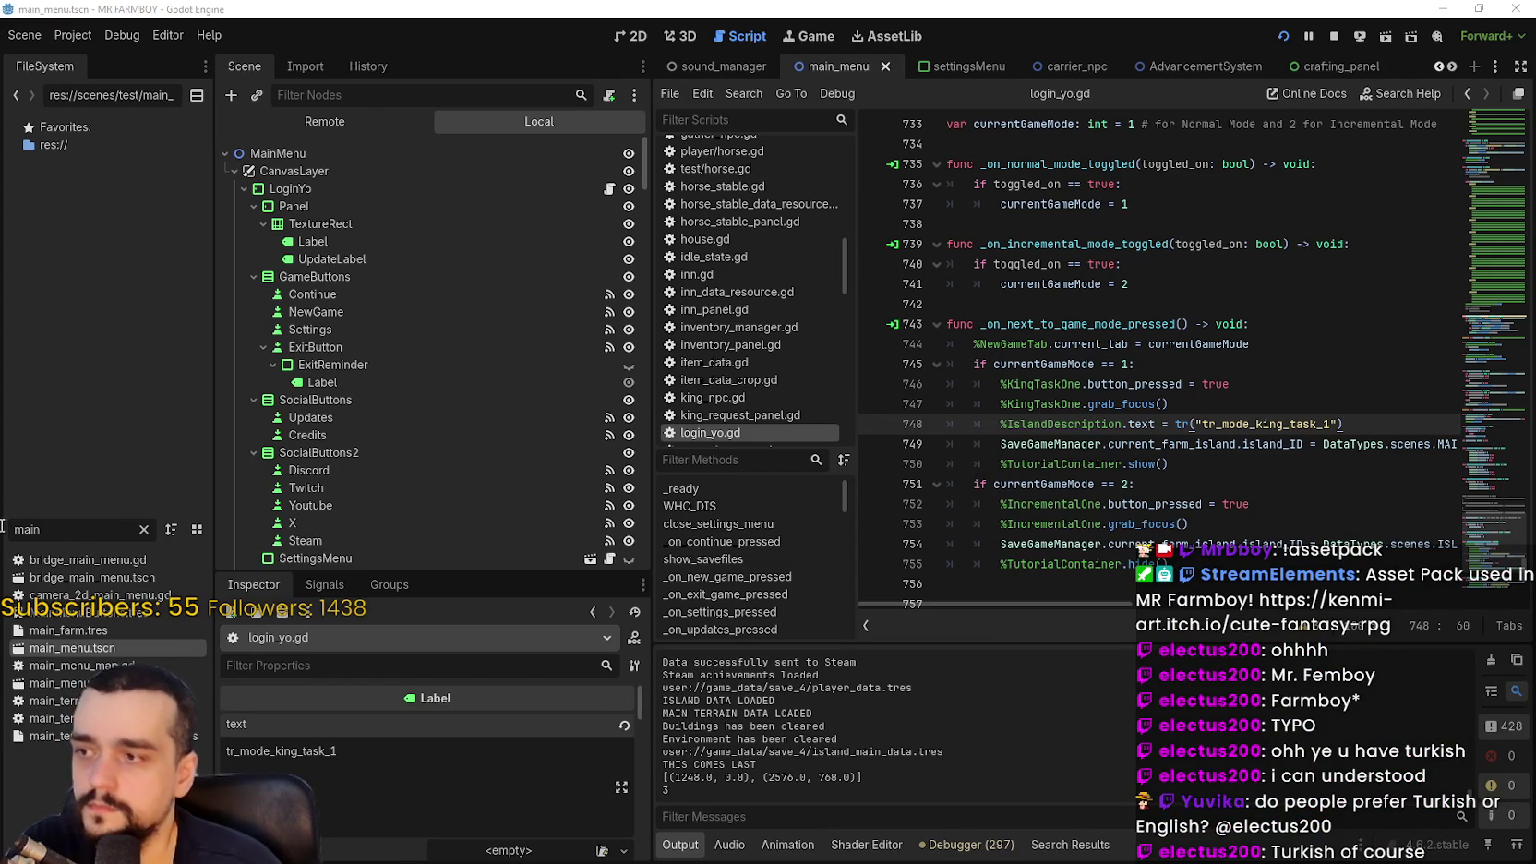
Open tutorial.gd via the 'tuto' filter and select To-Do-List in line 20's title
type("tuto")
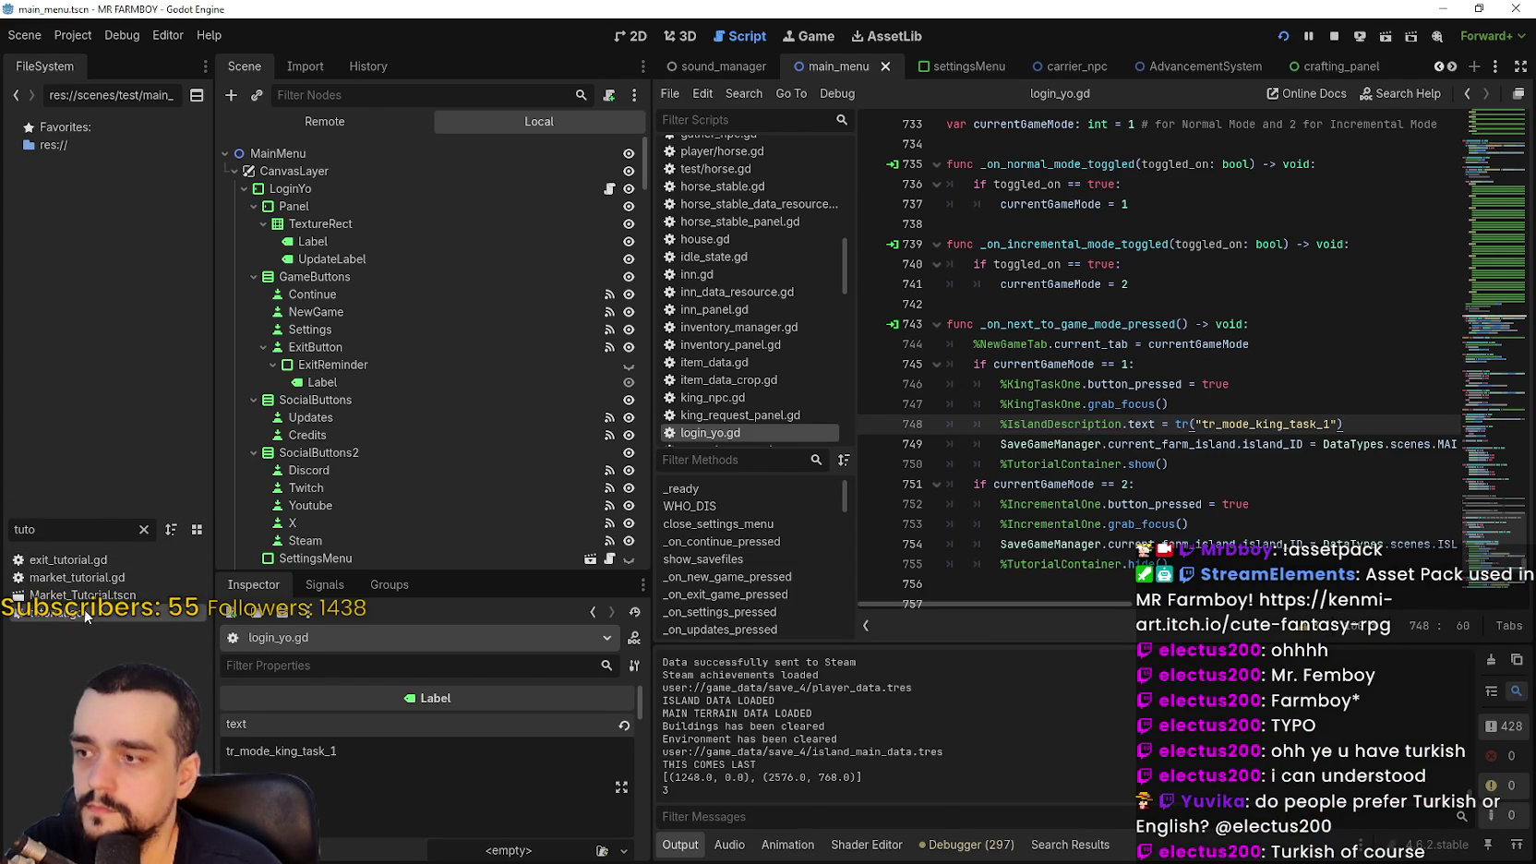
left_click(1119, 345)
key("ctrl+f")
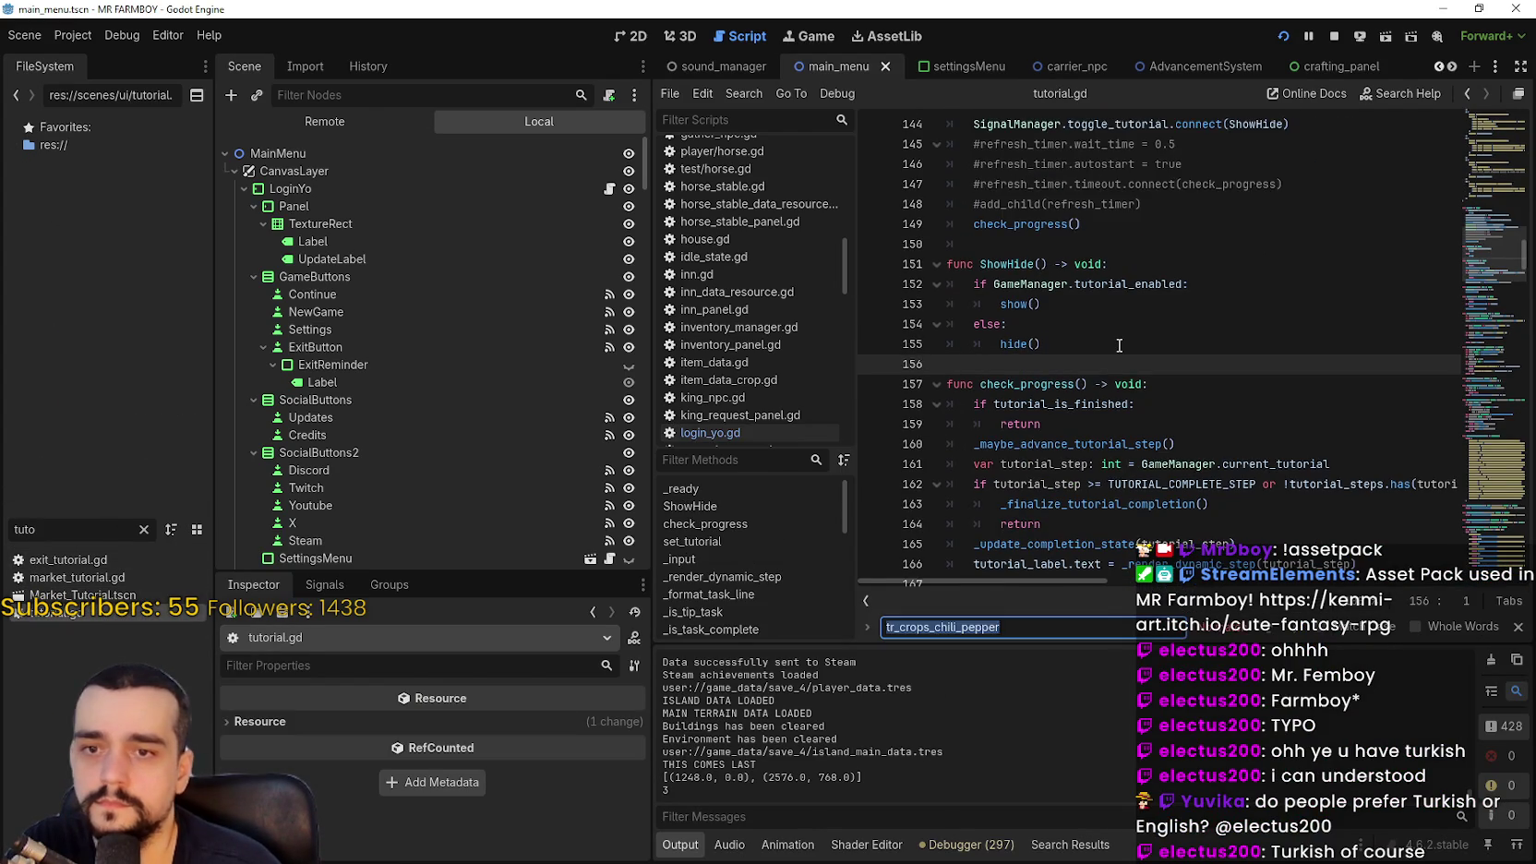
type("to-D")
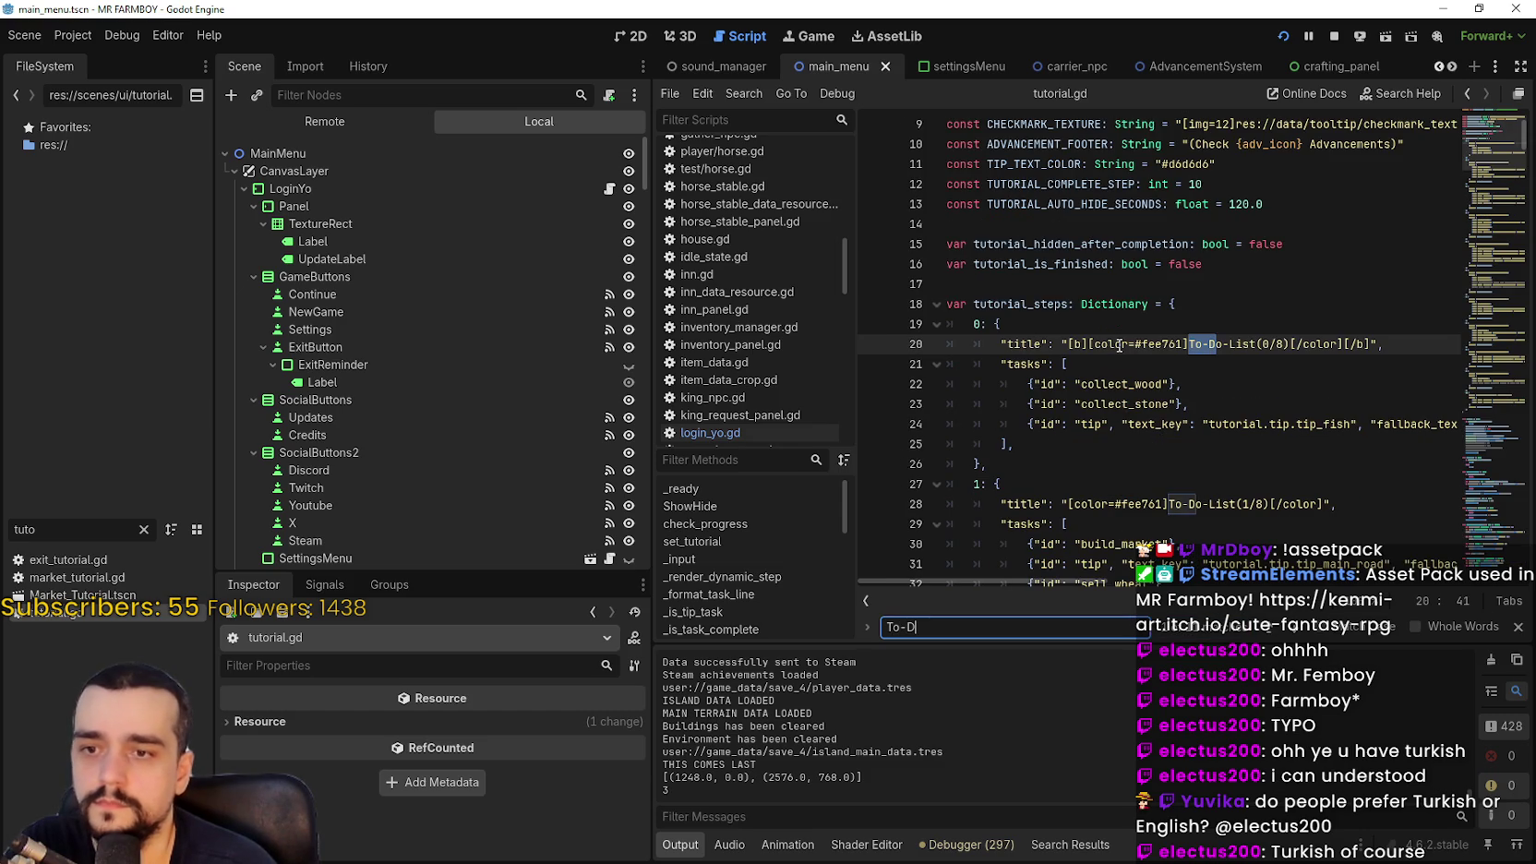
type("o-List")
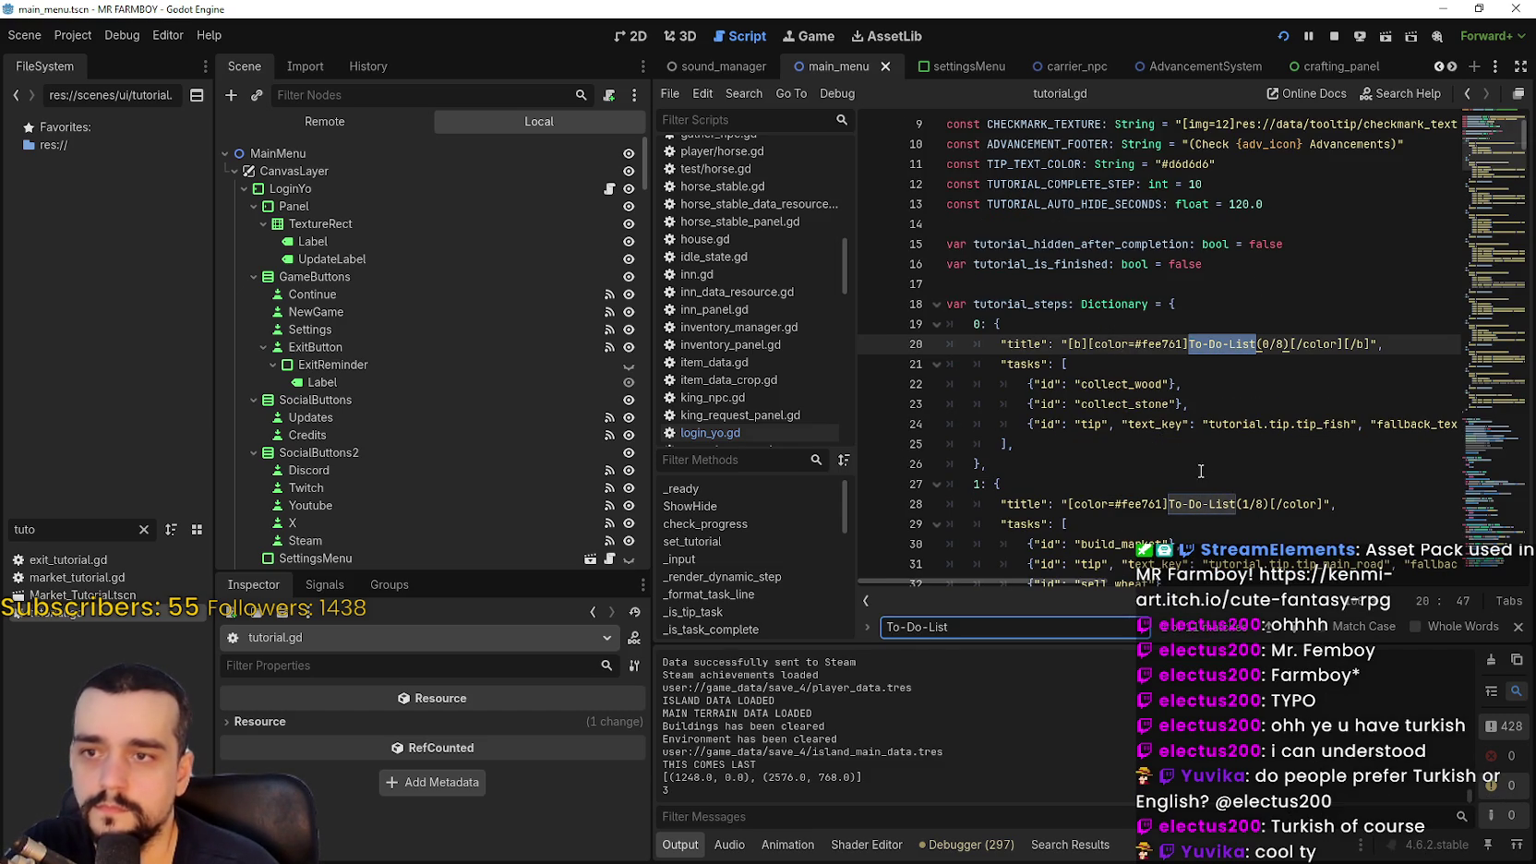
left_click(1147, 403)
double_click(1243, 343)
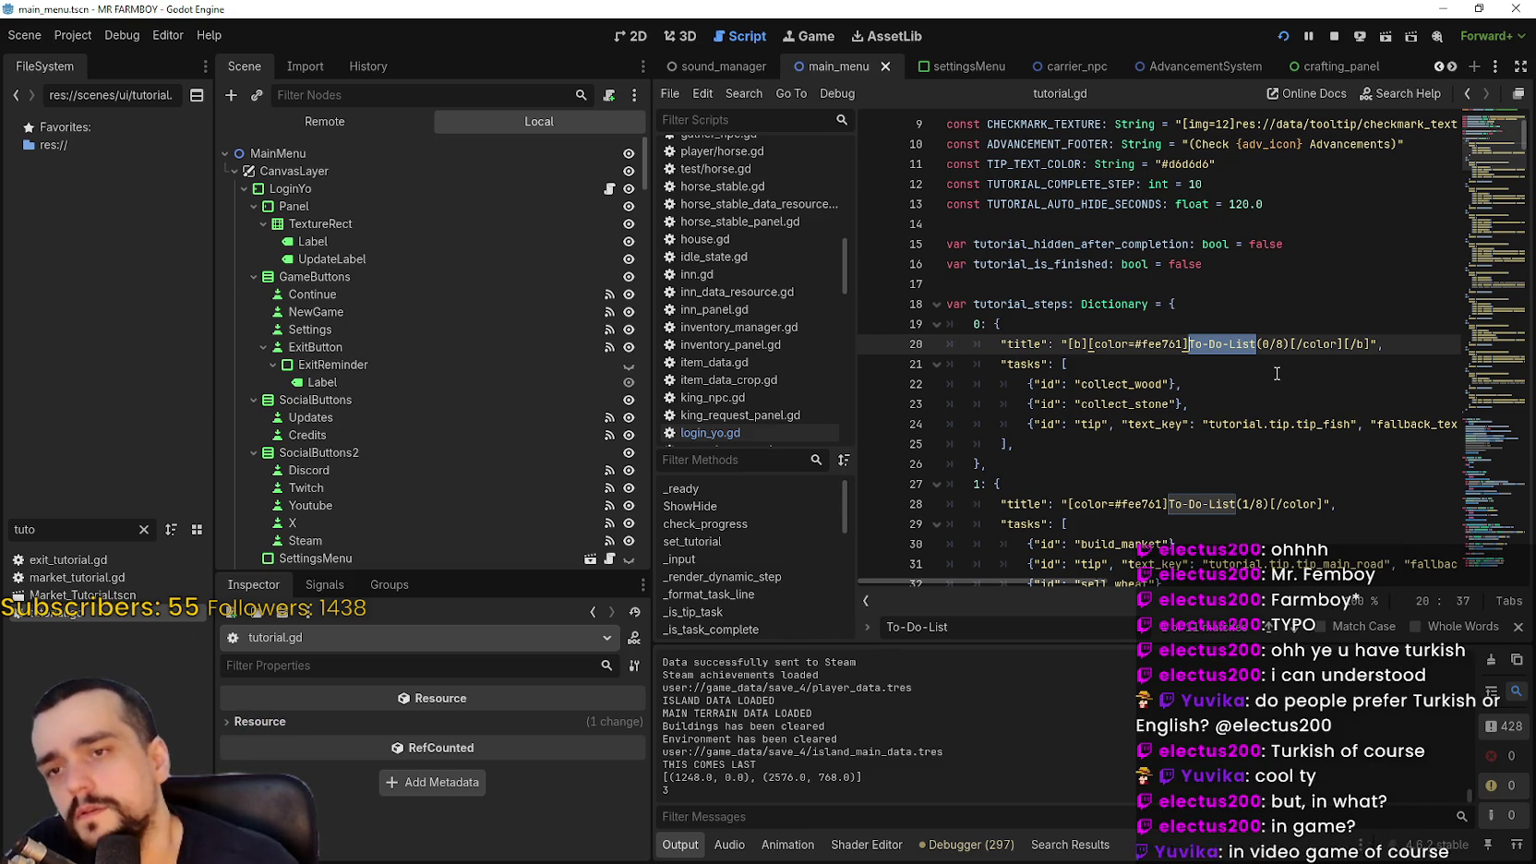
scroll(1274, 370, "down", 2)
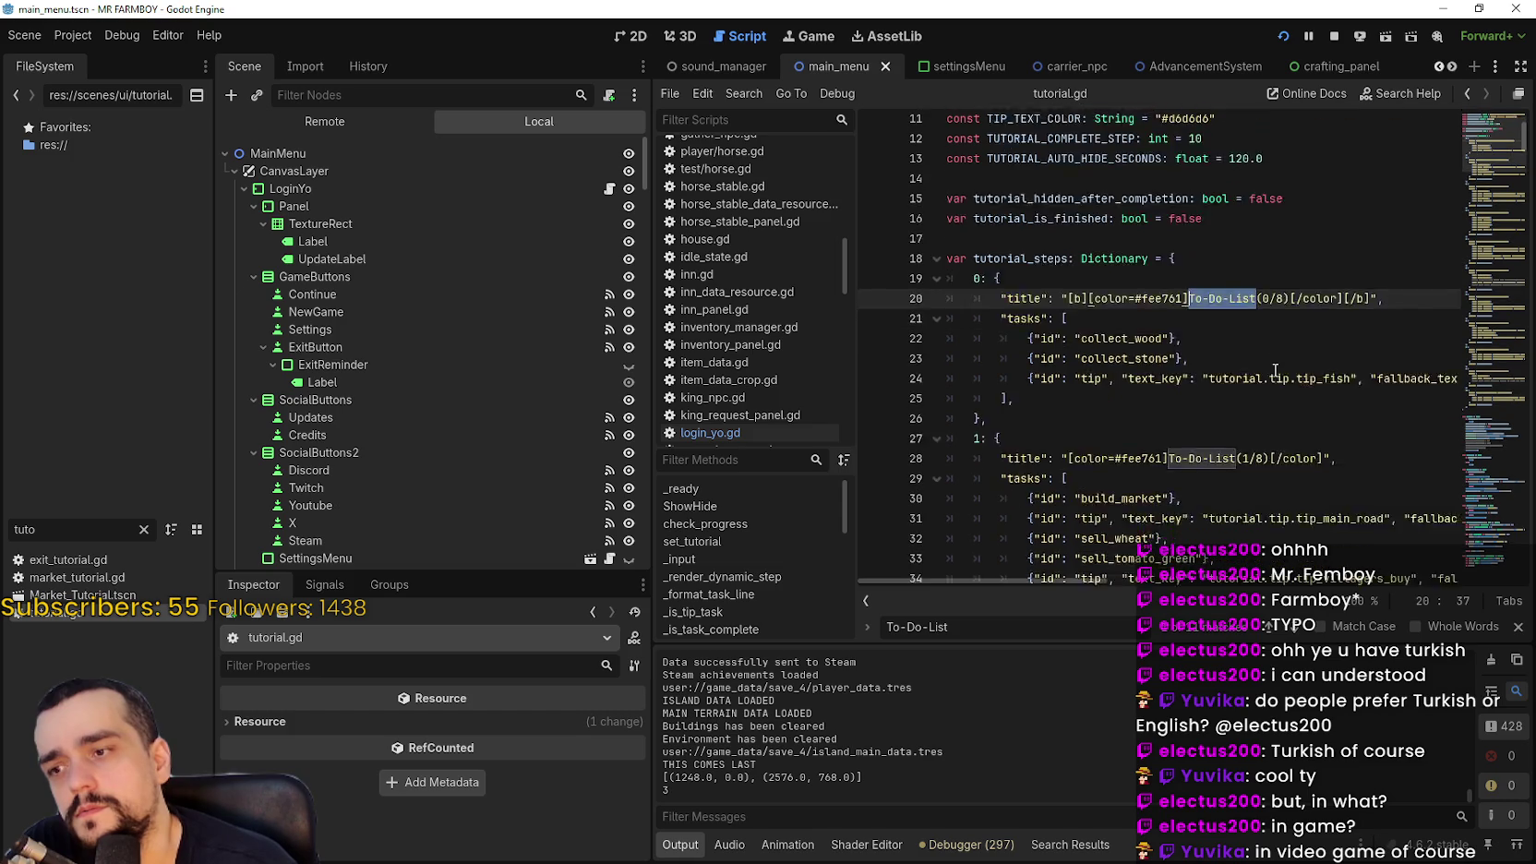
mouse_move(974, 183)
left_mouse_down()
mouse_move(1061, 212)
mouse_move(1149, 330)
left_mouse_up()
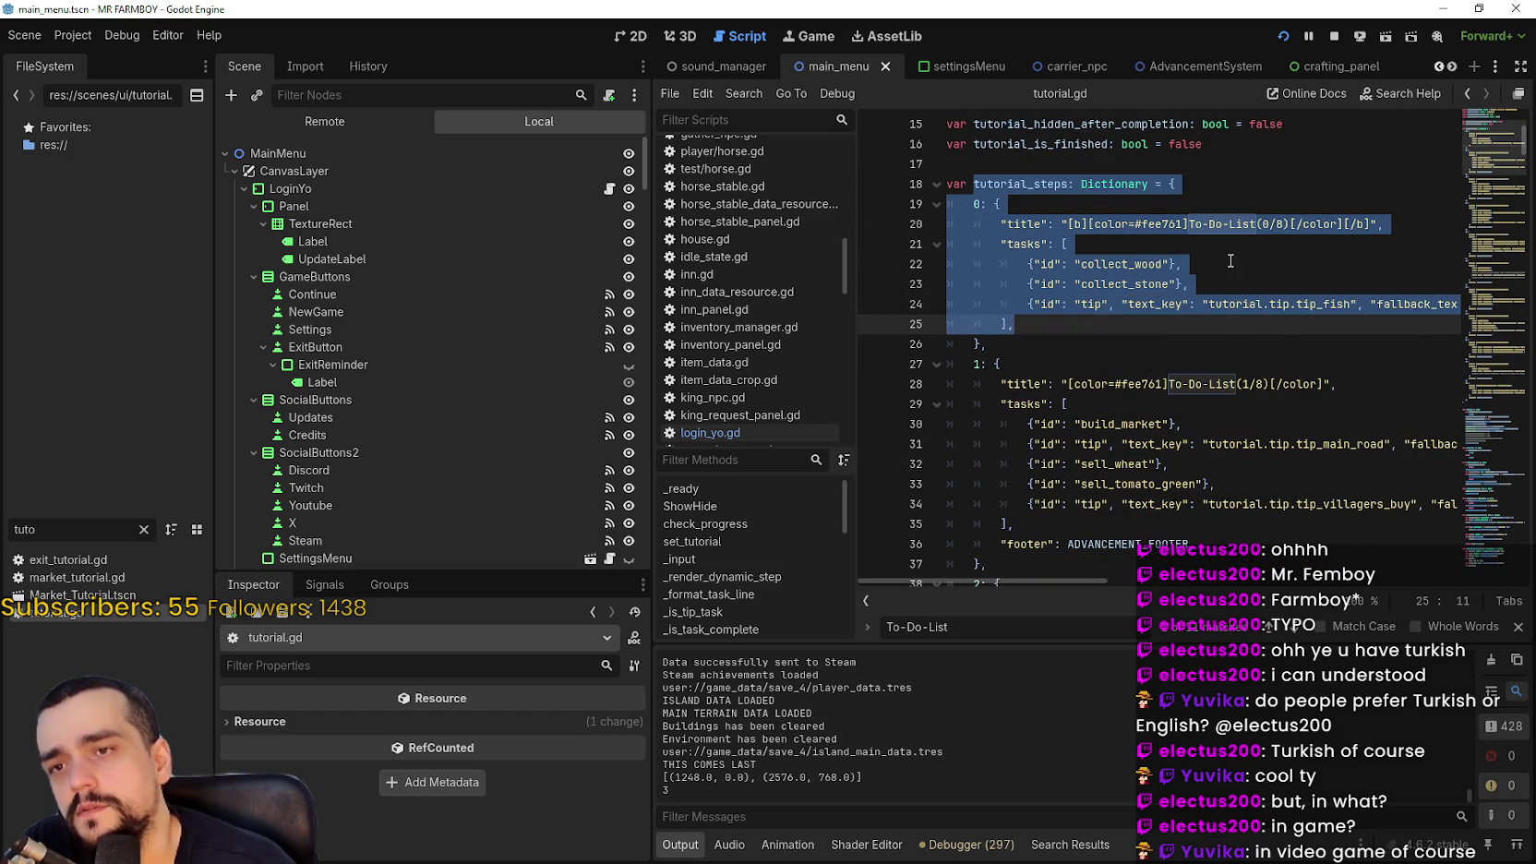
left_click_drag(1256, 225, 1191, 226)
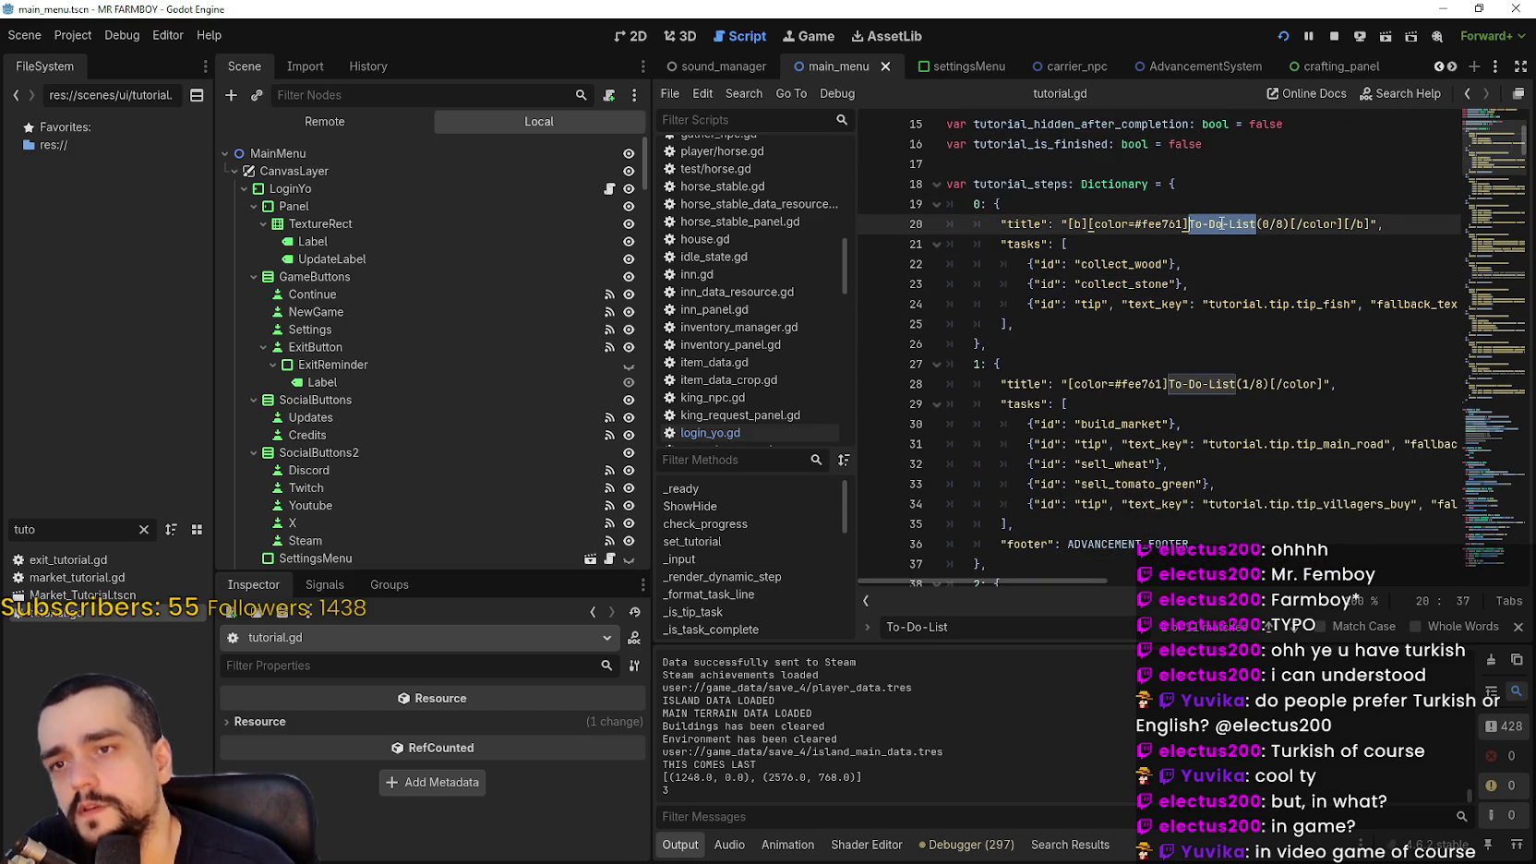
Replace line 20's To-Do-List with " + tr("tr_to_do_list") + " and copy that expression
type("\"")
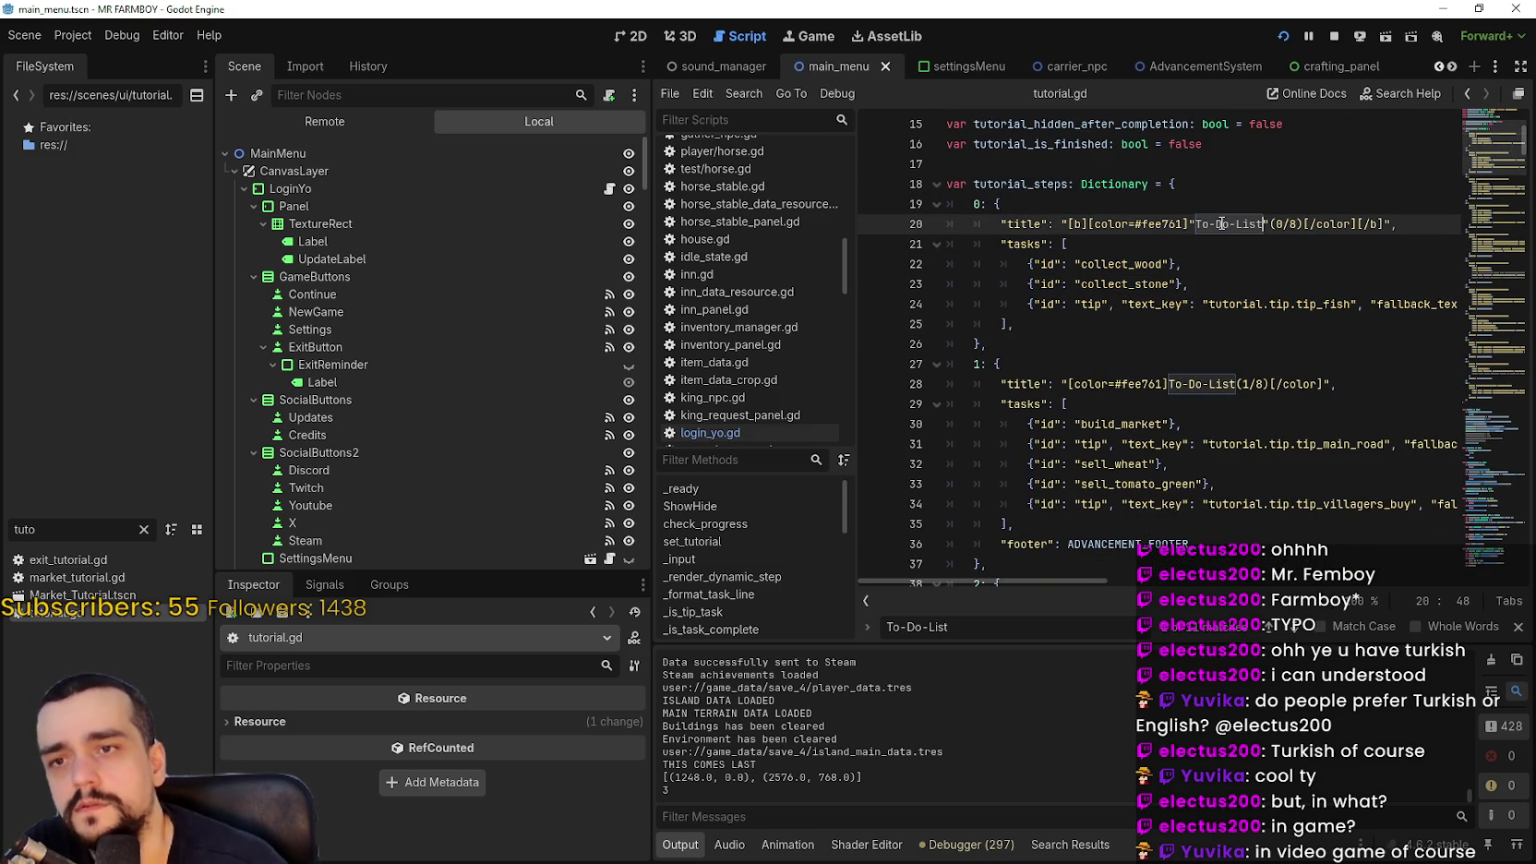
left_click(1221, 223)
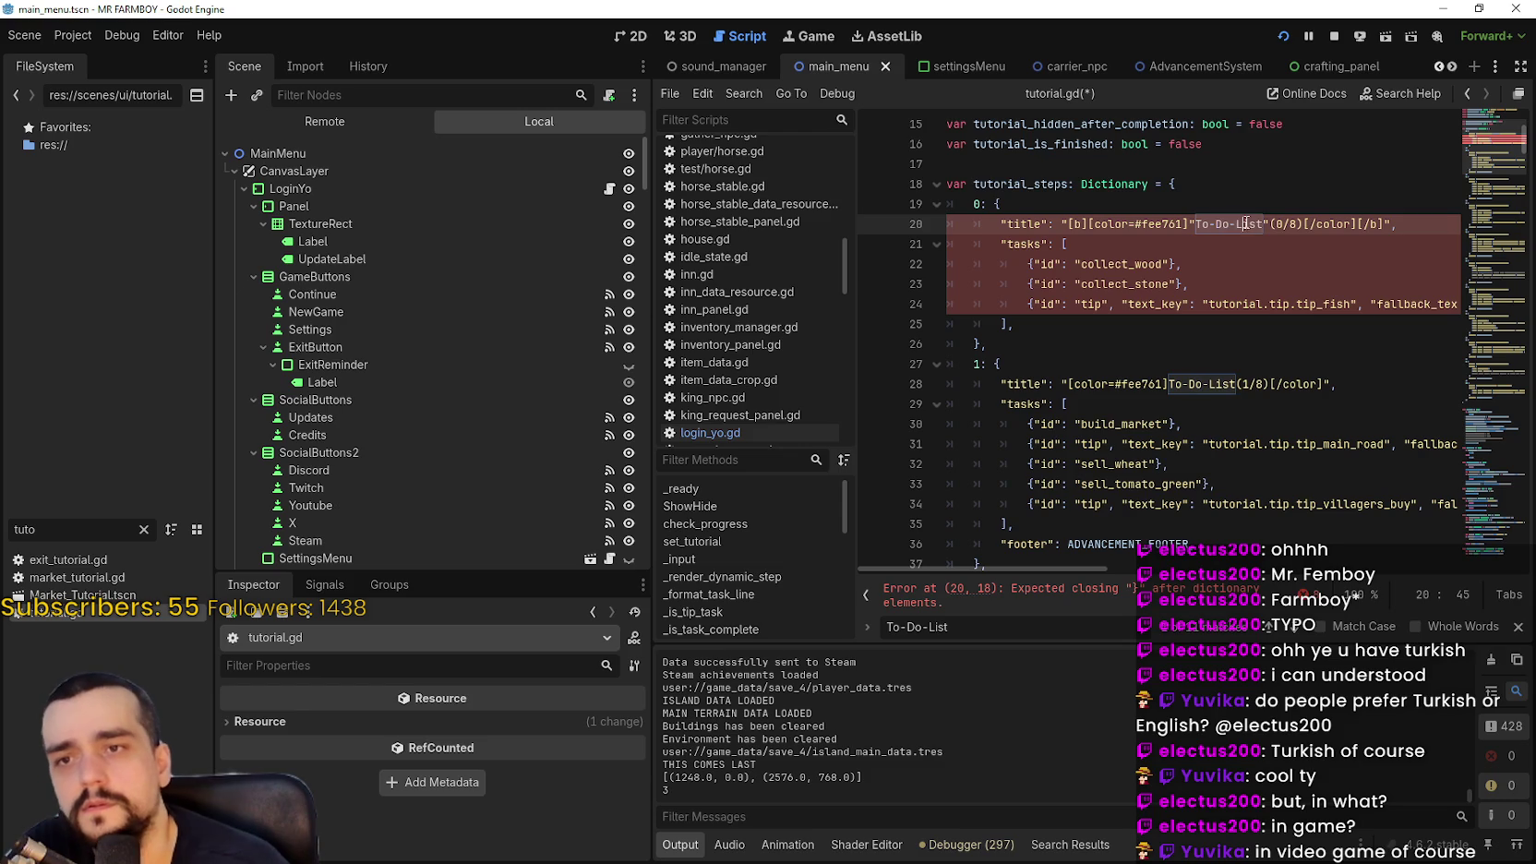
left_click_drag(1245, 223, 1202, 224)
type("+ + ")
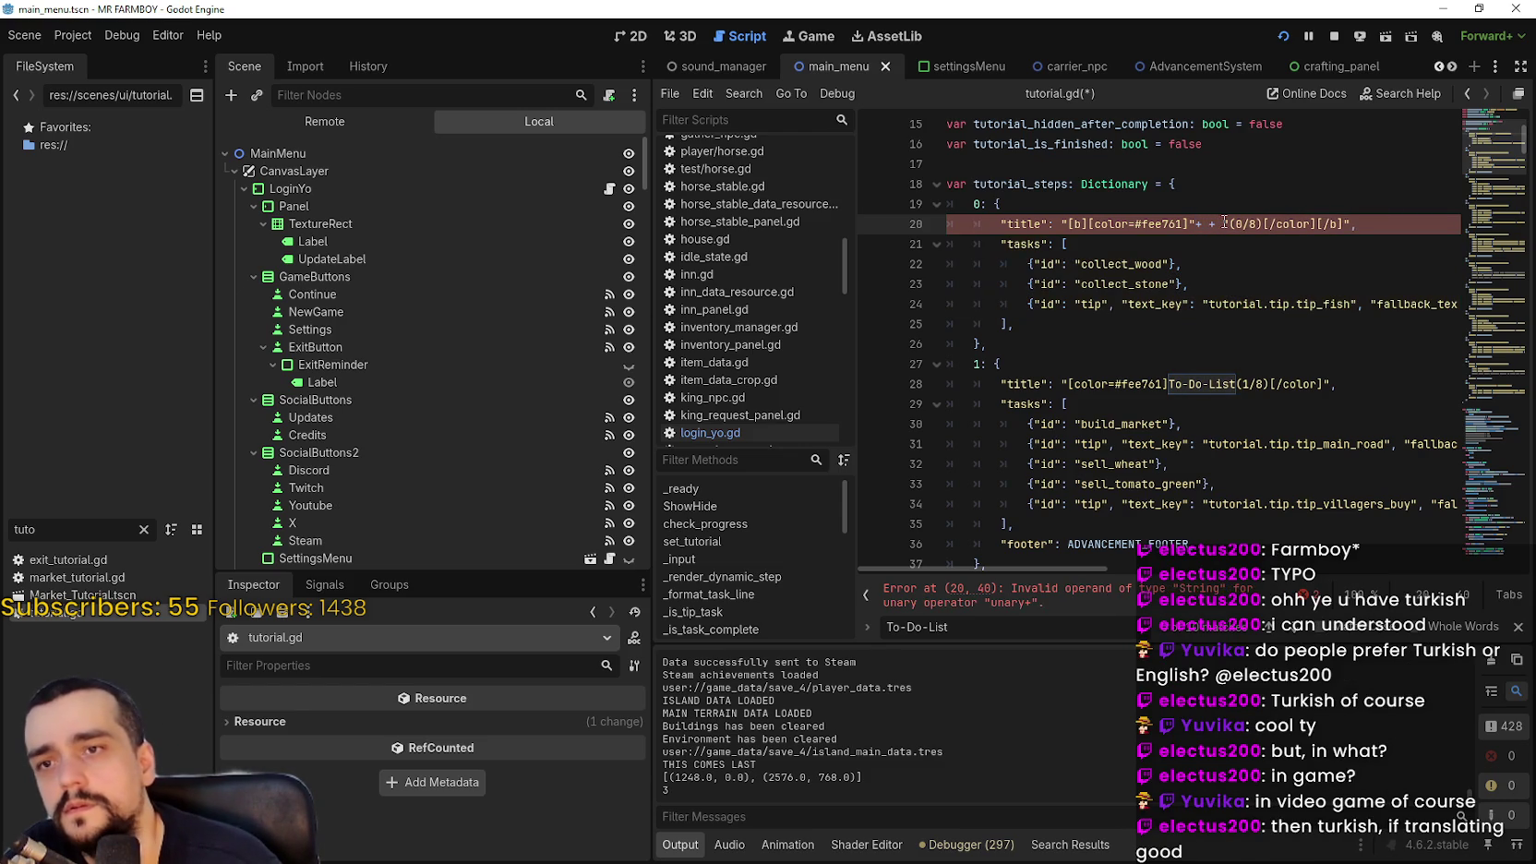
type("\"")
type("tr ")
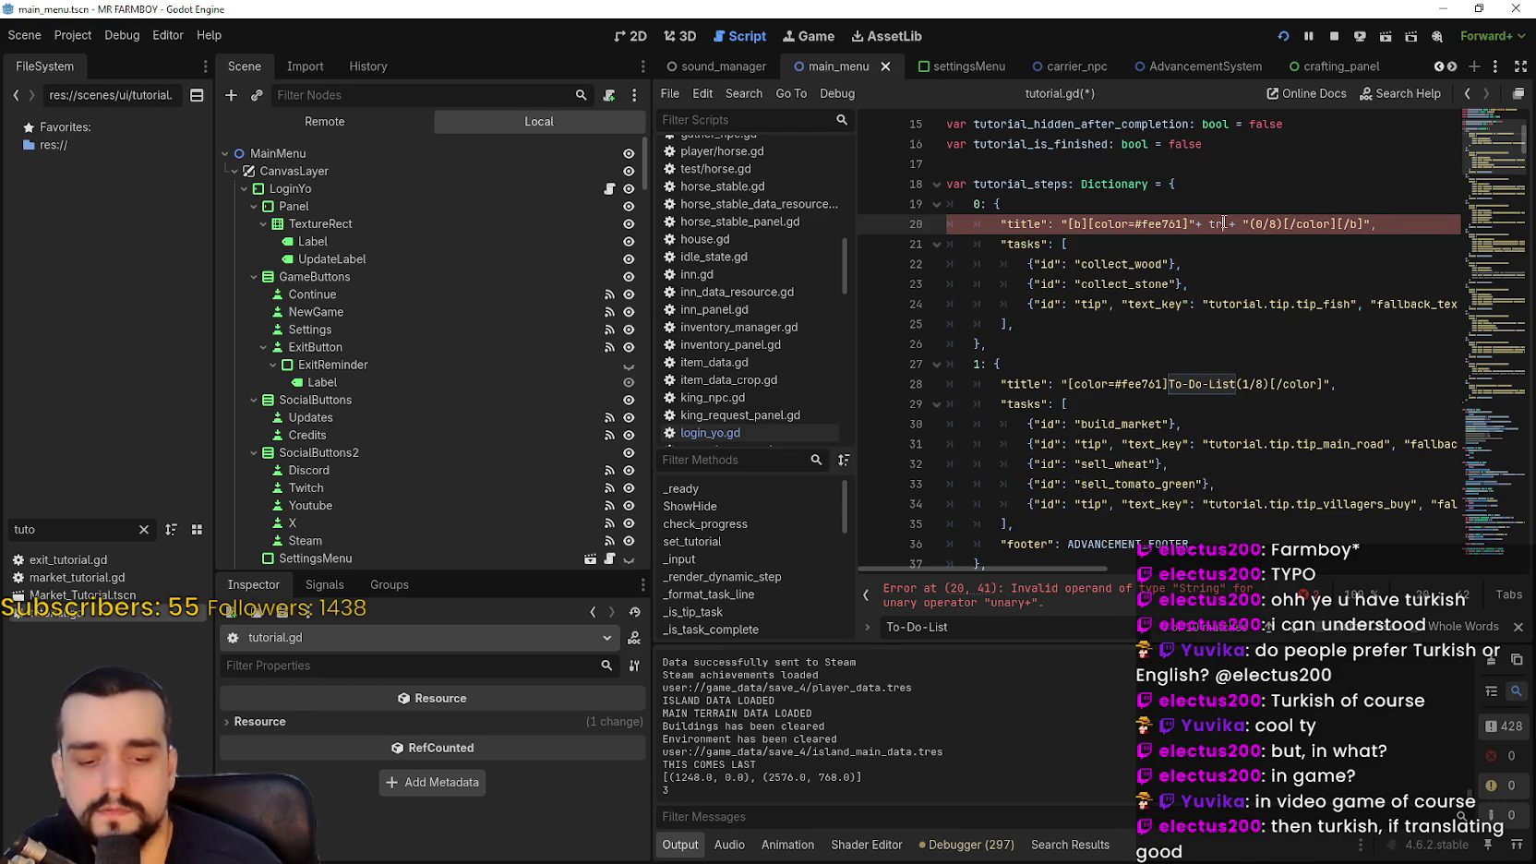
type("(\"tr_to_do_list")
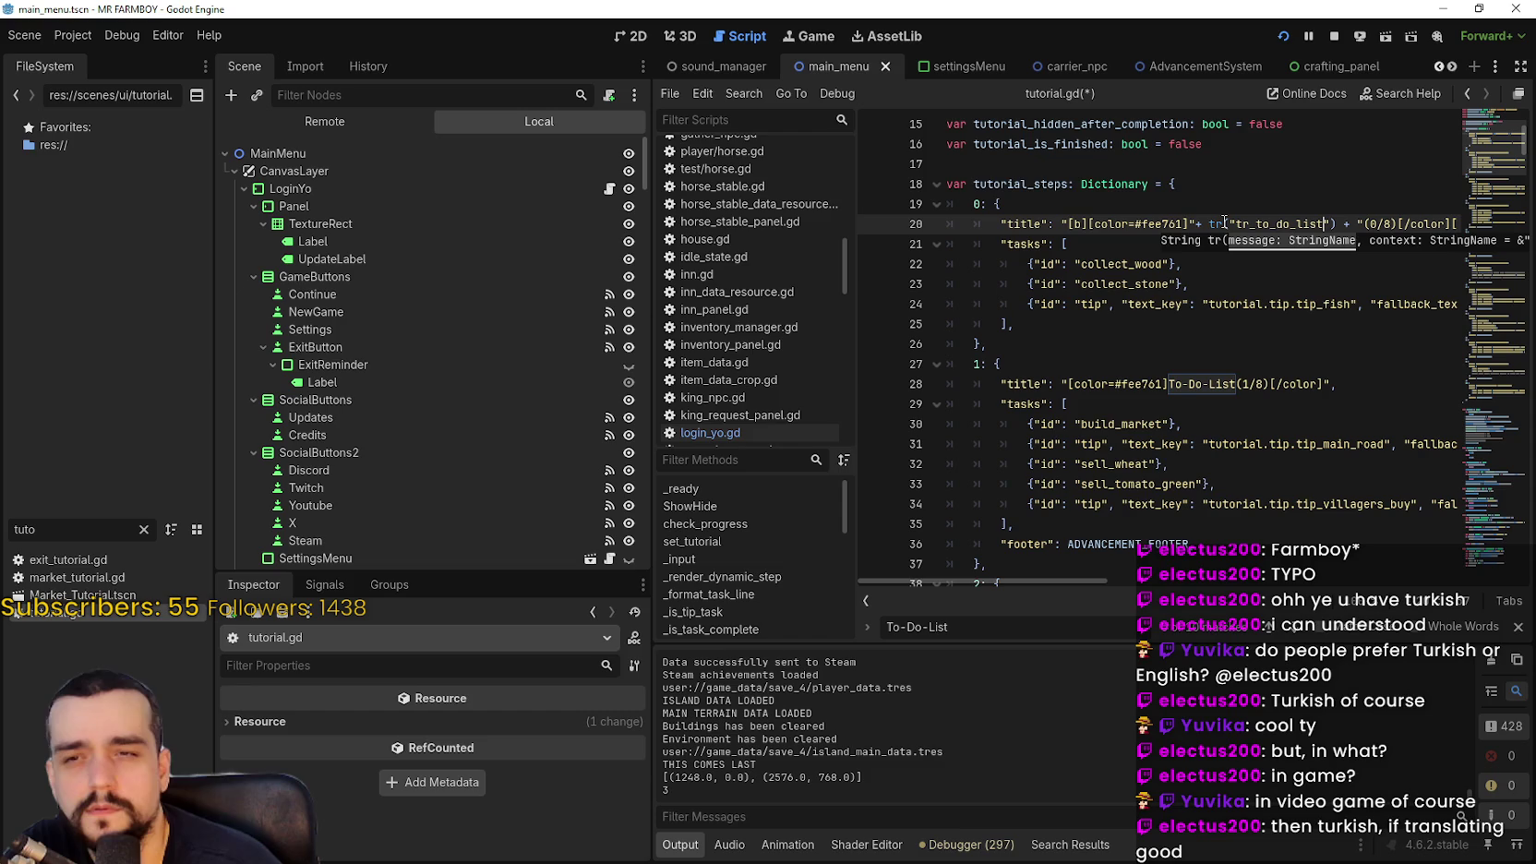
left_click(1188, 245)
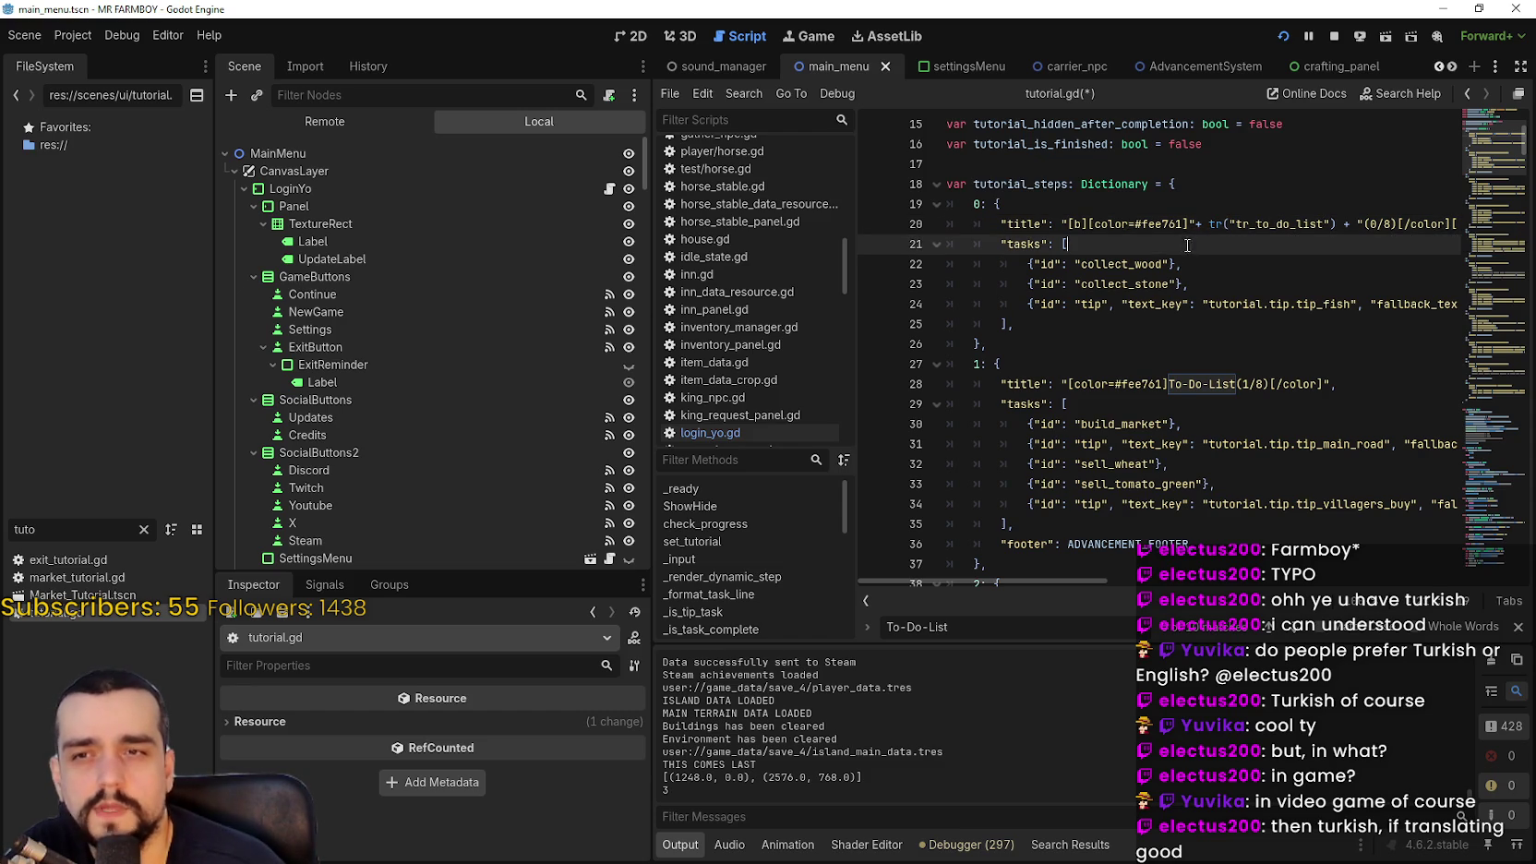
double_click(1322, 224)
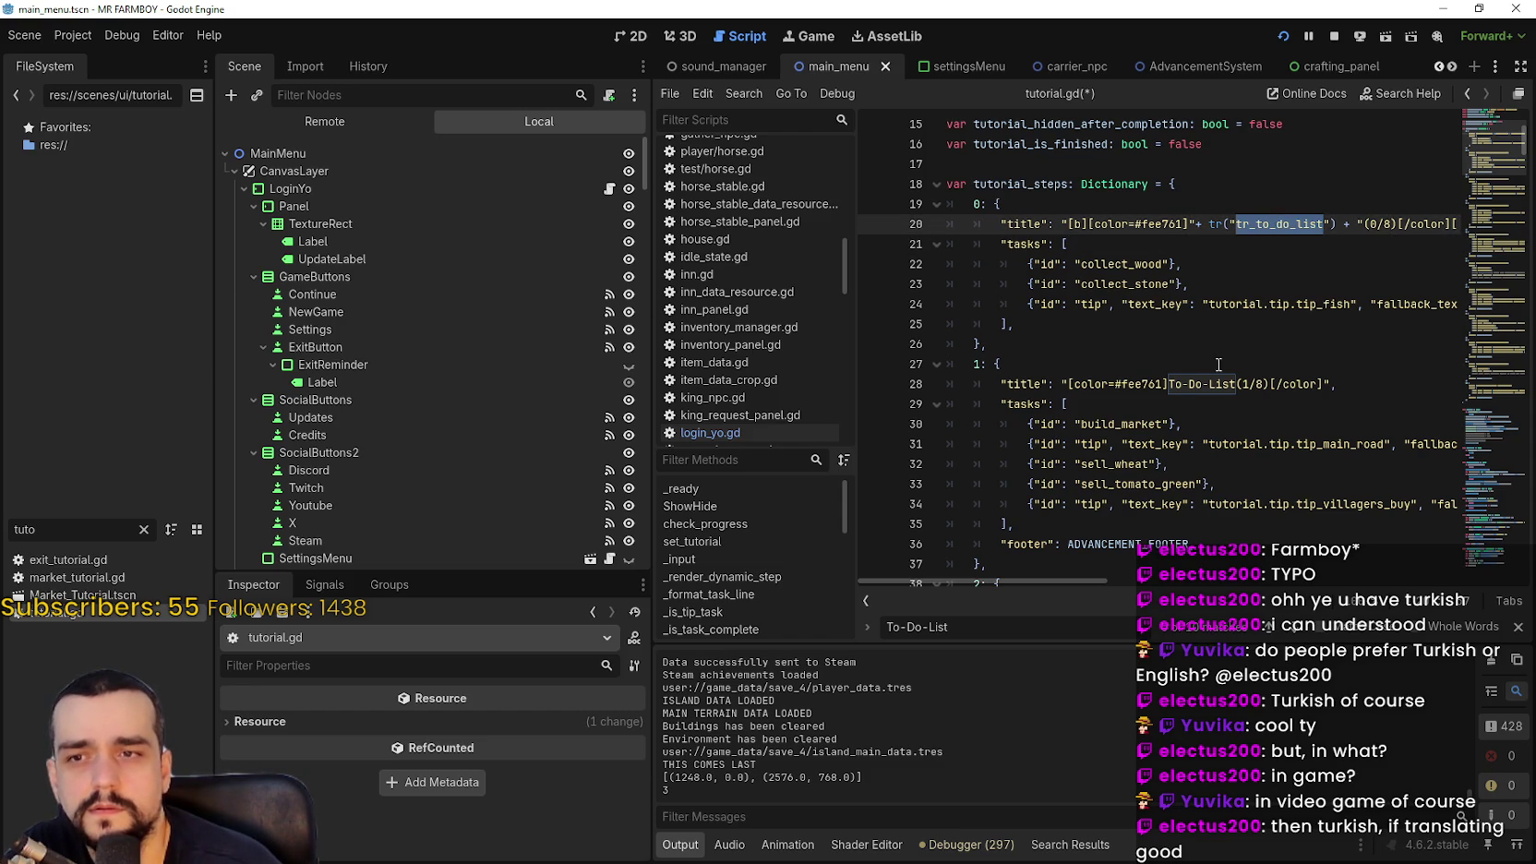
left_click_drag(1359, 223, 1196, 223)
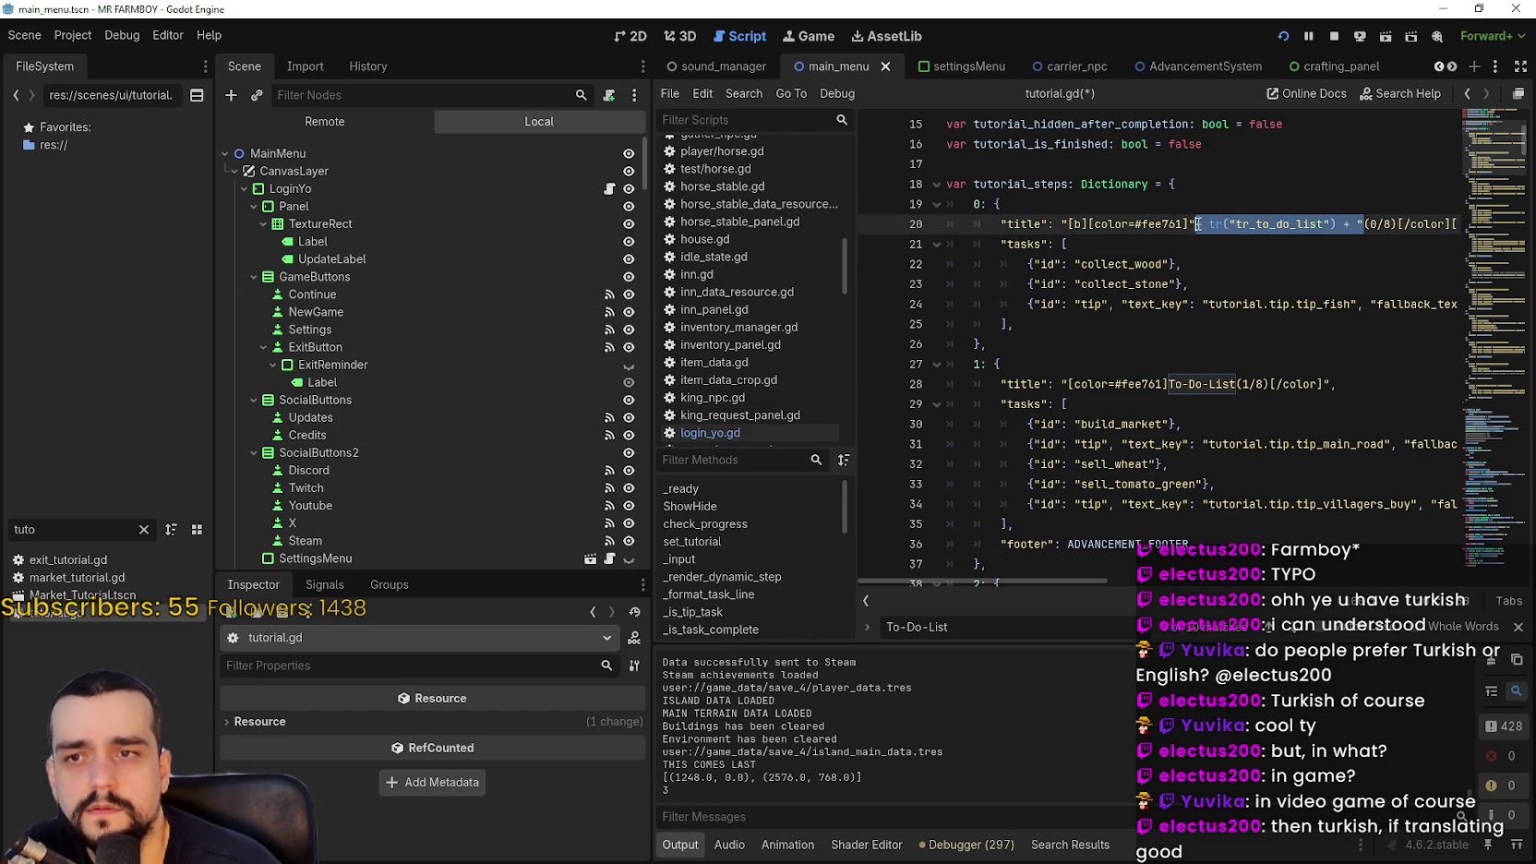
Paste the tr("tr_to_do_list") expression over To-Do-List on lines 28, 39 and 50
left_click(1236, 385)
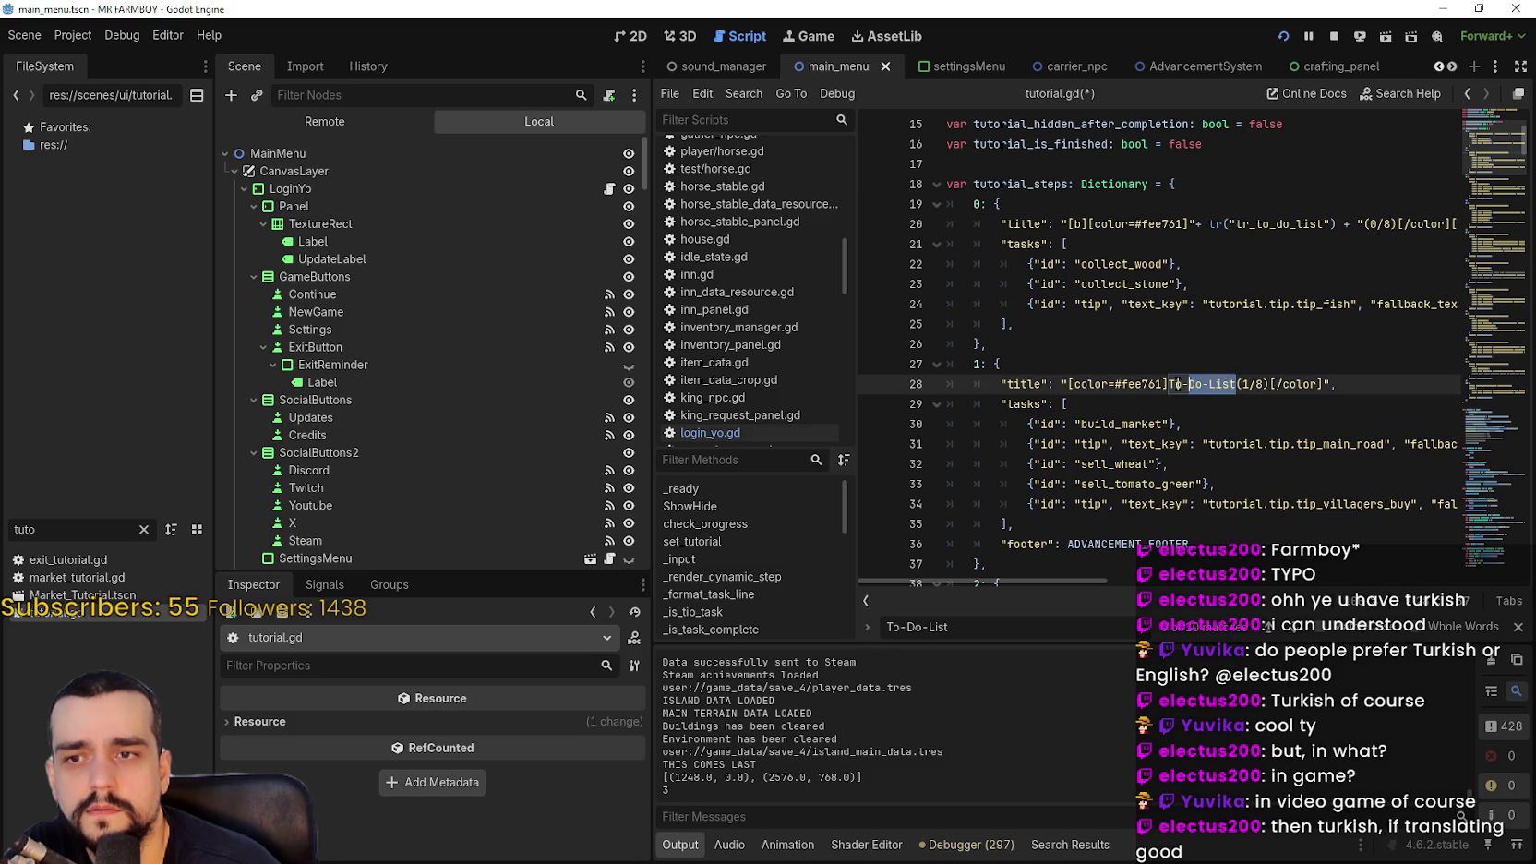
type("\"+ tr(\"tr_to_do_list\") + \"")
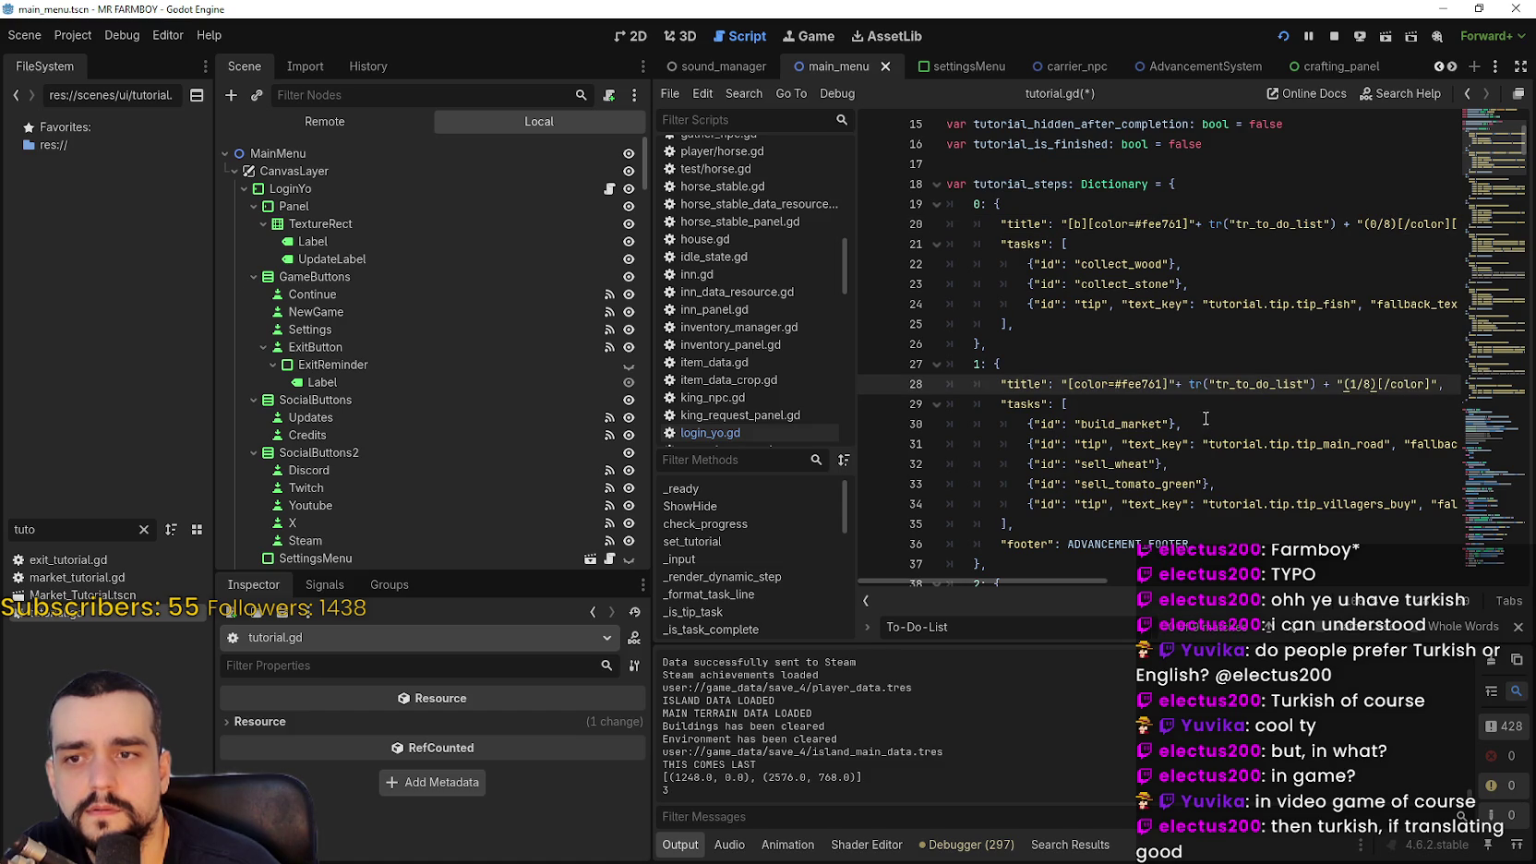
scroll(1205, 418, "down", 3)
double_click(1228, 425)
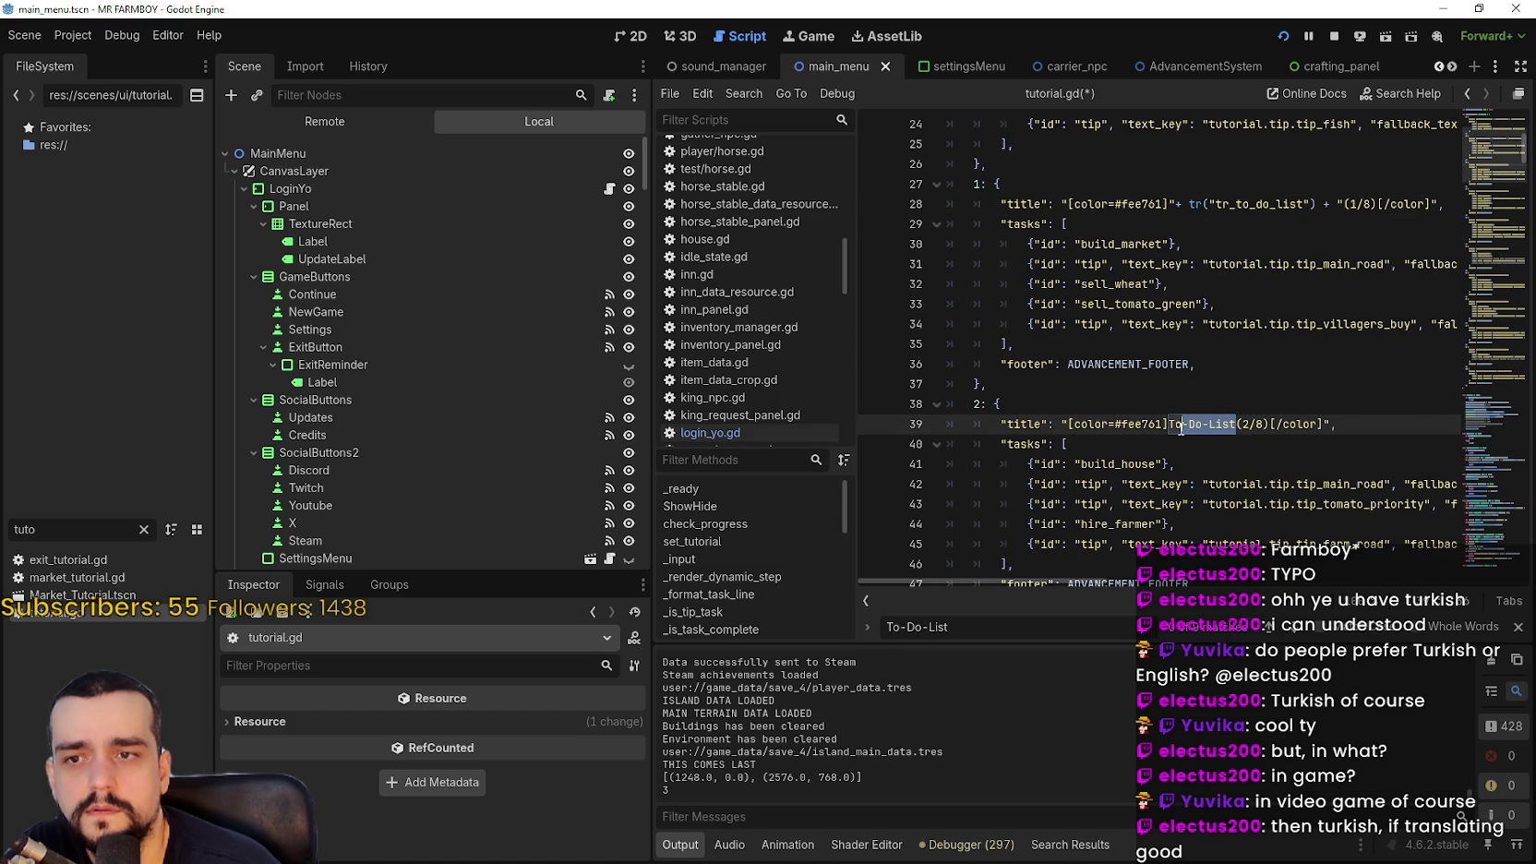
type("\"+ tr(\"tr_to_do_list\") + \"")
scroll(1191, 443, "down", 3)
left_click(1218, 461)
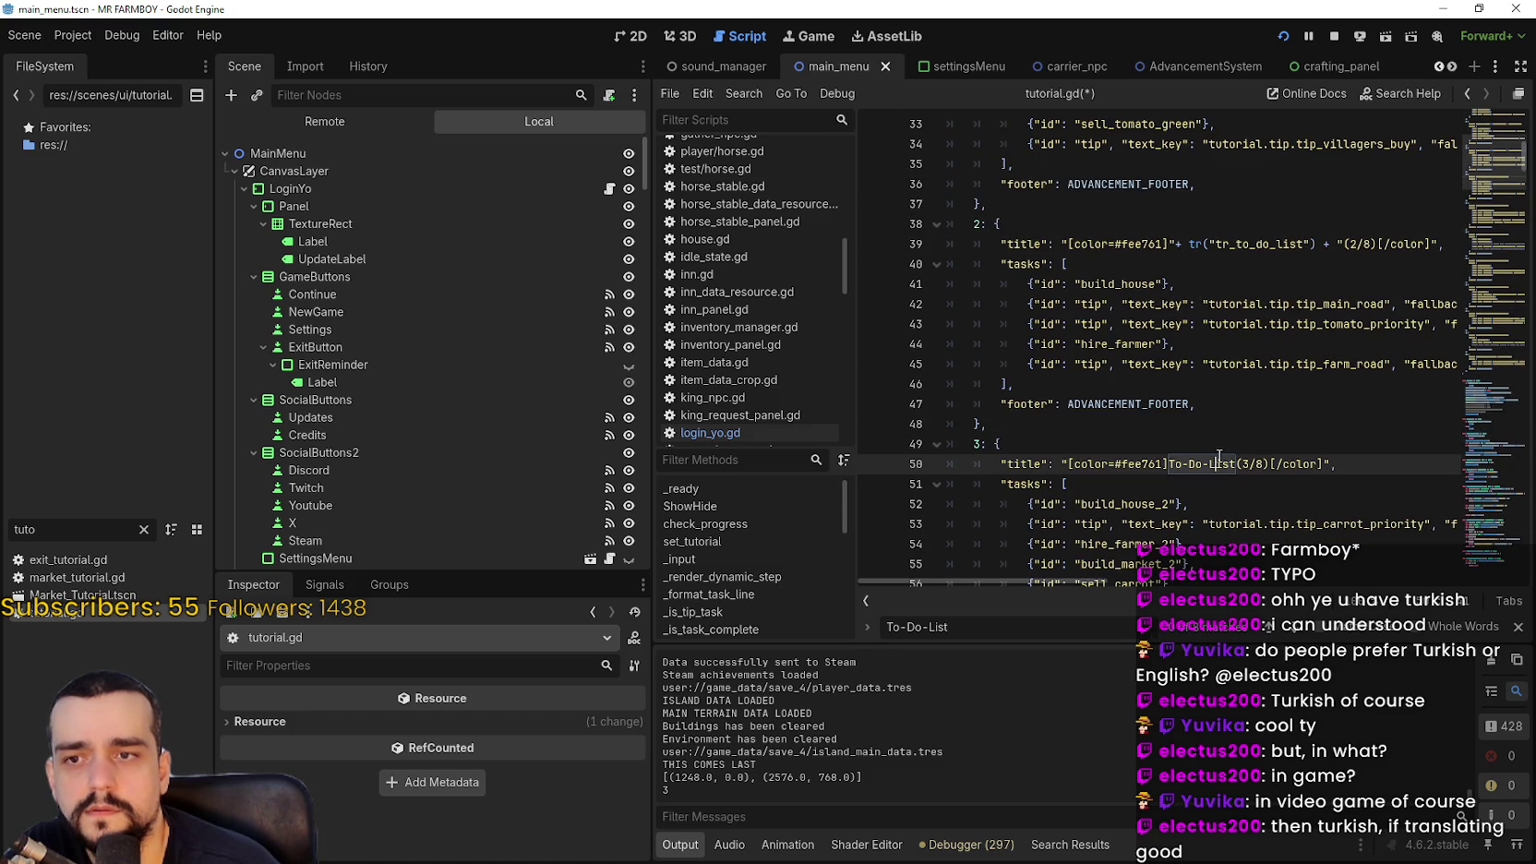
type("\"+ tr(\"tr_to_do_list\") + \"")
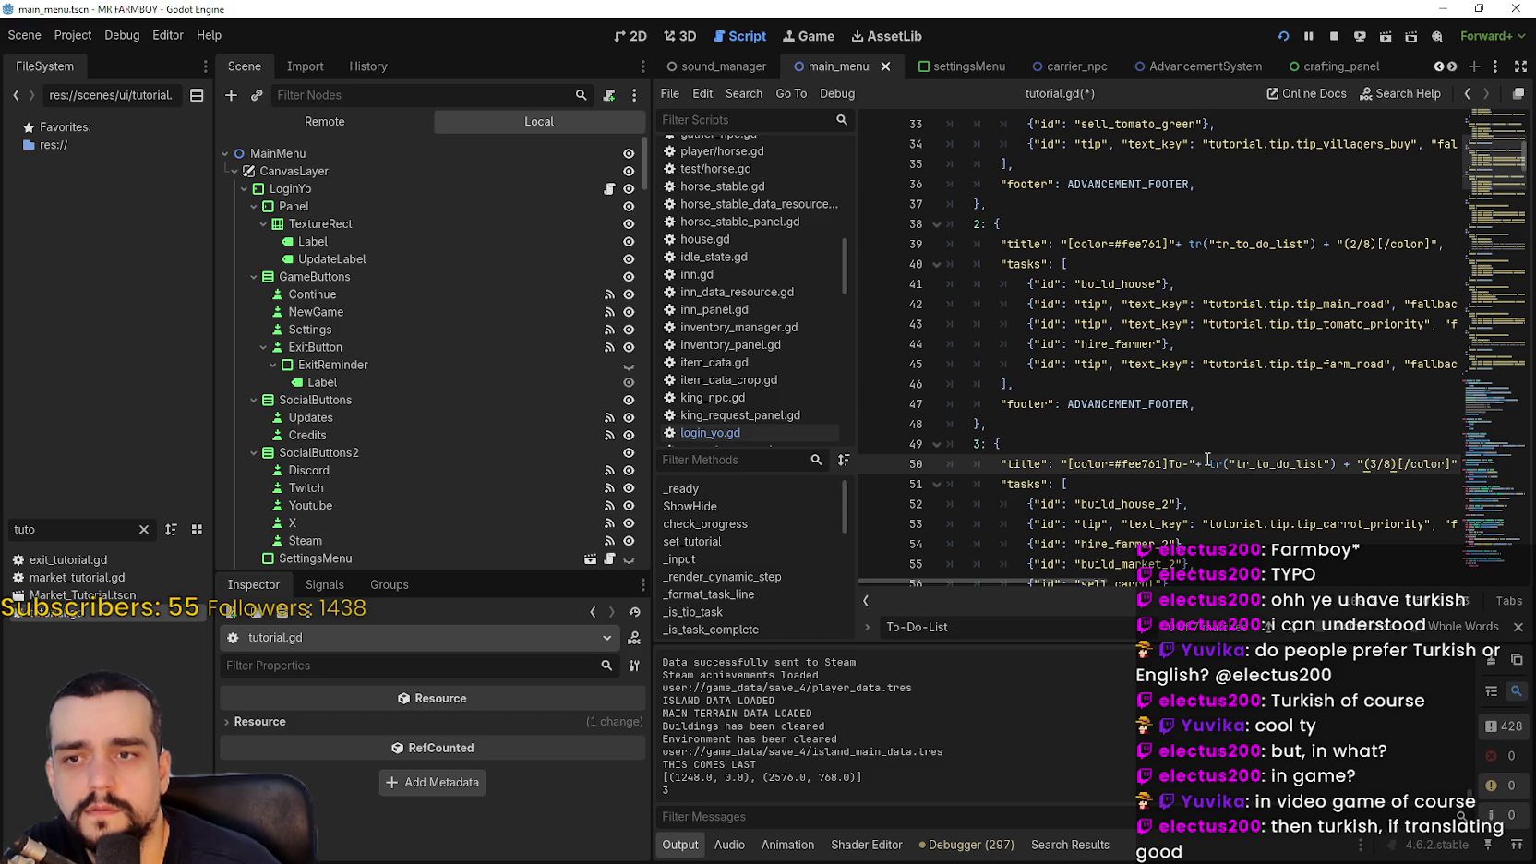
left_click_drag(1192, 464, 1166, 464)
key("BackSpace")
Replace To-Do-List with the translation call in the step 4, 5 and 6 titles
scroll(1201, 447, "down", 4)
type("\" + tr(\"tr_to_do_list\") + \"")
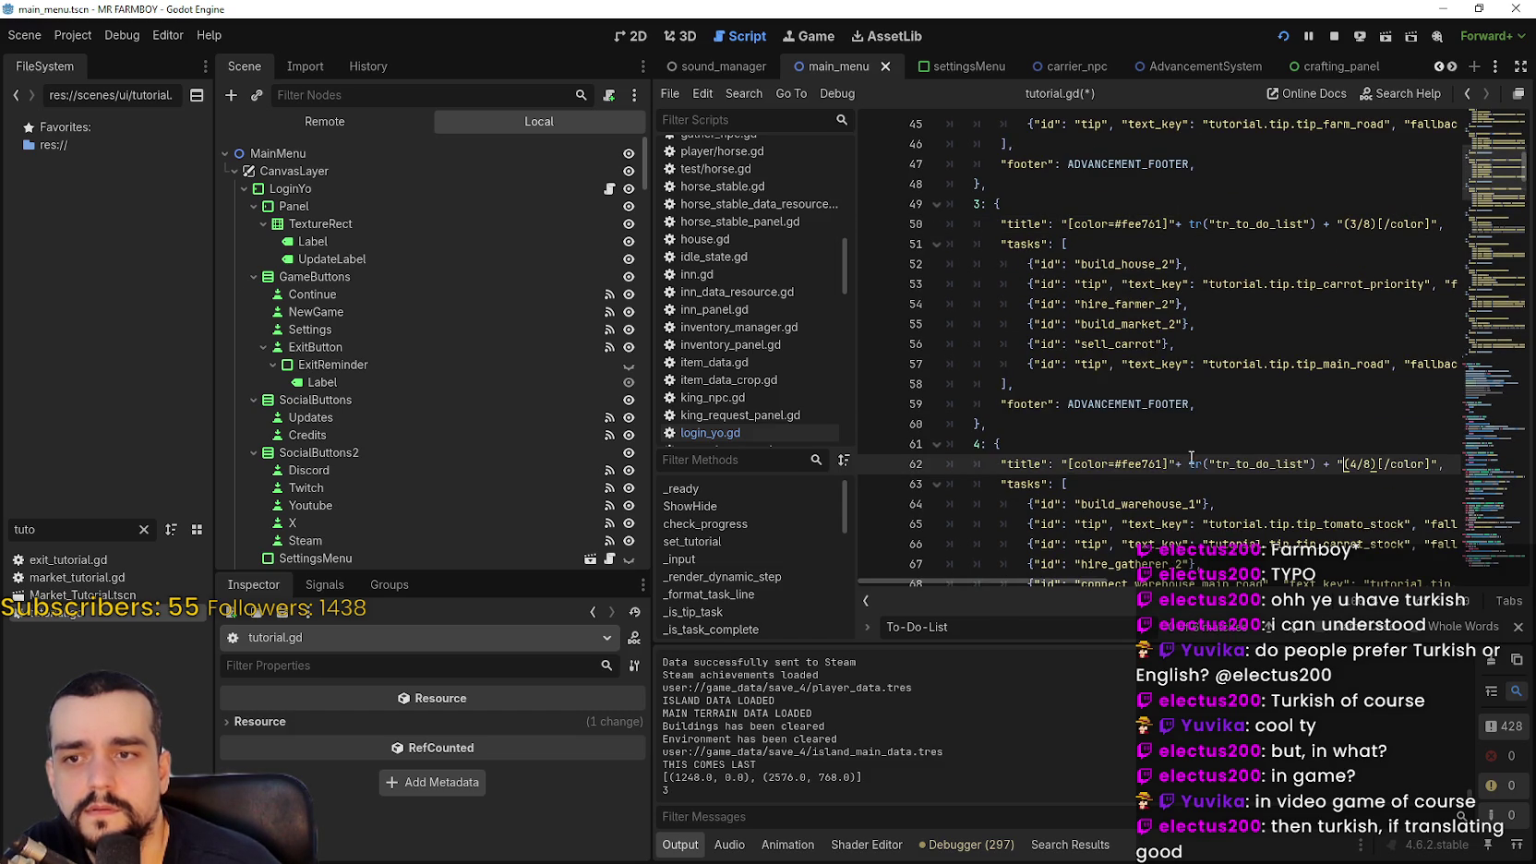
scroll(1197, 455, "down", 5)
double_click(1223, 409)
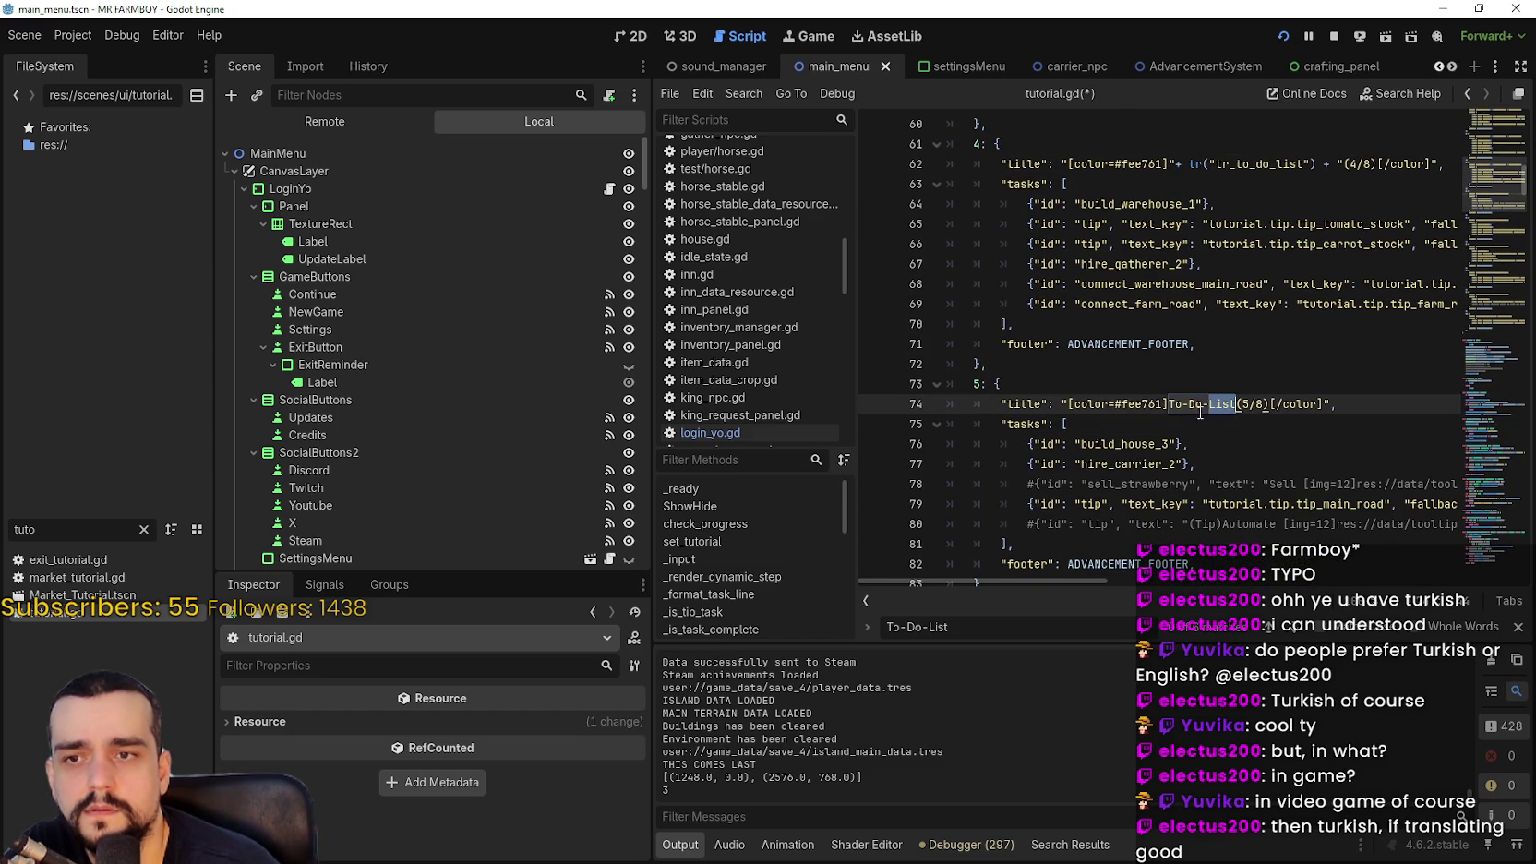
left_click_drag(1180, 409, 1167, 409)
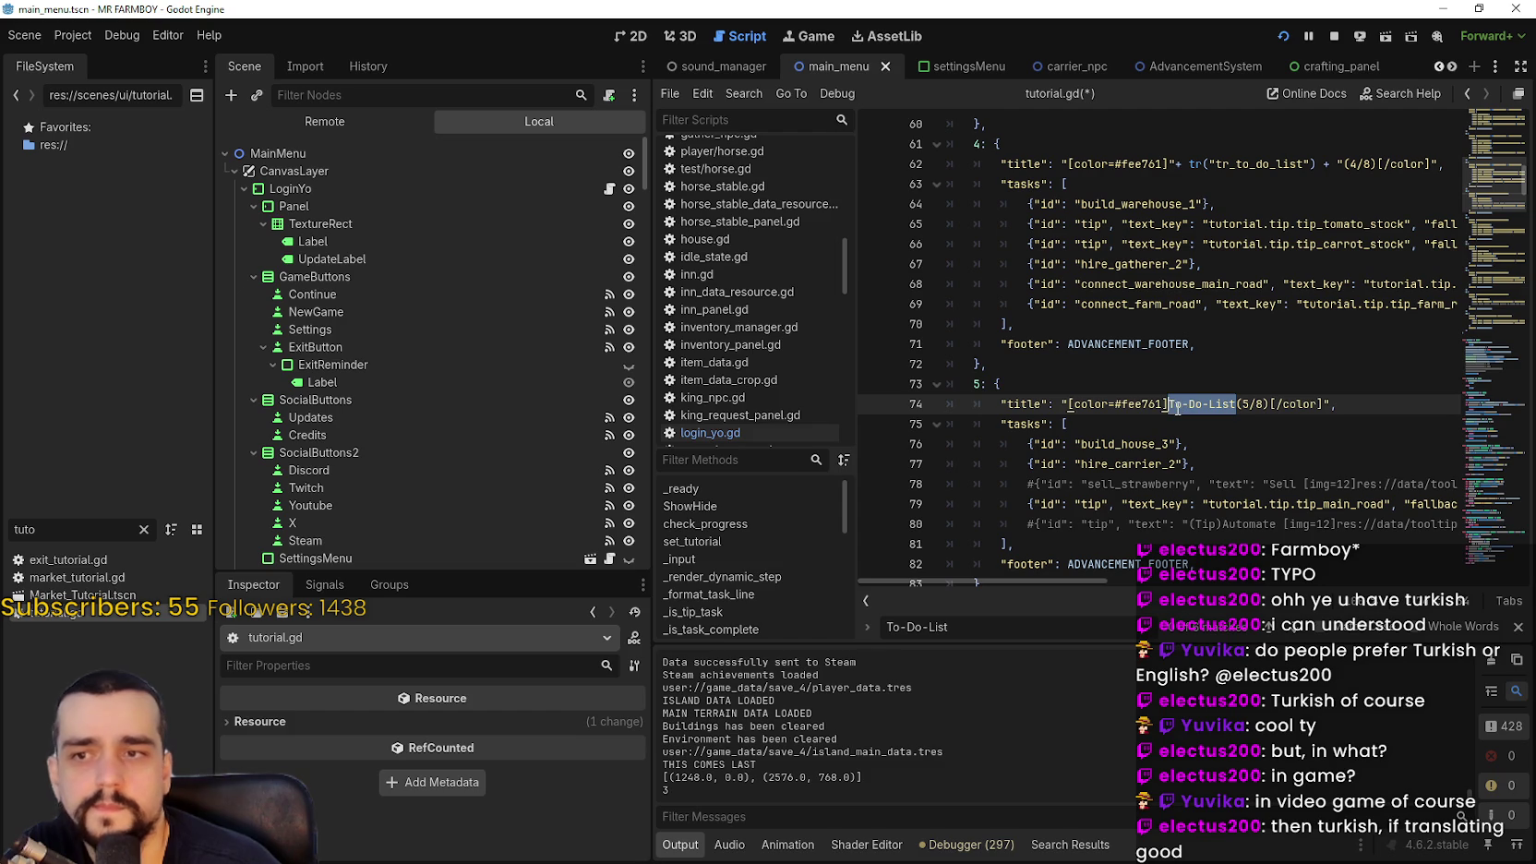
type("\" + tr(\"tr_to_do_list\") + \"")
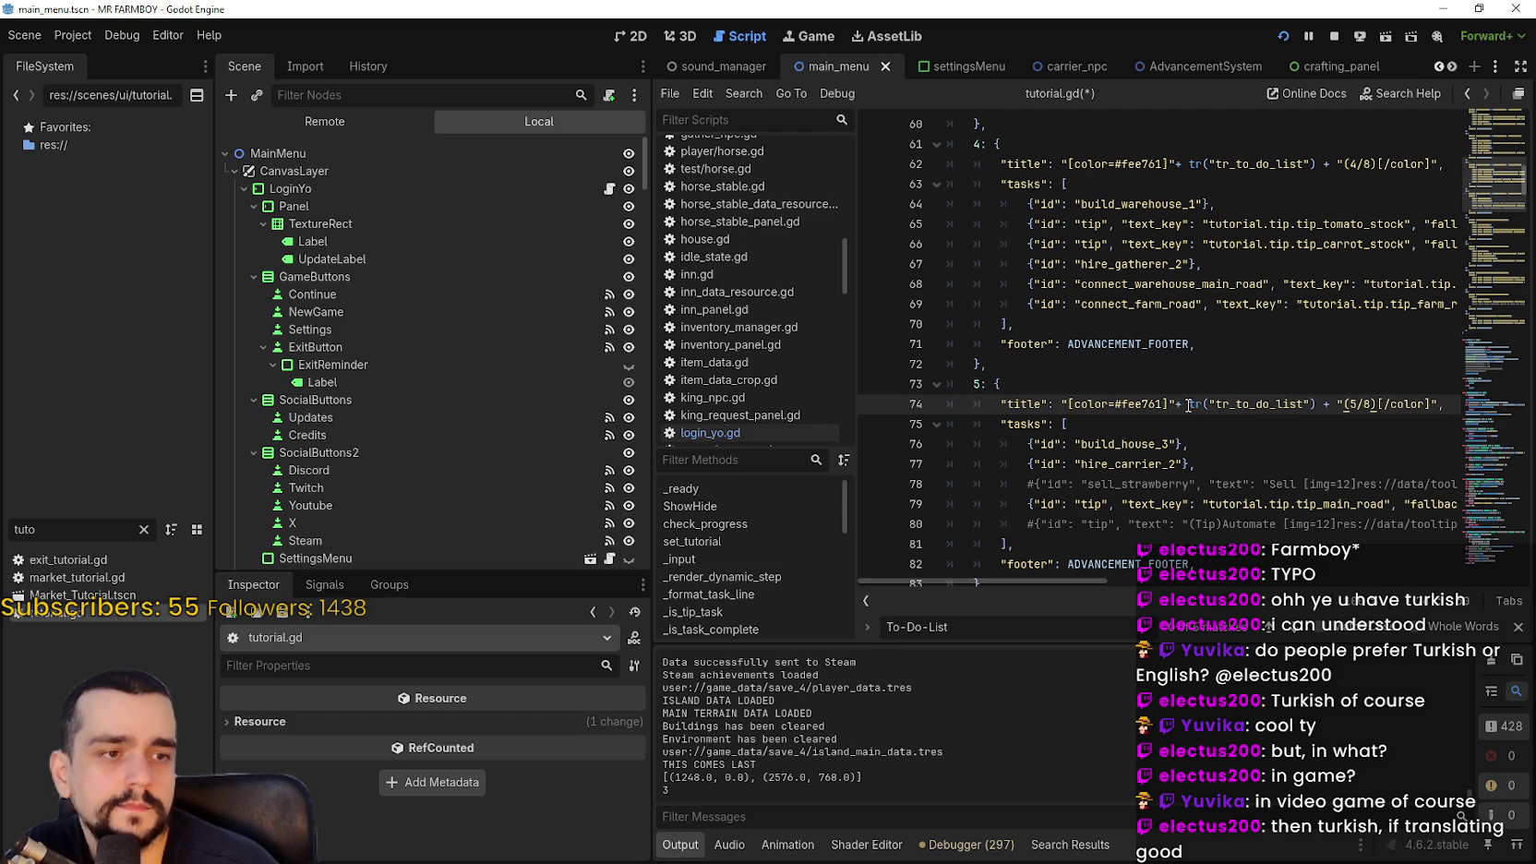
mouse_move(1188, 406)
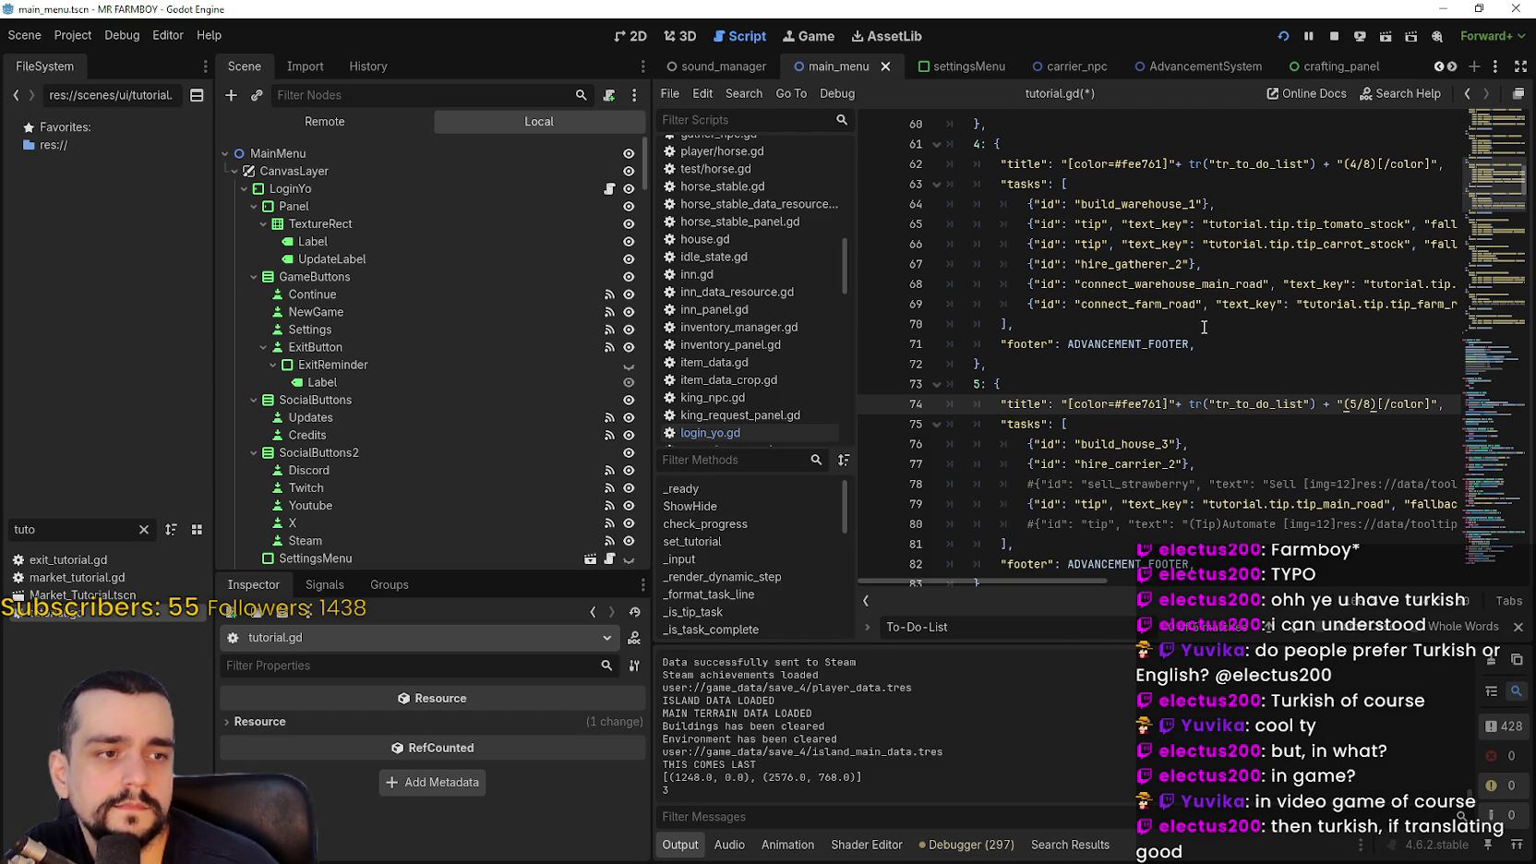
scroll(1203, 326, "down", 1)
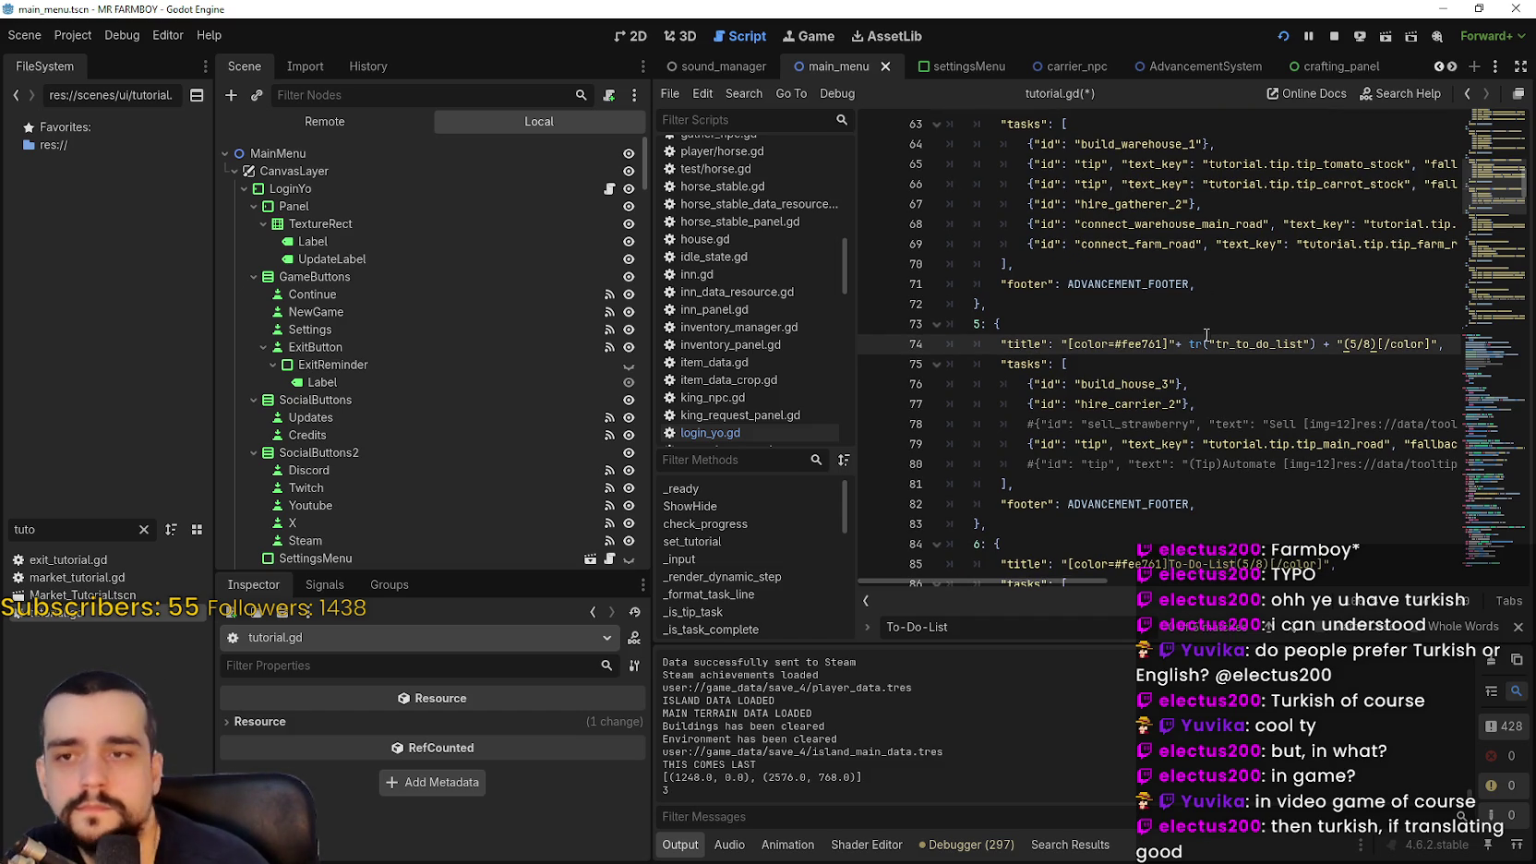
scroll(1205, 336, "down", 4)
double_click(1223, 324)
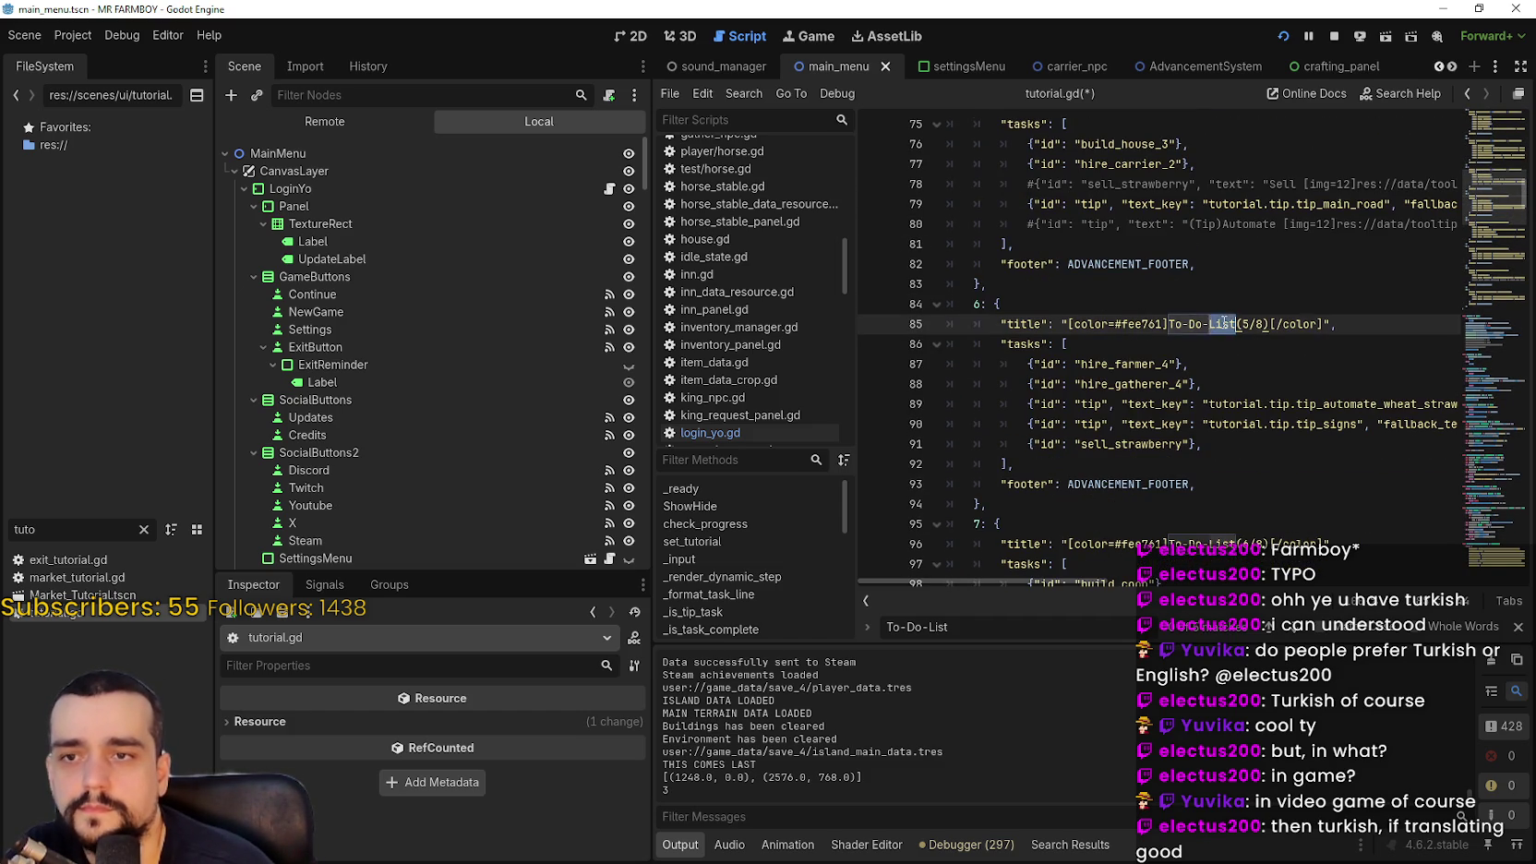
left_click_drag(1237, 323, 1168, 324)
type("\"+ tr(\"tr_to_do_list\") + \"")
Replace To-Do-List with the translation call in steps 7, 8, 9 and the completion title
double_click(1209, 544)
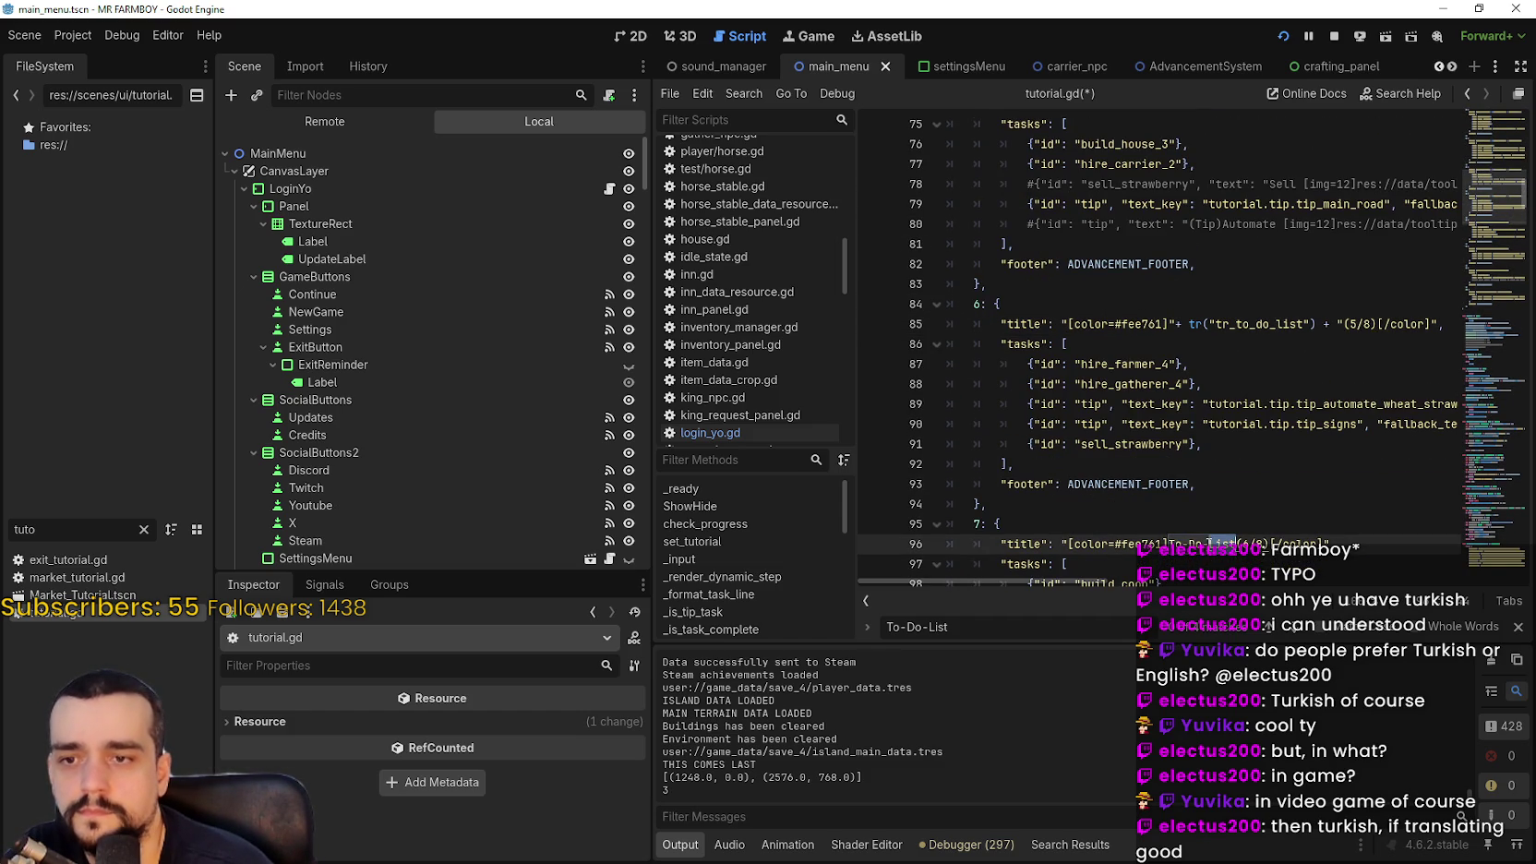
type("\"+ tr(\"tr_to_do_list\") + \"")
scroll(1236, 491, "down", 5)
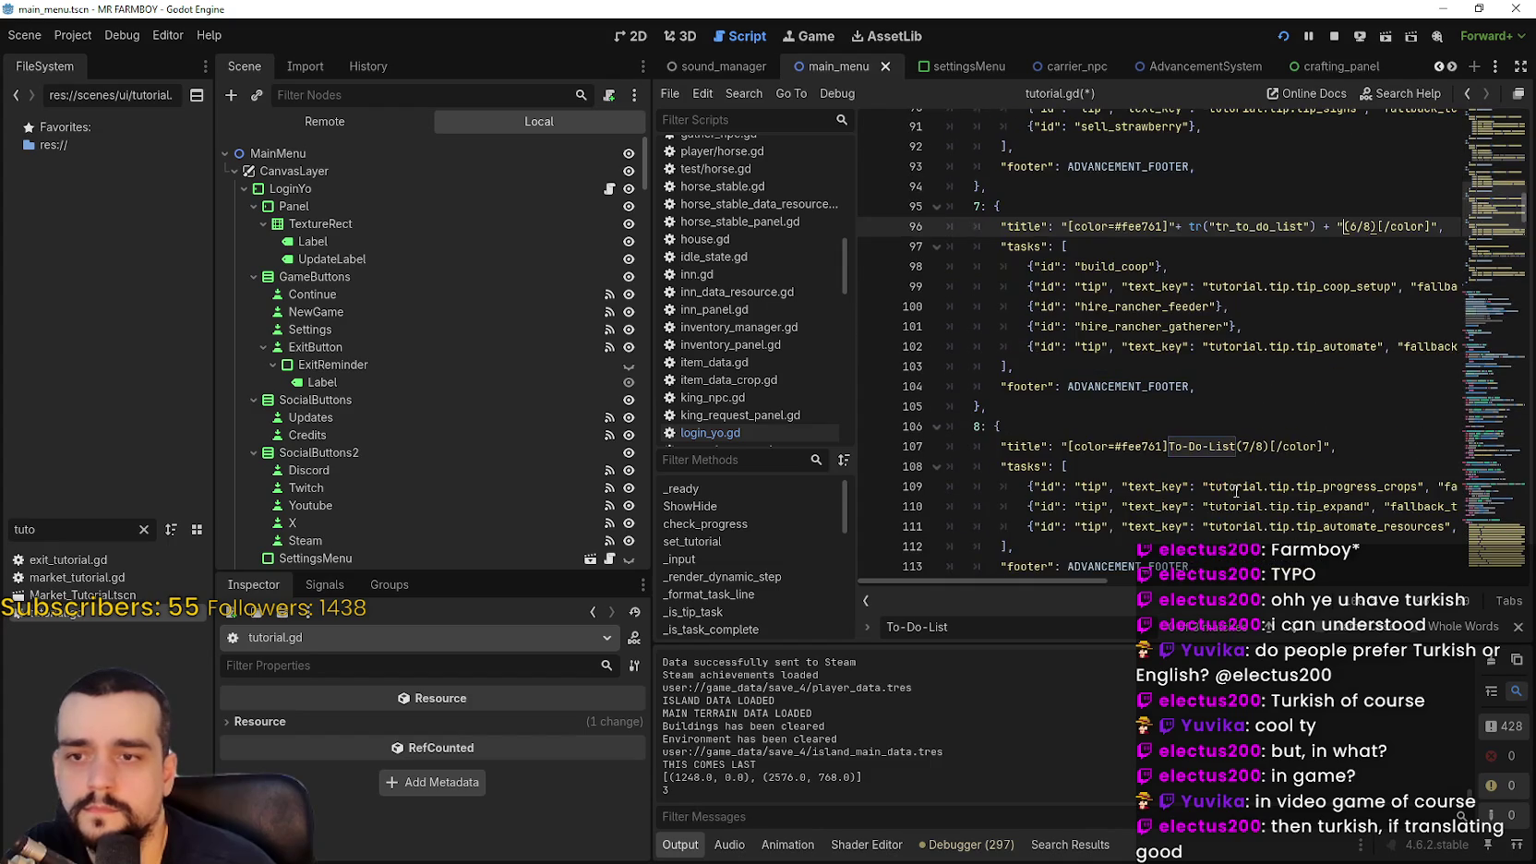
left_click_drag(1235, 449, 1189, 450)
type("\"+ tr(\"tr_to_do_list\") + \"")
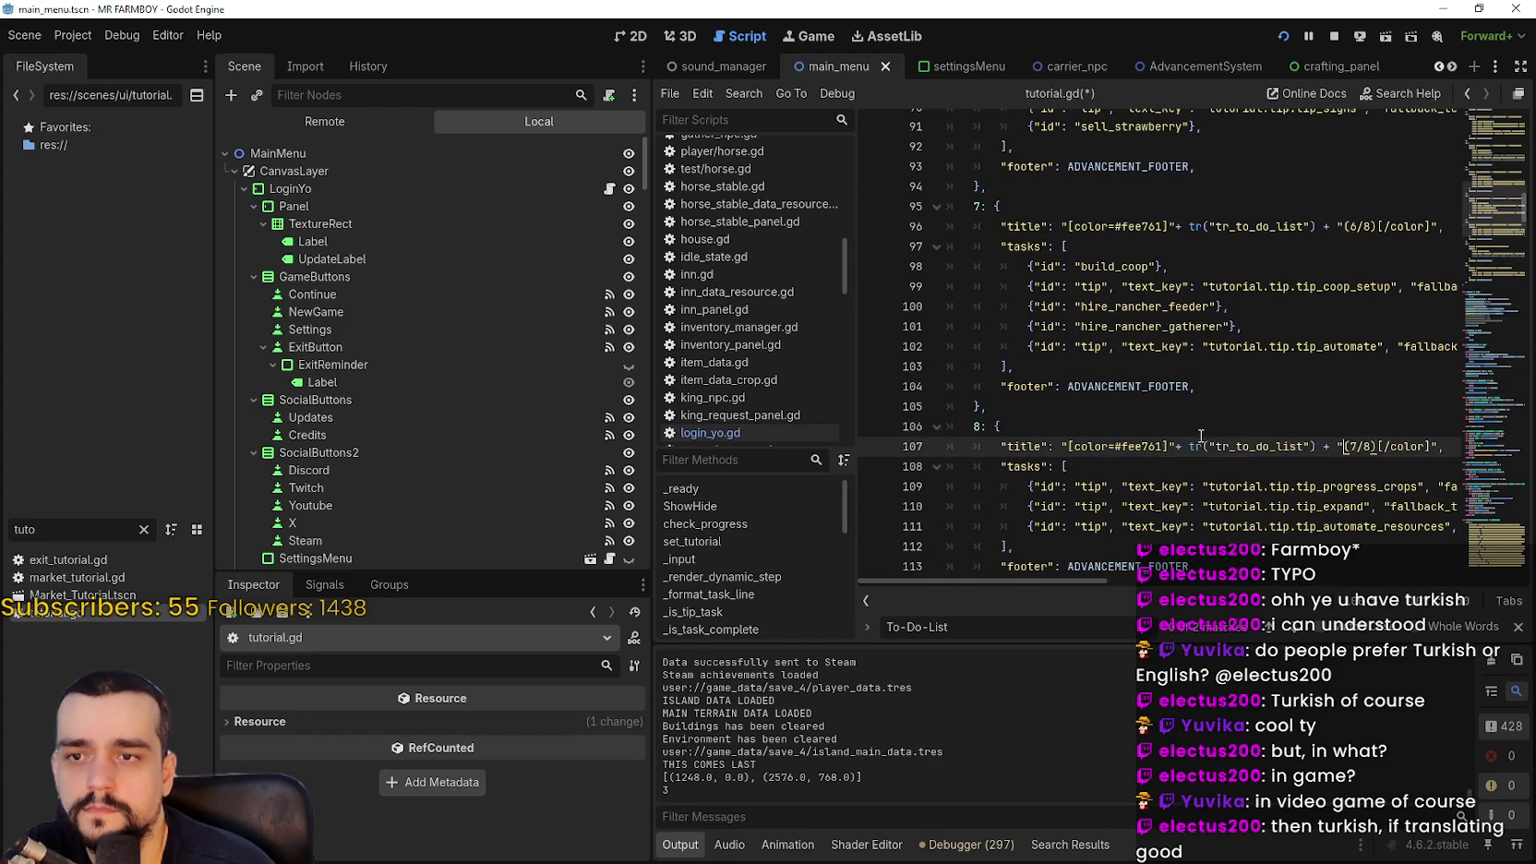
scroll(1190, 434, "down", 4)
left_click_drag(1236, 388, 1183, 391)
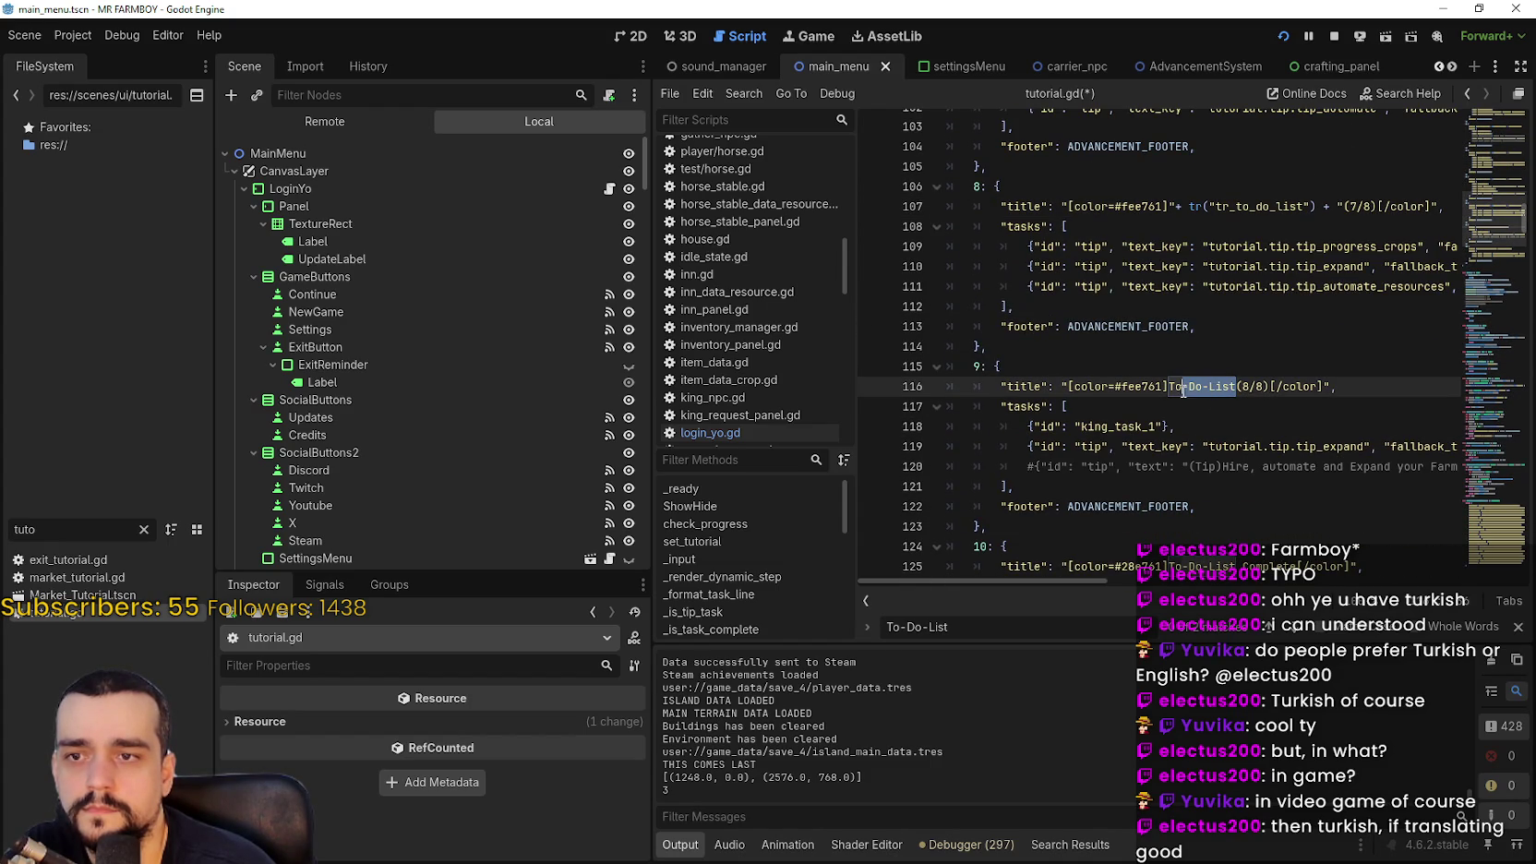
type("\"+ tr(\"tr_to_do_list\") + \"")
scroll(1190, 387, "down", 4)
left_click(1223, 328)
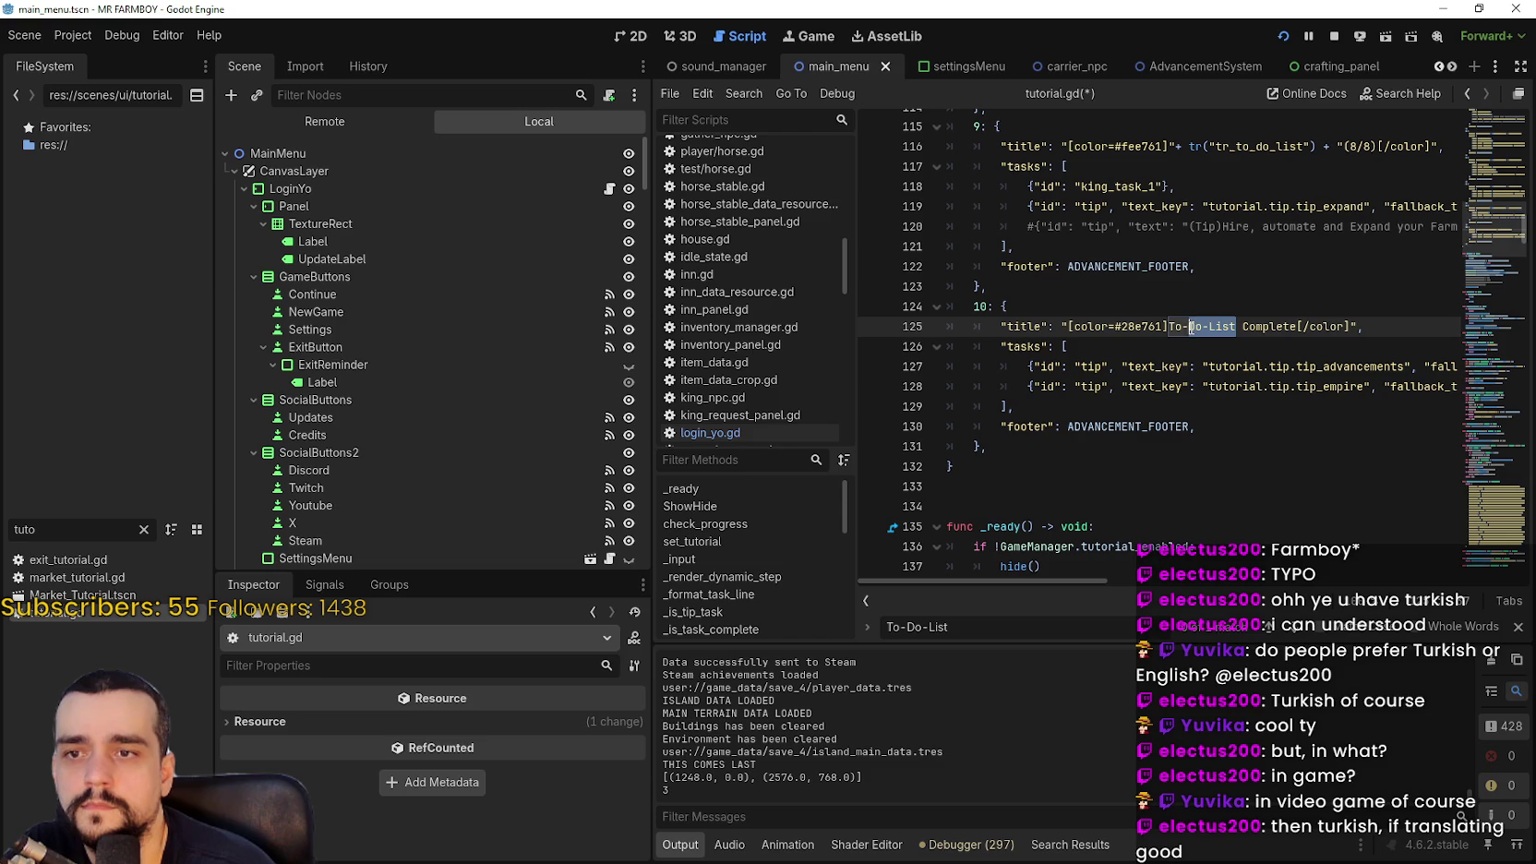
type("\"+ tr(\"tr_to_do_list\") + \"")
Close the find bar and save tutorial.gd with Ctrl+S
scroll(1207, 340, "down", 5)
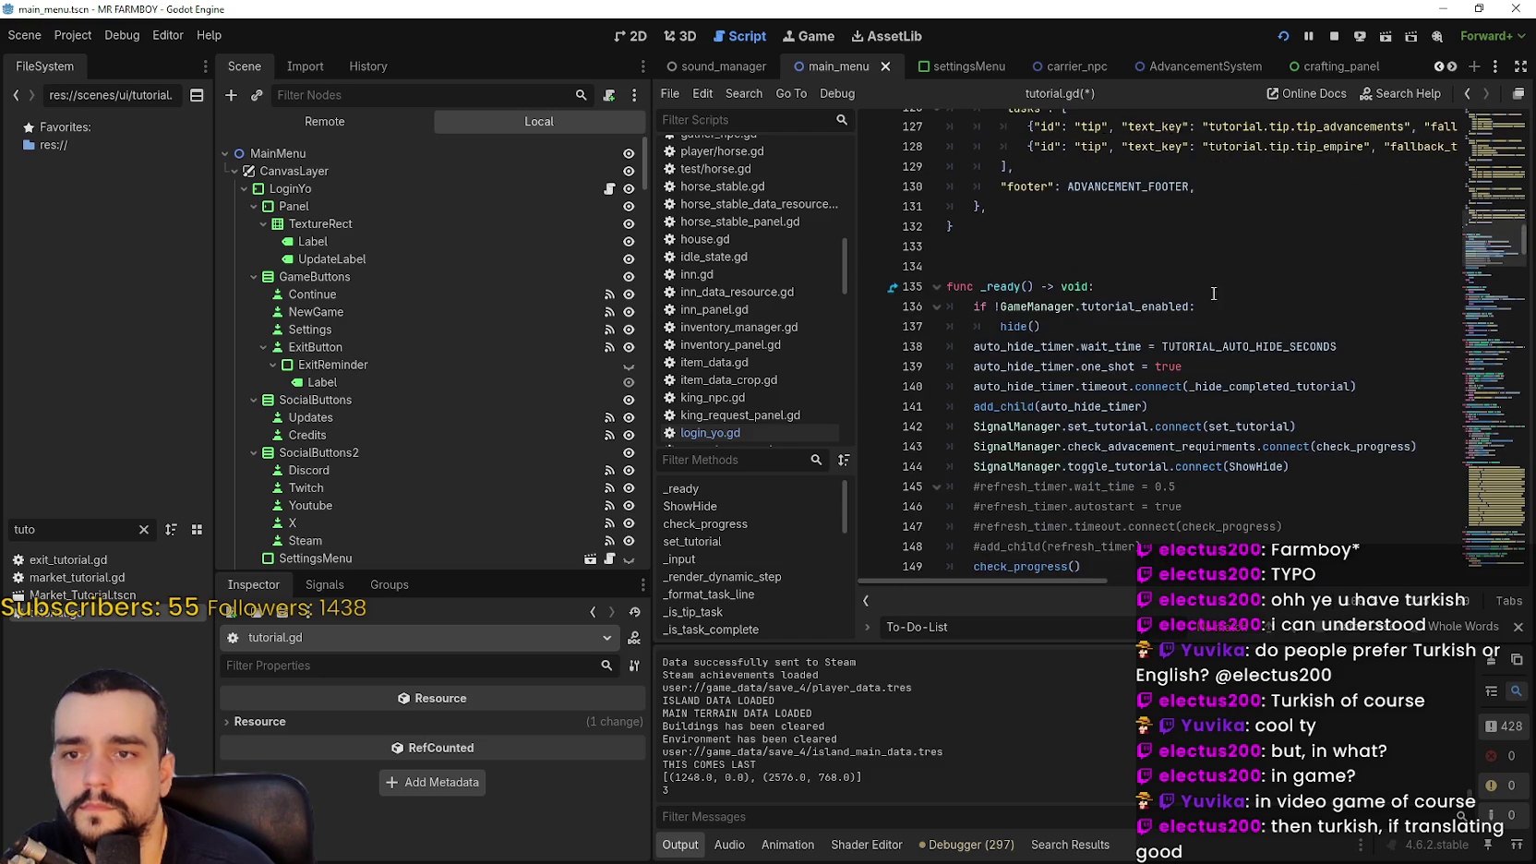
left_click(1520, 626)
left_click(1179, 240)
key("ctrl+s")
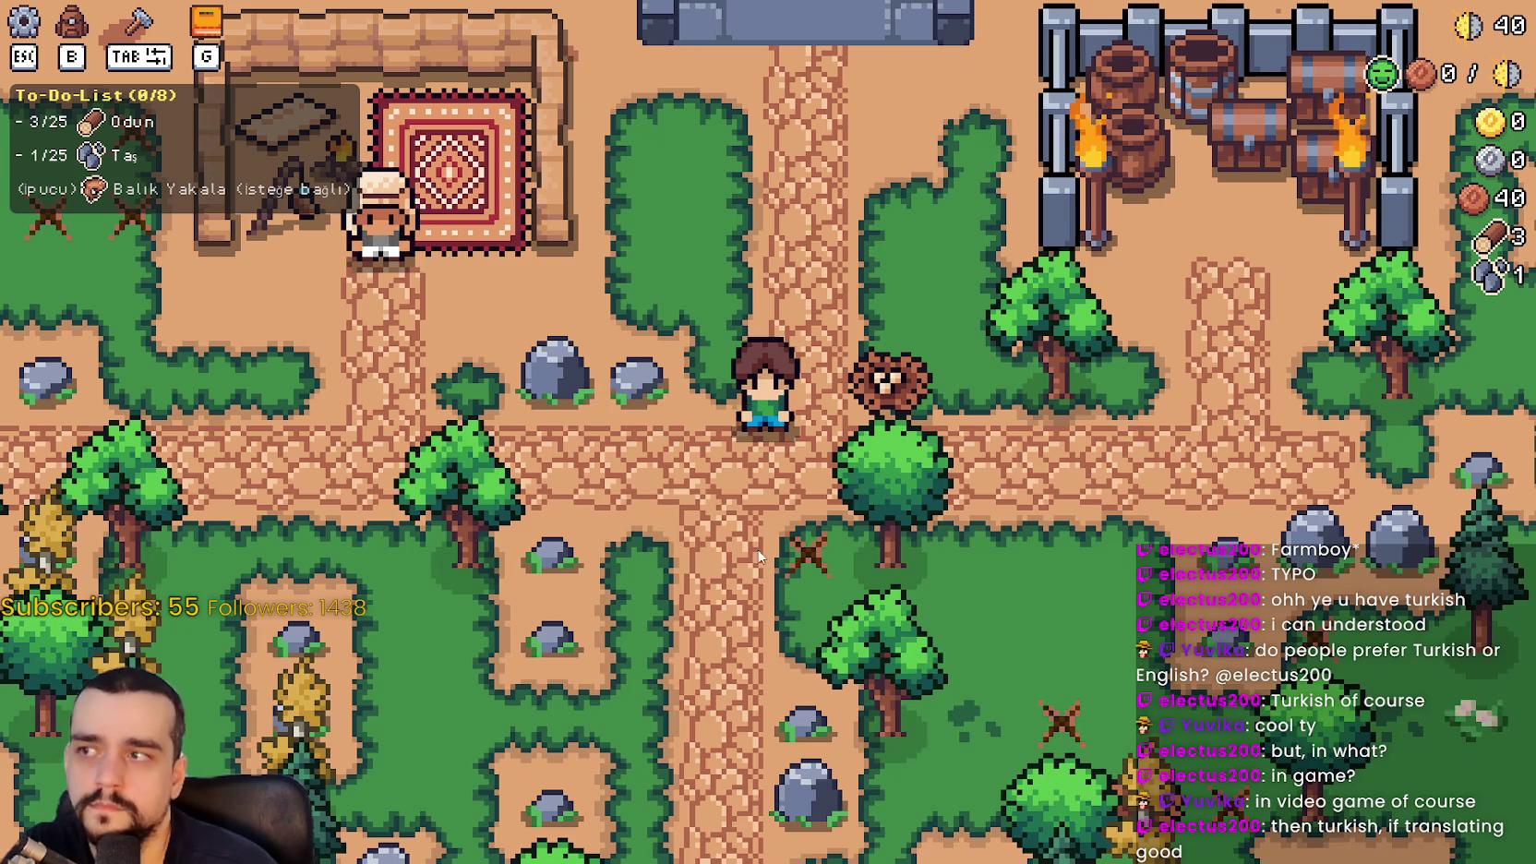
Quit the test run to the Turkish title screen, check the save list, and stop it with F8
key("w")
key("Escape")
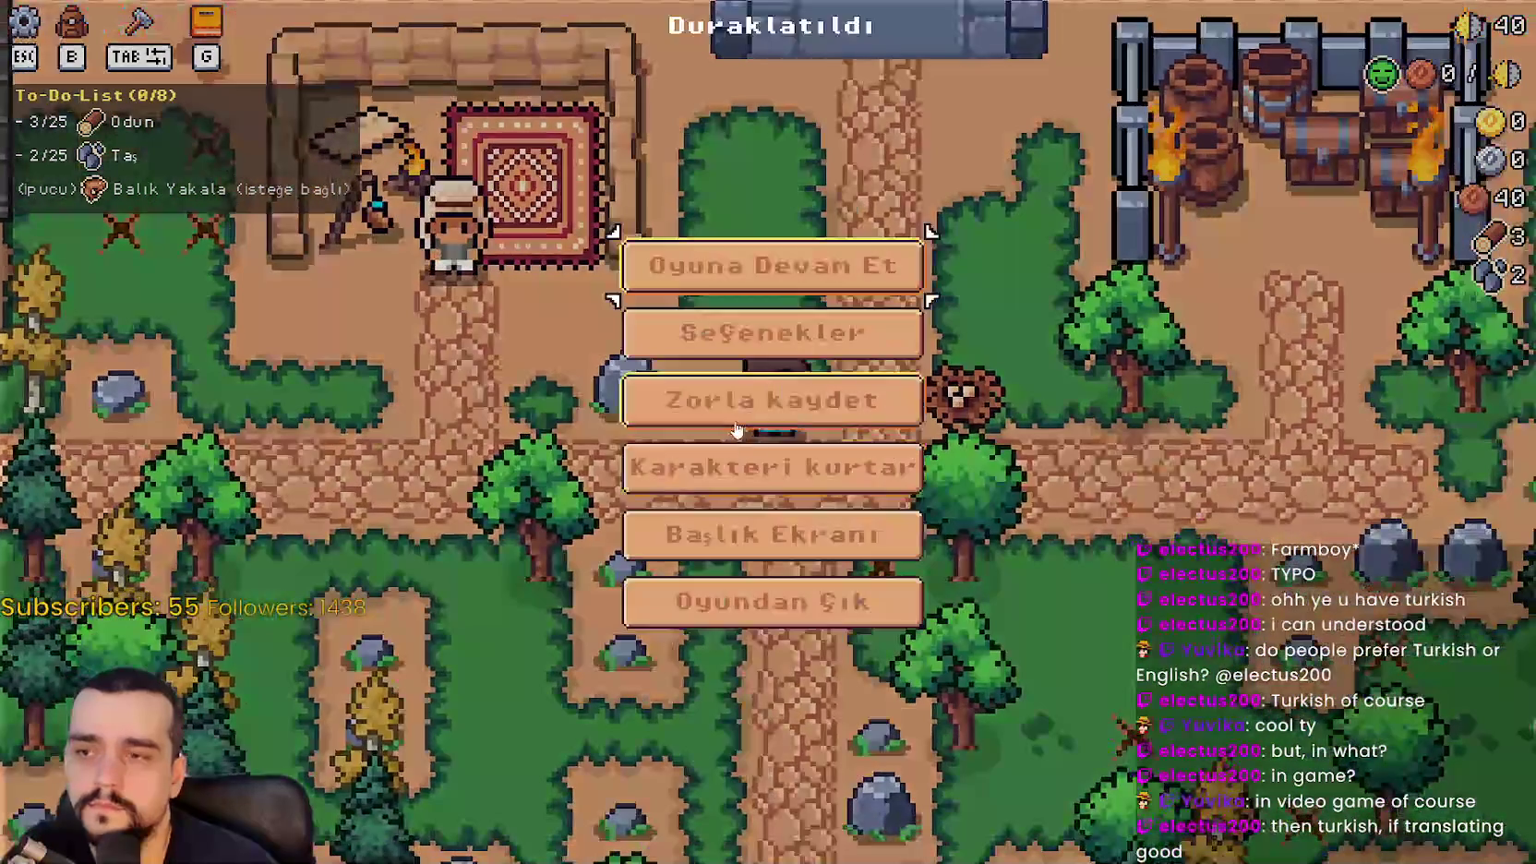
left_click(821, 535)
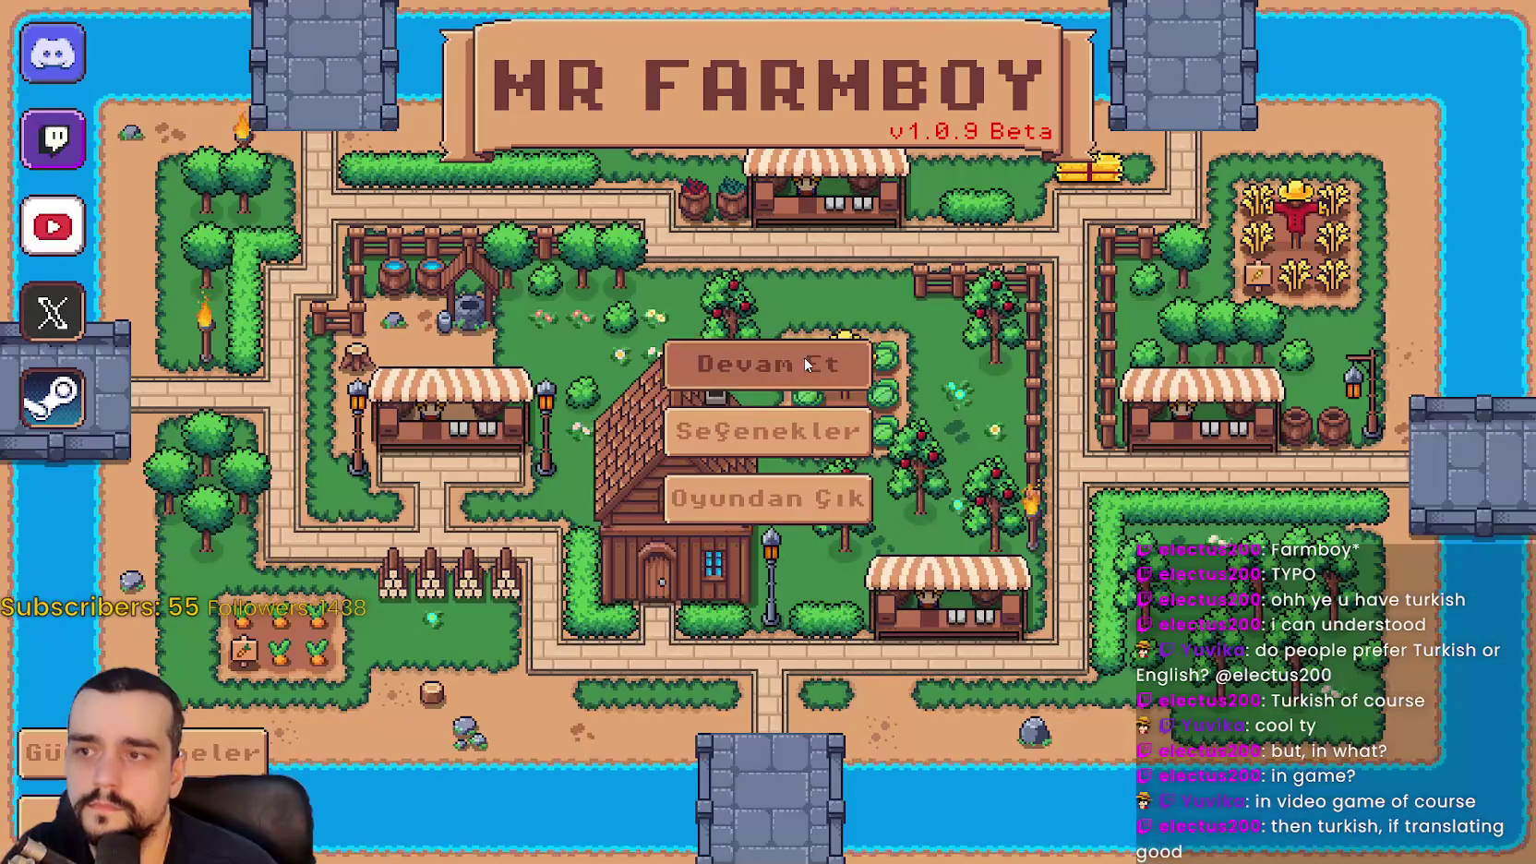
left_click(804, 357)
scroll(843, 404, "down", 4)
left_click(932, 674)
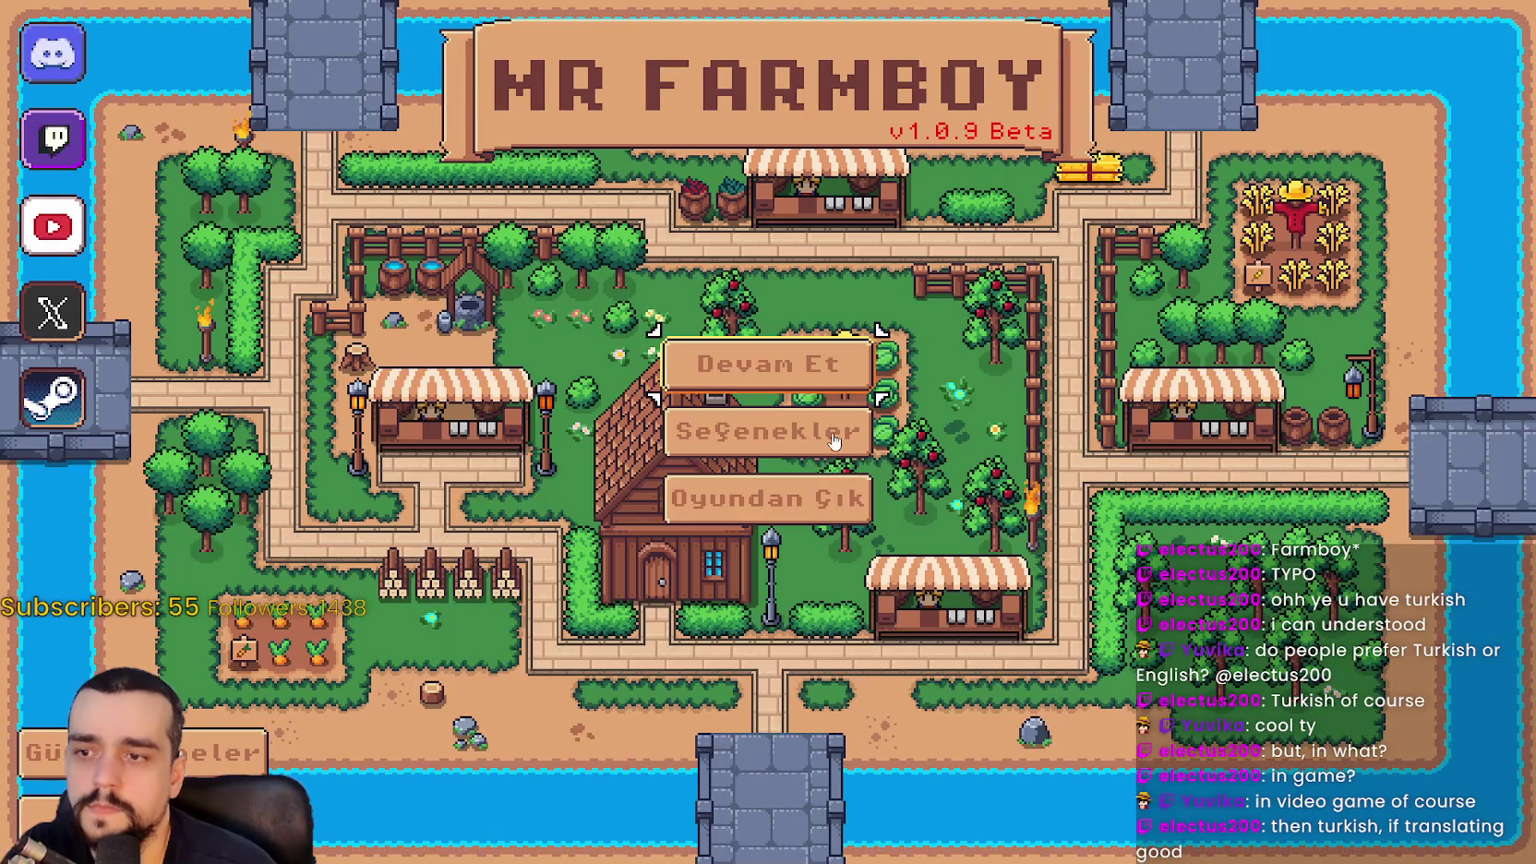
key("F8")
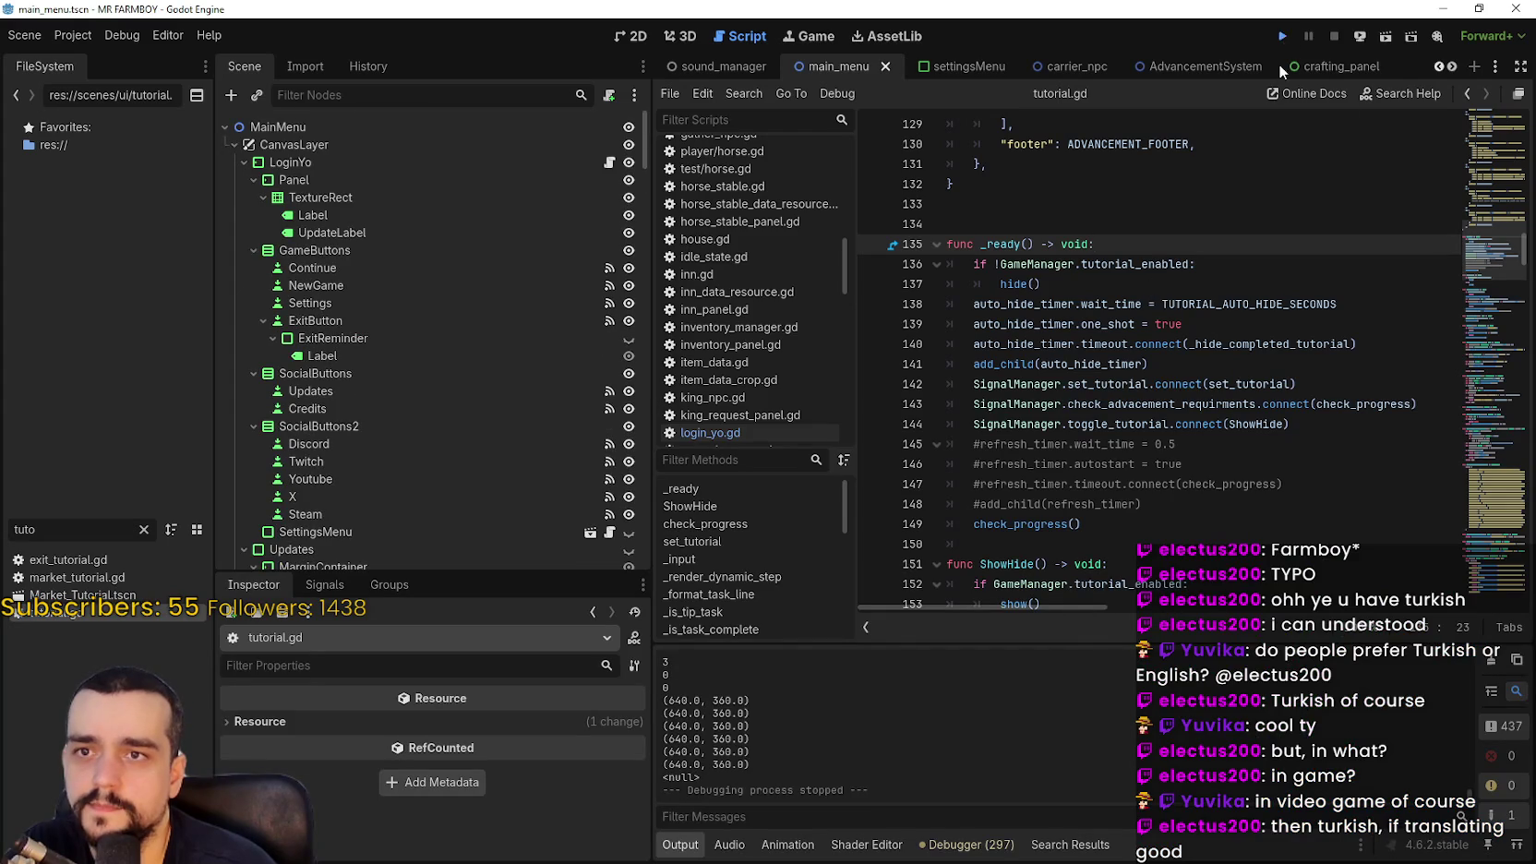
Launch the project from the Run Project button to reach the v1.0.9 Beta title screen
left_click(1282, 36)
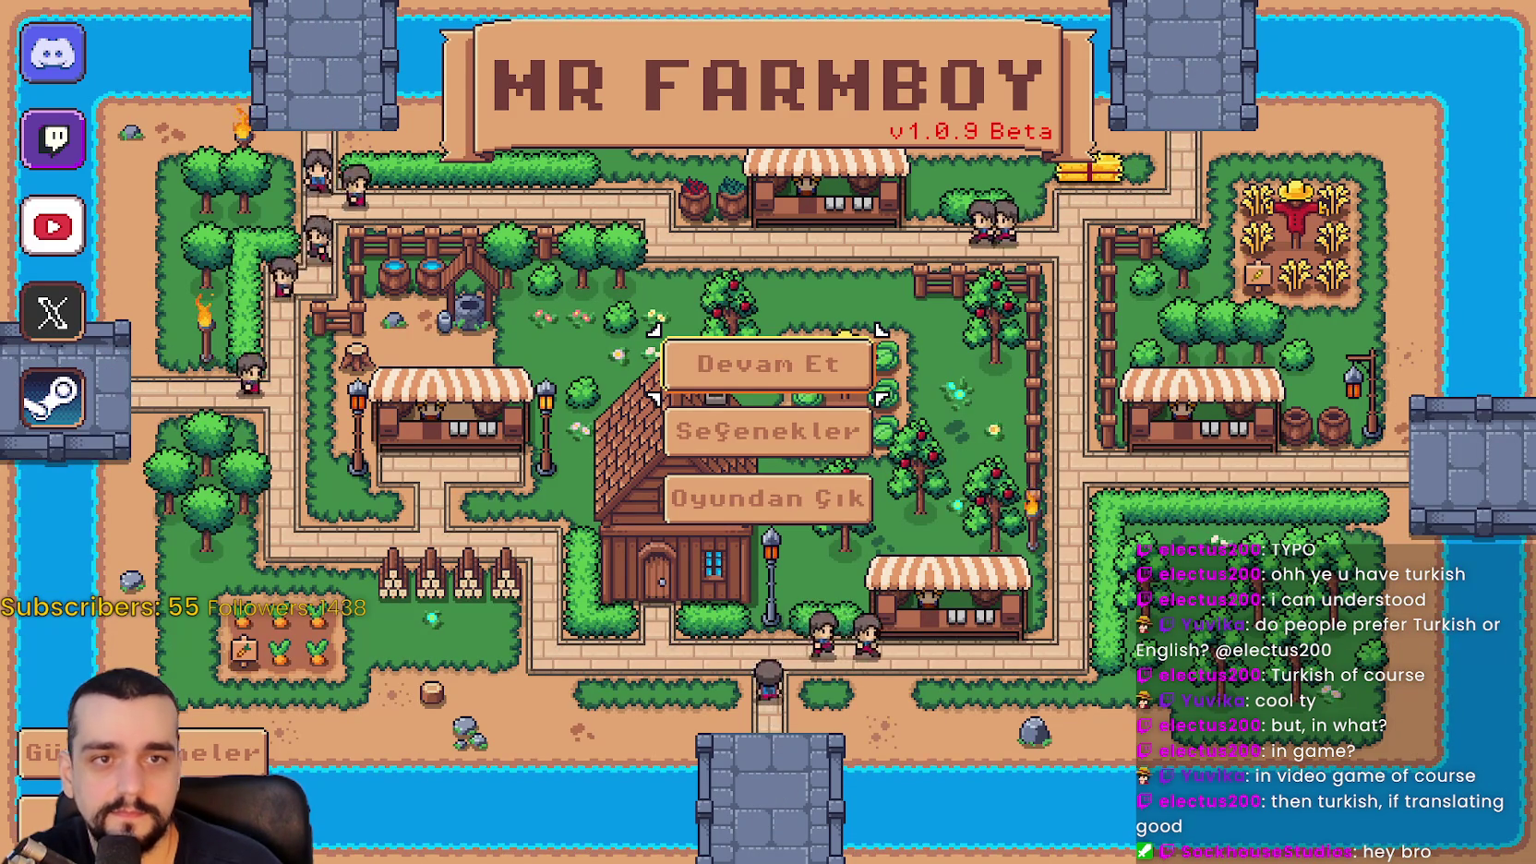
Load the Kaydet 4 save and check the Yapılacaklar Listesi to-do title, pausing a few times
left_click(799, 360)
scroll(757, 415, "down", 2)
left_click(683, 406)
left_click(683, 428)
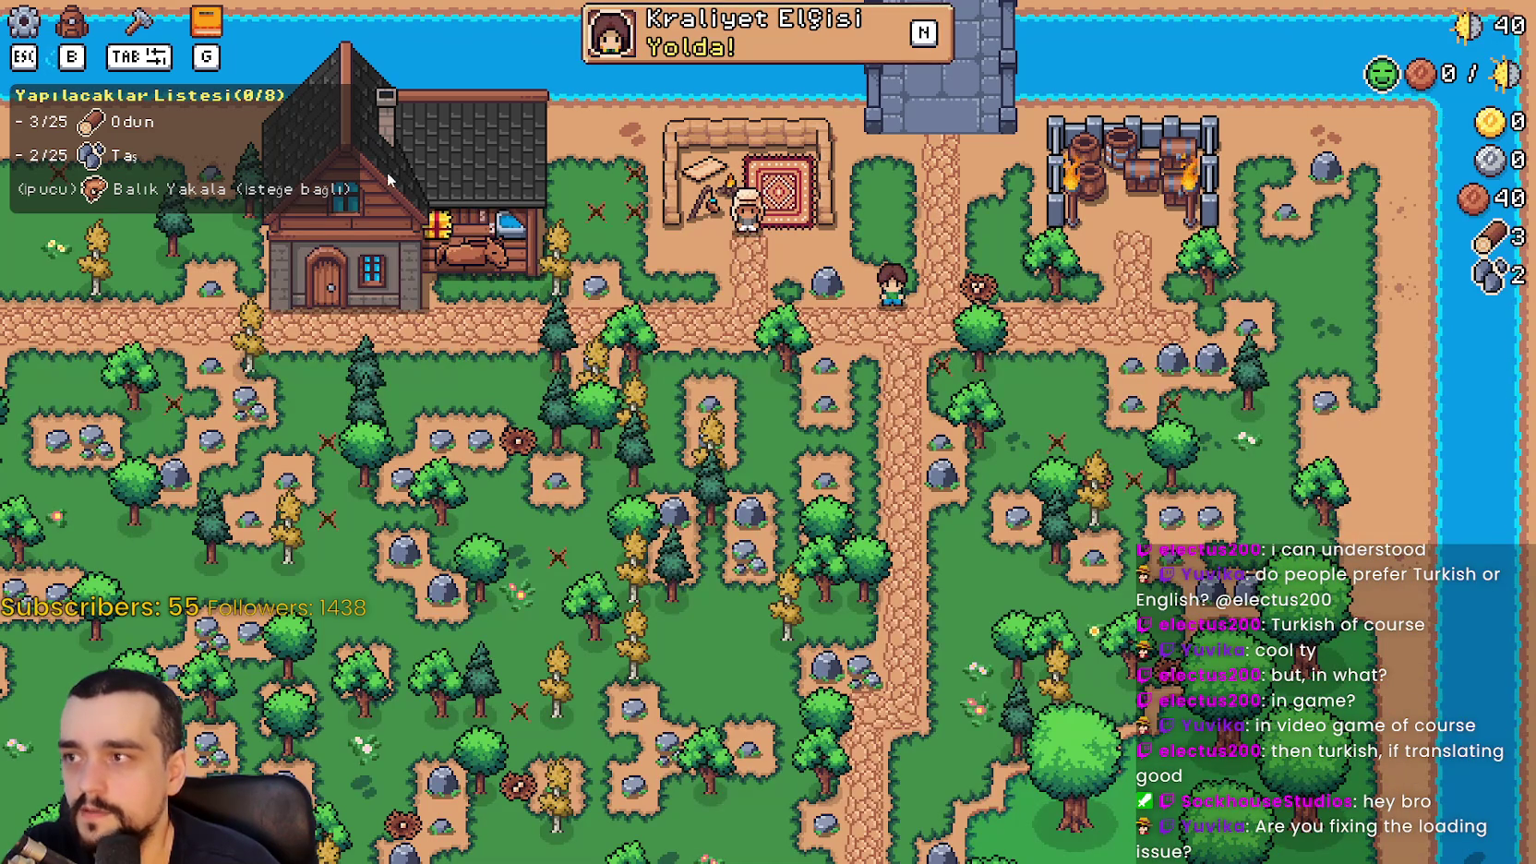
key("Escape")
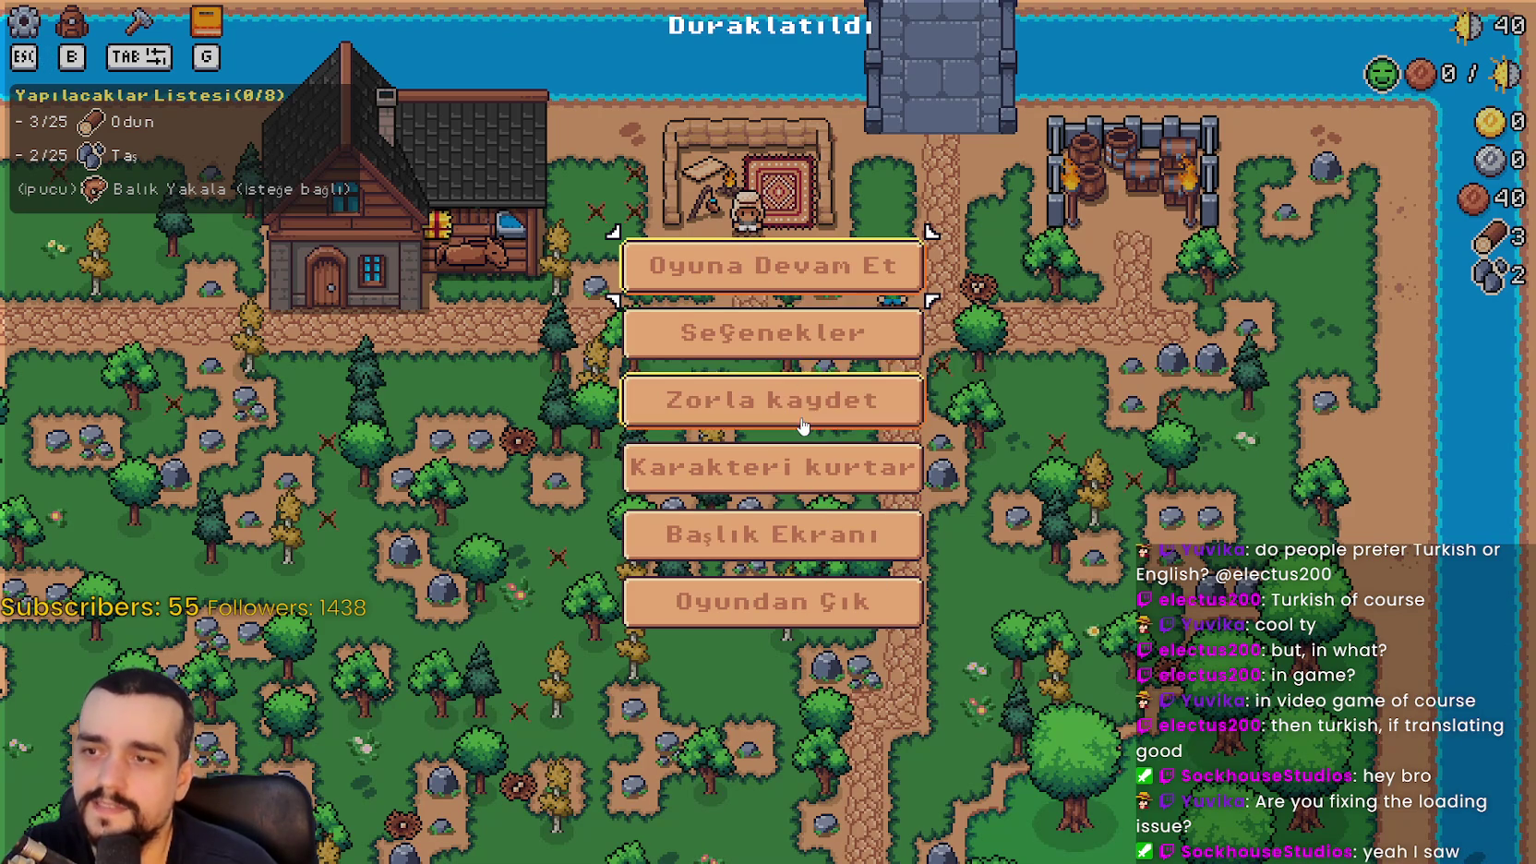
key("Escape")
key("Escape")
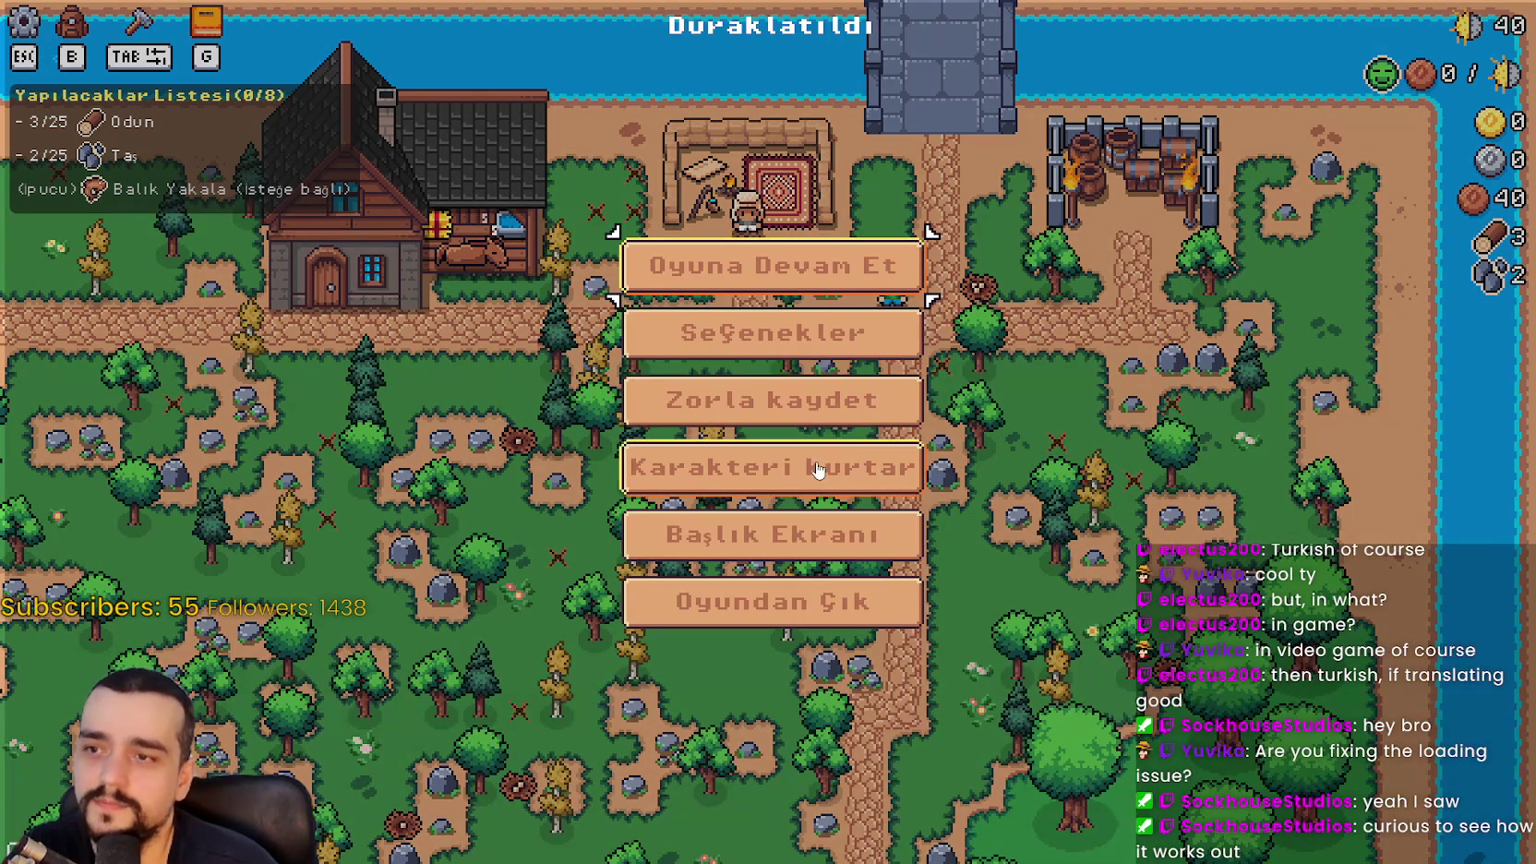
key("Escape")
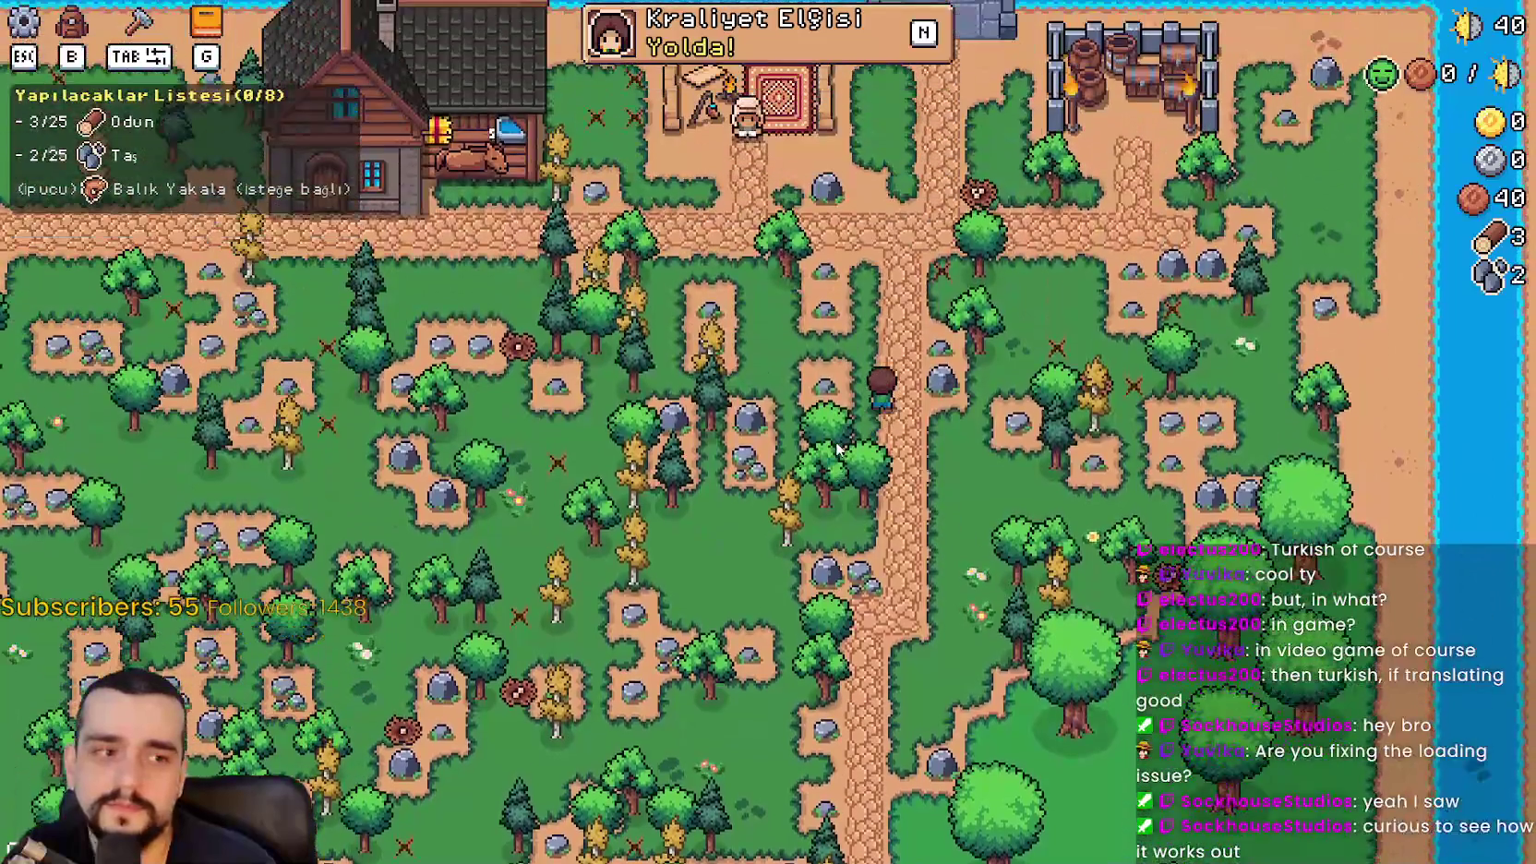
key("Escape")
Switch the game language back to English in Options and apply it
left_click(905, 360)
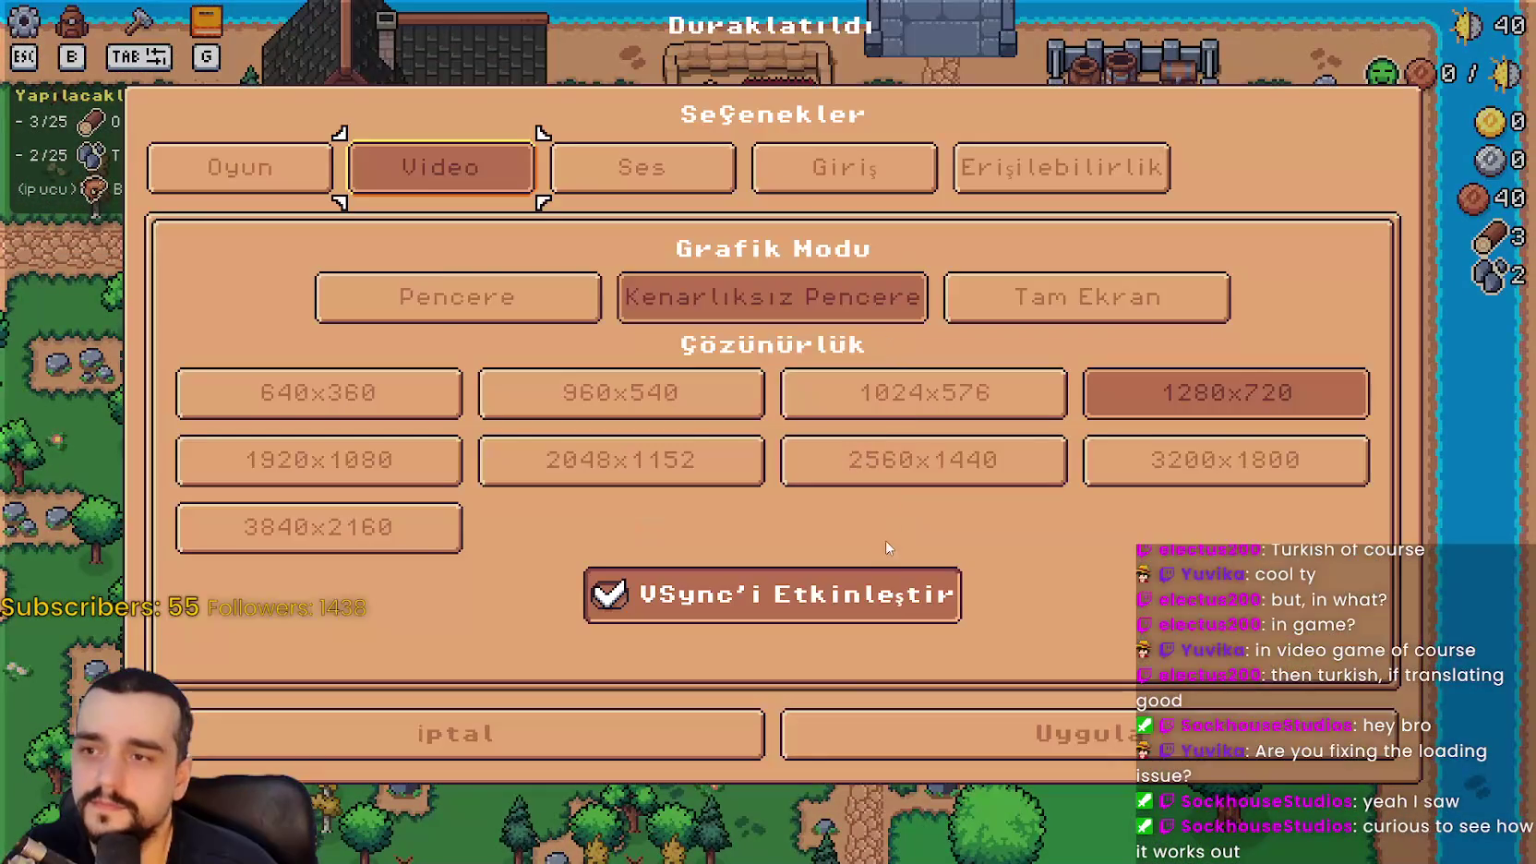
left_click(404, 184)
left_click(407, 353)
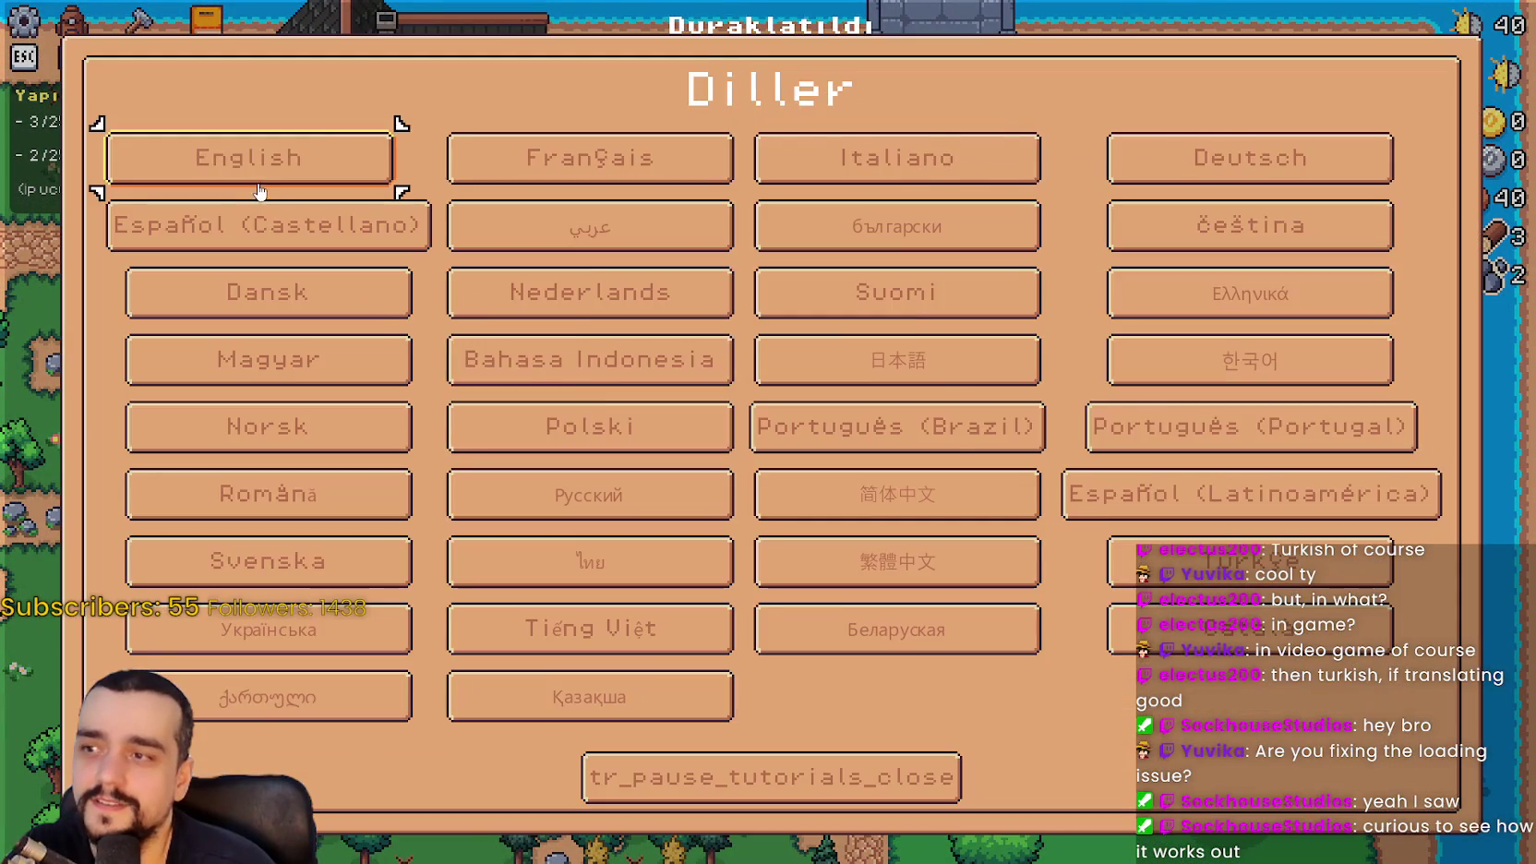
left_click(246, 156)
left_click(1015, 733)
Resume play, walk around and chop a tree, then return to the Godot editor
key("Escape")
key("s")
key("a")
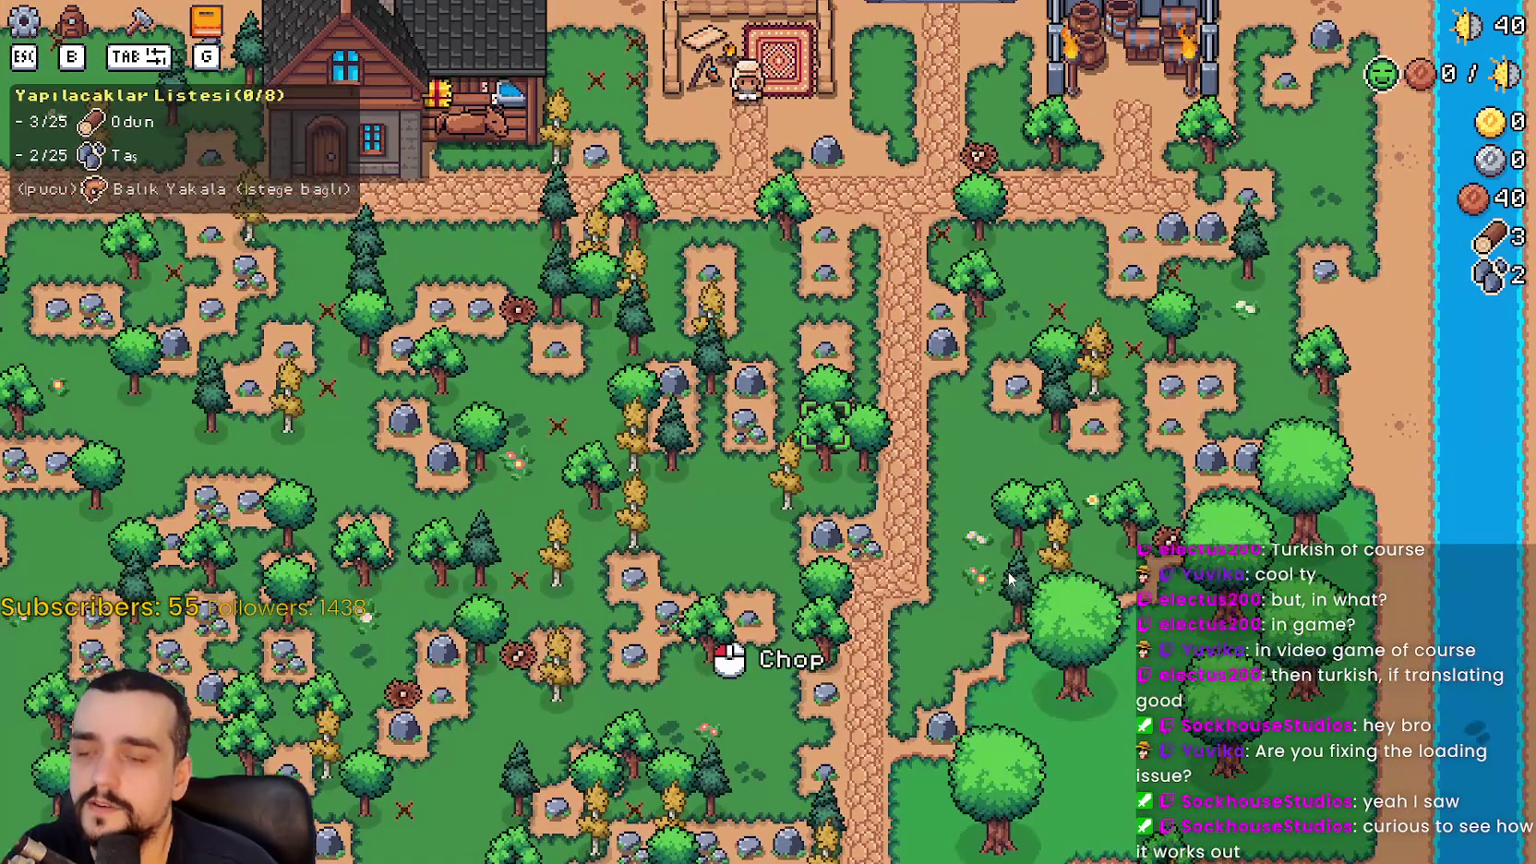
left_click(961, 558)
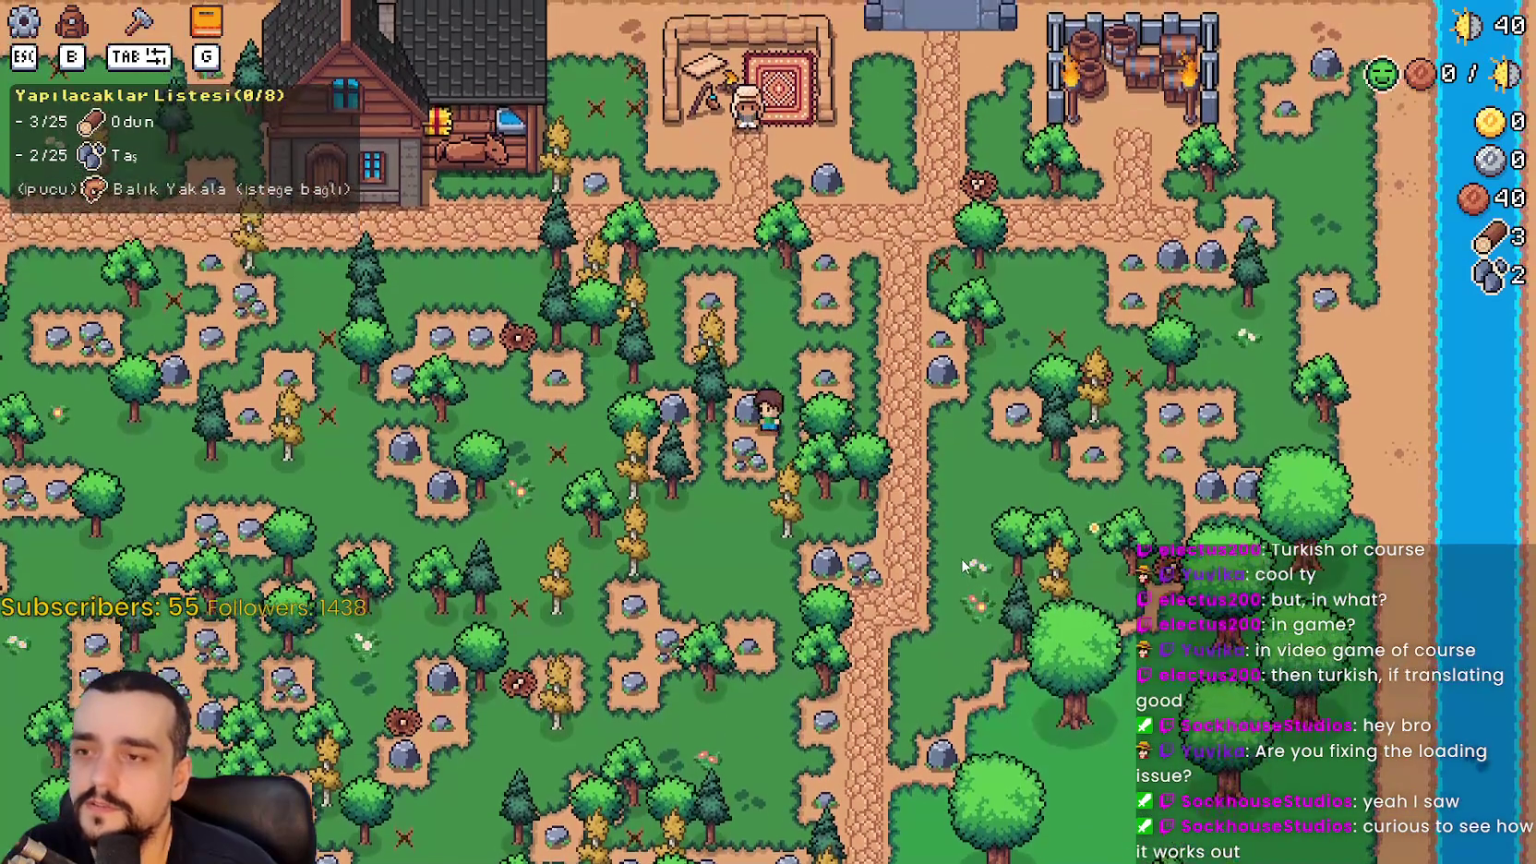
key("w")
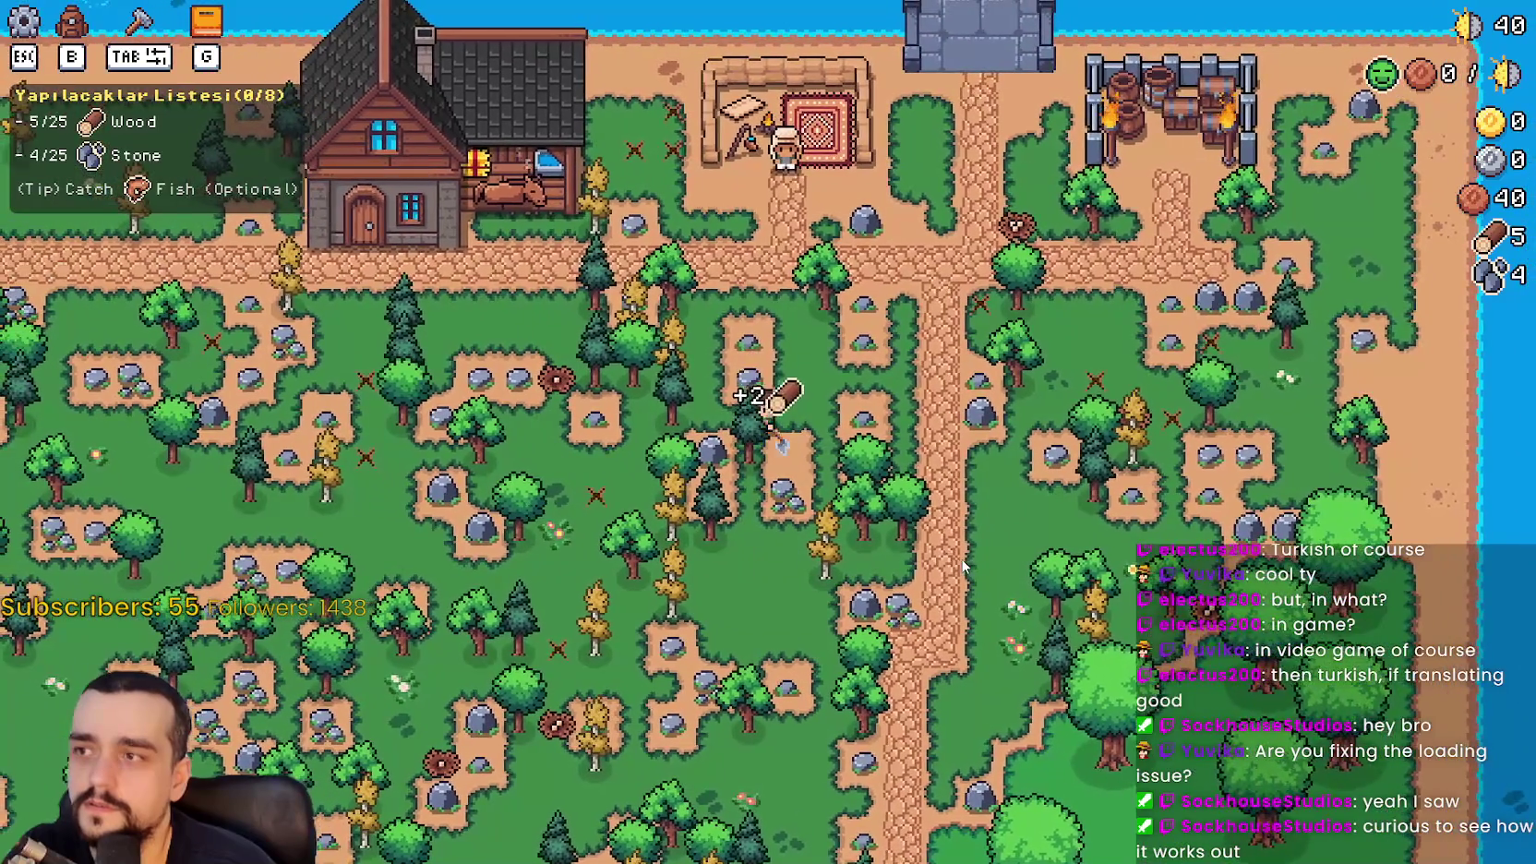
key("a")
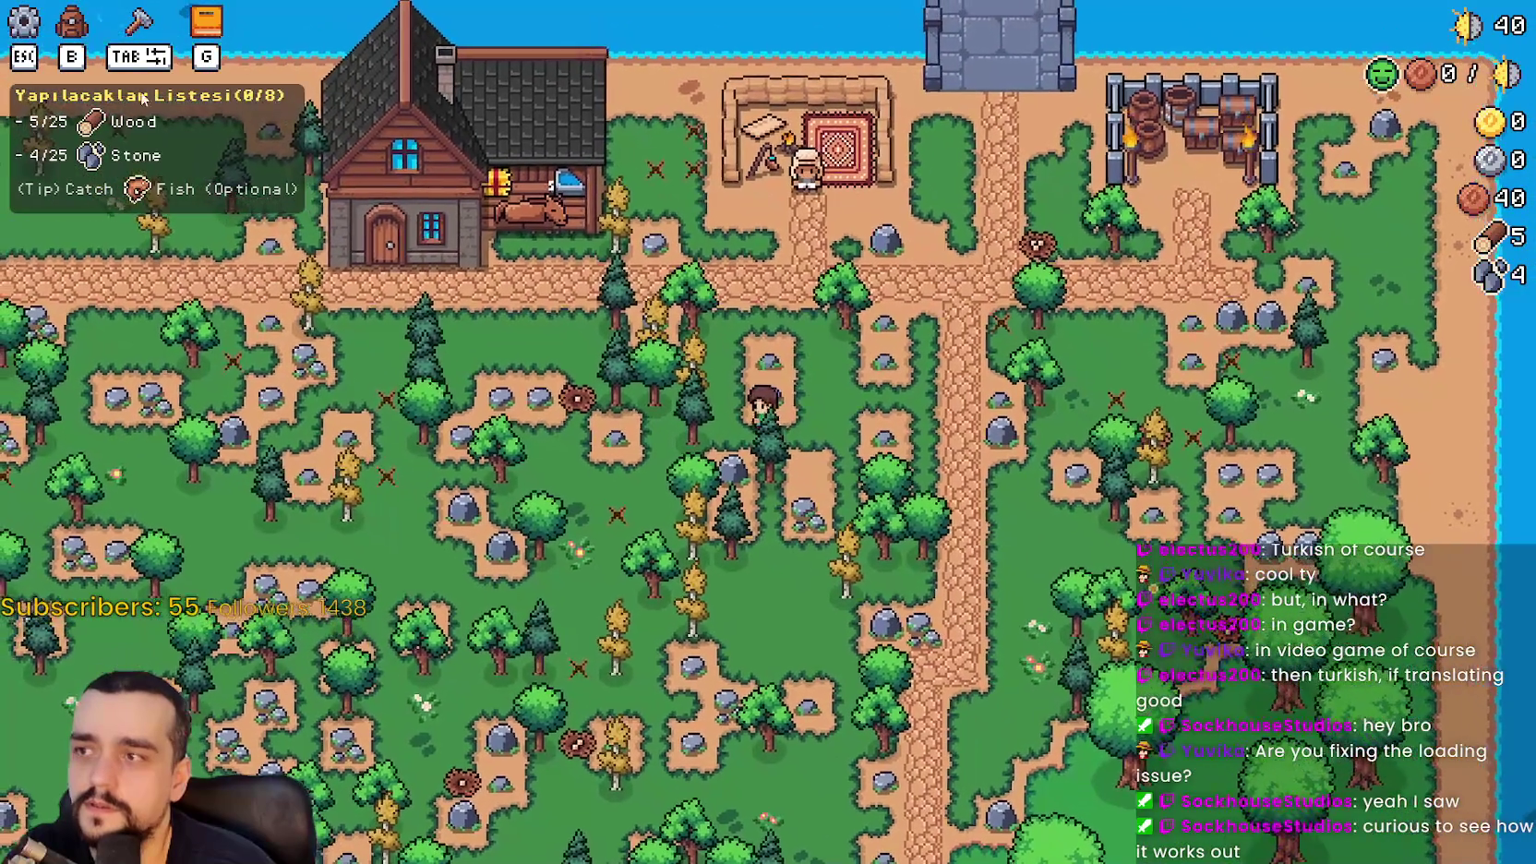
key("d")
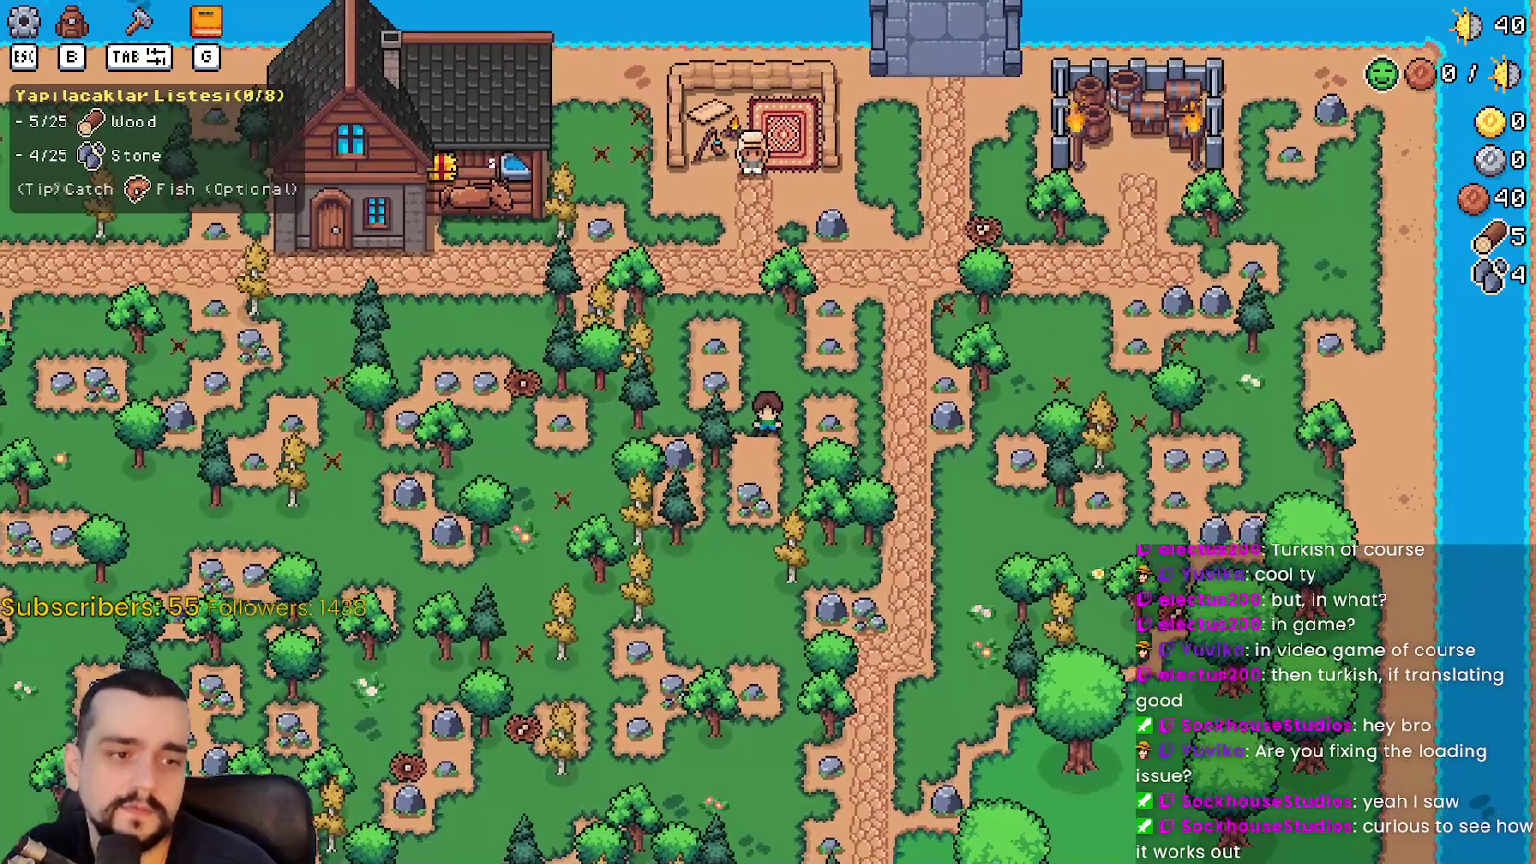
key("alt+Tab")
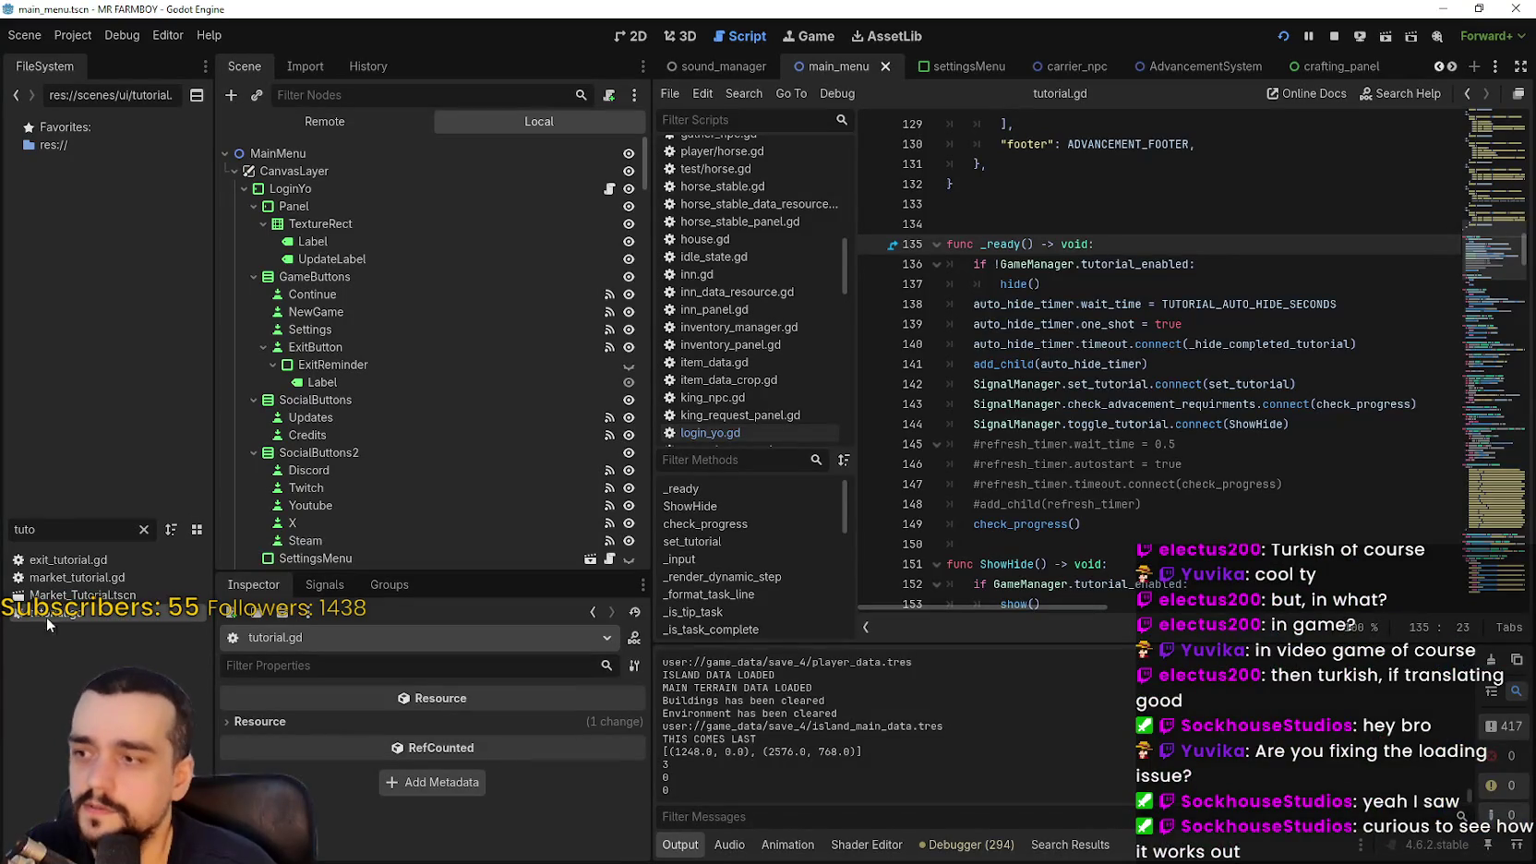
double_click(56, 618)
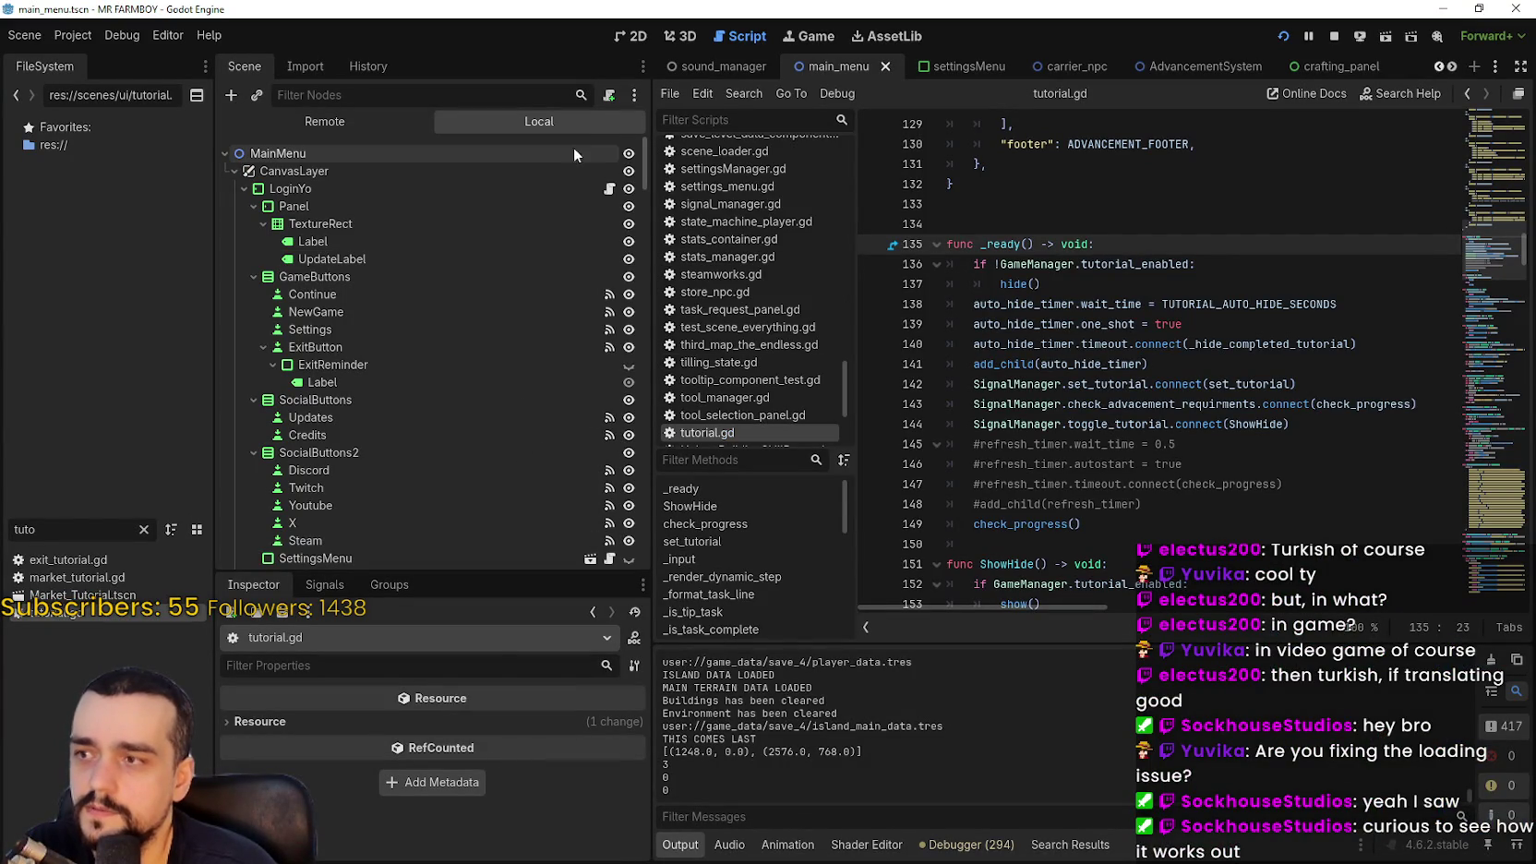
left_click(690, 505)
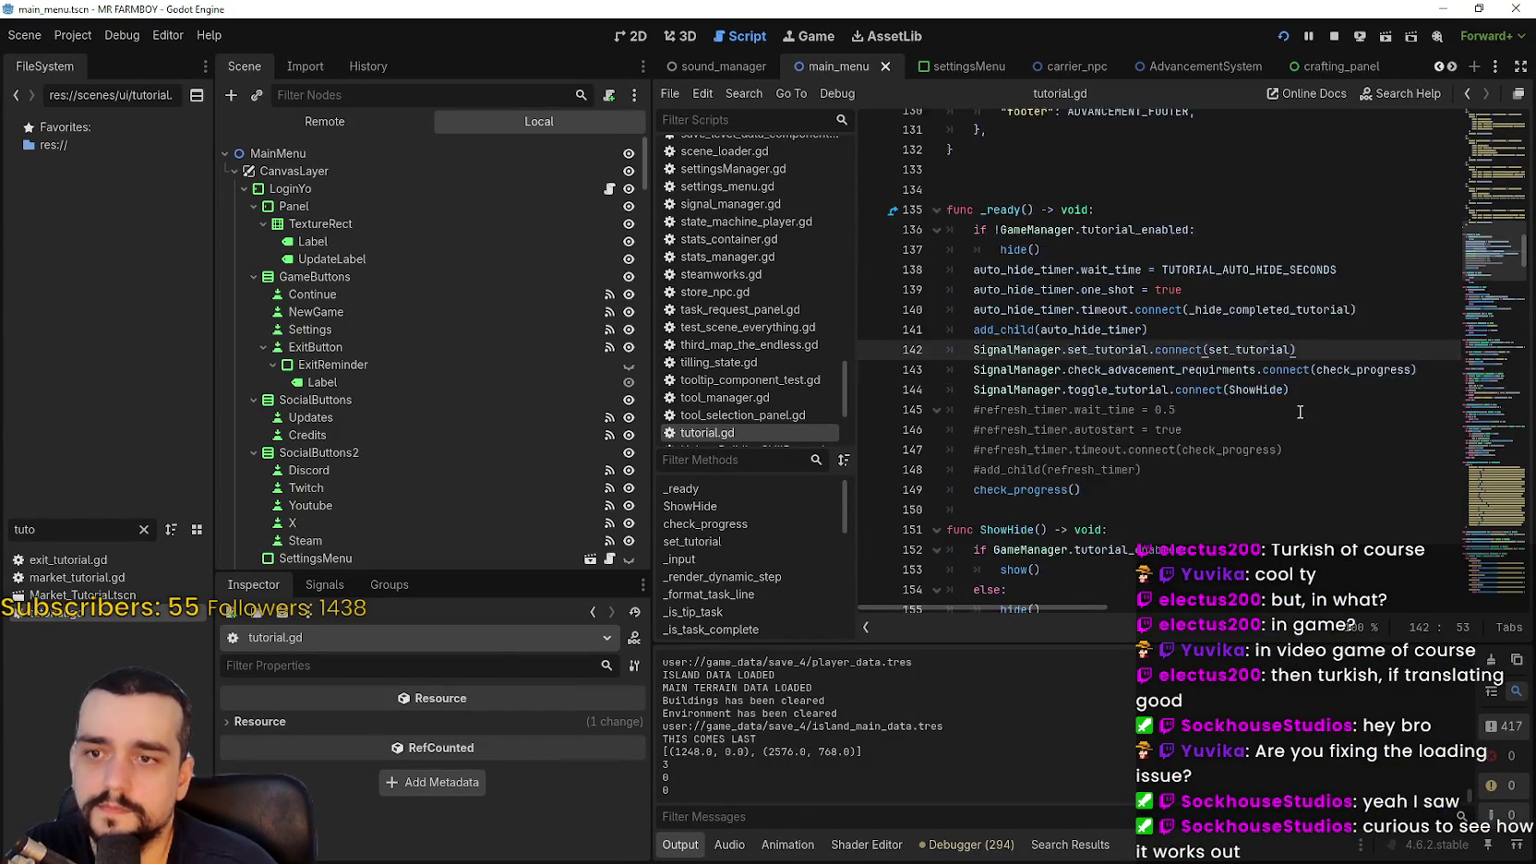
left_click(1303, 361)
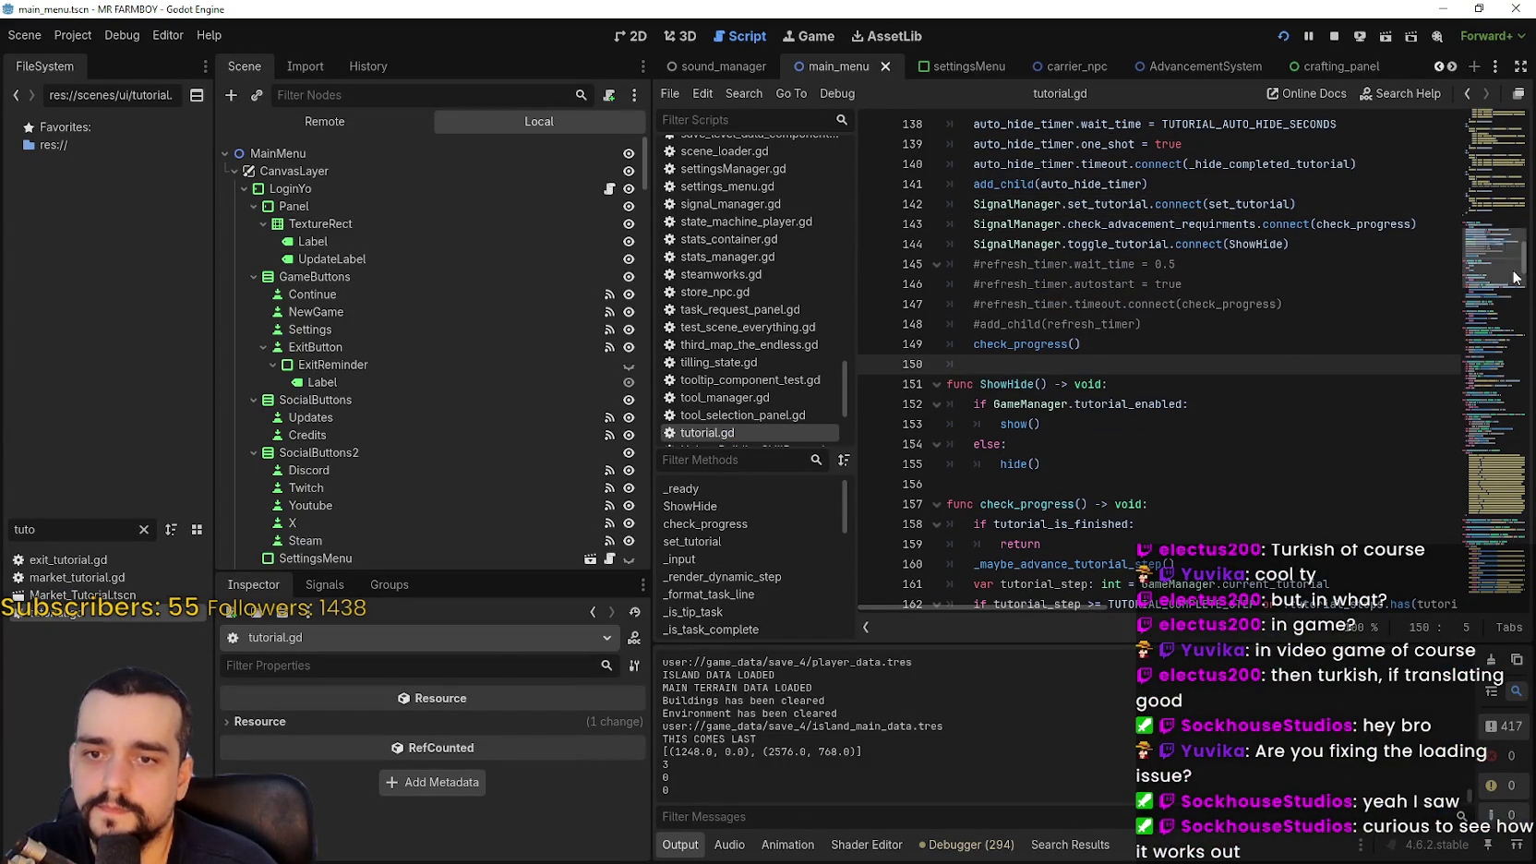
left_click(1502, 228)
left_click_drag(1503, 228, 1496, 547)
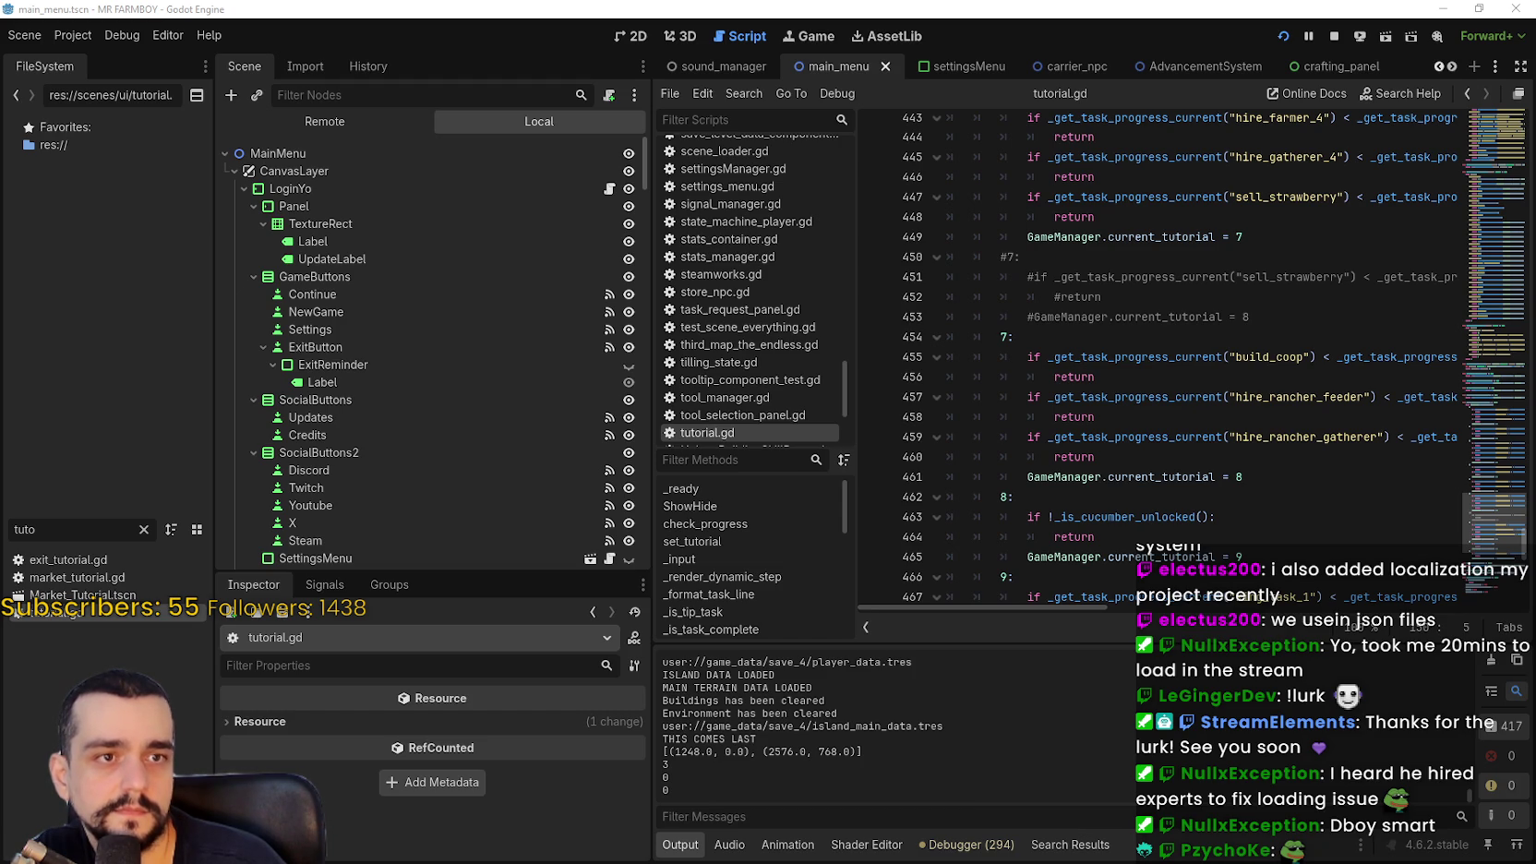
Enter V1.0.9 as the Steam event title
key("alt+Tab")
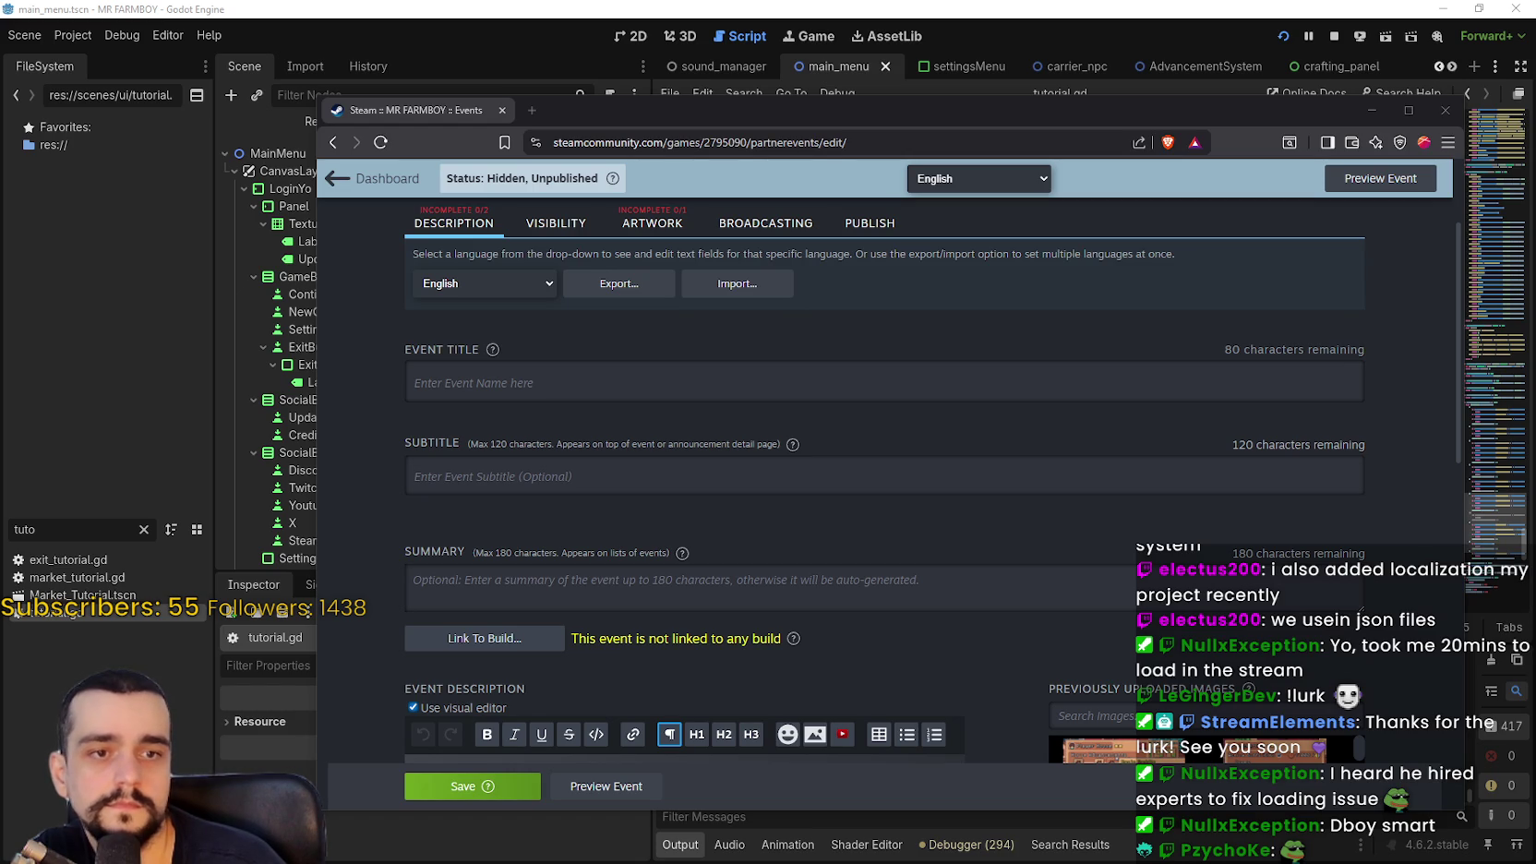
left_click(567, 386)
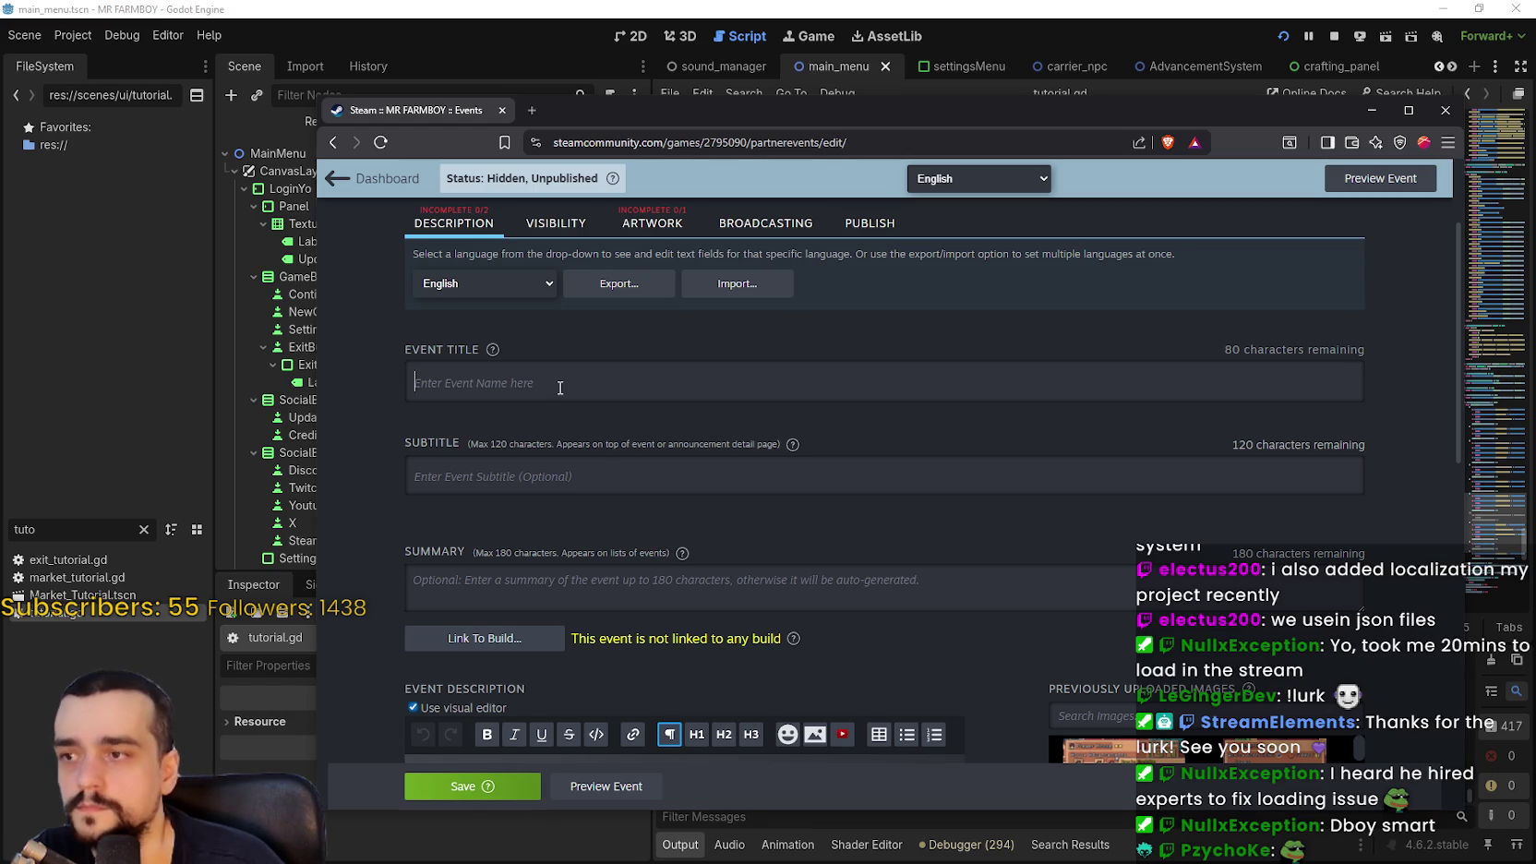
type("V1.0.9")
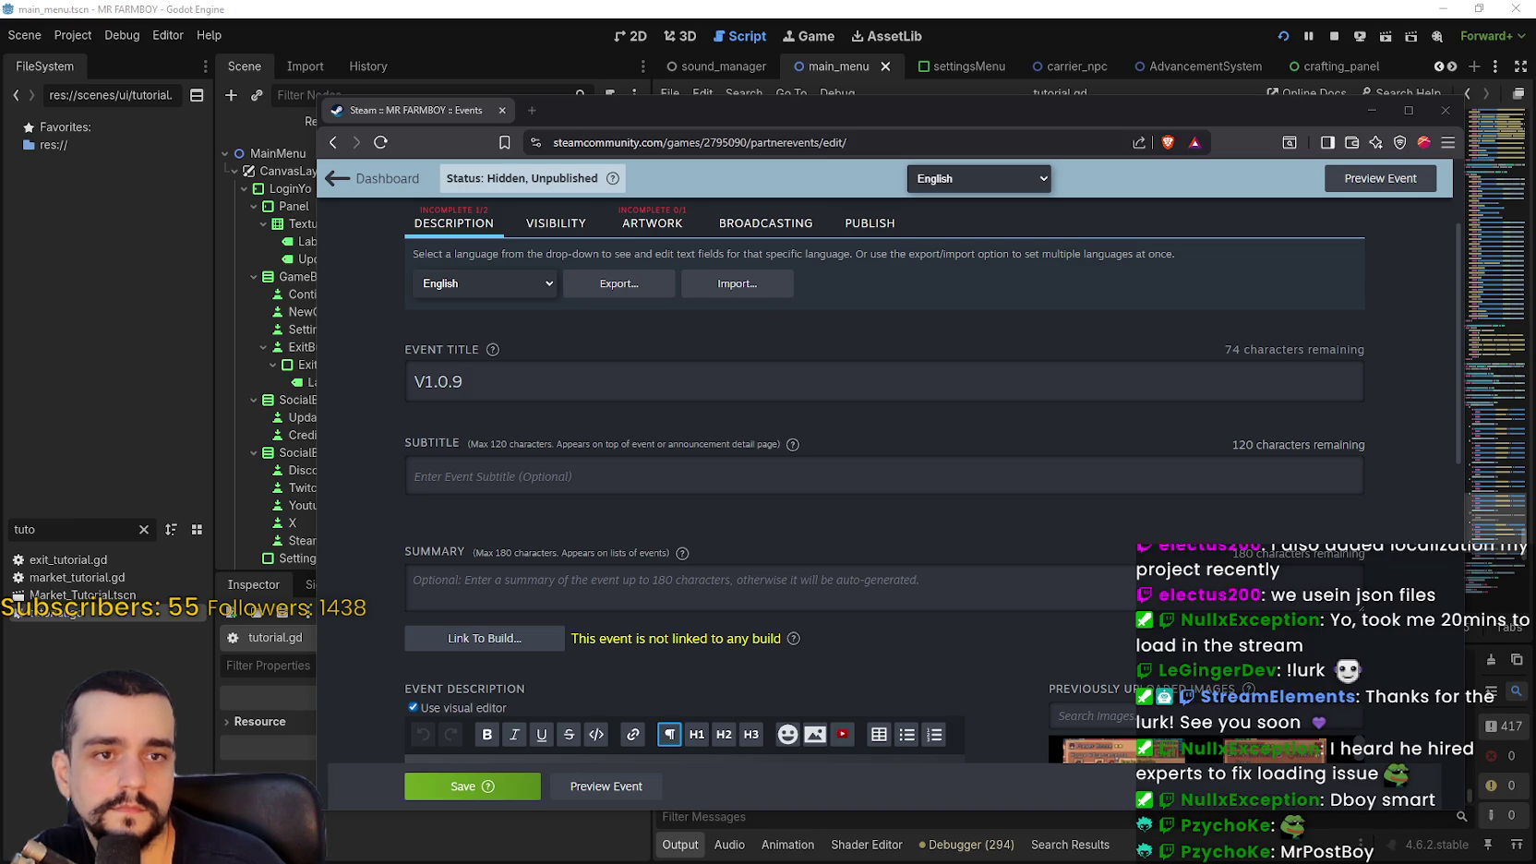
Paste the Steam review request at the start of the event description, followed by a new line
scroll(625, 482, "down", 3)
left_click(625, 481)
type("If you haven't already please leave me a Steam review, it really helps me a lot!")
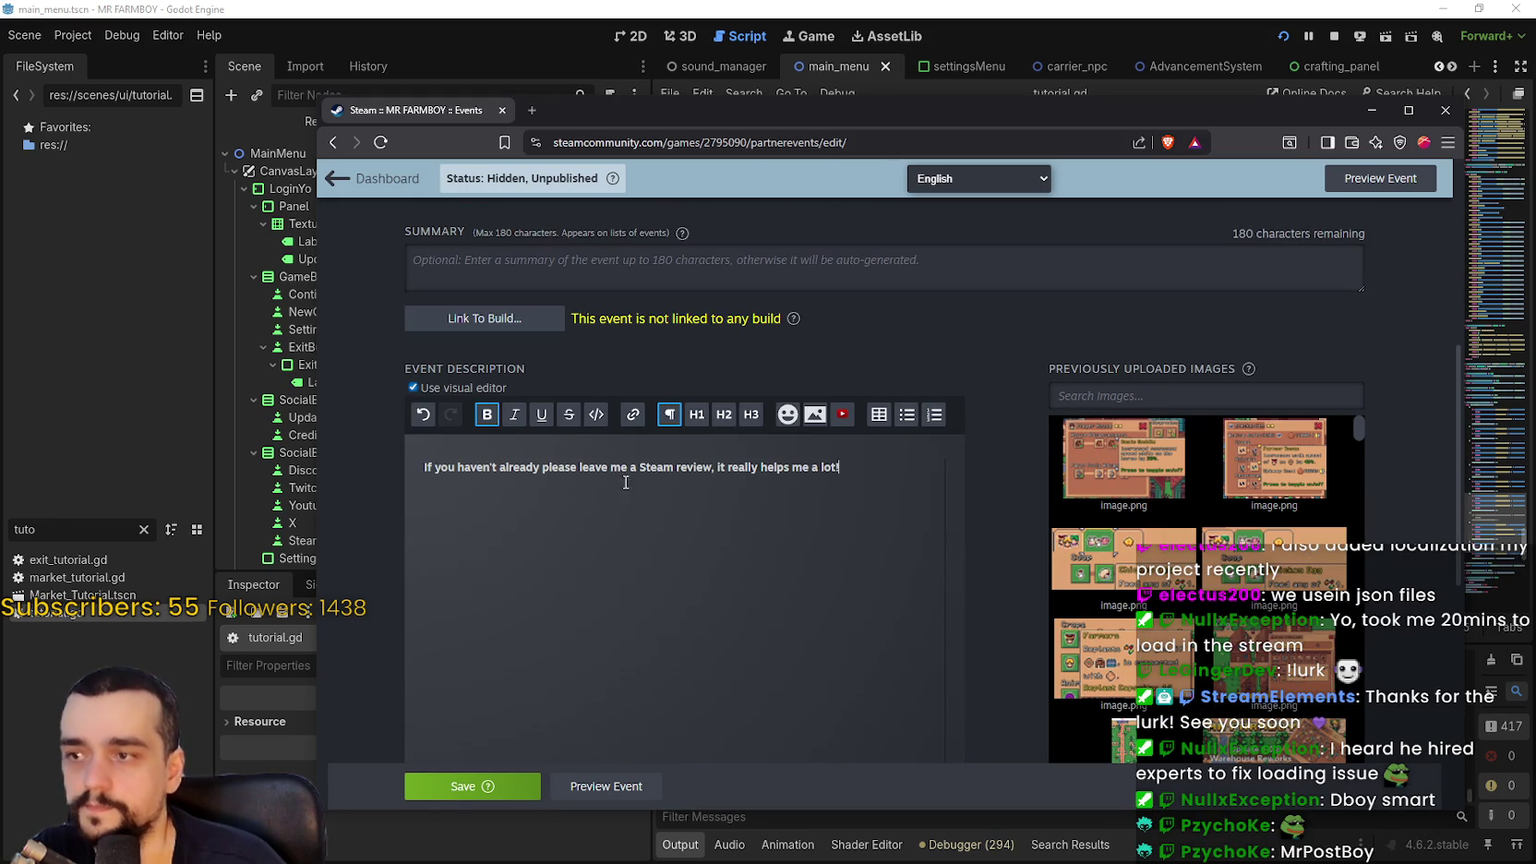
key("Return")
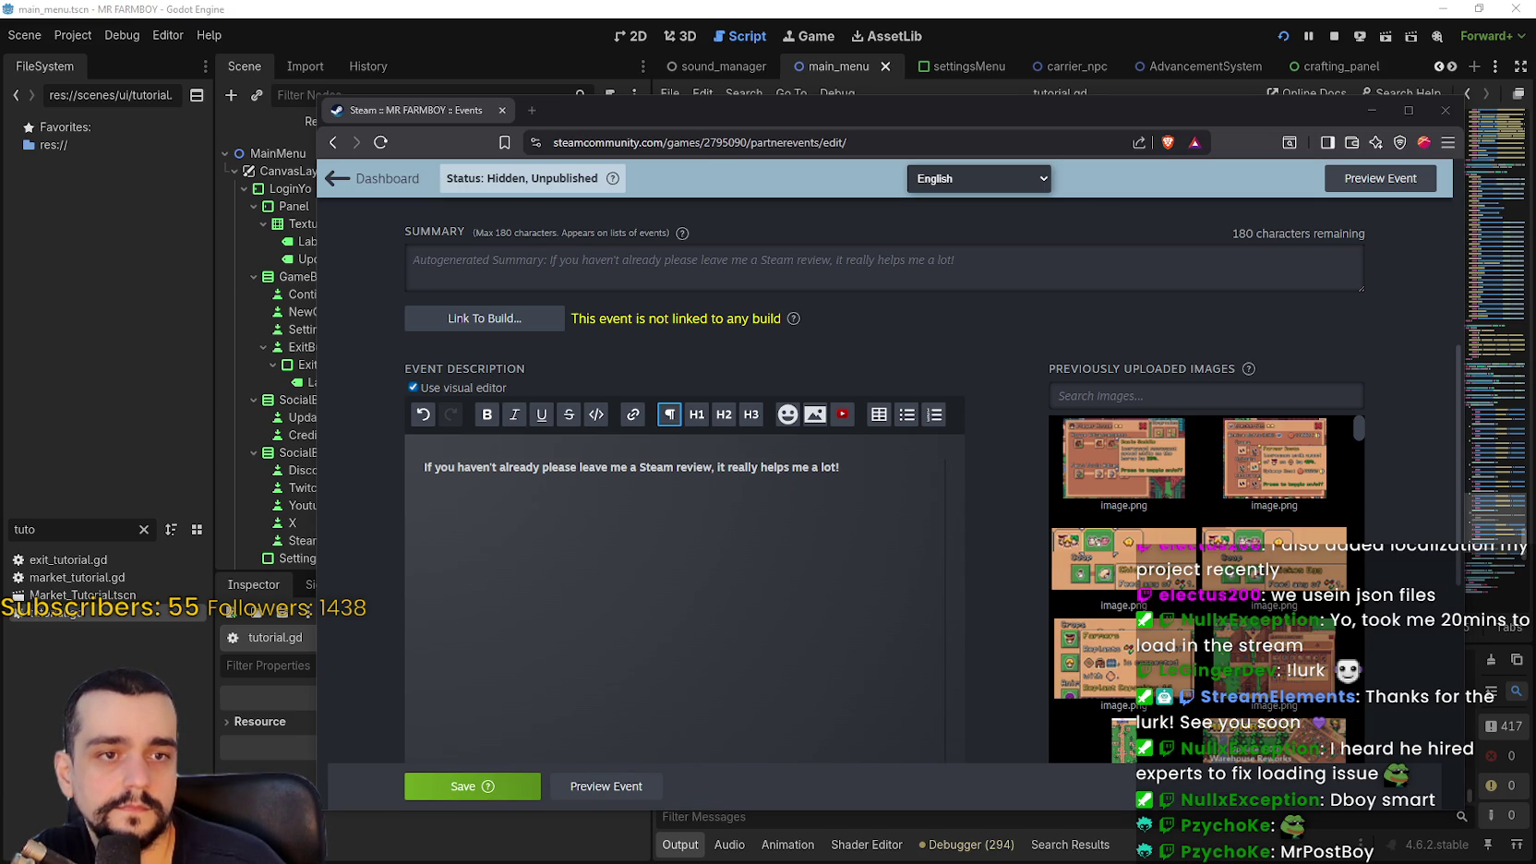
Paste the prepared V1.0.9 patch notes with screenshots at the end of the description
left_click(450, 593)
key("ctrl+v")
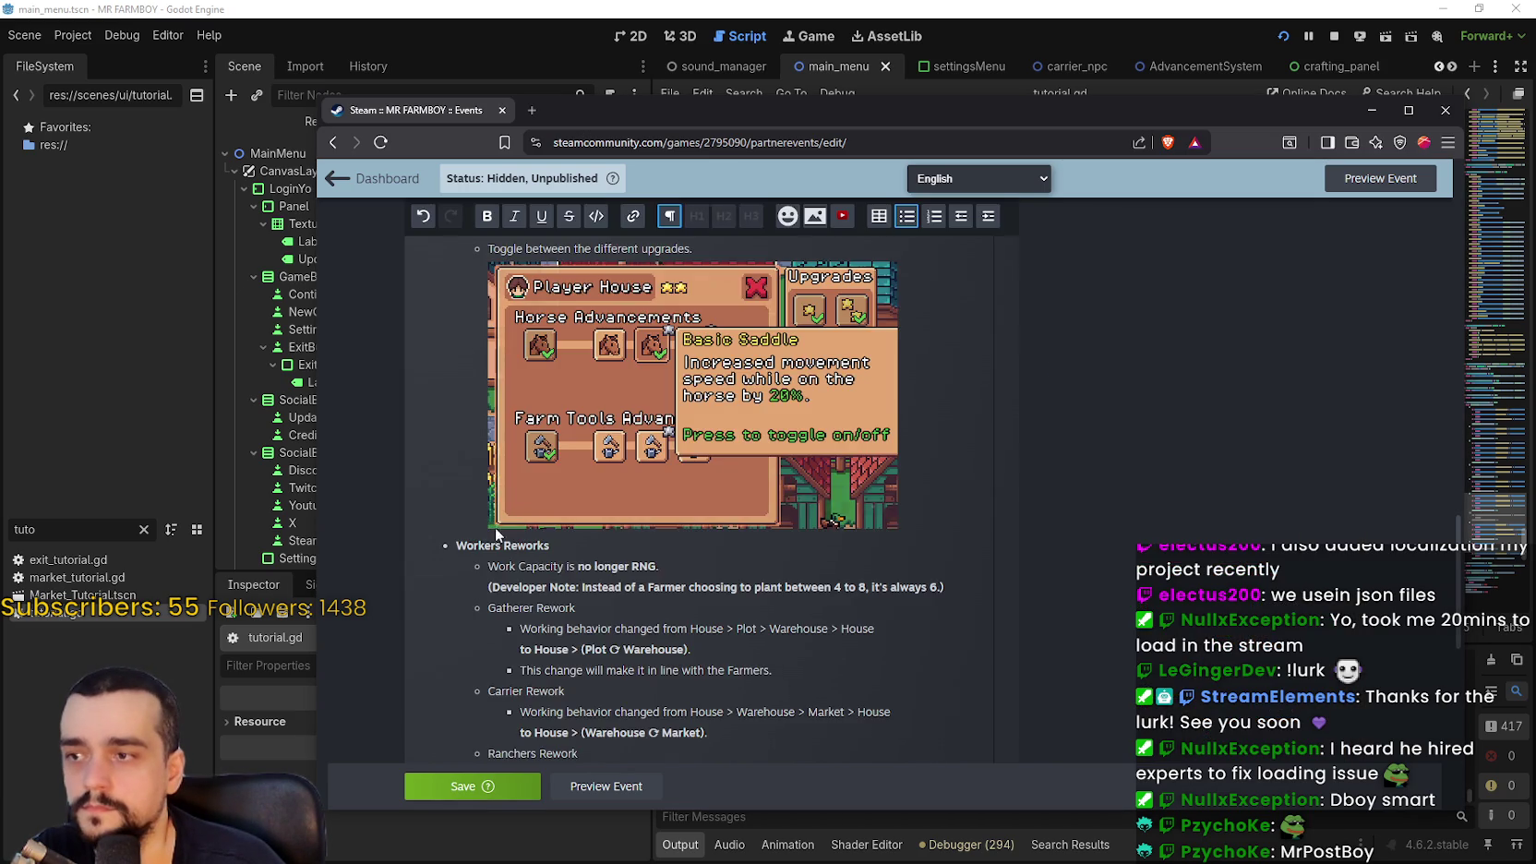
scroll(691, 567, "up", 15)
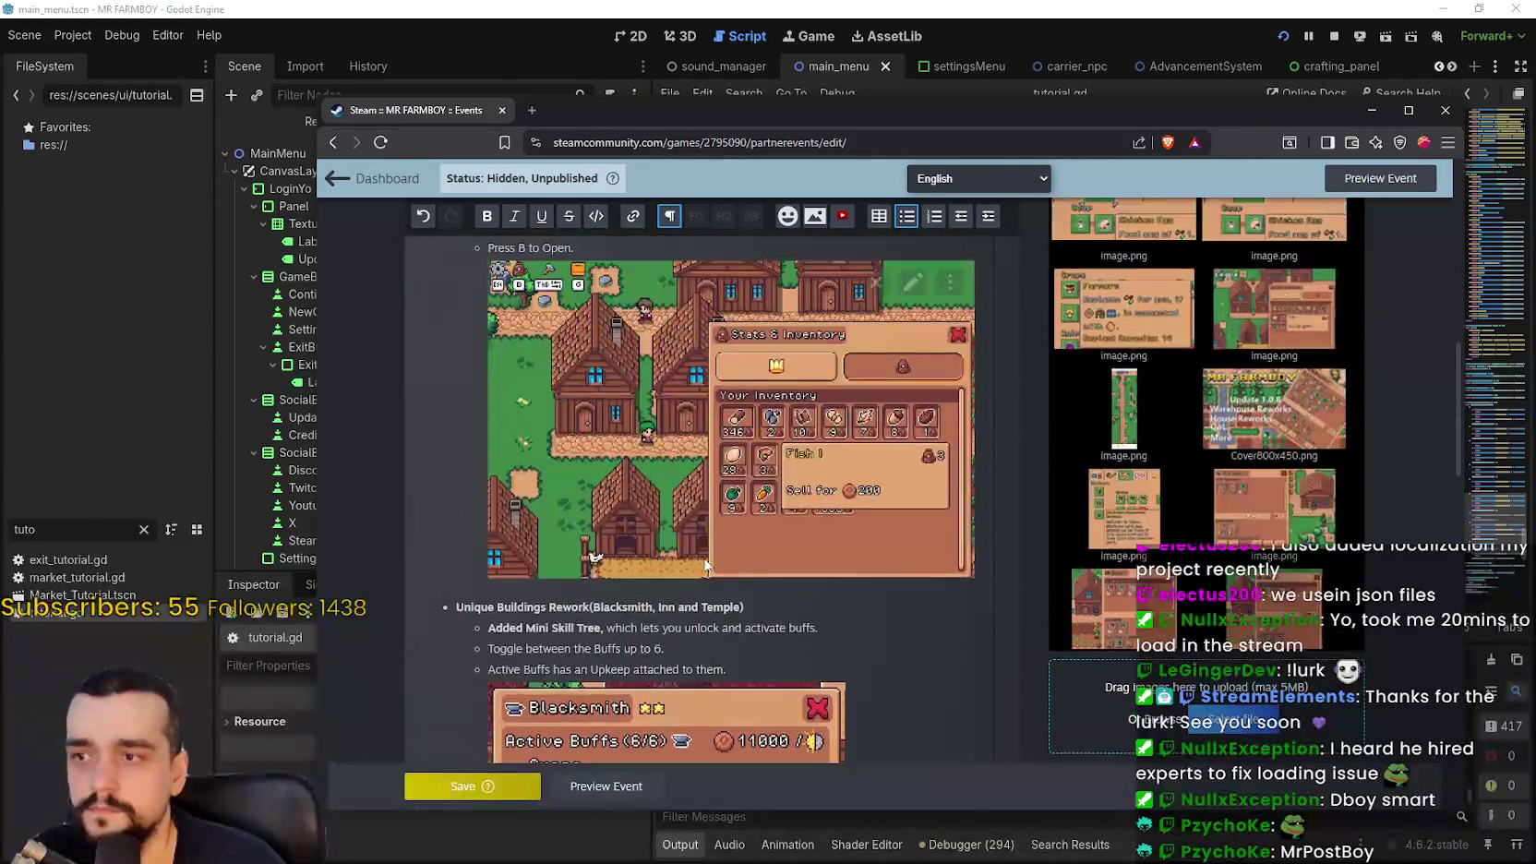
scroll(693, 551, "down", 6)
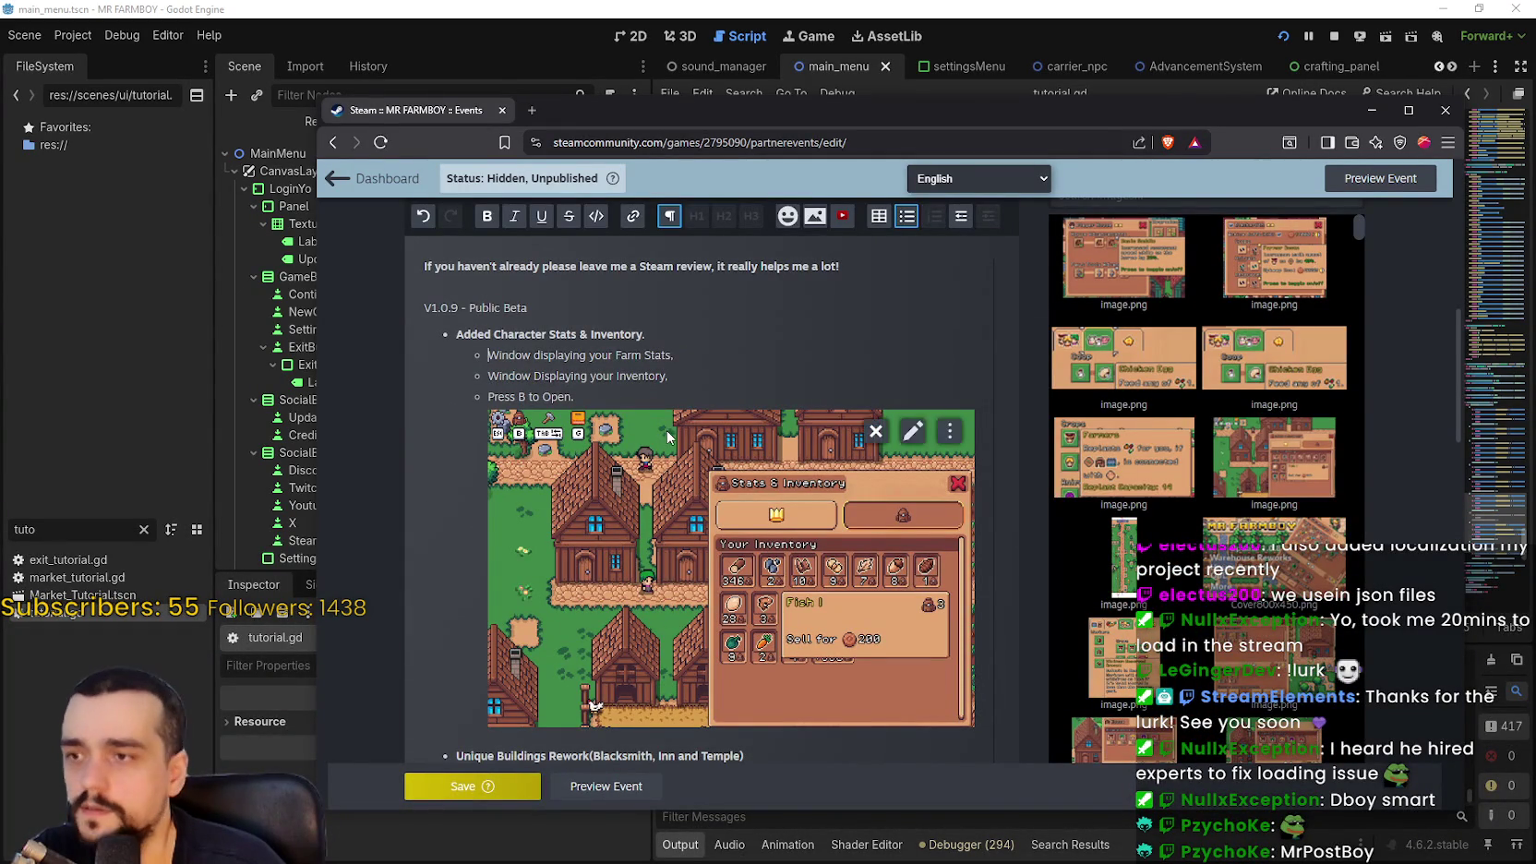
scroll(702, 507, "down", 10)
scroll(702, 507, "down", 10)
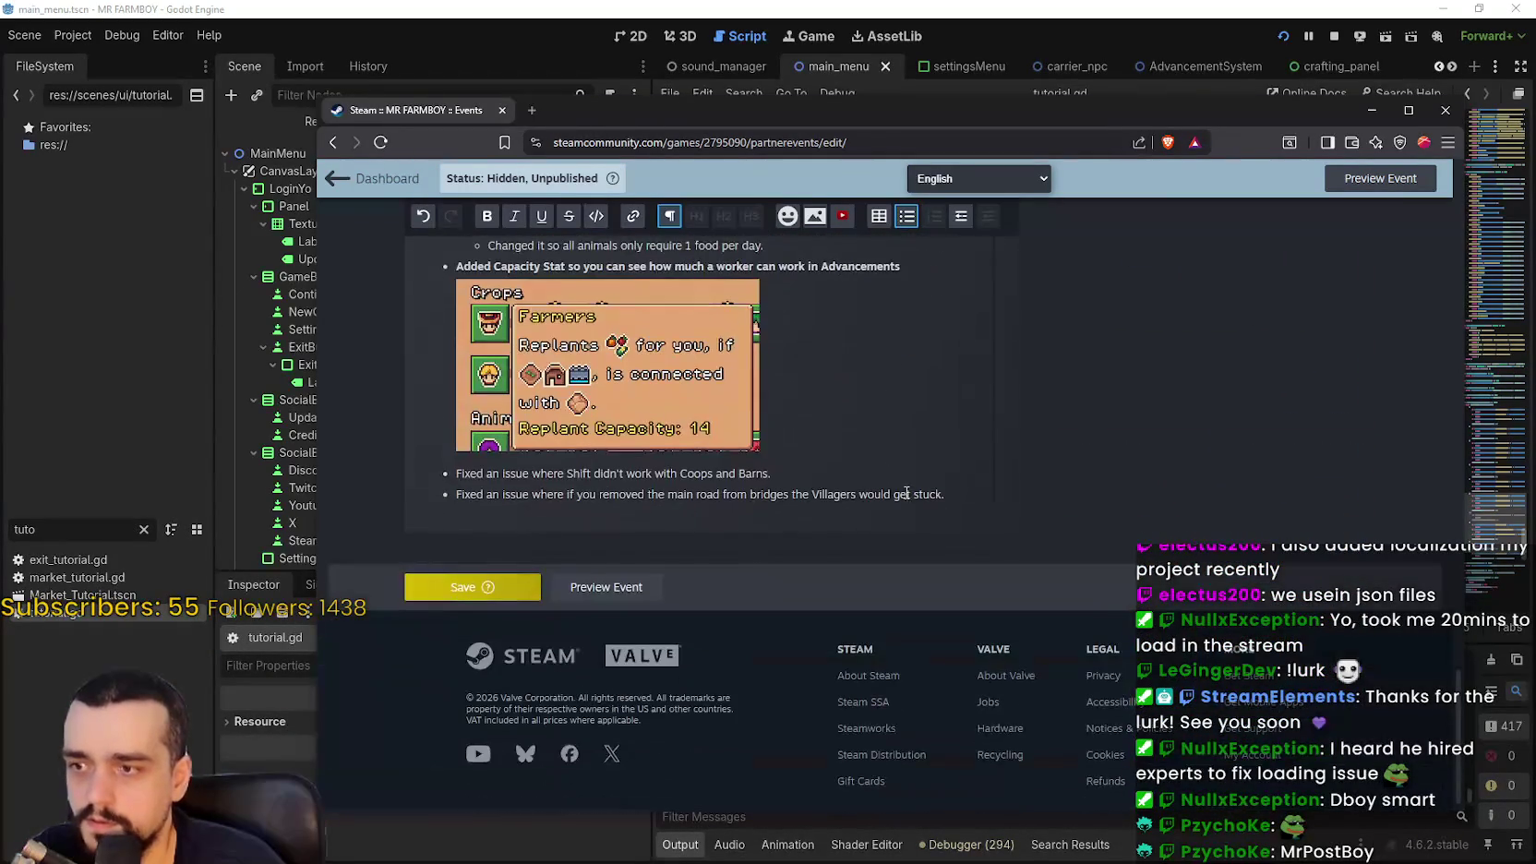
Add the bullet 'Added missing localization.' followed by an empty bullet
key("Return")
type("Adde")
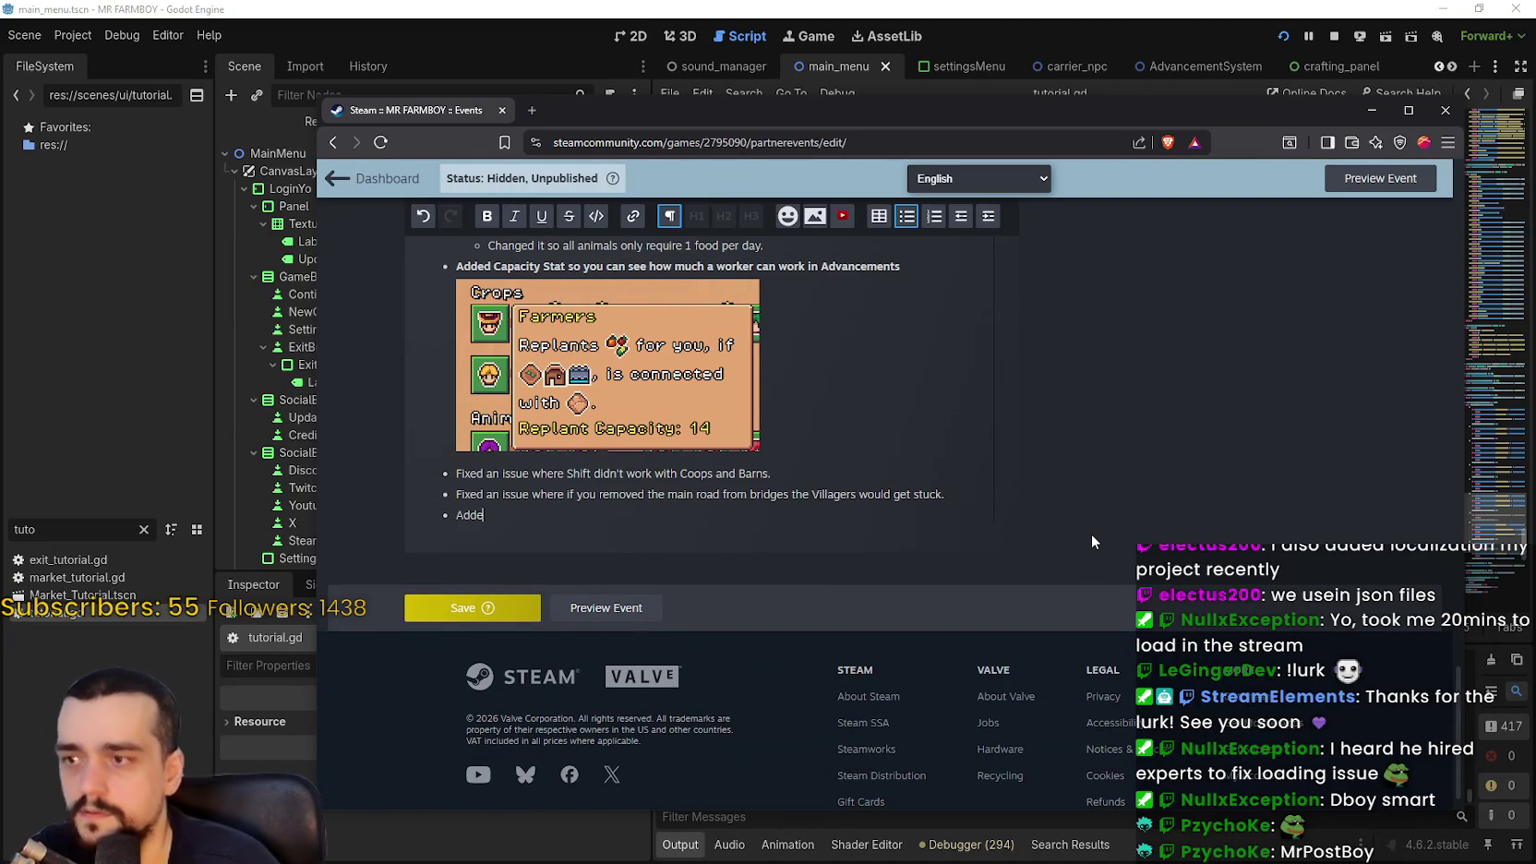
type("d missing localization")
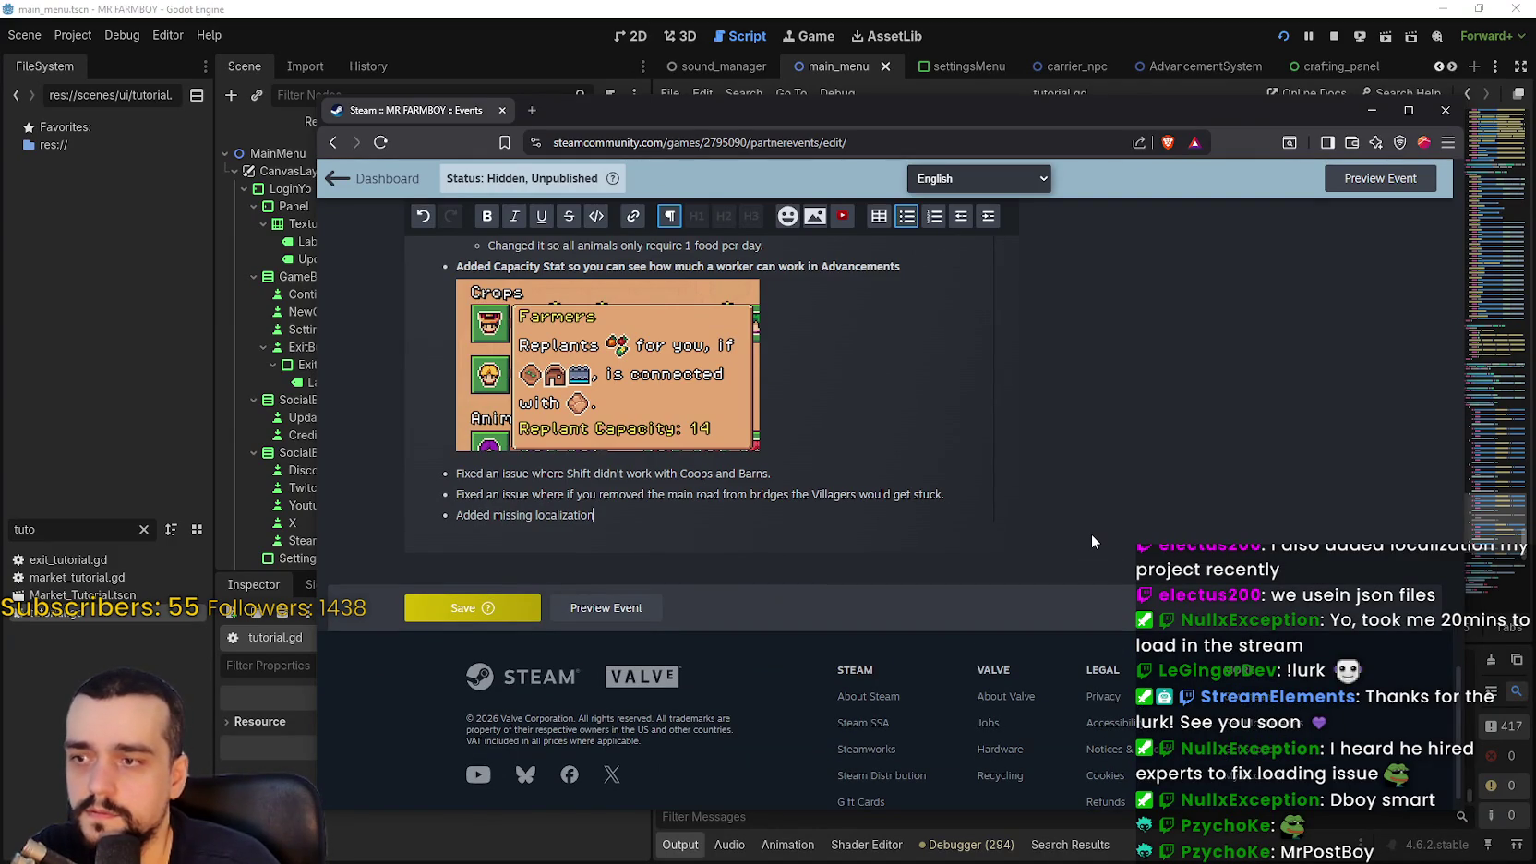
type(".")
key("Return")
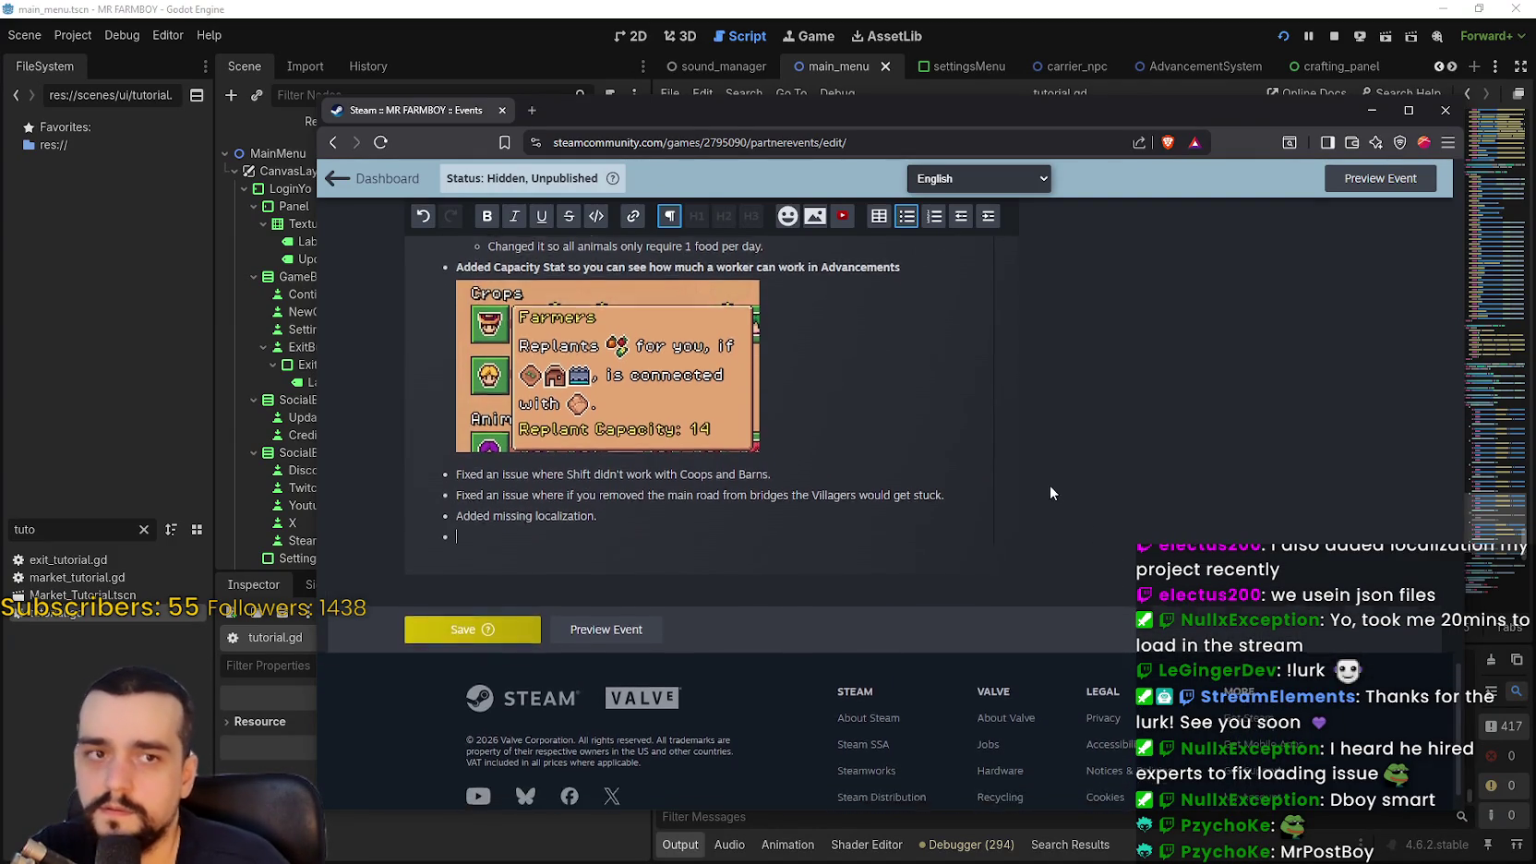
Add a bullet below the Capacity Stat image and bold the 'Remade the New Game Screen.' line
scroll(660, 516, "up", 8)
scroll(660, 516, "up", 10)
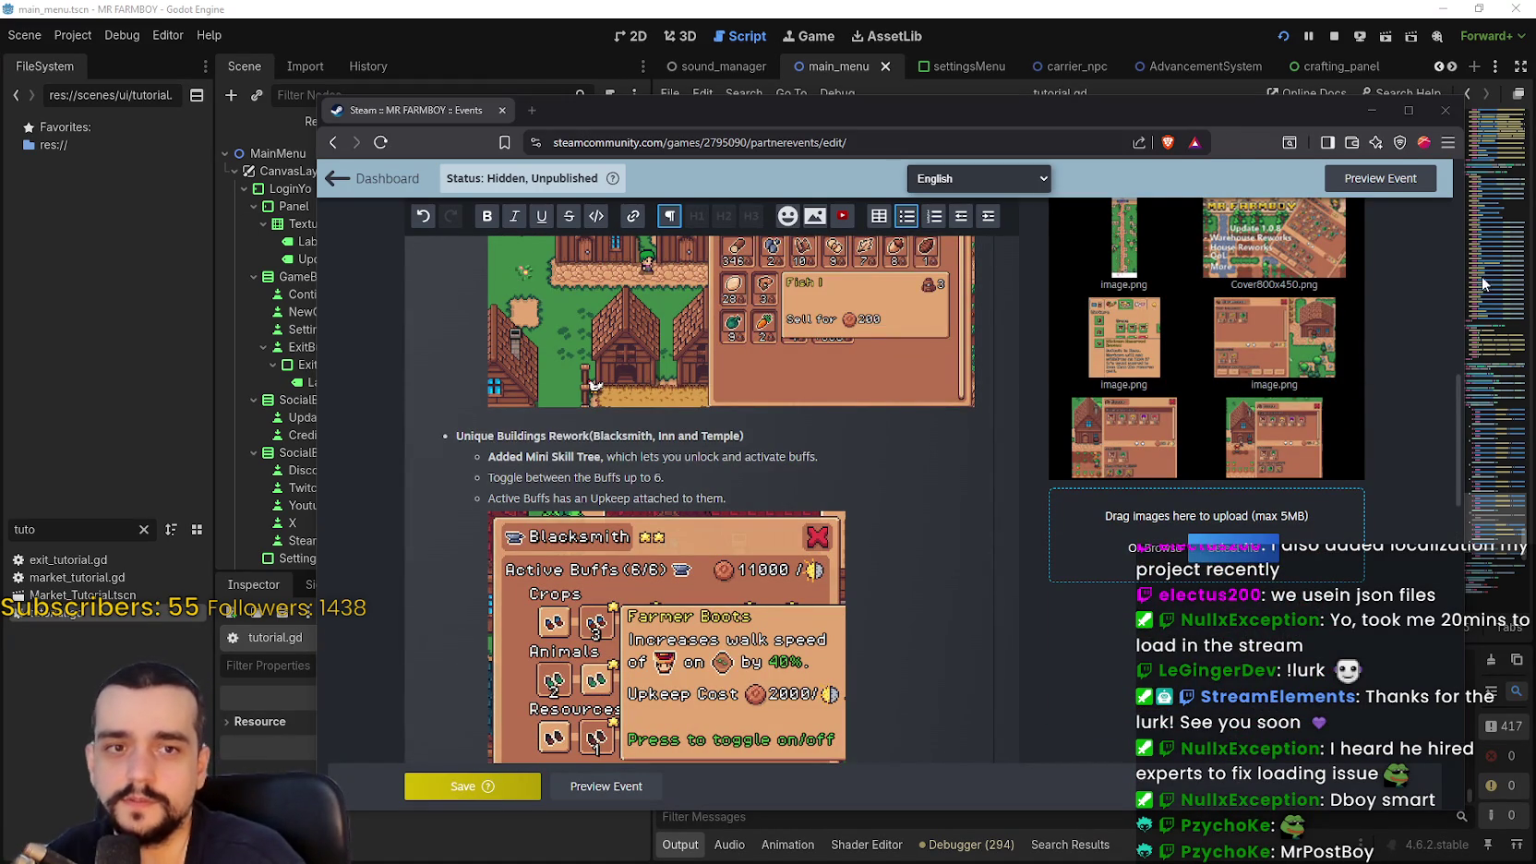
scroll(640, 466, "down", 7)
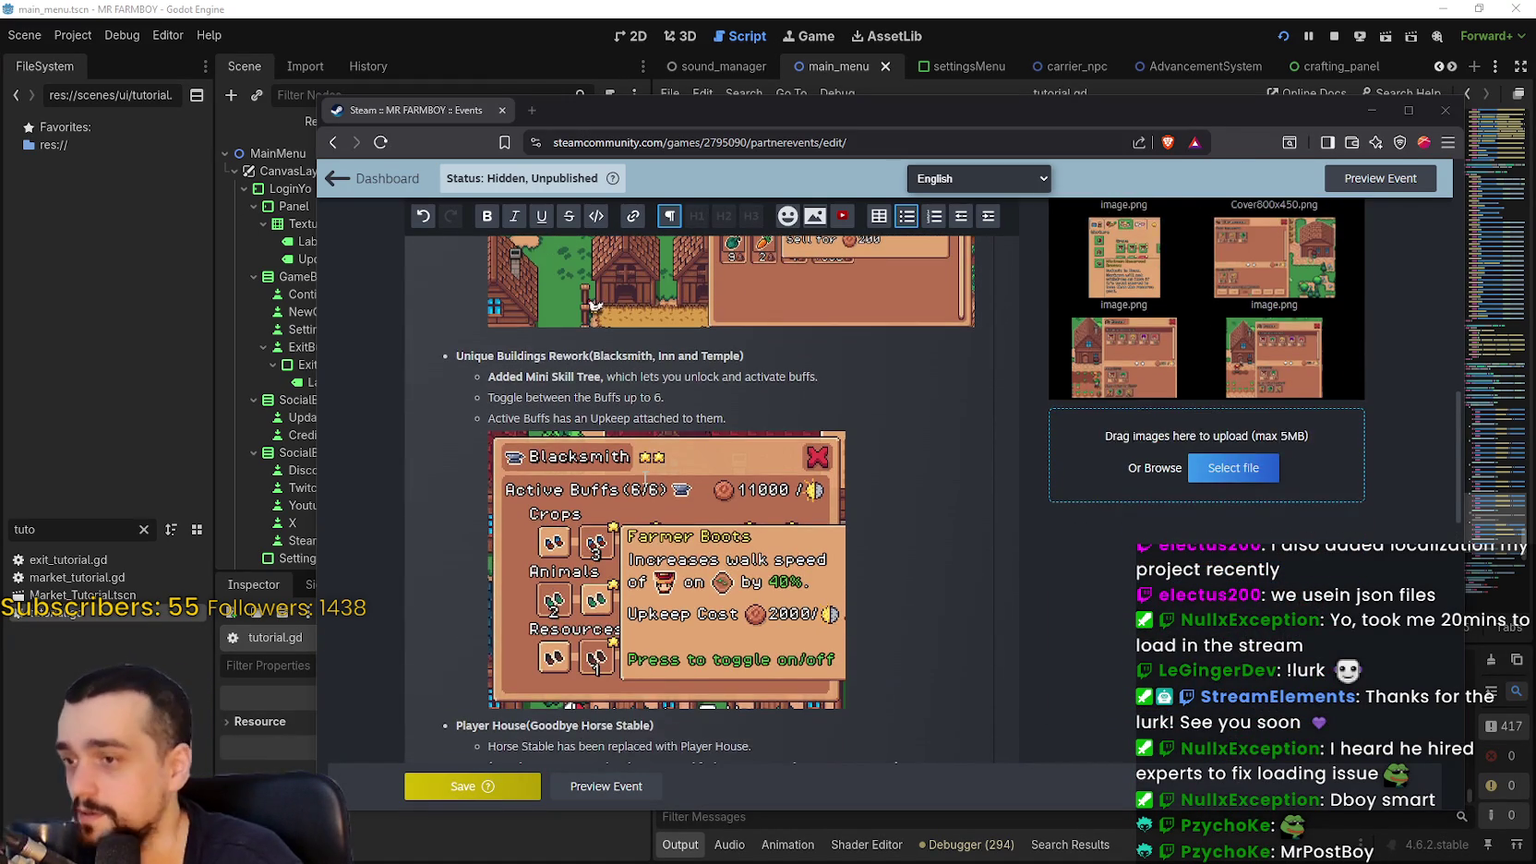
scroll(642, 475, "up", 15)
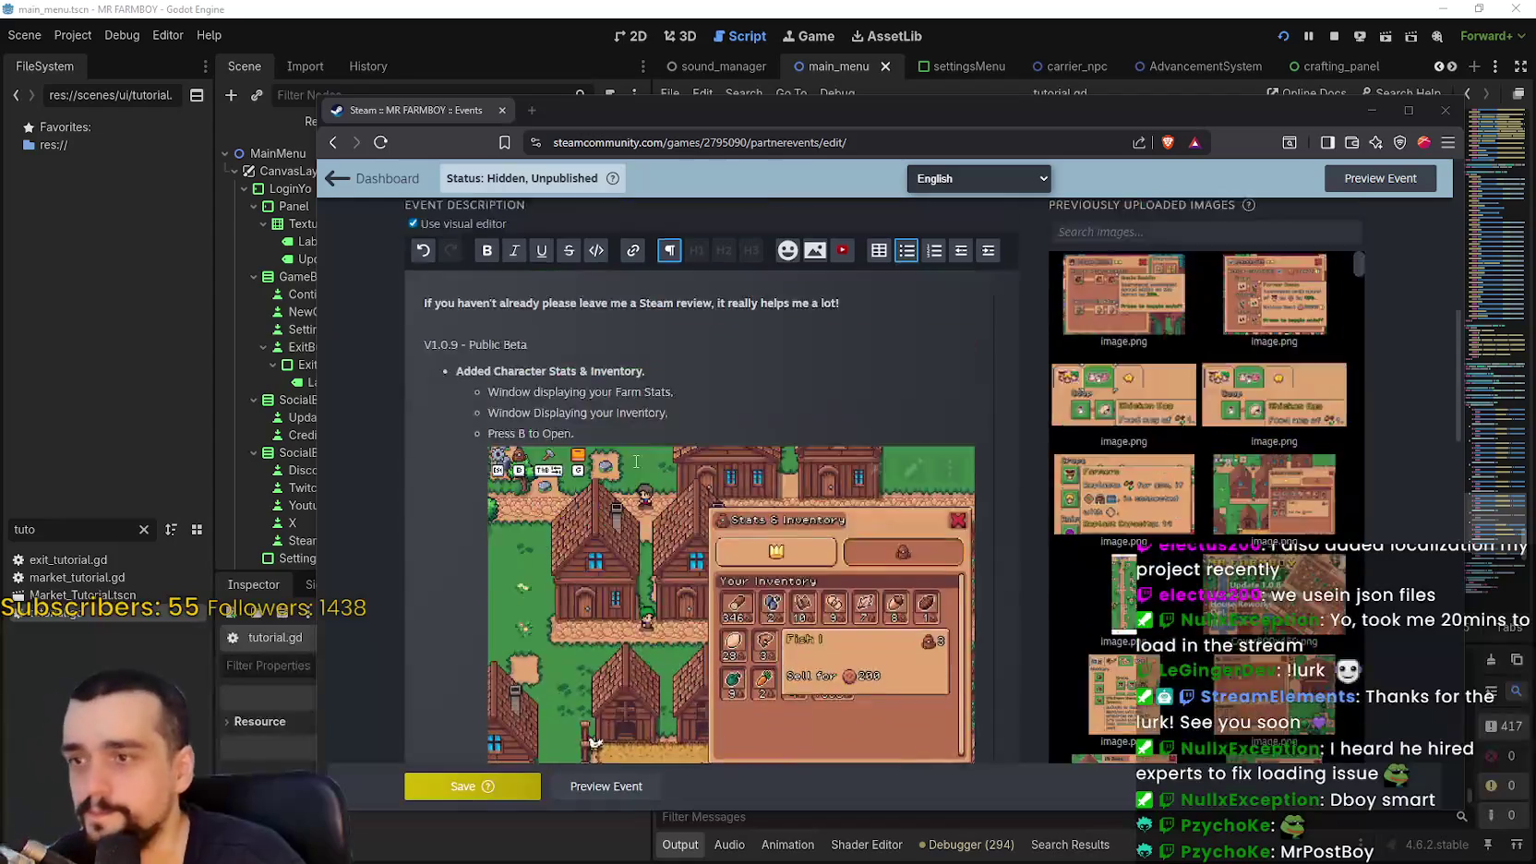
scroll(600, 379, "down", 4)
scroll(713, 439, "down", 8)
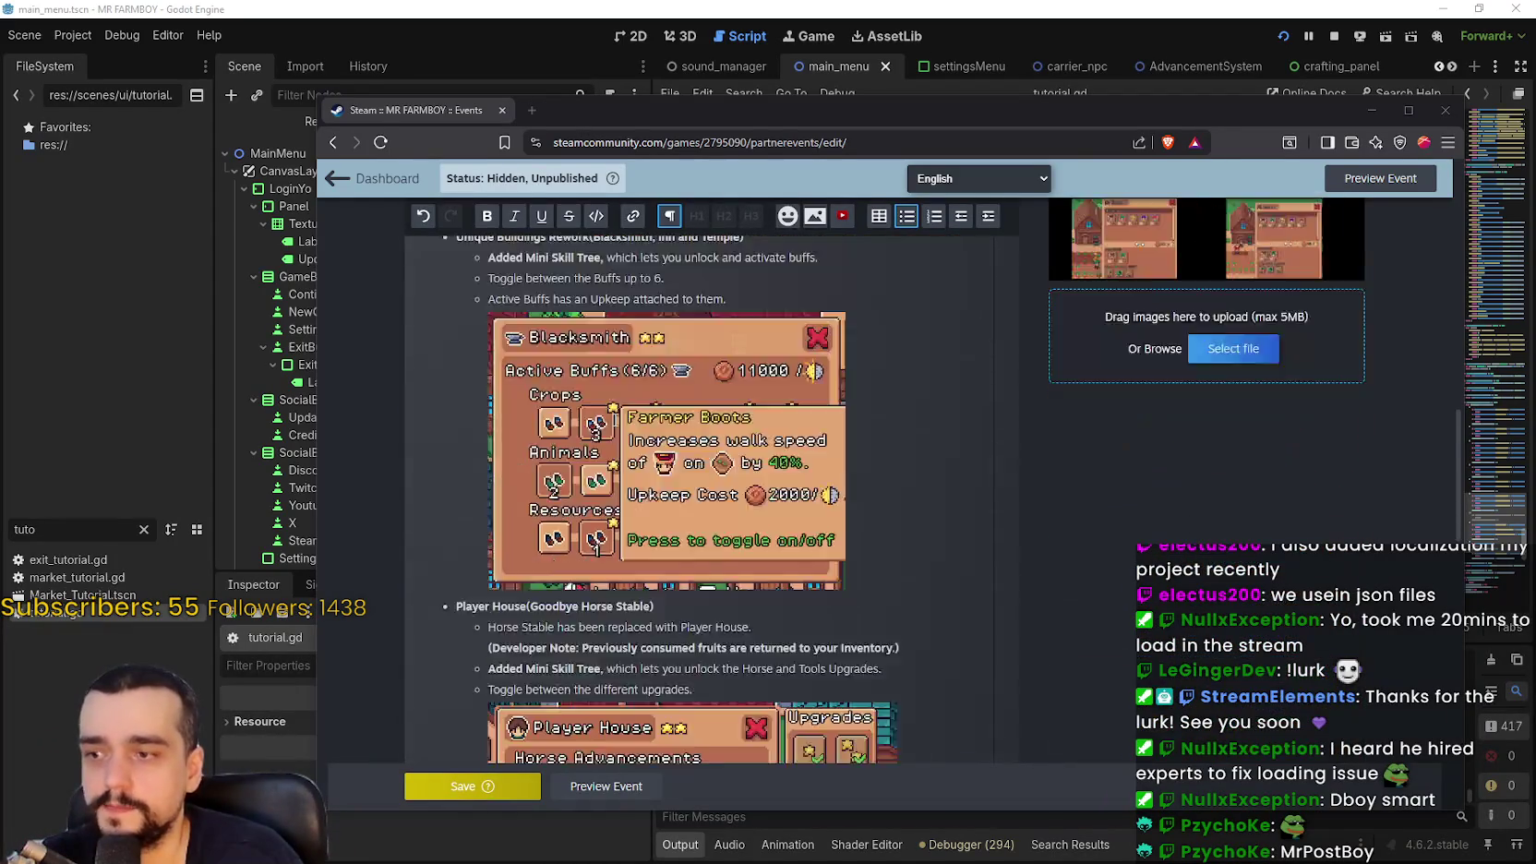
scroll(713, 440, "down", 5)
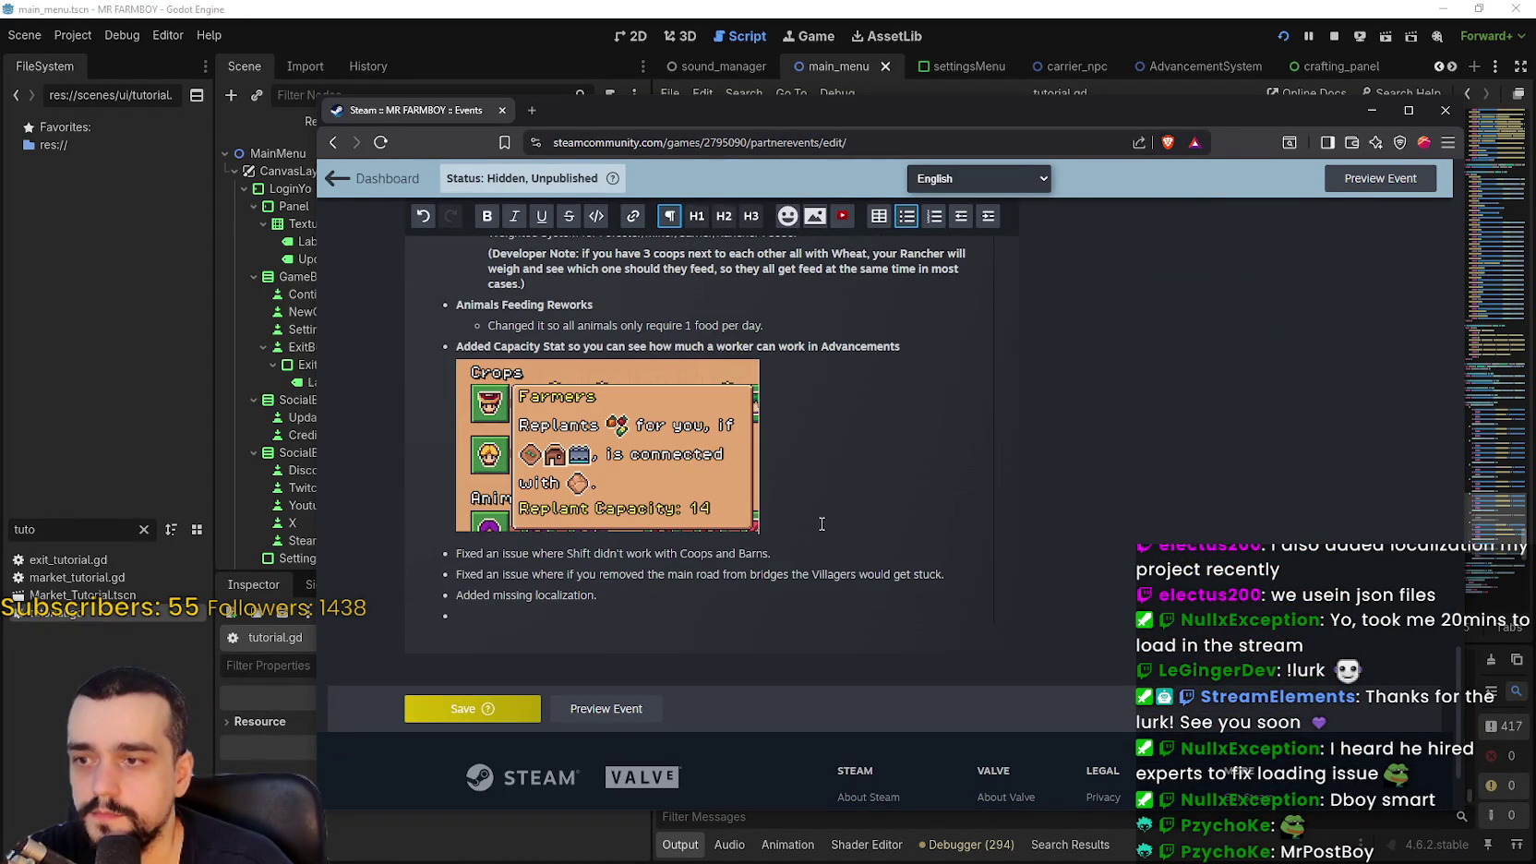
key("Return")
type("Remade the New Game Screen.")
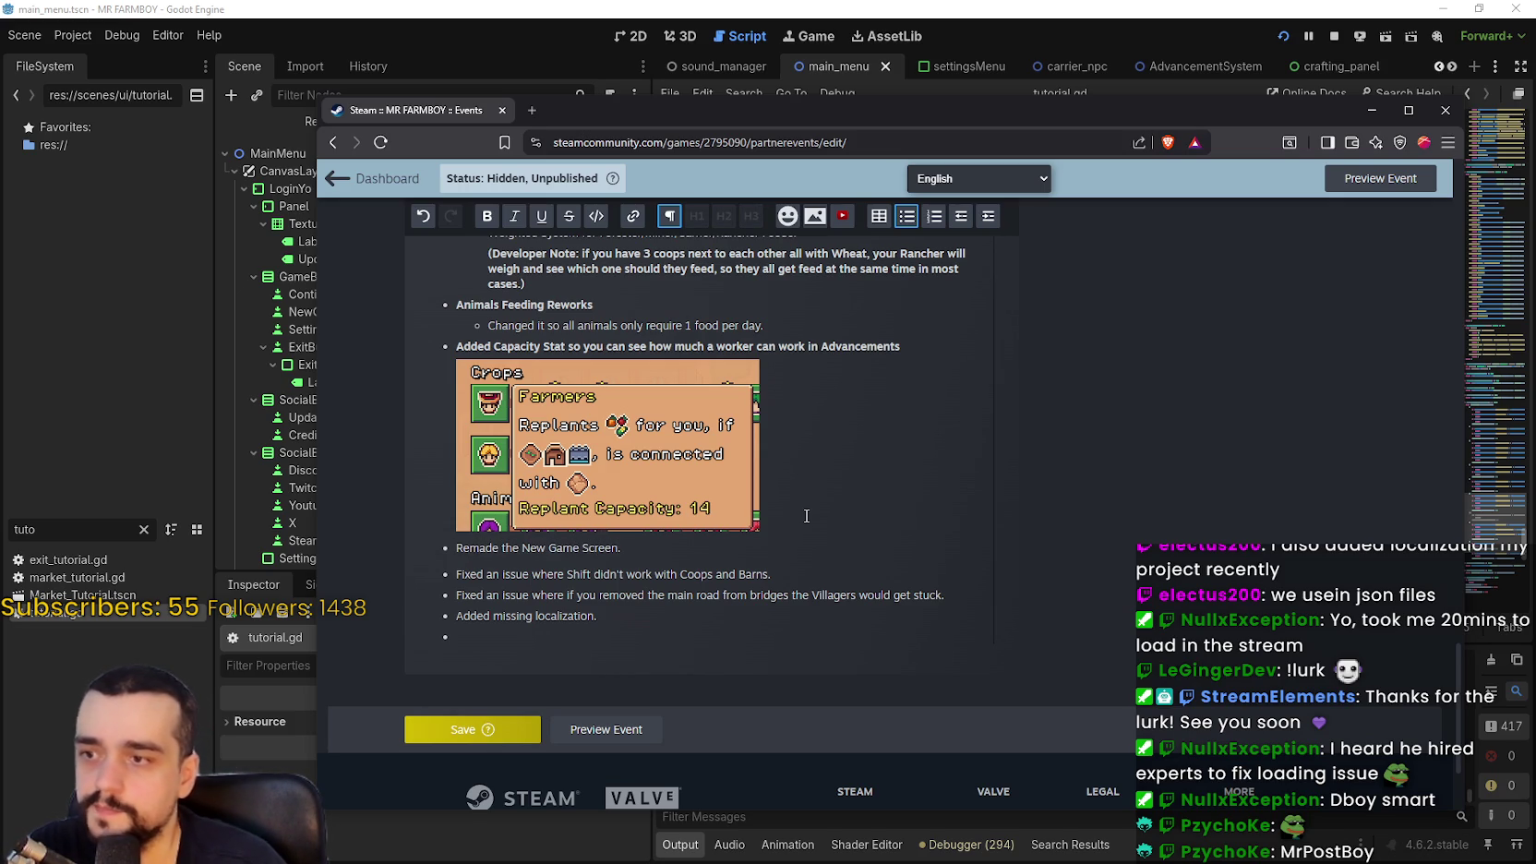
left_click_drag(476, 551, 635, 551)
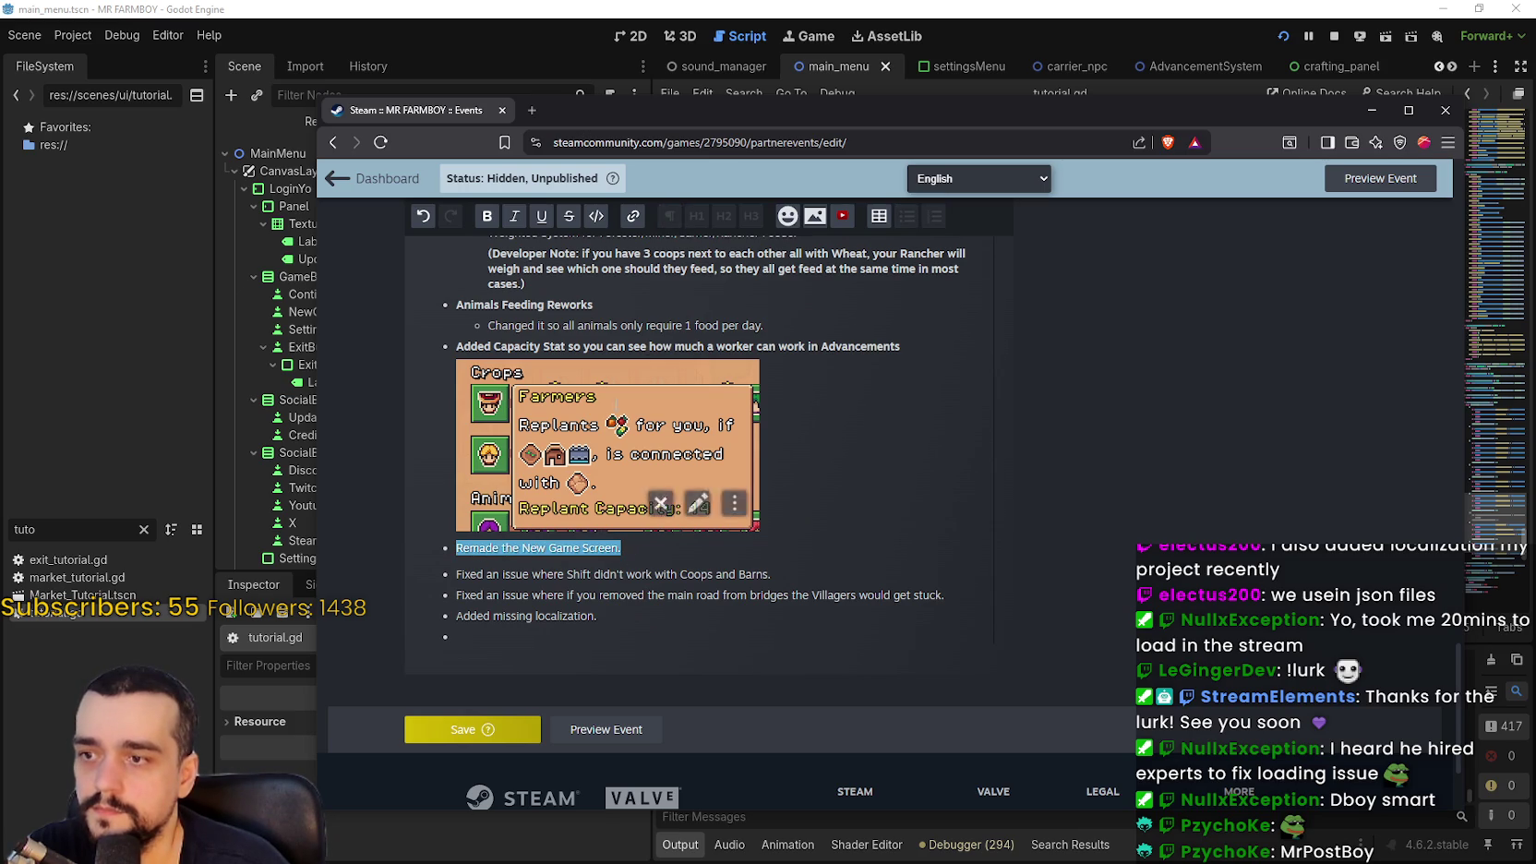
left_click(650, 548)
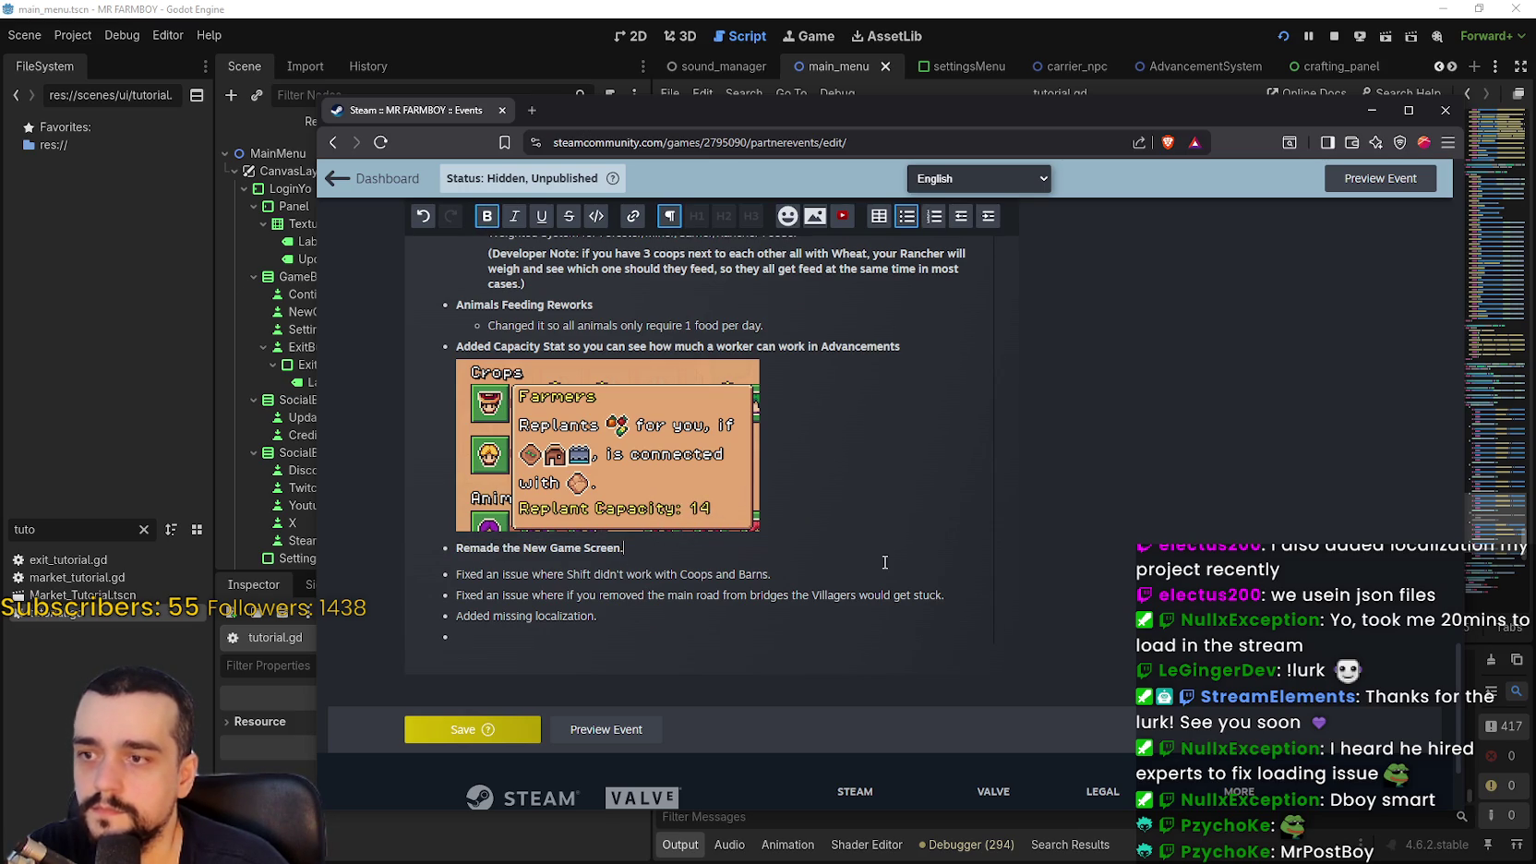
Add a bullet under the New Game Screen line, then pause the running MR FARMBOY game
key("Return")
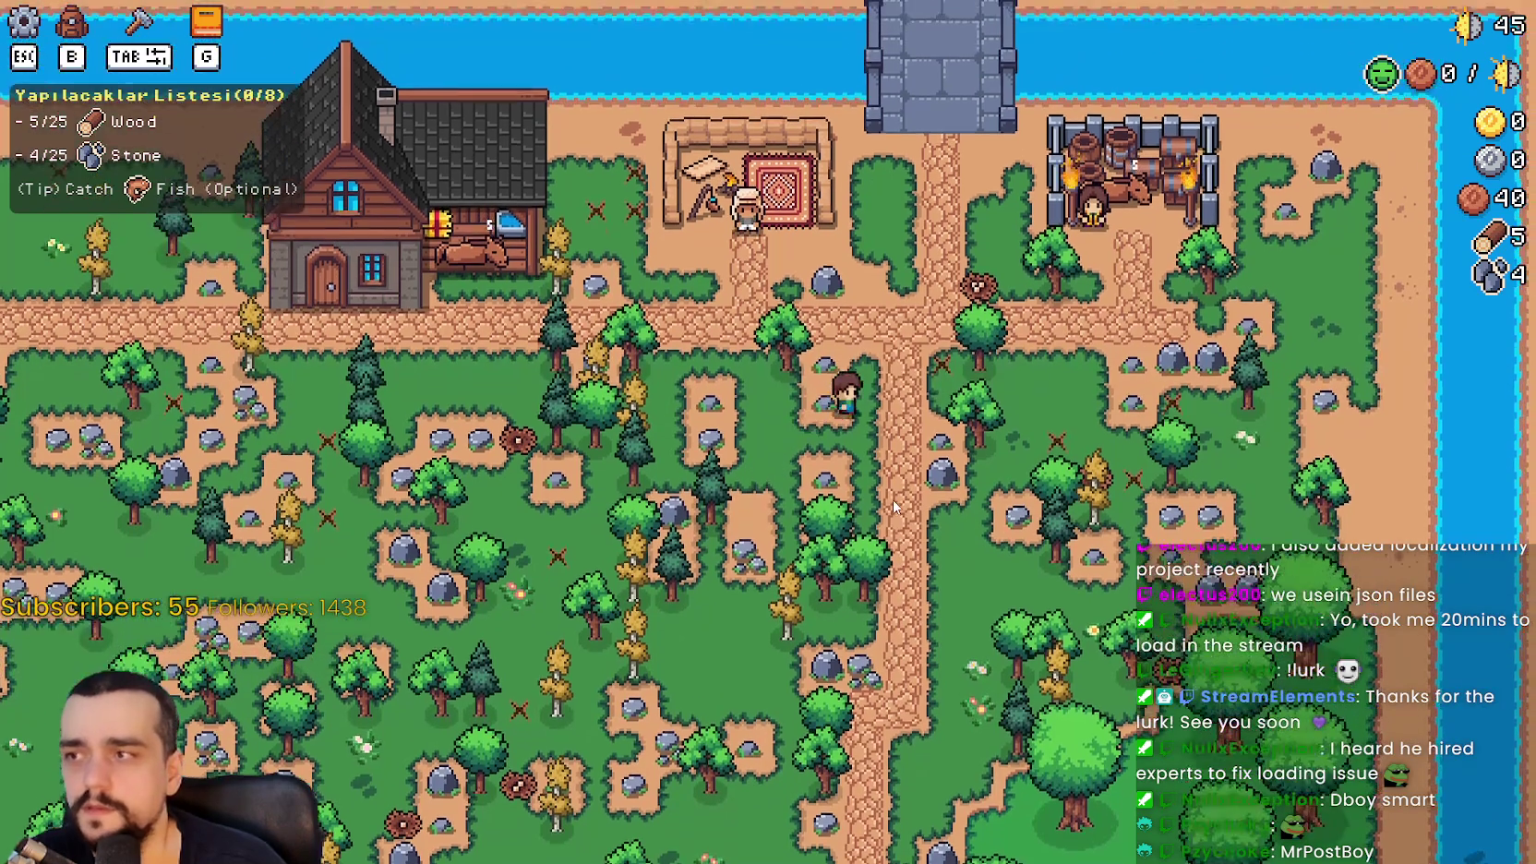
key("Escape")
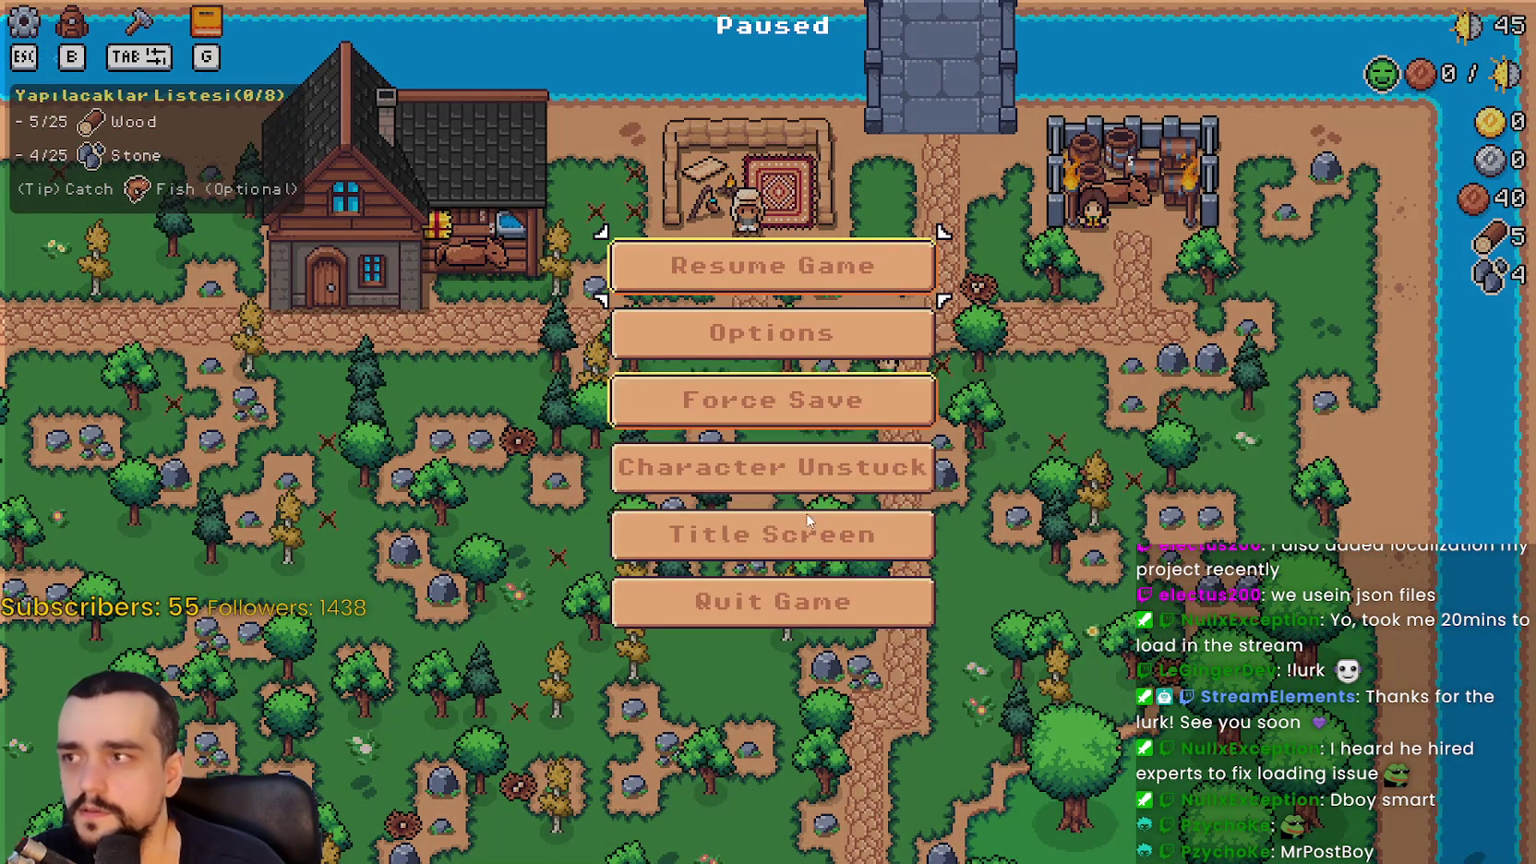
Return to the title screen and delete Save 4 from the save list
left_click(812, 535)
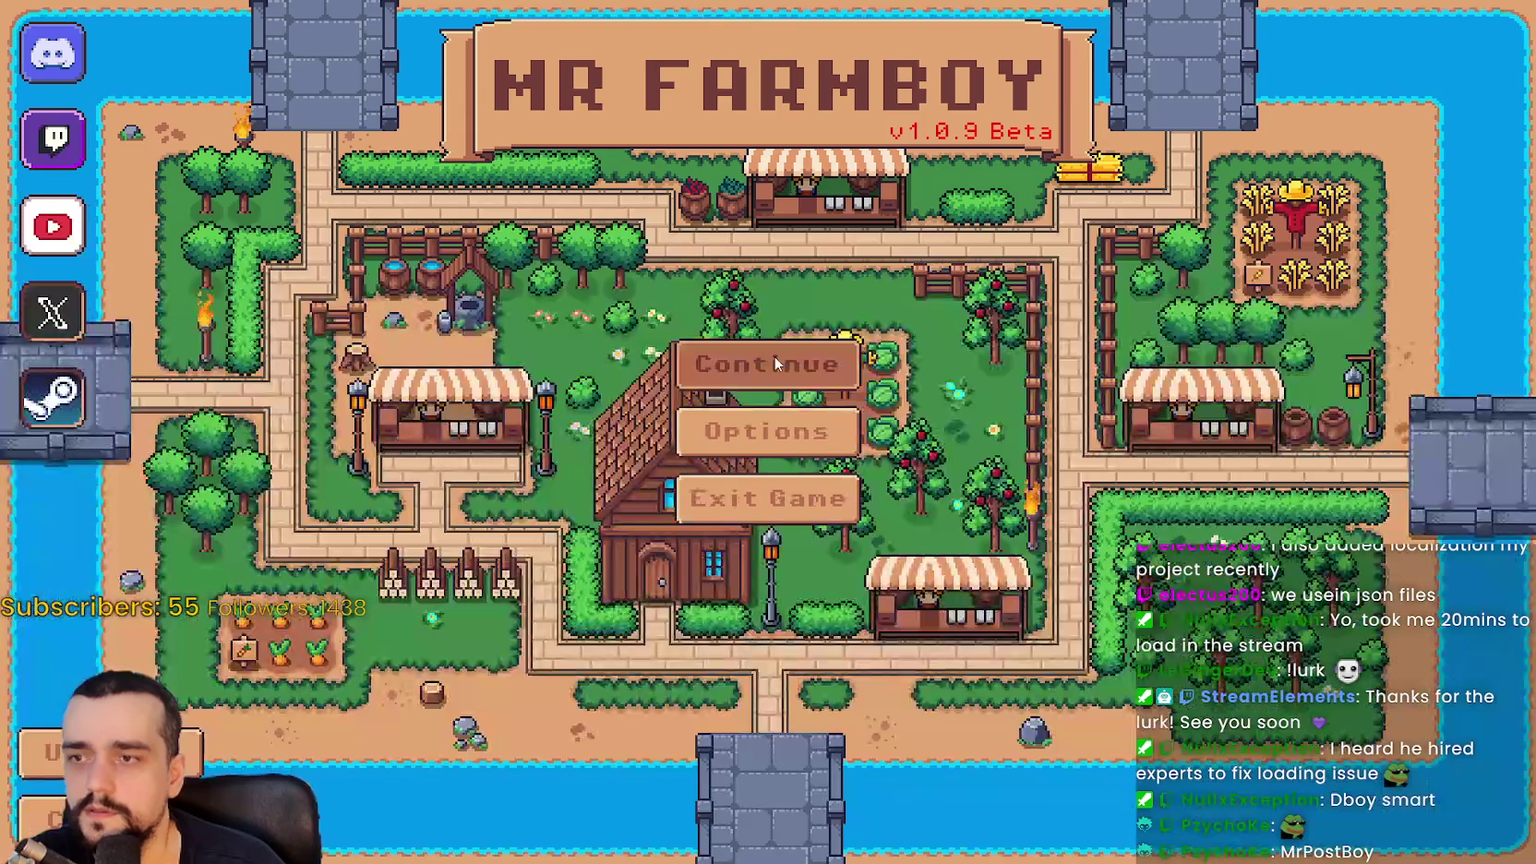
left_click(831, 361)
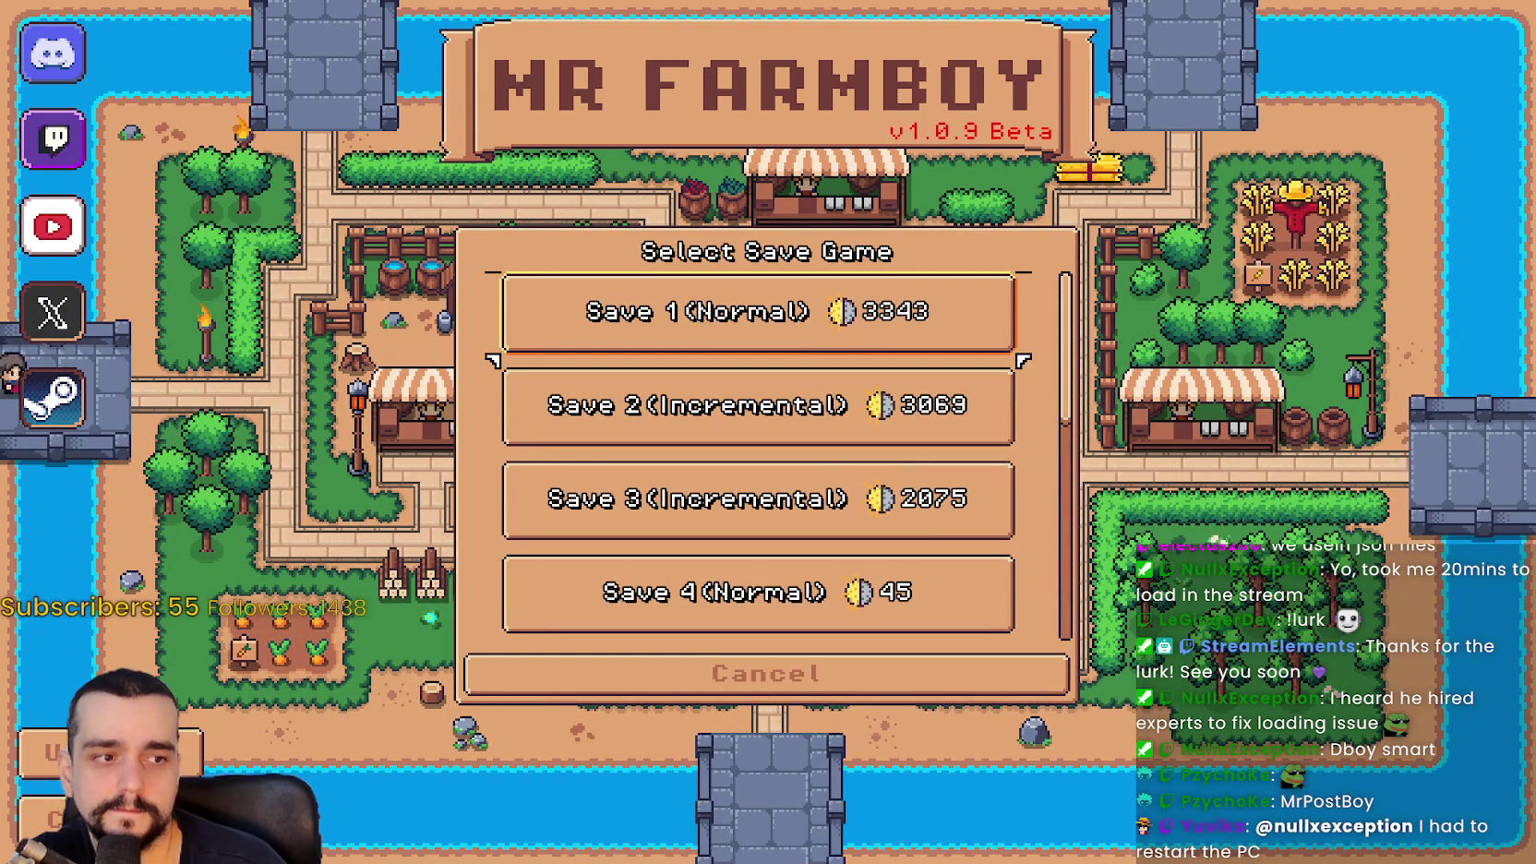
scroll(805, 427, "down", 1)
scroll(805, 427, "down", 2)
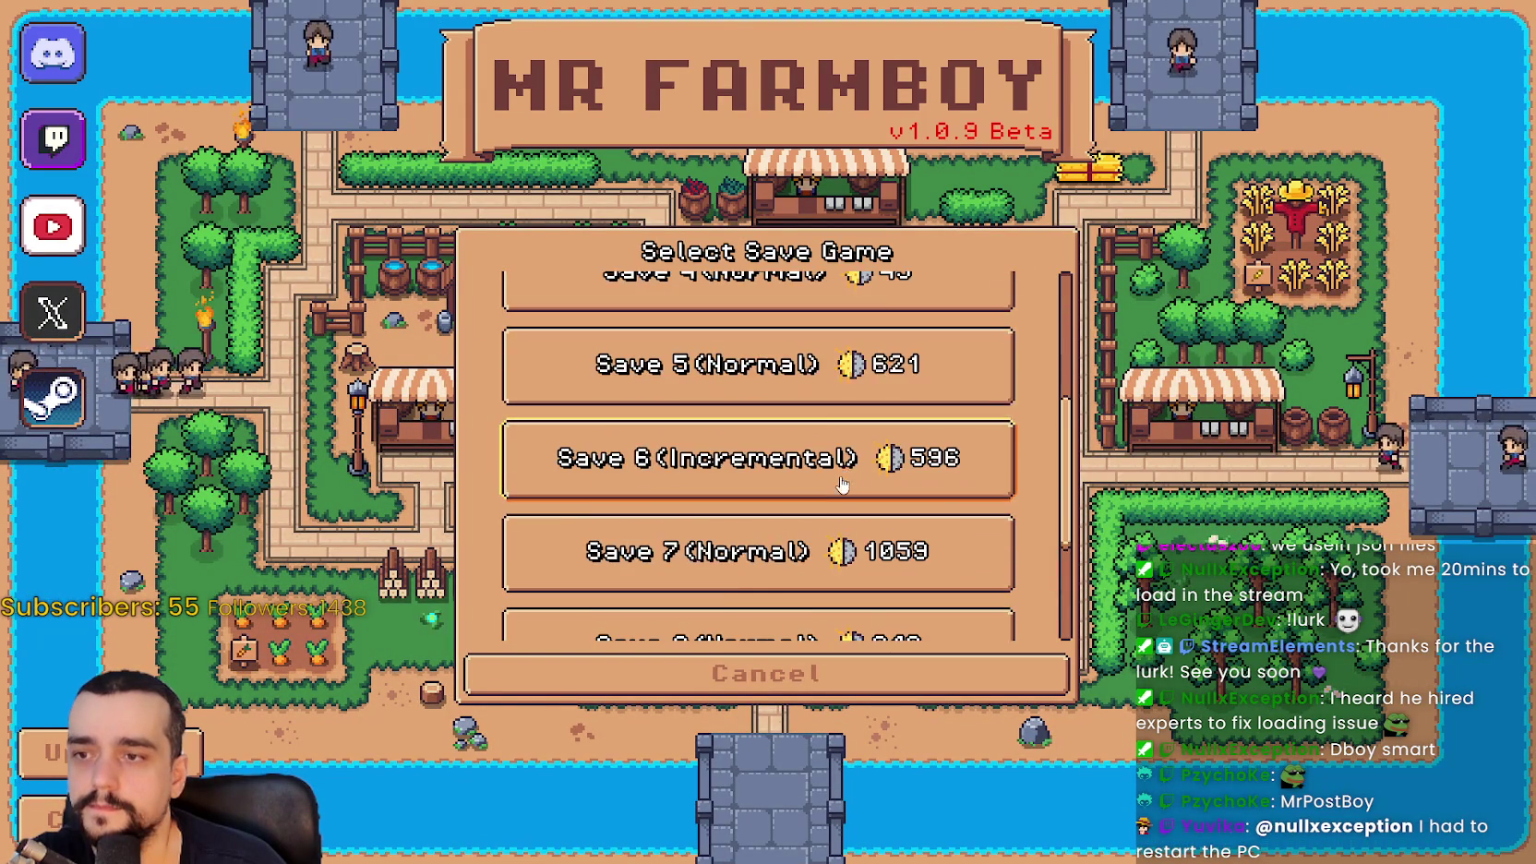
scroll(840, 490, "up", 1)
left_click(798, 364)
left_click(855, 380)
left_click(658, 490)
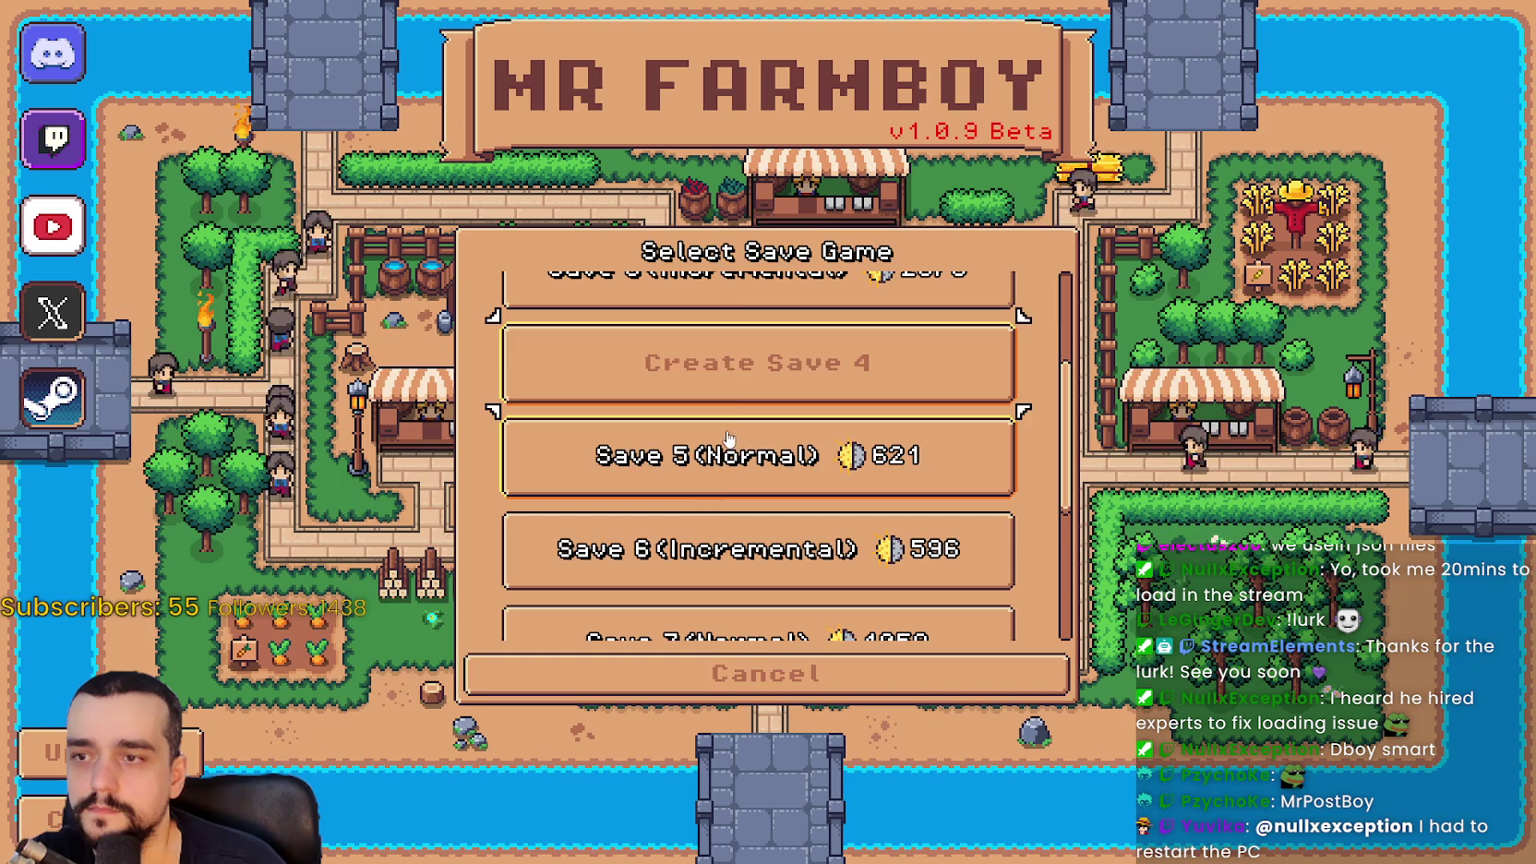
Cancel the new game in slot 4 and set the video mode to Window
left_click(756, 360)
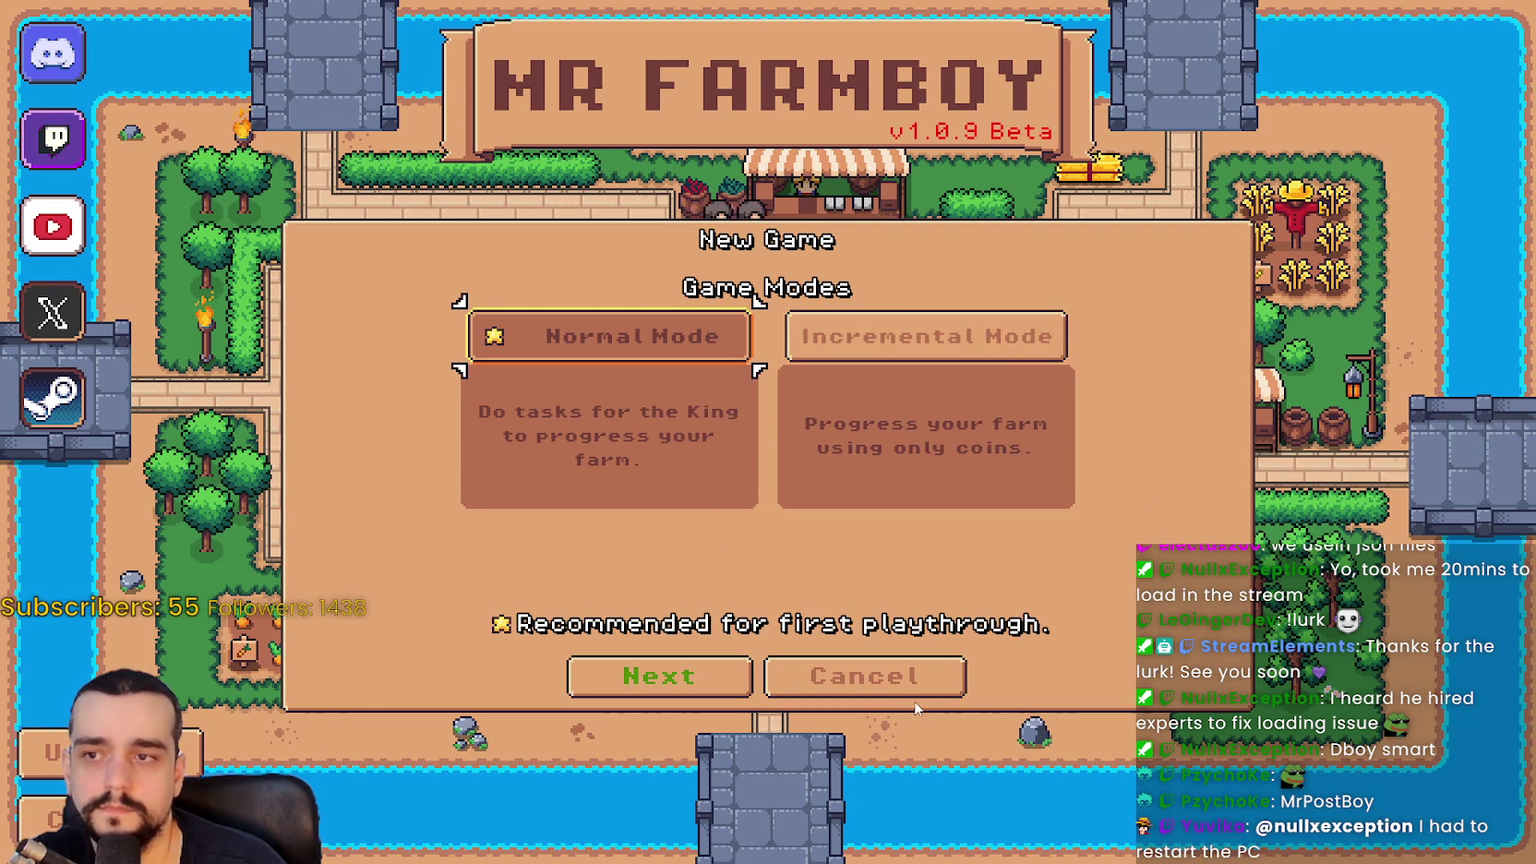
left_click(865, 676)
left_click(768, 675)
left_click(766, 431)
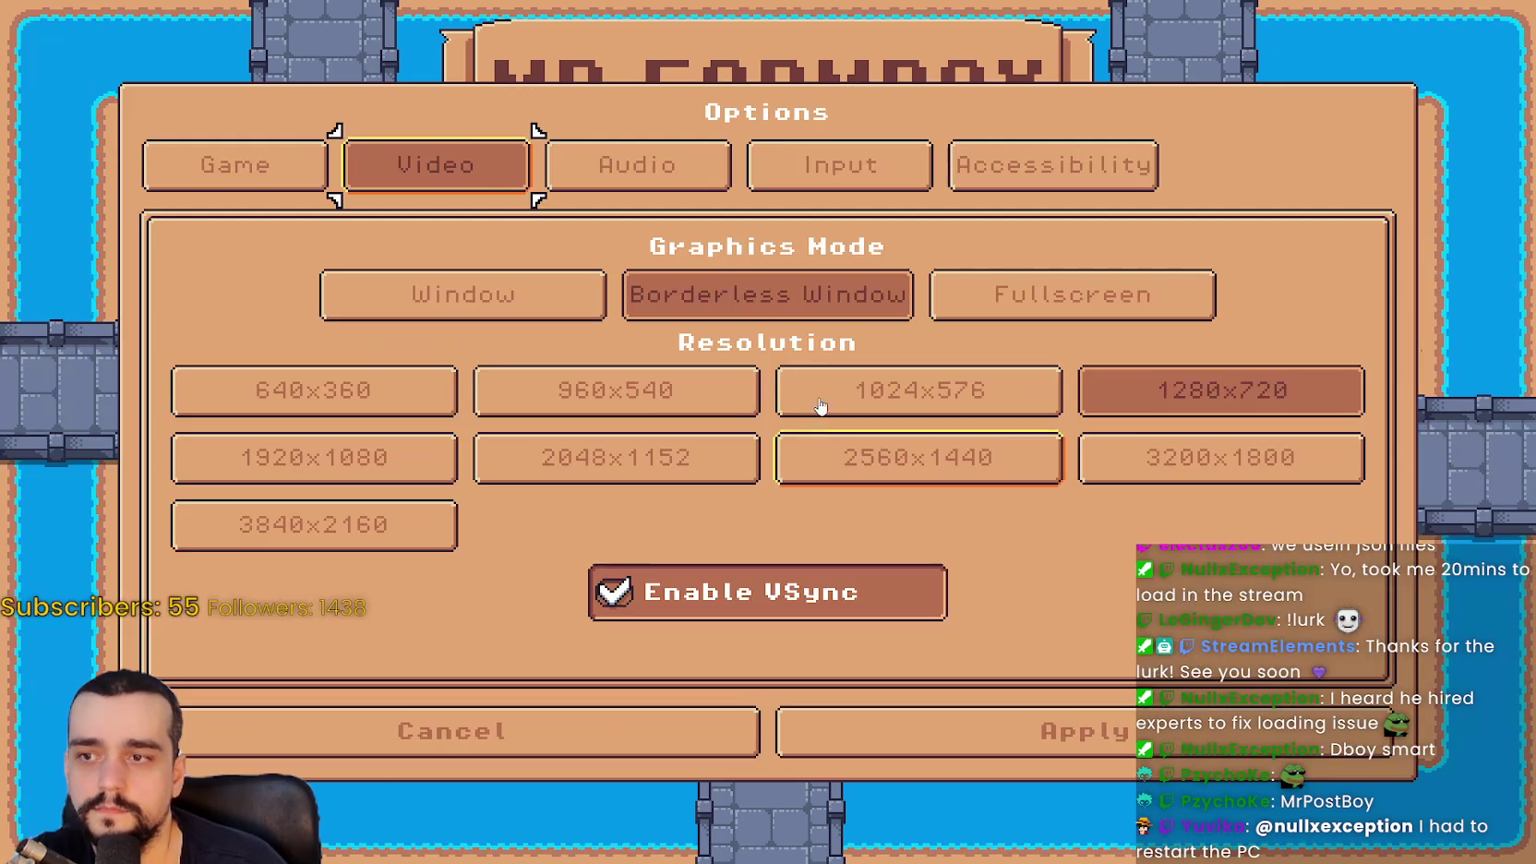
left_click(460, 292)
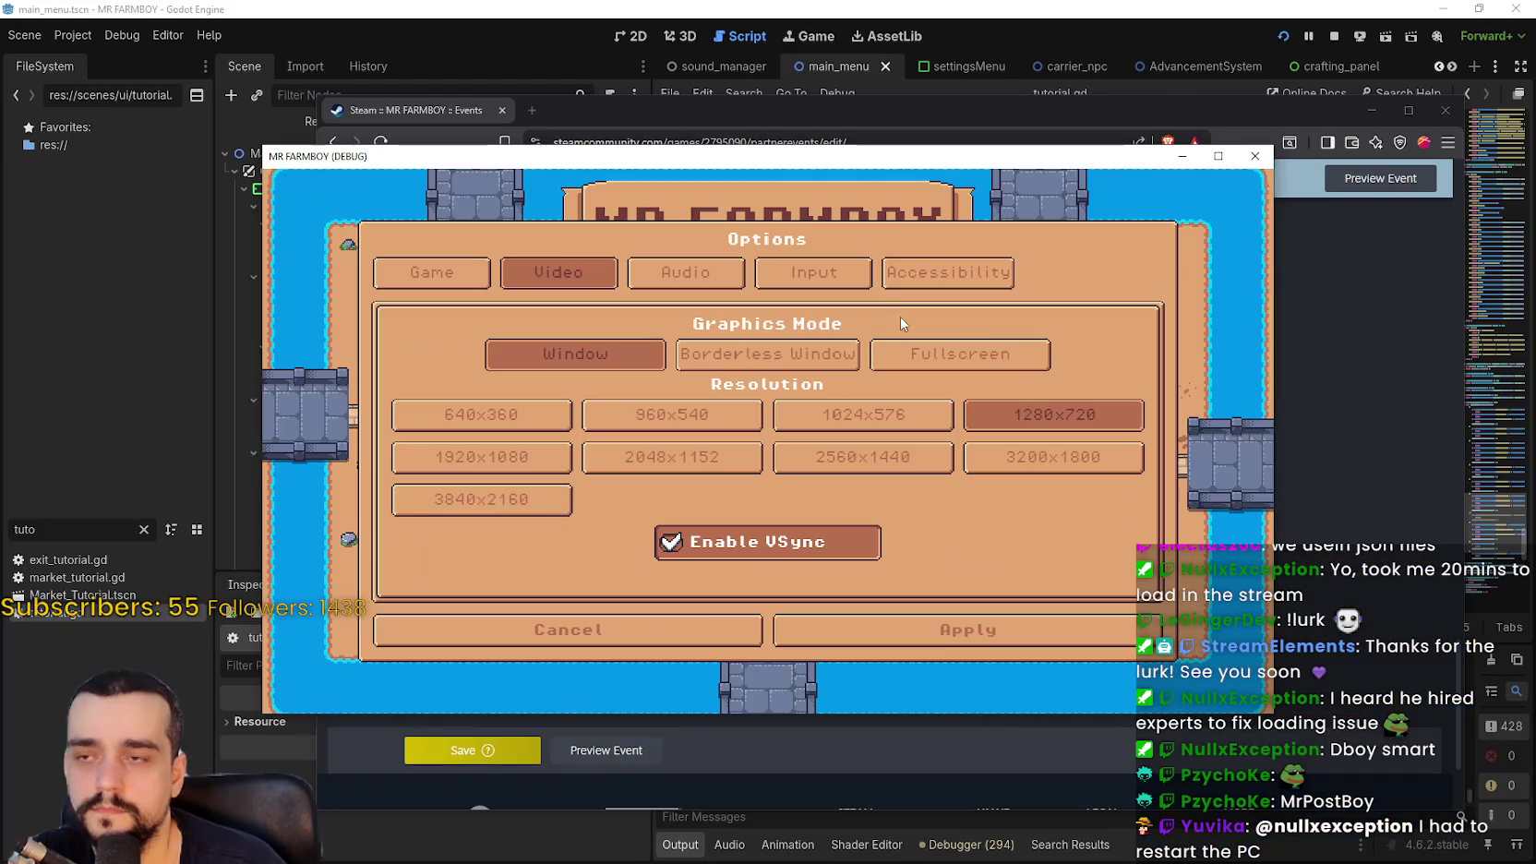
Apply windowed mode and start a new game in save slot 4
left_click(960, 629)
left_click(766, 393)
left_click(771, 549)
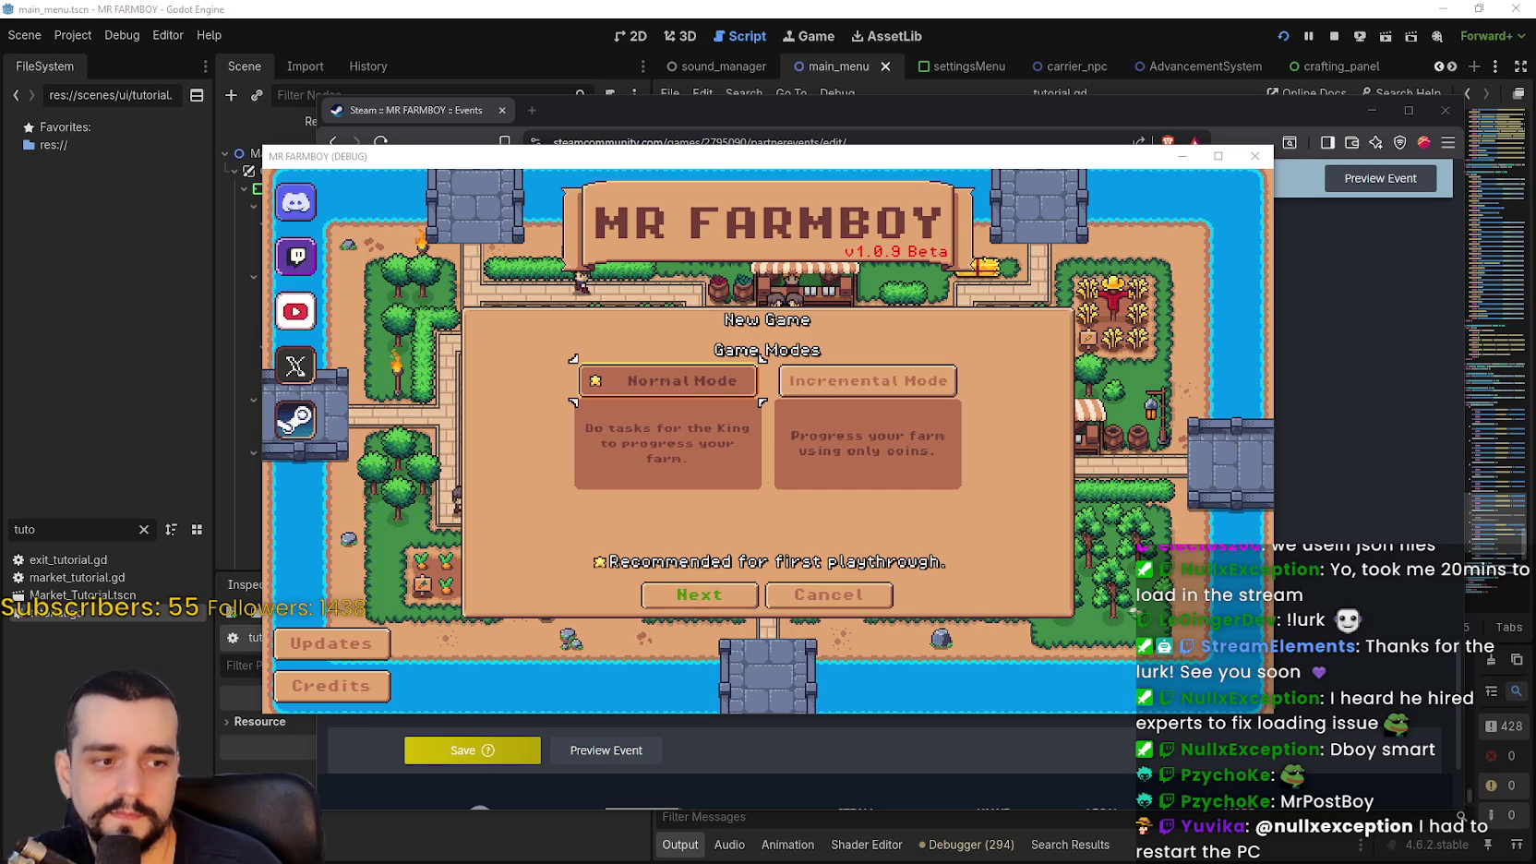
Bring the Steam event editor forward and scroll through the V1.0.9 patch notes to review them
left_click(1270, 534)
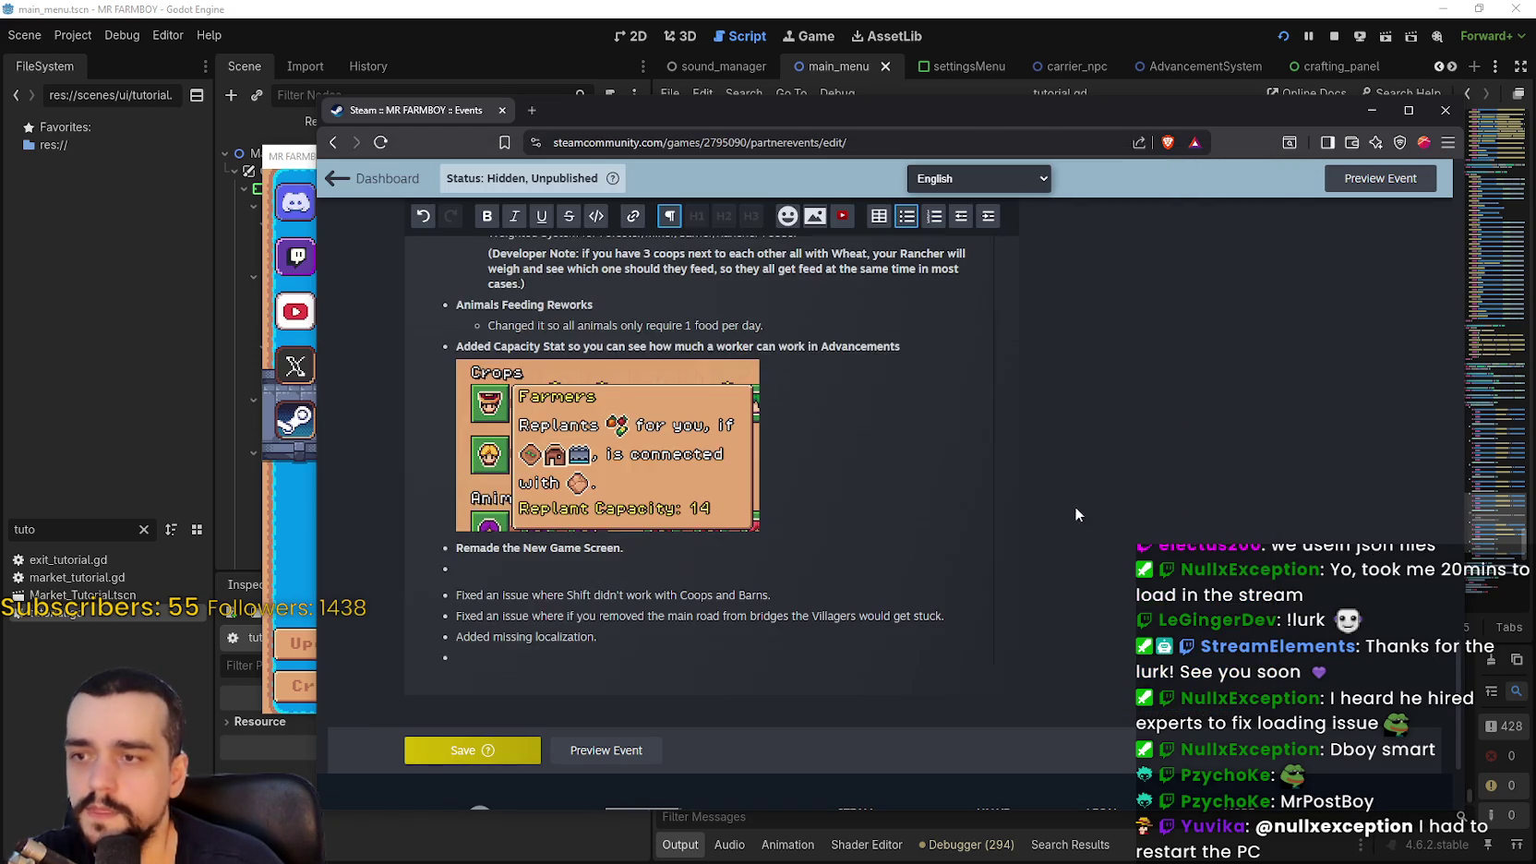
scroll(701, 461, "up", 5)
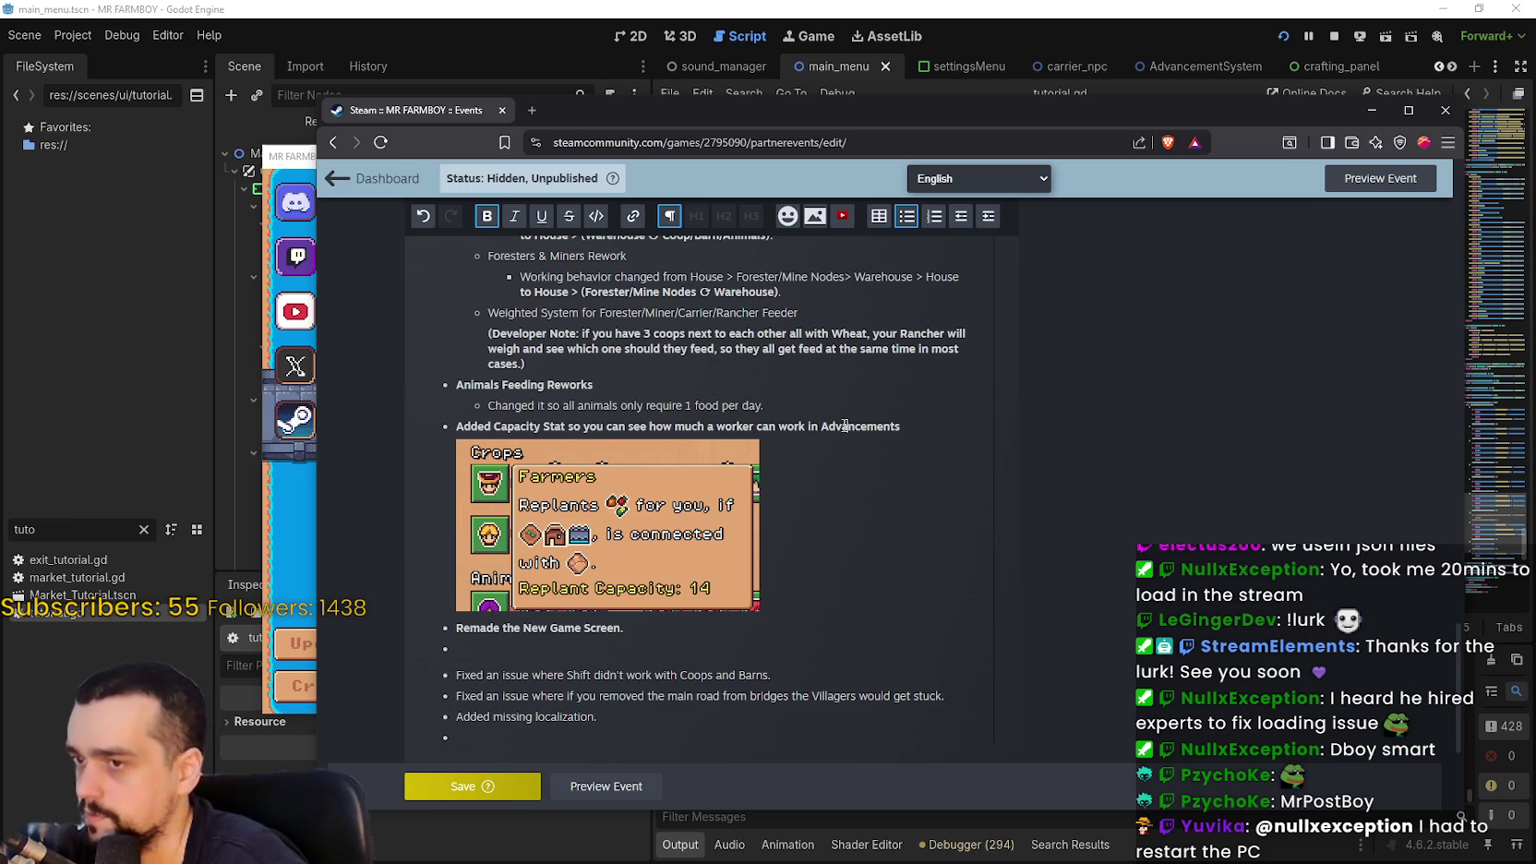
scroll(839, 423, "down", 3)
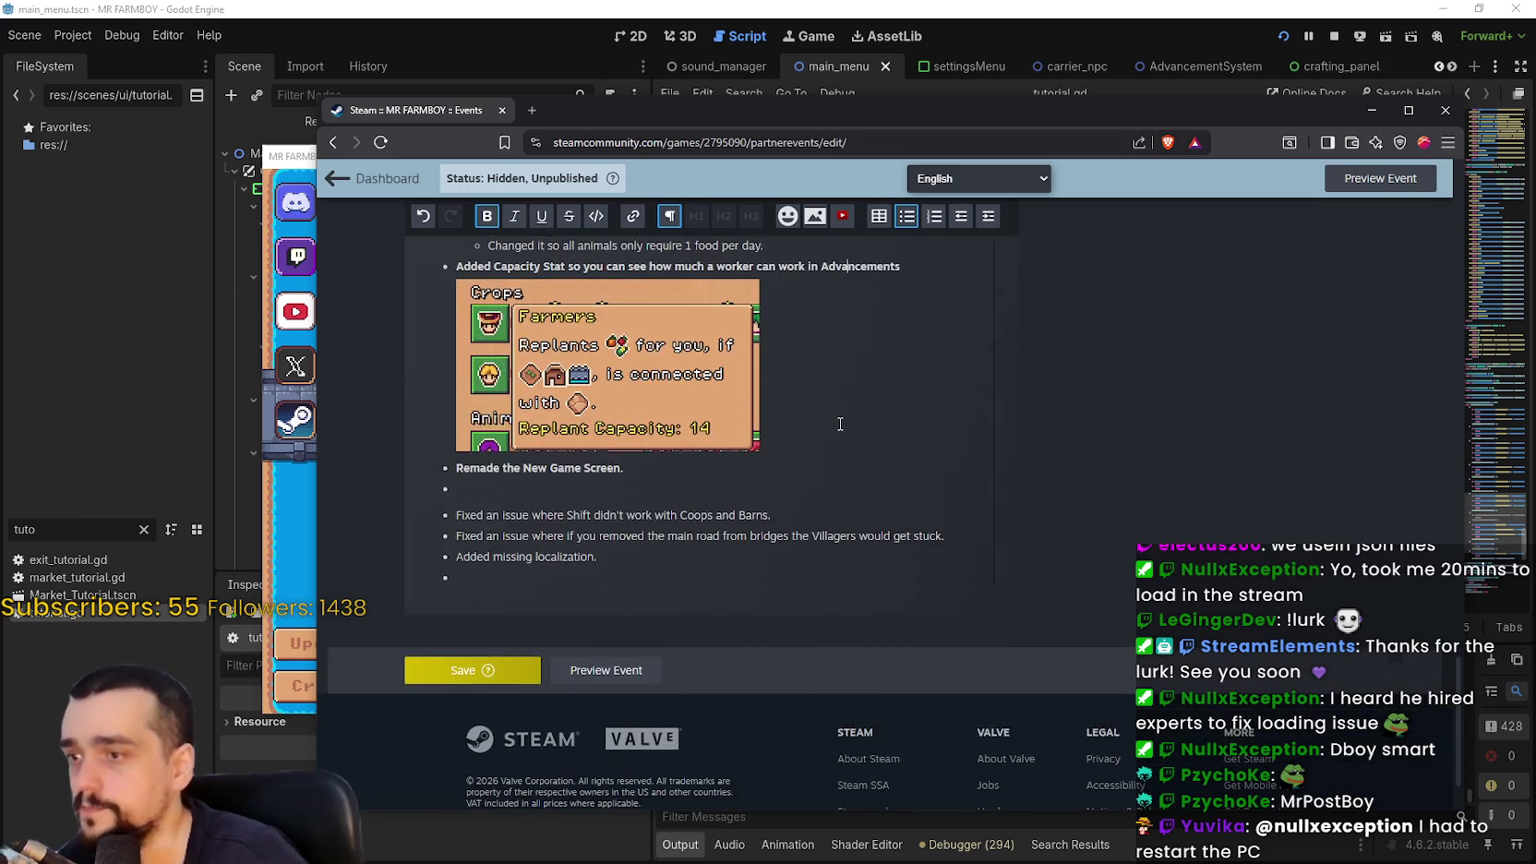
scroll(840, 423, "up", 10)
scroll(625, 499, "down", 3)
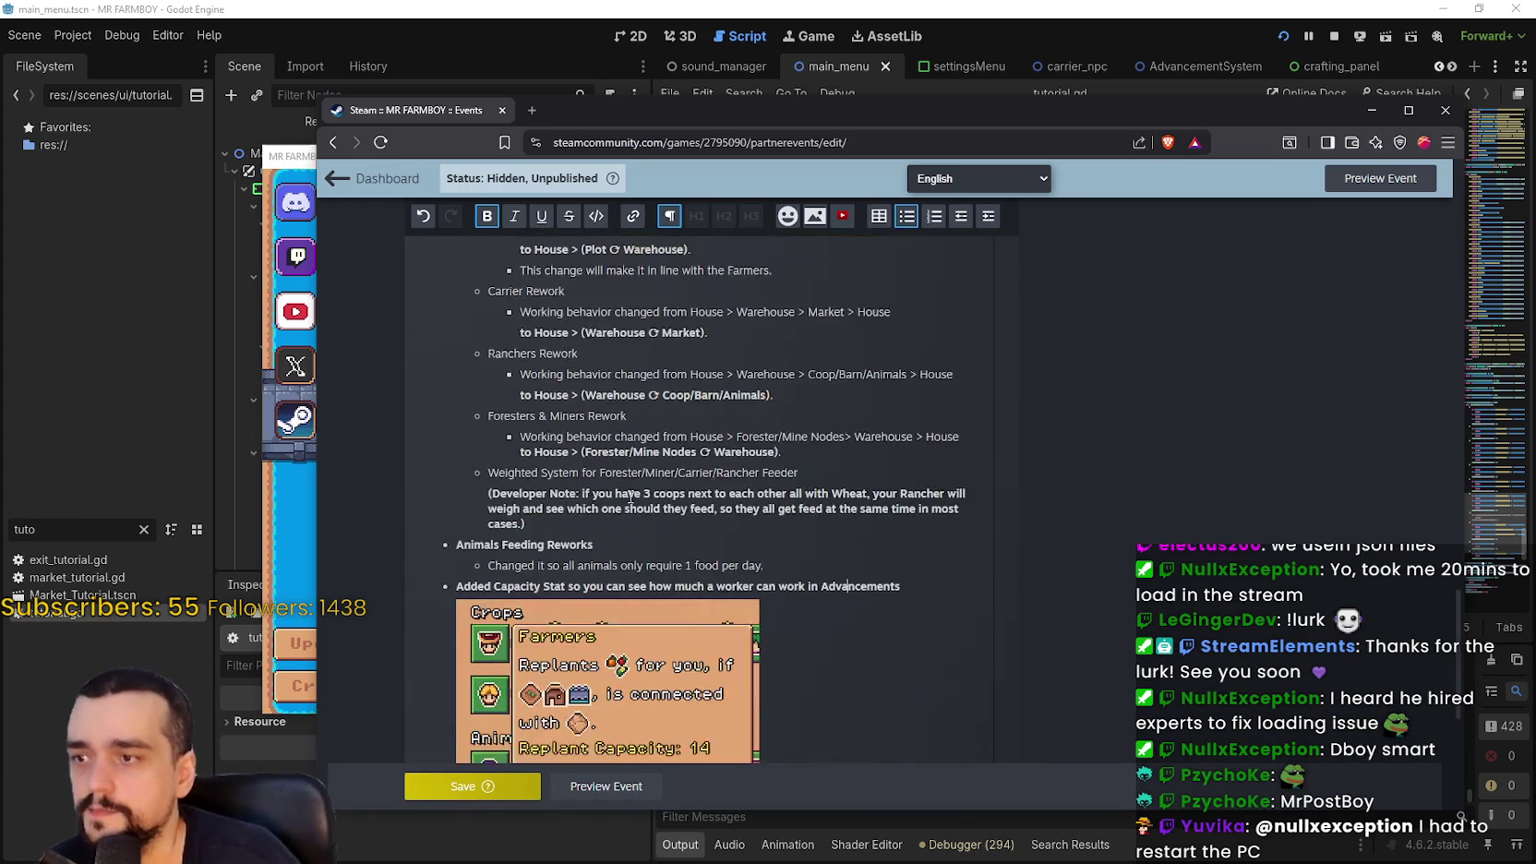
scroll(646, 480, "up", 6)
scroll(662, 466, "up", 5)
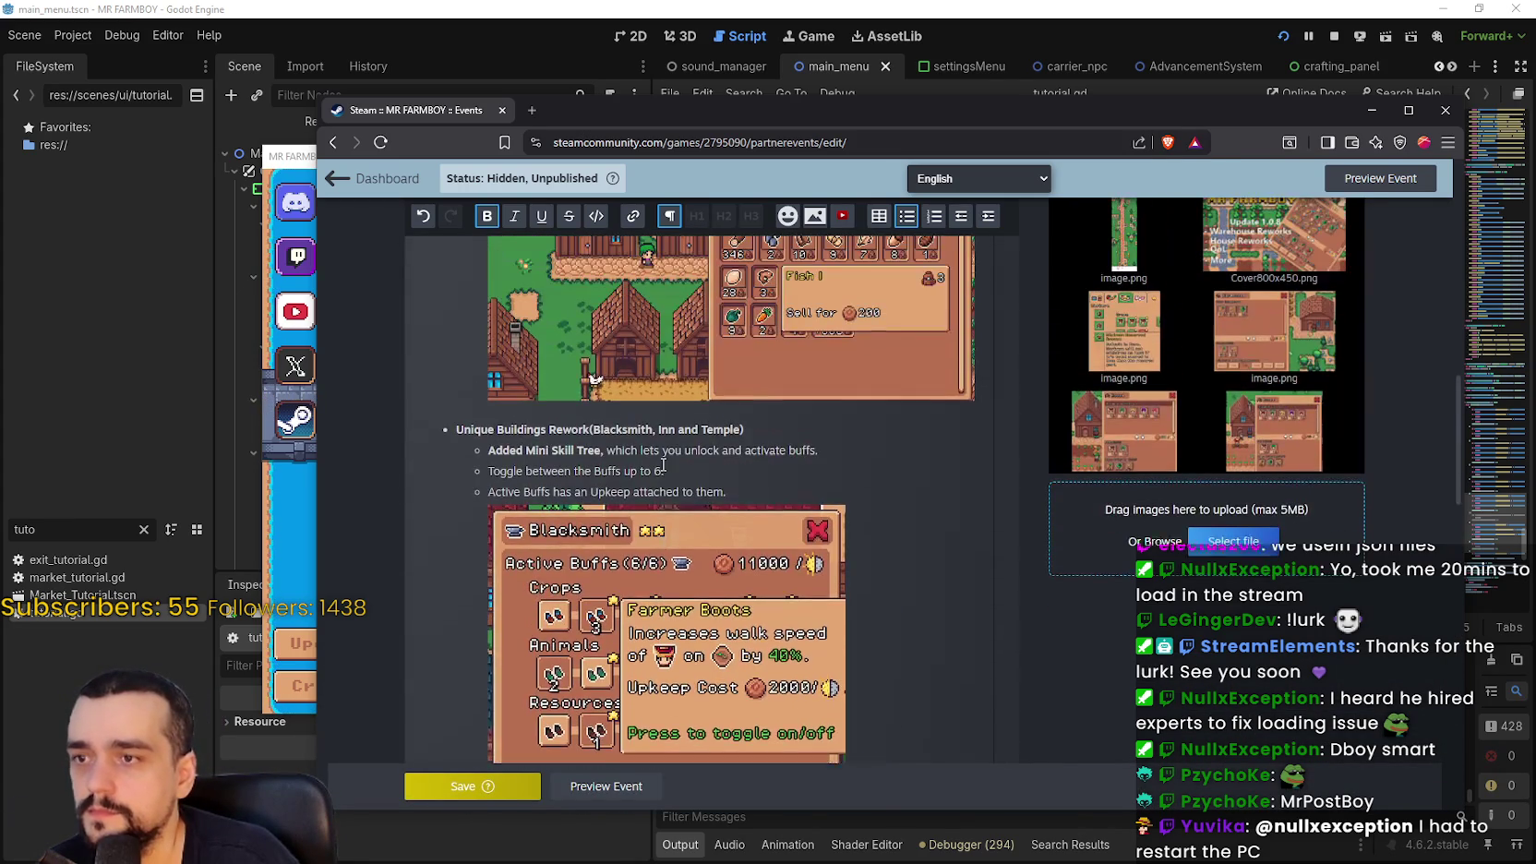
scroll(661, 503, "up", 5)
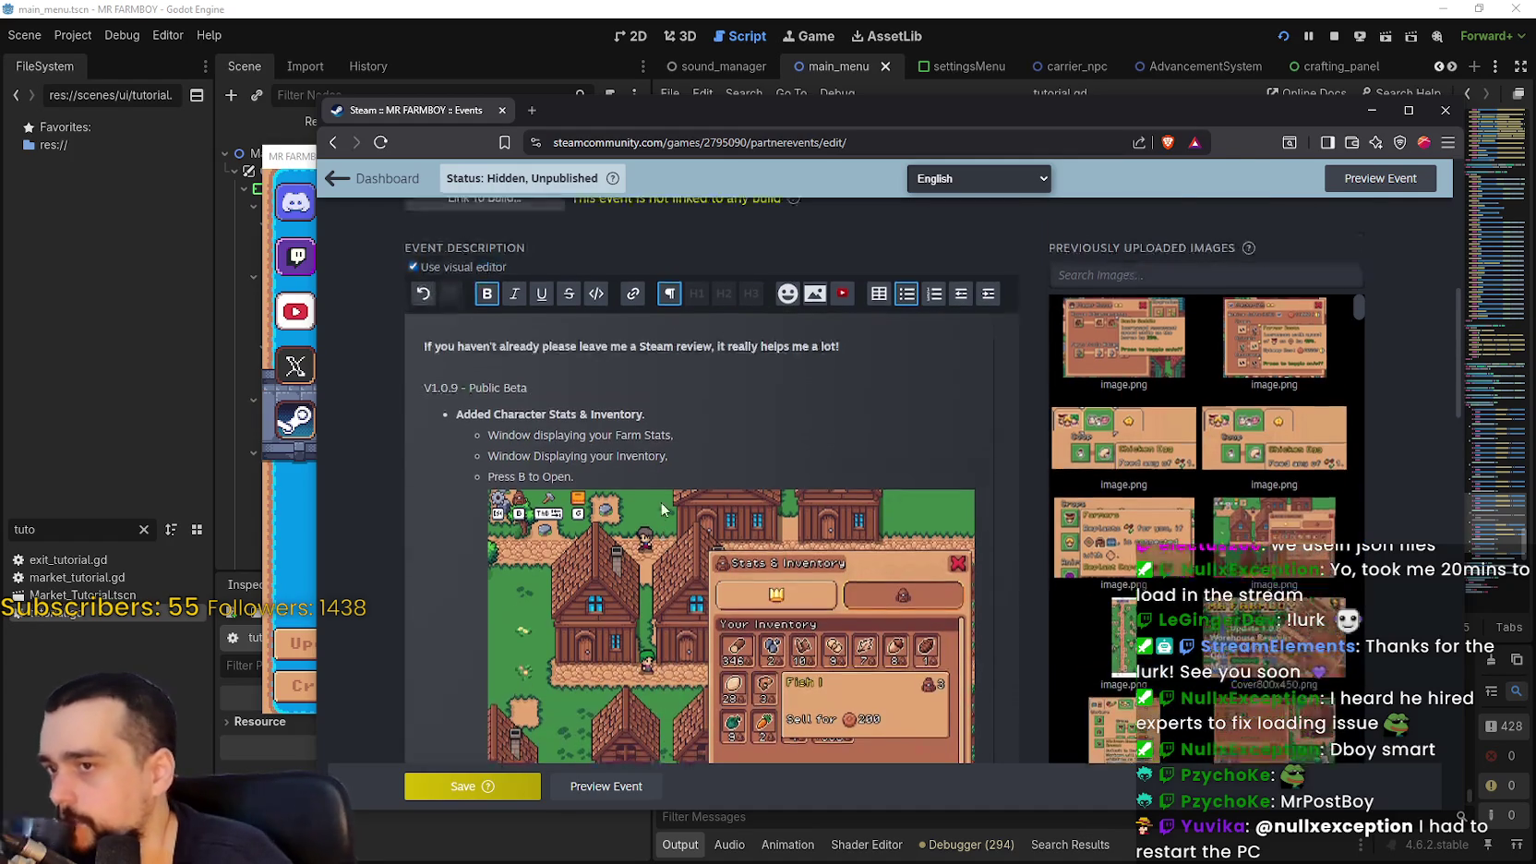
scroll(657, 489, "down", 6)
scroll(657, 471, "up", 5)
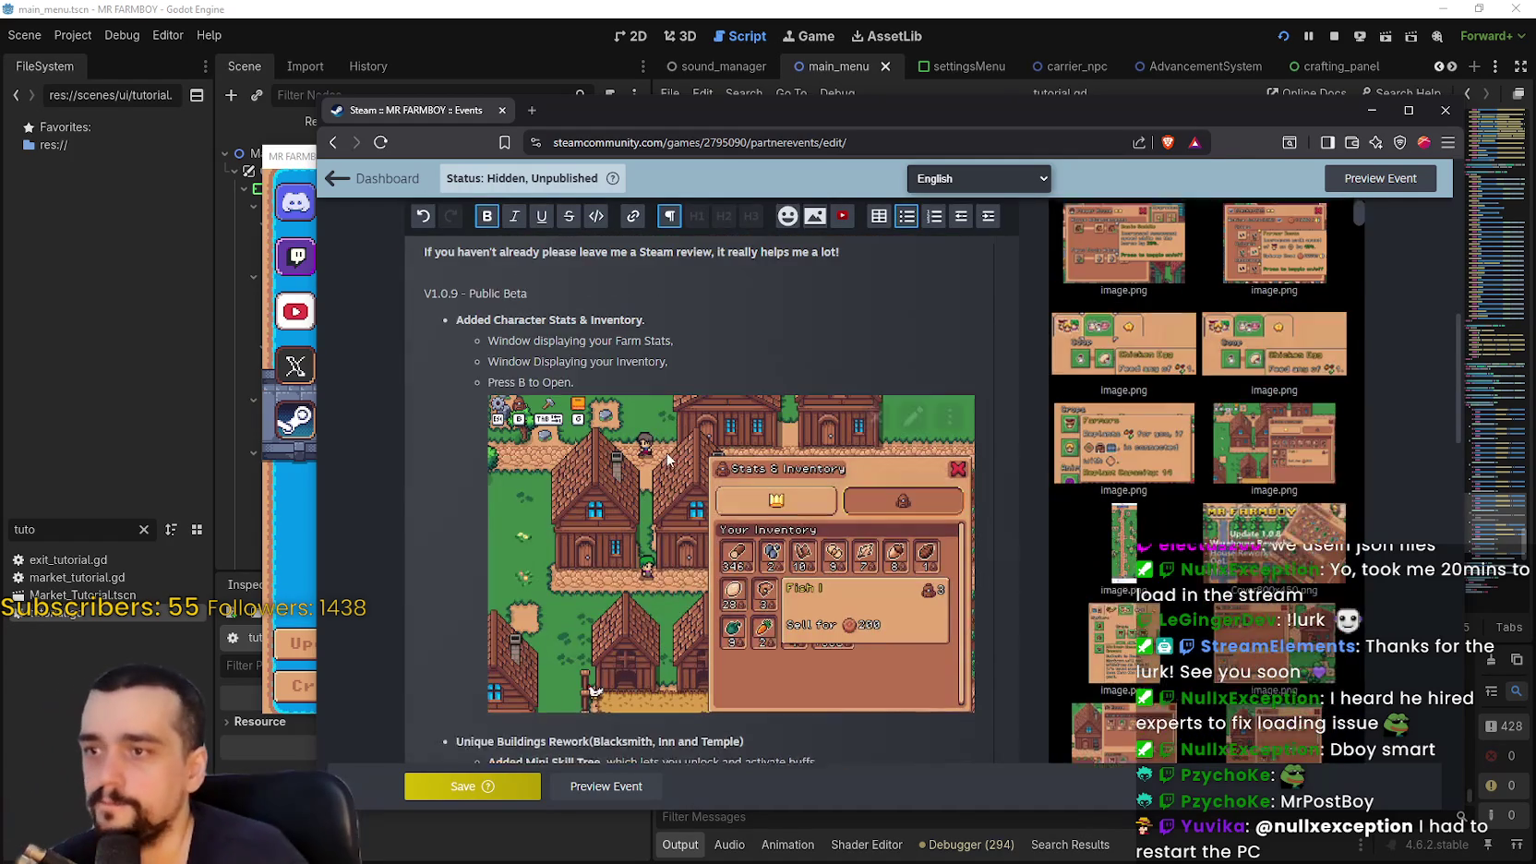
scroll(652, 498, "down", 8)
scroll(650, 514, "down", 10)
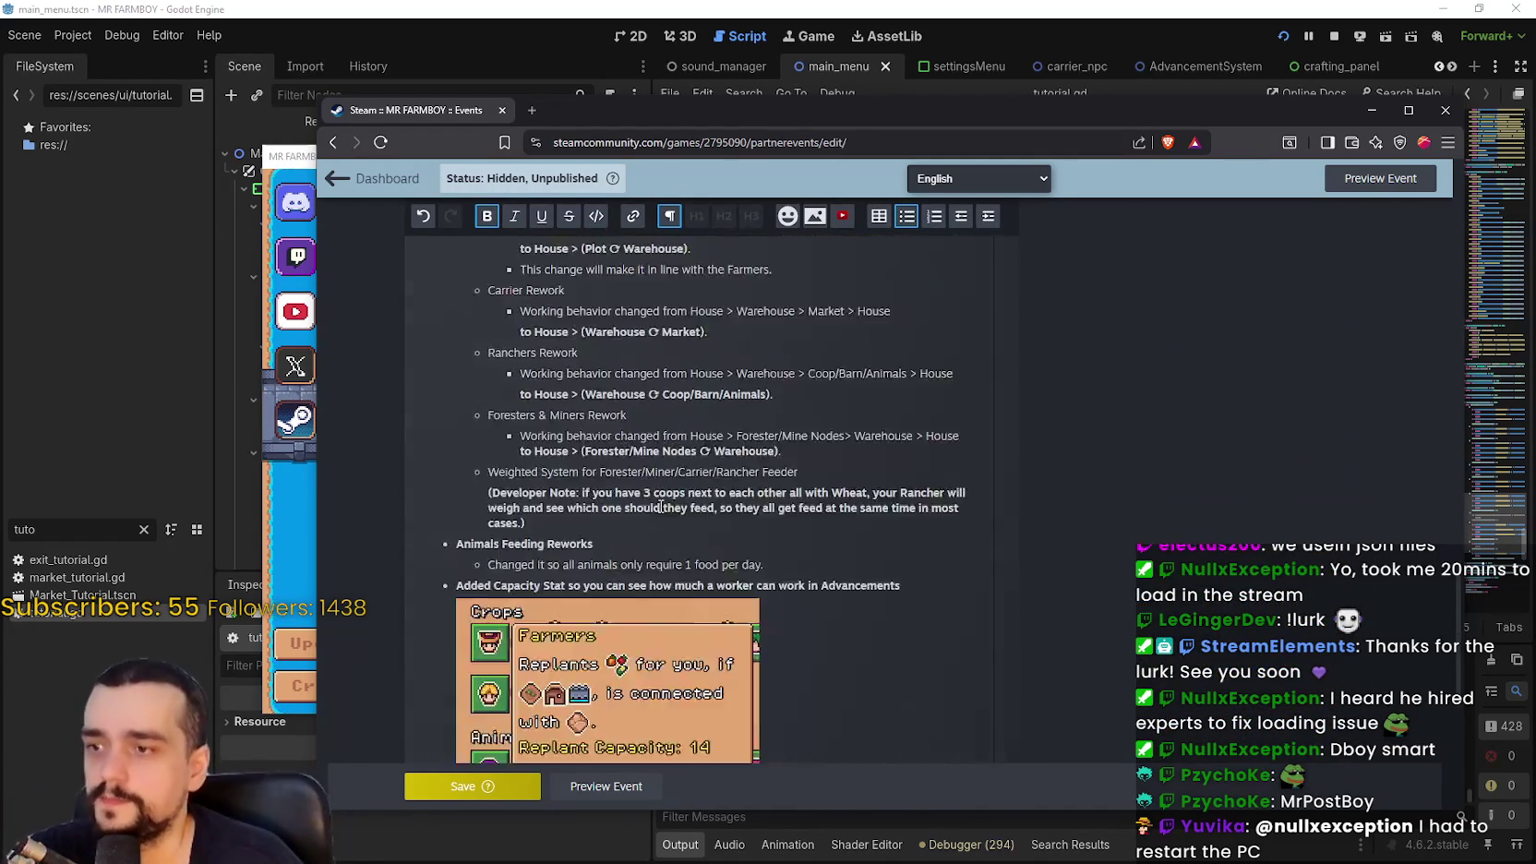
scroll(650, 507, "up", 2)
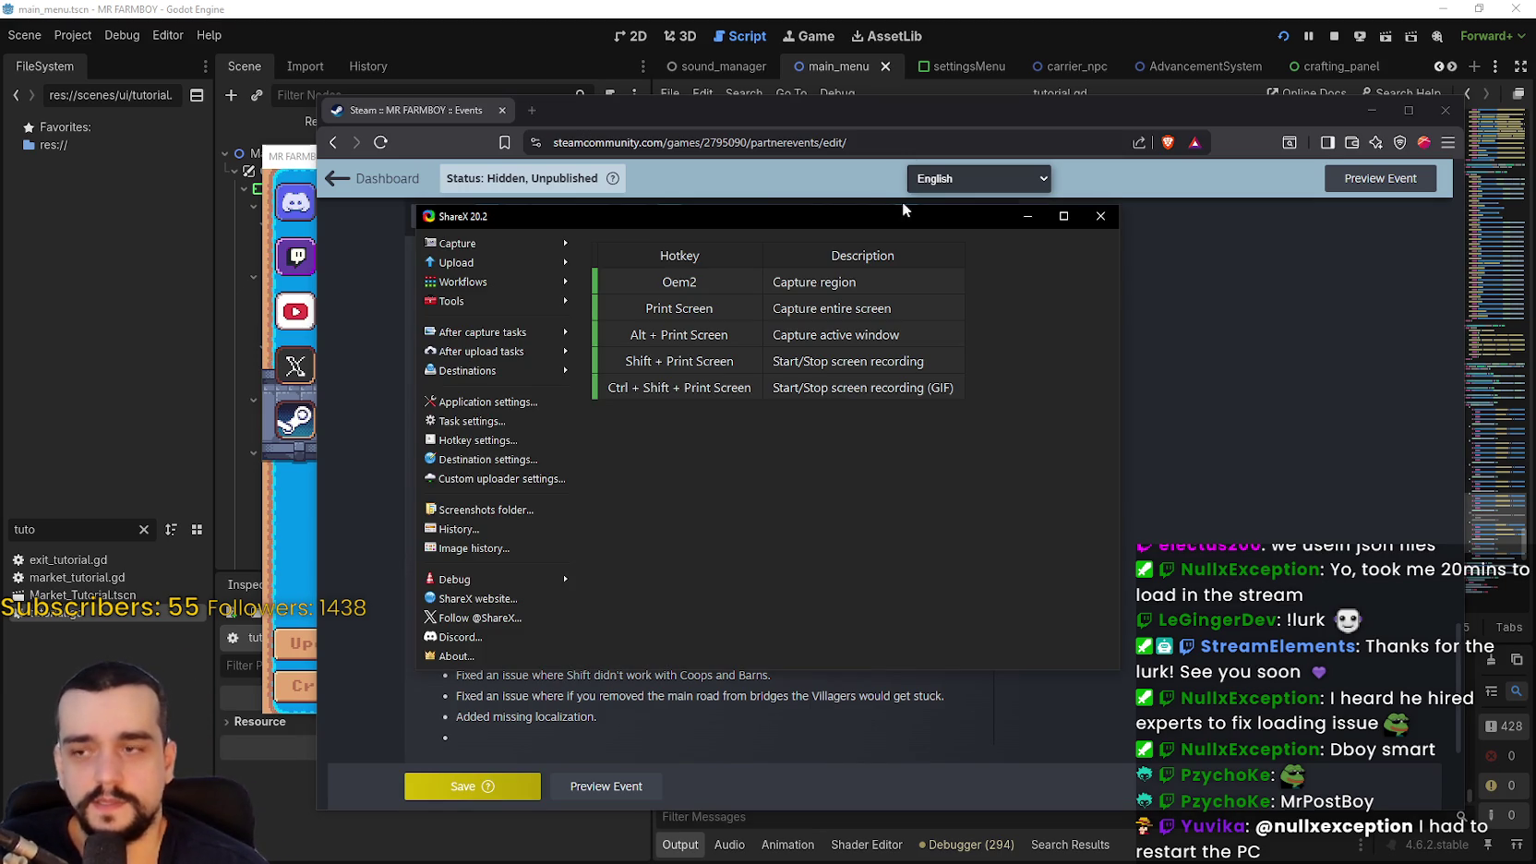
Close ShareX and bring the MR FARMBOY debug window to the front
key("alt+F4")
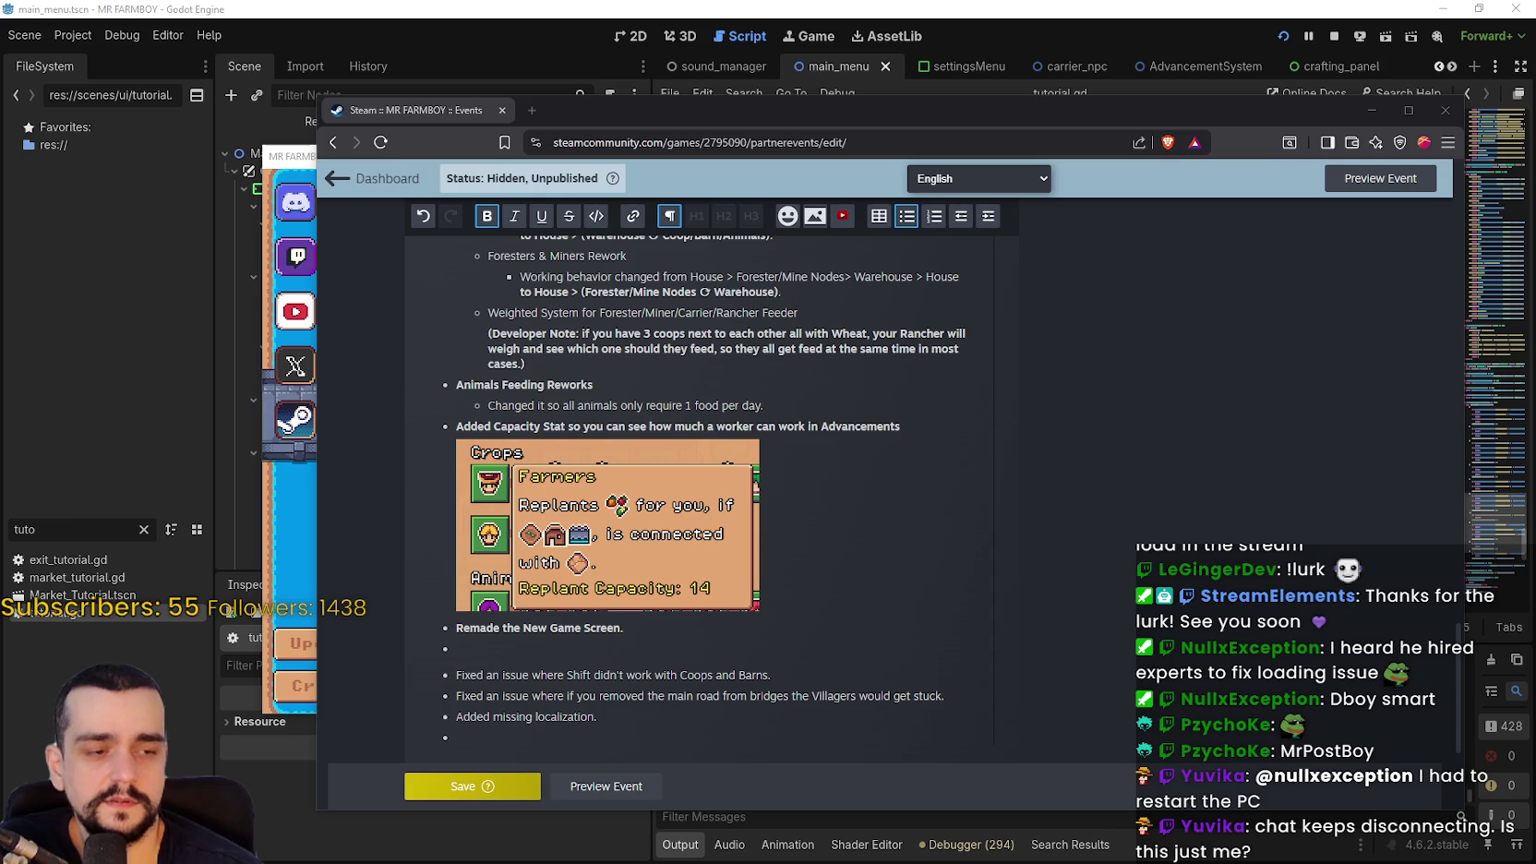
left_click(285, 502)
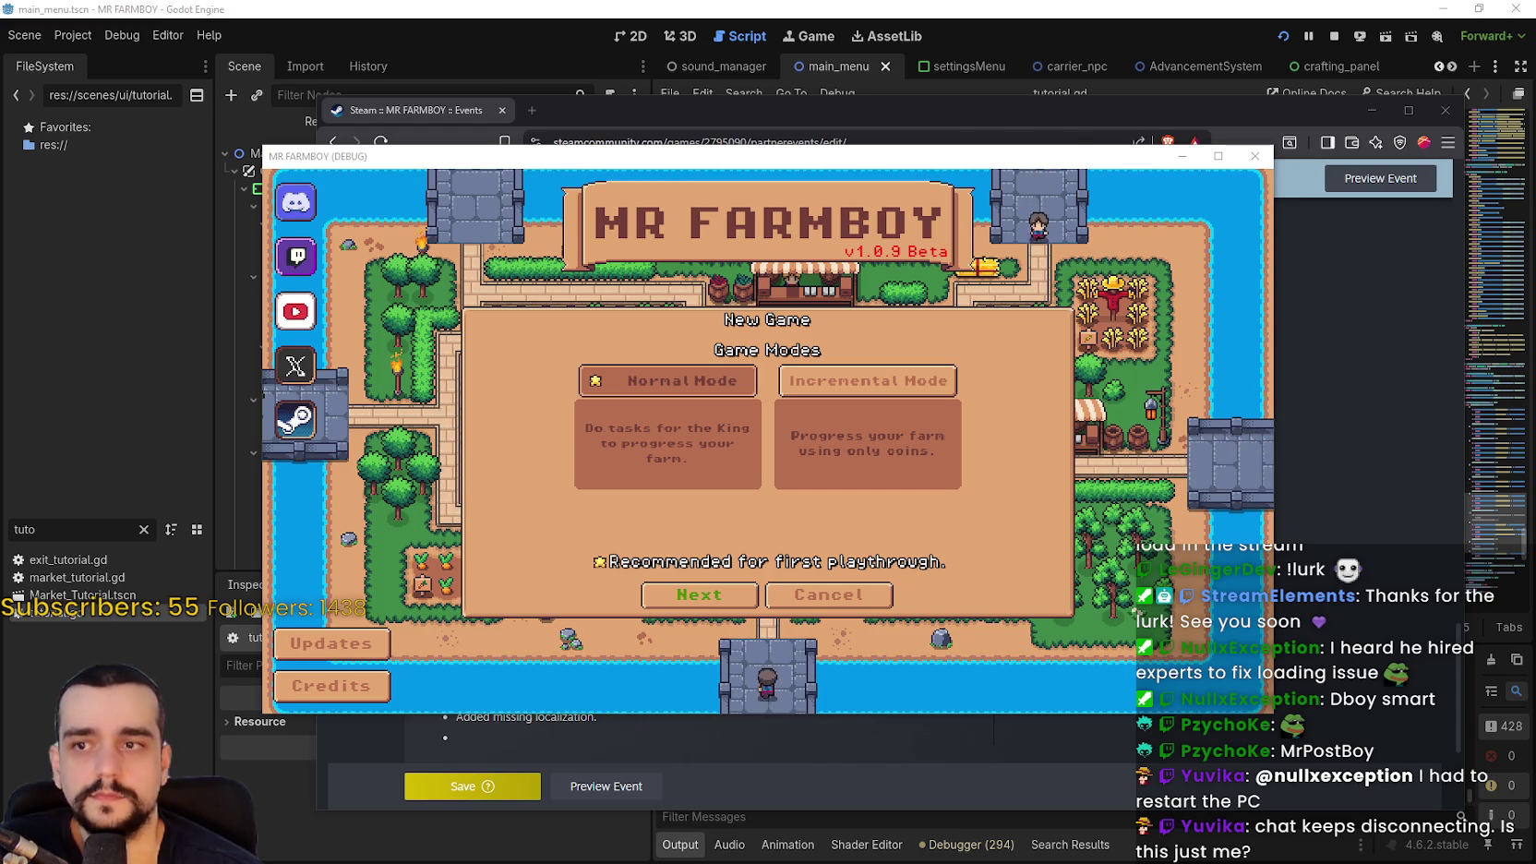
Start a ShareX screen recording of the New Game dialog area
key("ctrl+Print")
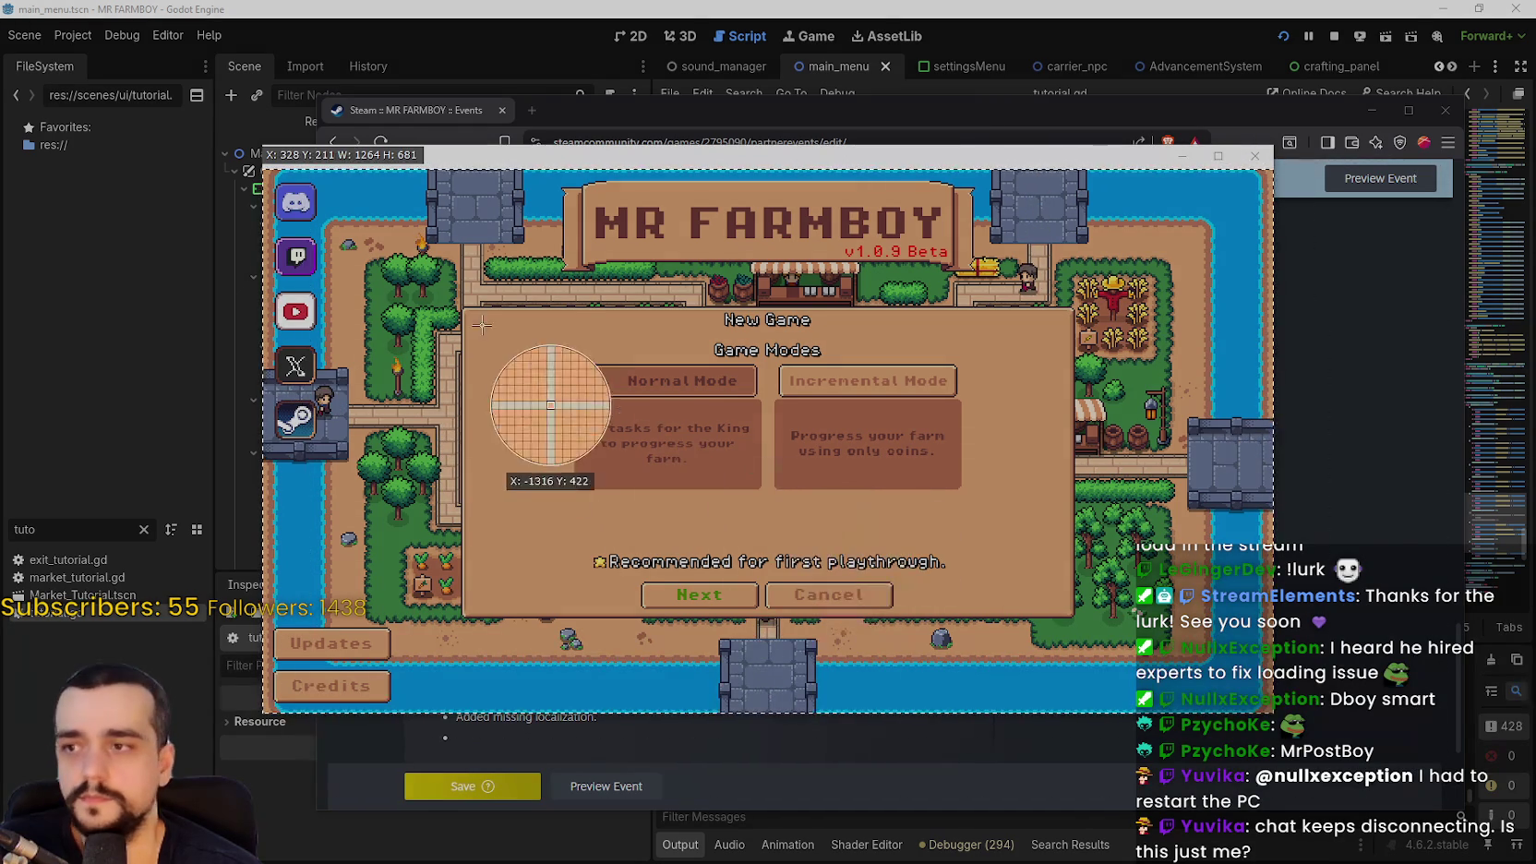
left_click(489, 307)
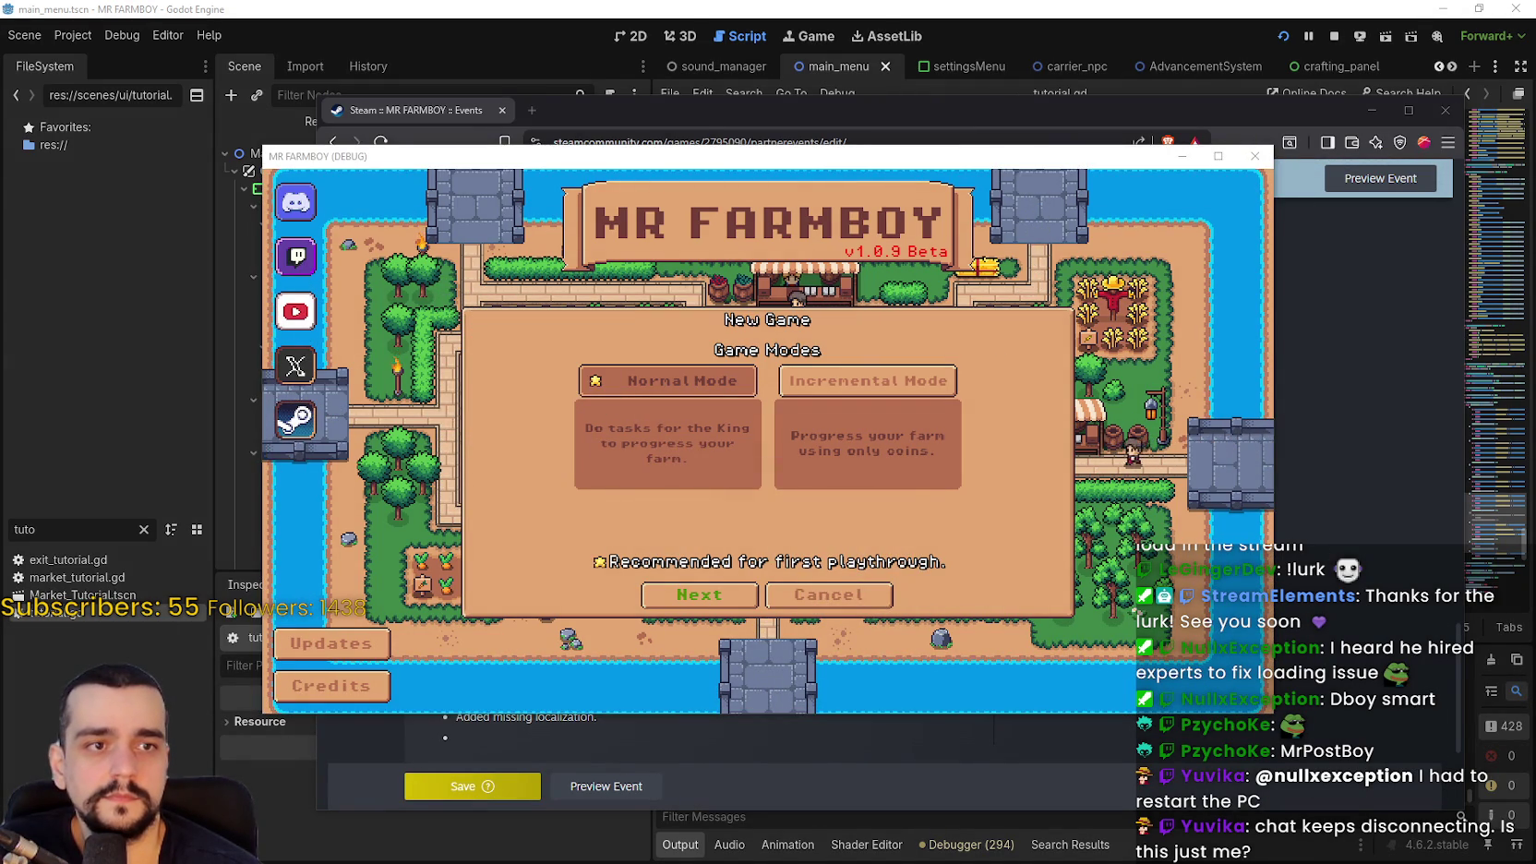
key("Print")
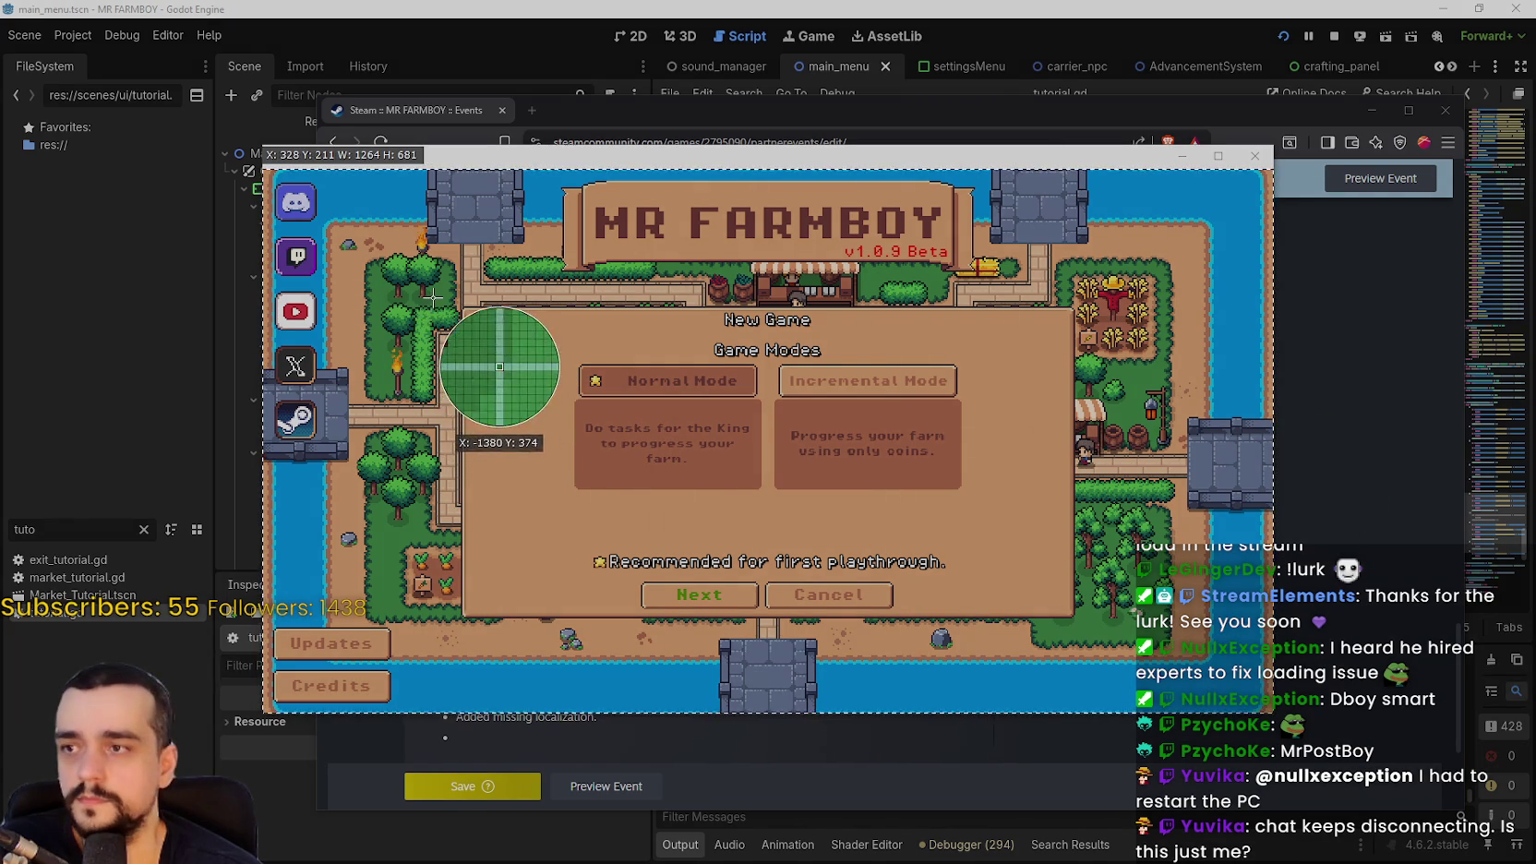
mouse_move(446, 297)
left_mouse_down()
mouse_move(1064, 601)
mouse_move(1089, 629)
left_mouse_up()
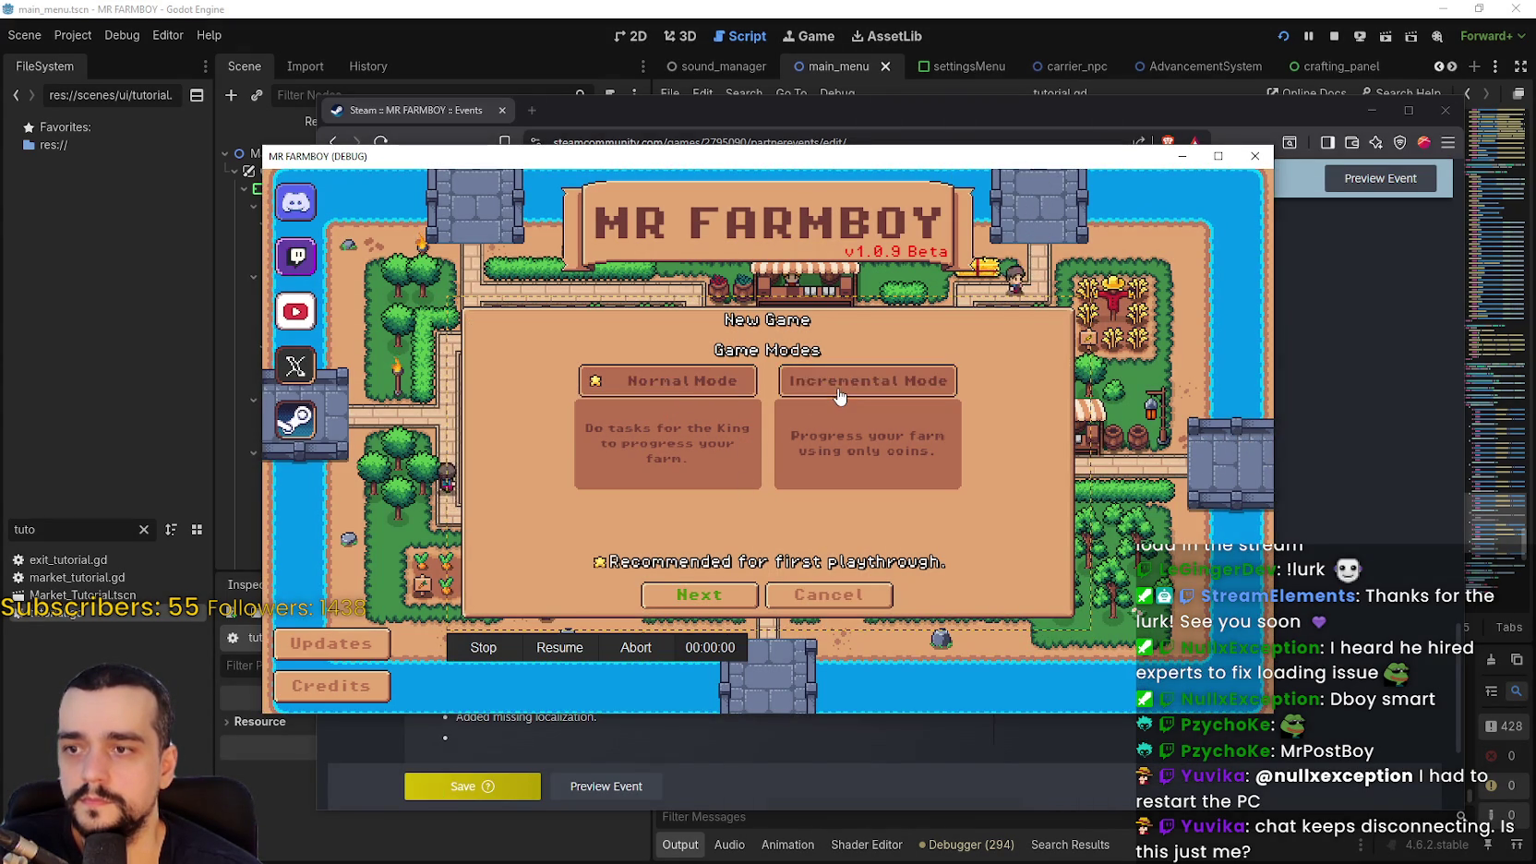
Step through King's Task island and Realistic/Balanced economy choices, then stop recording
left_click(721, 609)
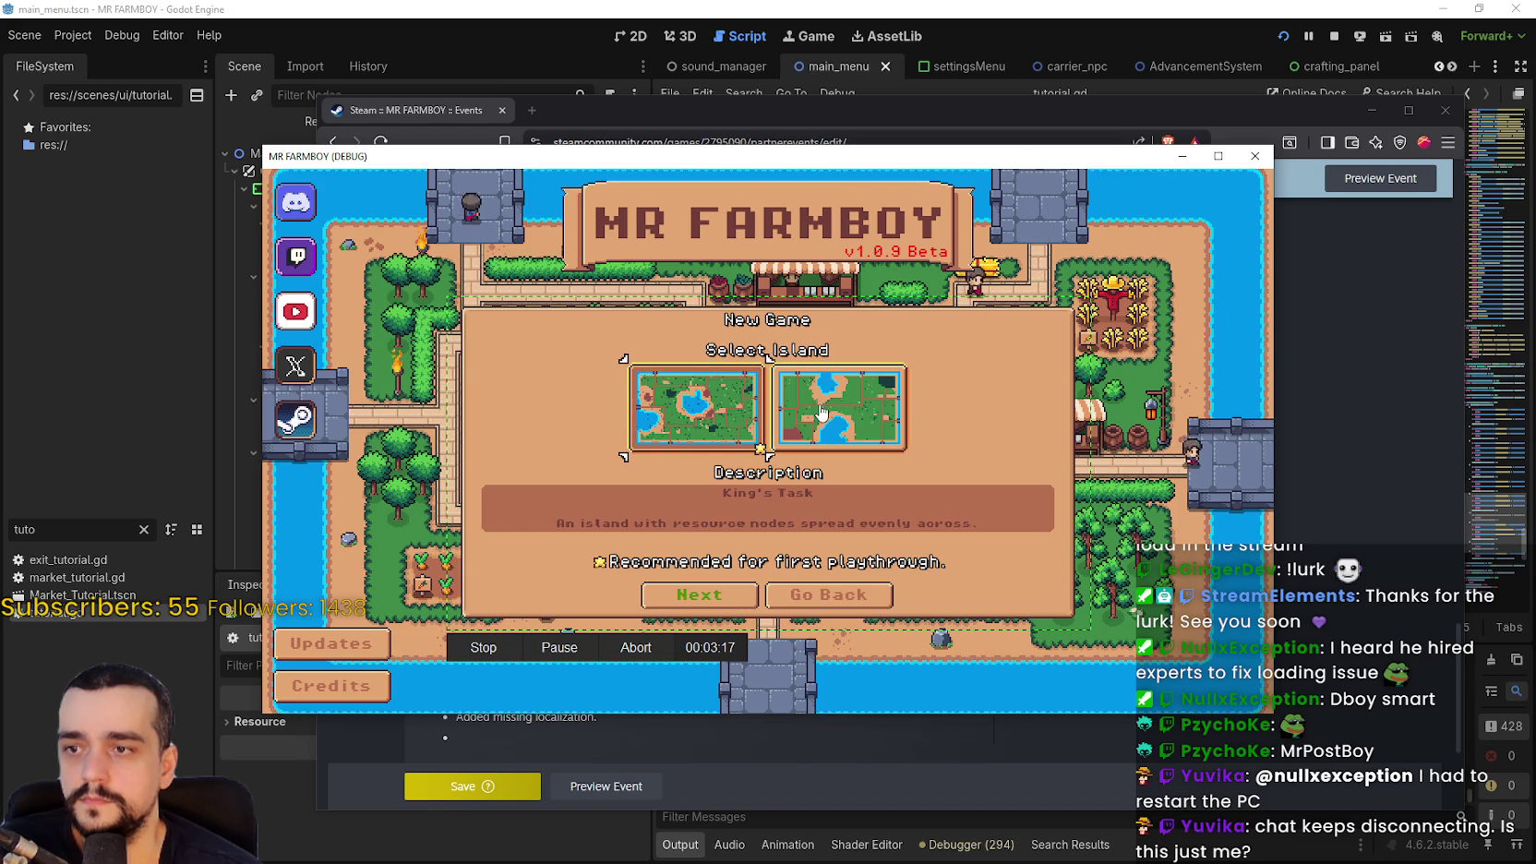
left_click(706, 407)
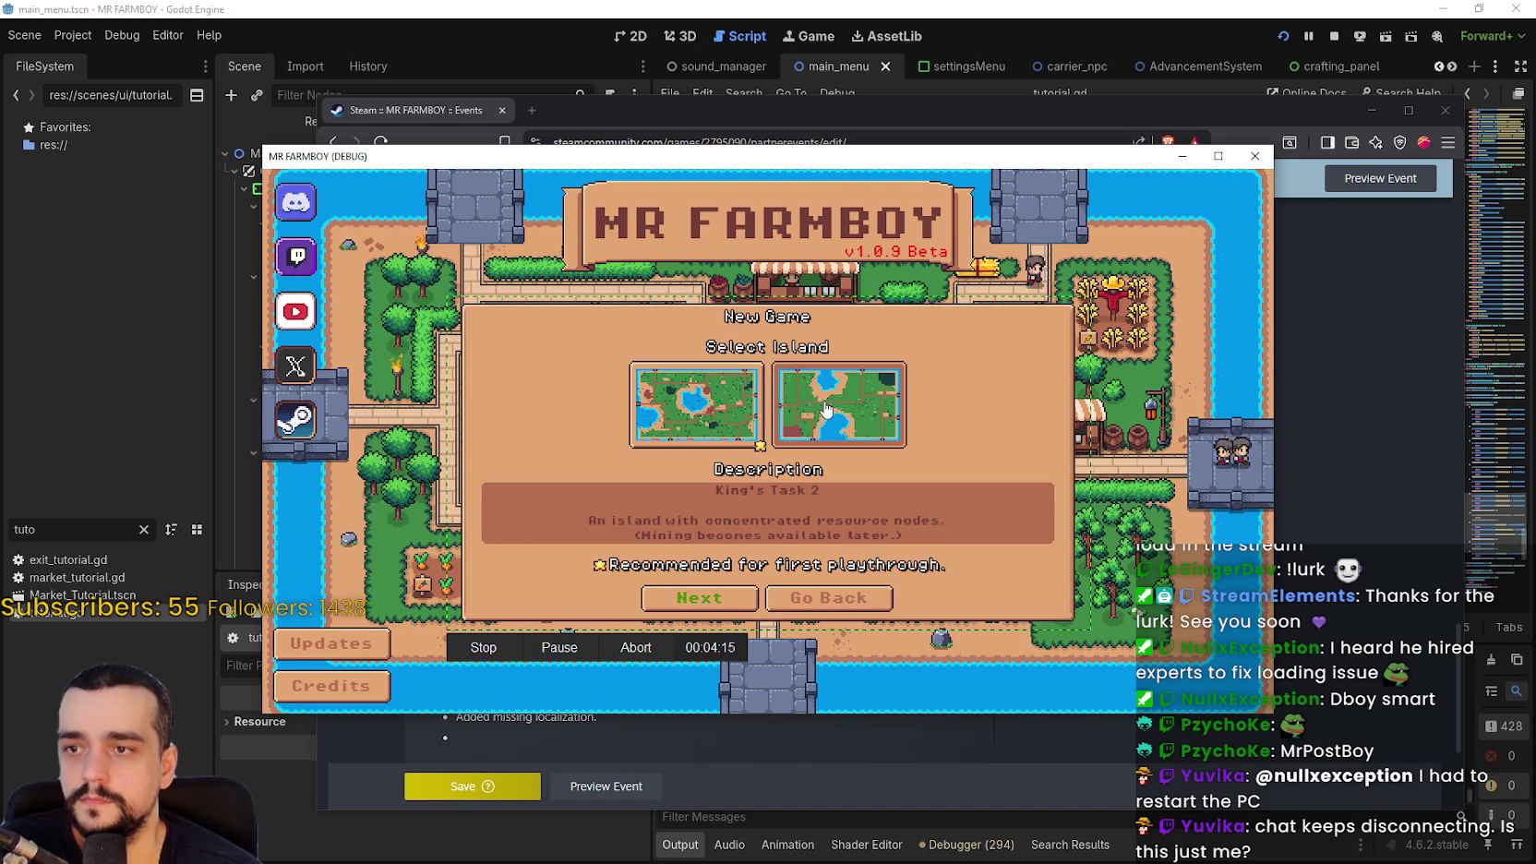
left_click(713, 407)
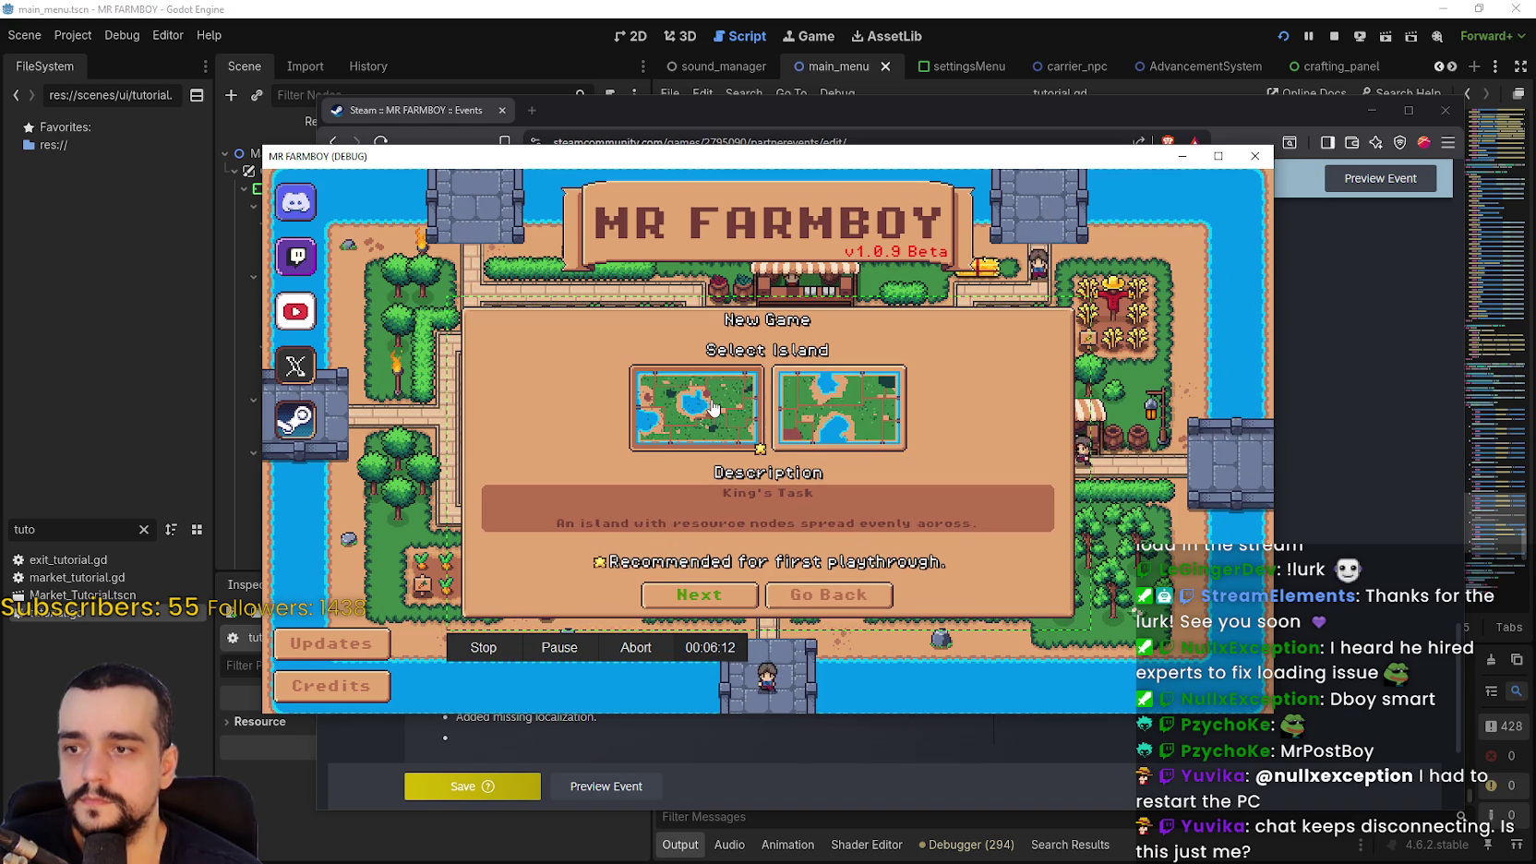
left_click(712, 598)
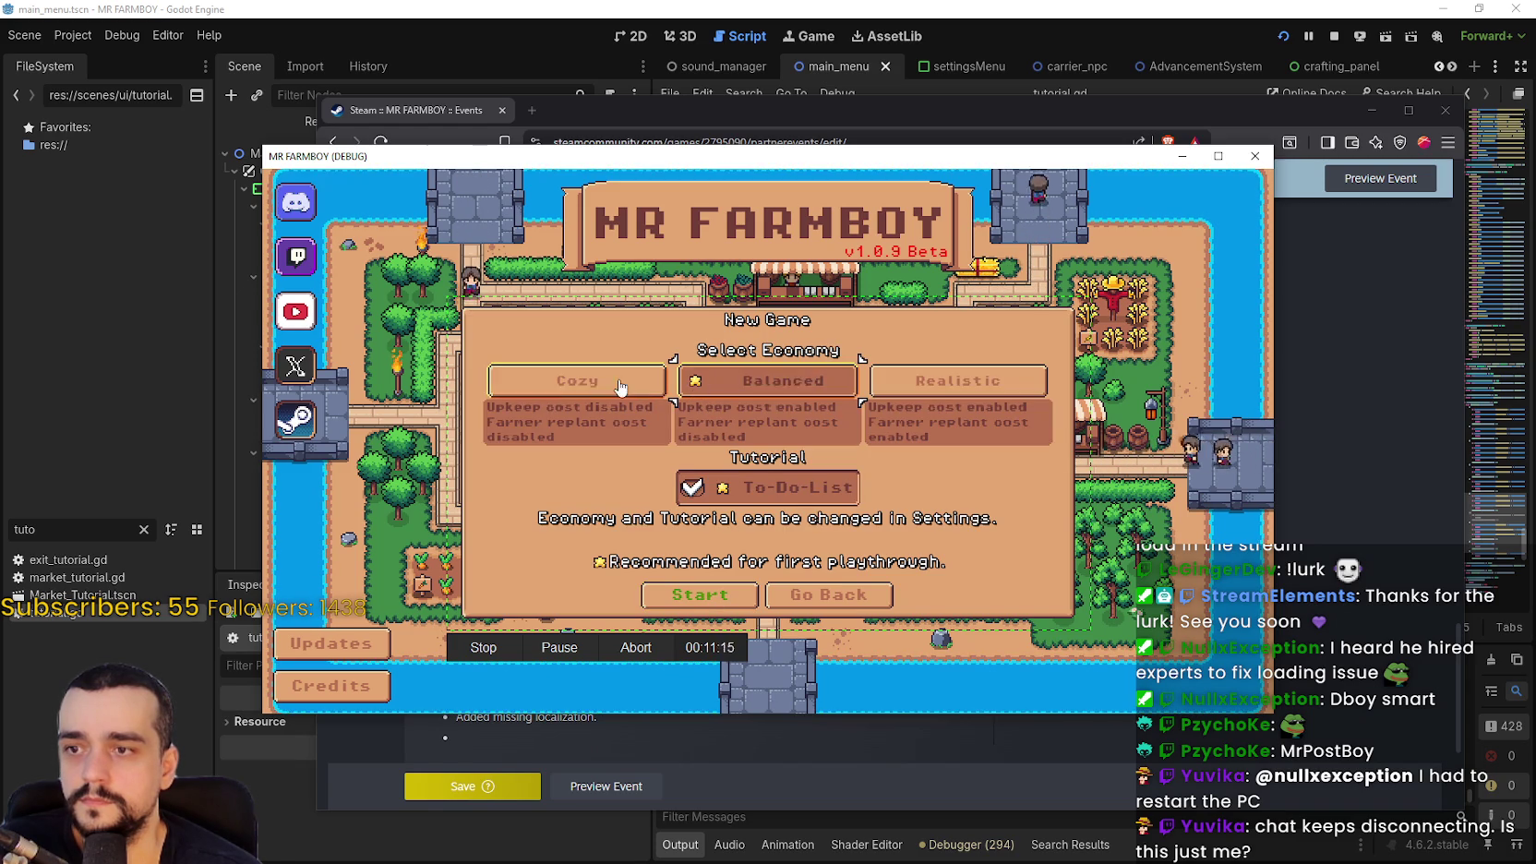
left_click(952, 386)
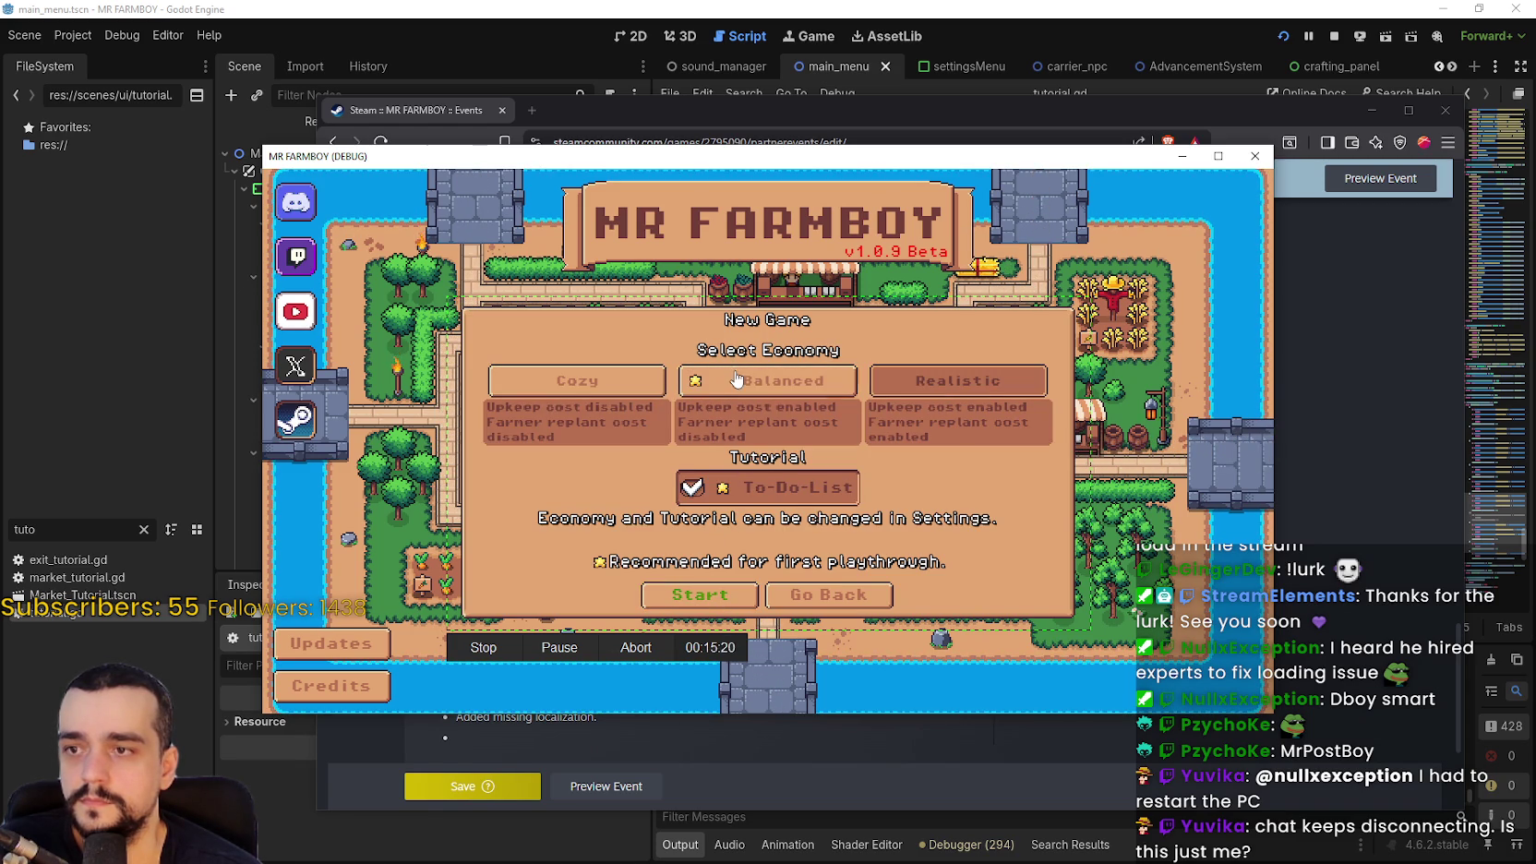
left_click(690, 602)
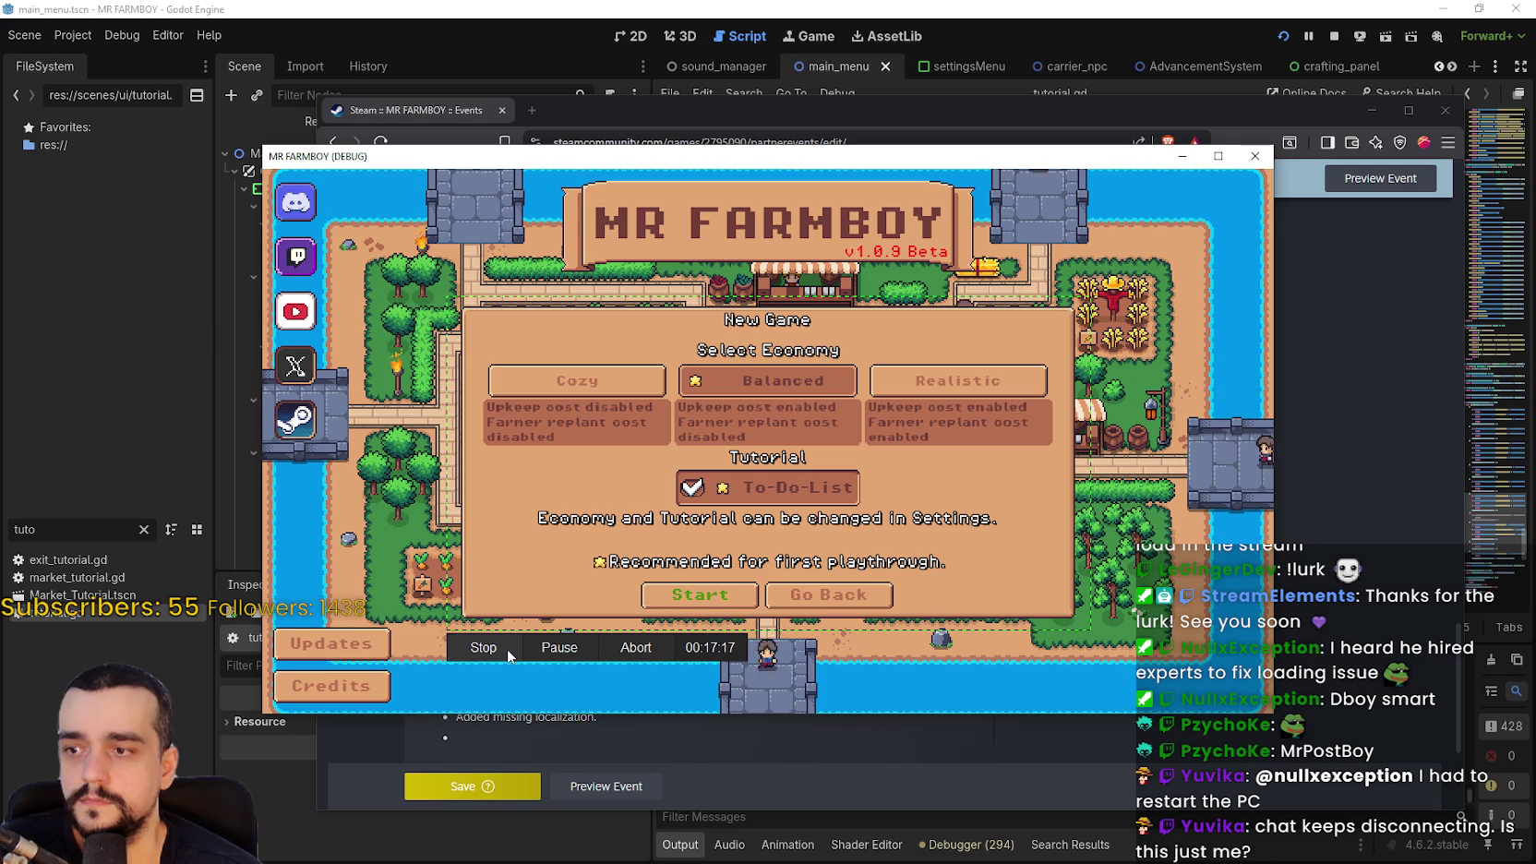
left_click(646, 600)
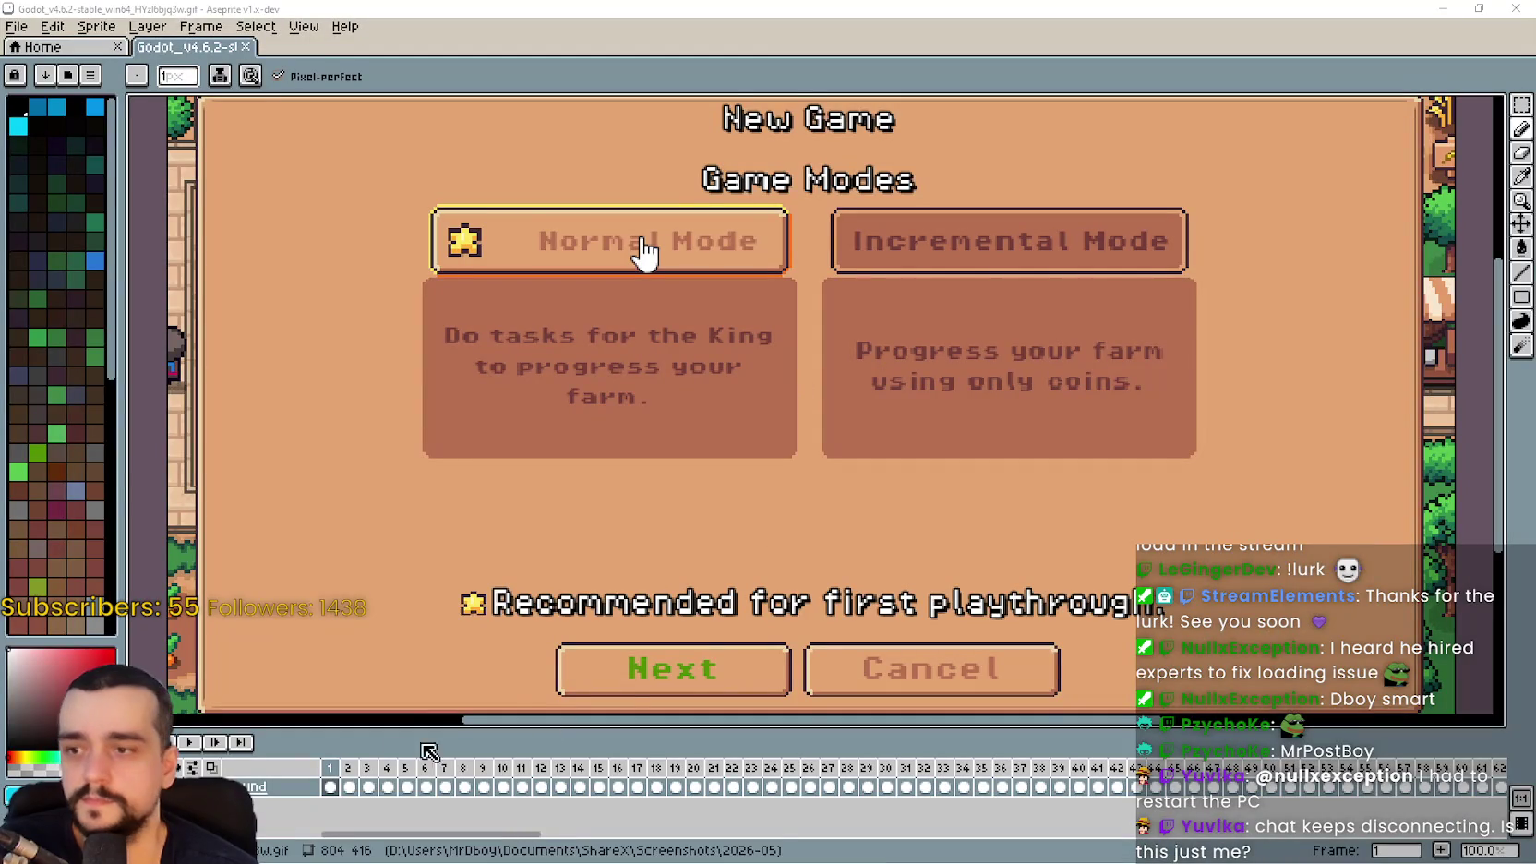
Scrub the timeline to the Select Island part and select the last frames
scroll(555, 570, "down", 3)
scroll(566, 558, "up", 3)
scroll(566, 559, "down", 1)
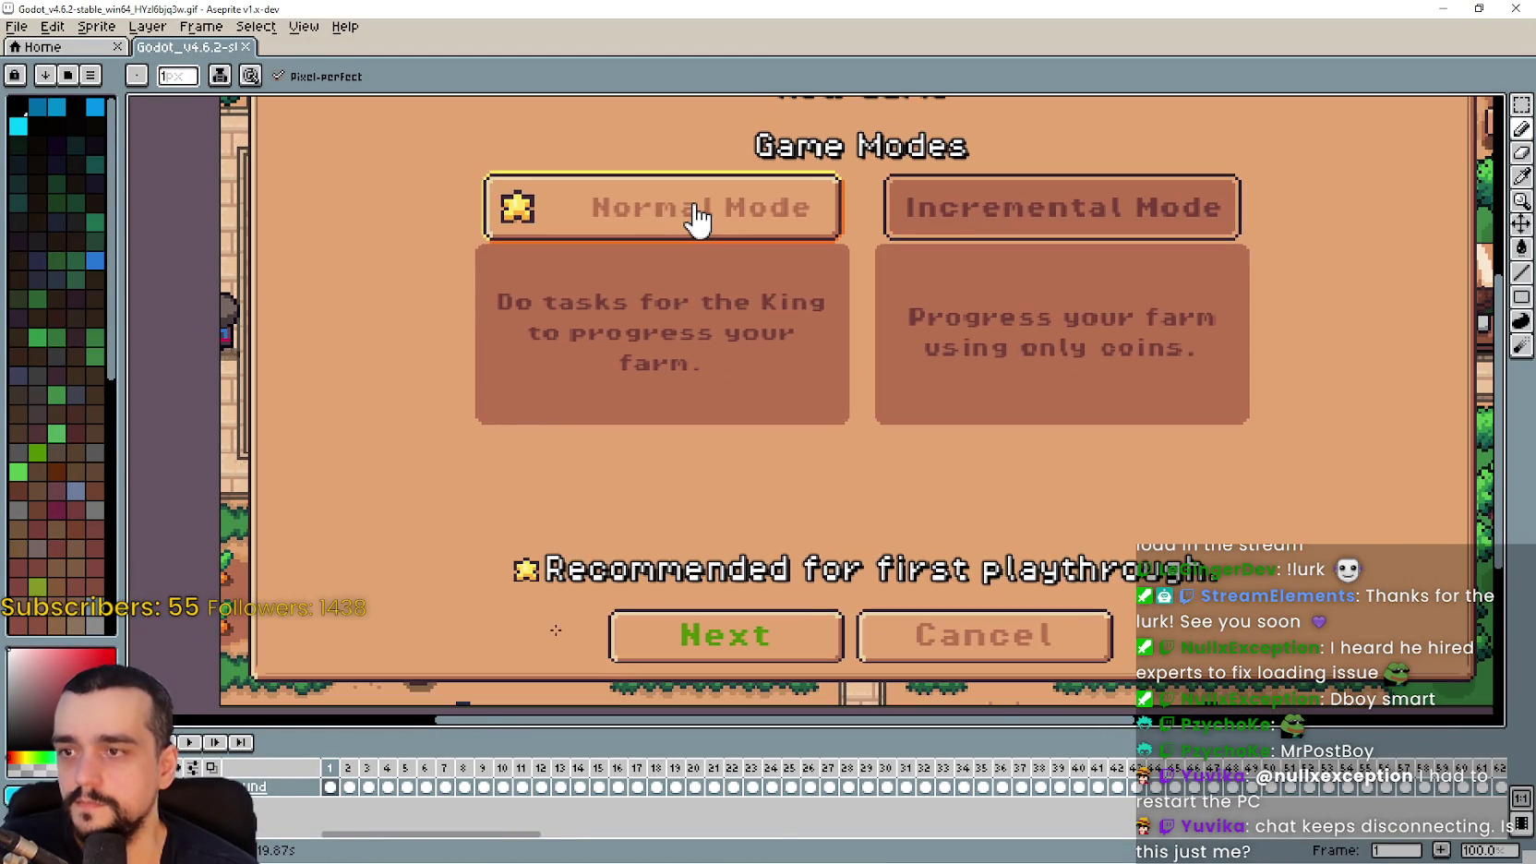
mouse_move(331, 786)
left_mouse_down()
mouse_move(589, 808)
mouse_move(1486, 798)
left_mouse_up()
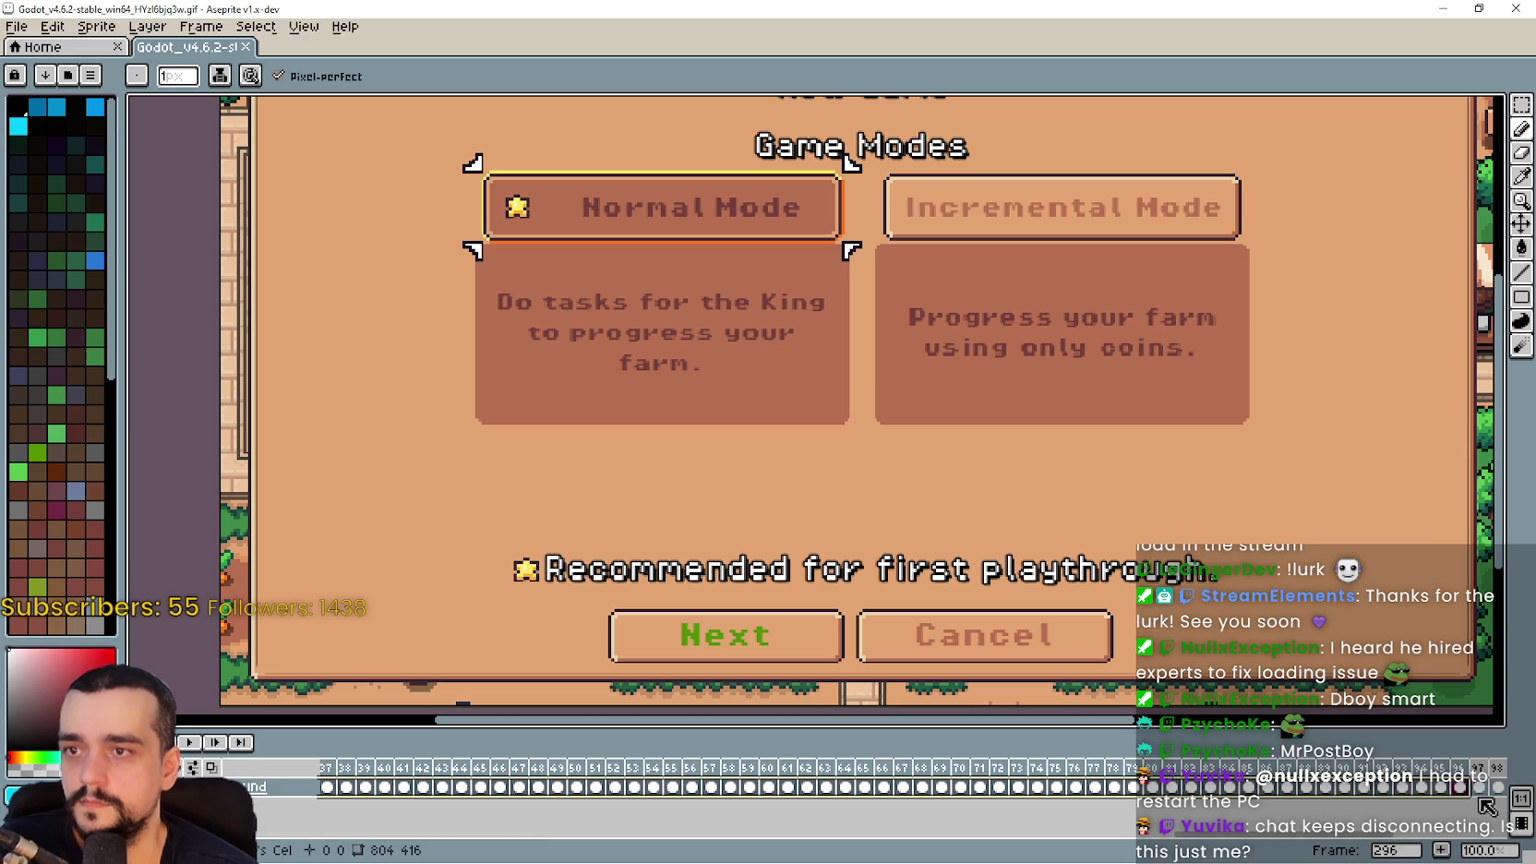
scroll(1321, 840, "down", 5)
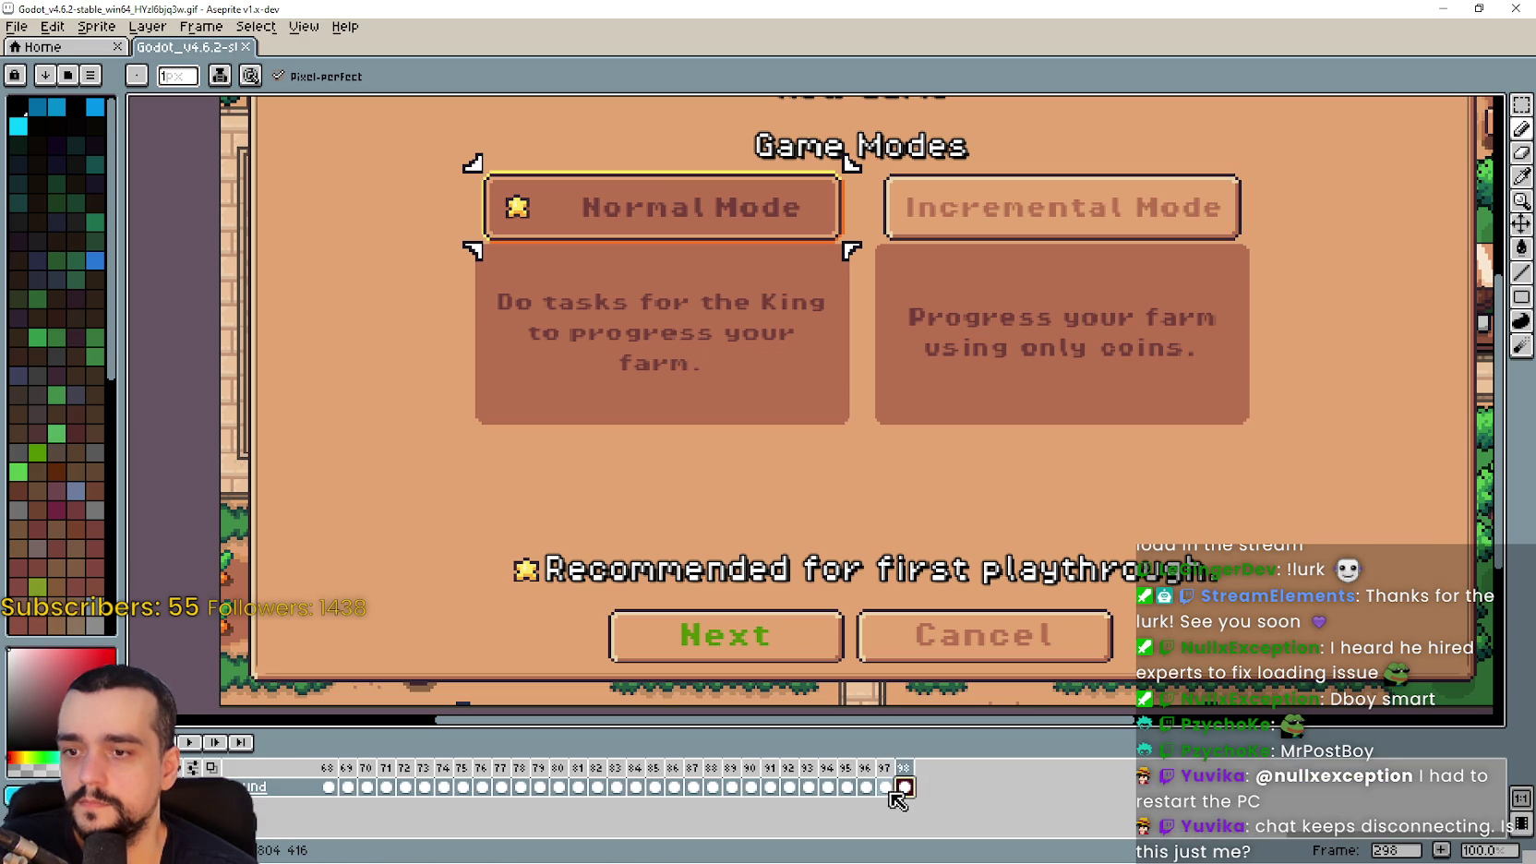
mouse_move(908, 791)
left_mouse_down()
mouse_move(600, 802)
mouse_move(657, 798)
mouse_move(618, 797)
left_mouse_up()
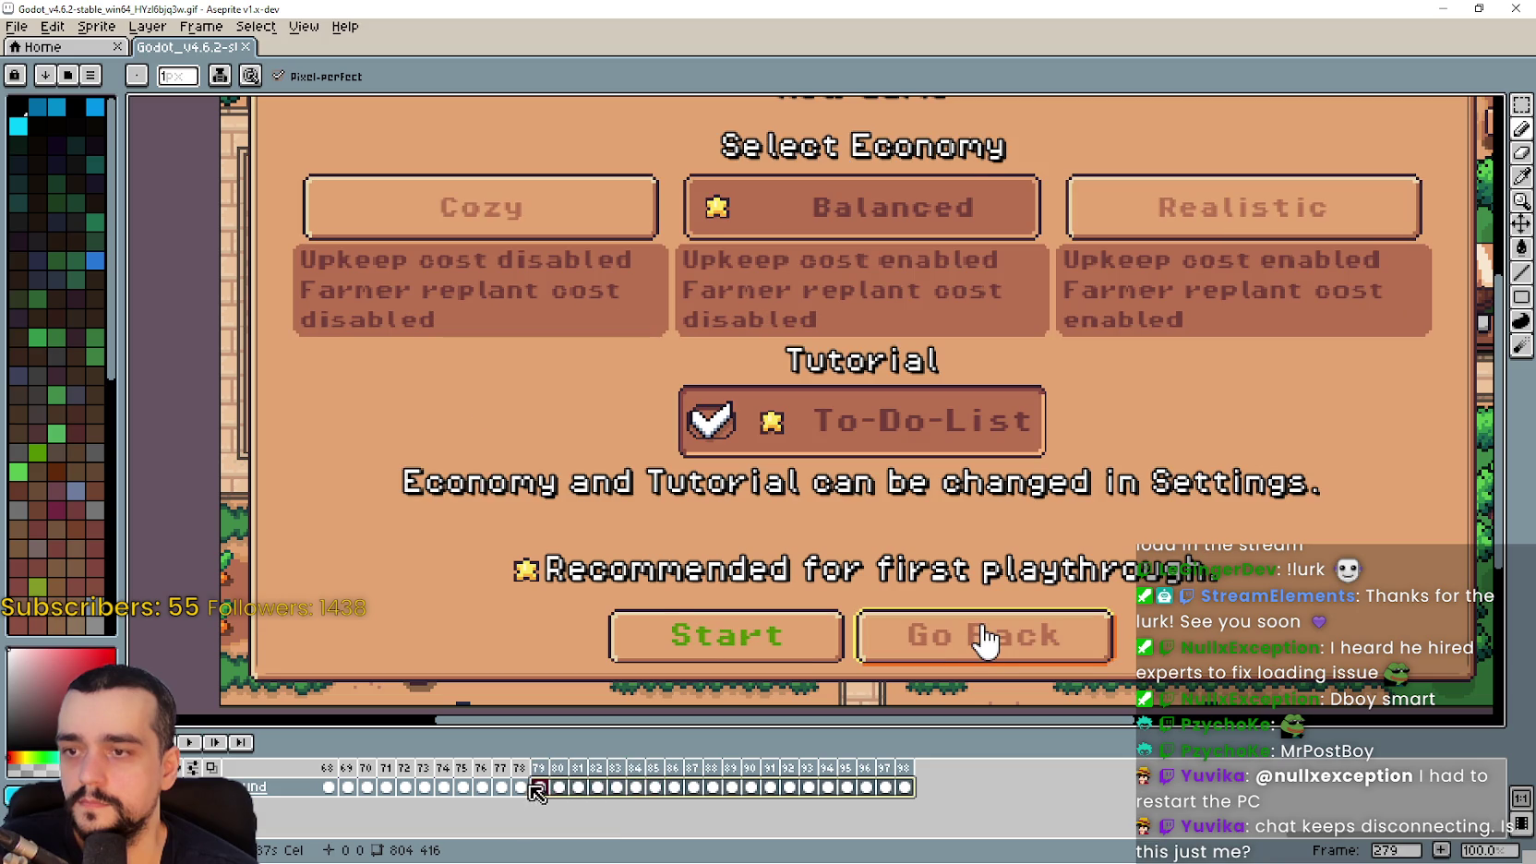
Inspect frames 69 to 74 and 67 to 71 with range selections, then clear the selection
left_click(444, 789)
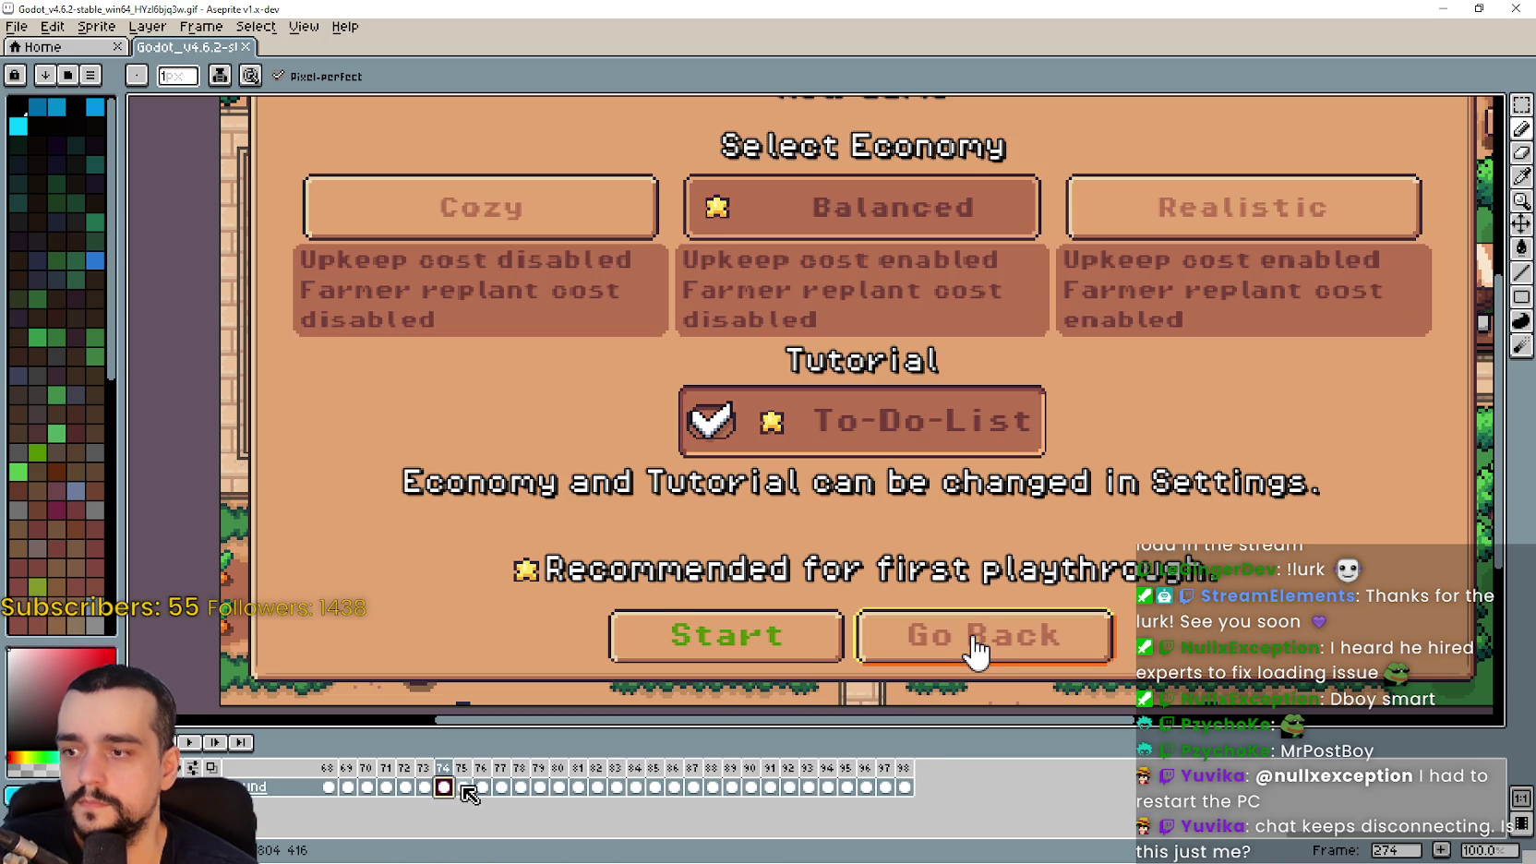
left_click_drag(475, 788, 318, 791)
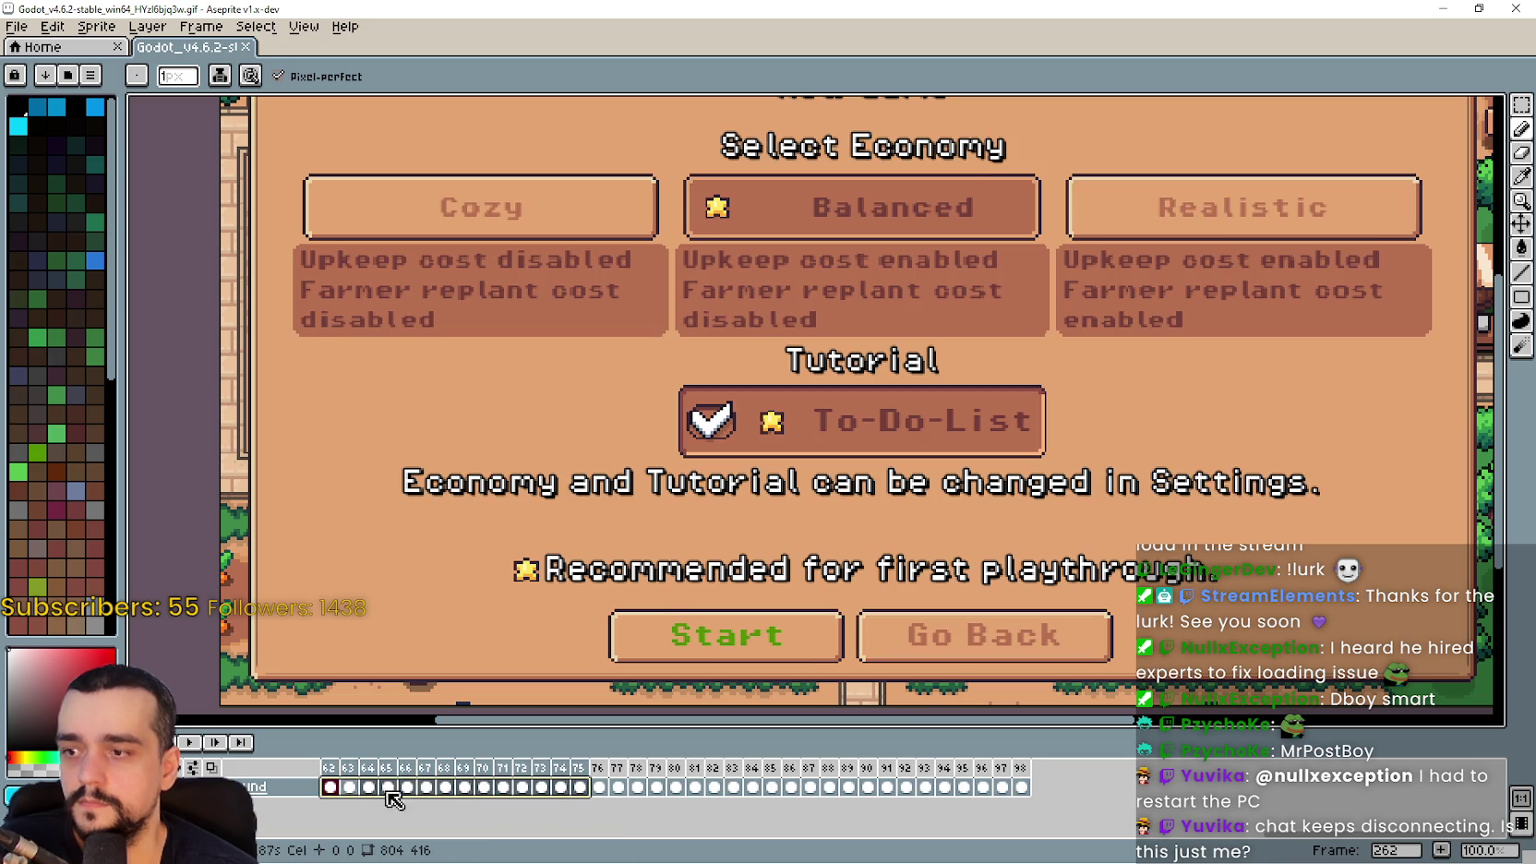
left_click_drag(557, 789, 464, 792)
left_click(465, 787)
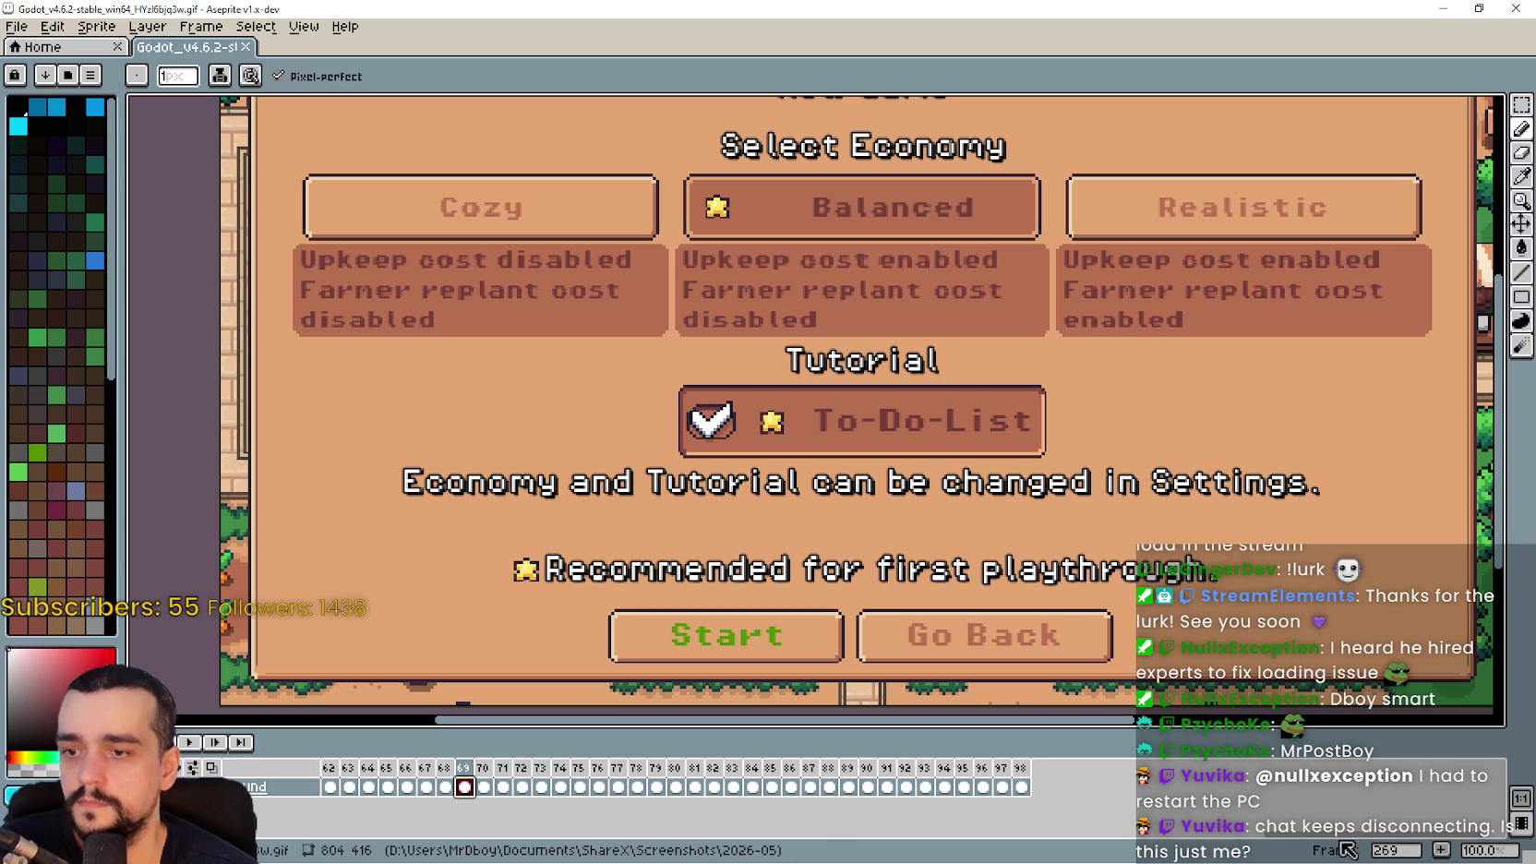
scroll(1061, 788, "left", 5)
mouse_move(1095, 787)
left_mouse_down()
mouse_move(332, 792)
mouse_move(539, 816)
mouse_move(616, 810)
mouse_move(363, 813)
mouse_move(1497, 790)
left_mouse_up()
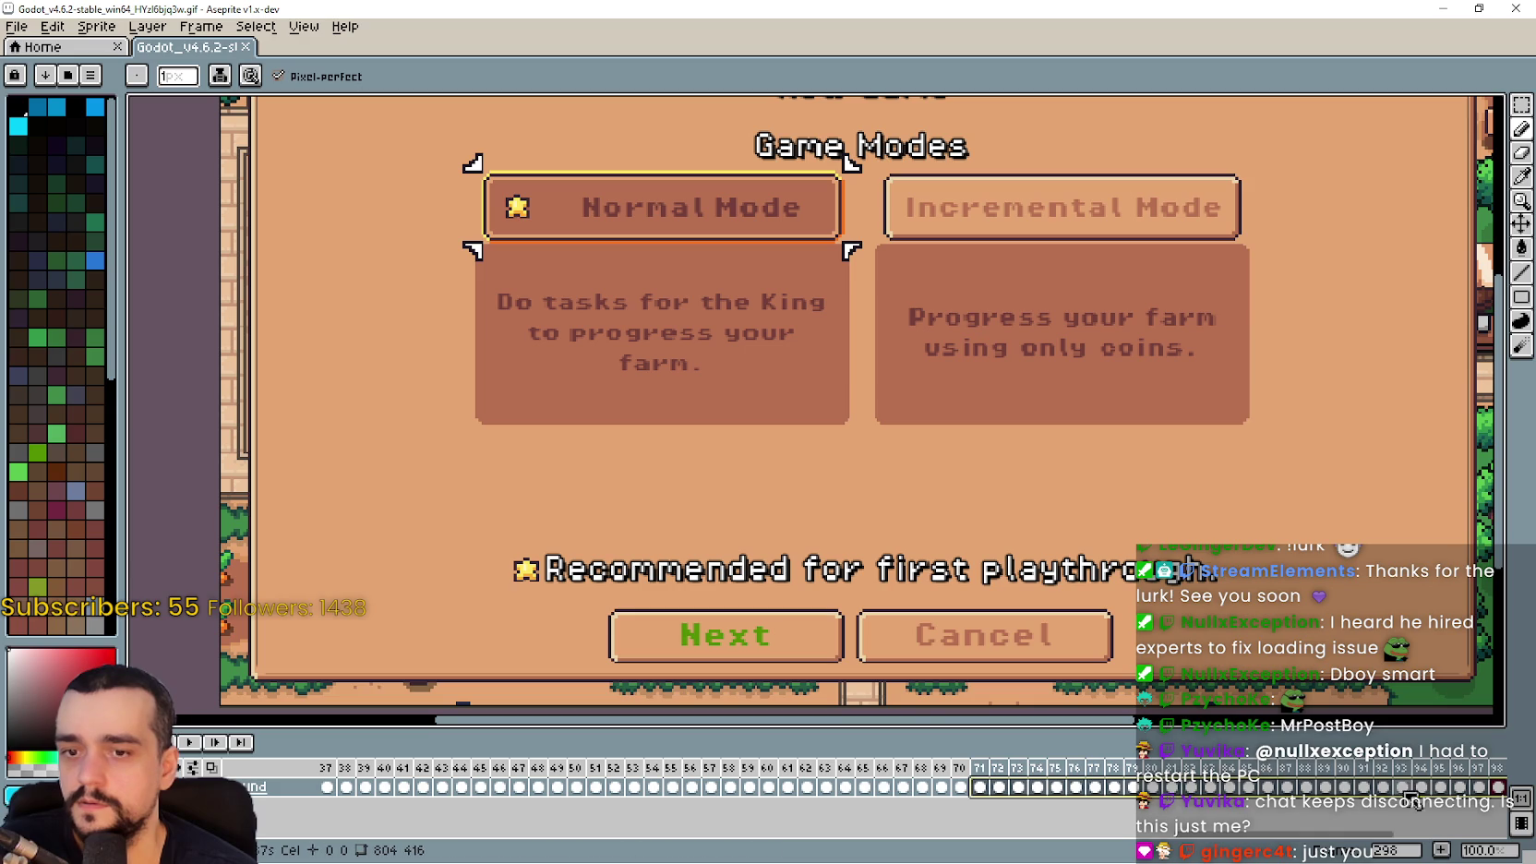
left_click(1493, 791)
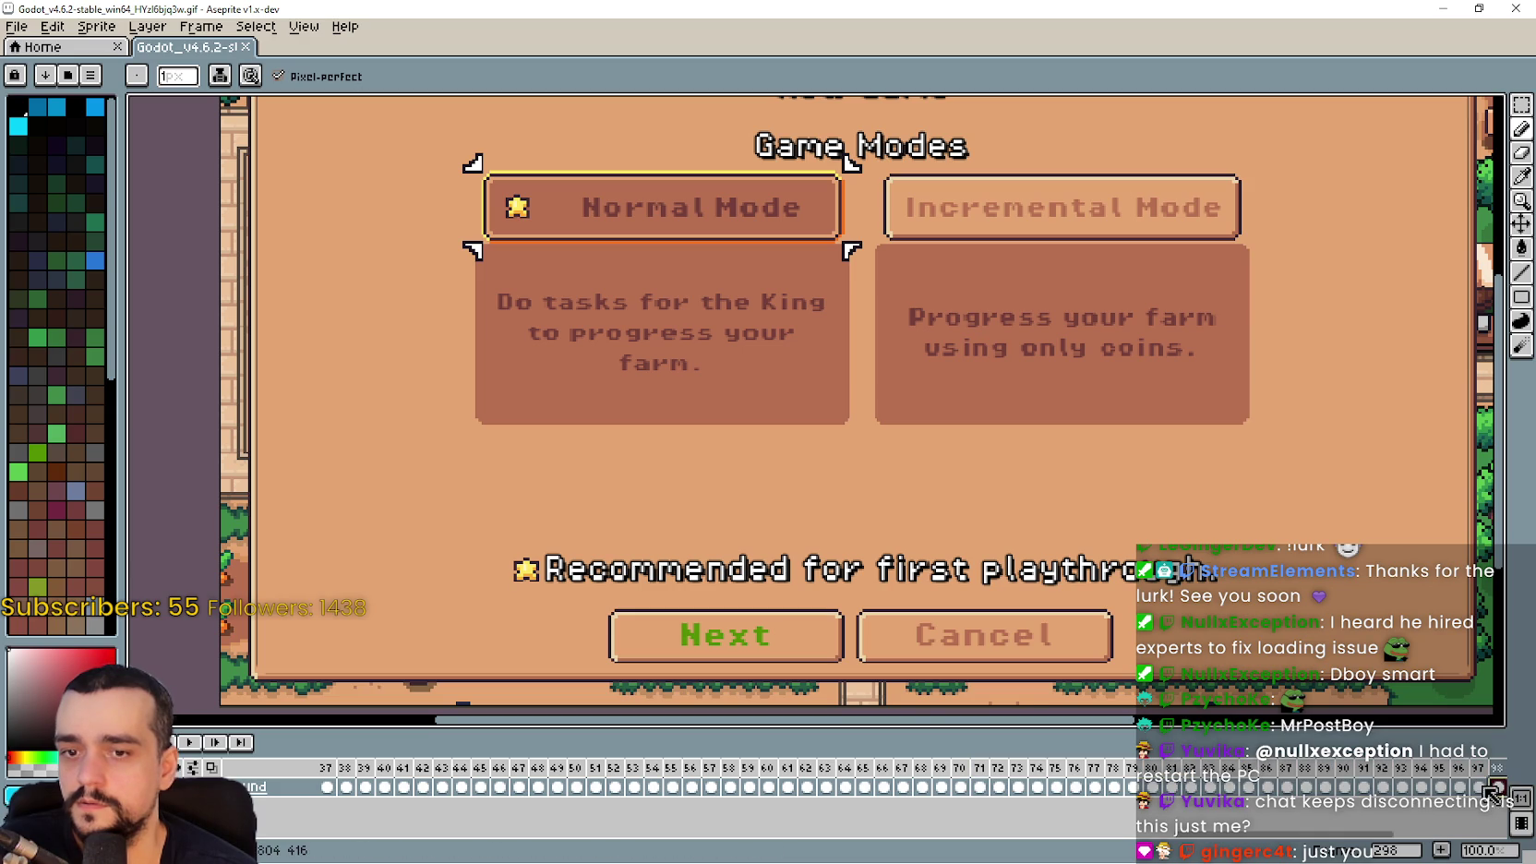
Go to frame 297 and step through the frames to the Select Economy screen
left_click(1479, 786)
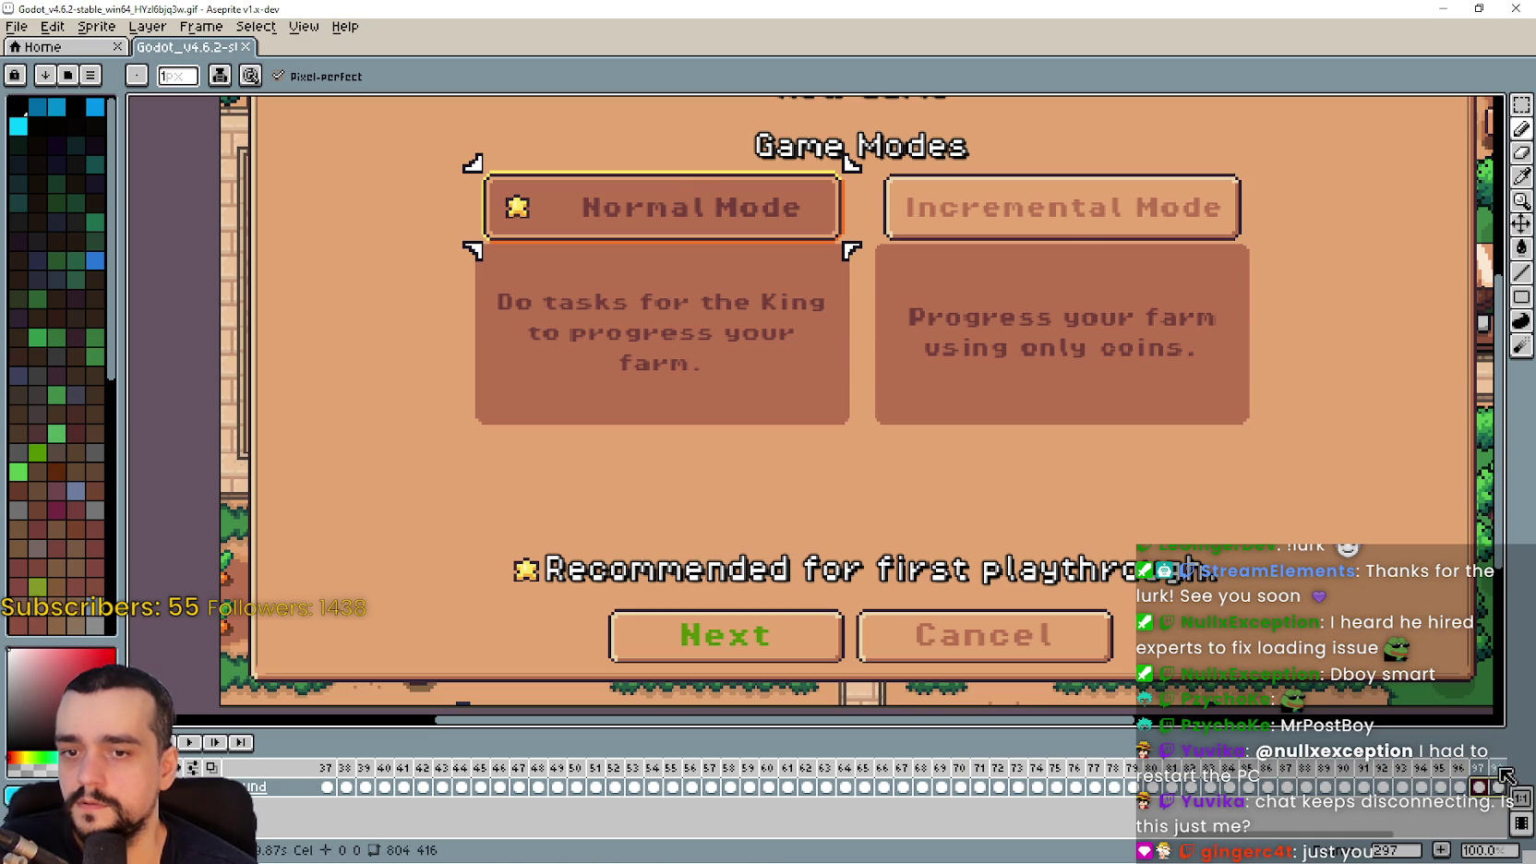
left_click(646, 789)
left_click(558, 789)
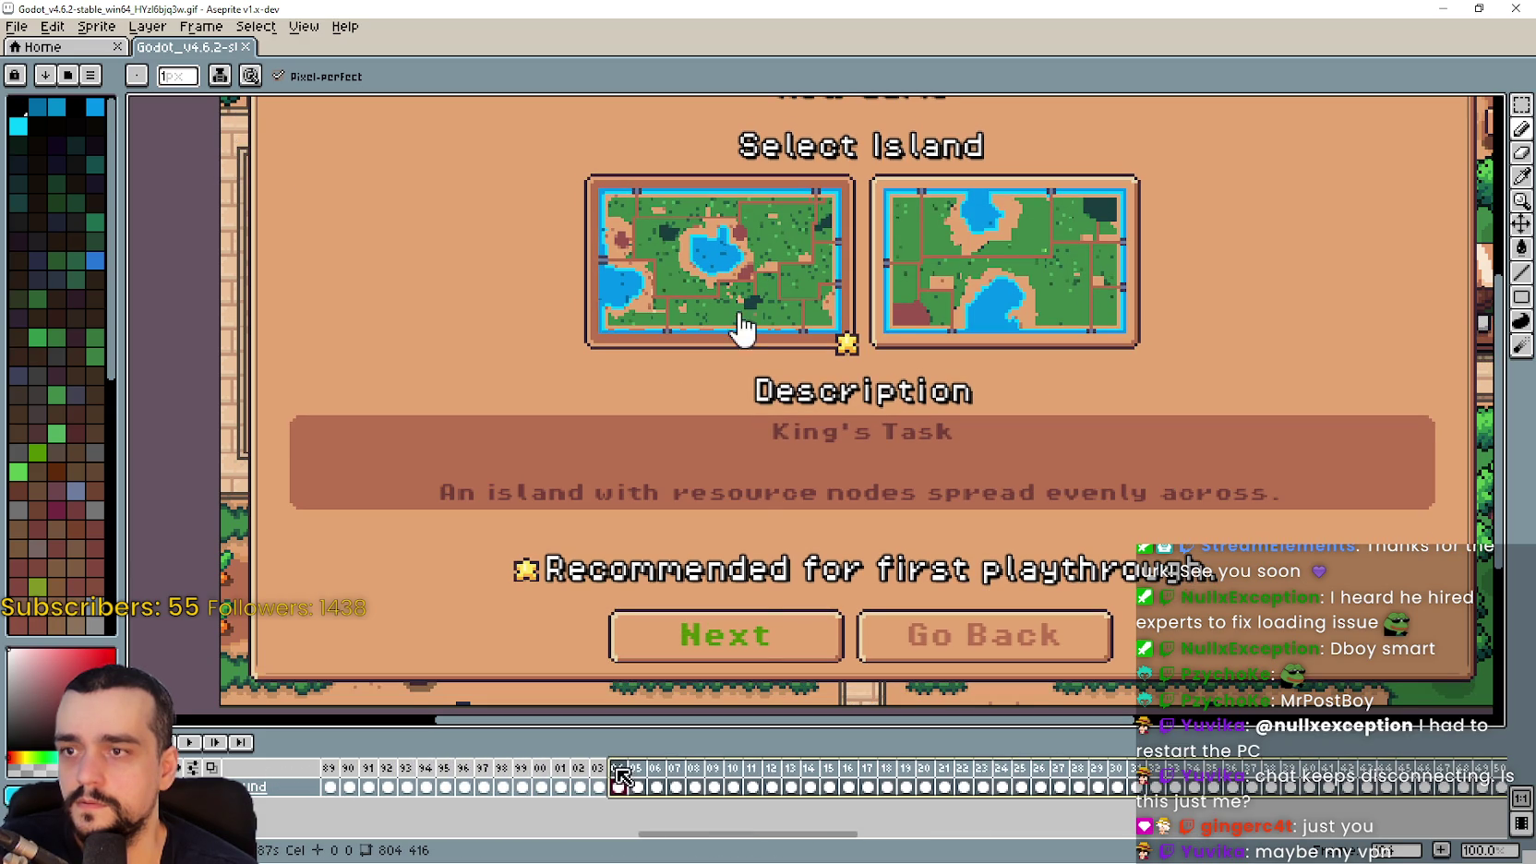
left_click_drag(672, 781, 936, 781)
left_click_drag(1031, 782, 1503, 771)
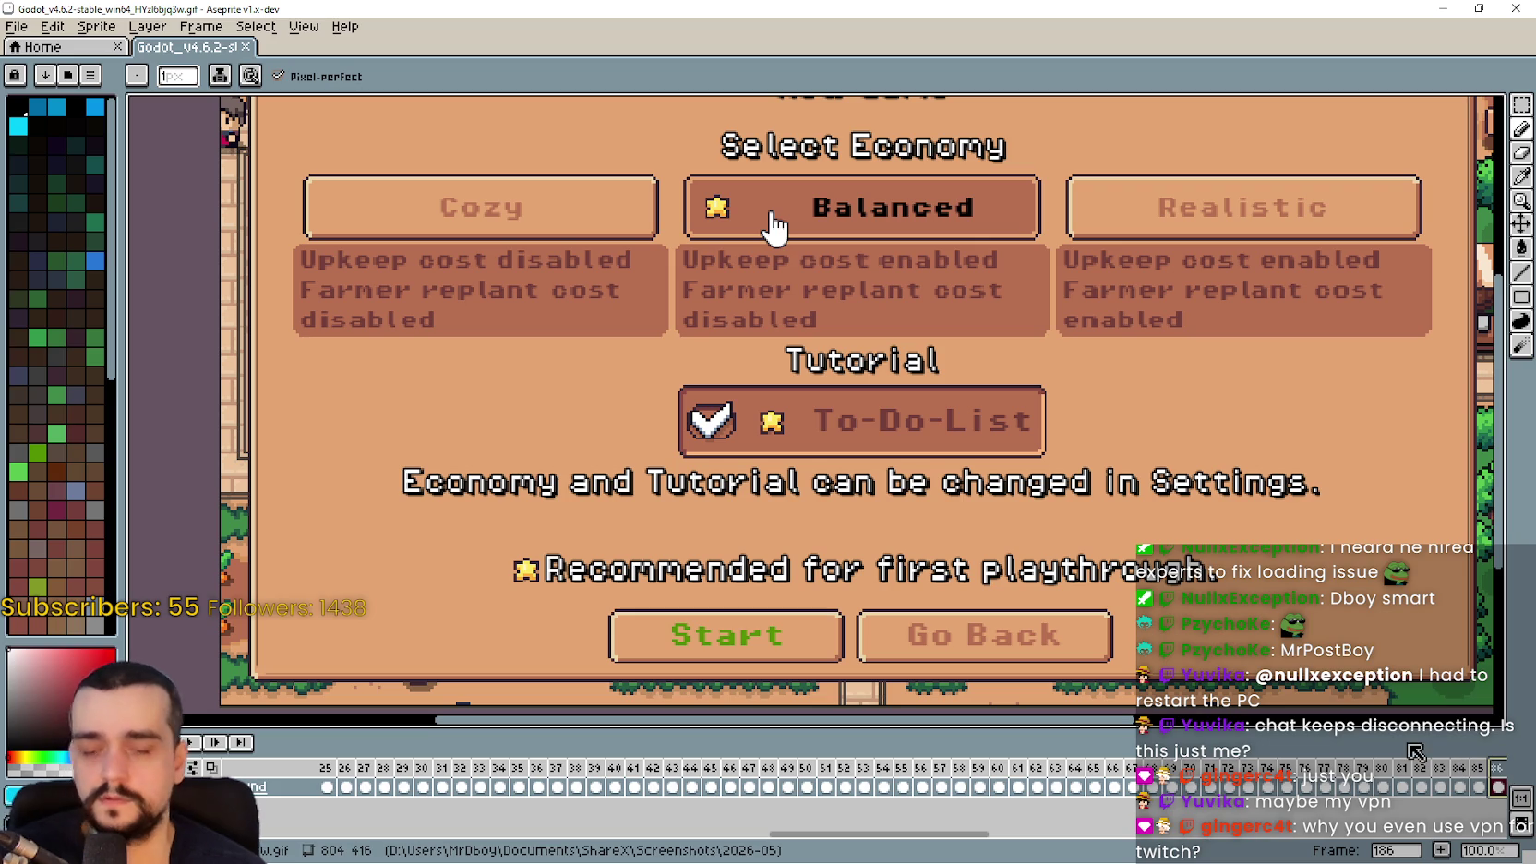
Zoom out and play the animation to preview it, recentring the sprite
left_click_drag(923, 834, 489, 833)
key("minus")
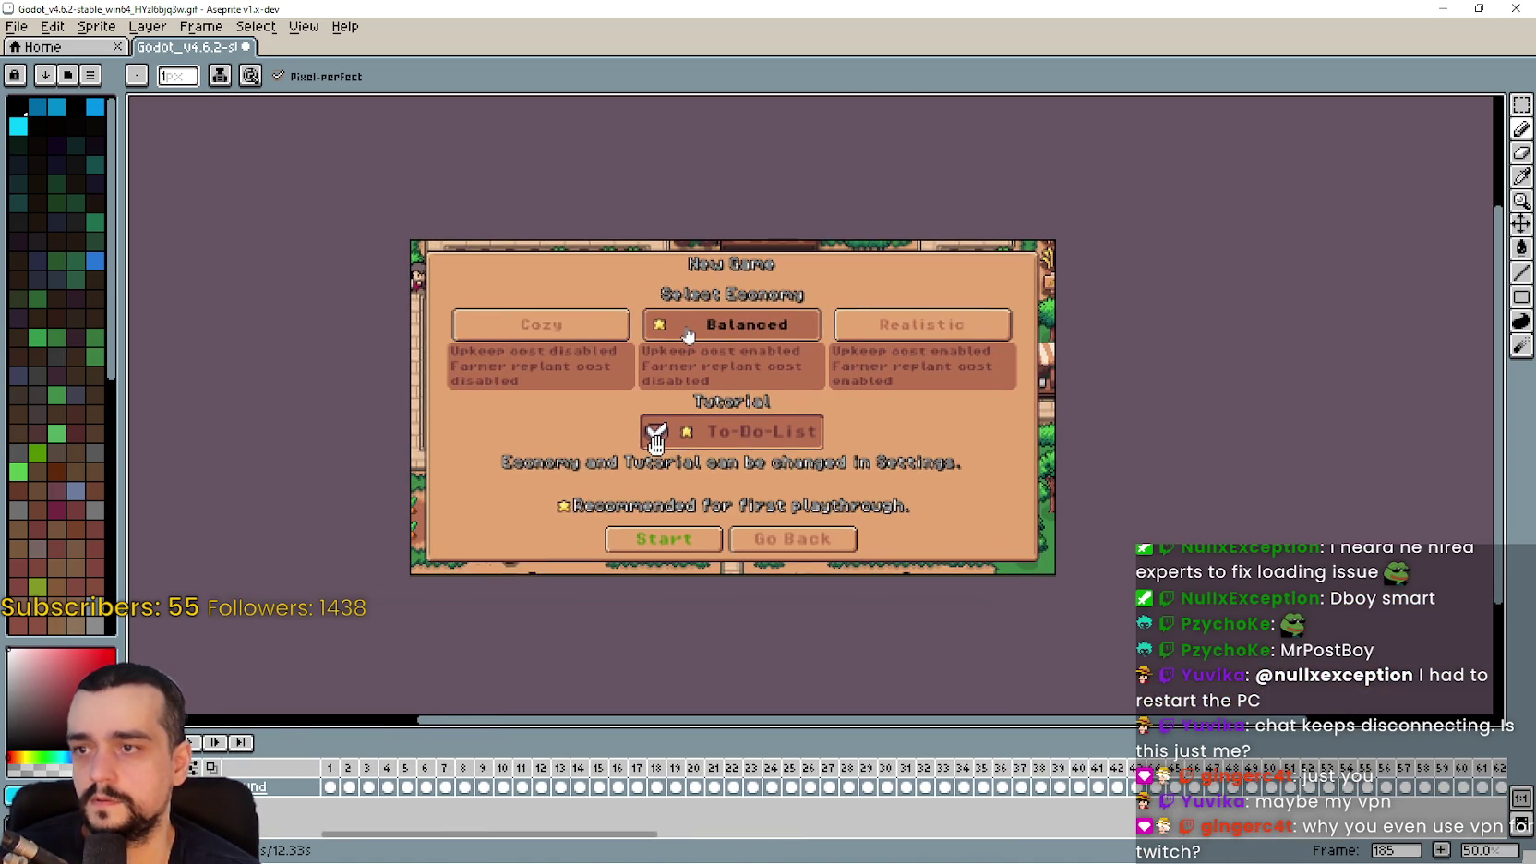
key("Return")
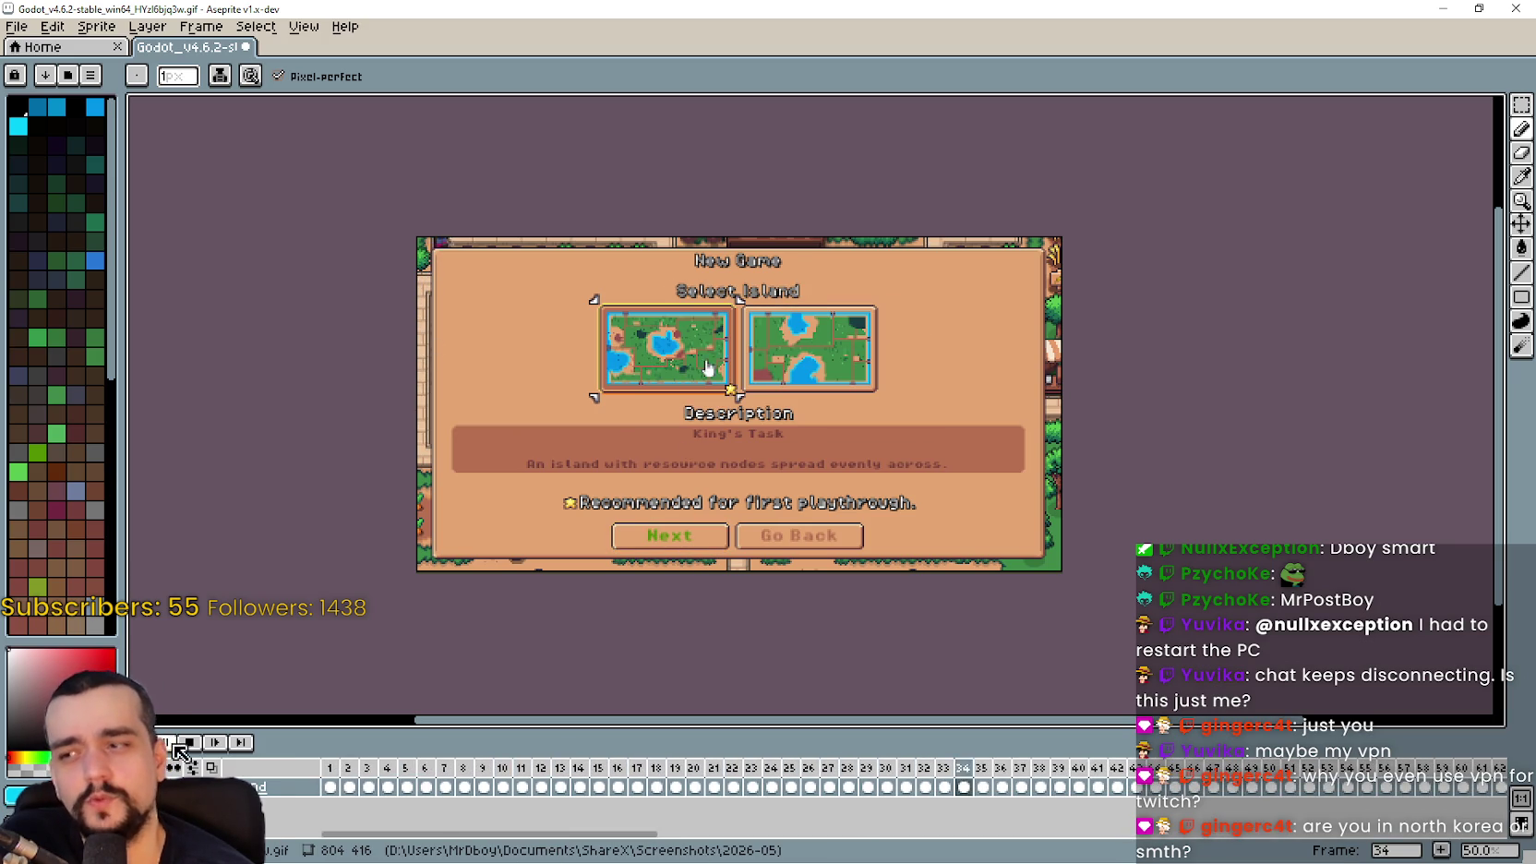
mouse_move(755, 347)
left_mouse_down()
mouse_move(788, 338)
mouse_move(766, 378)
mouse_move(774, 367)
left_mouse_up()
scroll(766, 378, "up", 2)
scroll(764, 379, "down", 2)
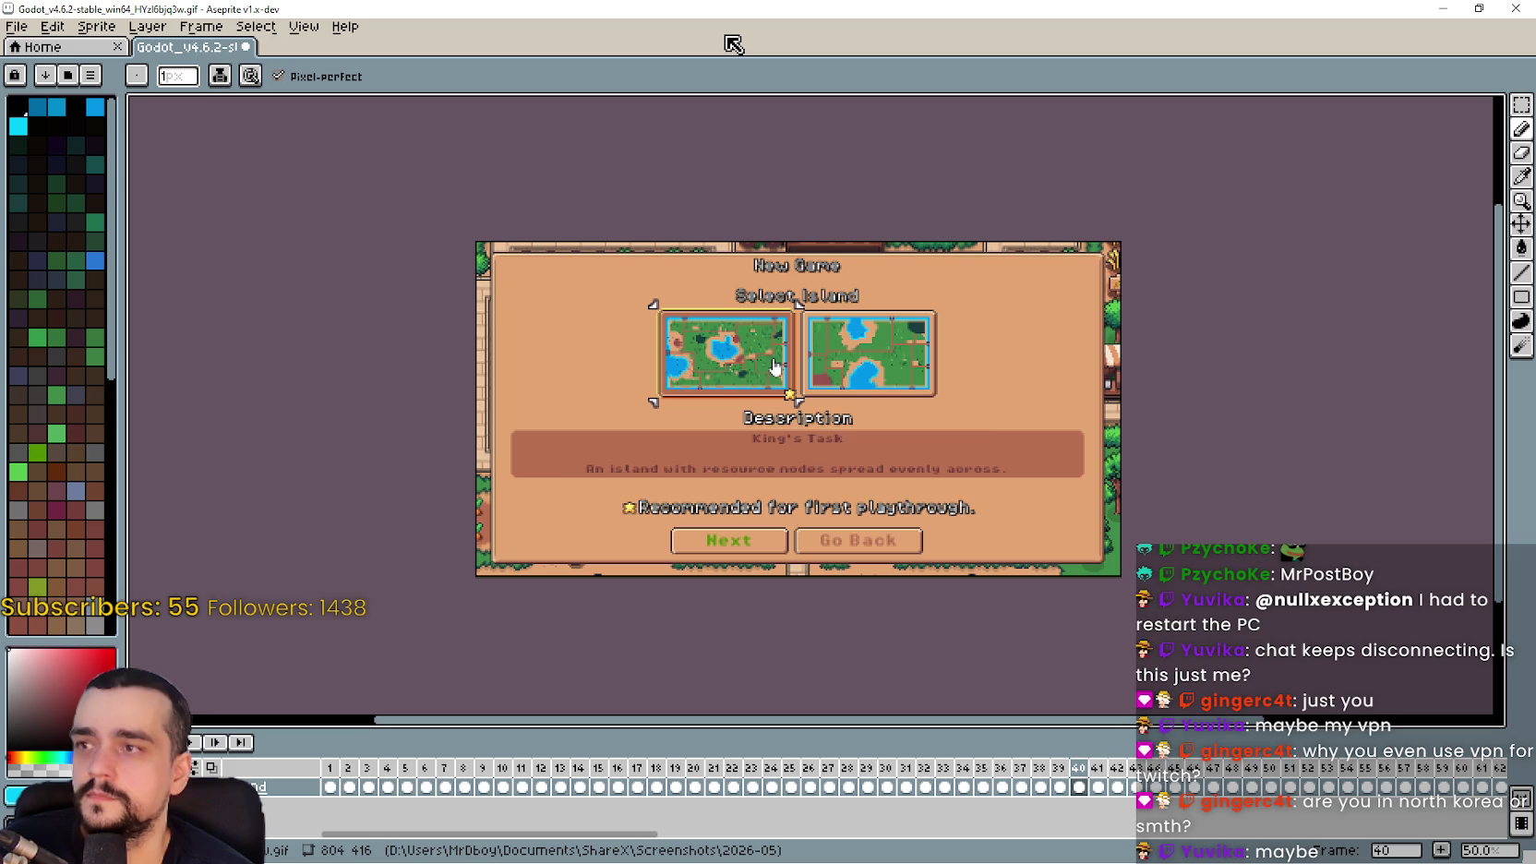
Save the animation as a GIF, confirming the looping GIF options
key("ctrl+s")
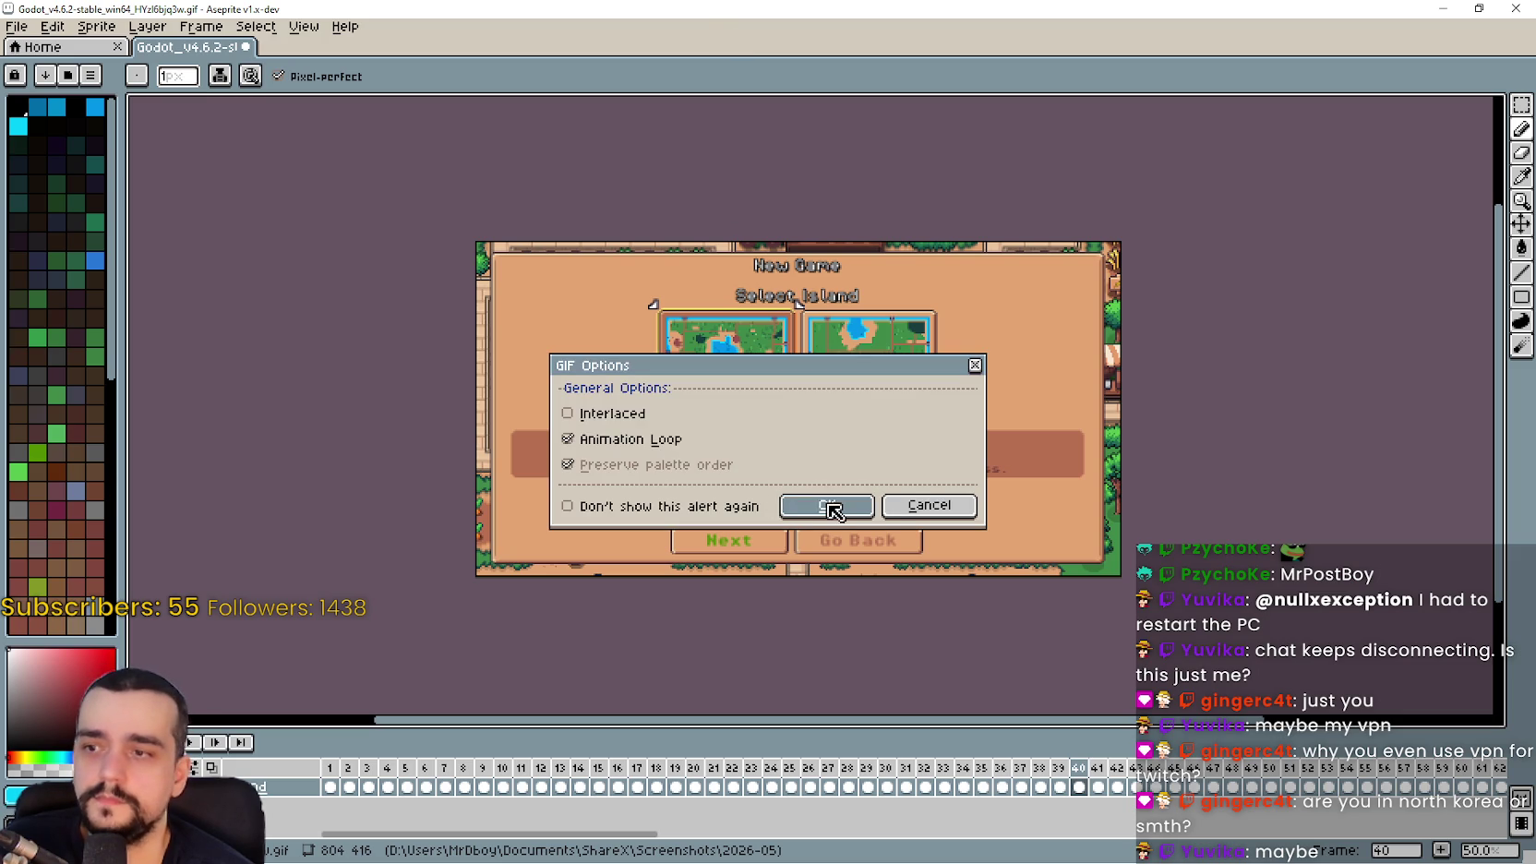
left_click(829, 507)
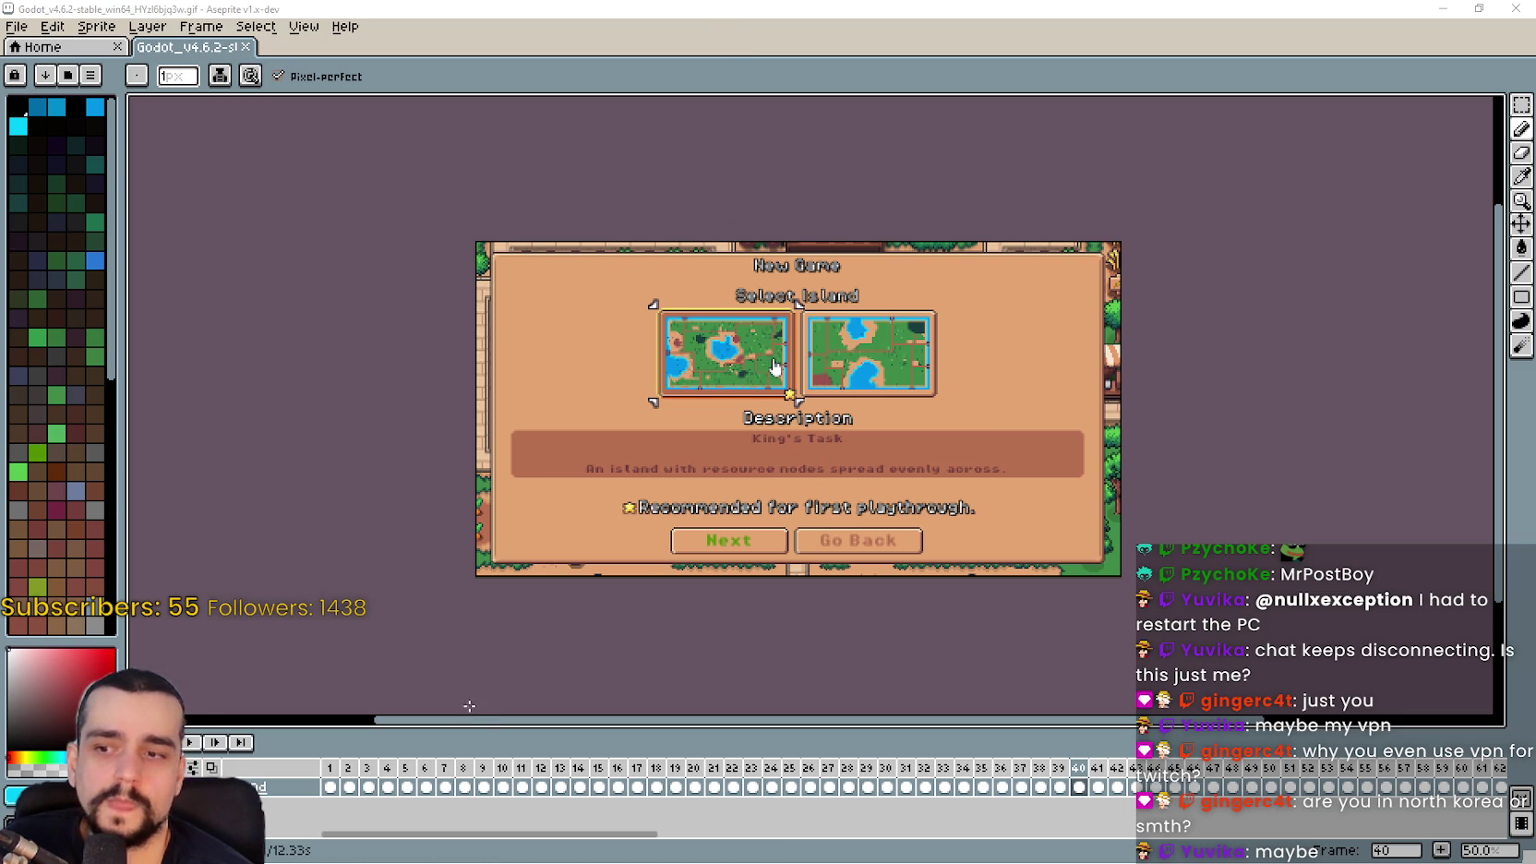
mouse_move(511, 732)
left_mouse_down()
mouse_move(932, 729)
mouse_move(646, 731)
left_mouse_up()
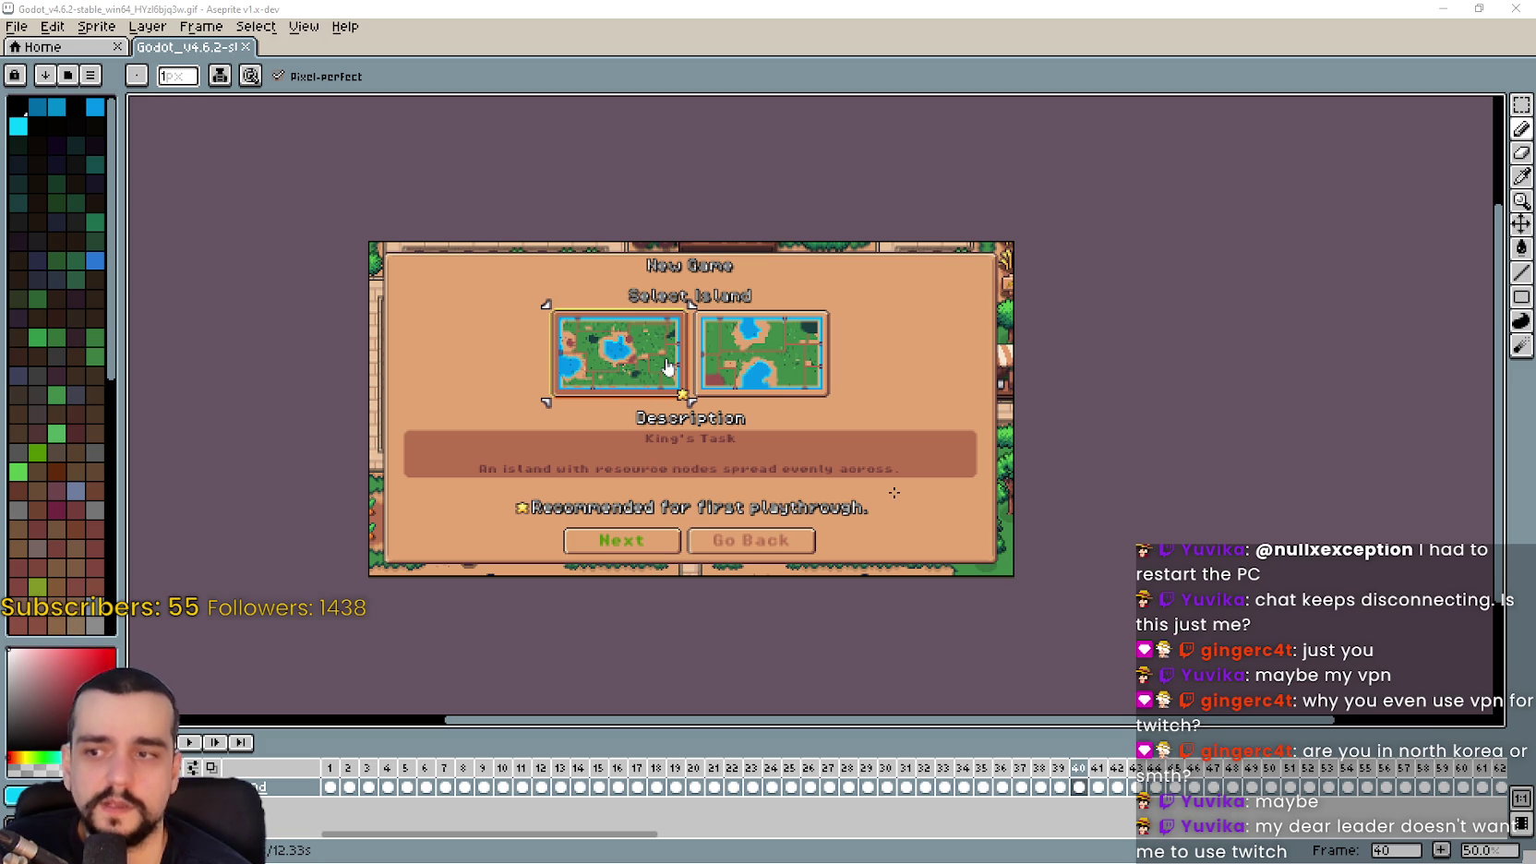
Close Aseprite, return to the game's save list, and capture a region screenshot of the save menu
left_click(1515, 8)
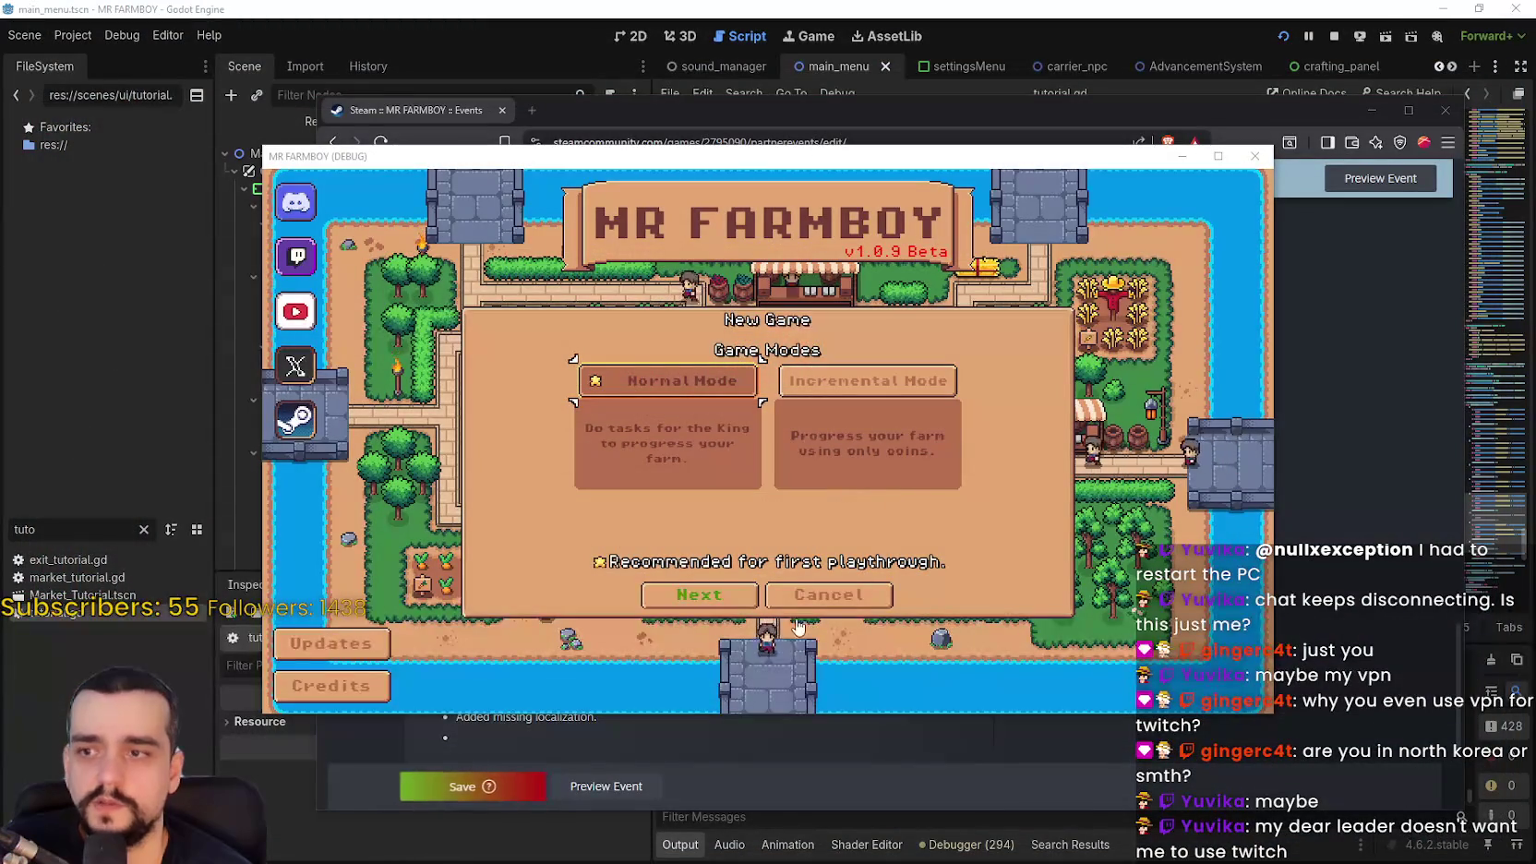
left_click(828, 594)
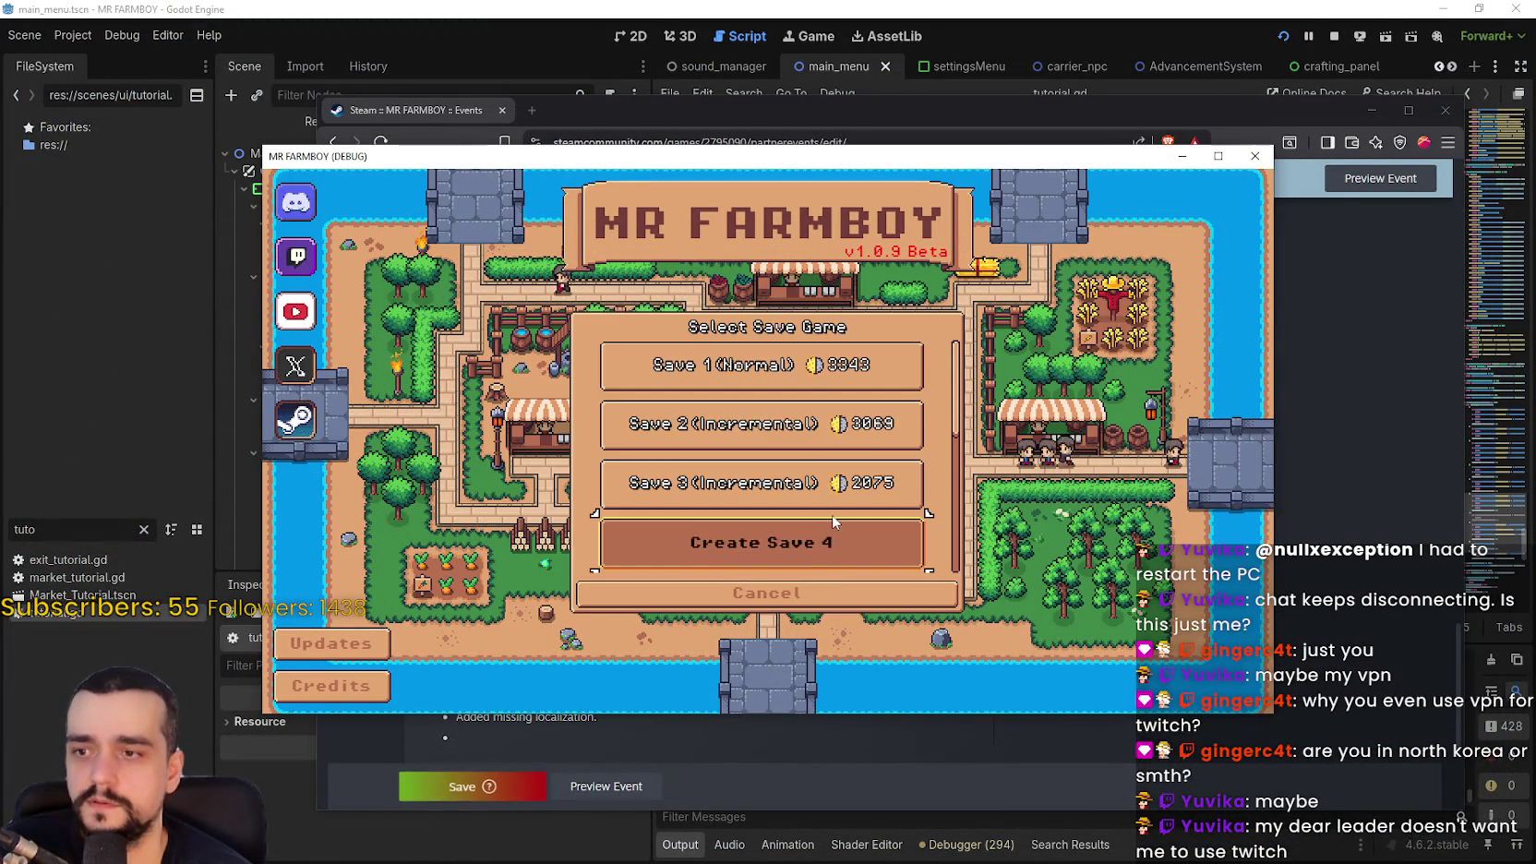
scroll(809, 530, "down", 2)
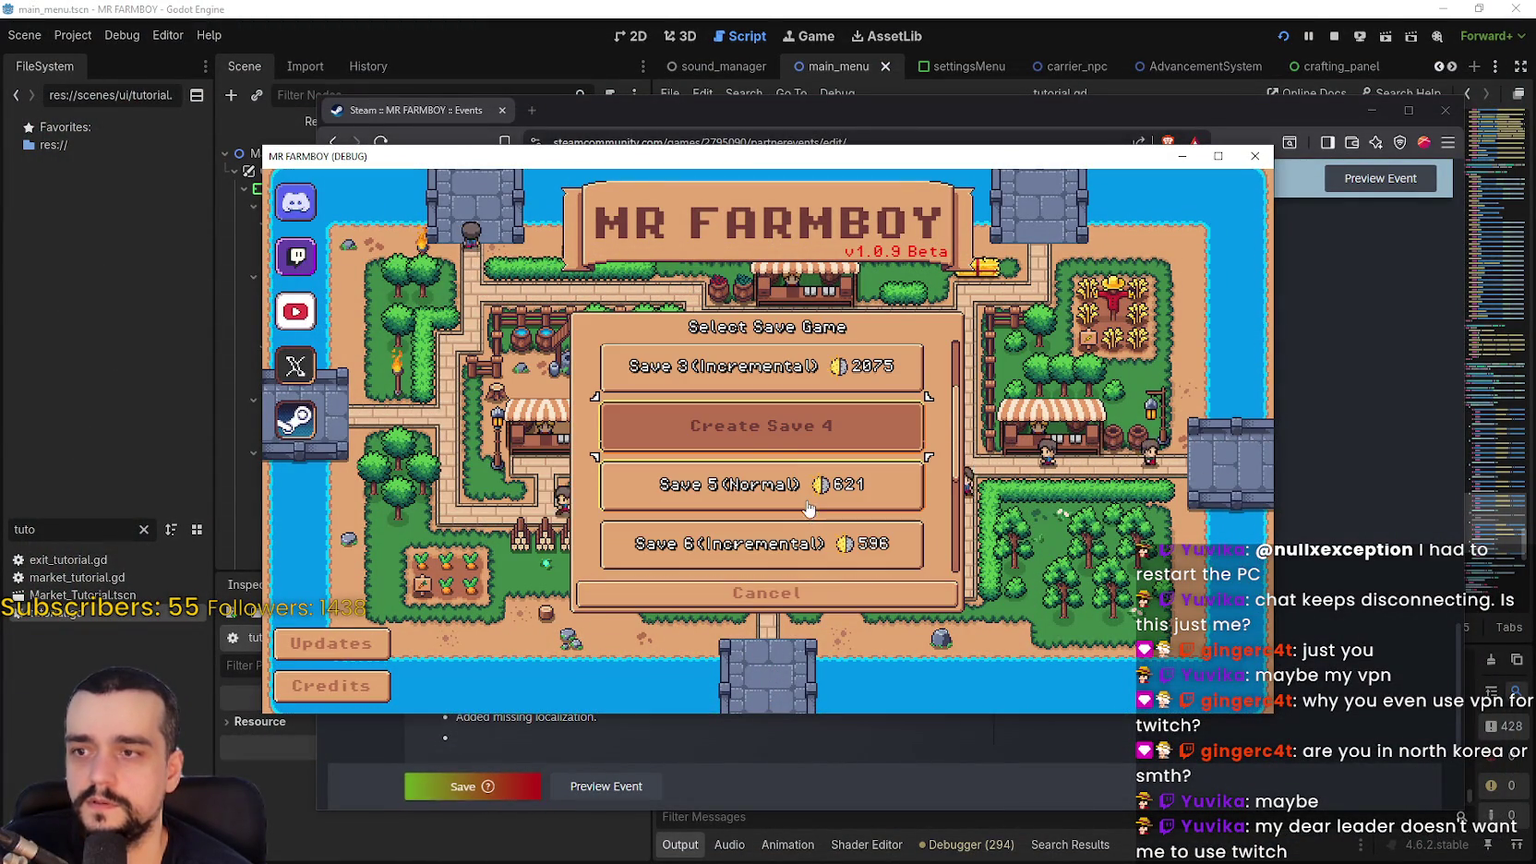
left_click(780, 443)
left_click(872, 600)
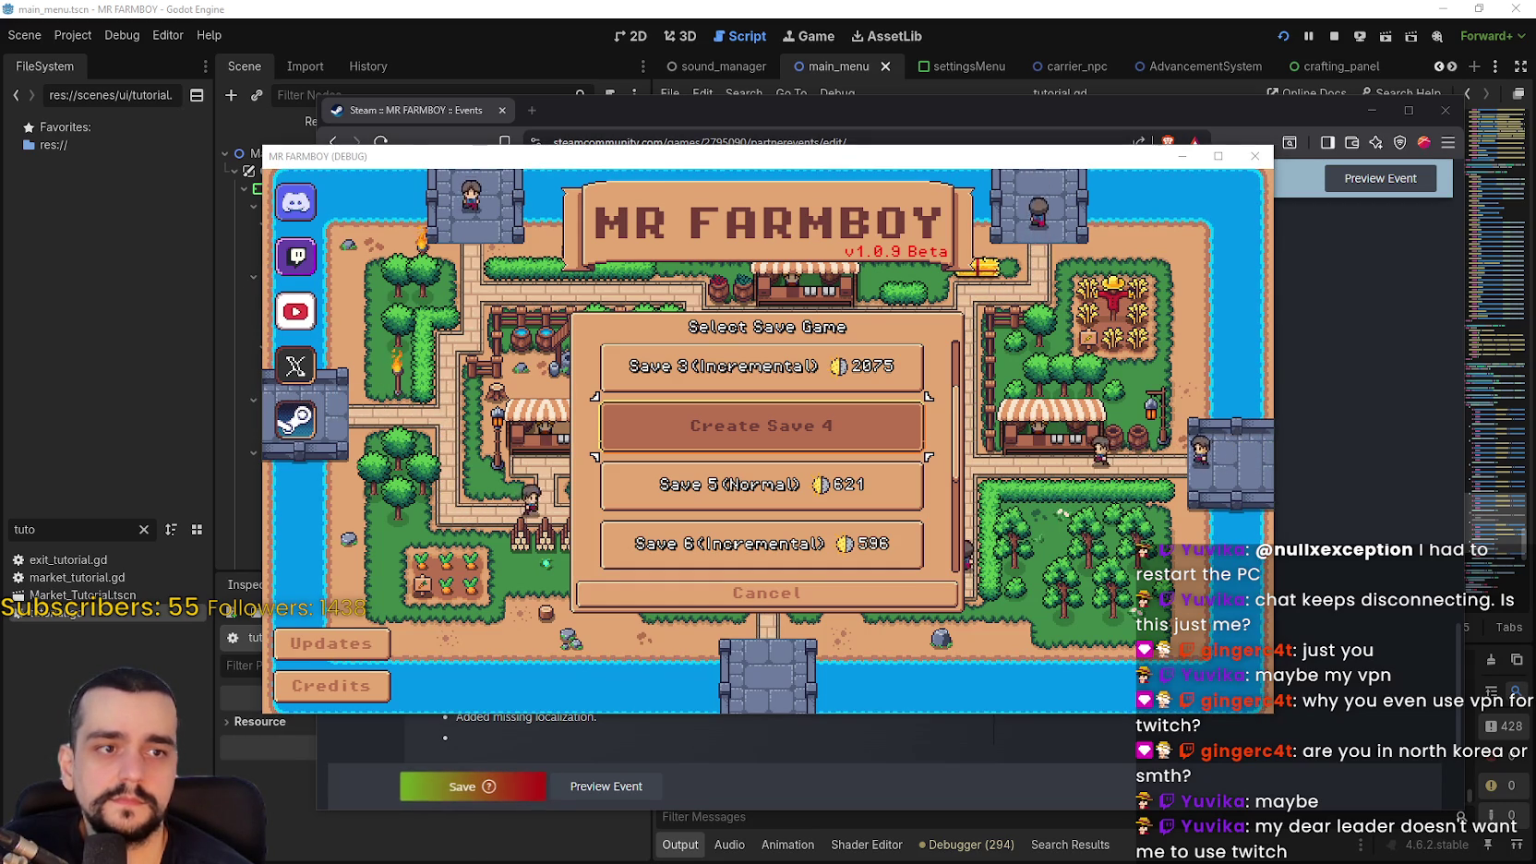
key("ctrl+Print")
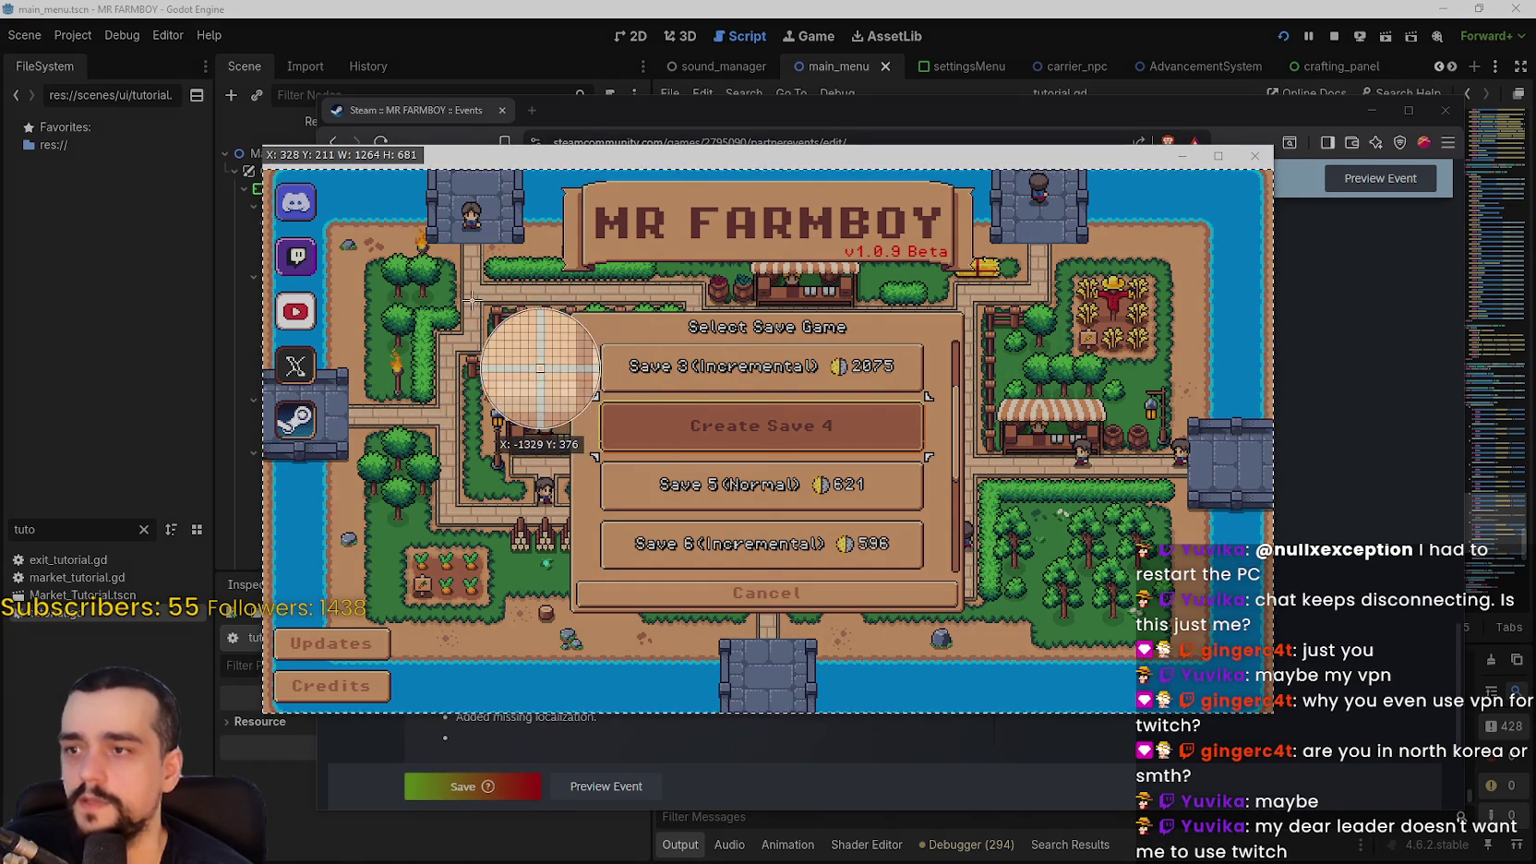
mouse_move(464, 295)
left_mouse_down()
mouse_move(1075, 632)
mouse_move(1064, 629)
left_mouse_up()
Start a new save in Normal Mode on the first island, King's Task, with Realistic economy
left_click(756, 430)
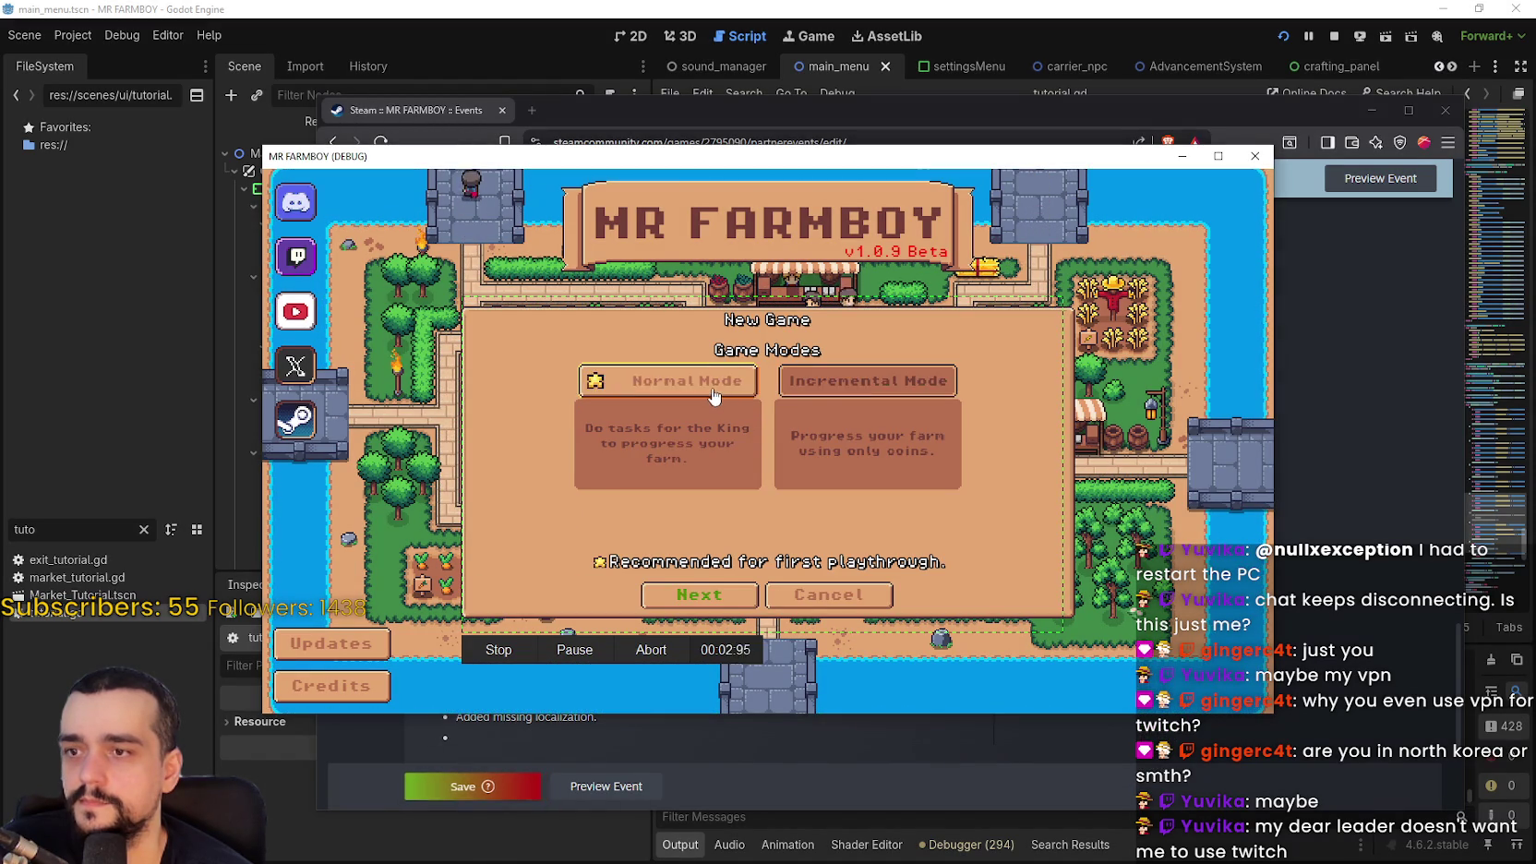
left_click(665, 380)
left_click(729, 591)
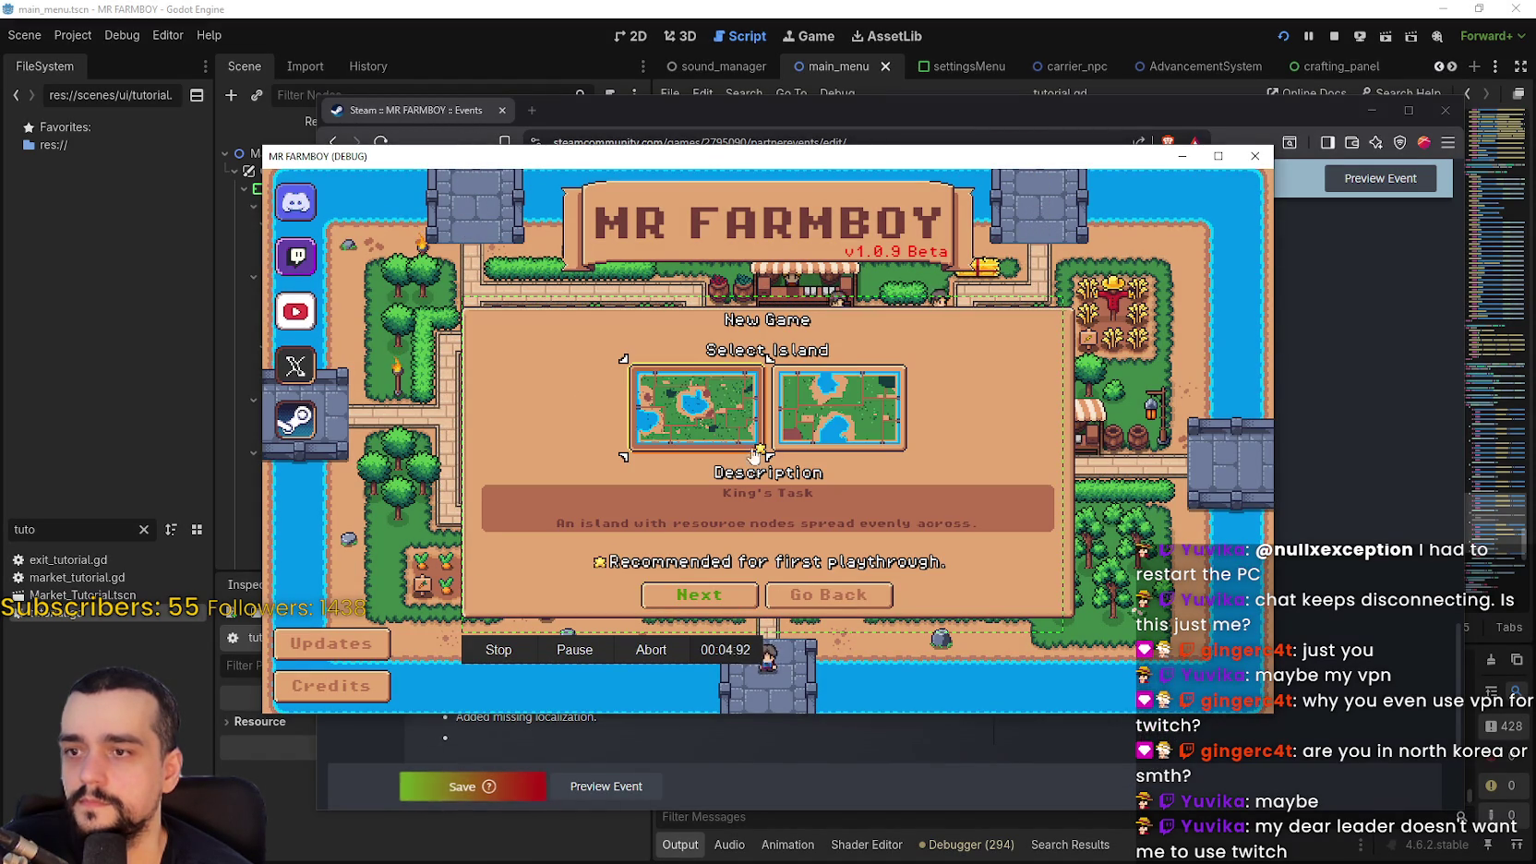
left_click(730, 403)
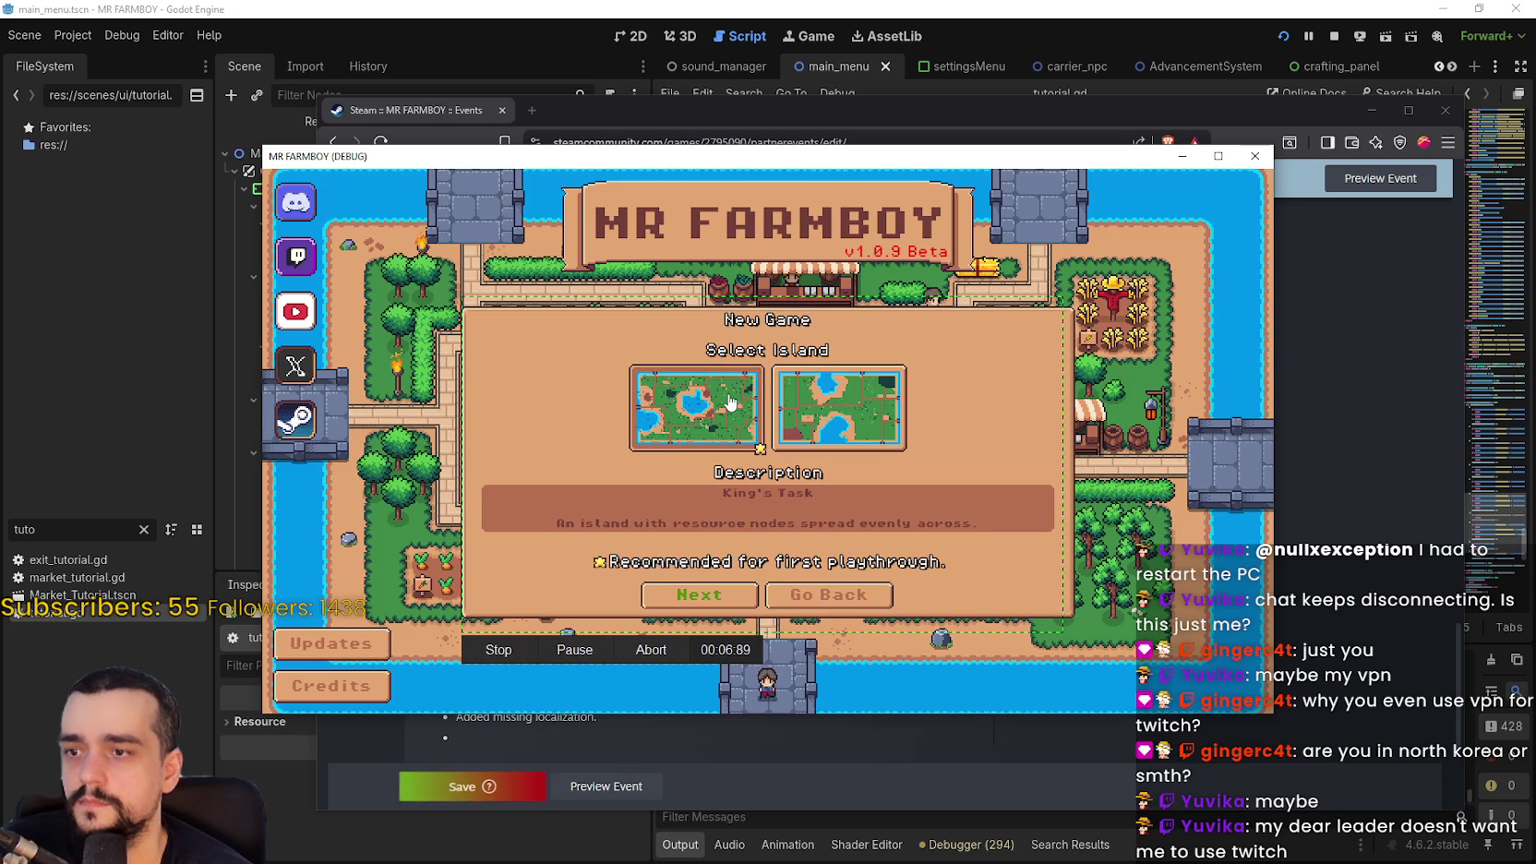
left_click(697, 594)
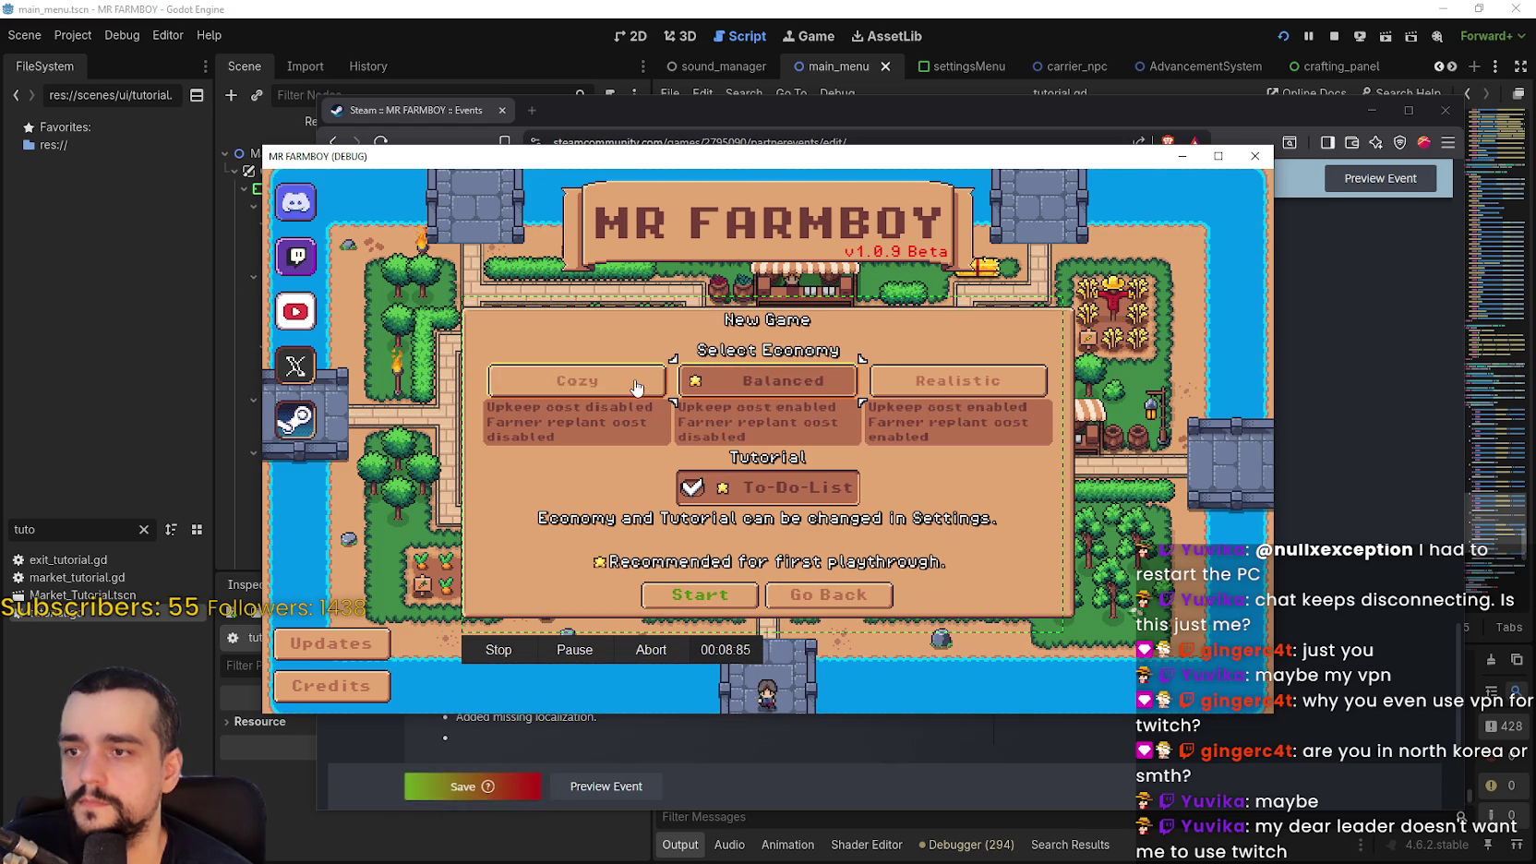
left_click(695, 382)
left_click(899, 383)
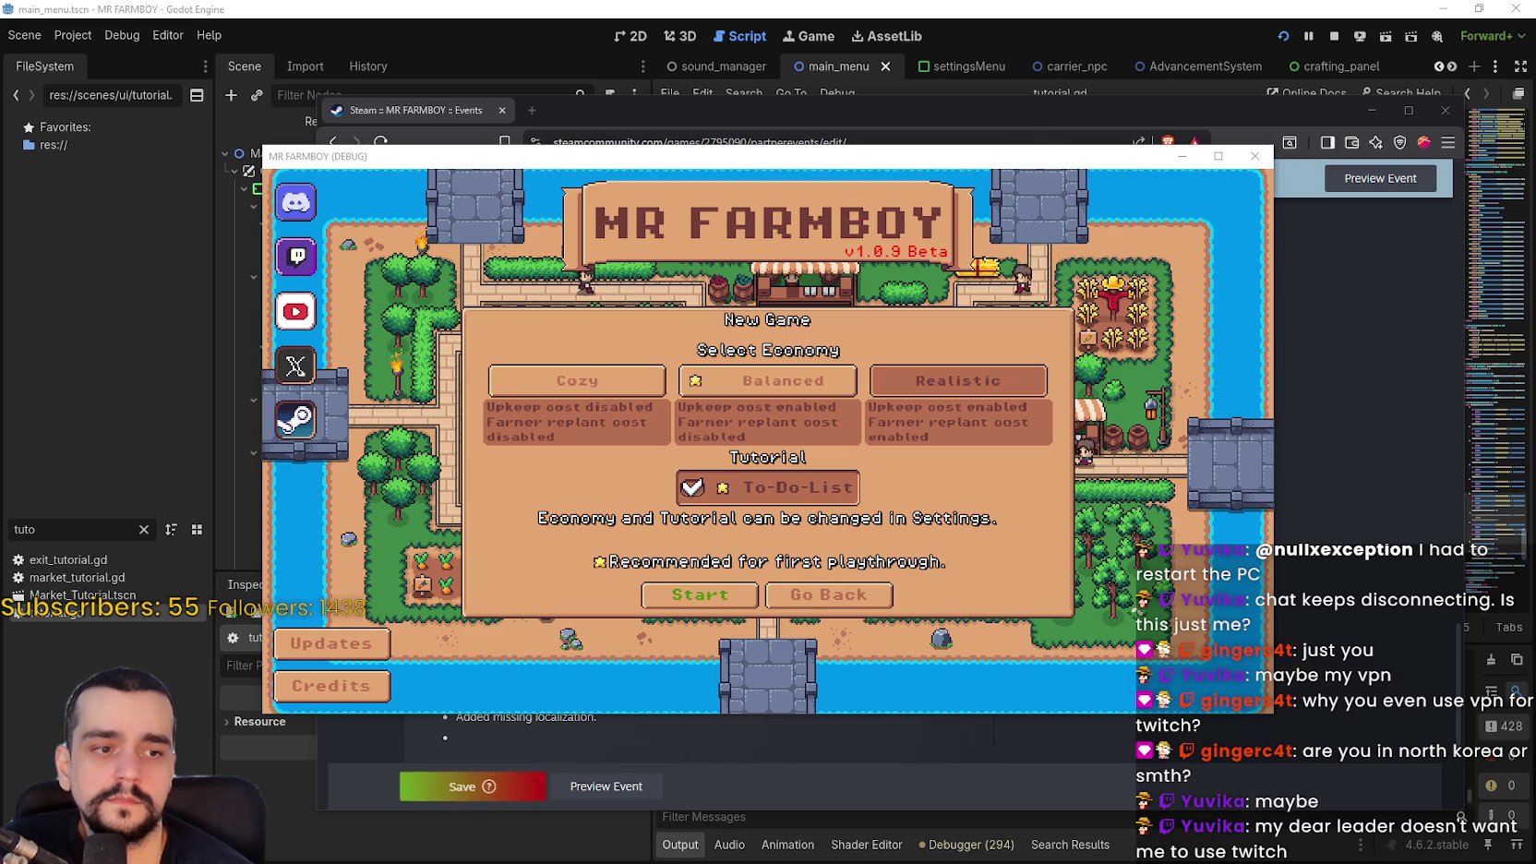
Insert the New Game screen image under its bullet in the Steam event and save the draft
key("alt+Tab")
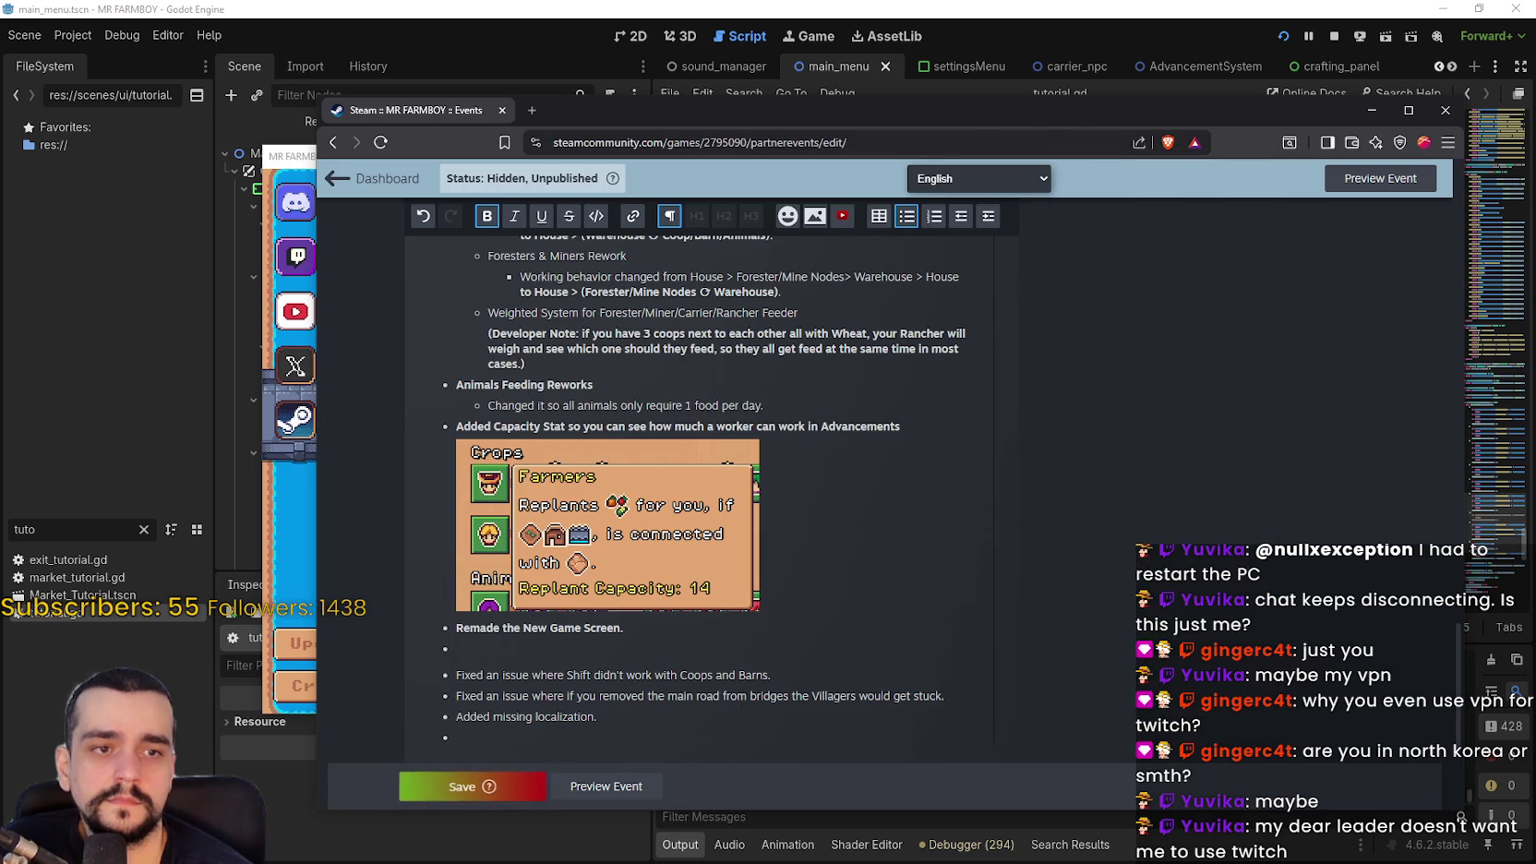
scroll(649, 539, "down", 3)
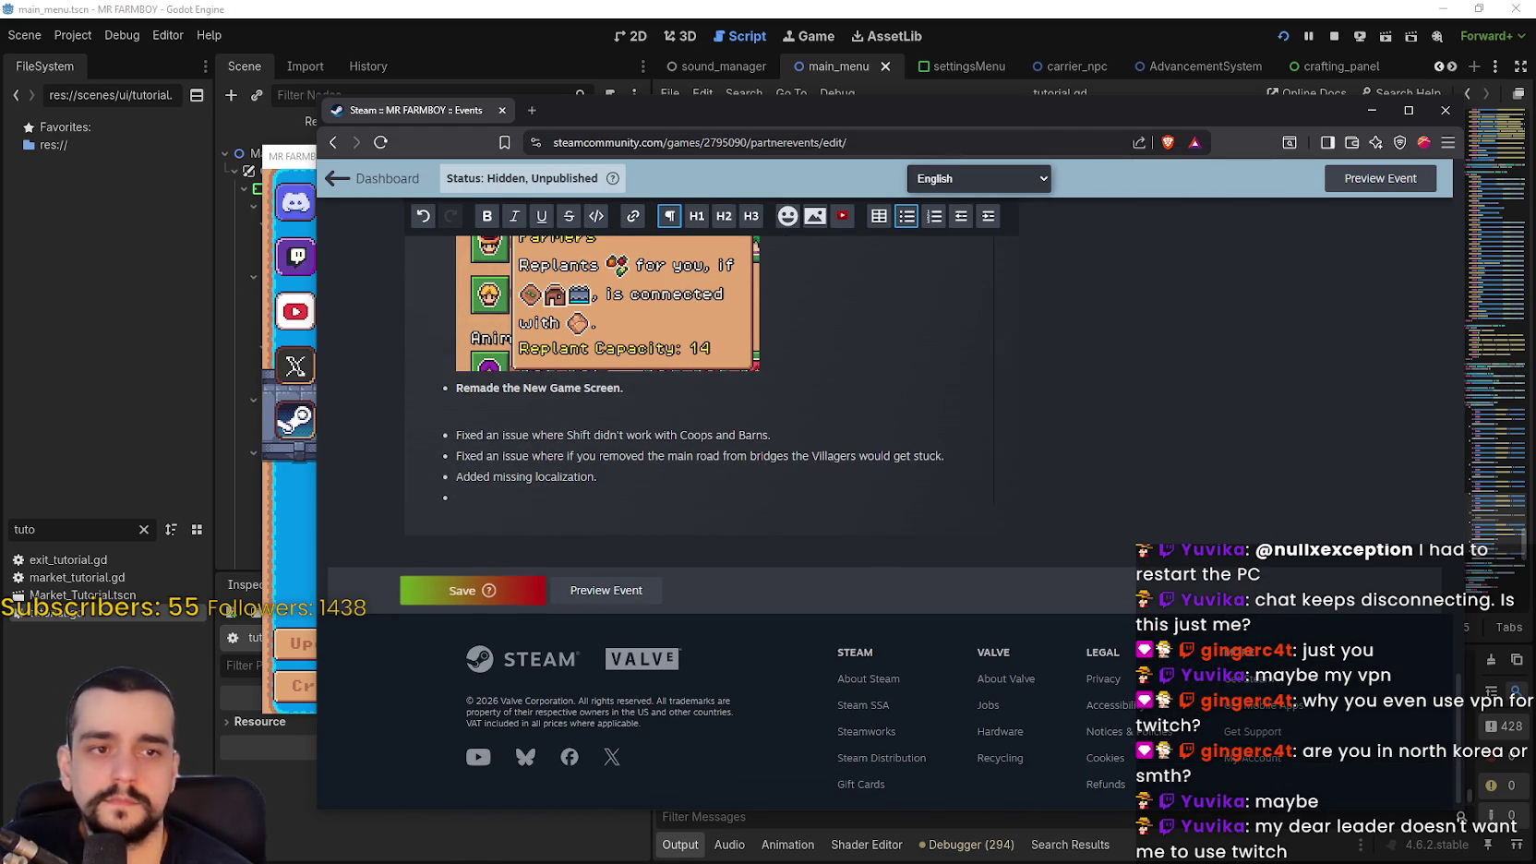
mouse_move(1534, 433)
left_mouse_down()
mouse_move(1029, 434)
mouse_move(527, 401)
left_mouse_up()
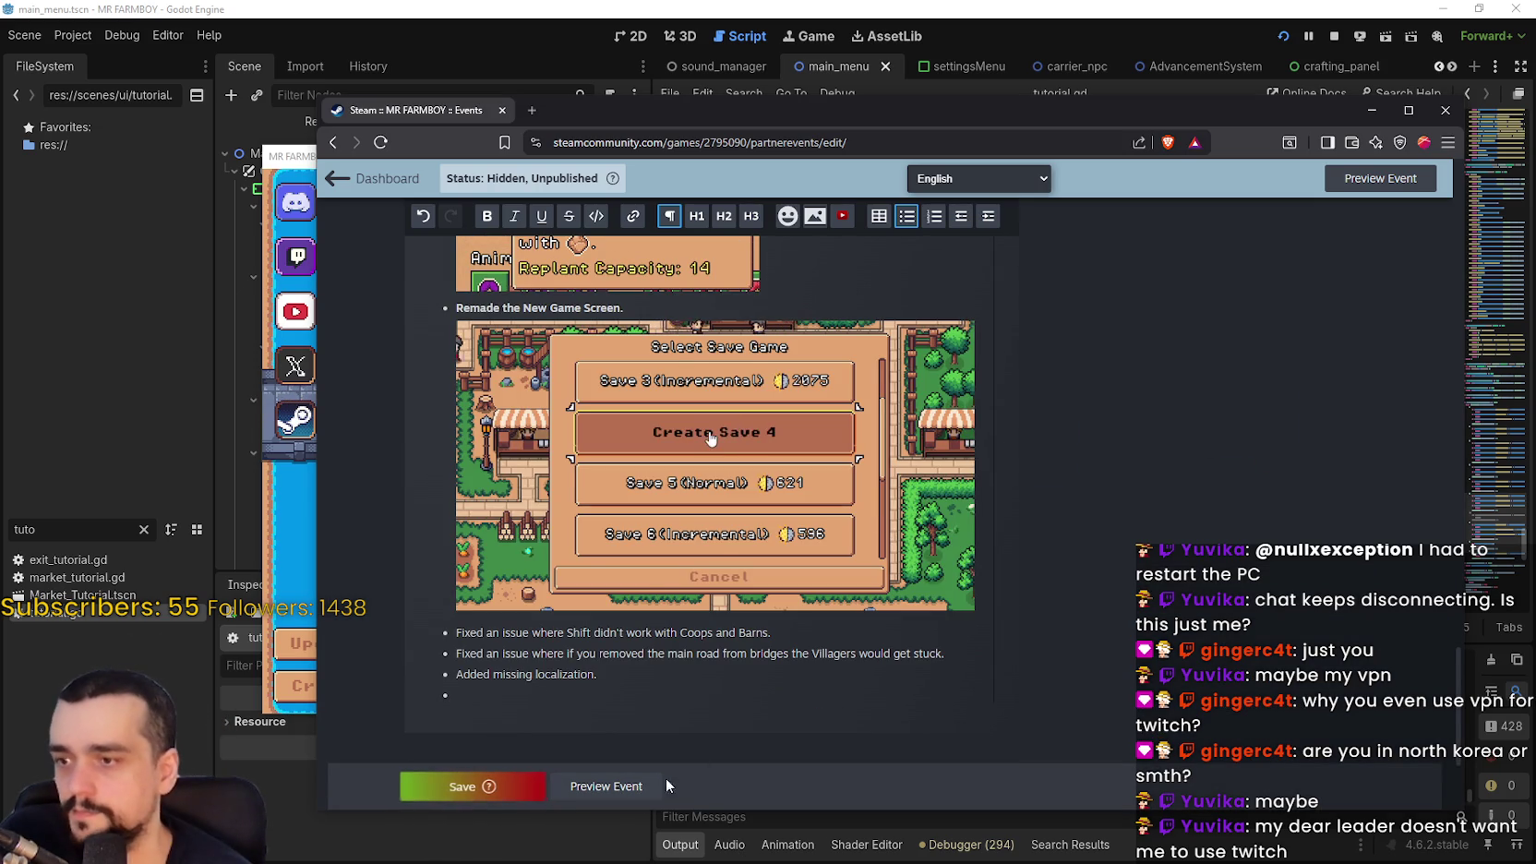
left_click(417, 789)
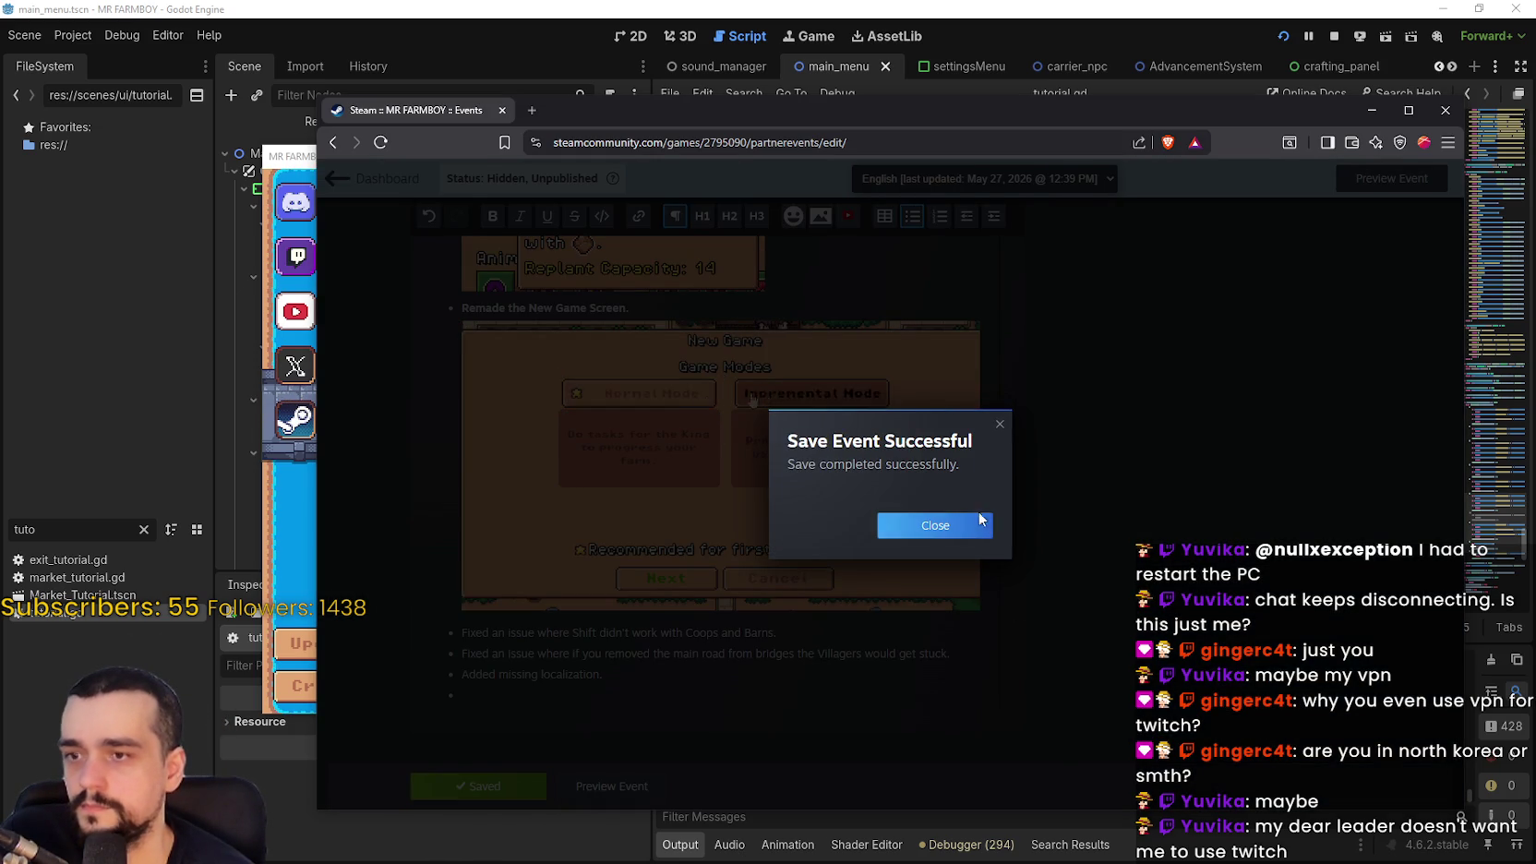
left_click(923, 525)
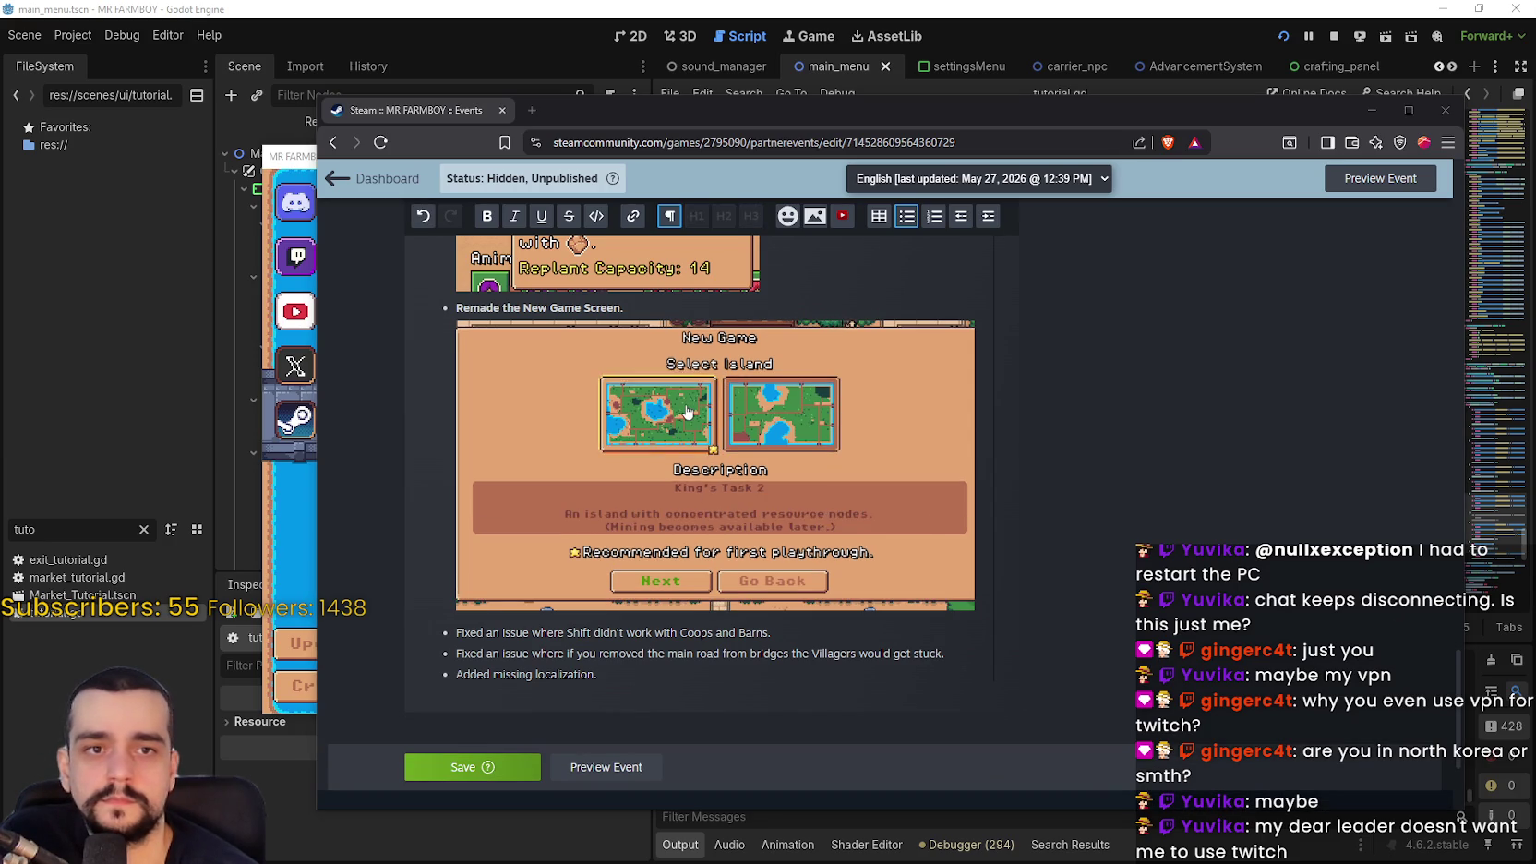
key("alt+Tab")
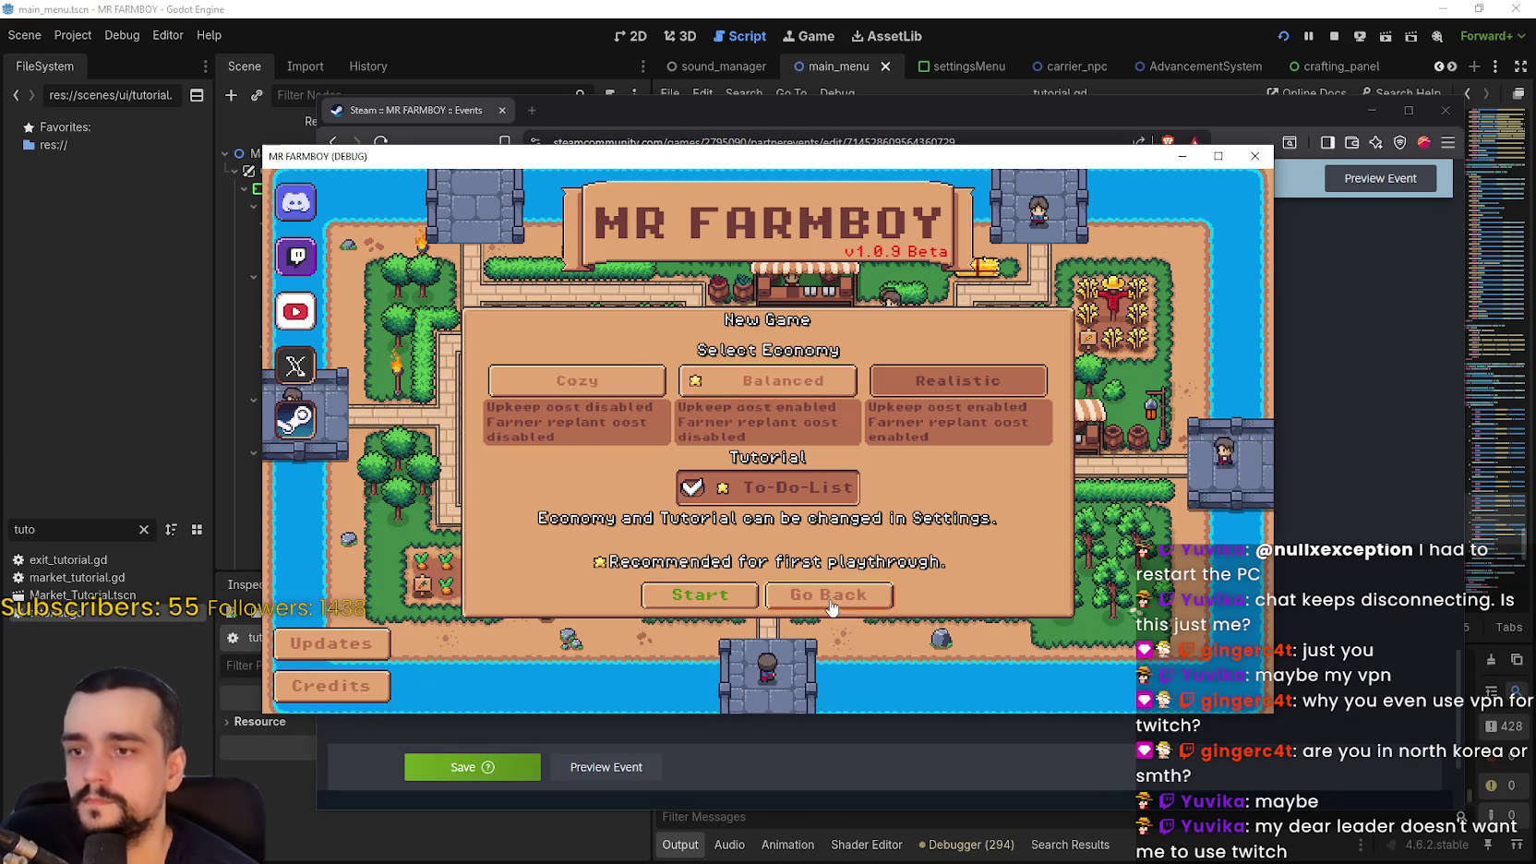
Back out of new game setup and load Save 1
left_click(786, 417)
left_click(795, 469)
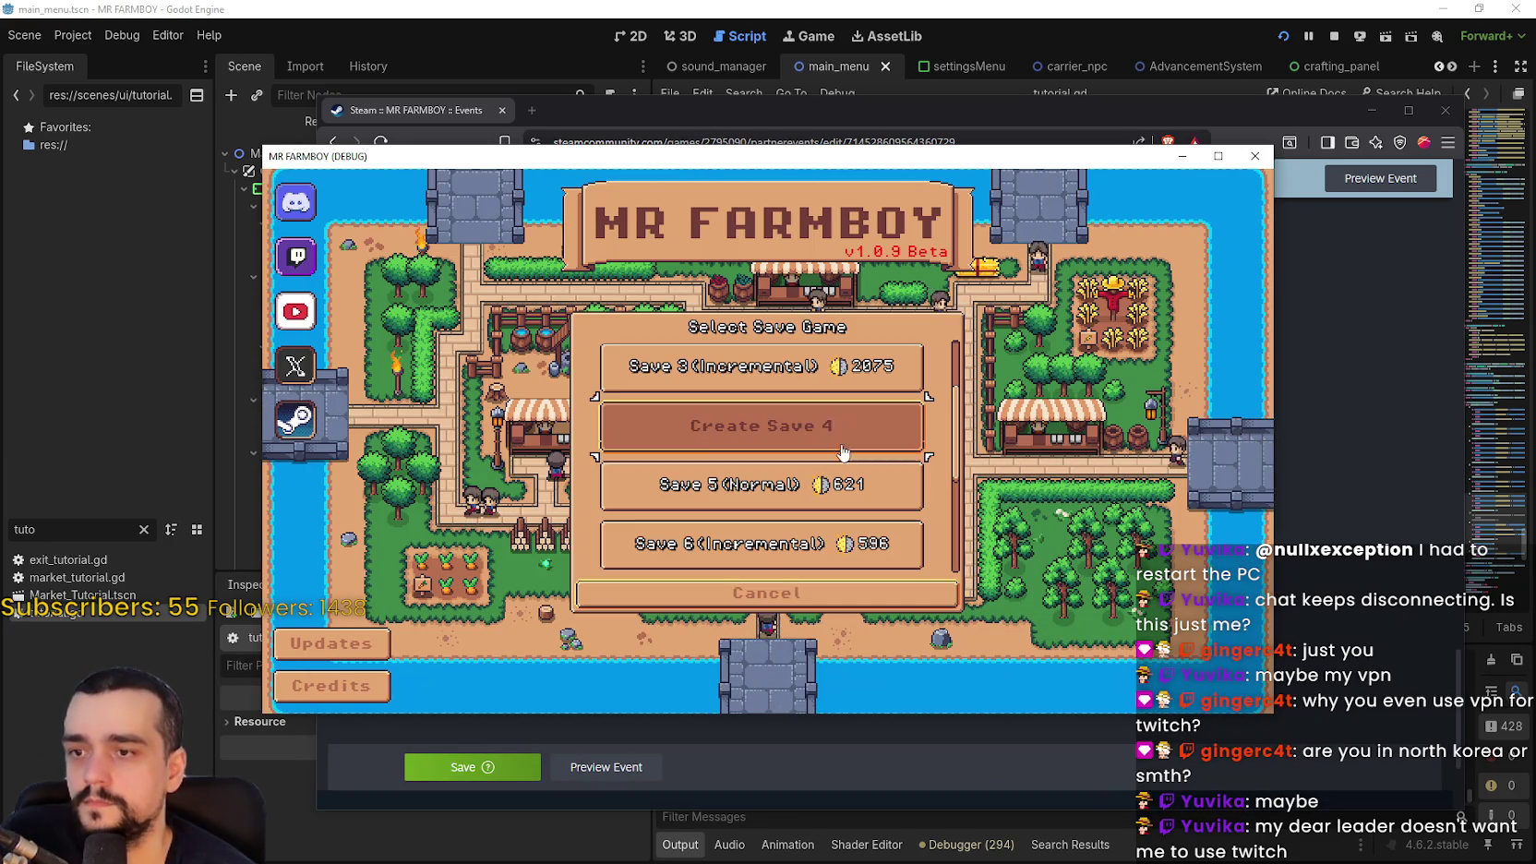
left_click(780, 593)
left_click(743, 392)
left_click(741, 383)
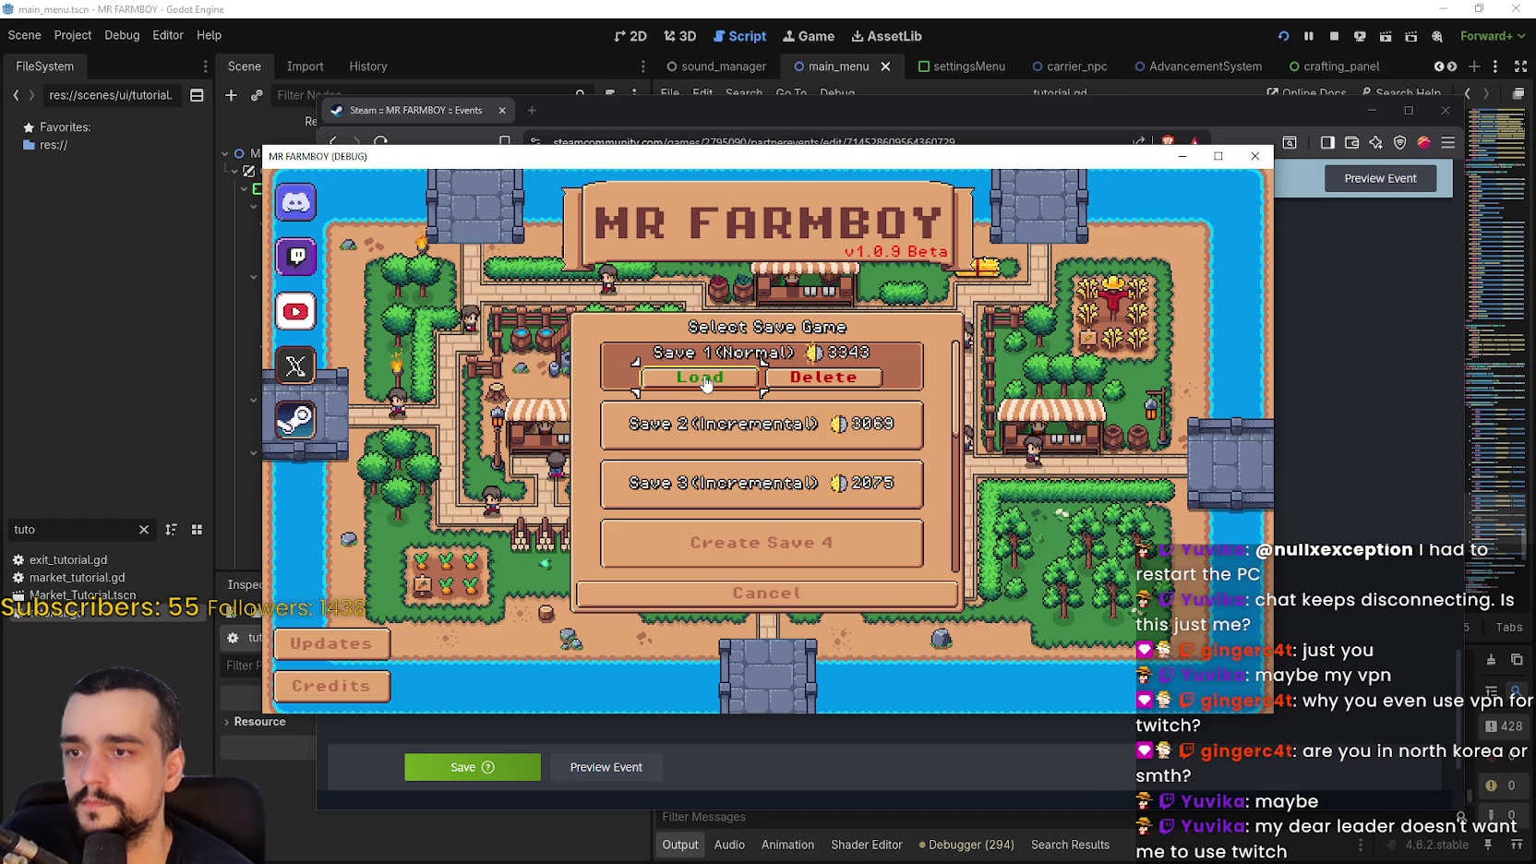
left_click(701, 365)
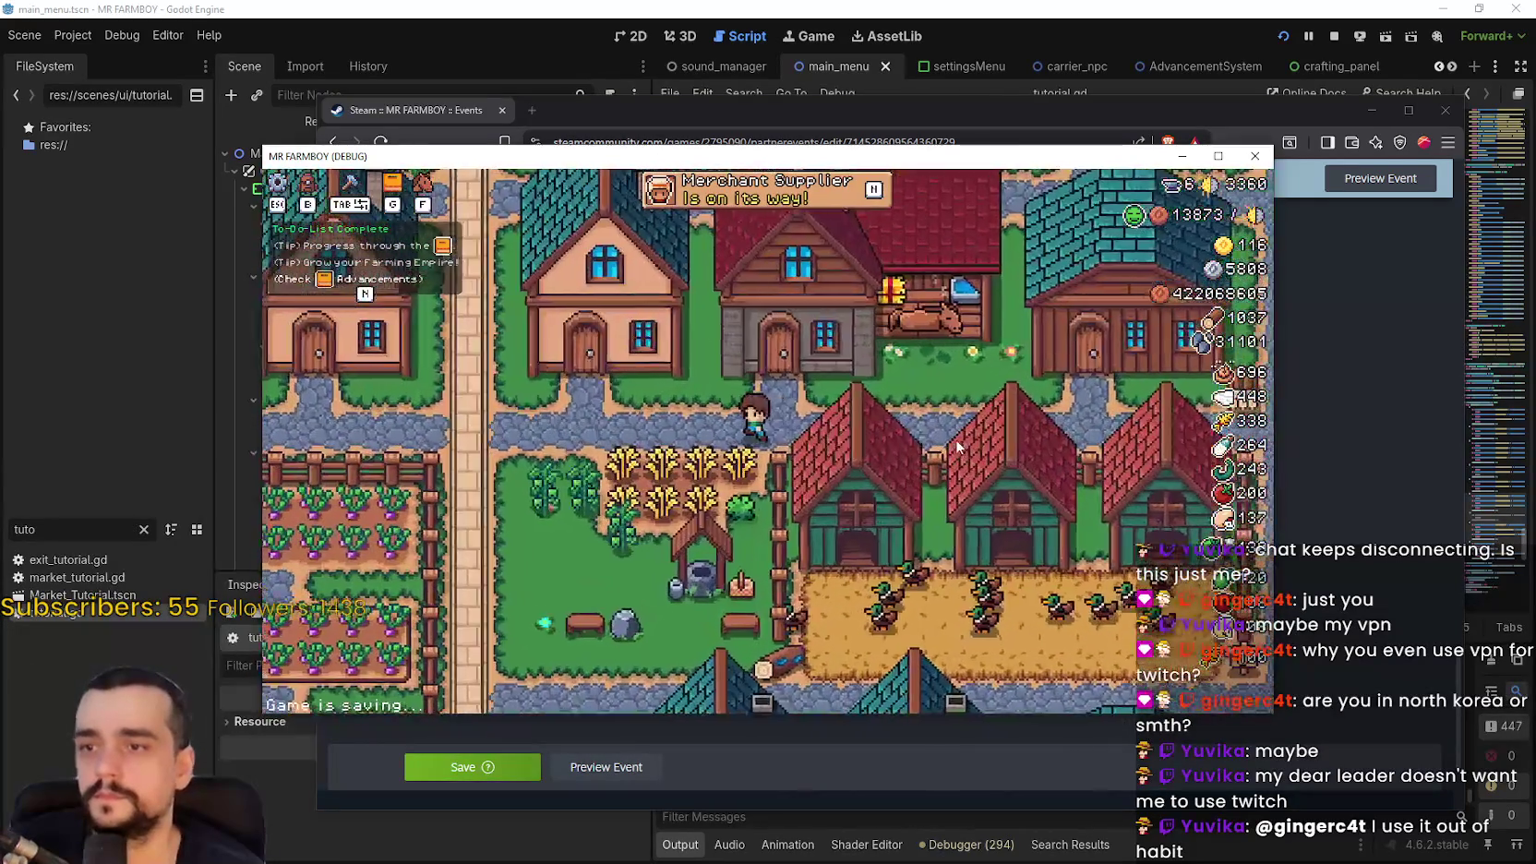
Open Advancements, browse the Animals and decorations categories, then return to Land and Buildings
key("n")
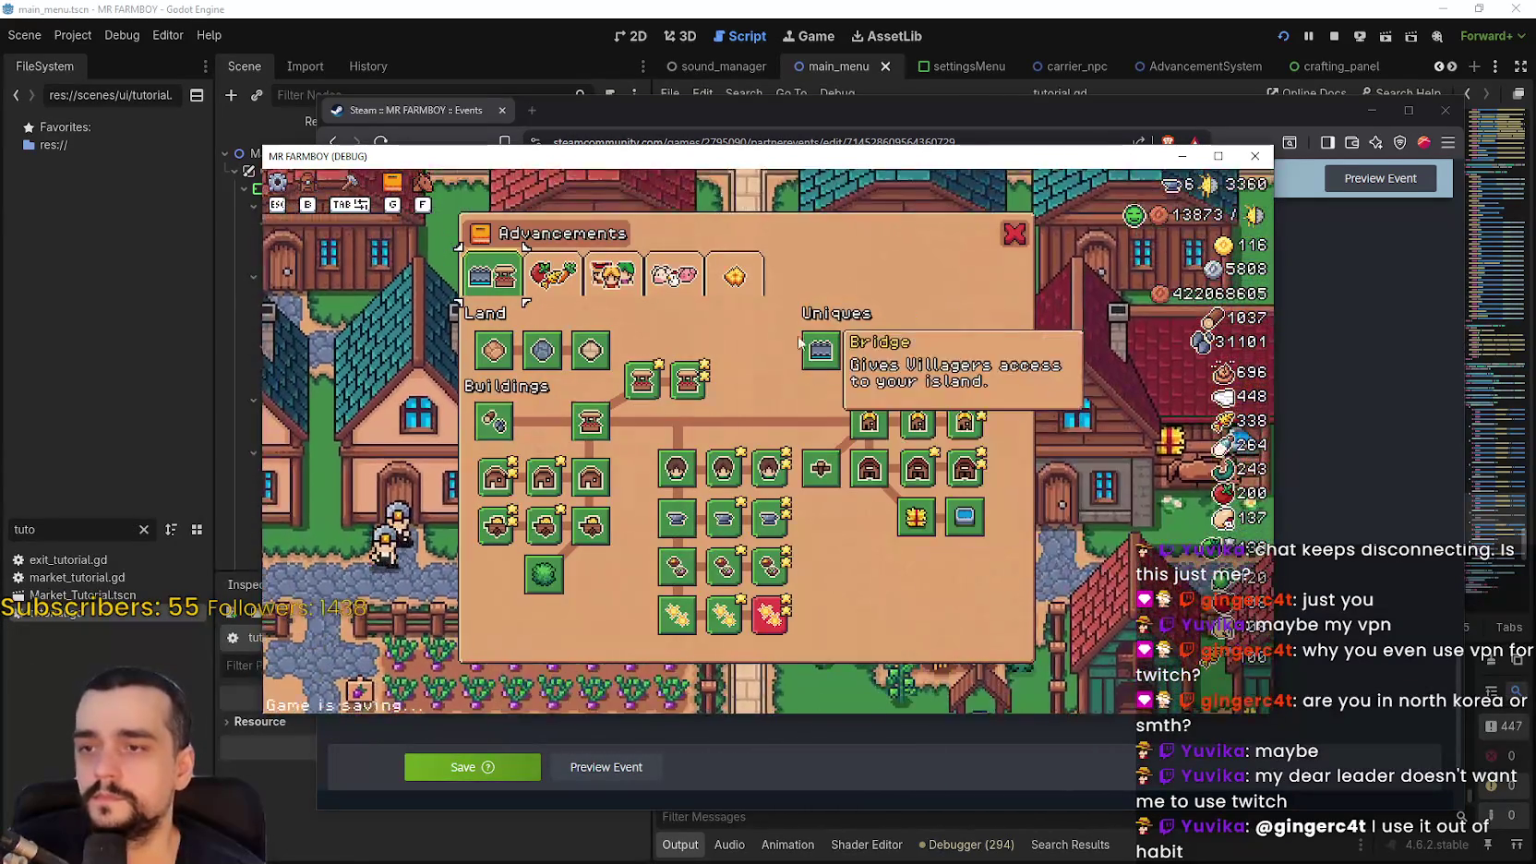
left_click(1014, 234)
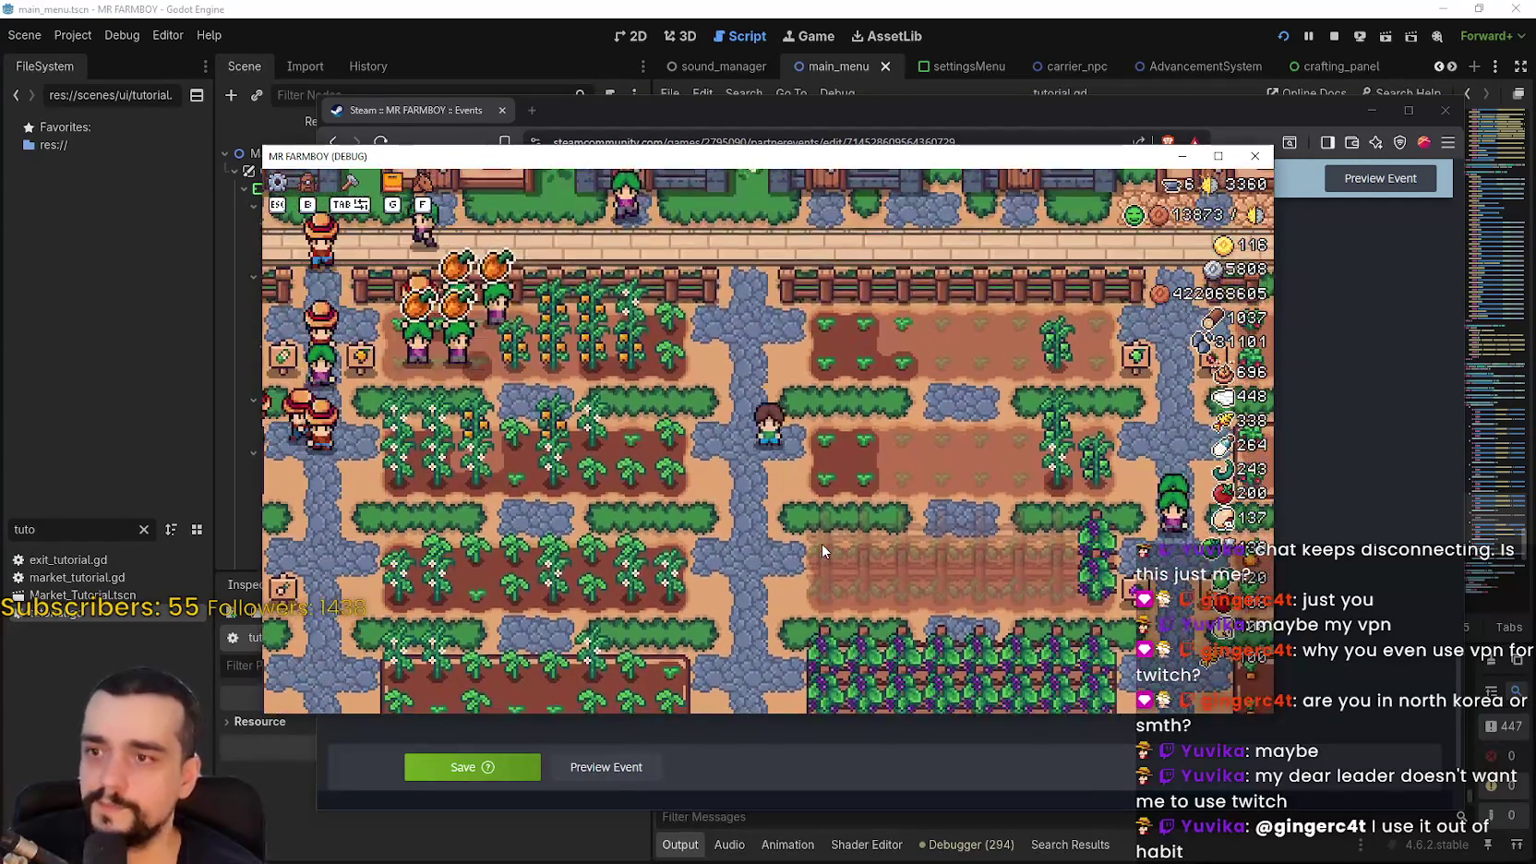
key("n")
left_click(552, 275)
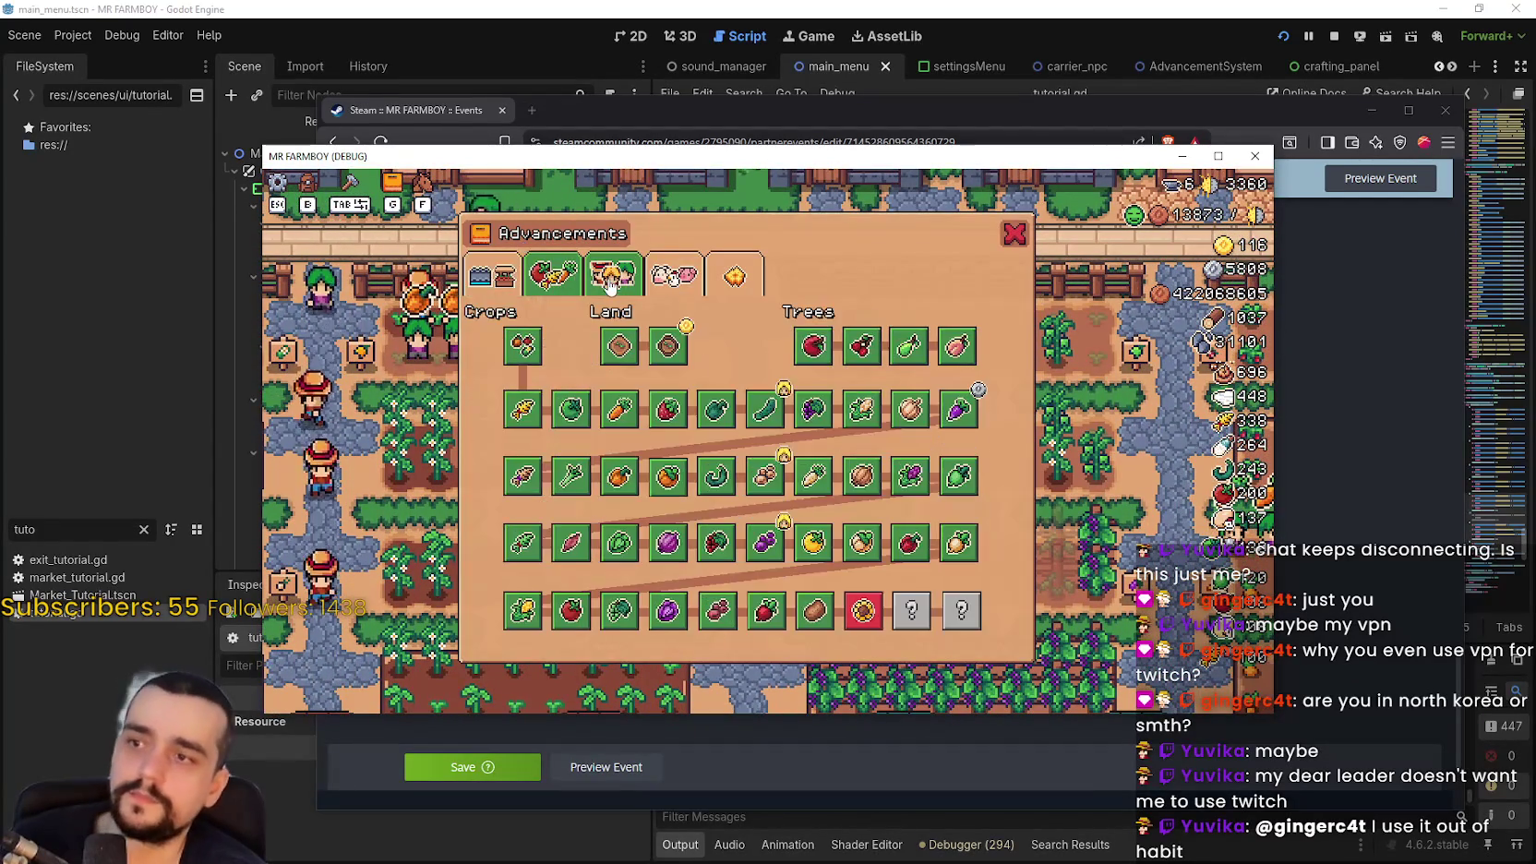
left_click(612, 275)
left_click(674, 275)
left_click(725, 275)
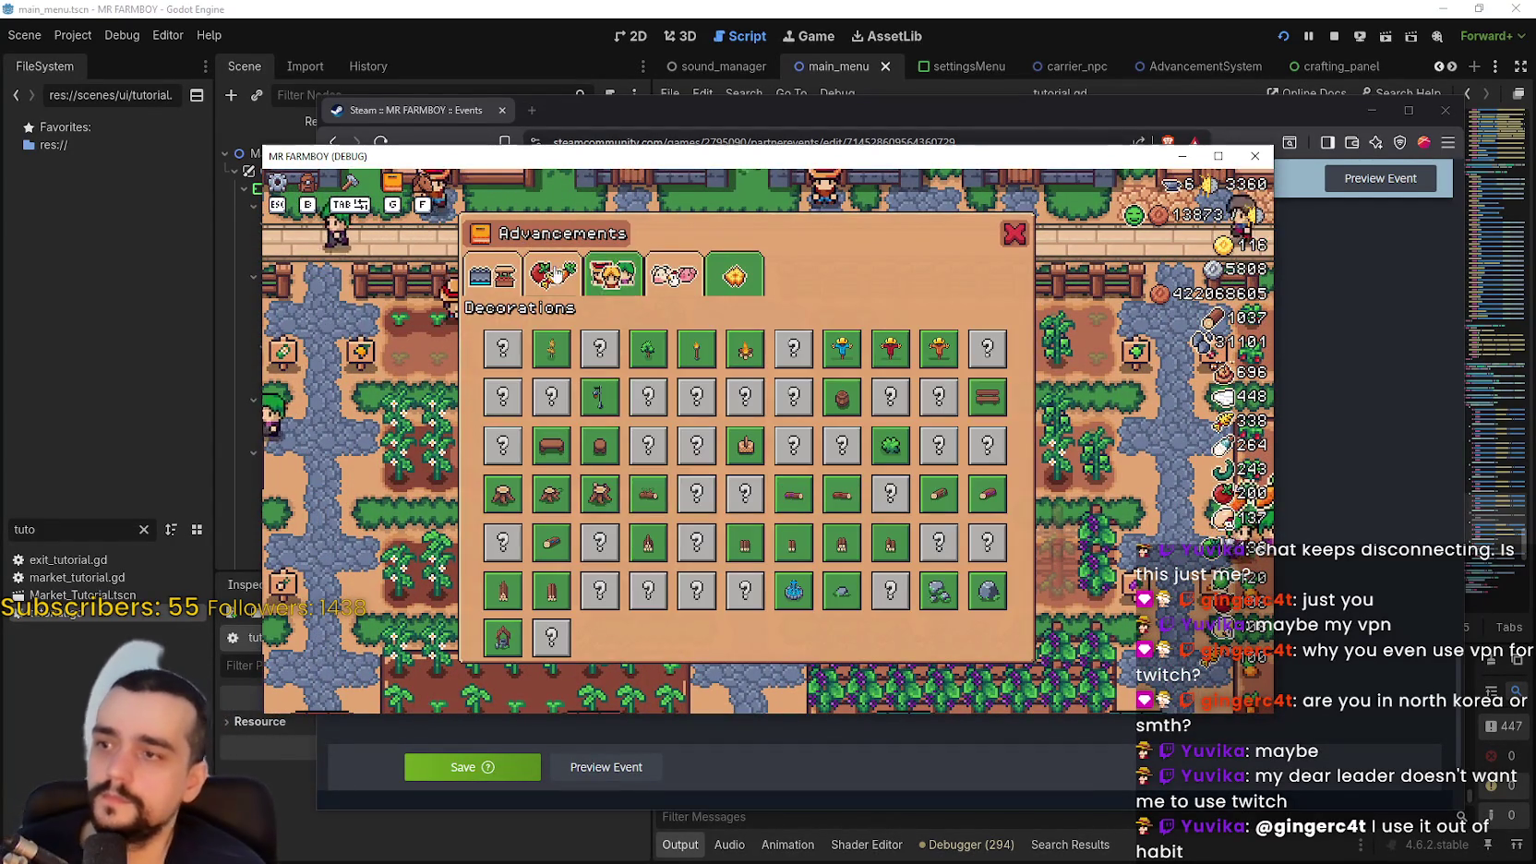
left_click(491, 275)
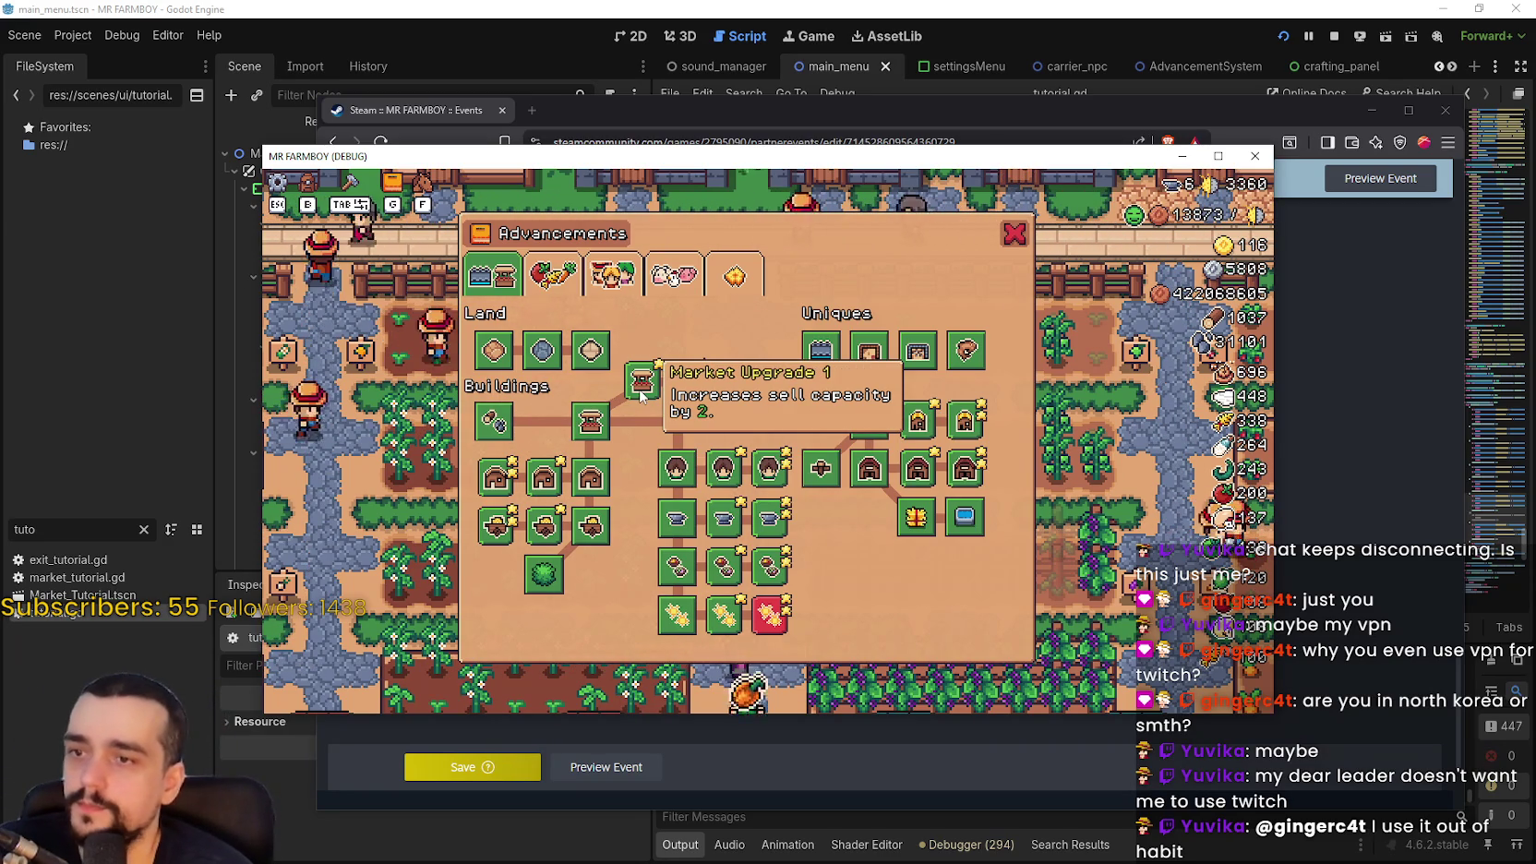
left_click_drag(1125, 159, 1199, 139)
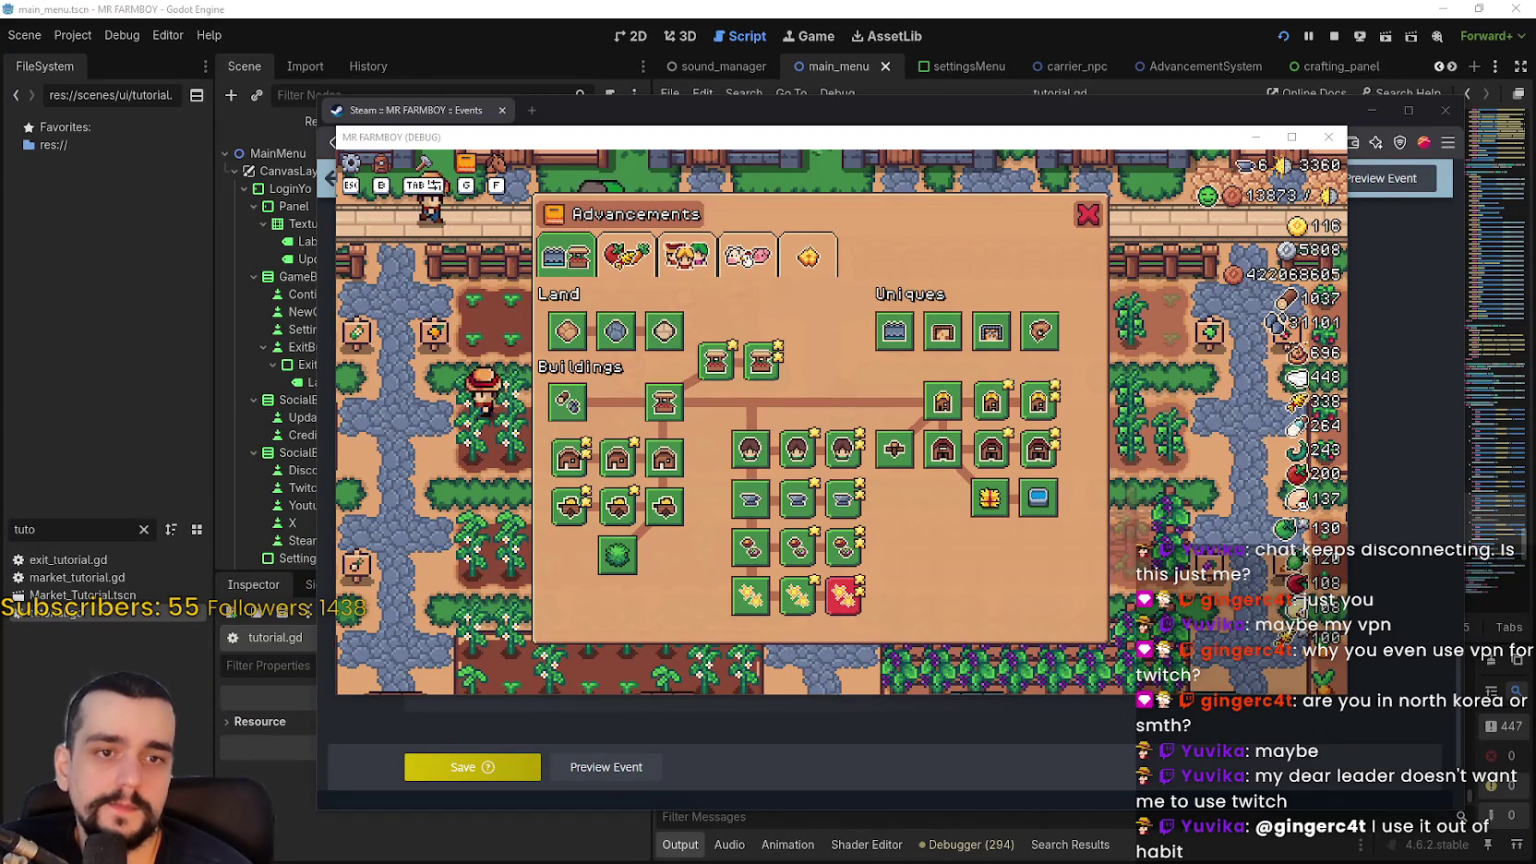
key("super+shift+s")
Snip the Market Upgrade 1 tooltip and copy it to the clipboard
left_click_drag(794, 368, 802, 332)
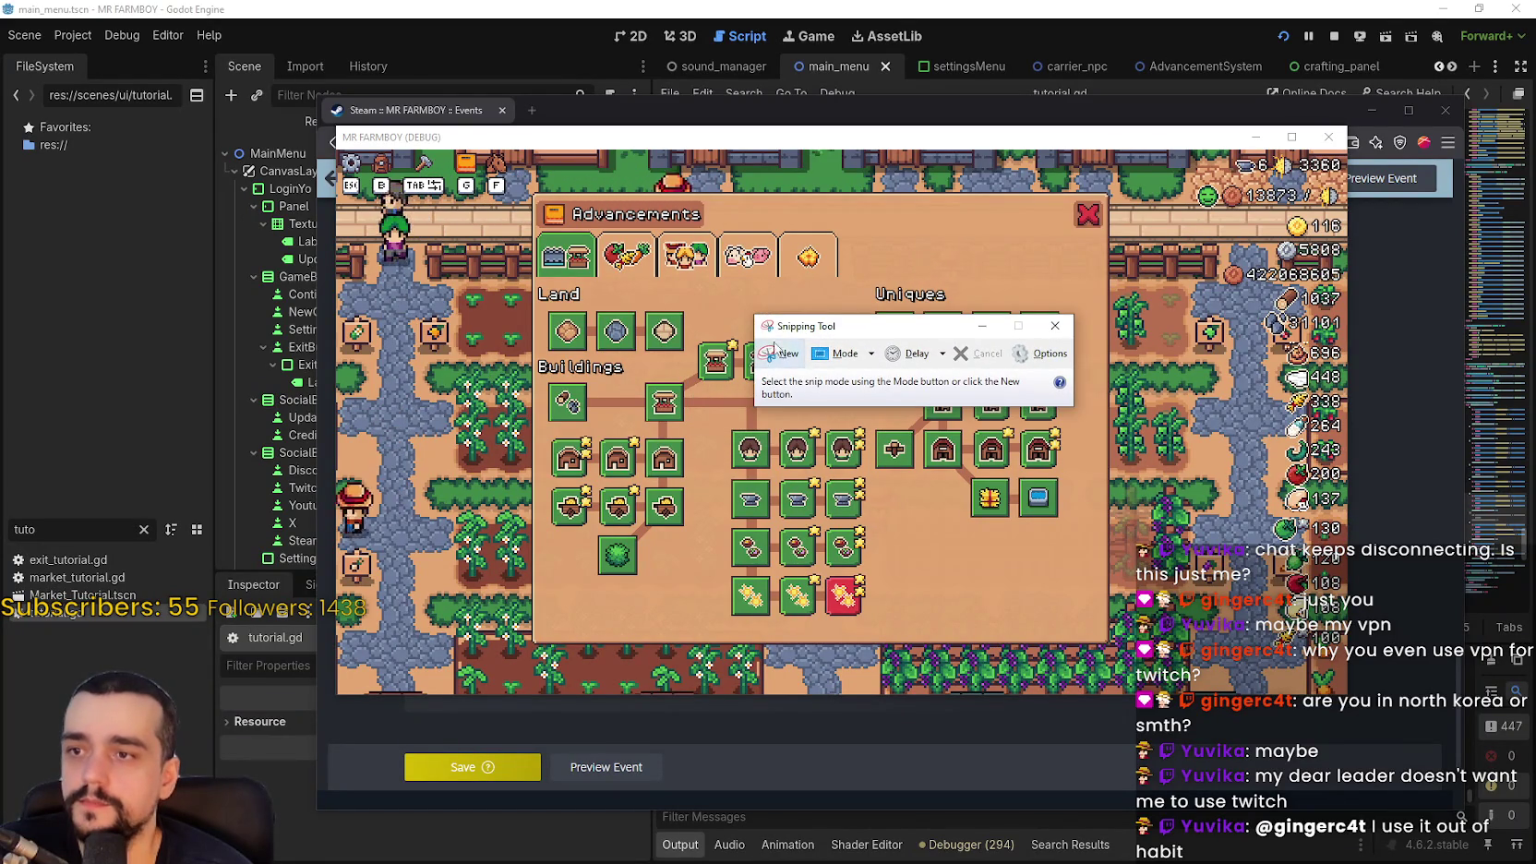
left_click(721, 362)
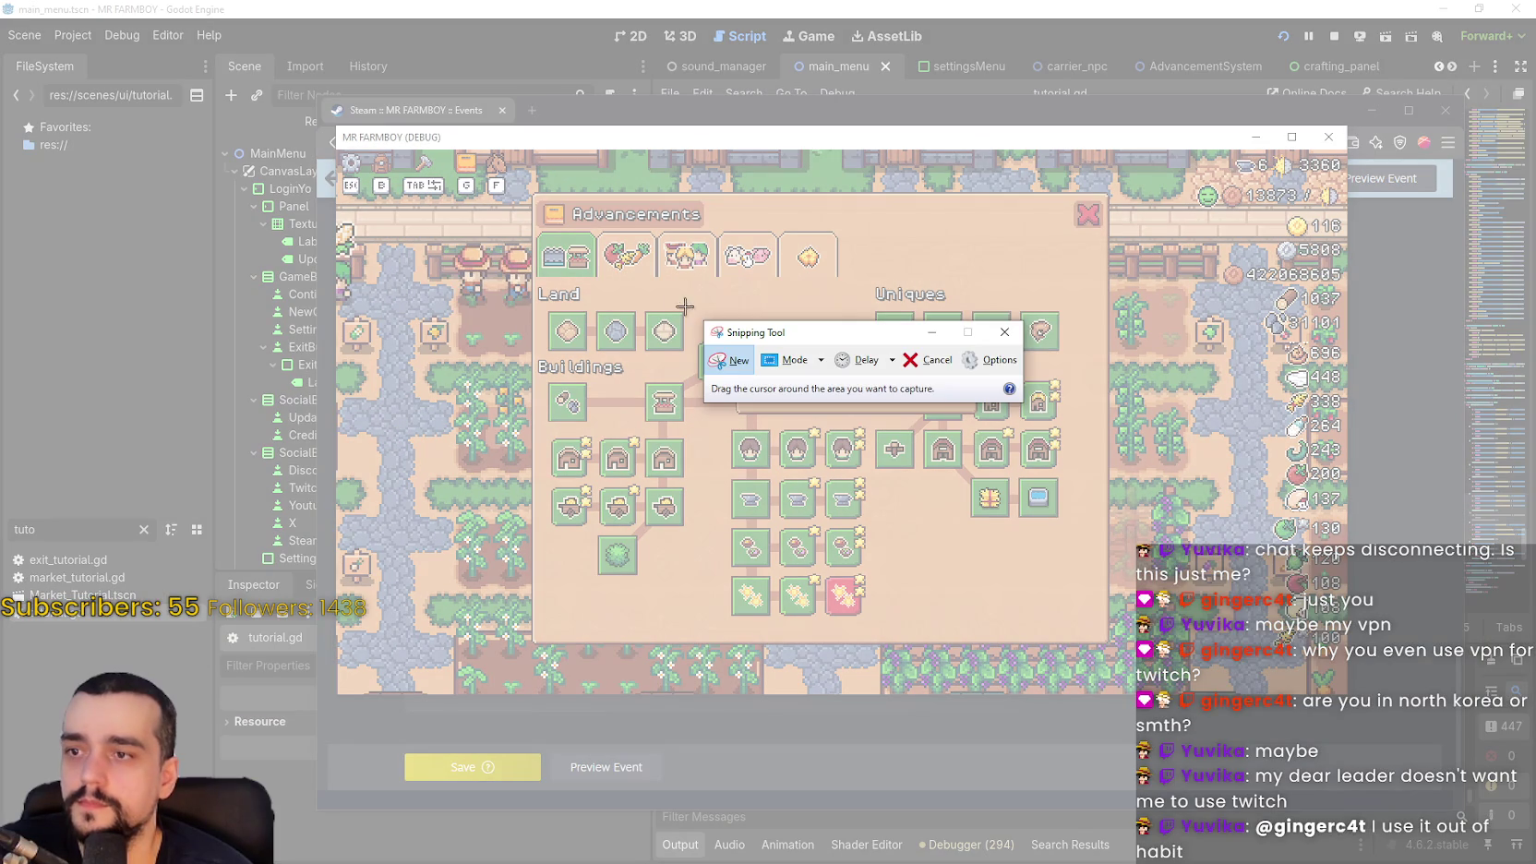
left_click_drag(637, 311, 992, 446)
left_click(600, 192)
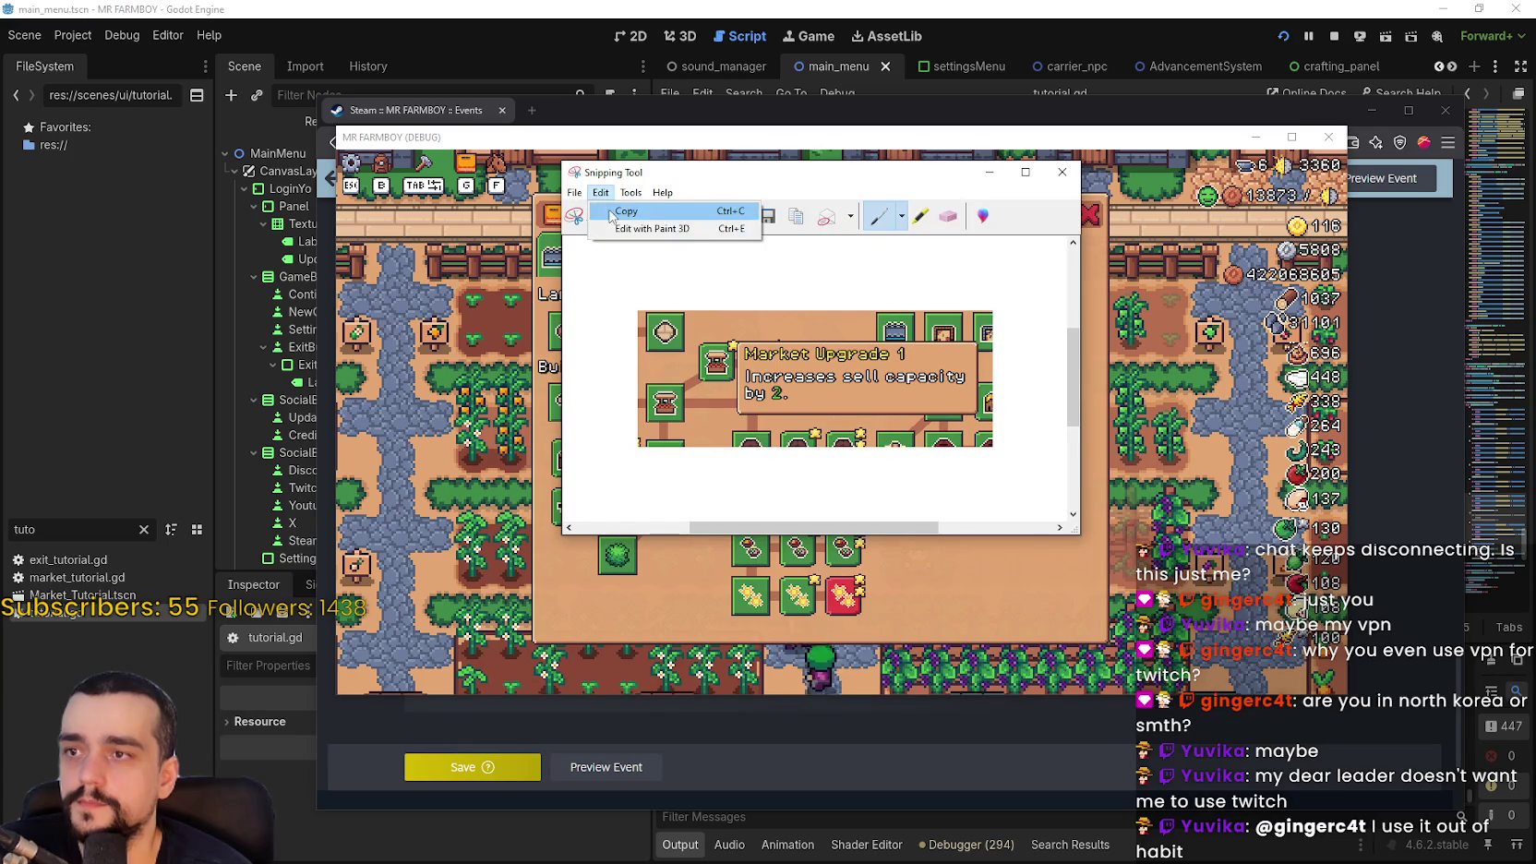
left_click(628, 207)
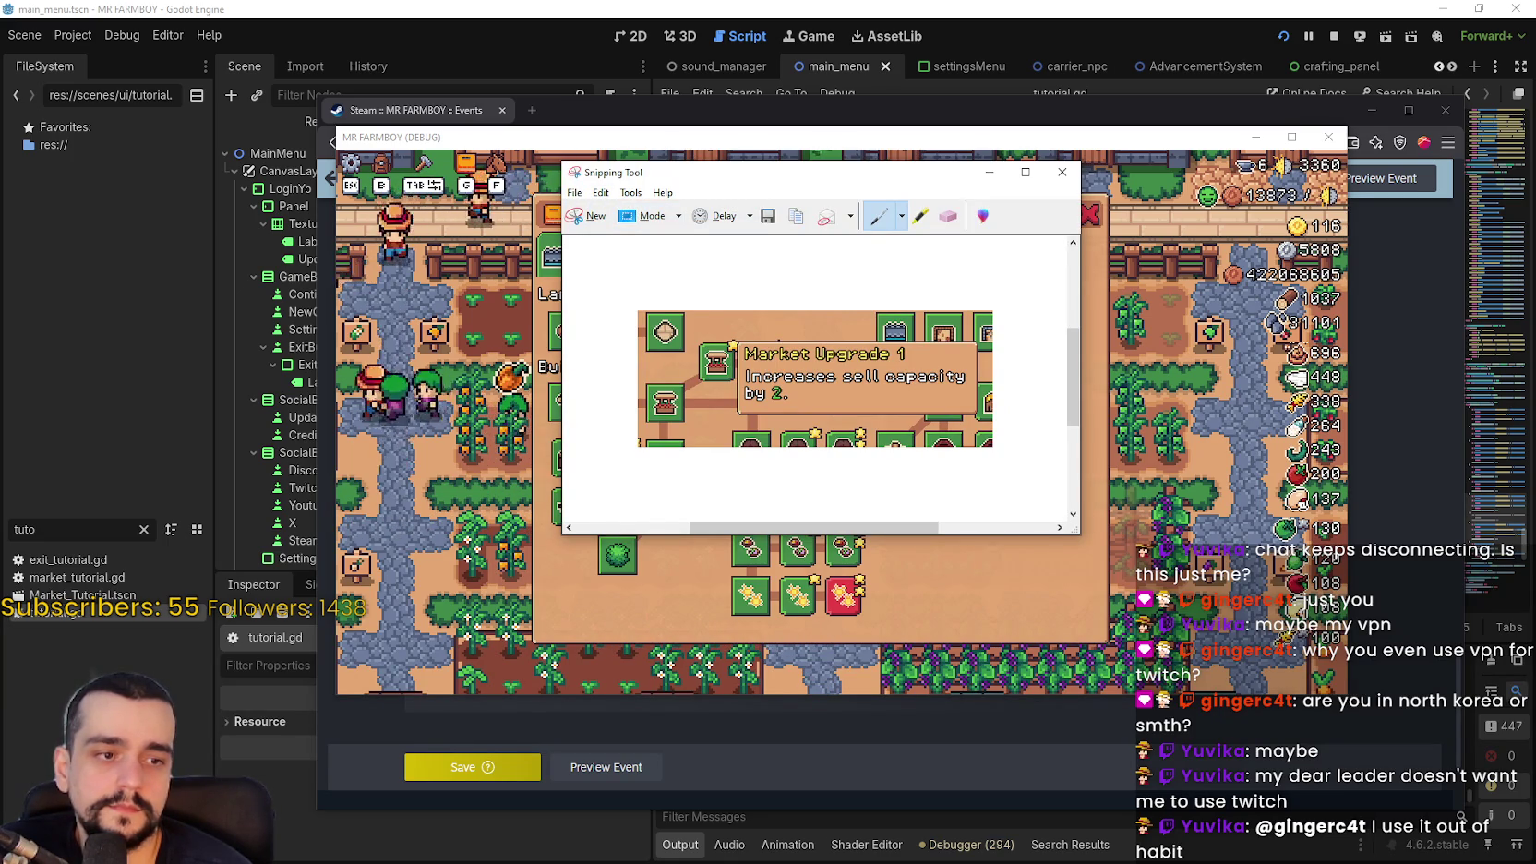
key("alt+Tab")
scroll(727, 495, "up", 5)
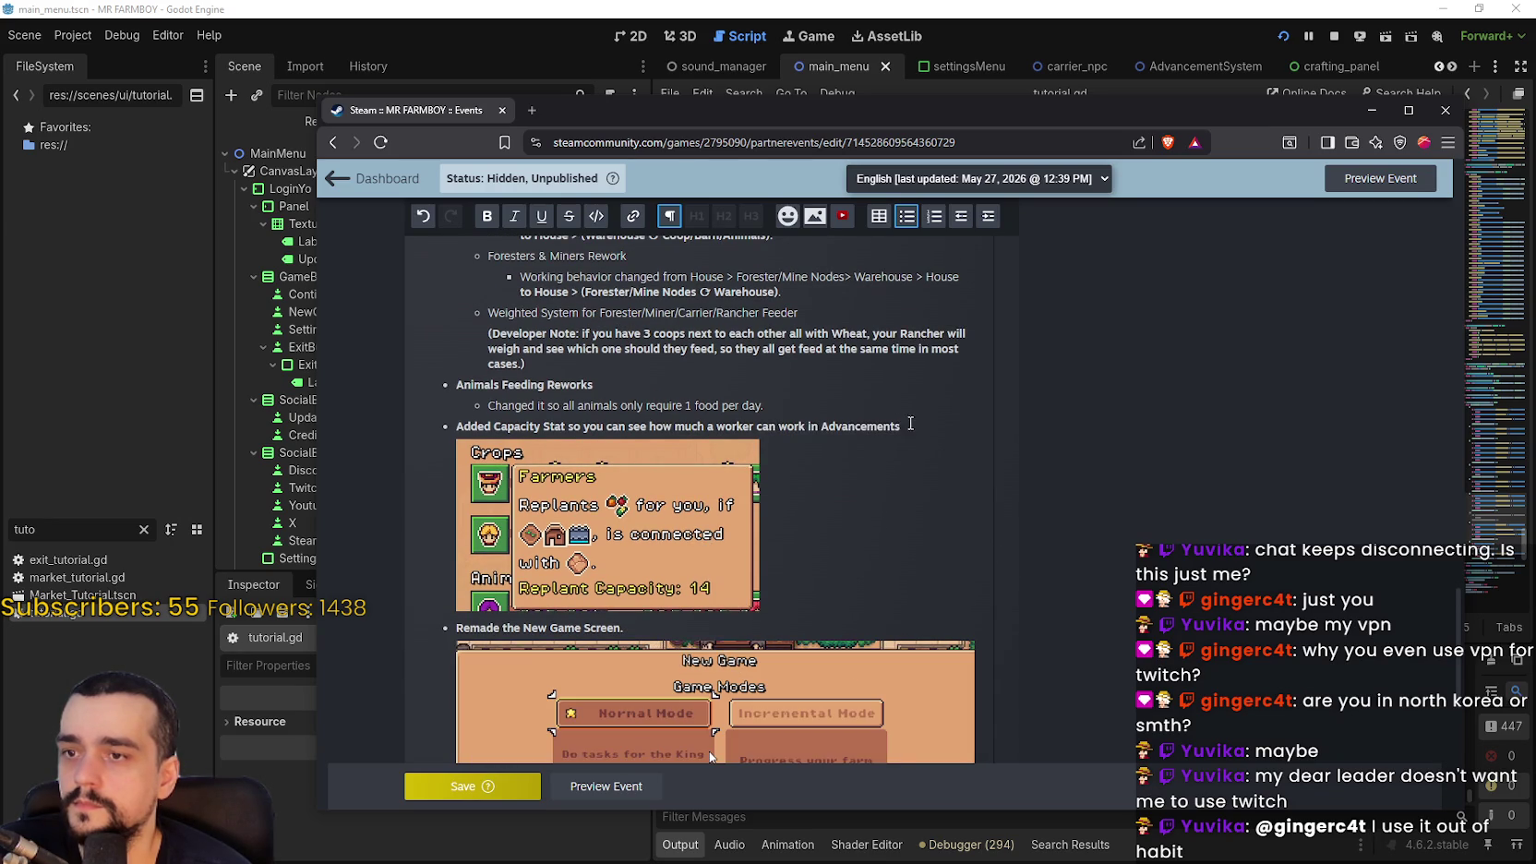
Add a new top-level bullet 'Tooltips rework & Improvements' above Added Capacity Stat
triple_click(858, 426)
scroll(828, 490, "up", 1)
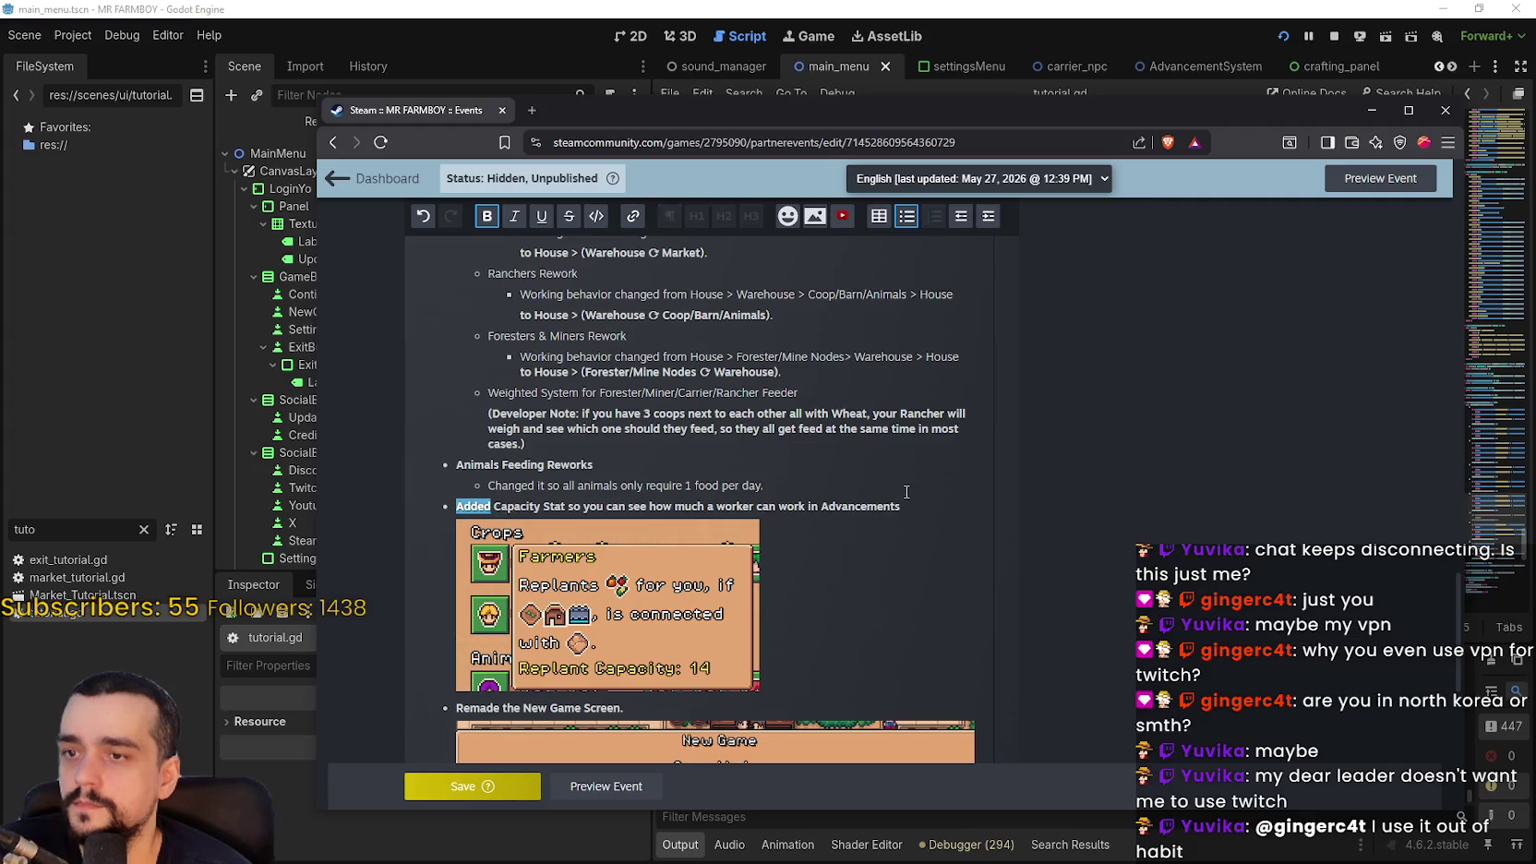
key("Up")
key("Return")
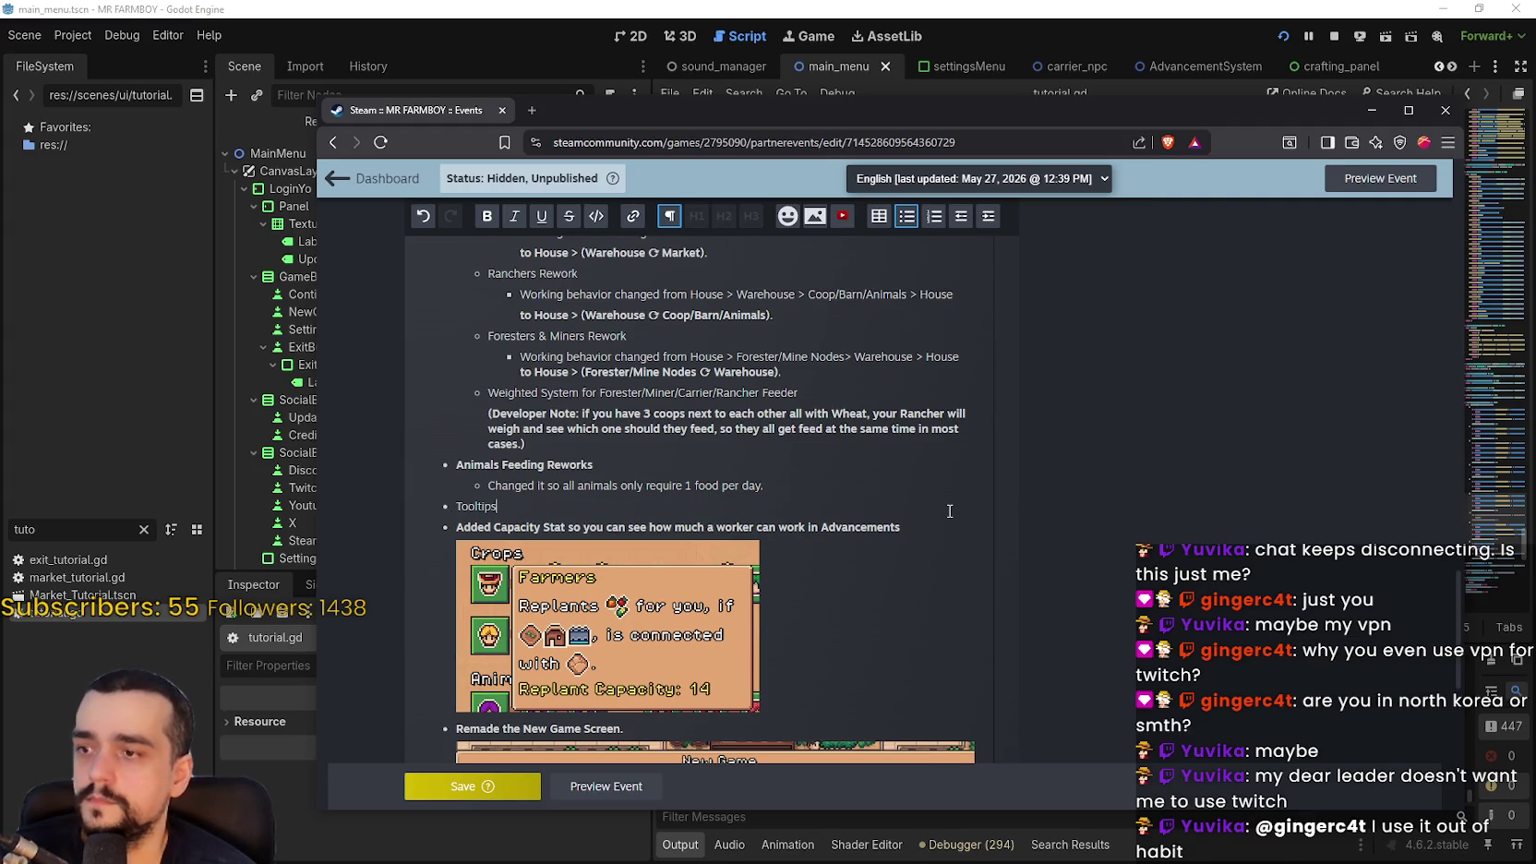
type(" rework")
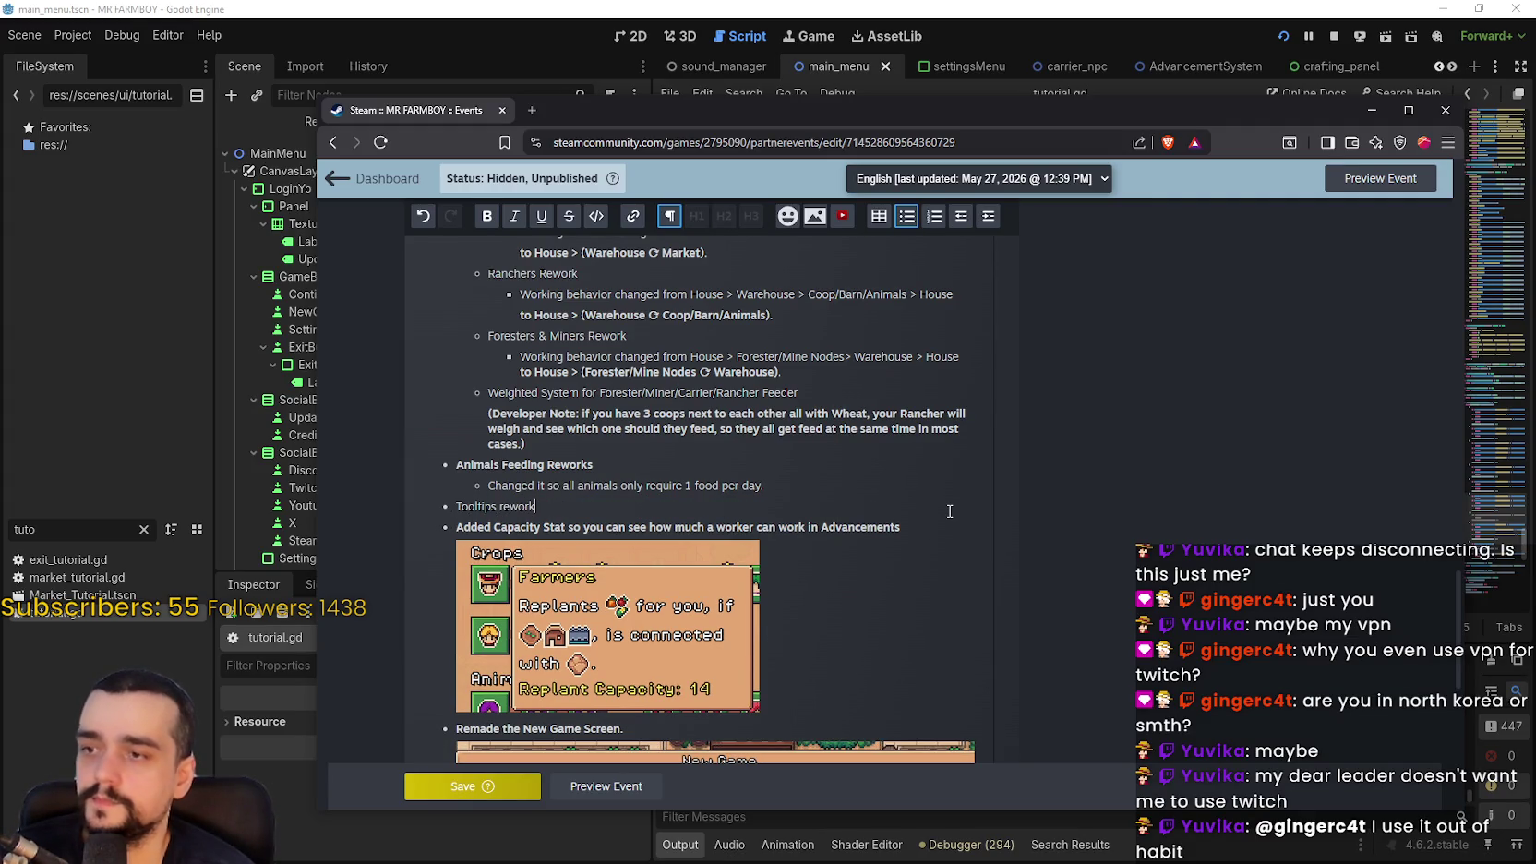
type(" and improvements")
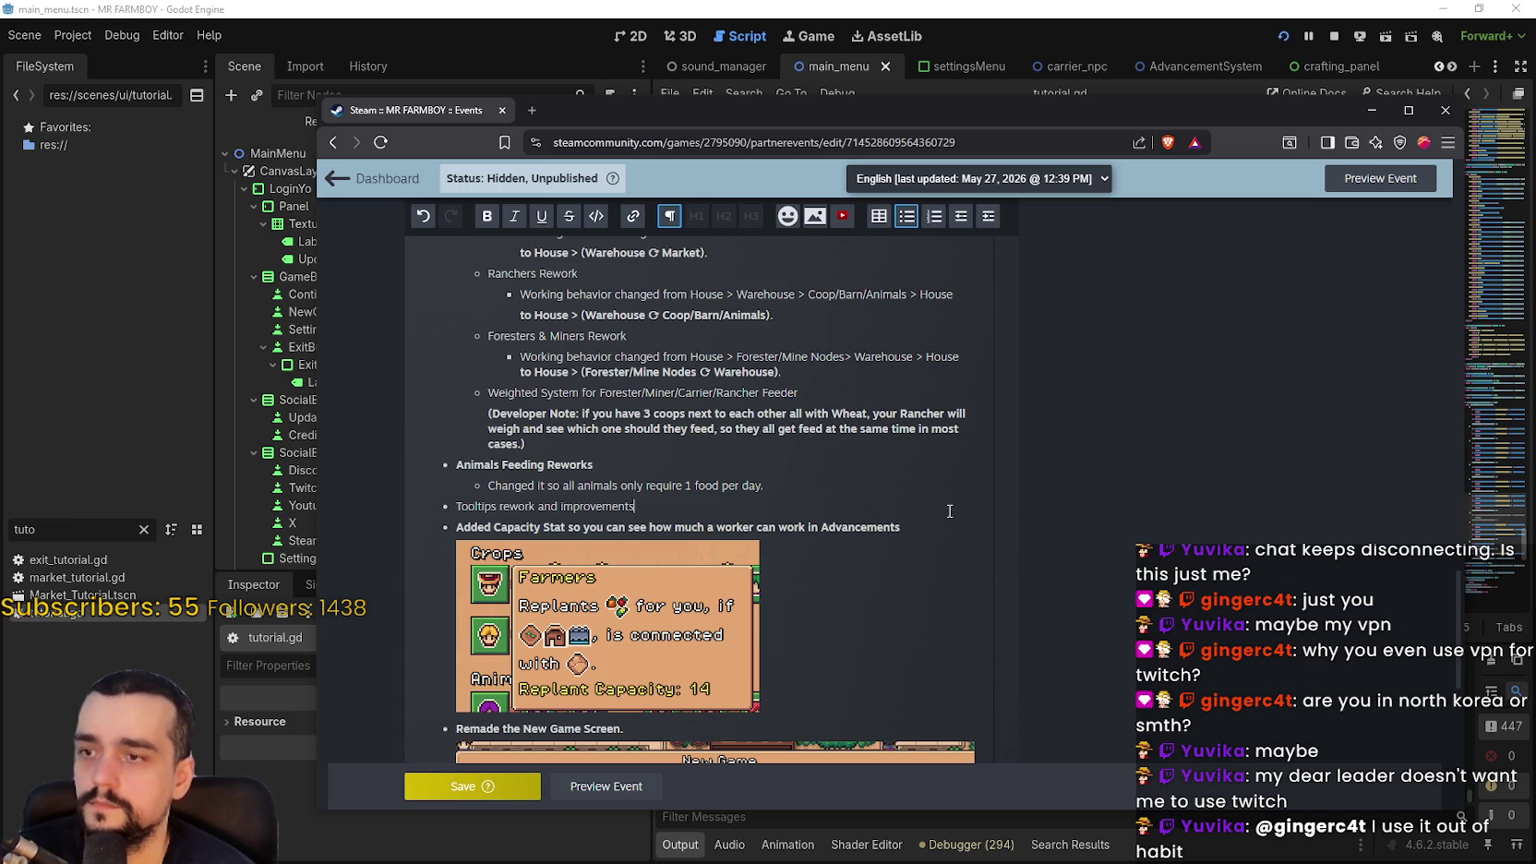
double_click(542, 507)
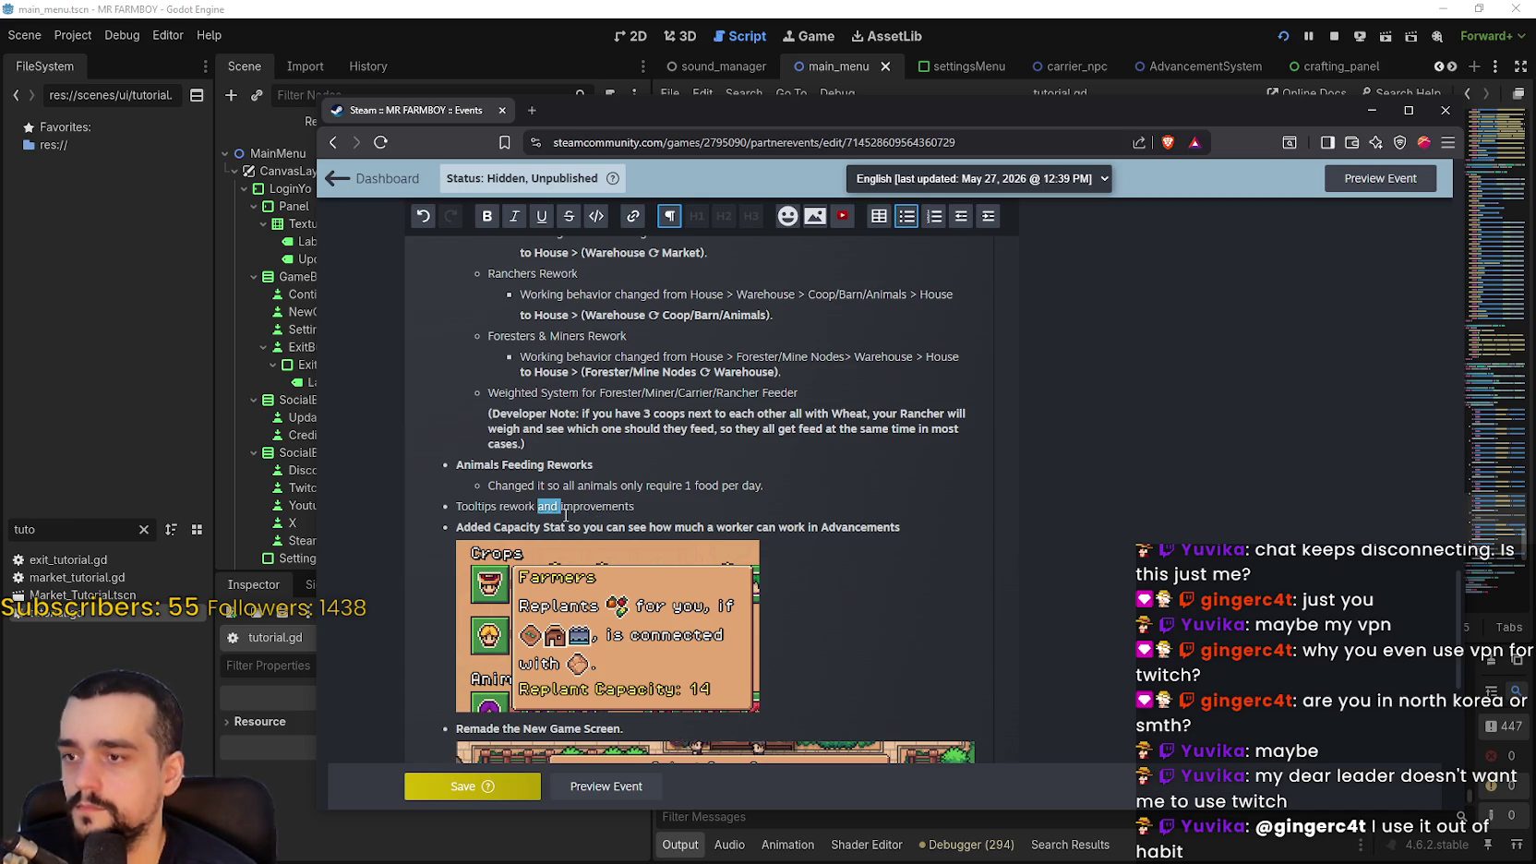
key("BackSpace")
type("&")
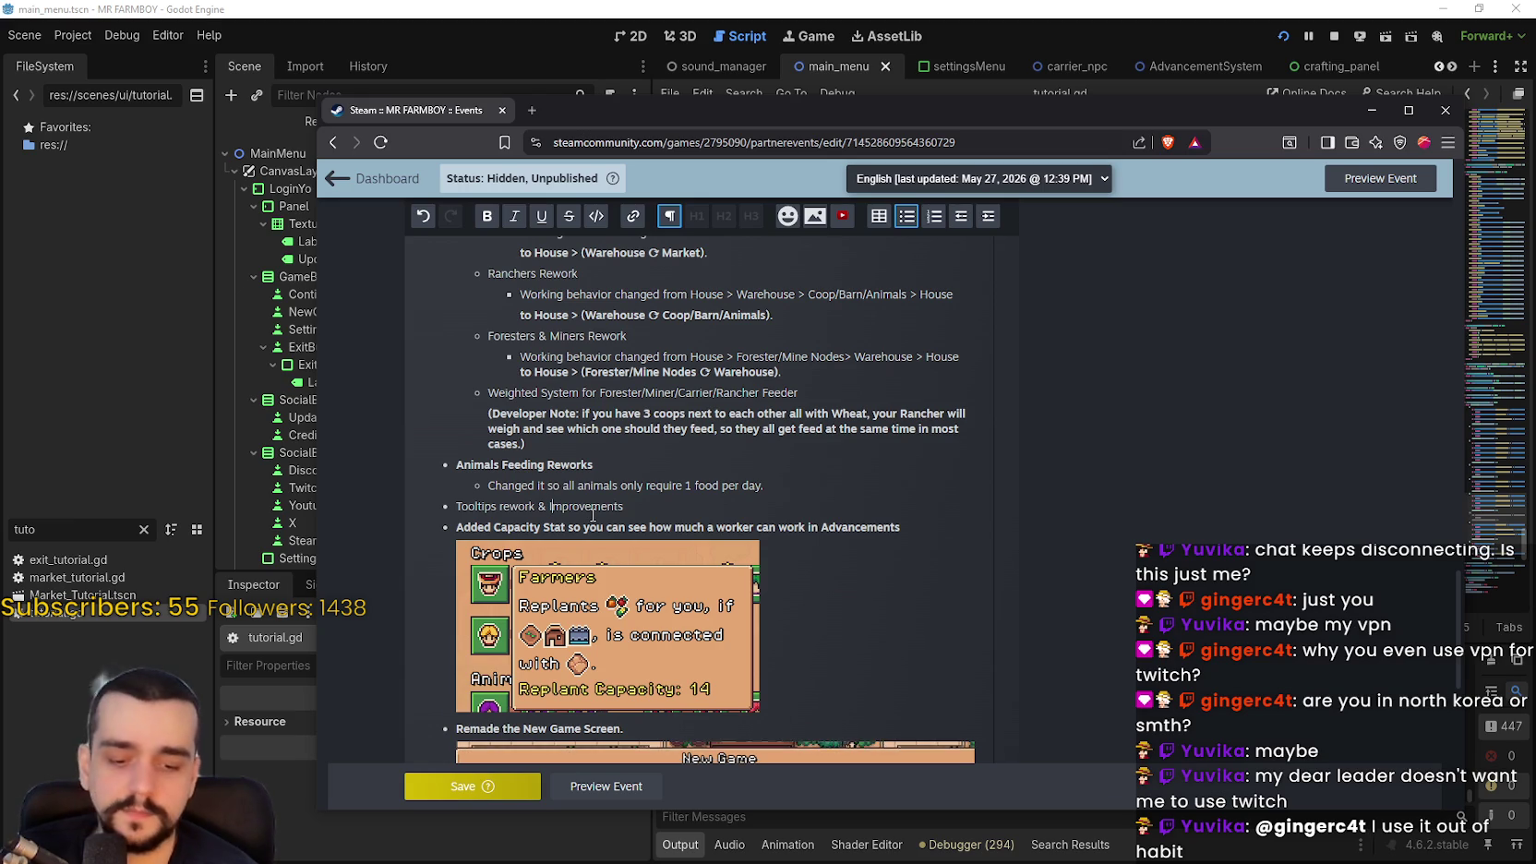
Make the Tooltips rework & Improvements line bold
triple_click(483, 506)
scroll(616, 506, "down", 2)
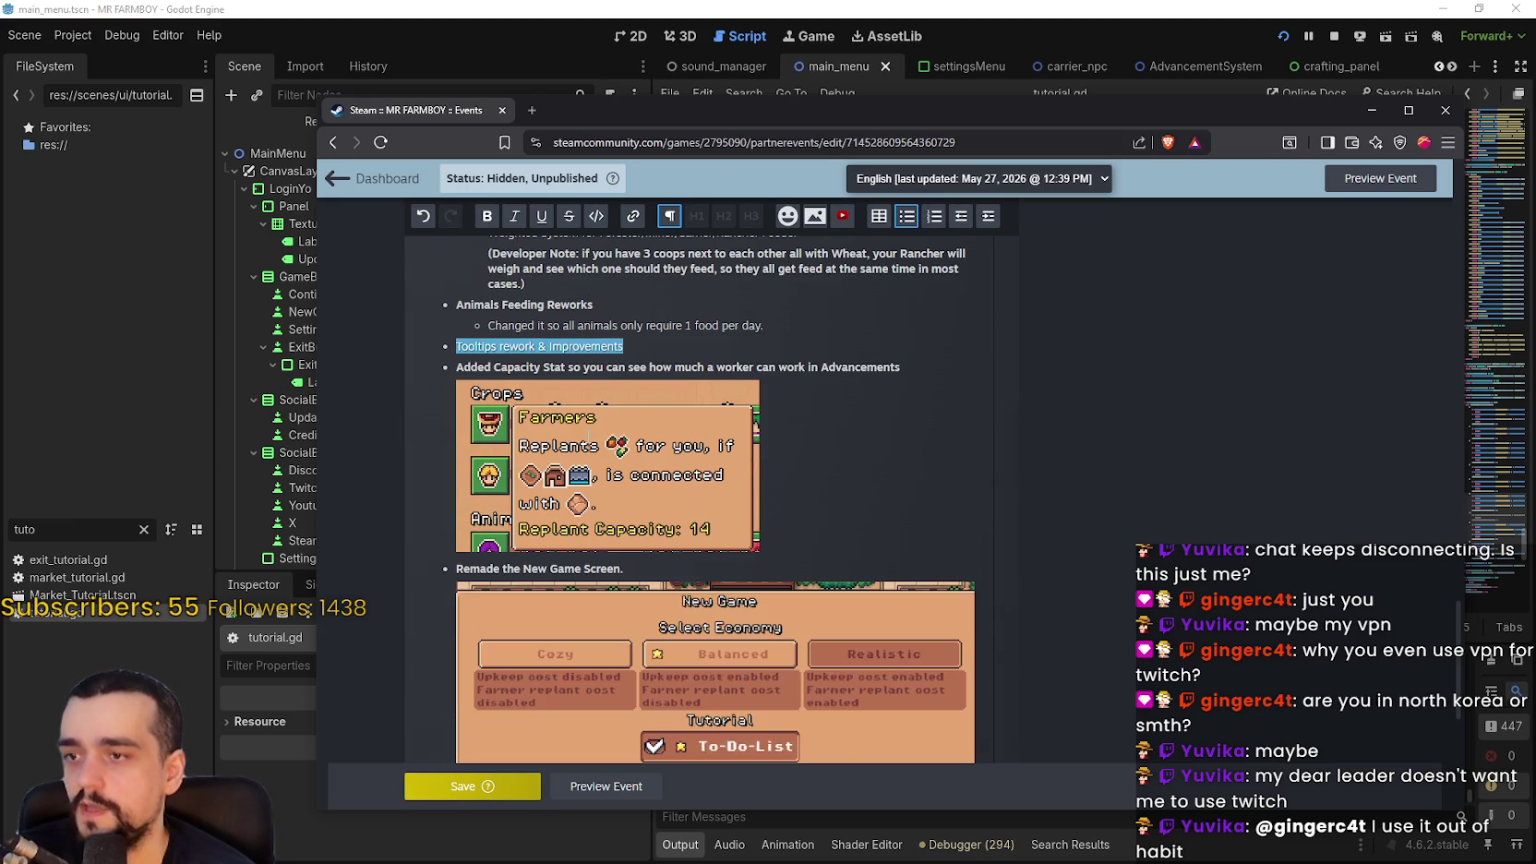
scroll(533, 704, "up", 1)
left_click(486, 215)
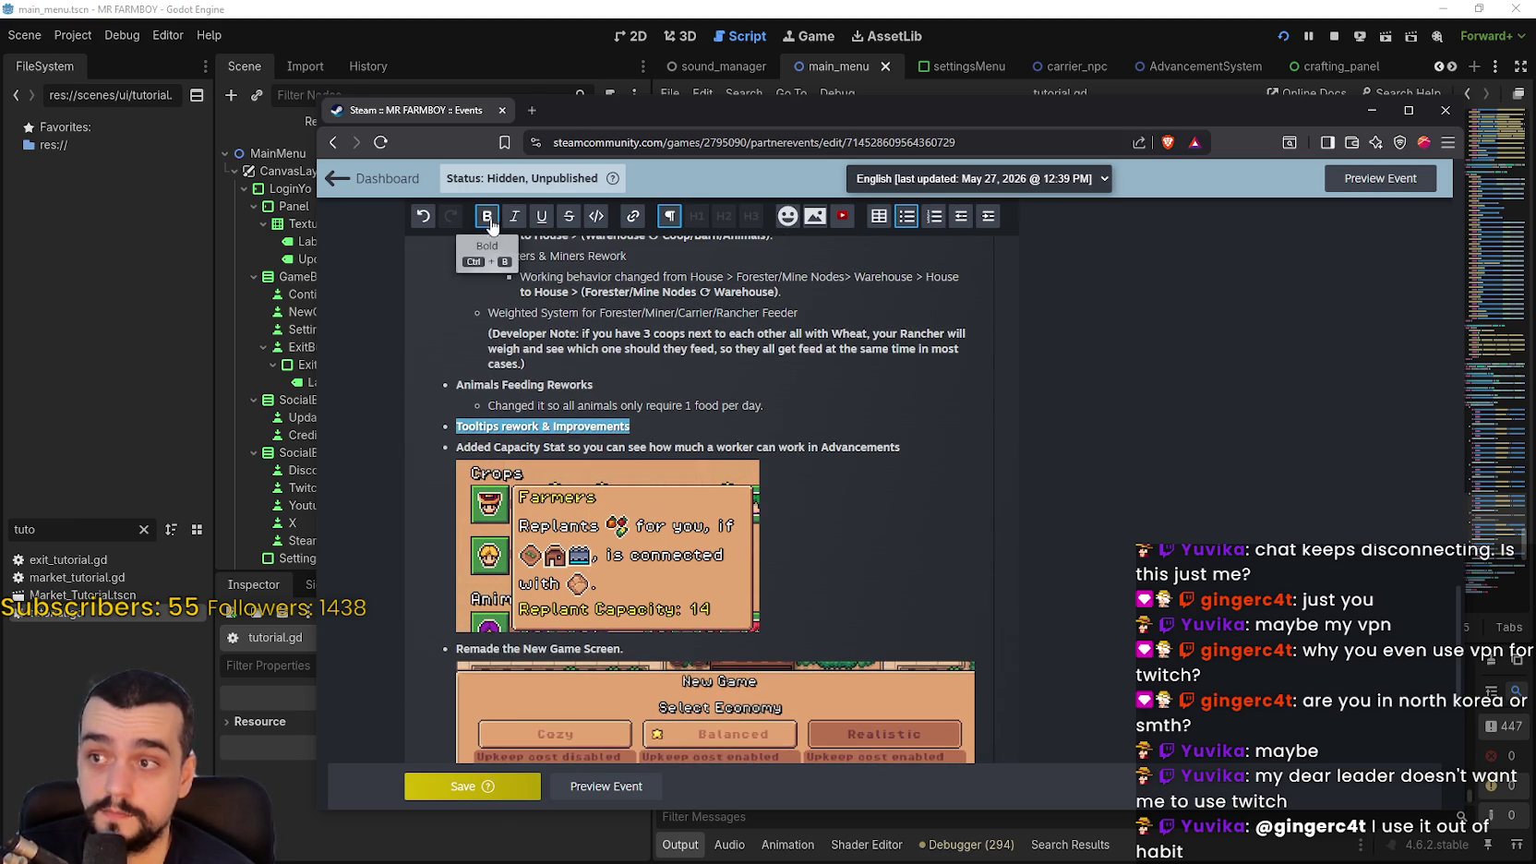
mouse_move(487, 452)
left_mouse_down()
mouse_move(846, 506)
mouse_move(489, 449)
mouse_move(793, 520)
left_mouse_up()
Nest Added Capacity Stat under Tooltips rework & Improvements and add an empty sub-bullet above it
scroll(812, 497, "up", 10)
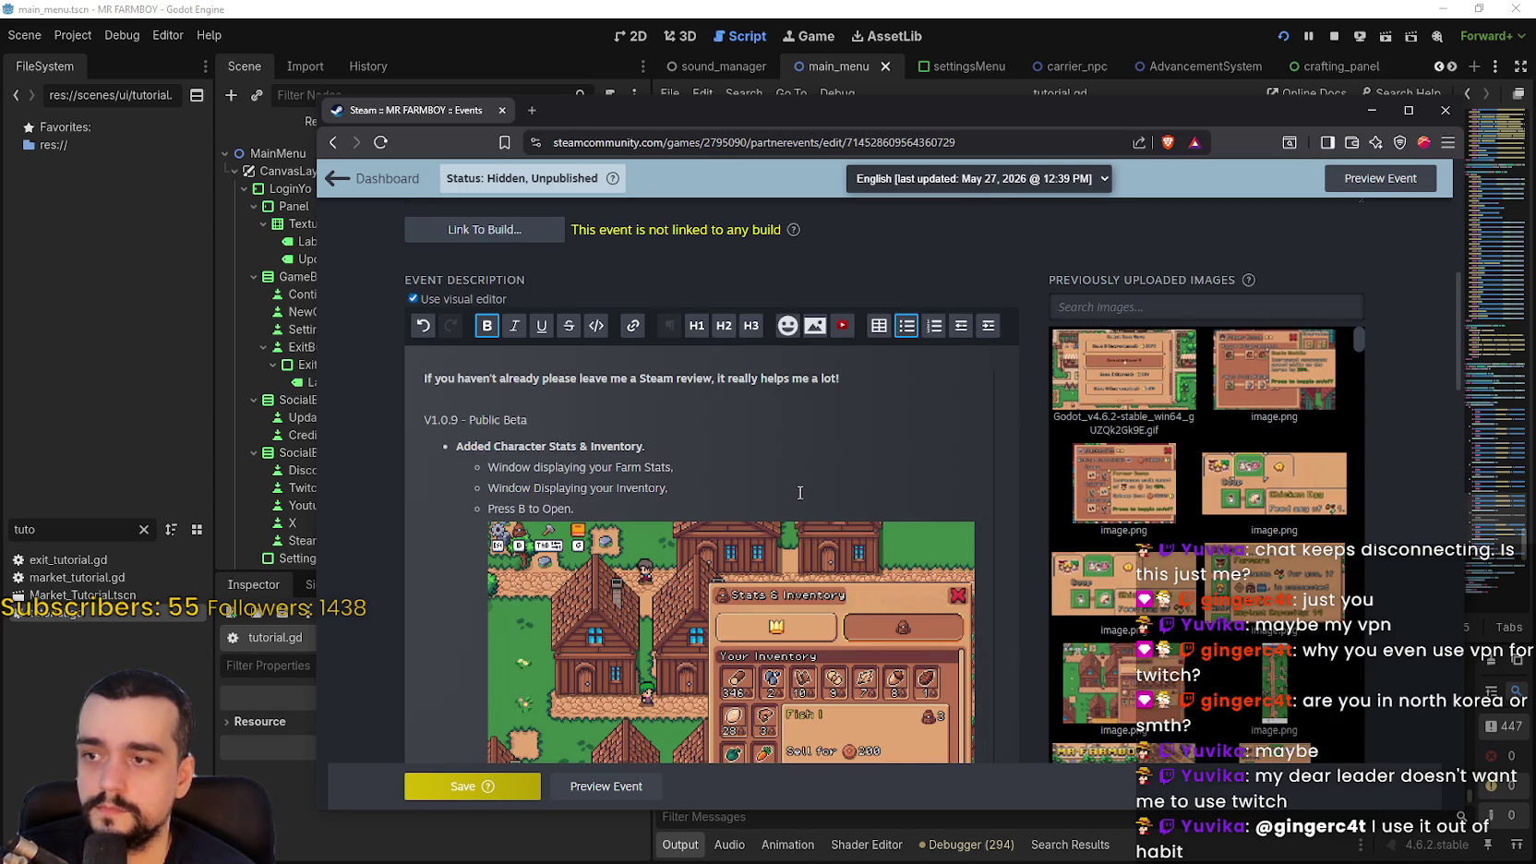
scroll(799, 492, "down", 10)
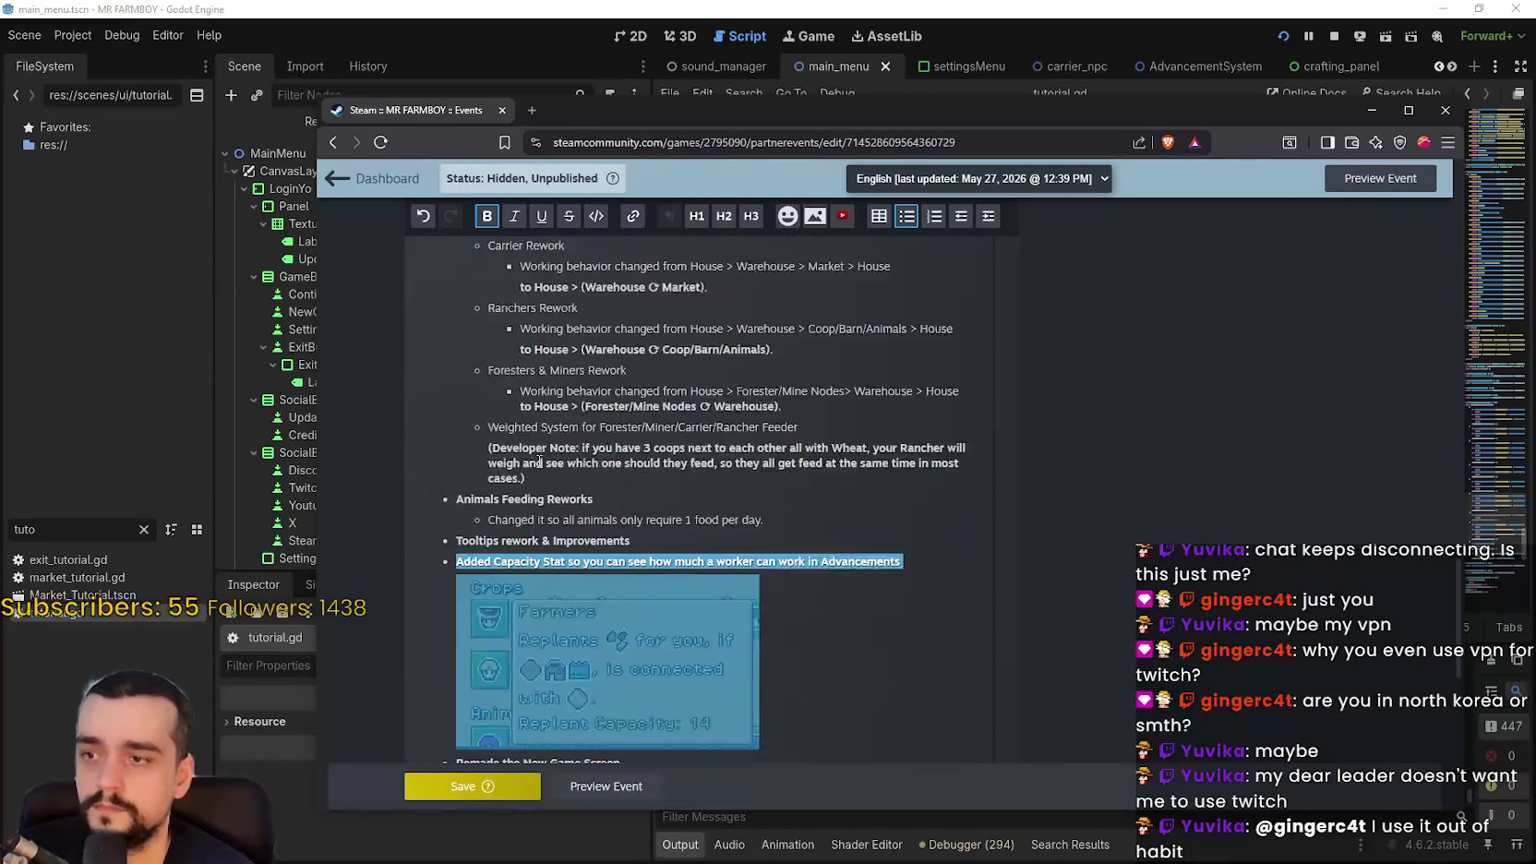
scroll(539, 461, "down", 1)
left_click(986, 218)
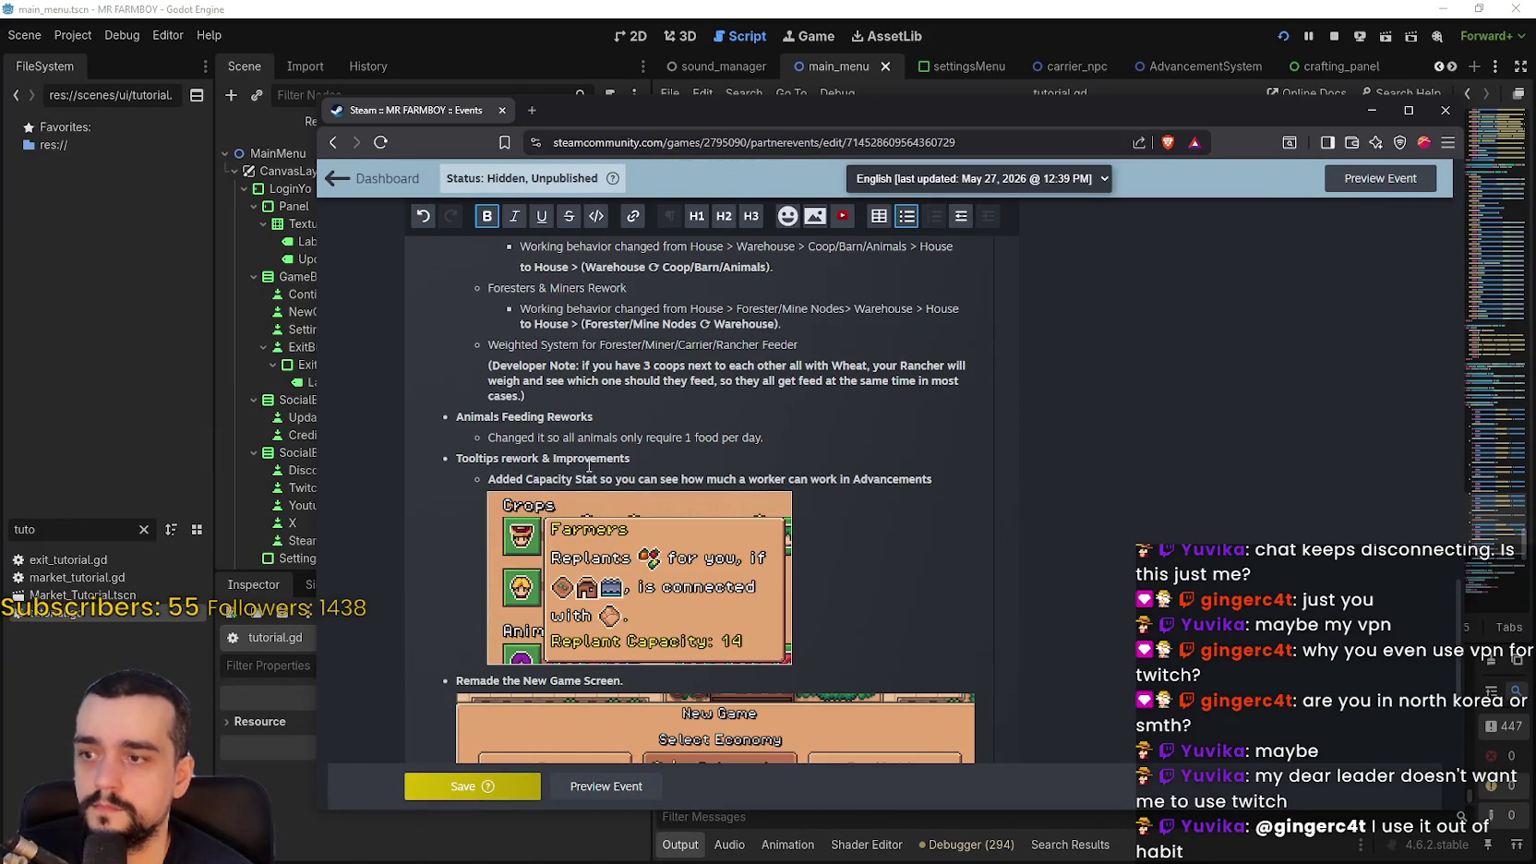
left_click(713, 456)
key("Return")
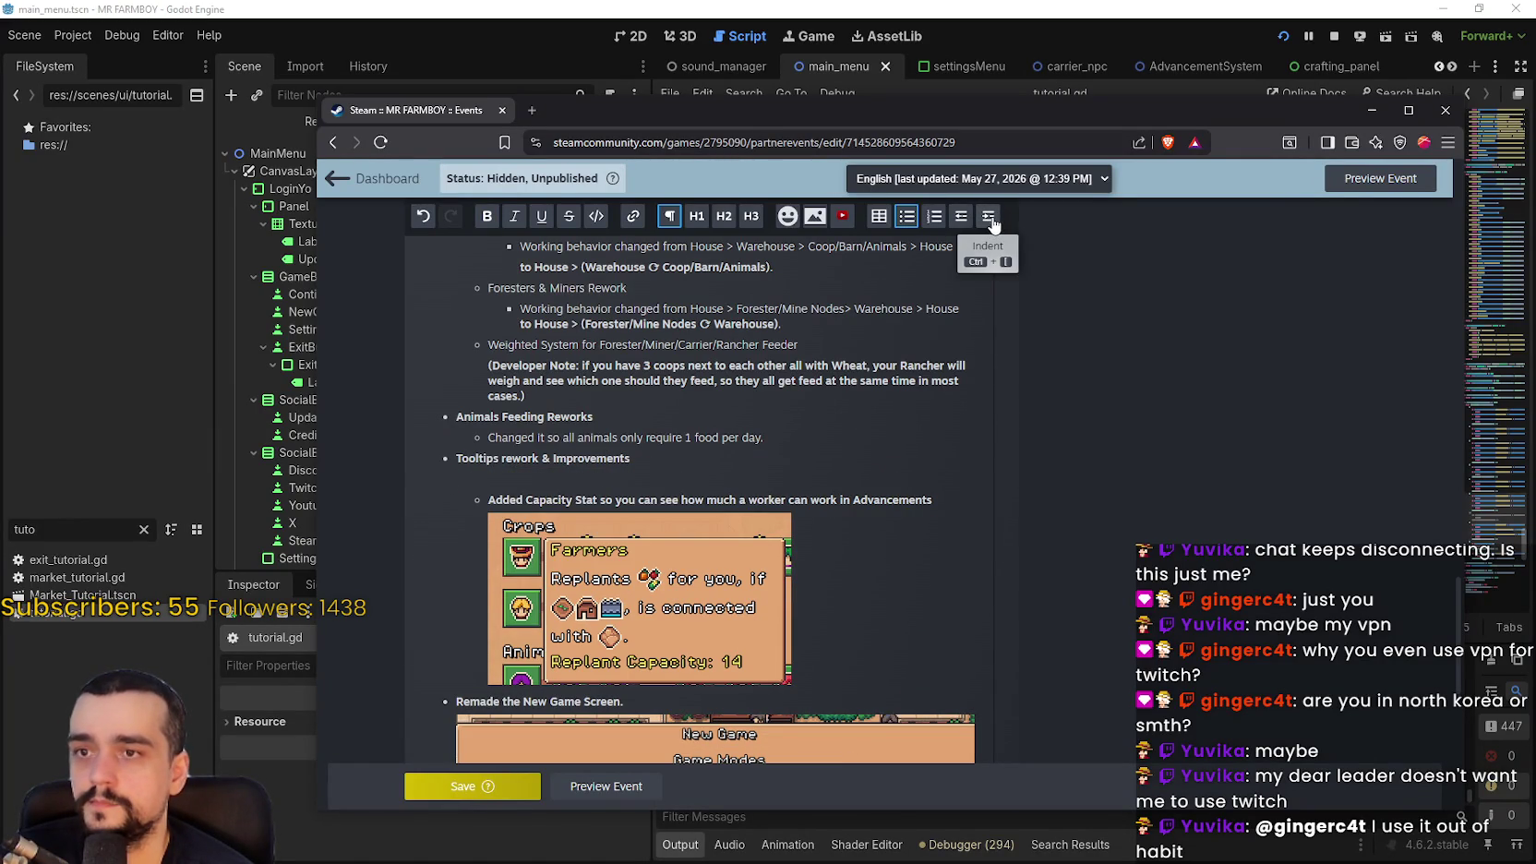
key("Return")
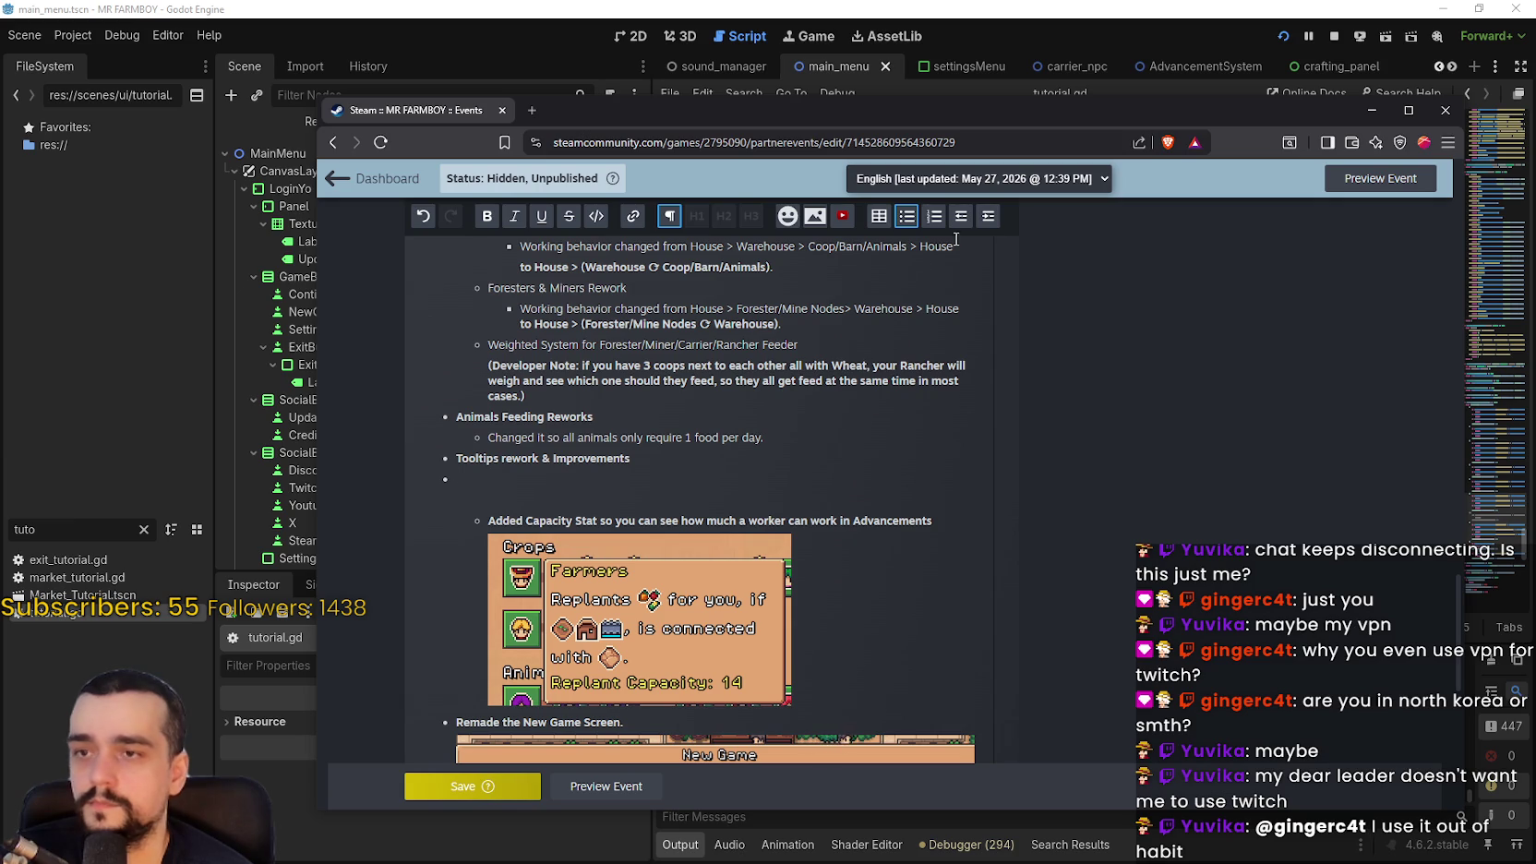
key("Tab")
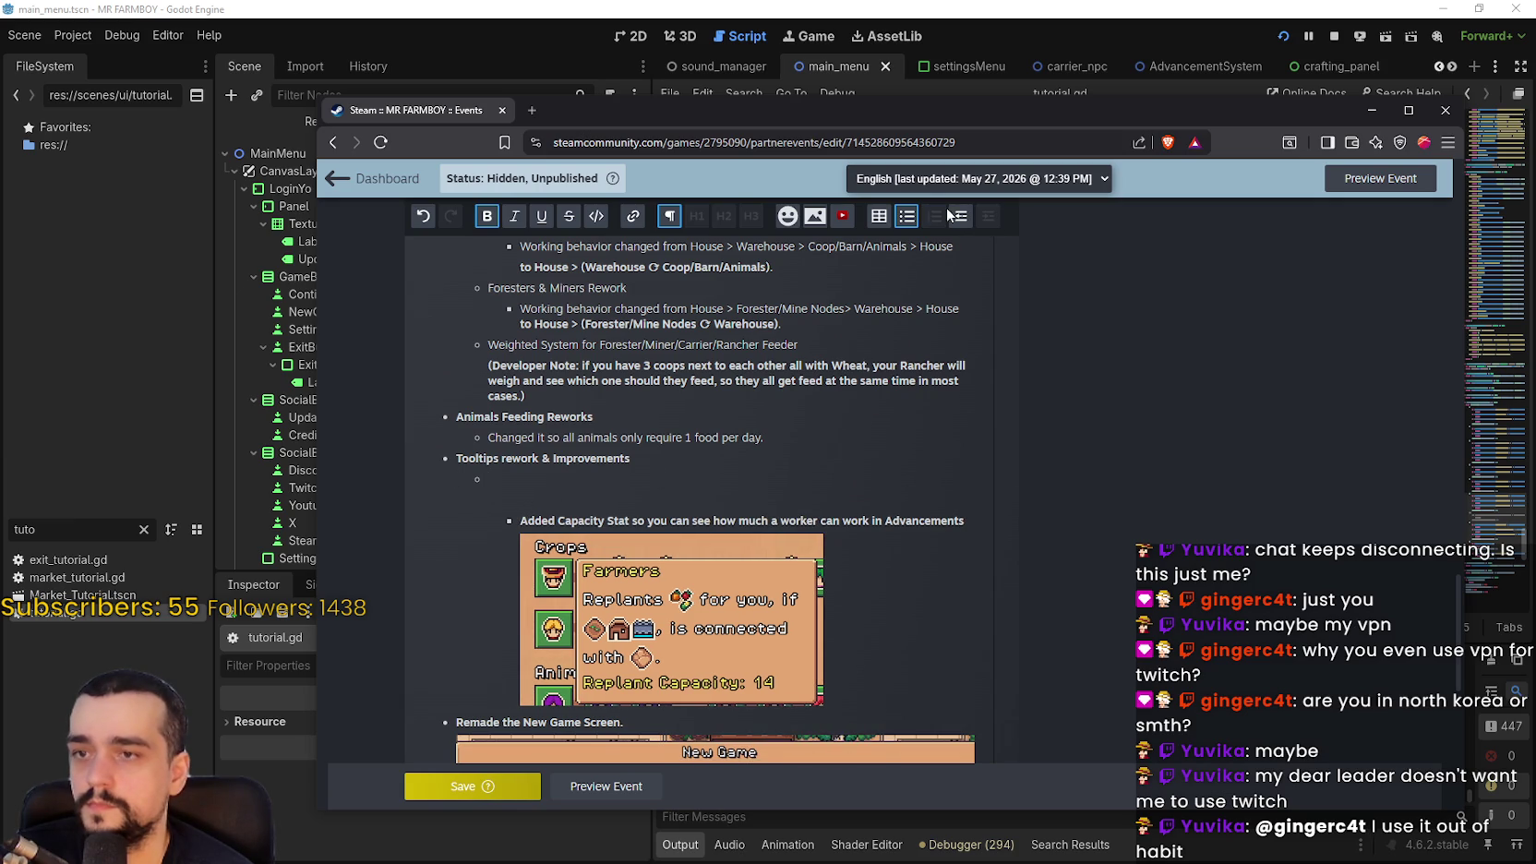
key("shift+Tab")
left_click(509, 501)
key("BackSpace")
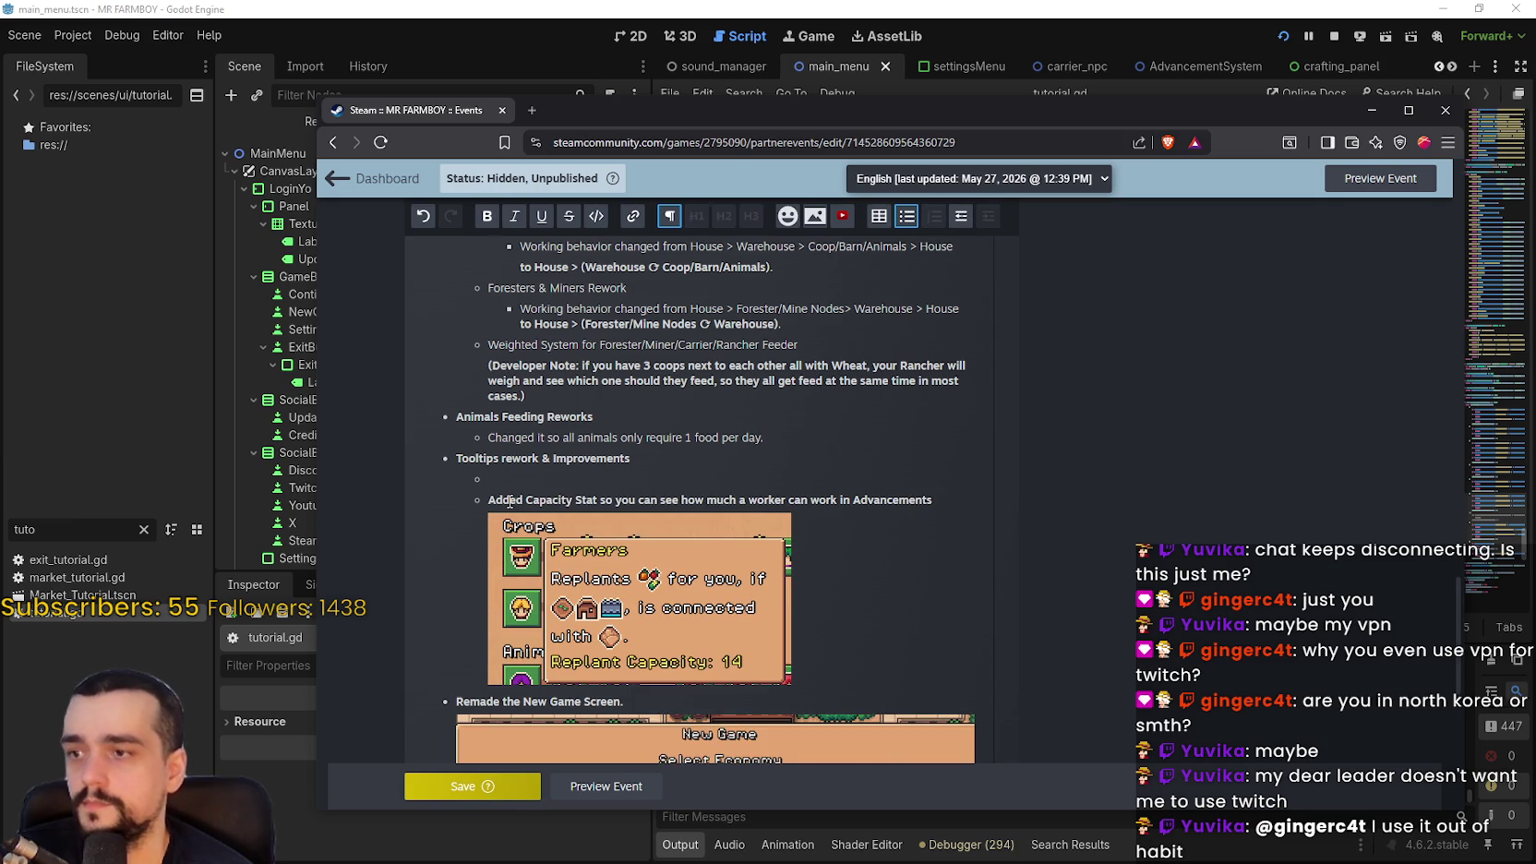
Copy the Market Upgrade 1 capture and move Snipping Tool aside
scroll(510, 501, "down", 1)
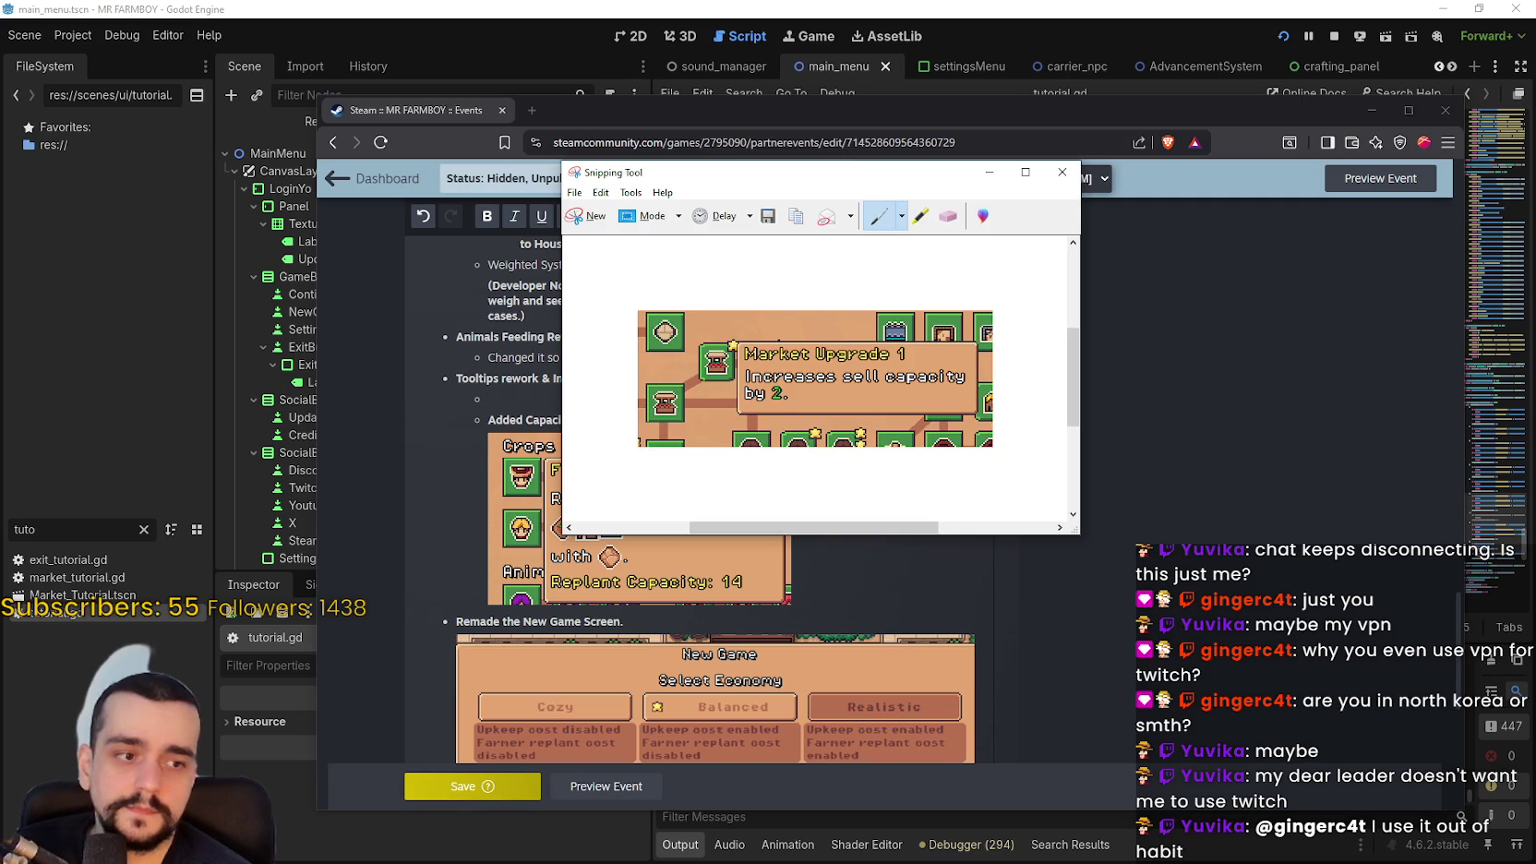
left_click(600, 192)
left_click(628, 209)
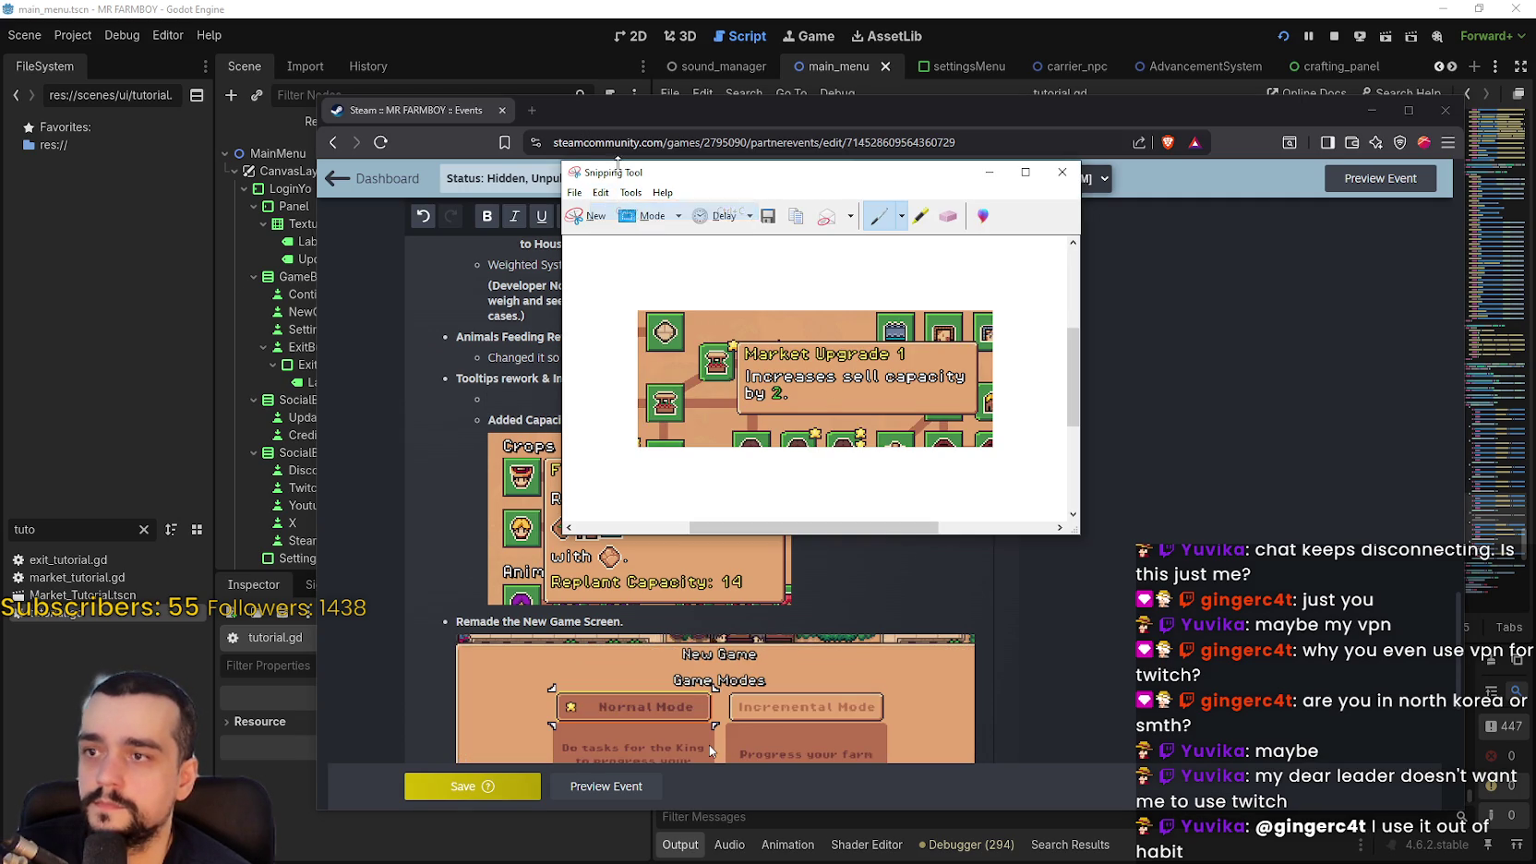
left_click_drag(717, 167, 1159, 174)
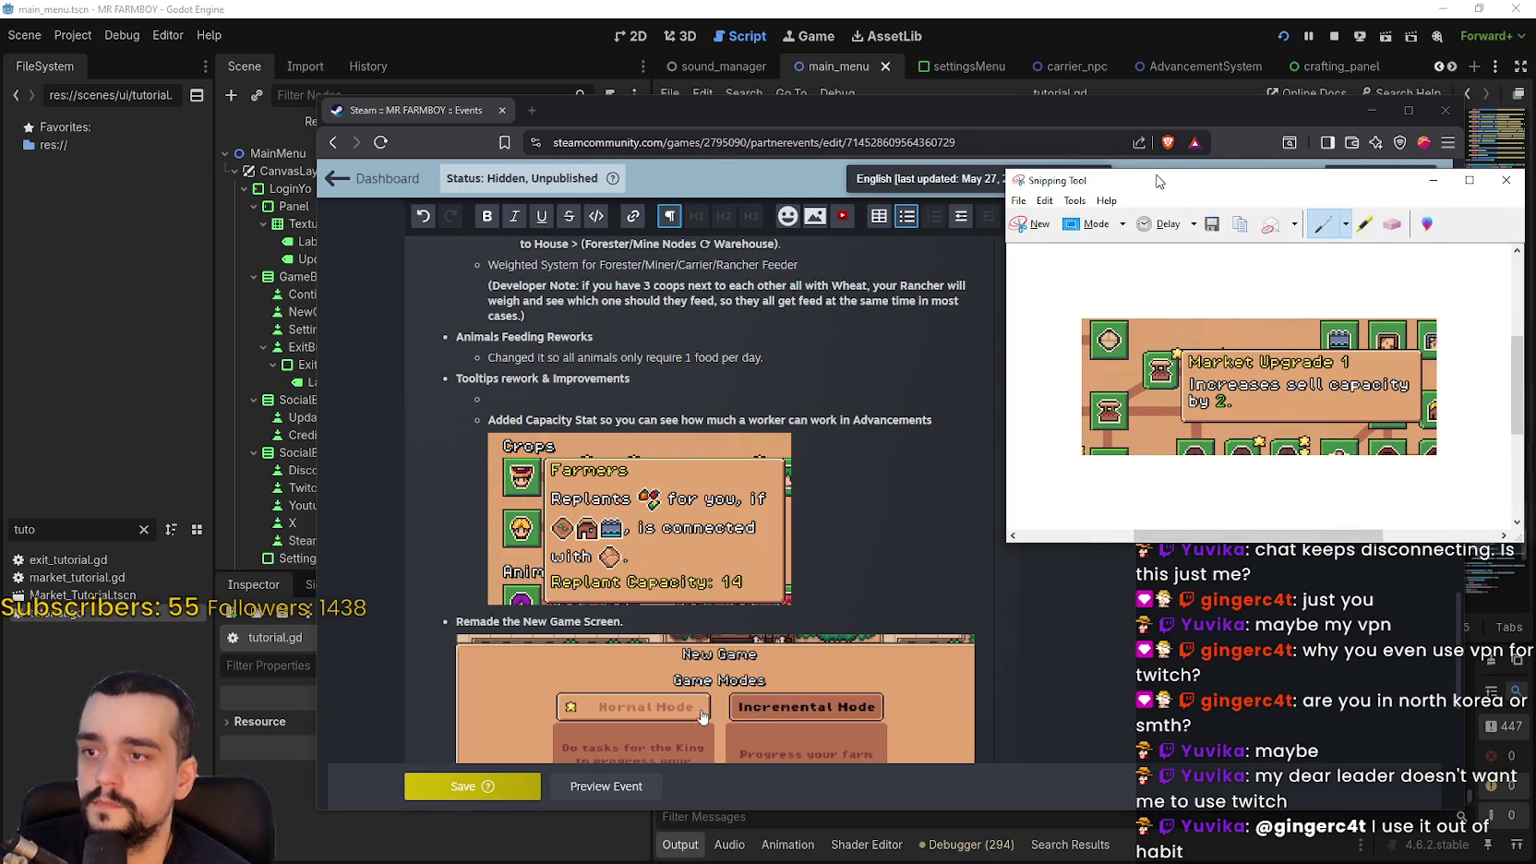
Type 'Advancement tooltips now display stats' in the empty sub-bullet
left_click(519, 400)
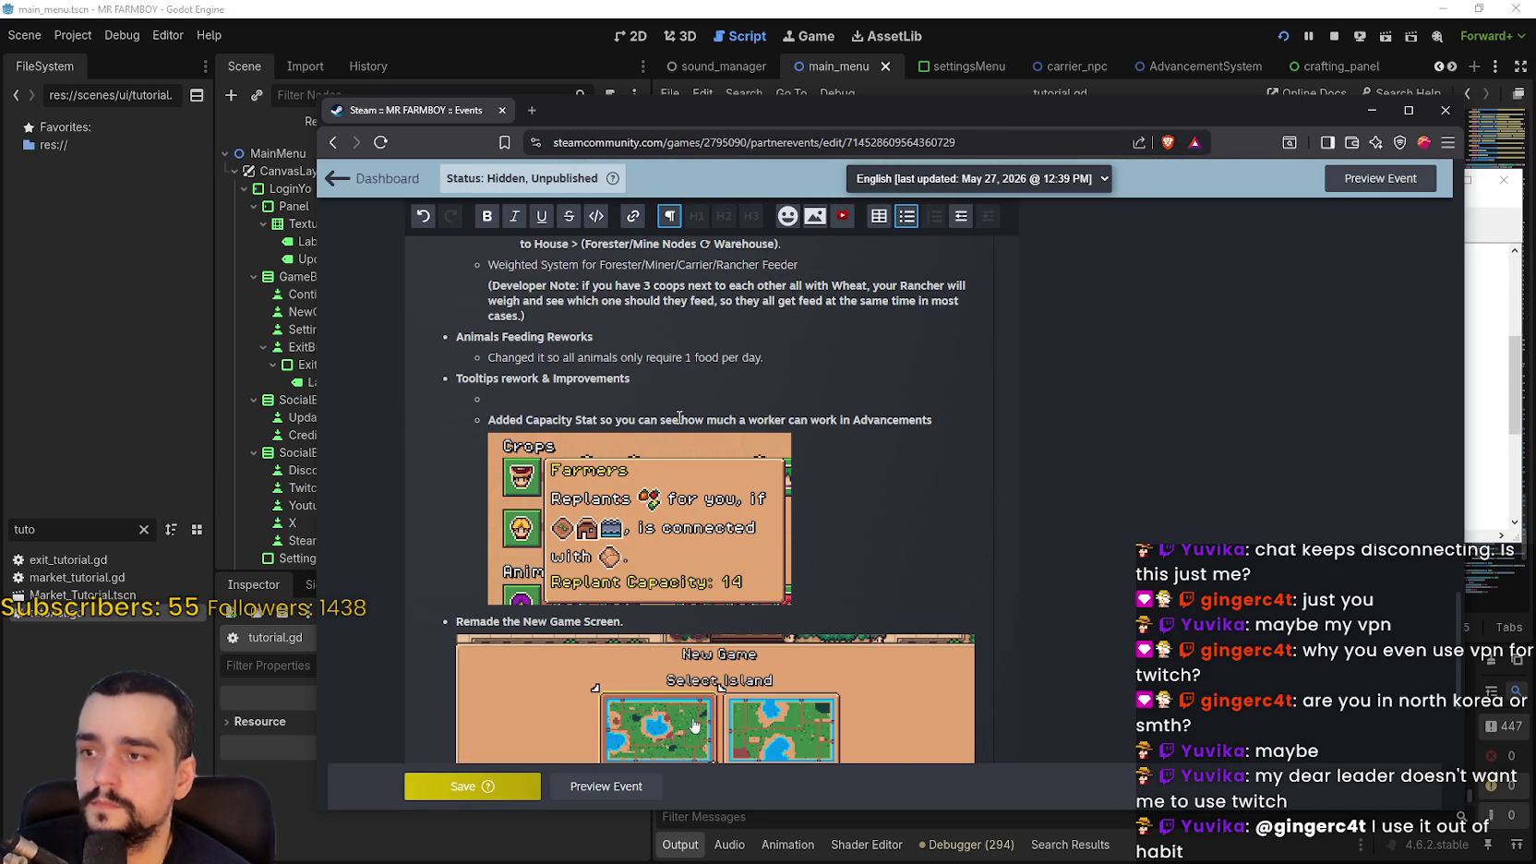
type("Advan")
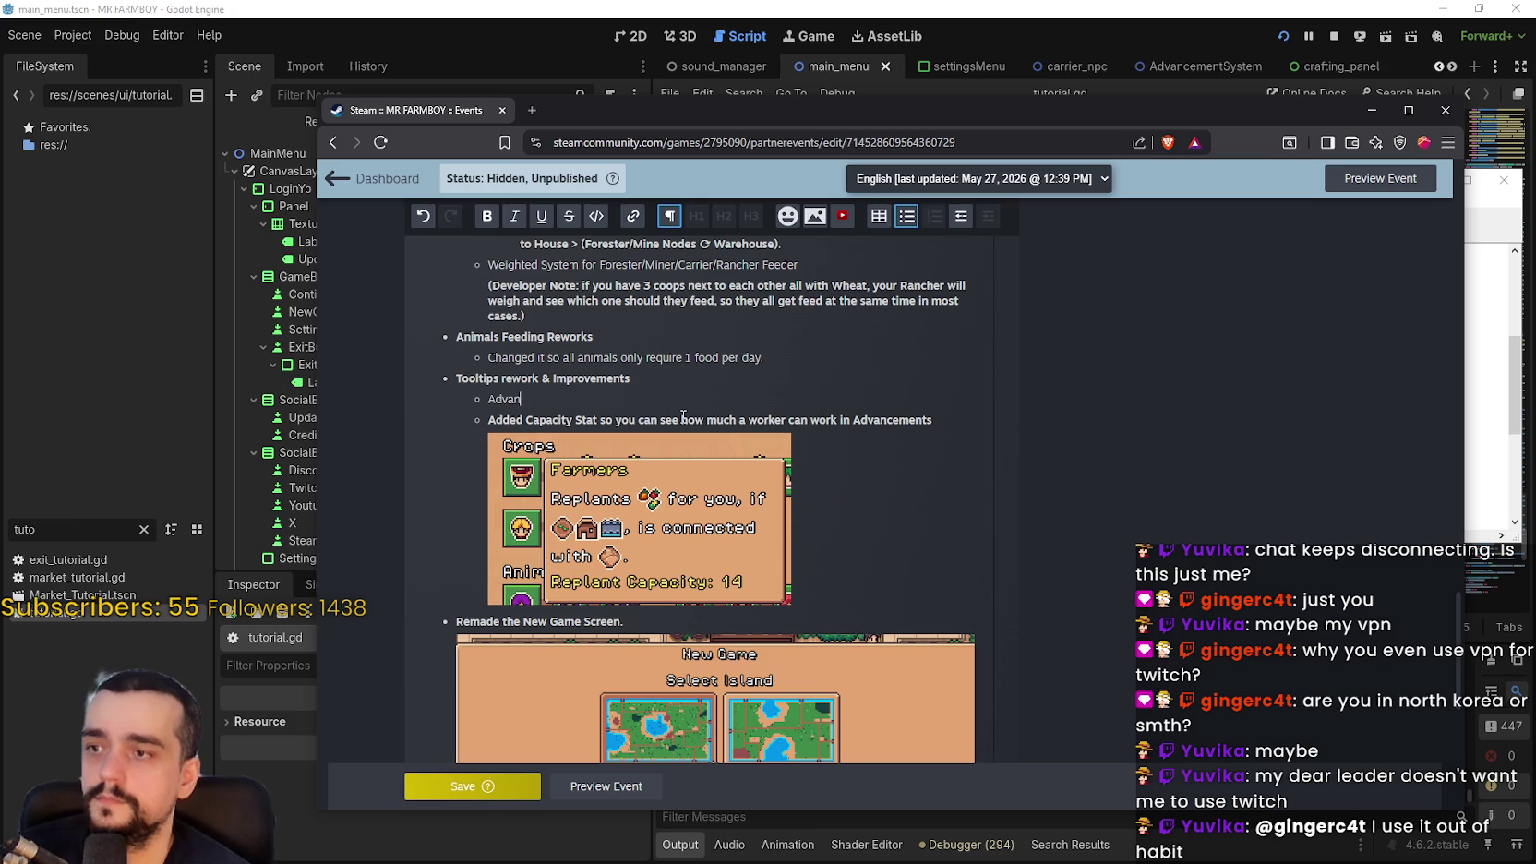
type("cement tool")
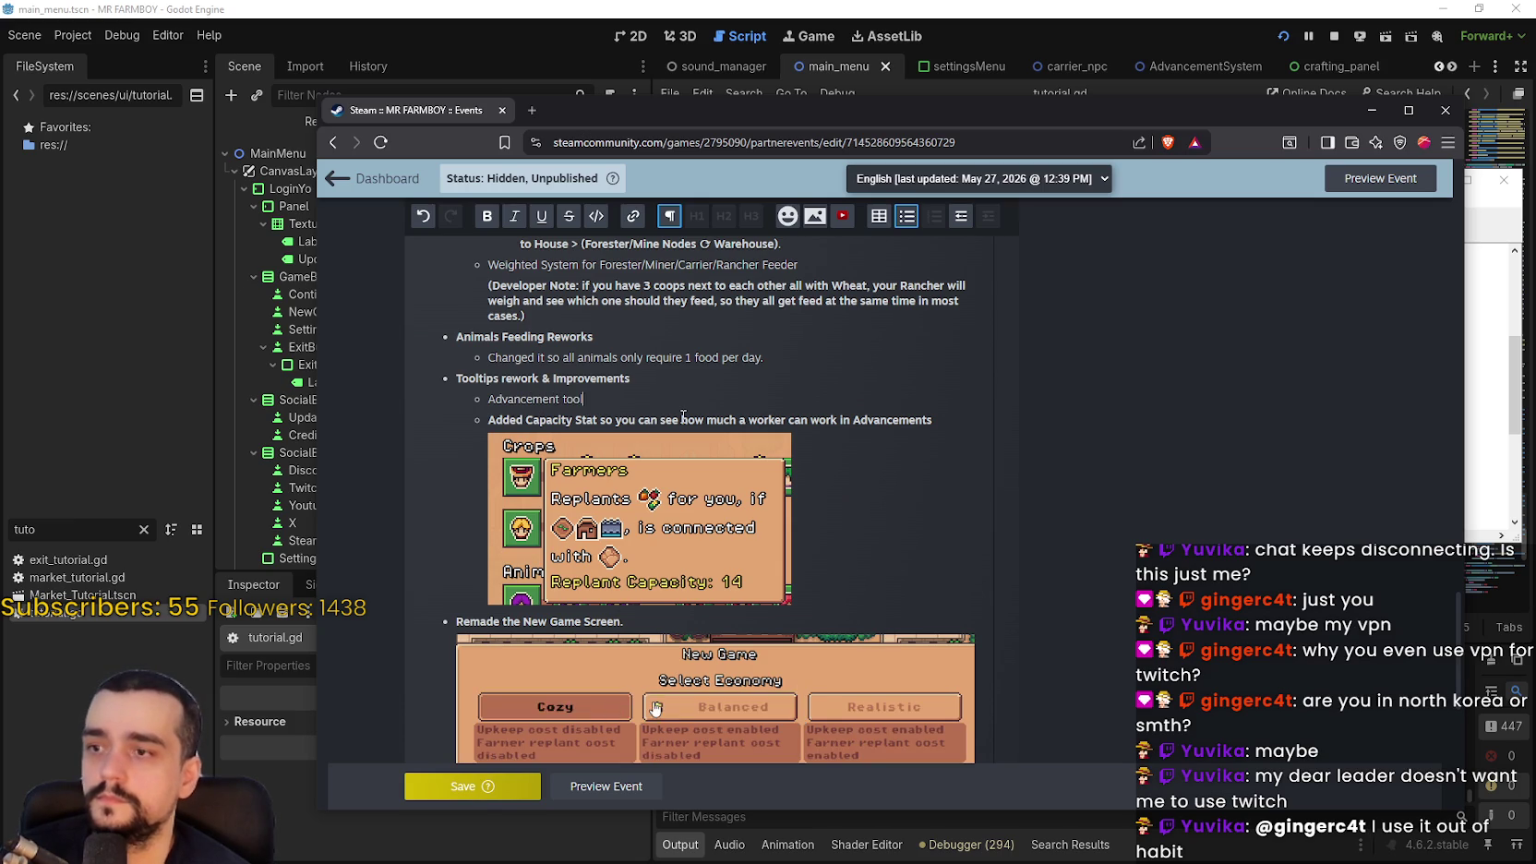
type("tips now displa")
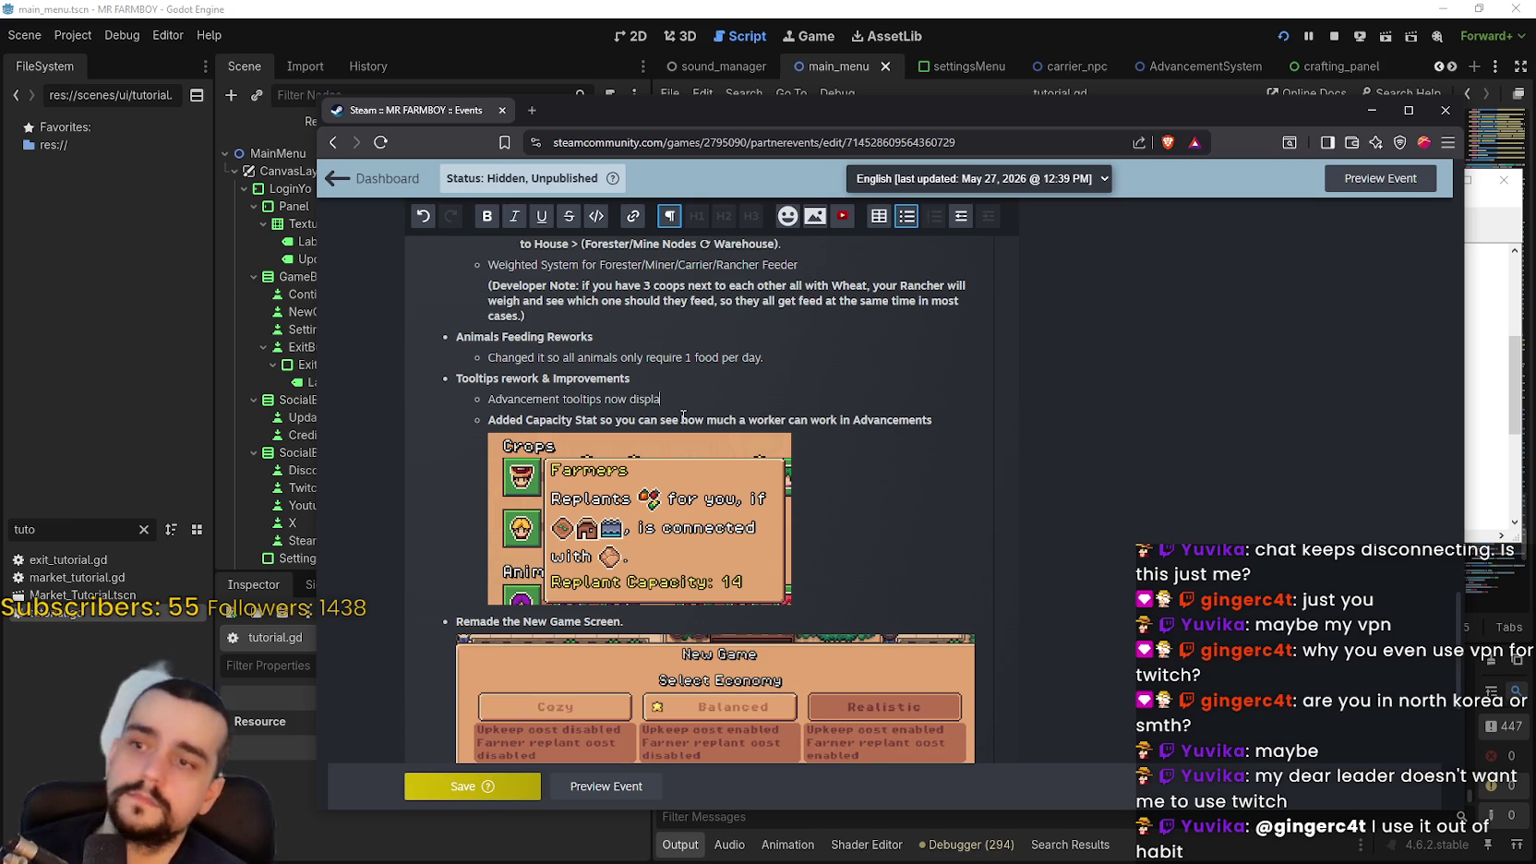
key("ctrl+Print")
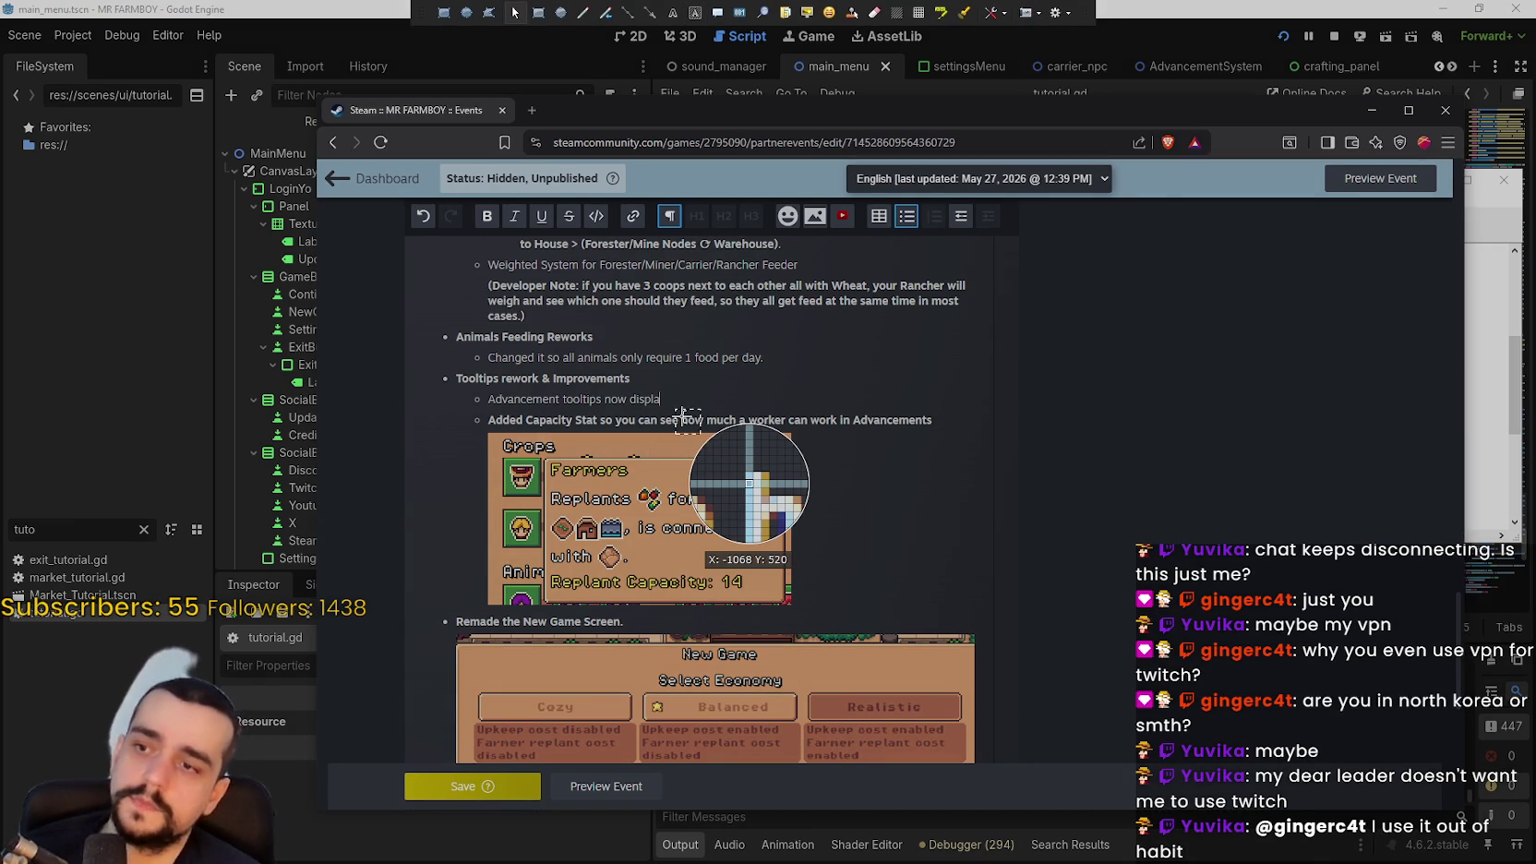
left_click_drag(486, 391, 975, 407)
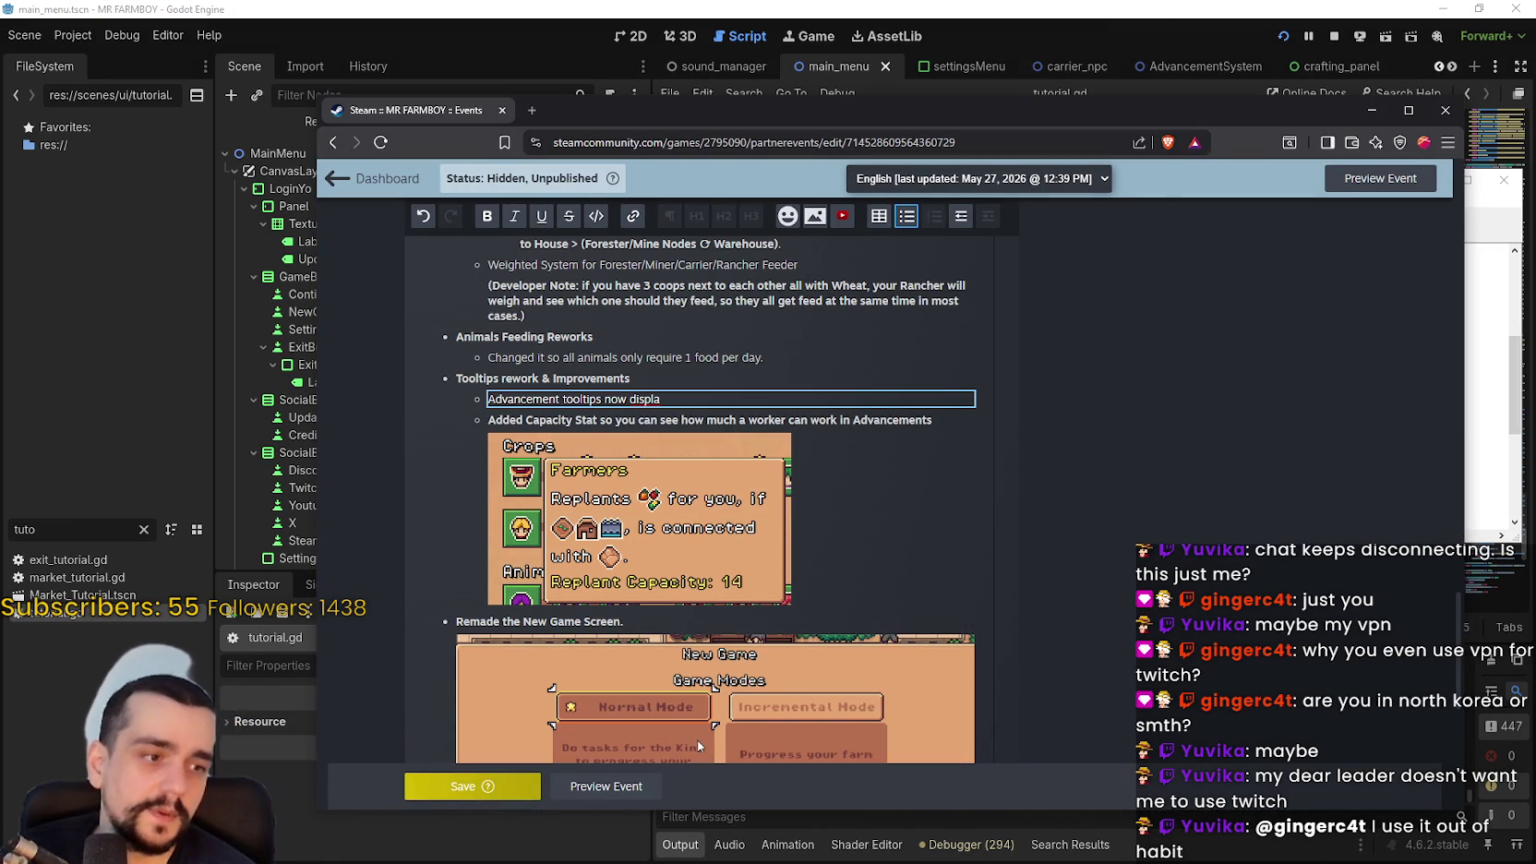
left_click(695, 398)
type("y st")
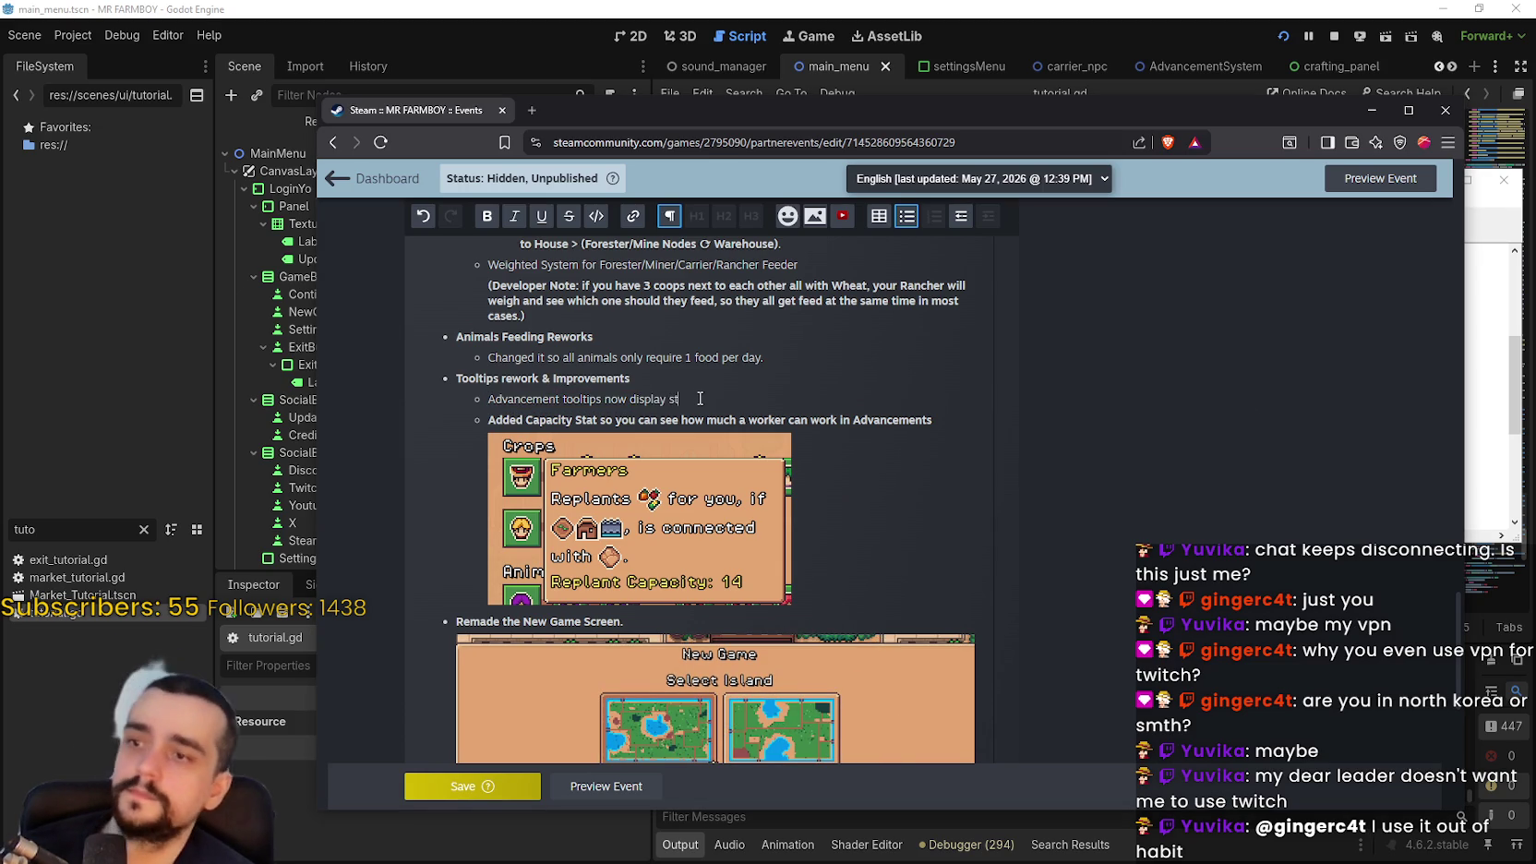
type("ats")
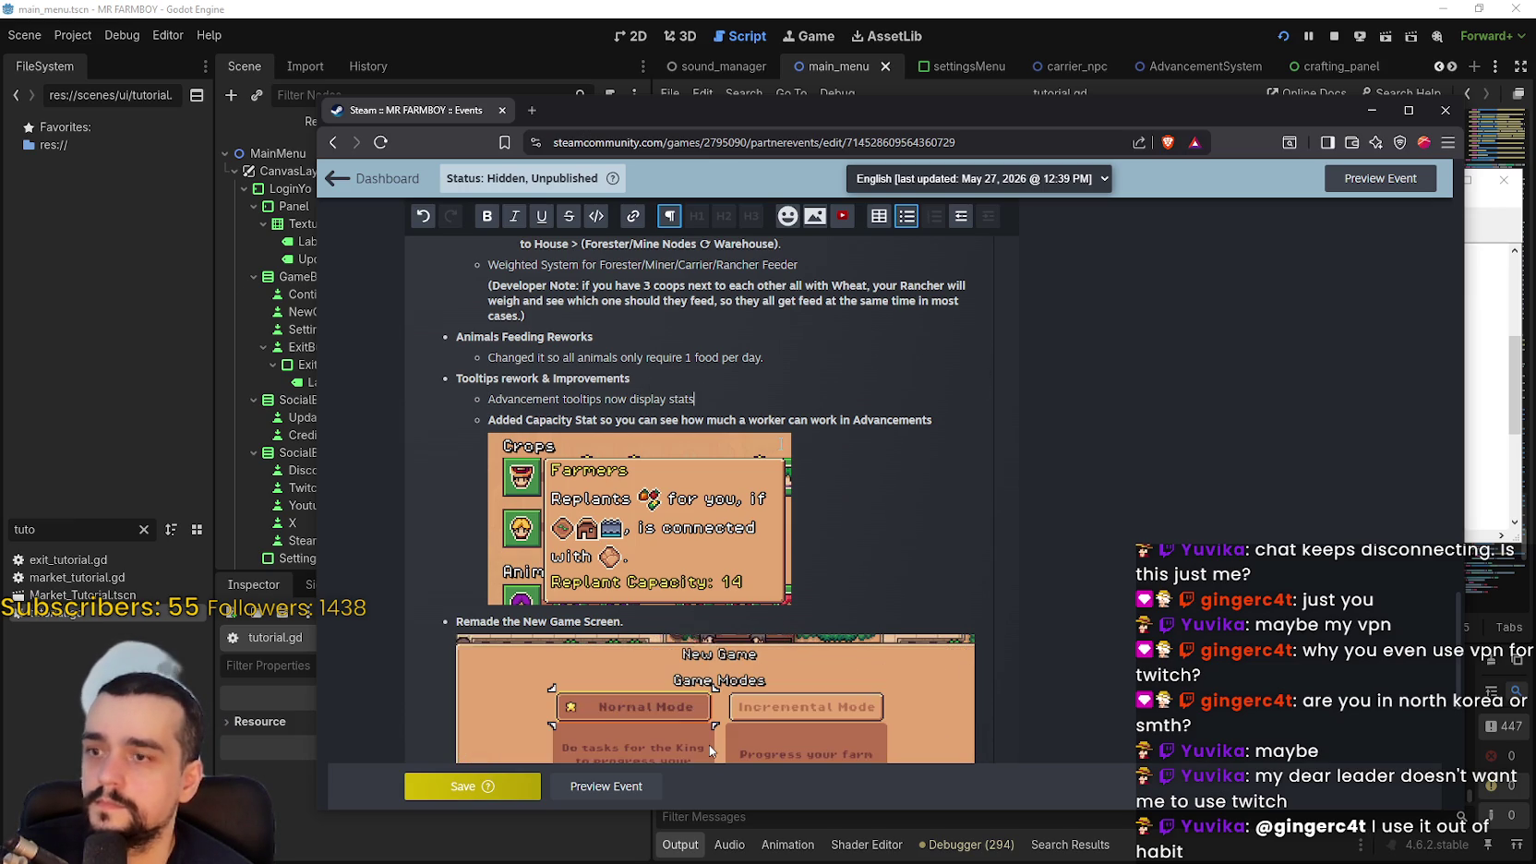
left_click(679, 383)
left_click(712, 403)
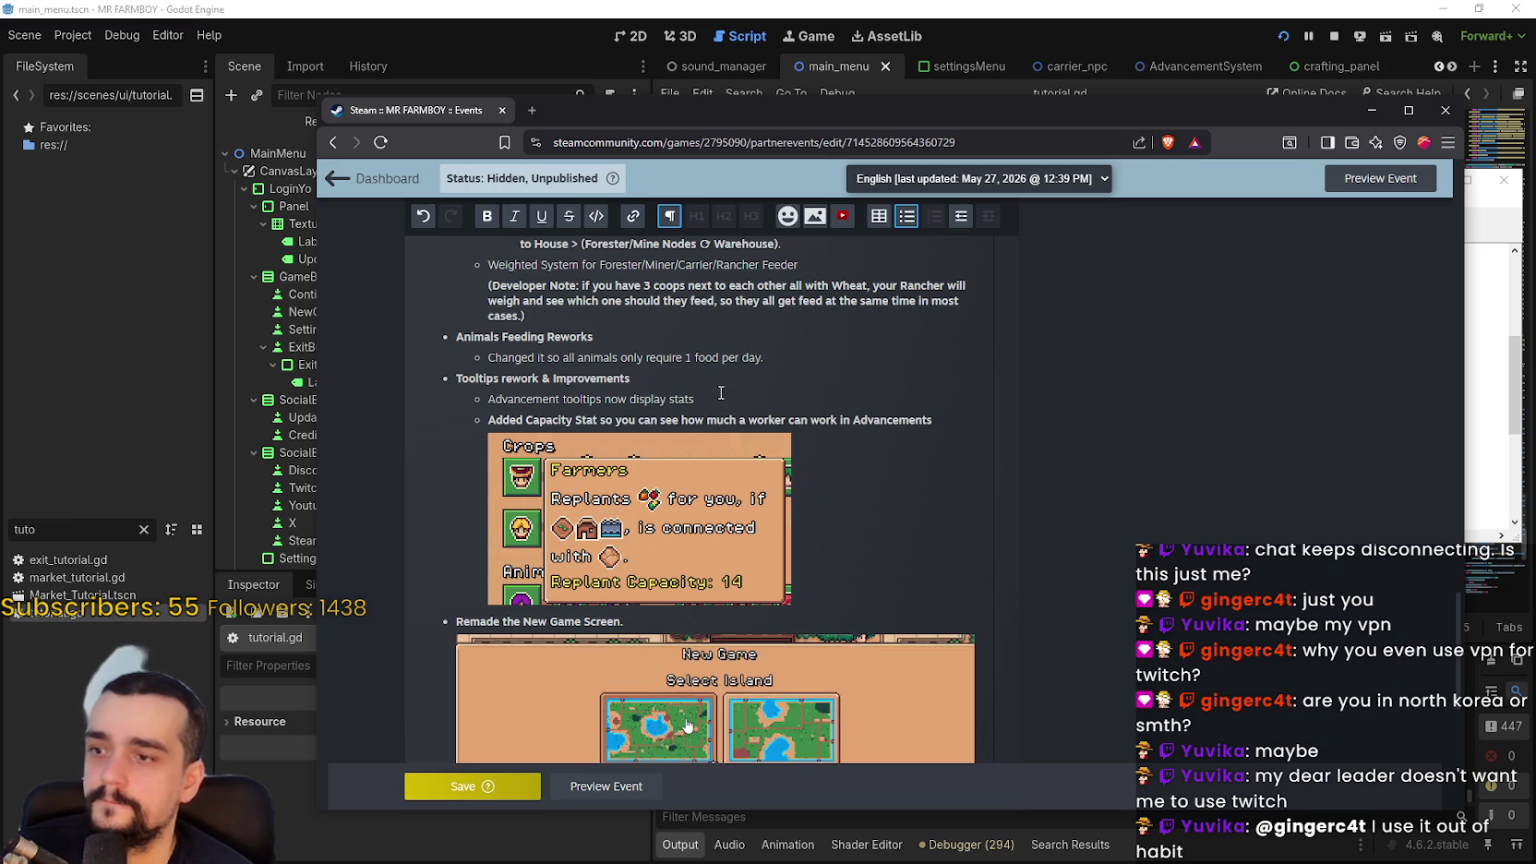
Paste the Market Upgrade 1 tooltip image on a new line below it
key("Return")
key("alt+Tab")
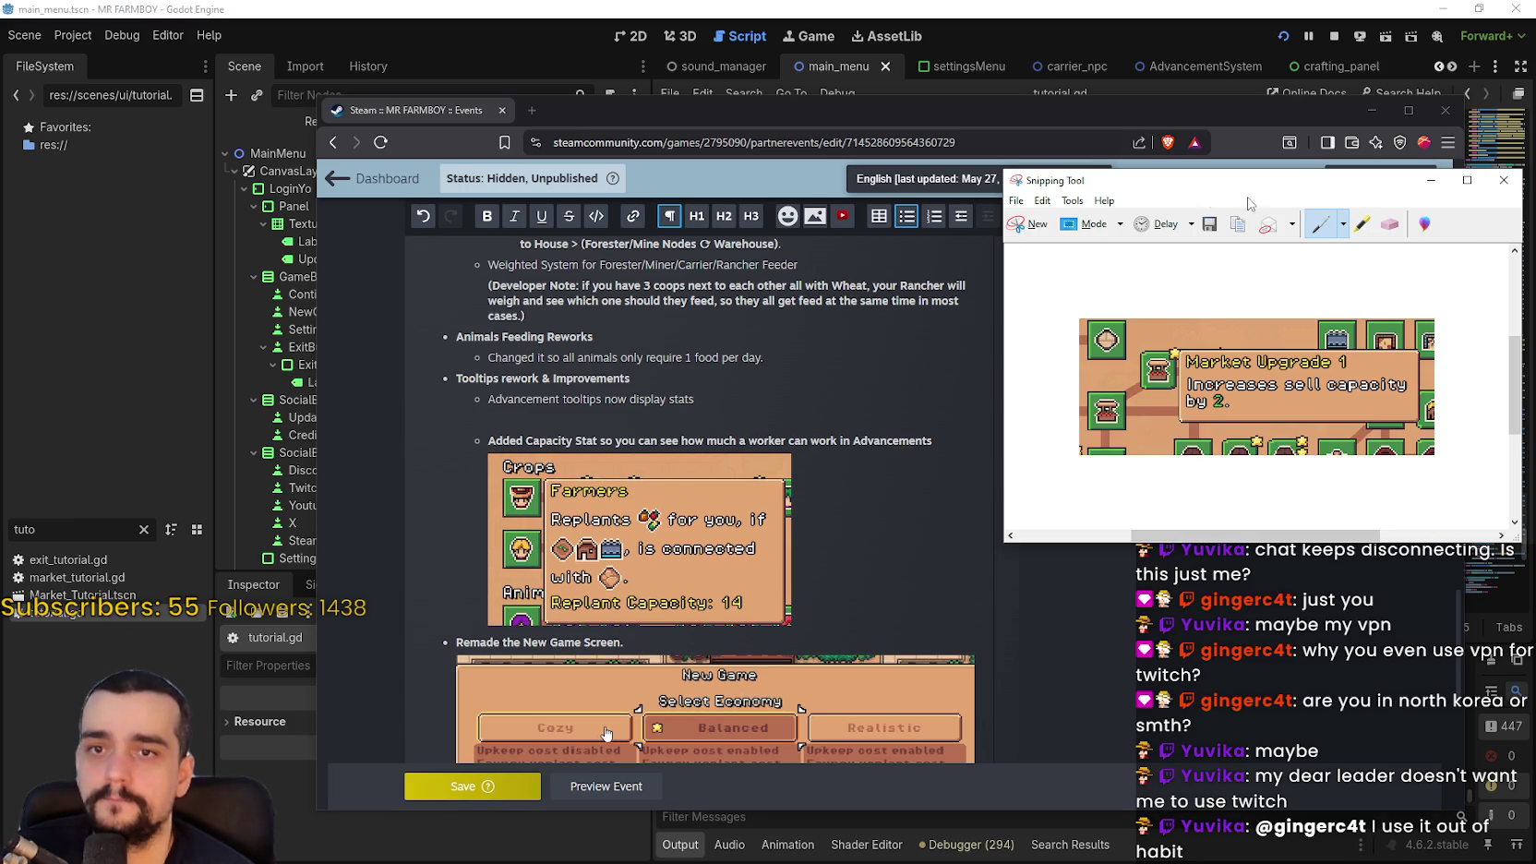
left_click(1055, 230)
left_click(587, 419)
key("ctrl+v")
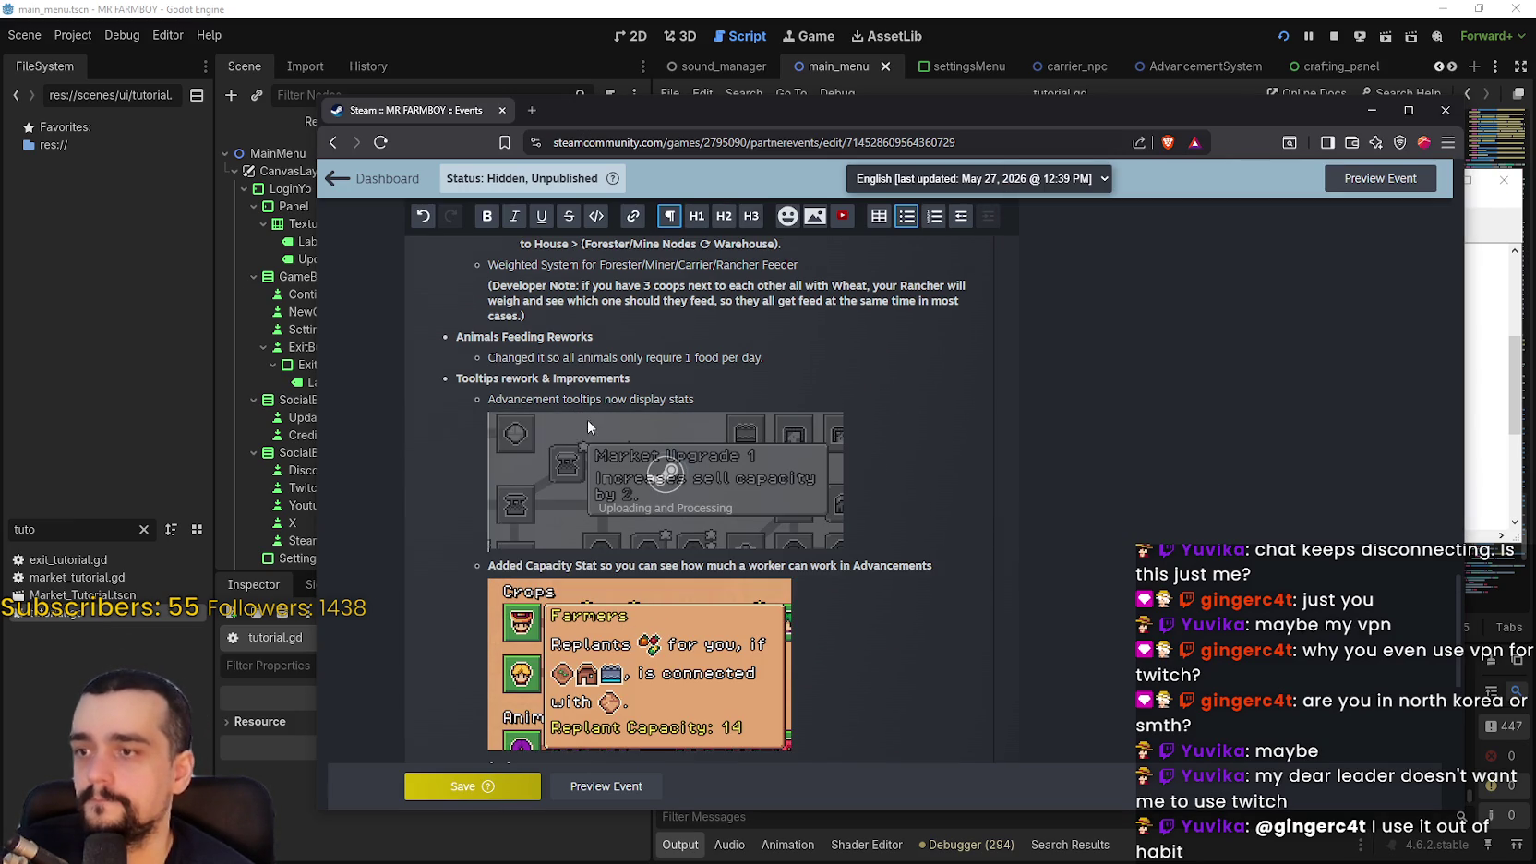
left_click(715, 403)
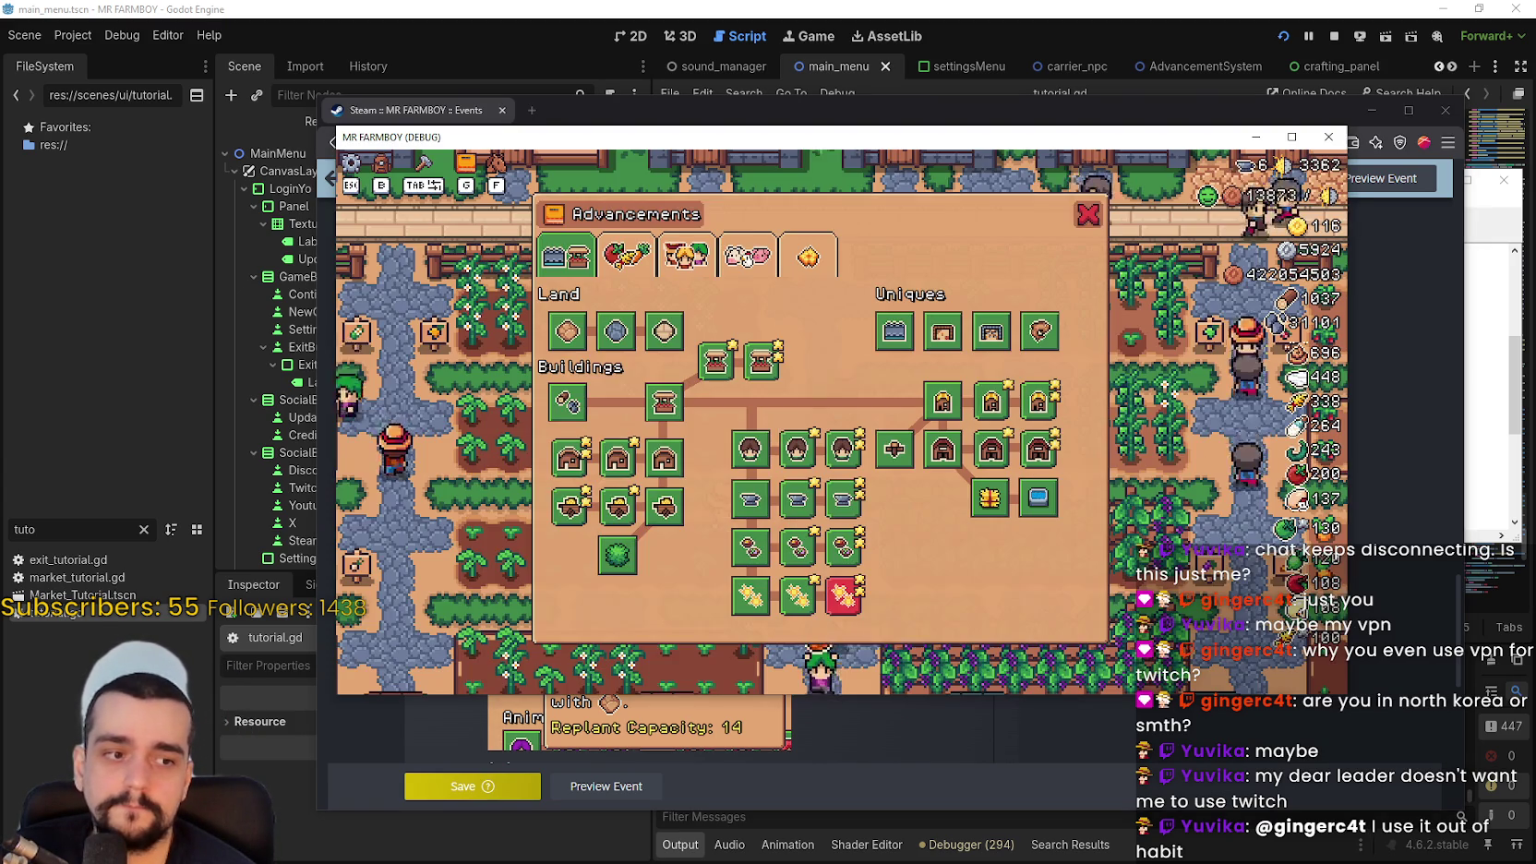
Open the House panel, then snip and copy the House Upgrade 1 tooltip
key("w")
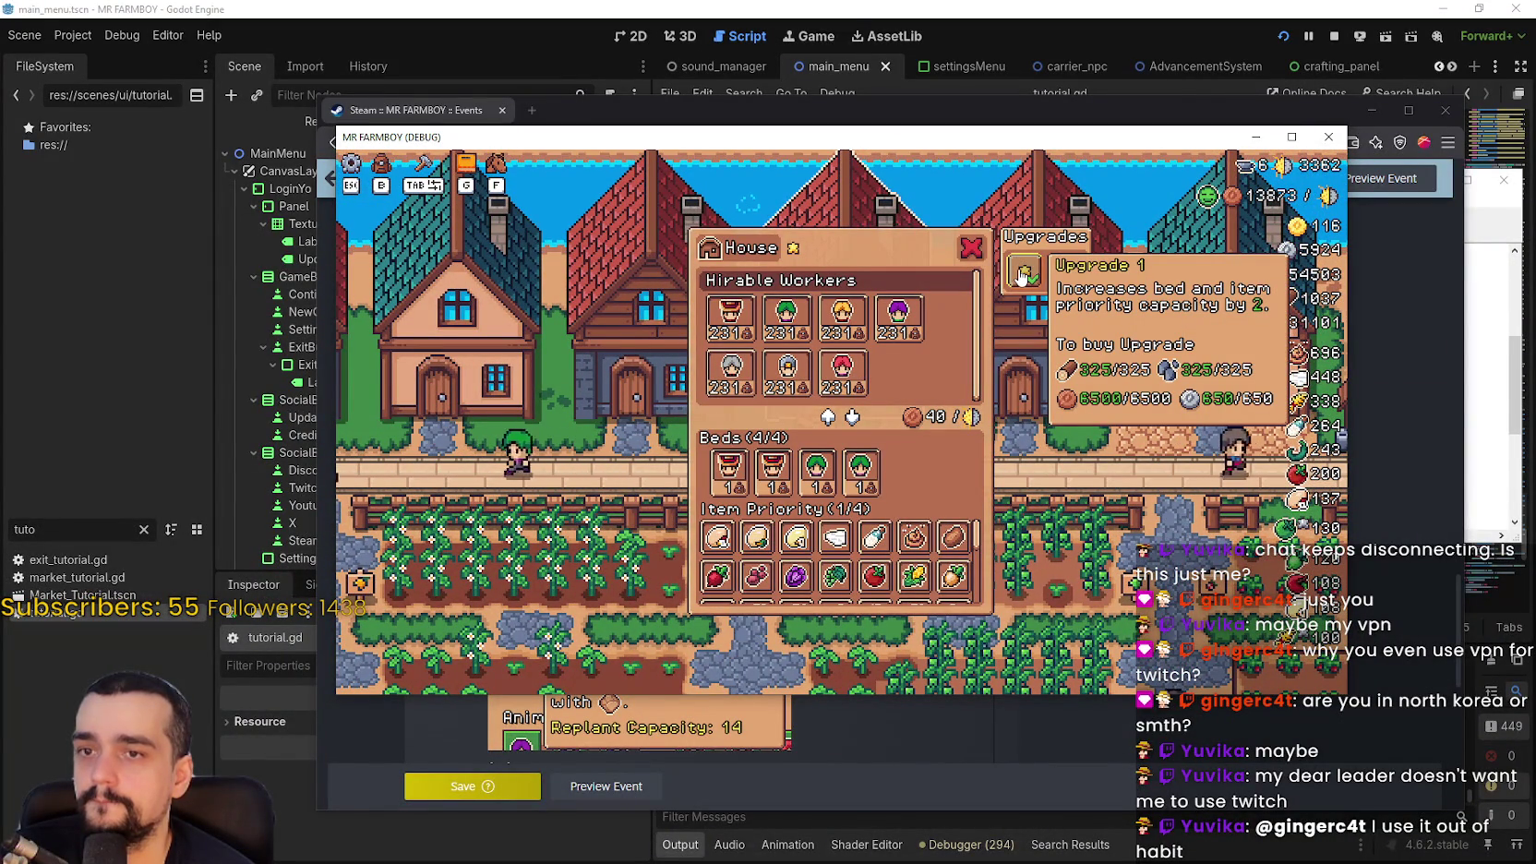
key("alt+Tab")
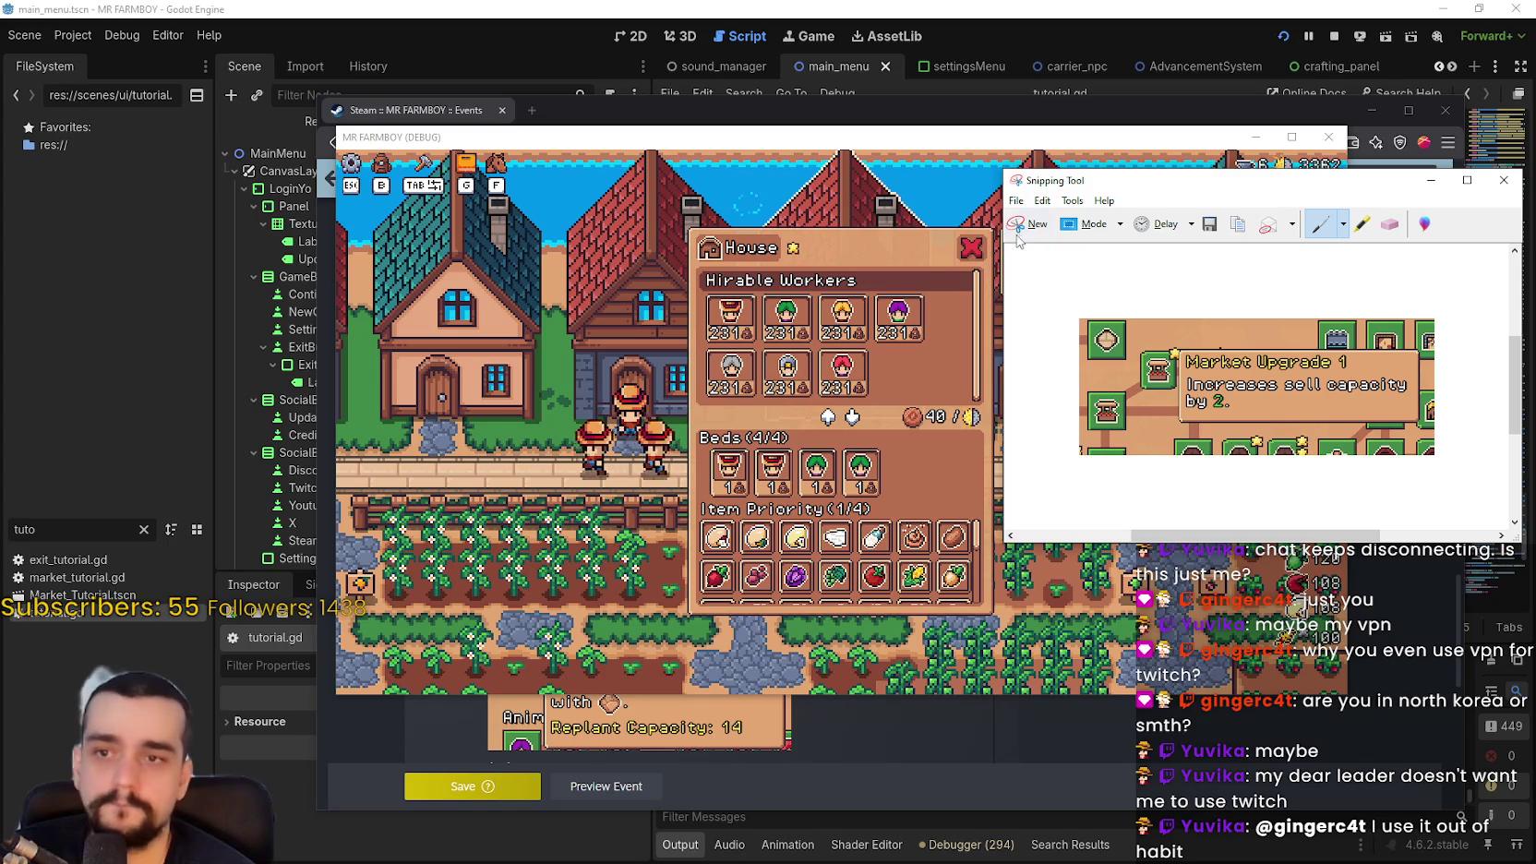
mouse_move(1025, 180)
left_mouse_down()
mouse_move(1096, 188)
mouse_move(1037, 221)
mouse_move(1185, 420)
mouse_move(1282, 429)
left_mouse_up()
left_click(1042, 266)
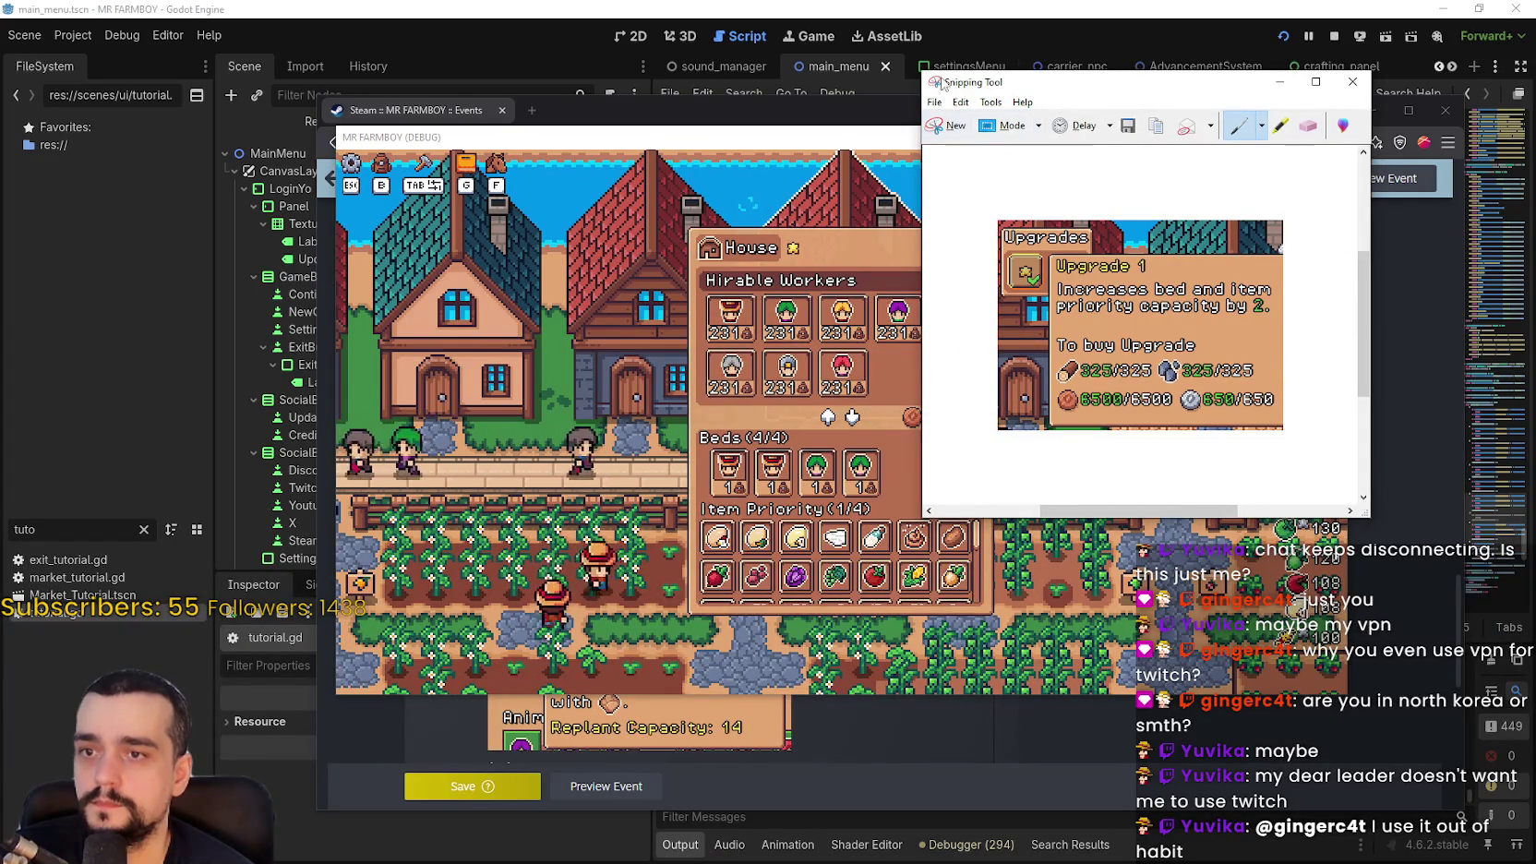
left_click(959, 101)
left_click(980, 117)
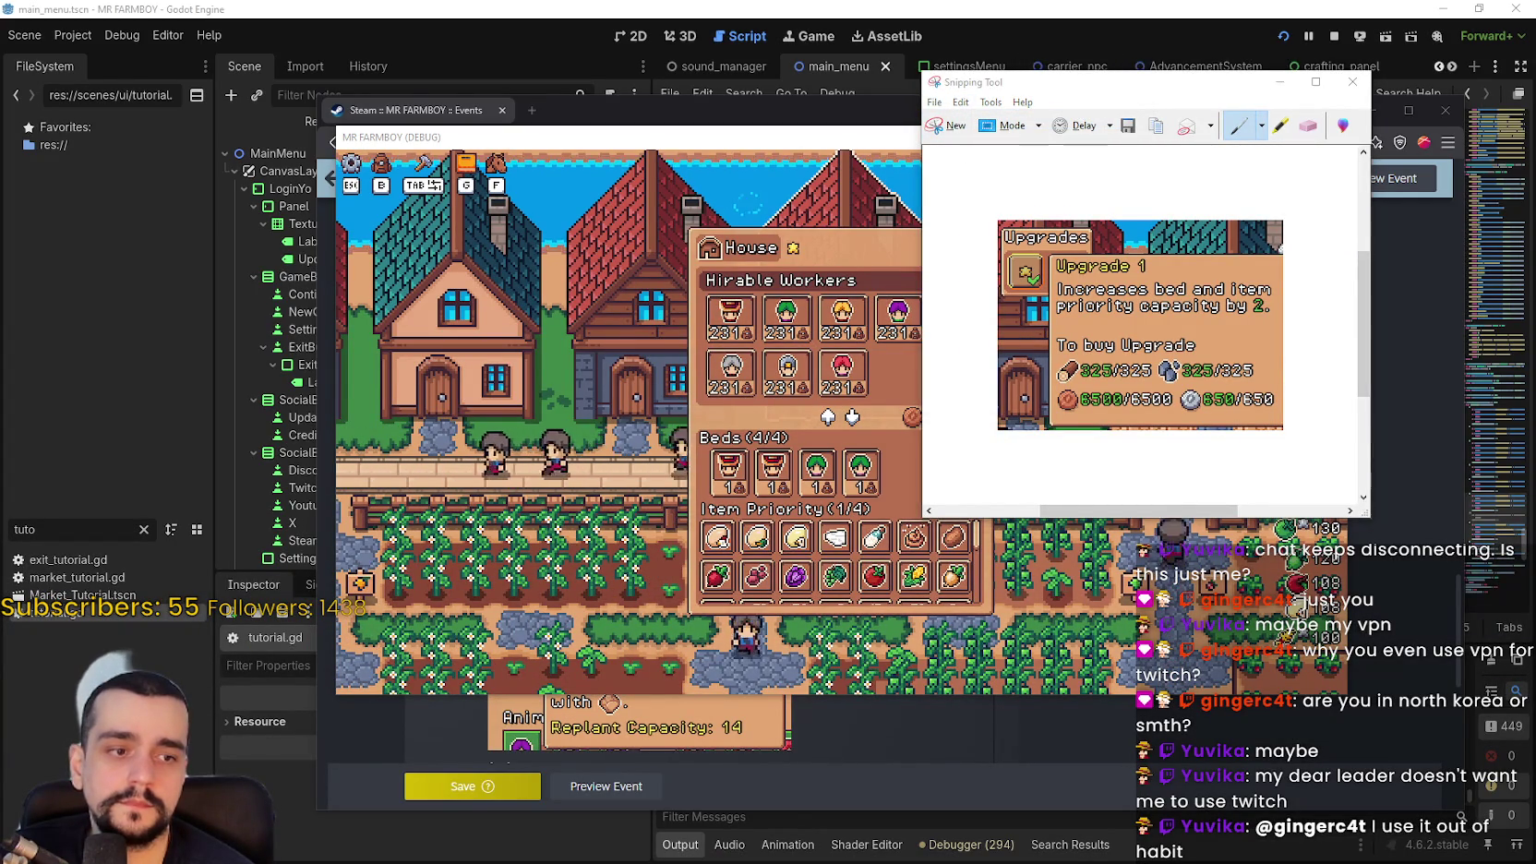
left_click(424, 109)
Add an 'Upgrade tooltips now display stats' bullet with the House Upgrade 1 image beneath it
left_click(709, 401)
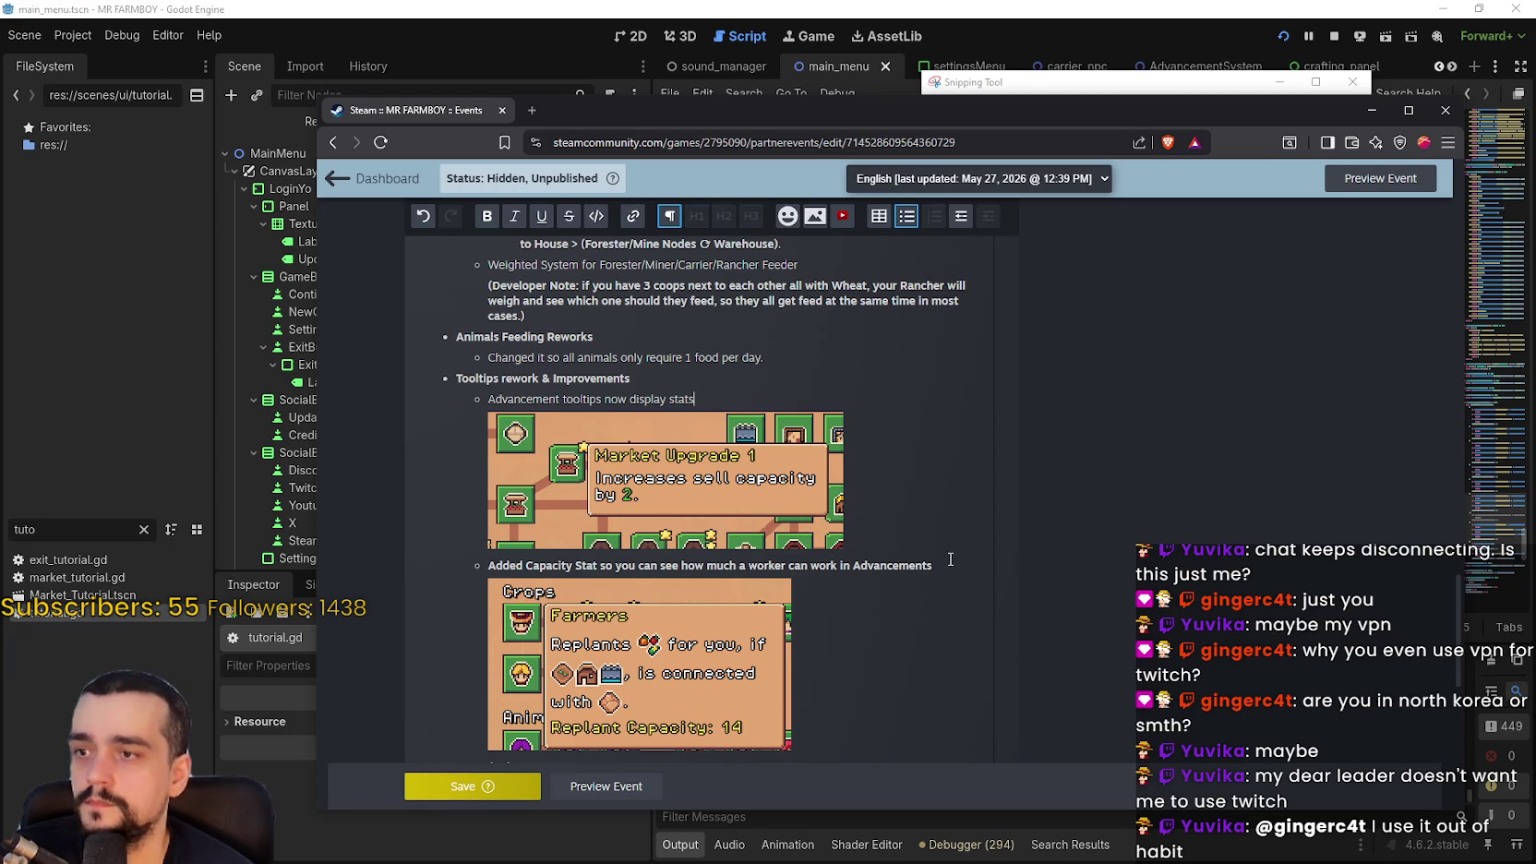
left_click(918, 569)
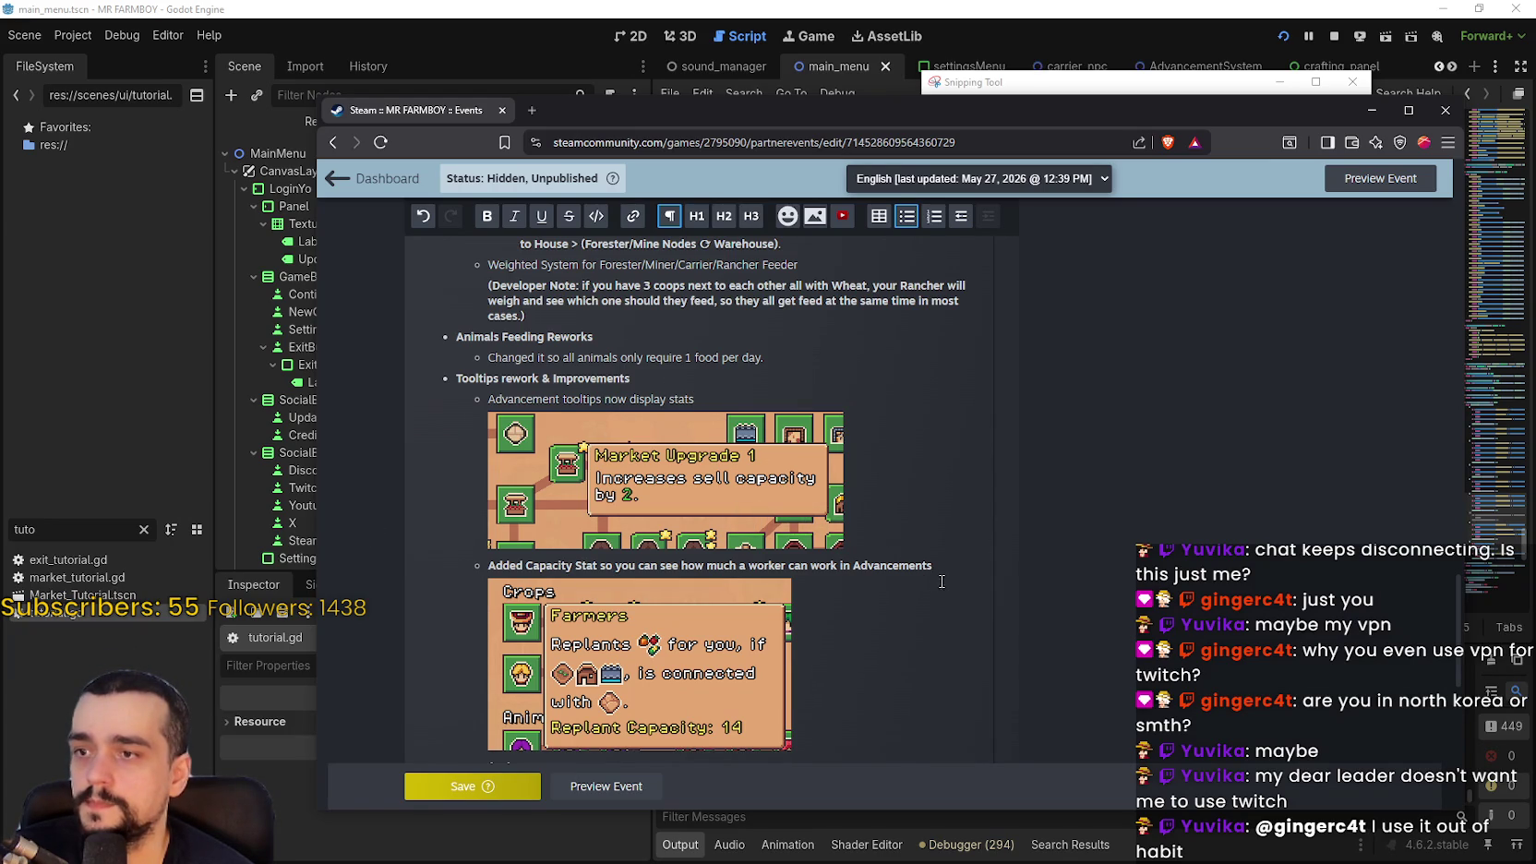
key("Return")
type("Upgrade tooltips now display stats")
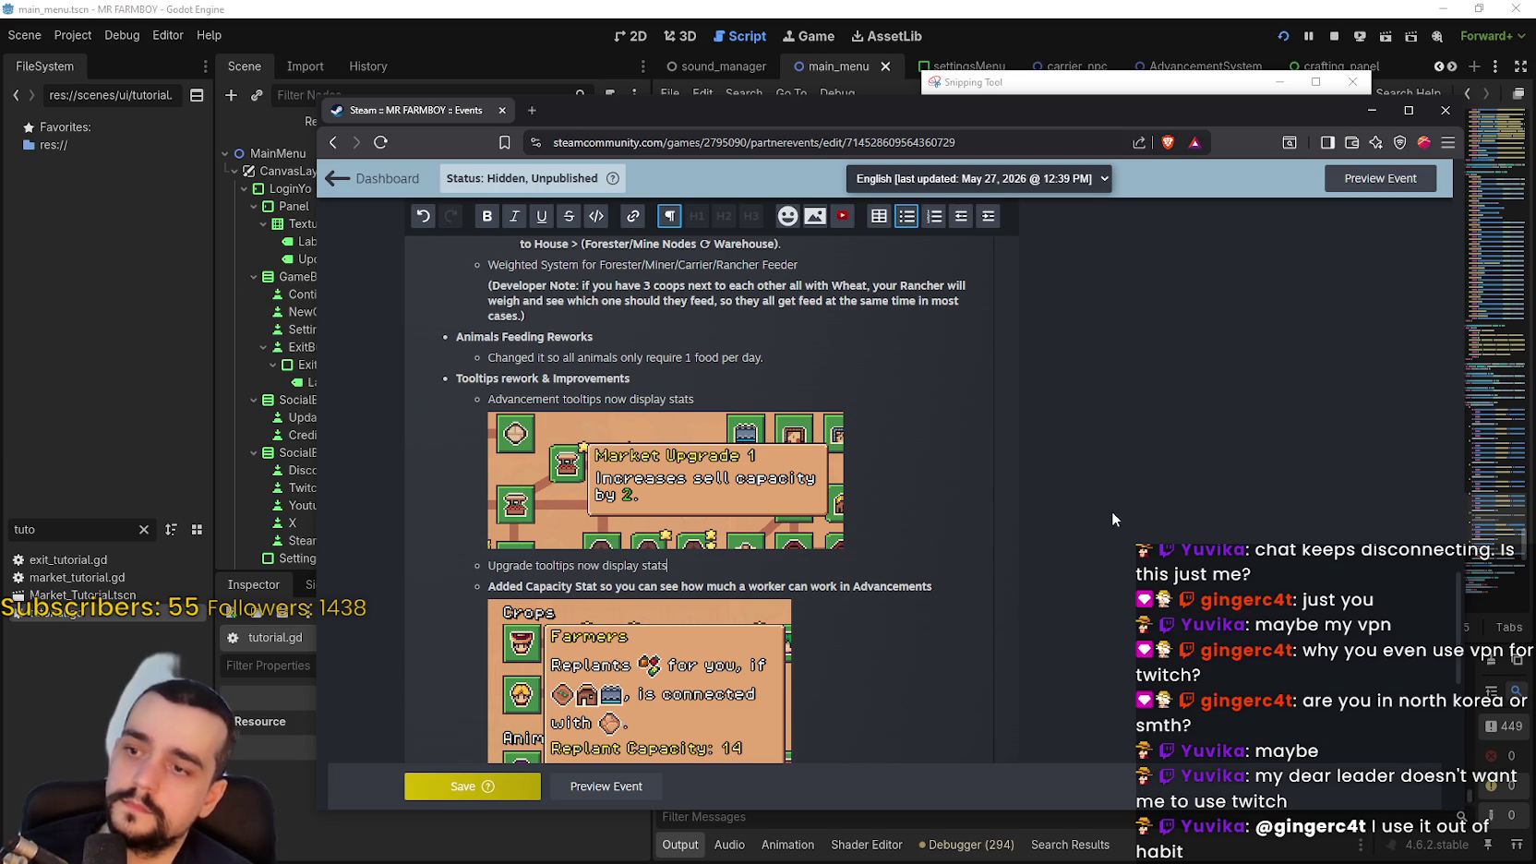
key("Return")
key("ctrl+v")
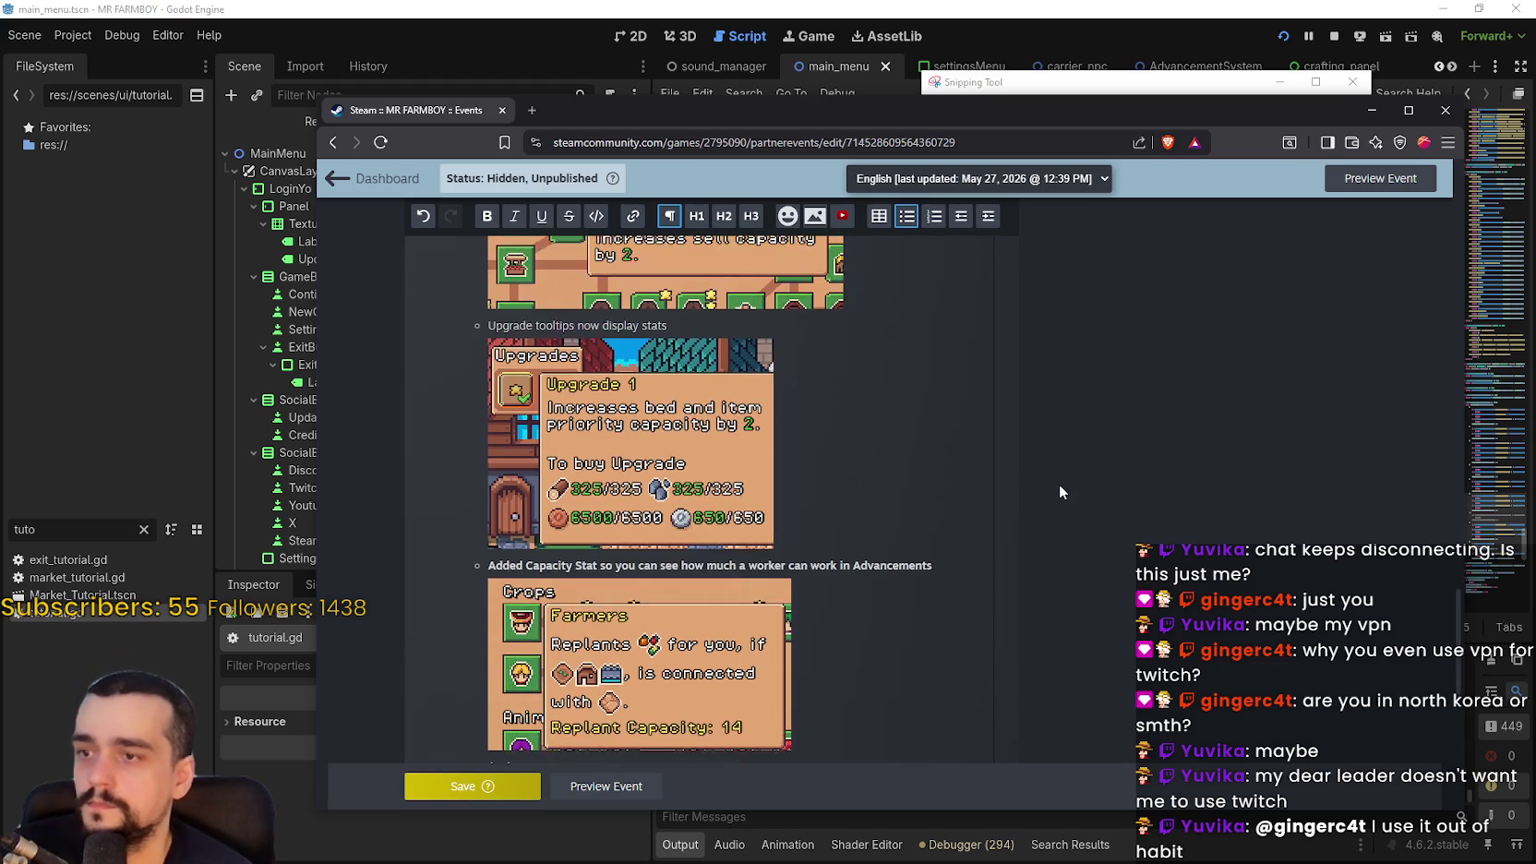
scroll(1058, 484, "down", 2)
scroll(1060, 490, "up", 3)
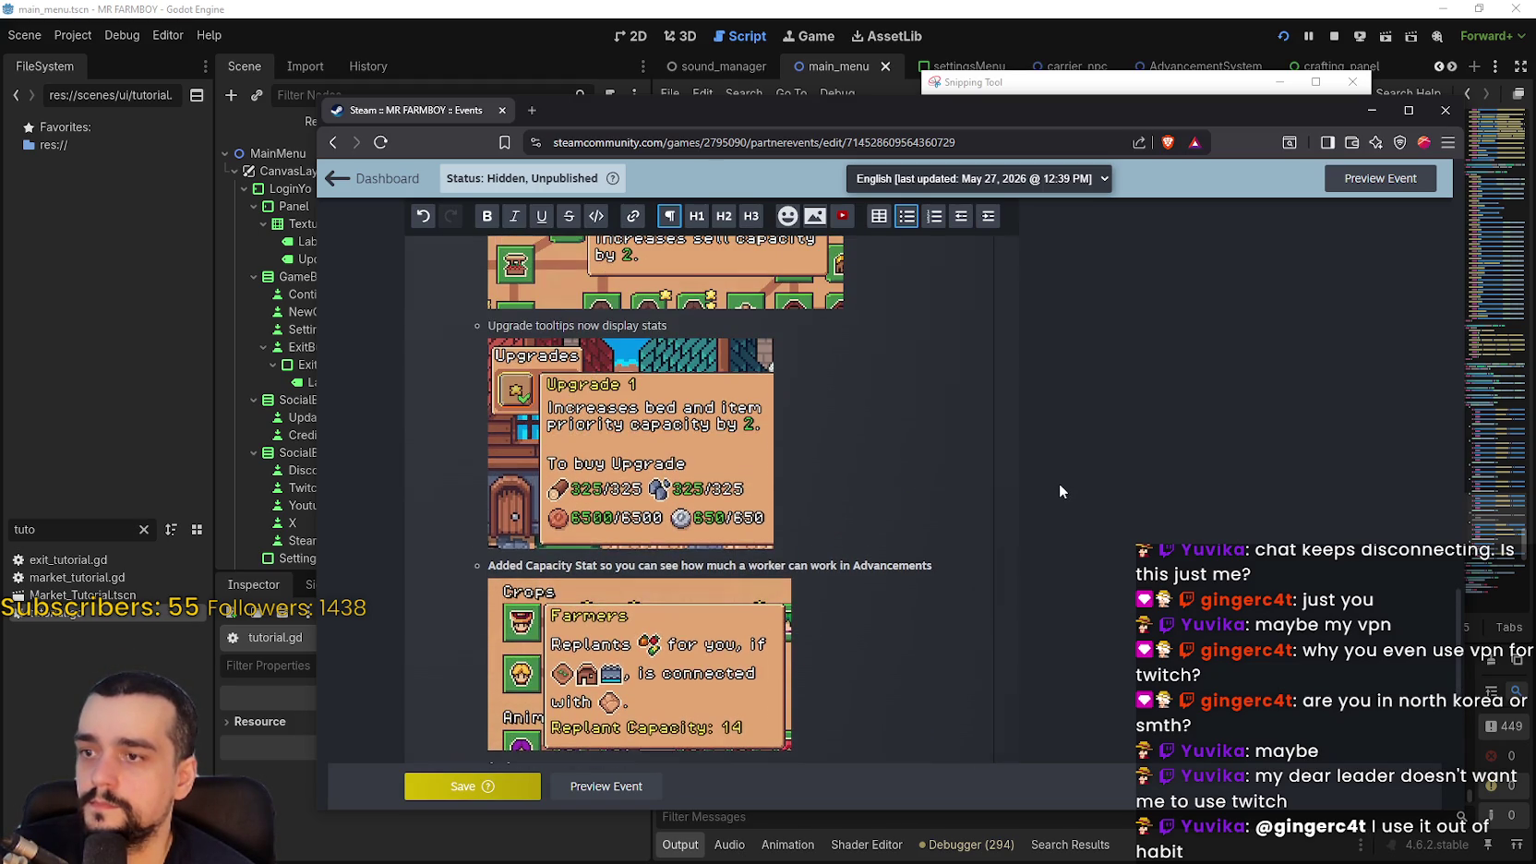
scroll(1059, 491, "up", 2)
scroll(1060, 491, "up", 3)
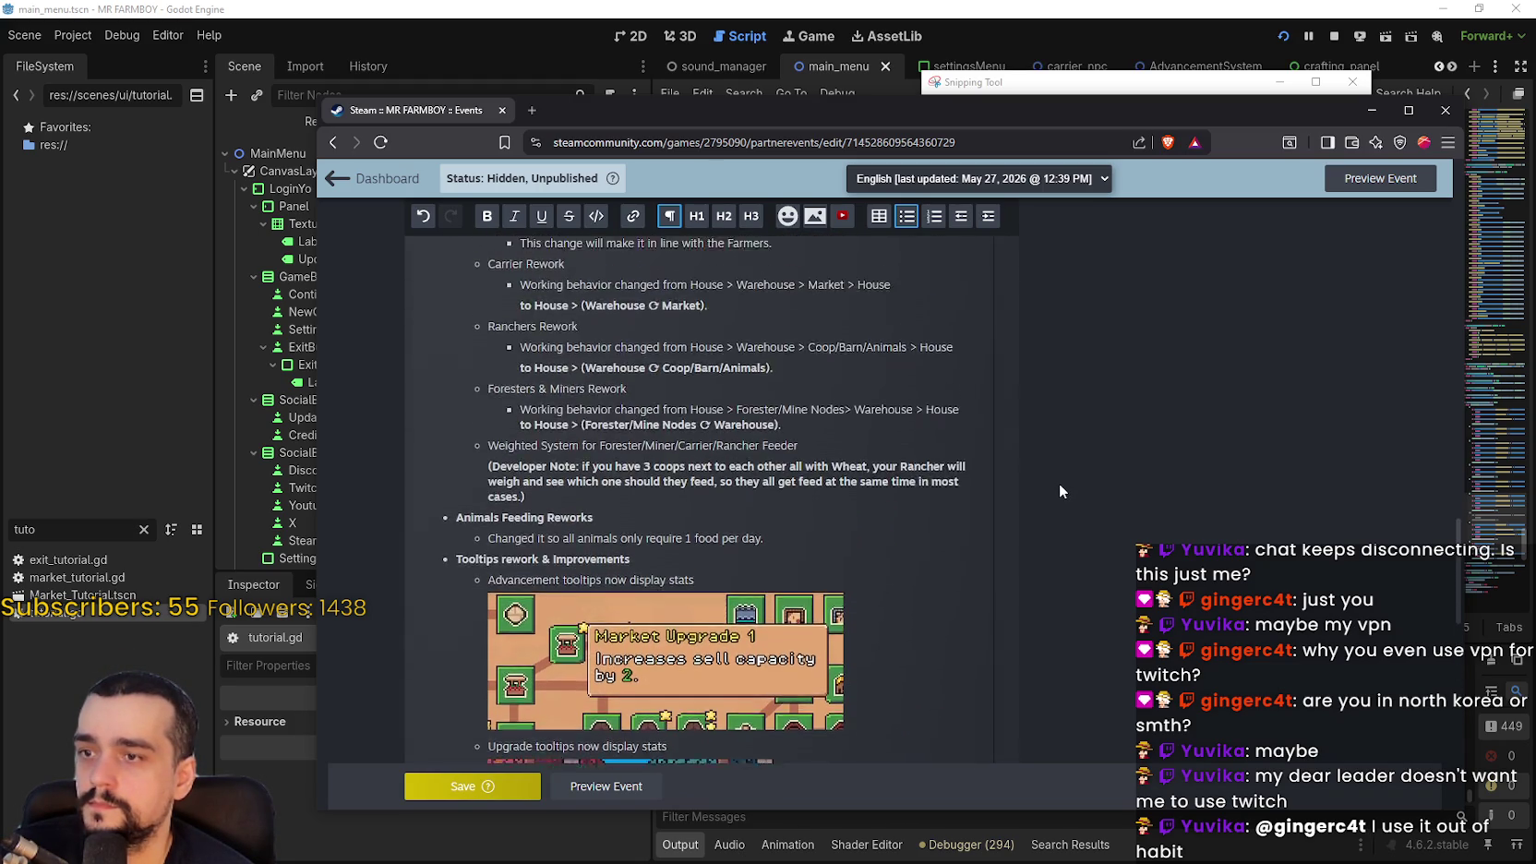
scroll(1059, 491, "down", 3)
scroll(1060, 491, "down", 3)
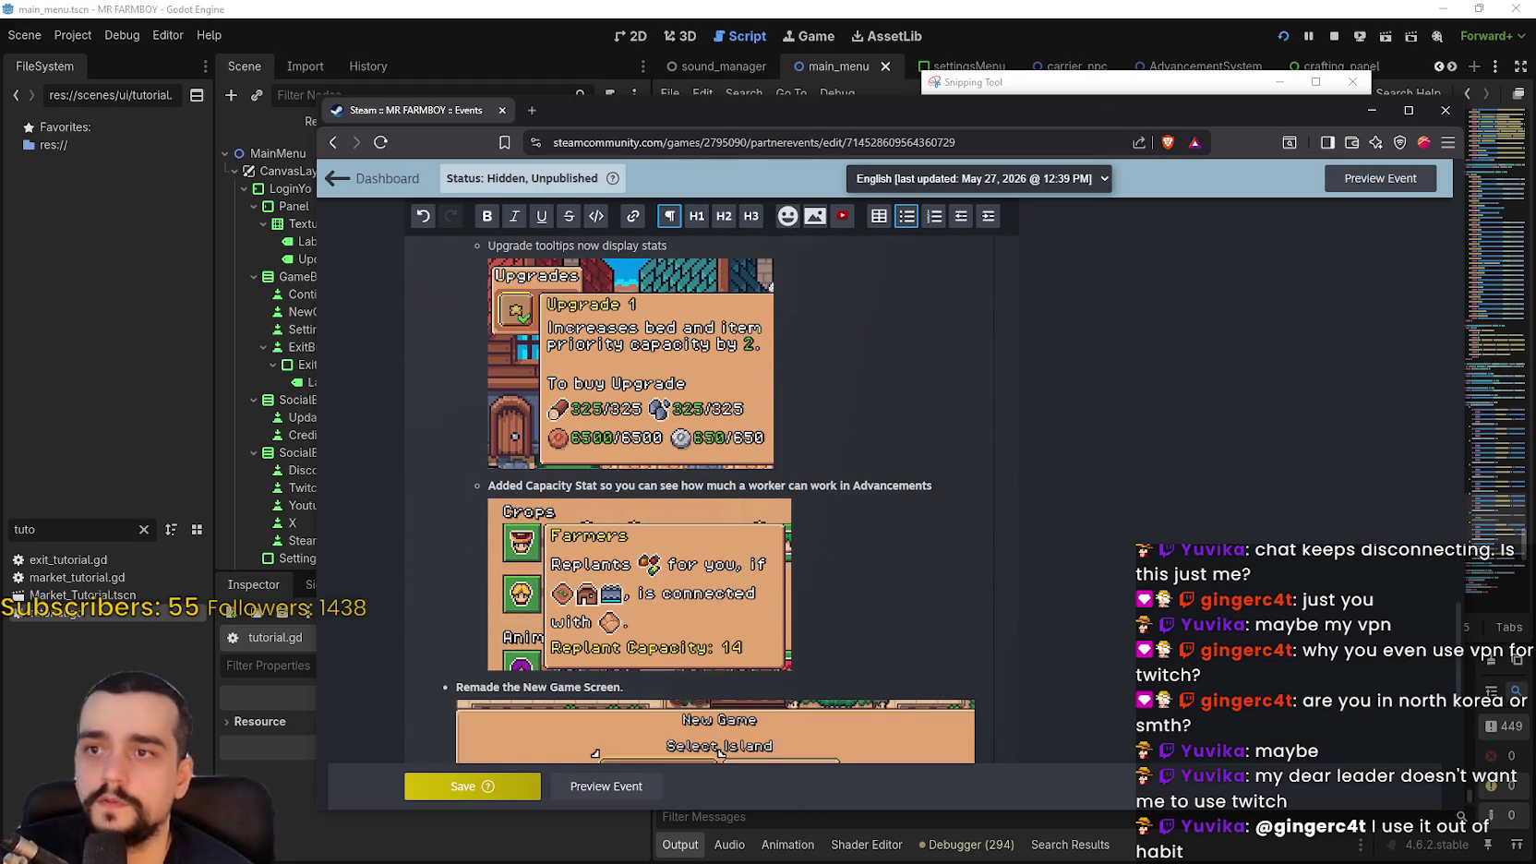
key("alt+Tab")
Set the game language to Spanish, open the advancements panel, and save the event draft
left_click(969, 248)
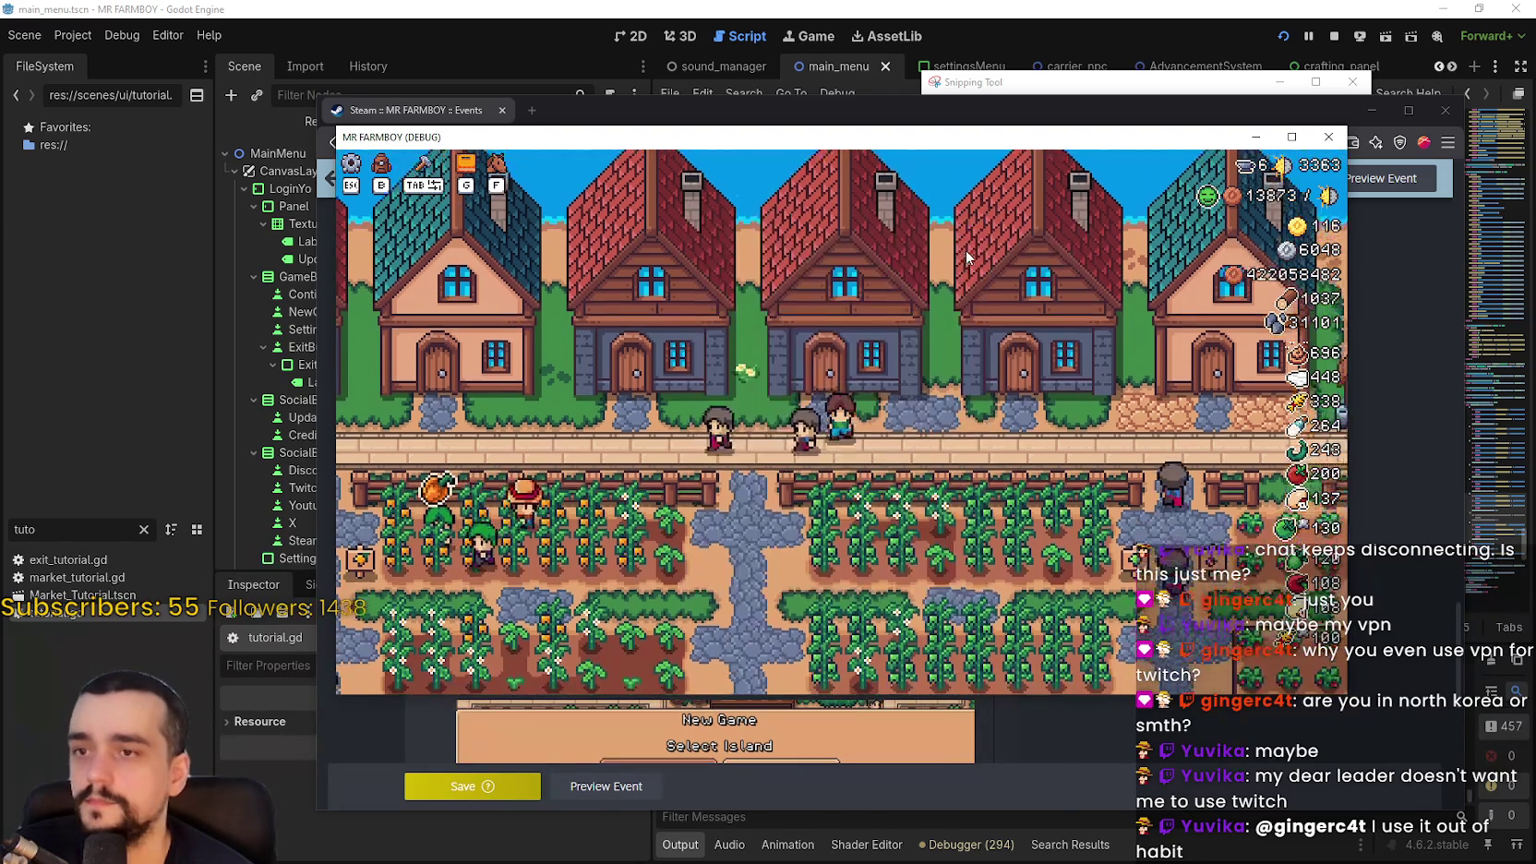
key("Escape")
left_click(840, 361)
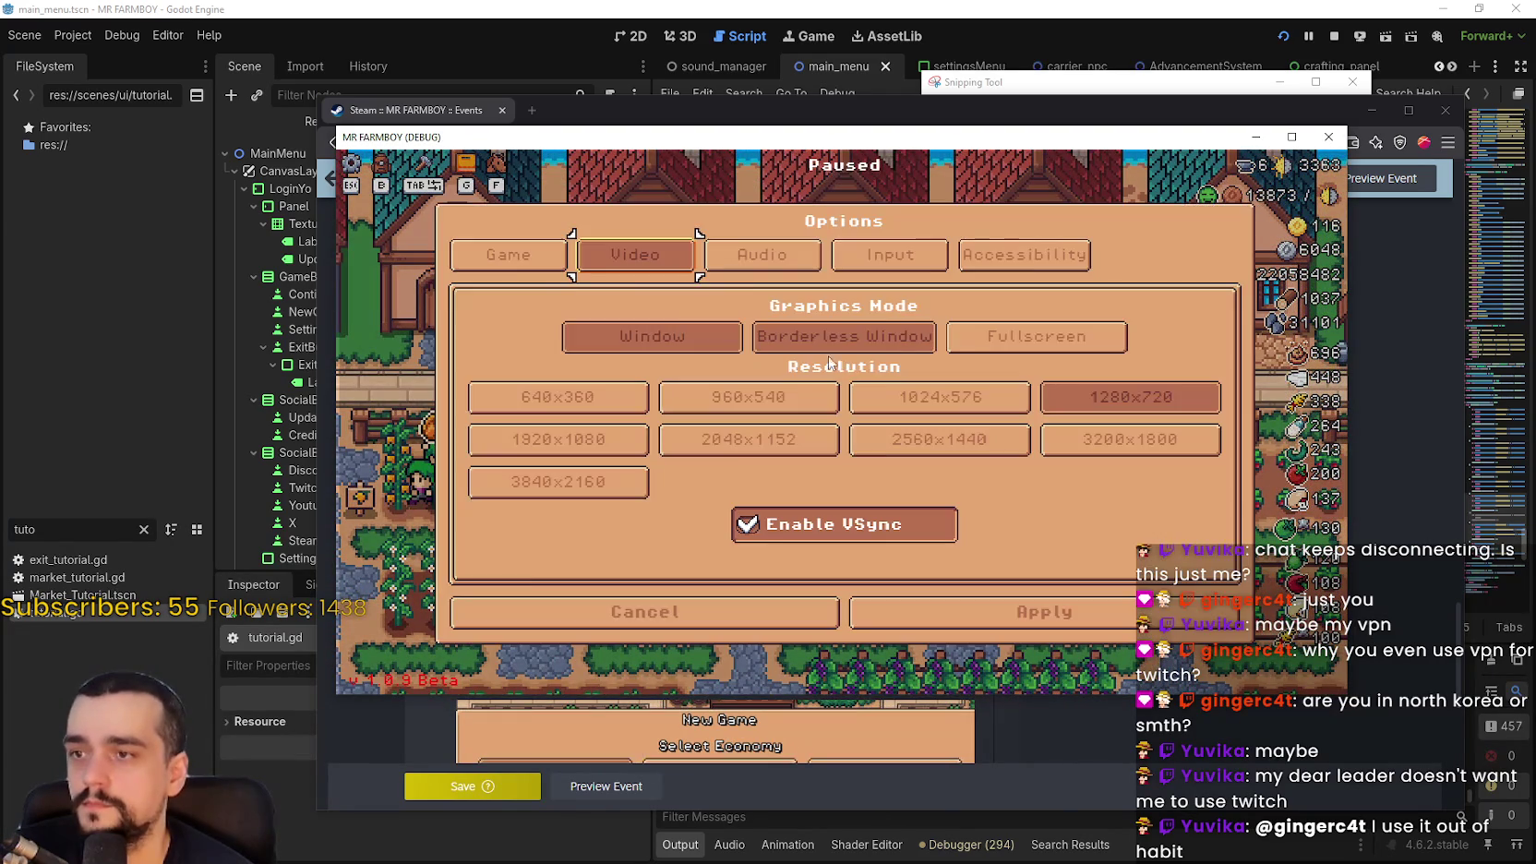
left_click(506, 267)
left_click(634, 356)
left_click(514, 292)
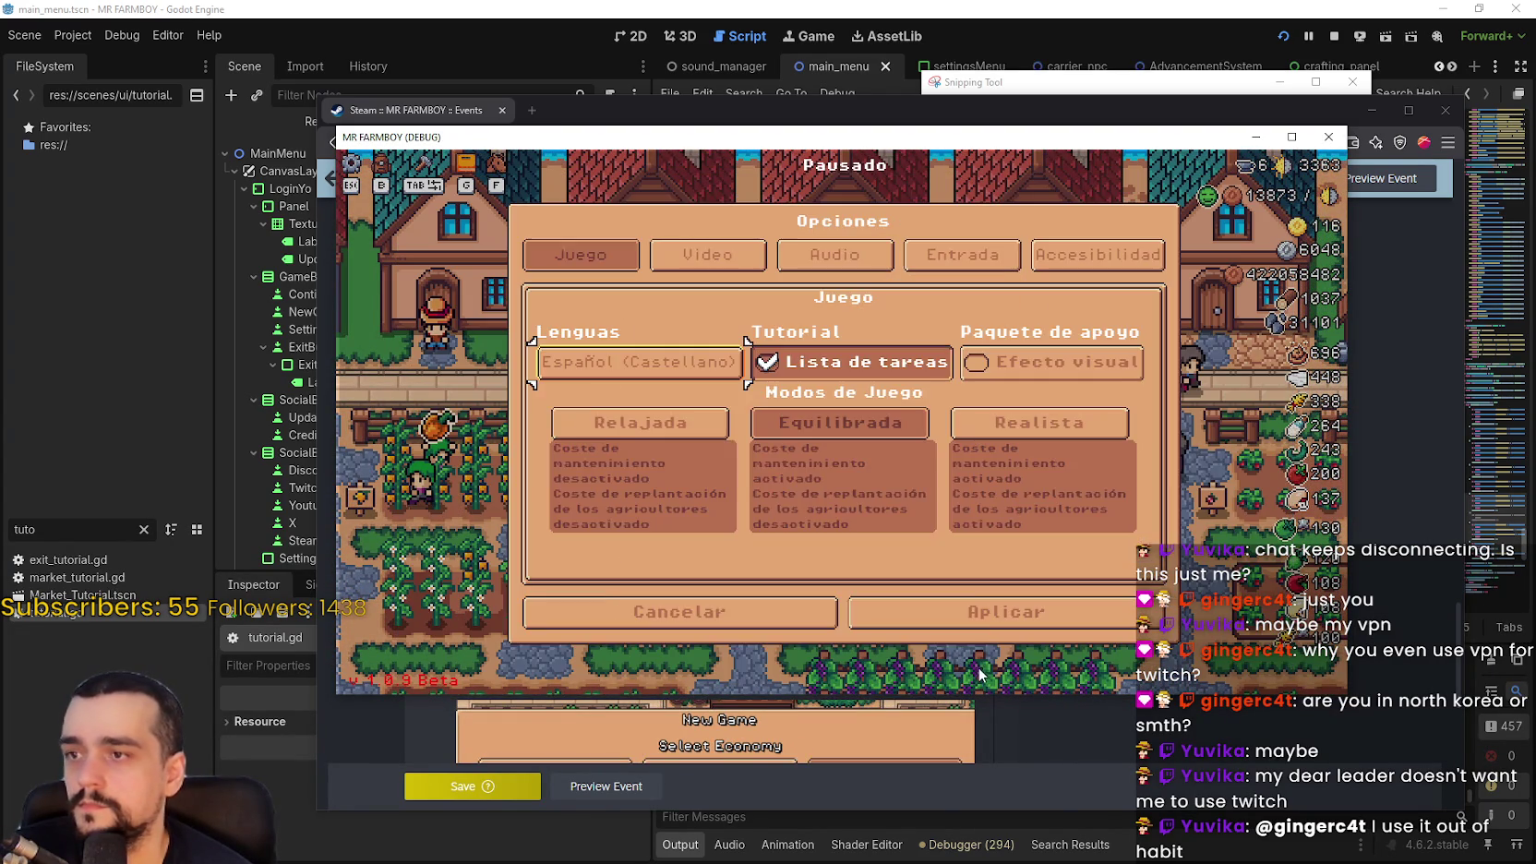
key("Escape")
left_click(872, 317)
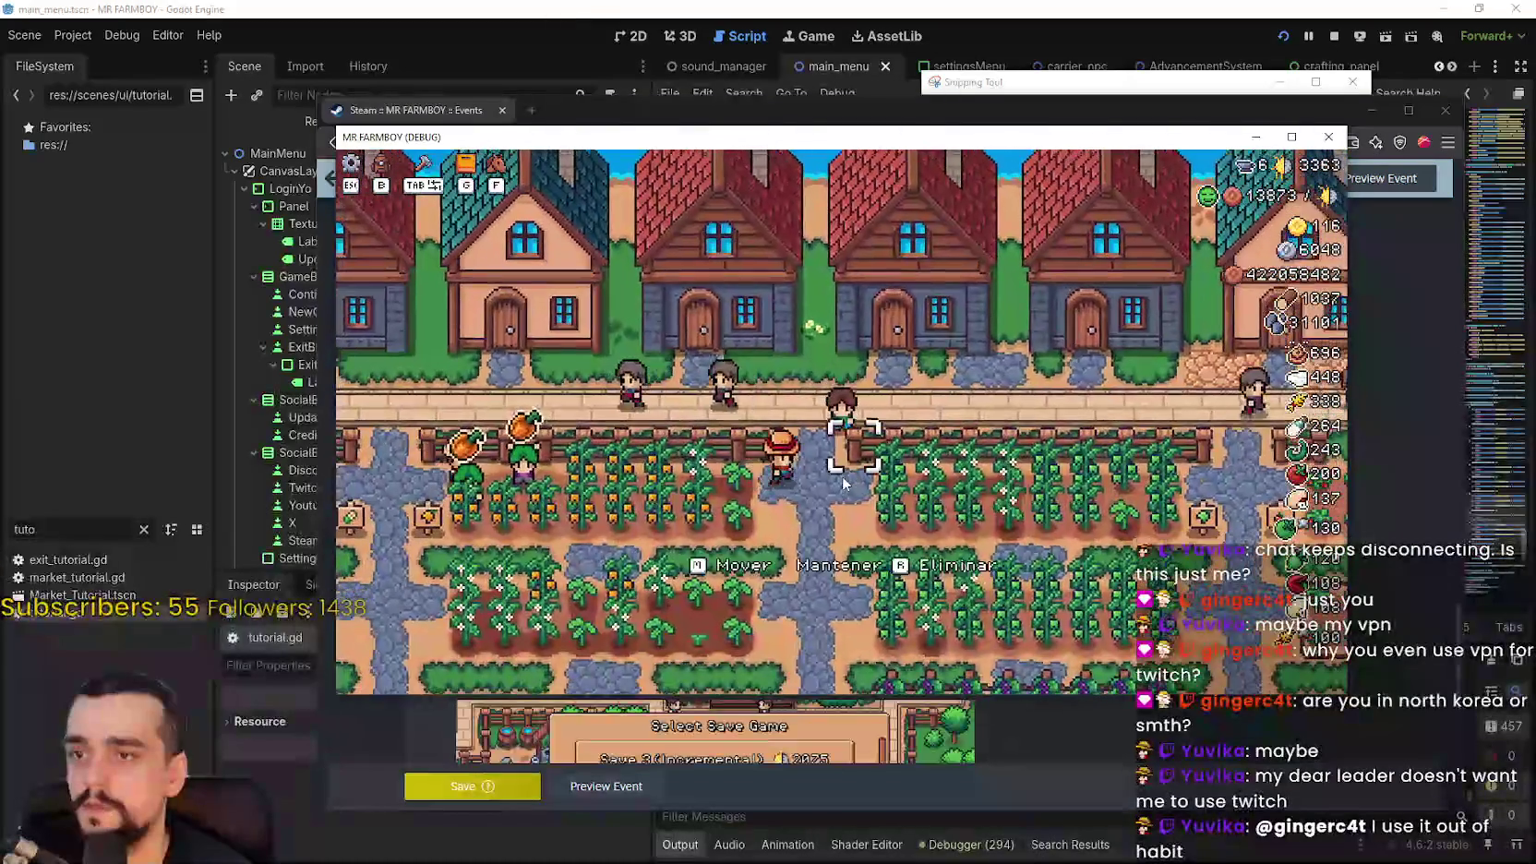
key("g")
left_click(487, 788)
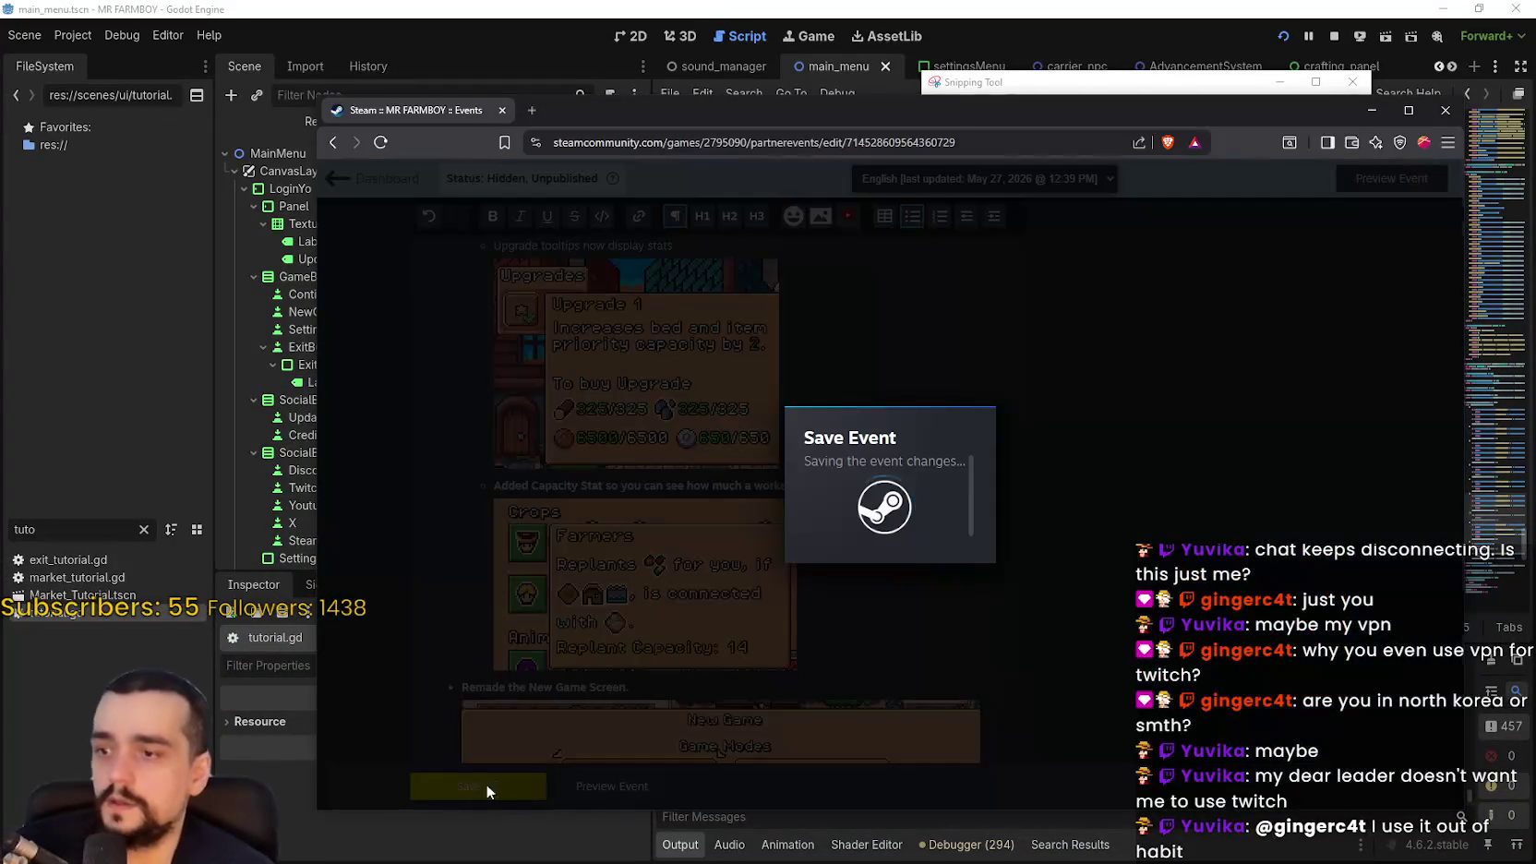
Bring MR FARMBOY forward and read the Spanish tooltips on the current Avances tab
key("alt+Tab")
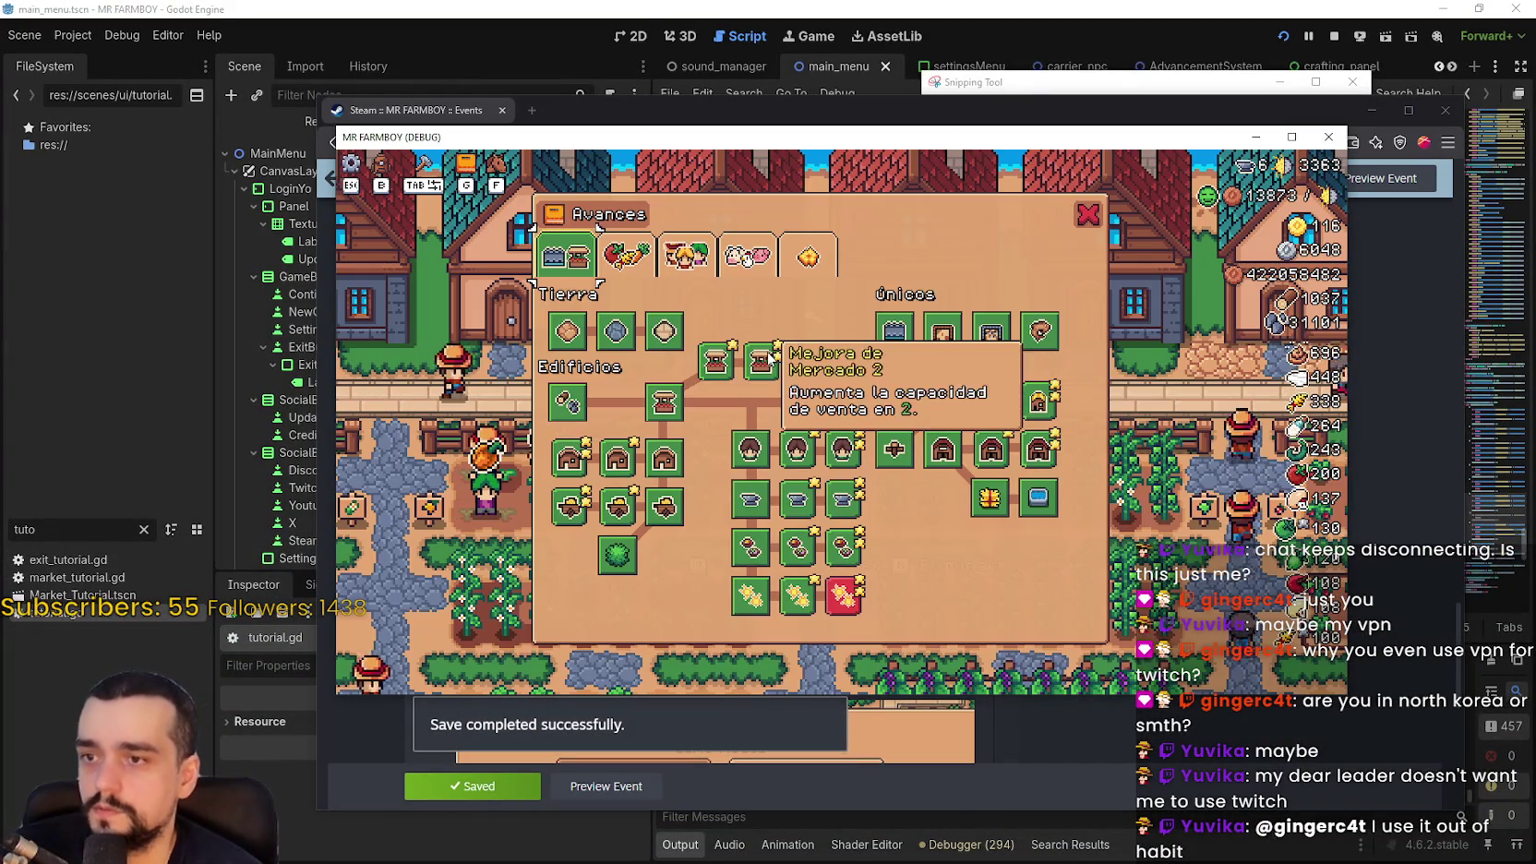
mouse_move(716, 358)
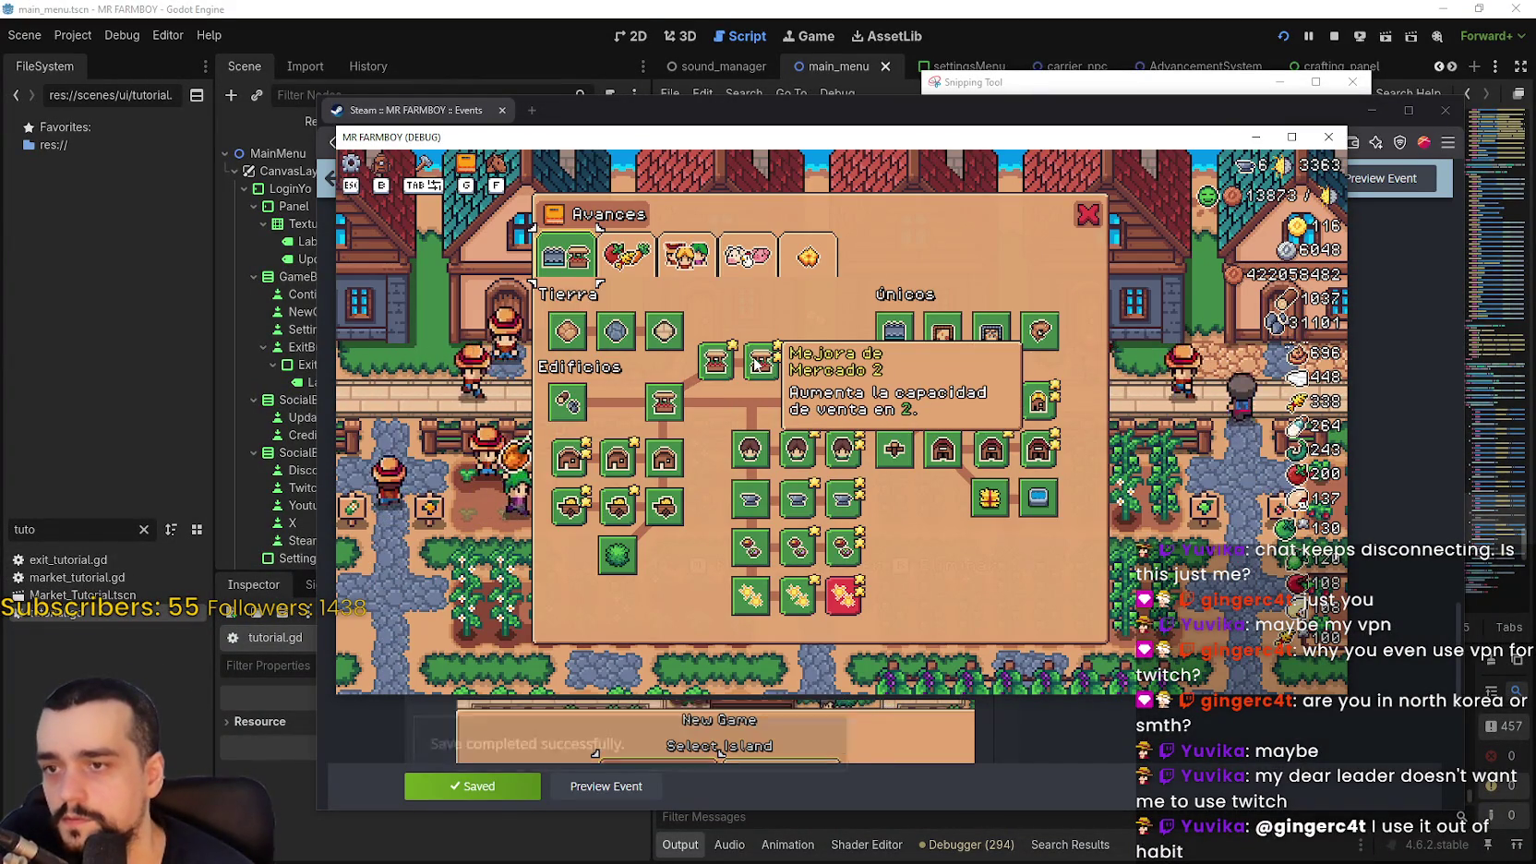
mouse_move(658, 418)
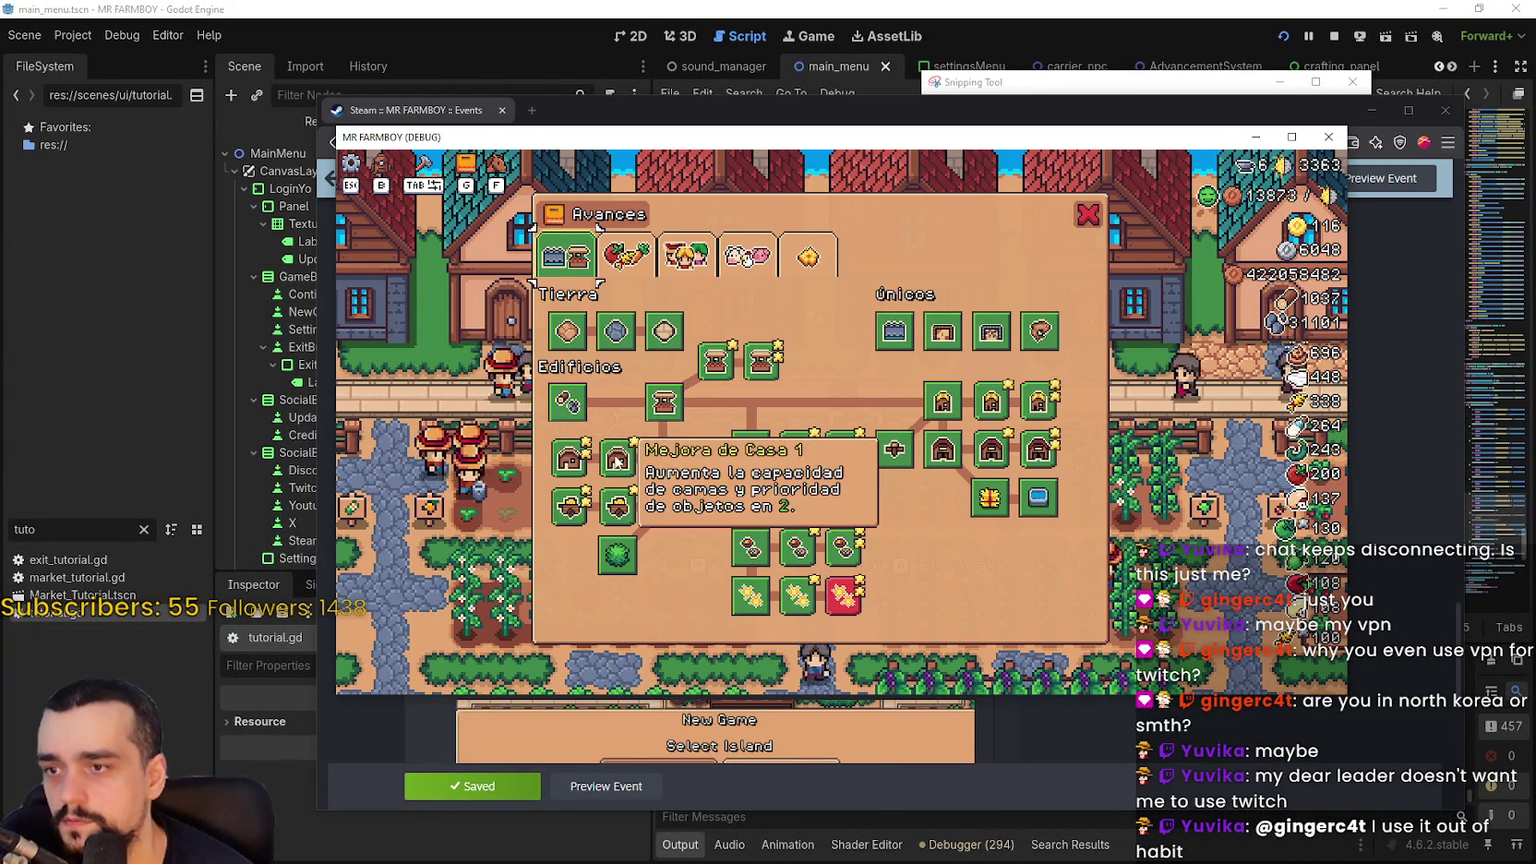
mouse_move(750, 500)
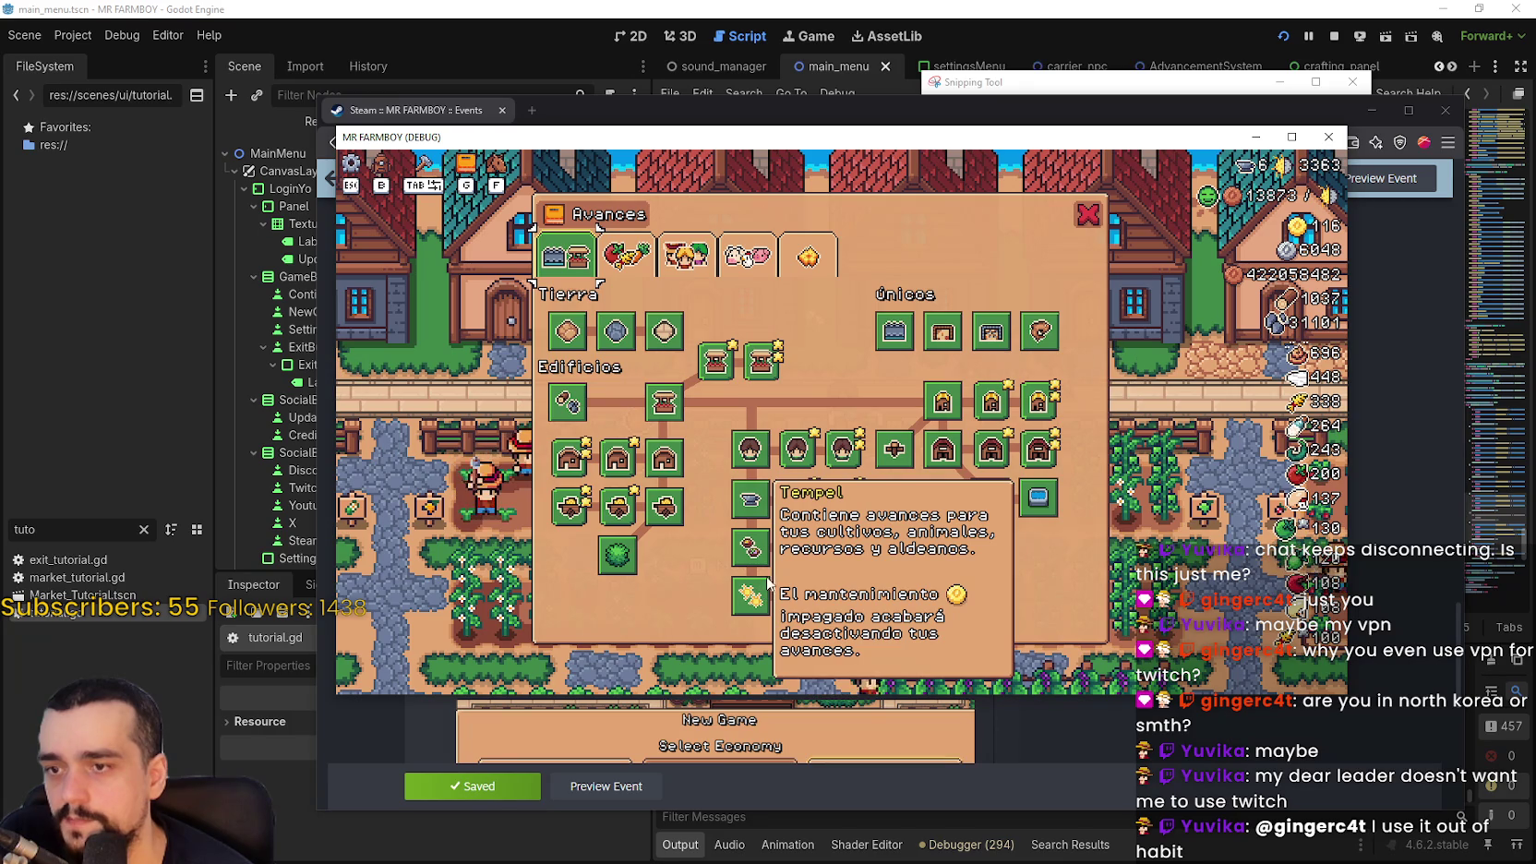
mouse_move(959, 450)
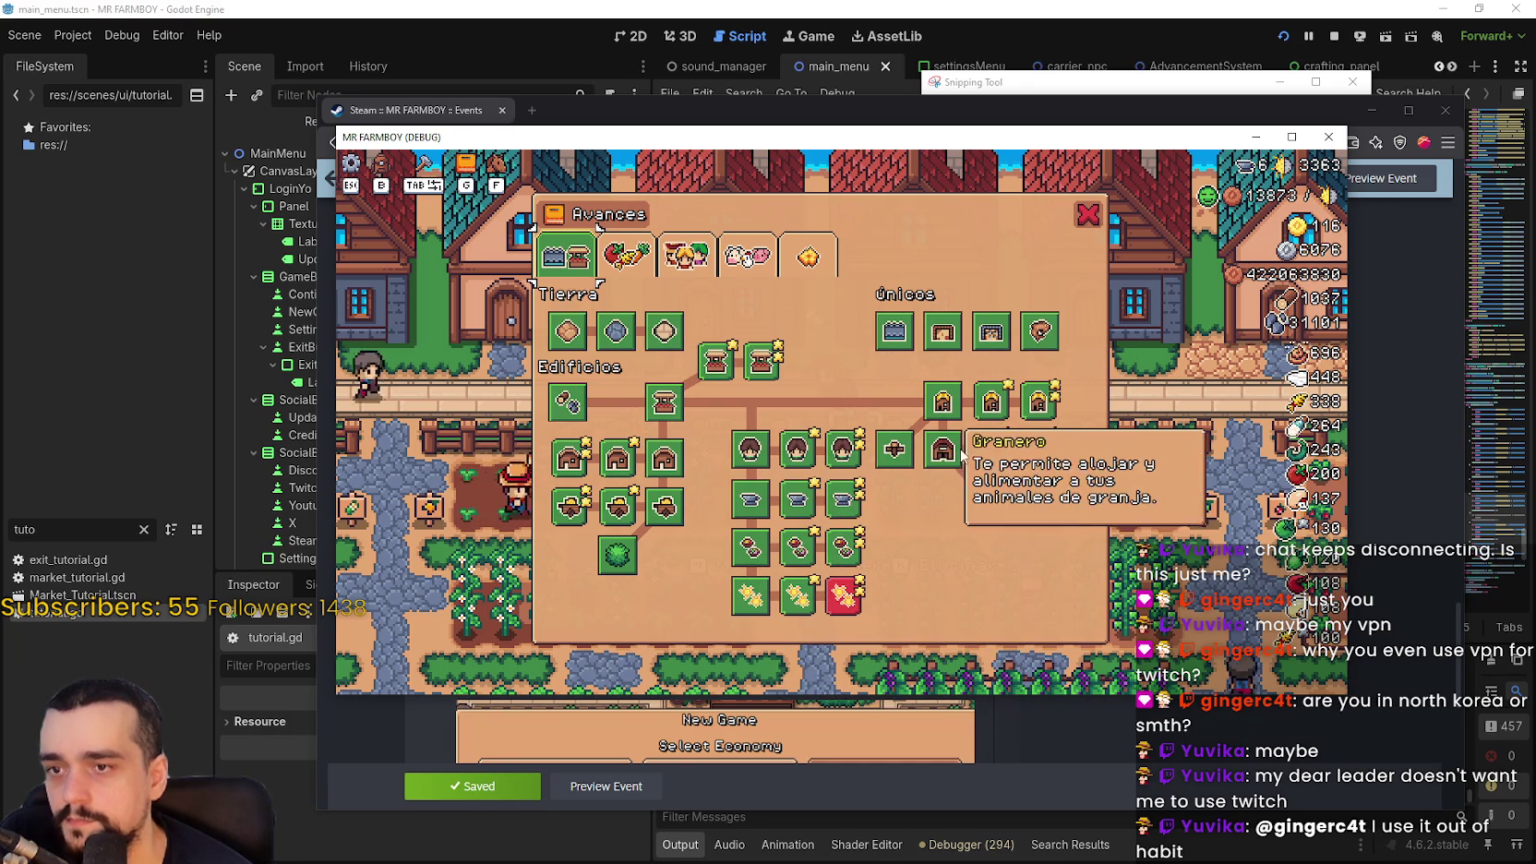
mouse_move(1006, 431)
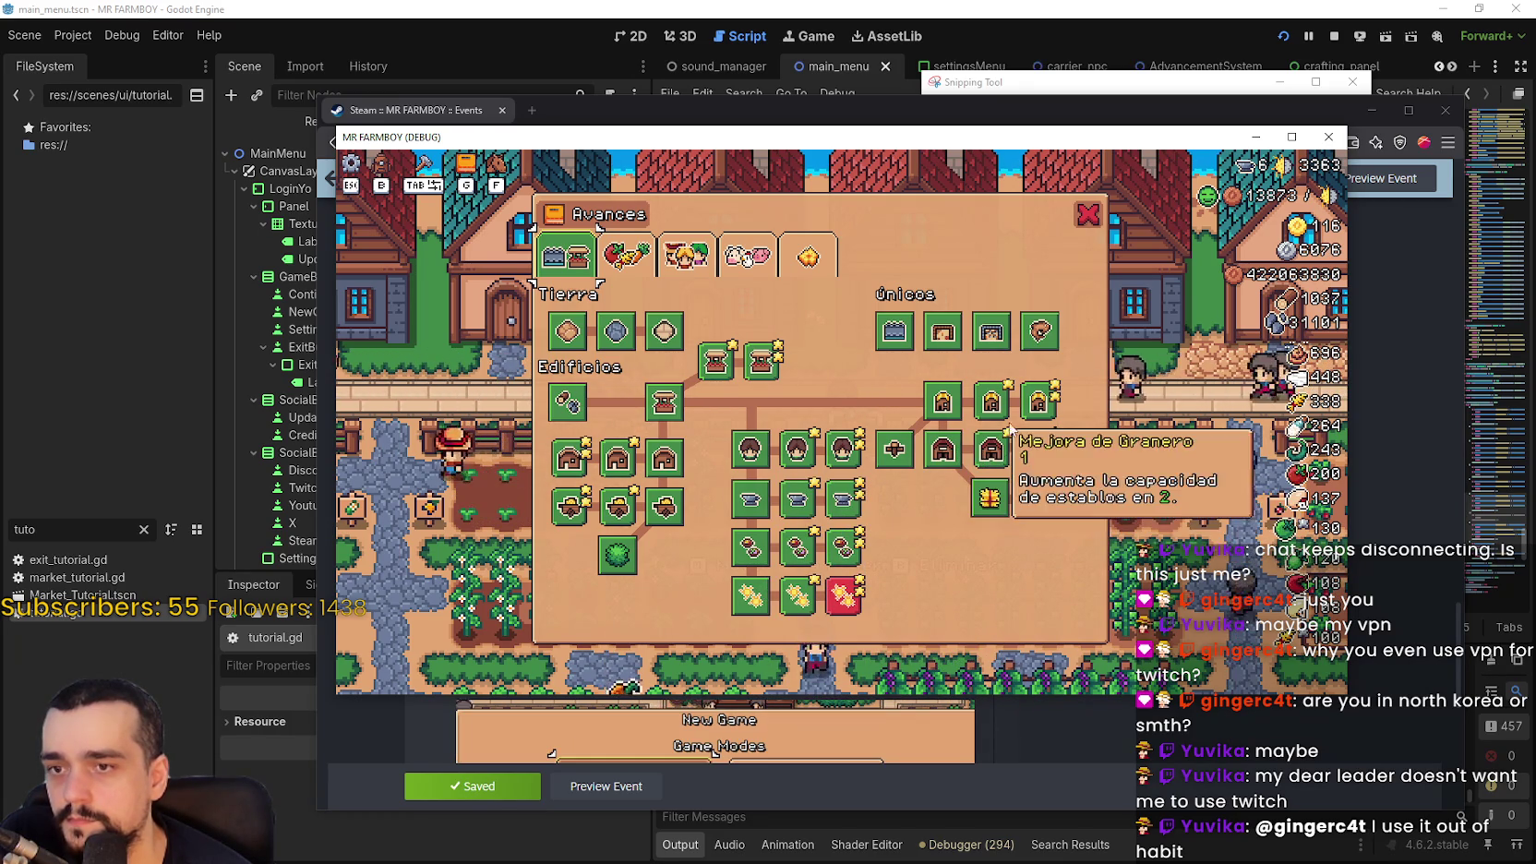
Check Spanish tooltips on the crops, land and trees and workers tabs, then return to the browser
left_click(634, 264)
mouse_move(744, 331)
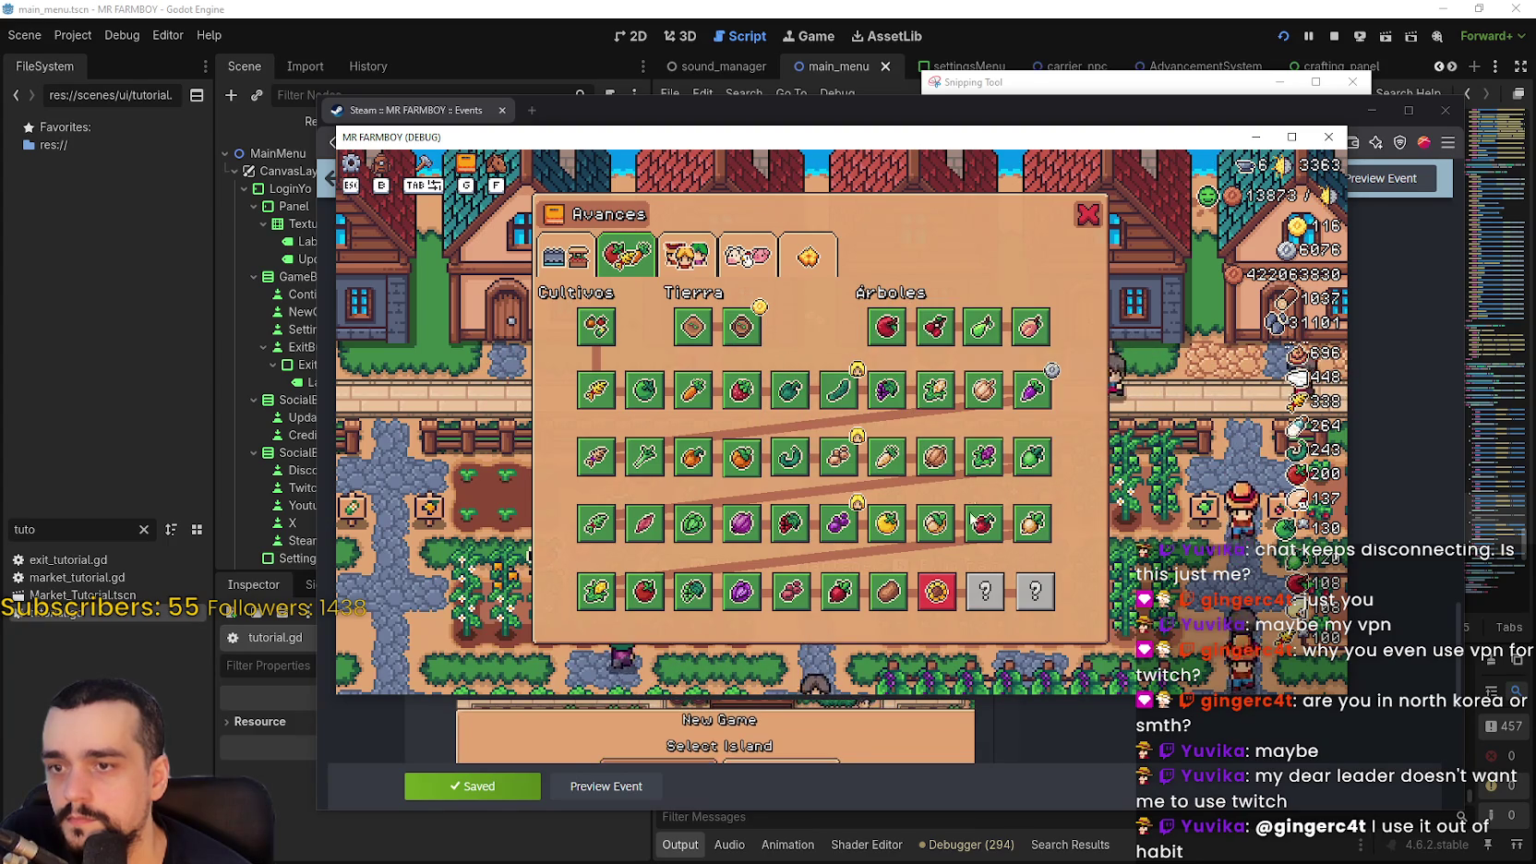
mouse_move(935, 592)
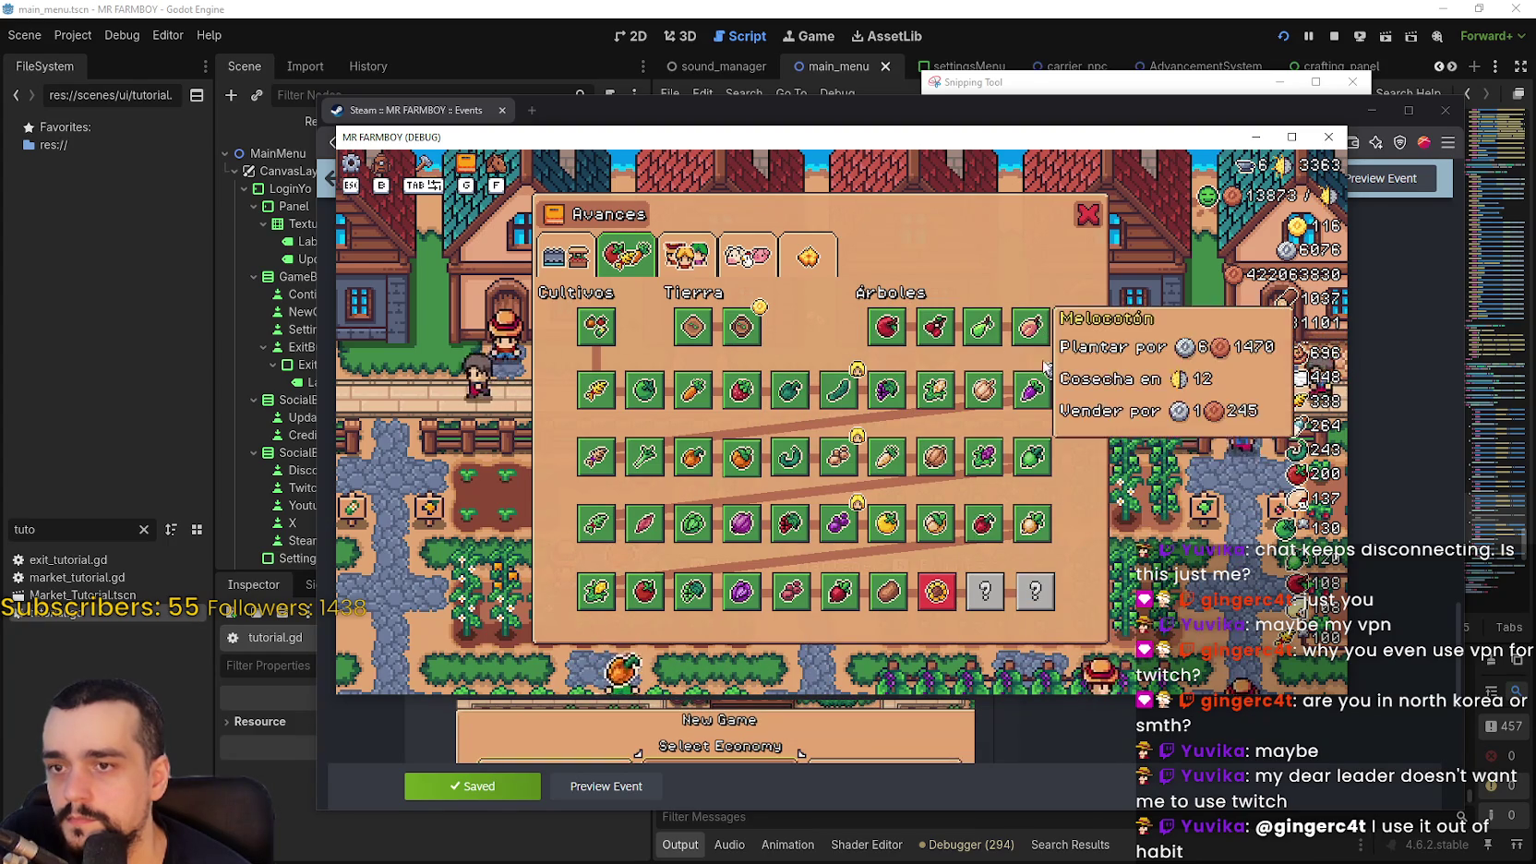
left_click(706, 267)
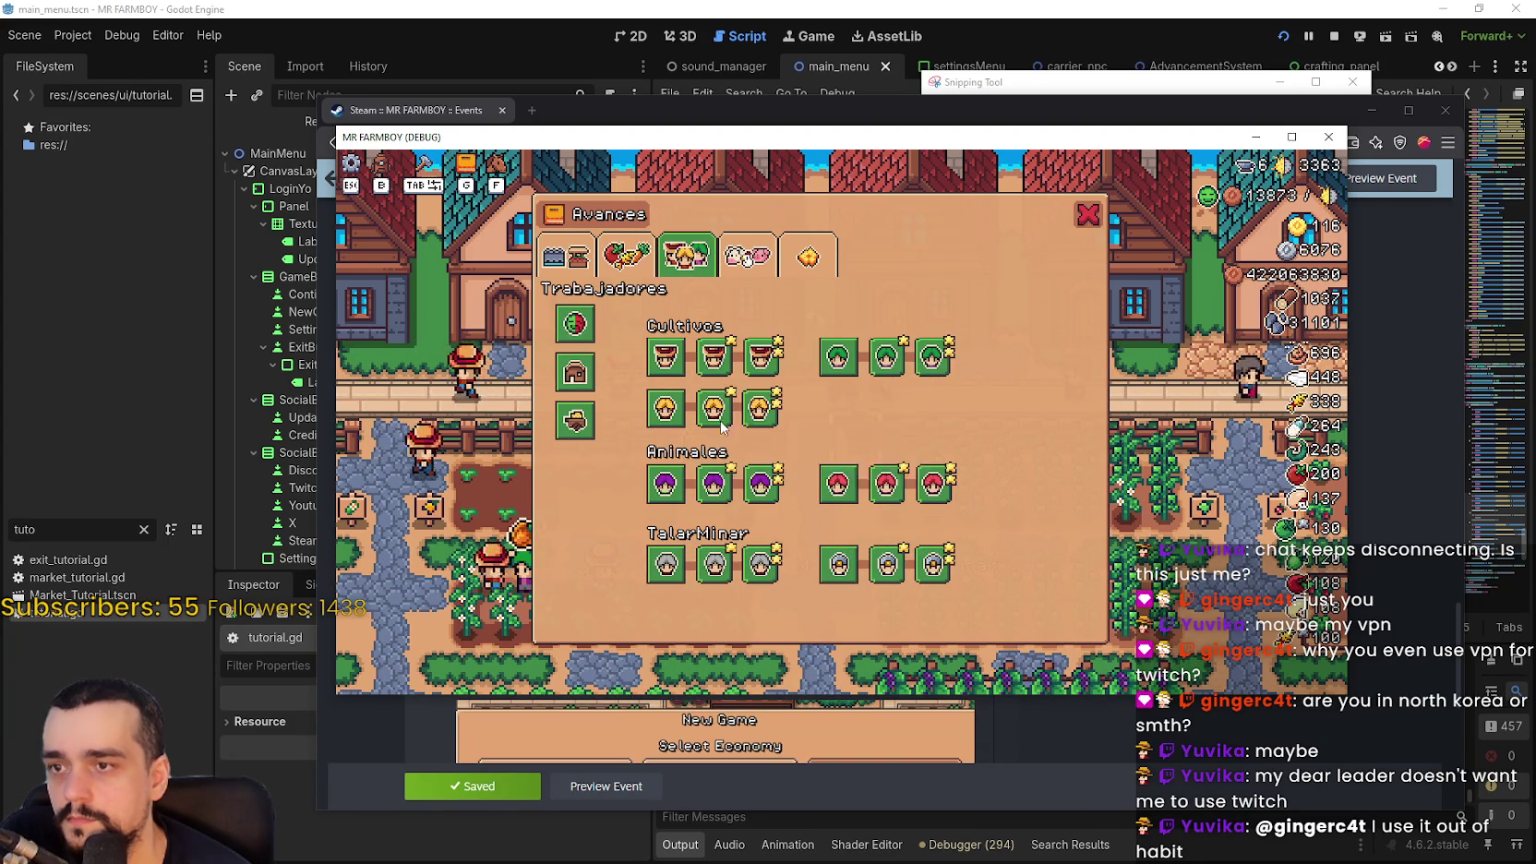
mouse_move(763, 358)
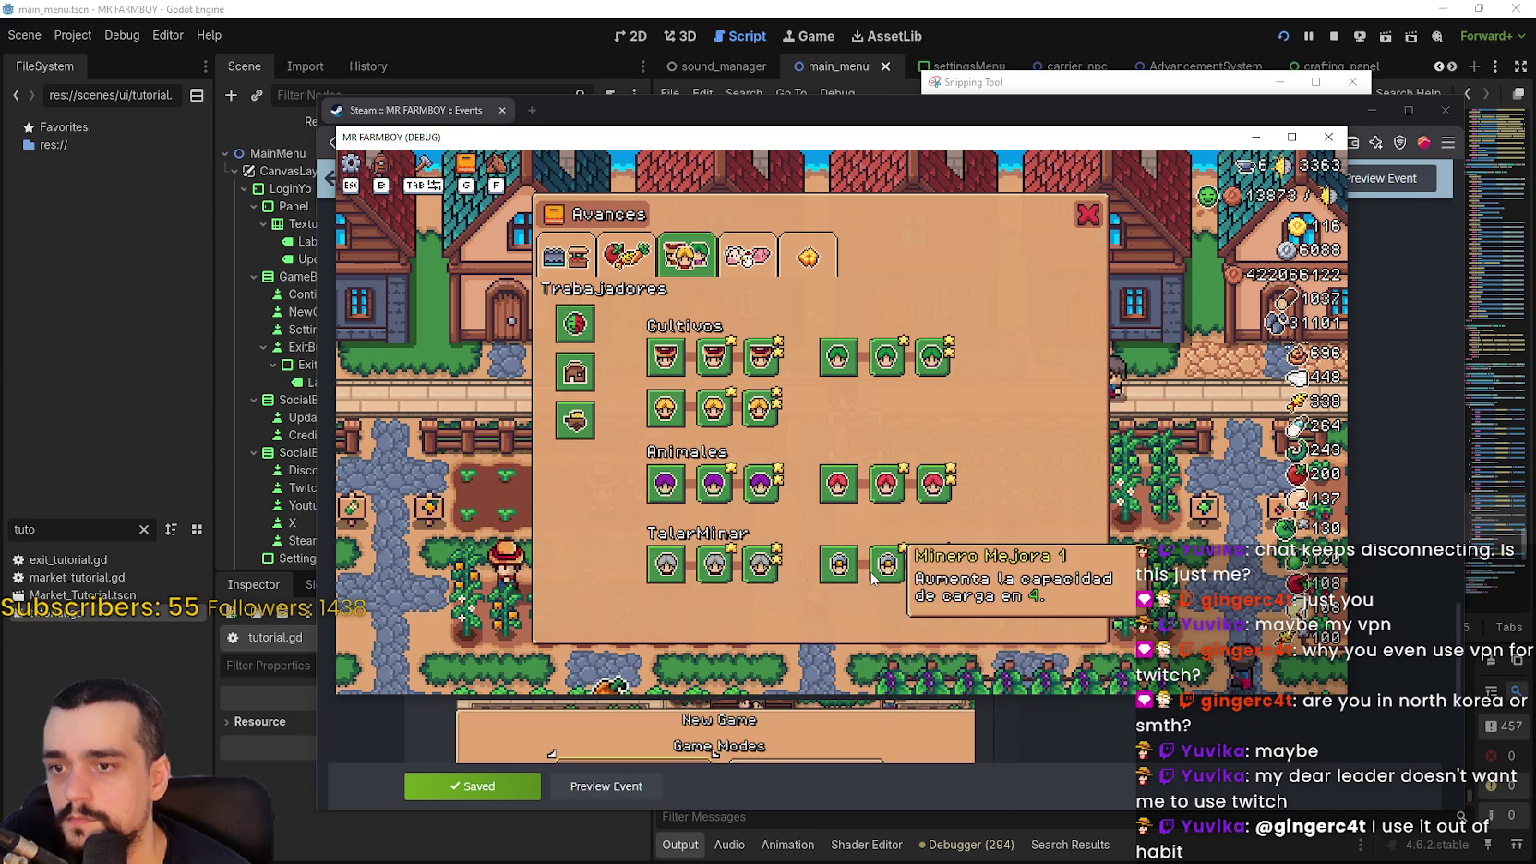
mouse_move(838, 575)
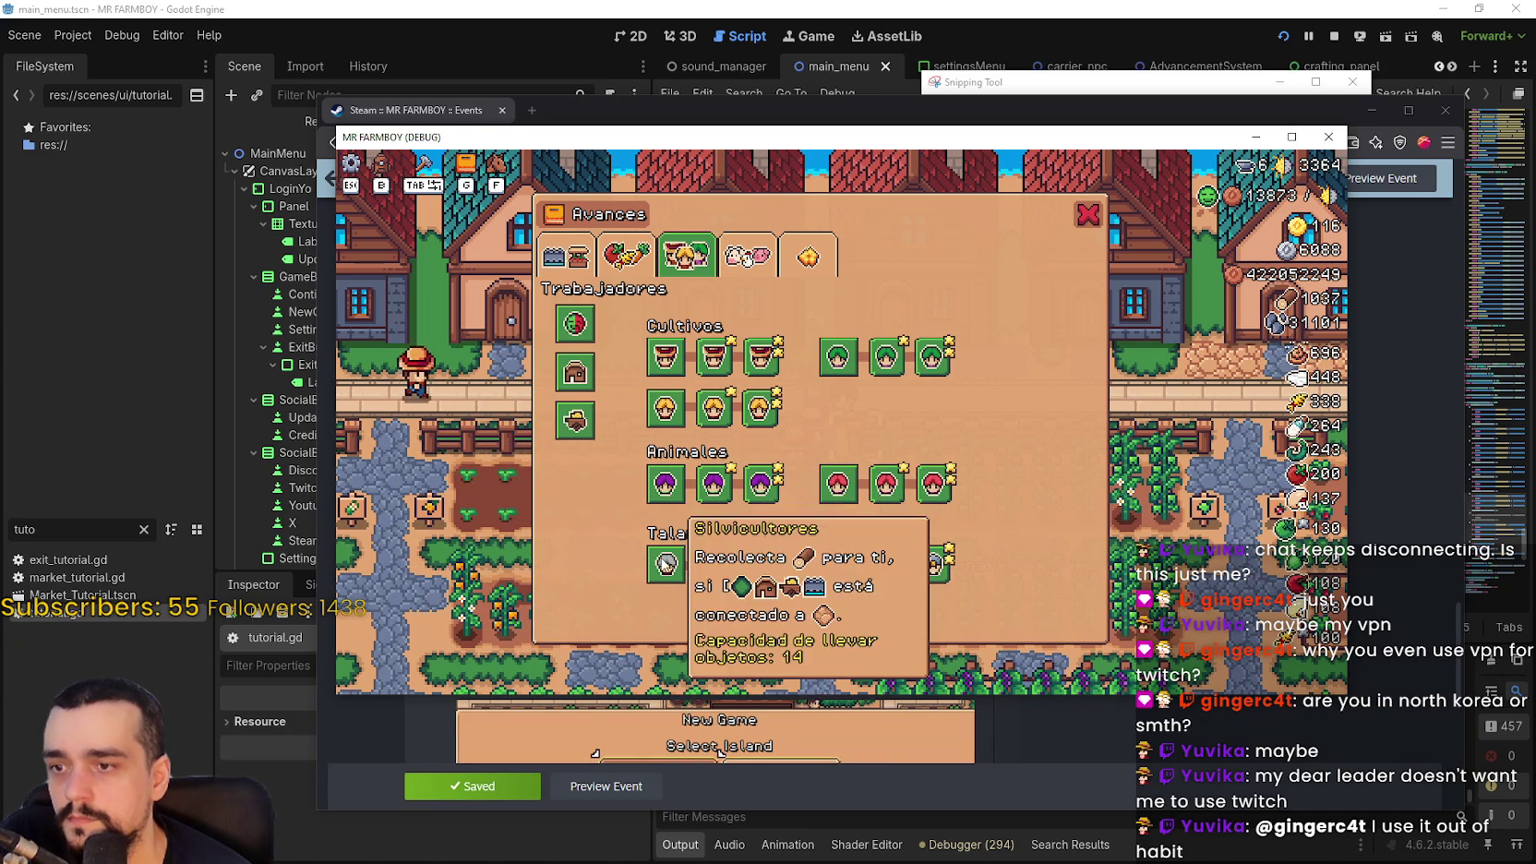
mouse_move(668, 488)
mouse_move(581, 384)
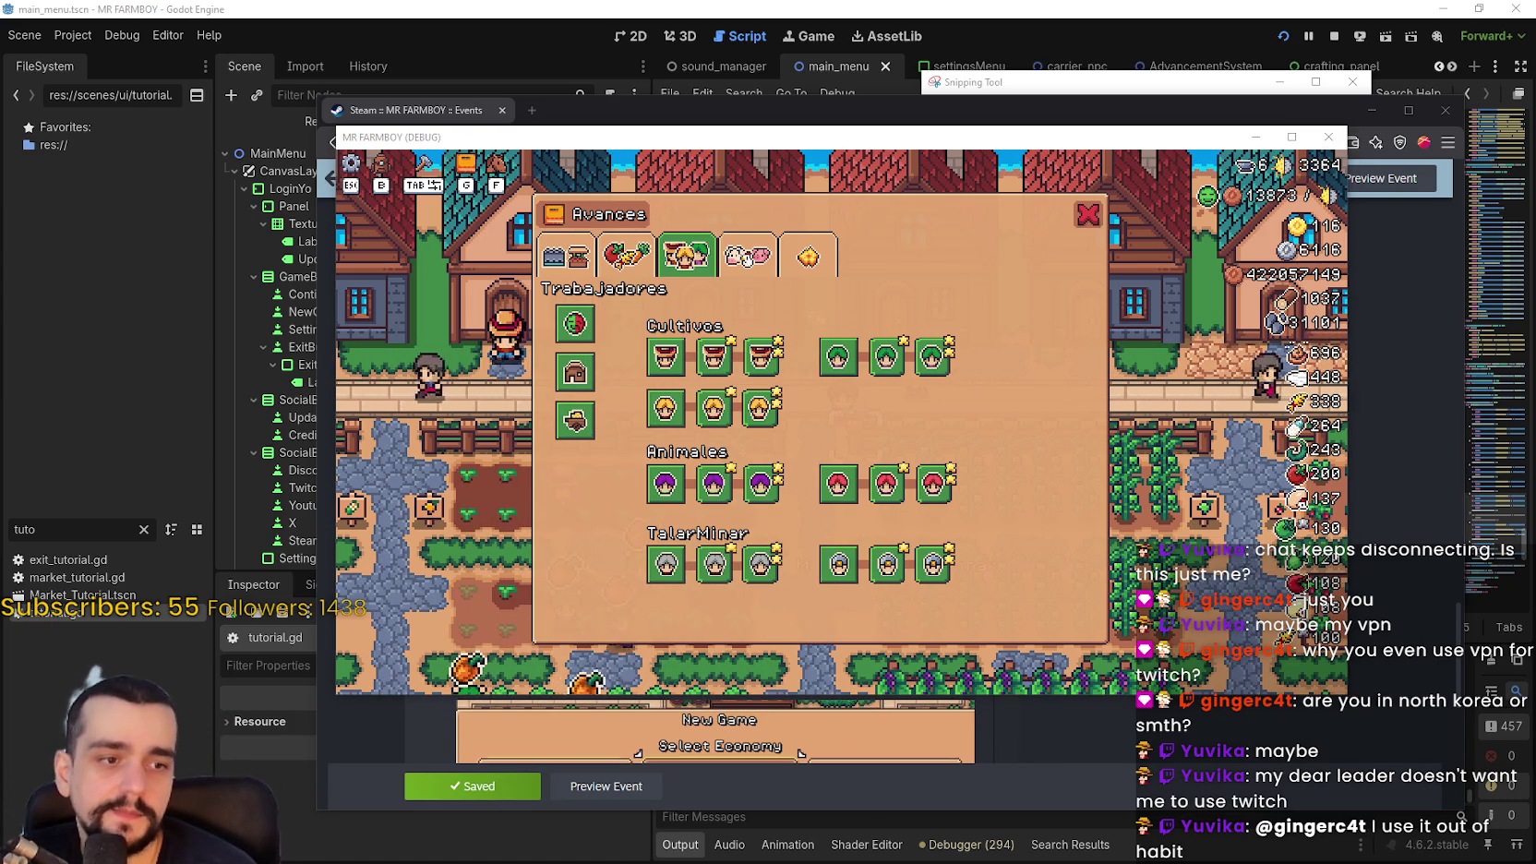
key("alt+Tab")
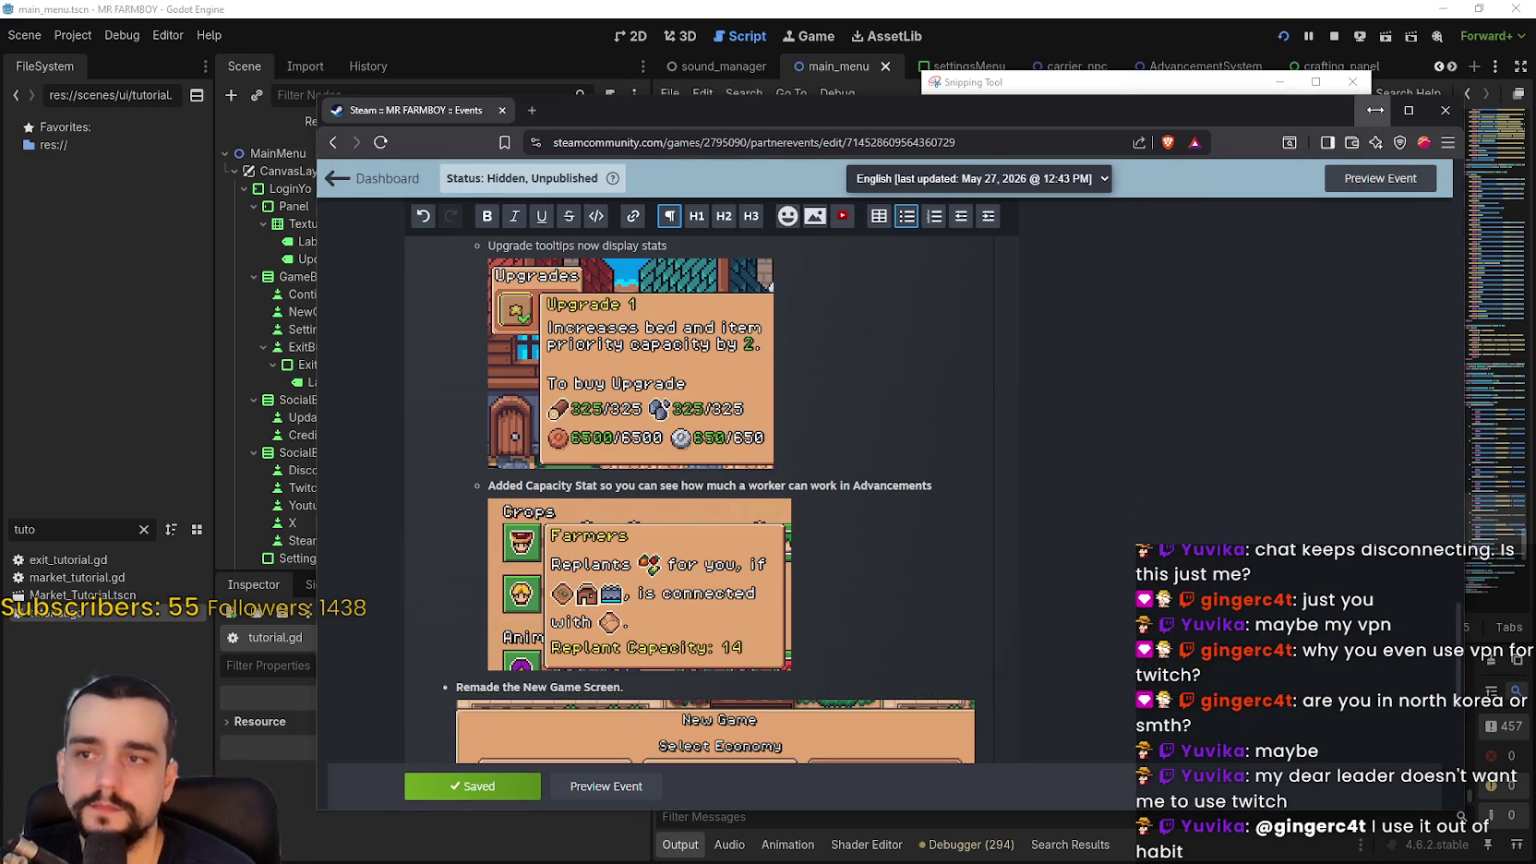
Bring the MR FARMBOY debug window back, showing the untranslated tr_house_priority_info tooltip
key("alt+Tab")
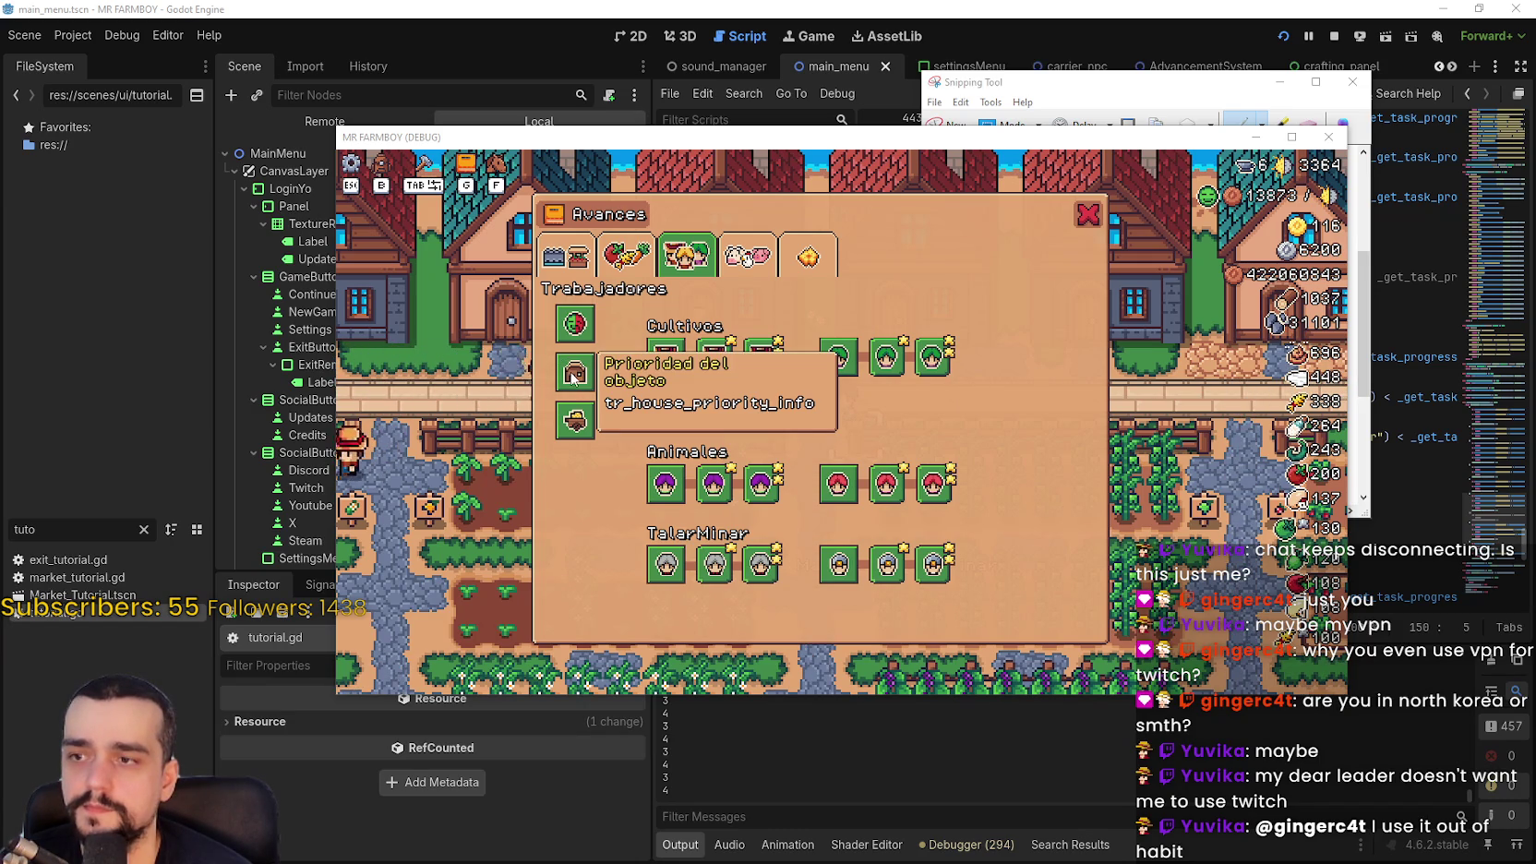
Close Avances, open a house's Casa panel and check its Mejora 1 tooltip
left_click(1086, 216)
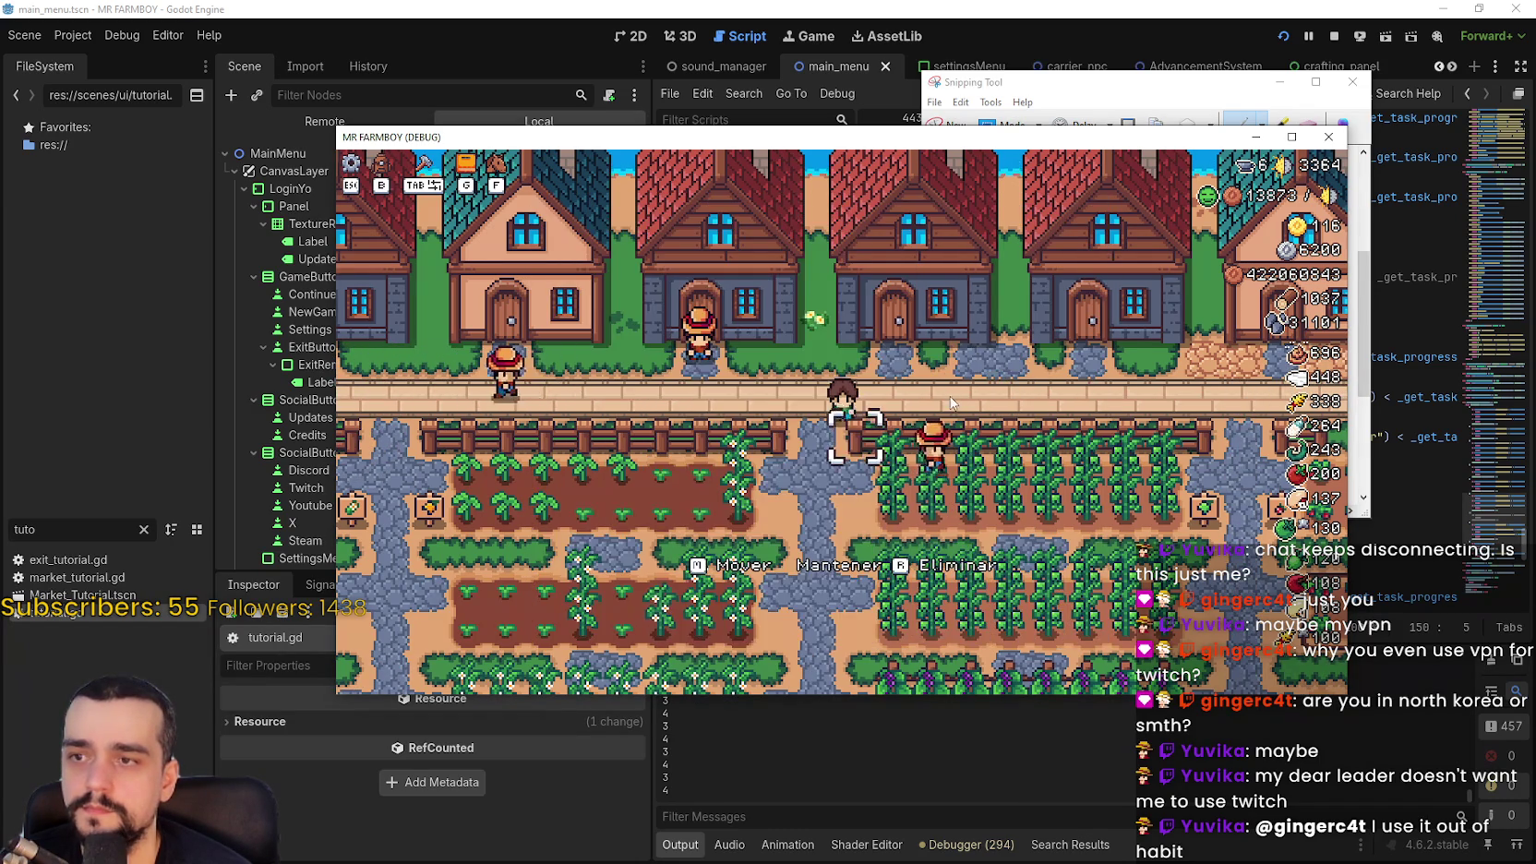
left_click(812, 369)
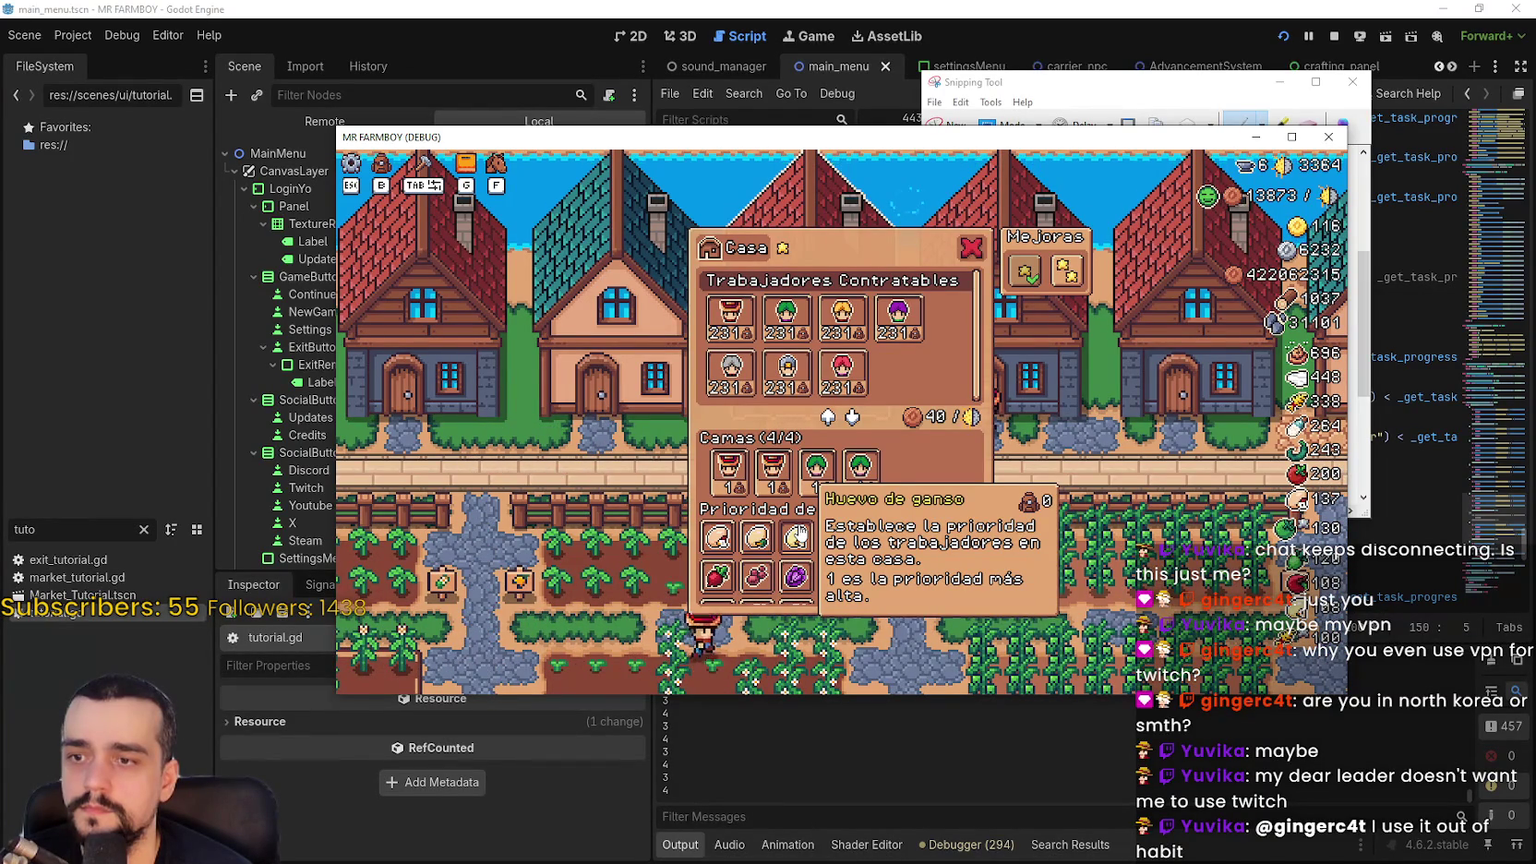
left_click(1007, 486)
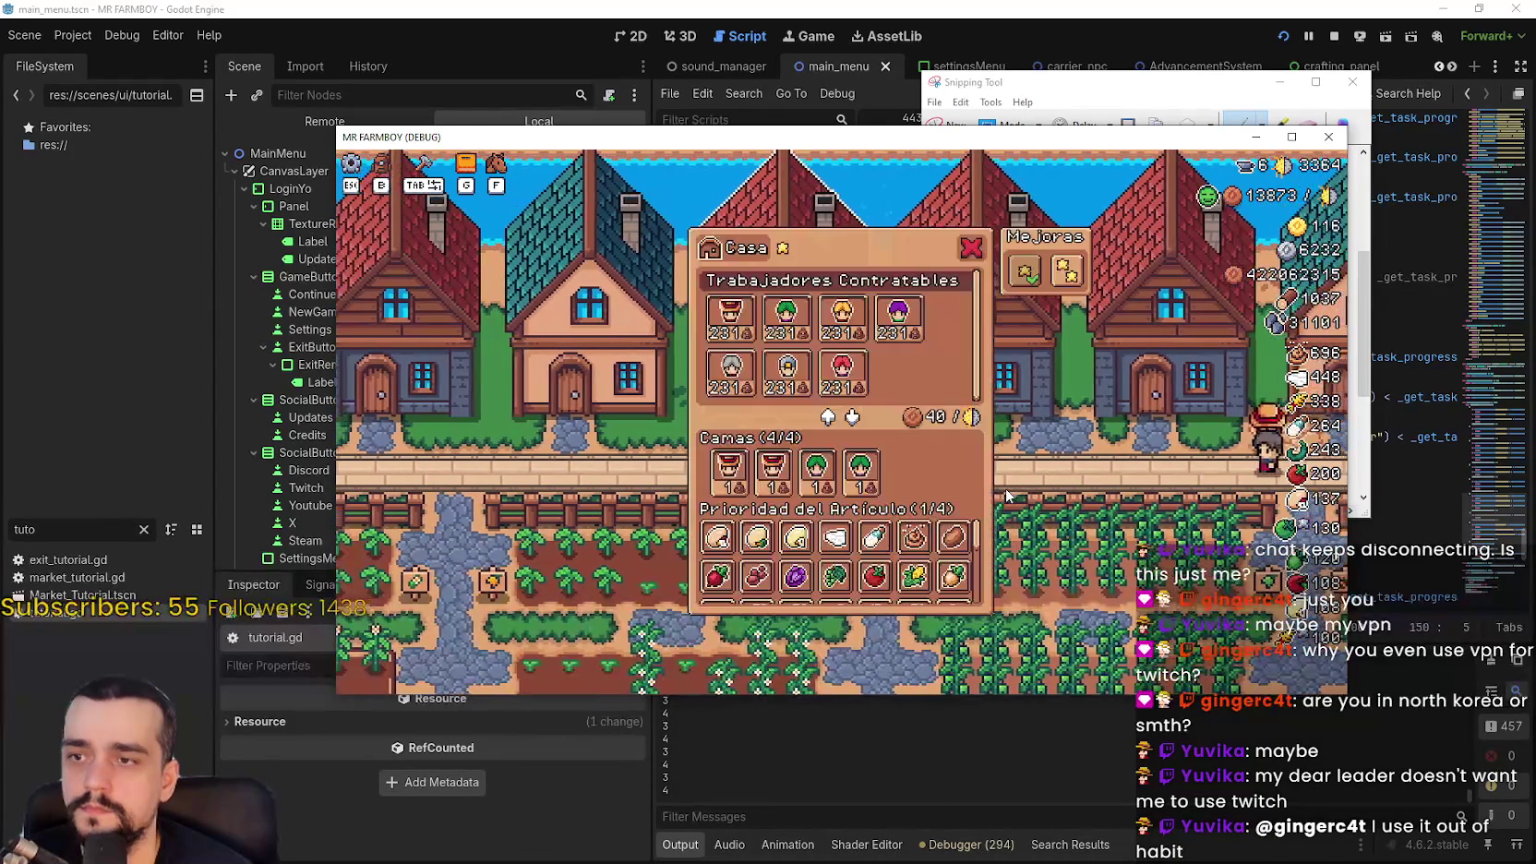
left_click(1008, 487)
mouse_move(1034, 282)
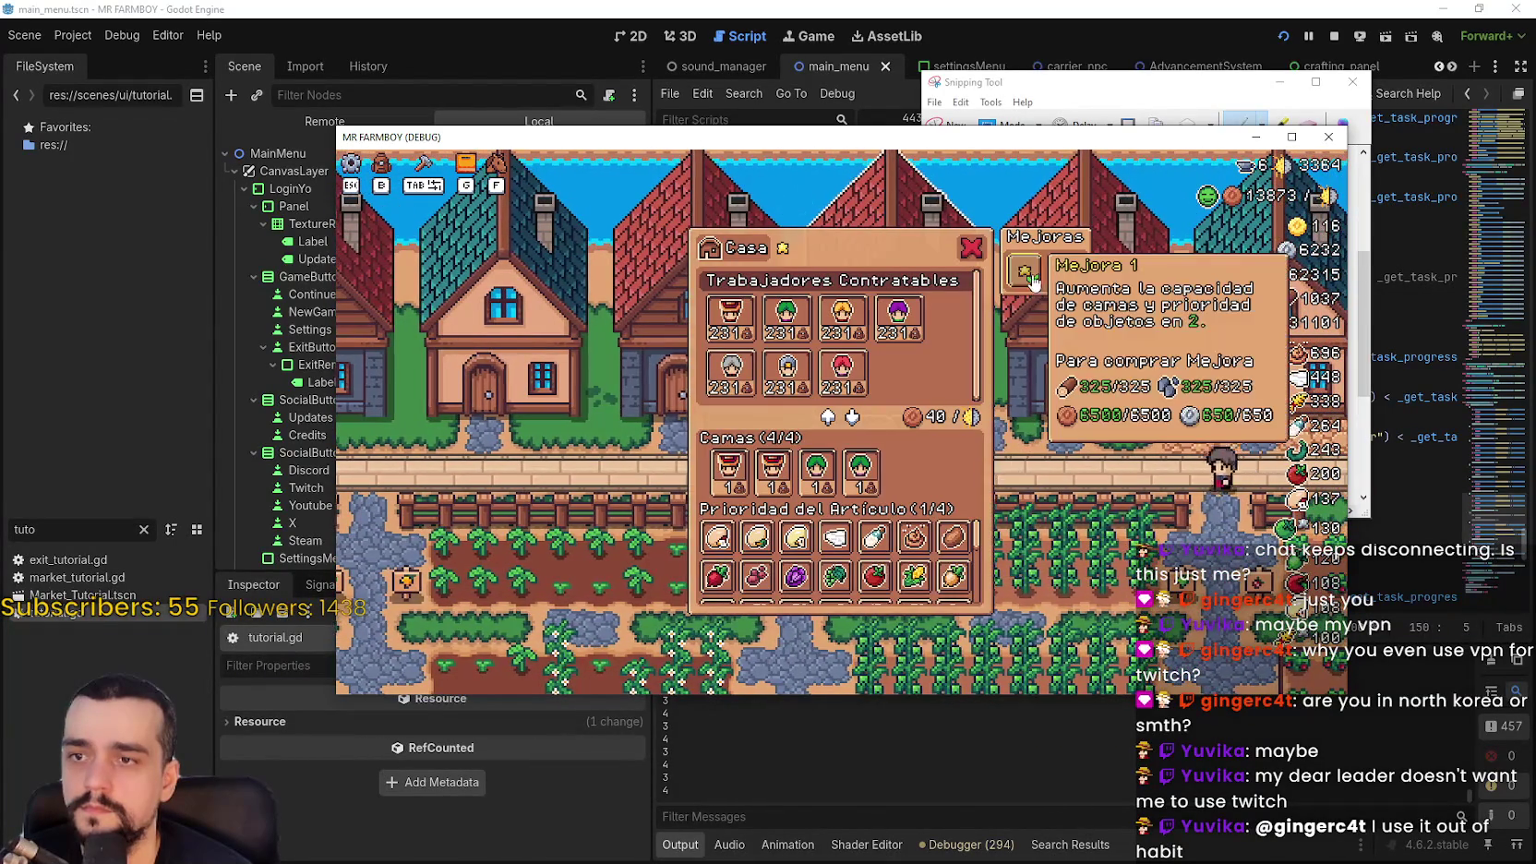
Reopen the Avances panel and step through its crops and Tierra y Edificios tabs
key("Escape")
key("g")
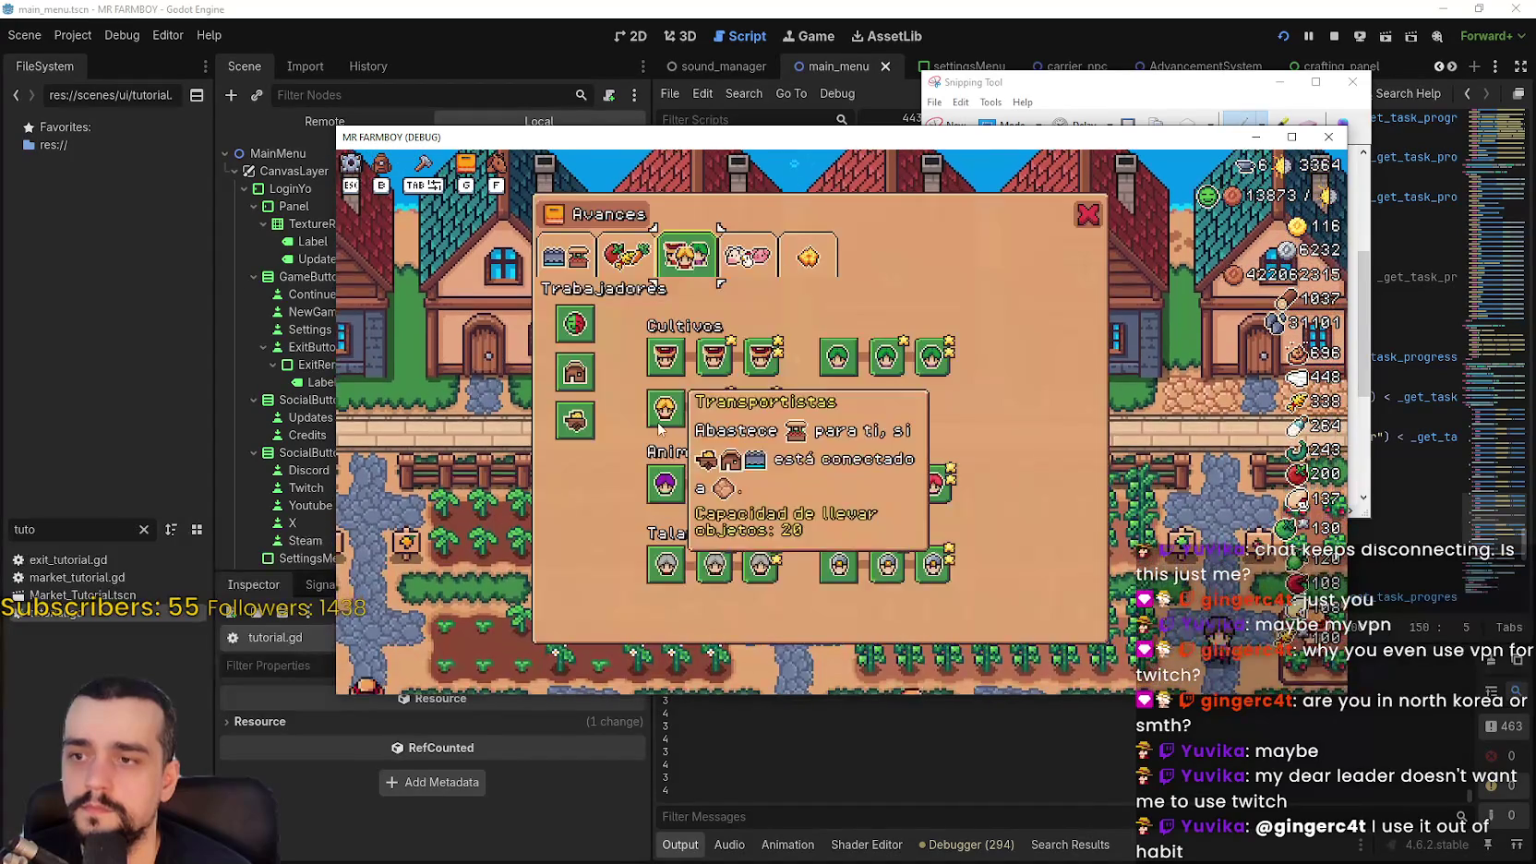
left_click(626, 256)
left_click(567, 256)
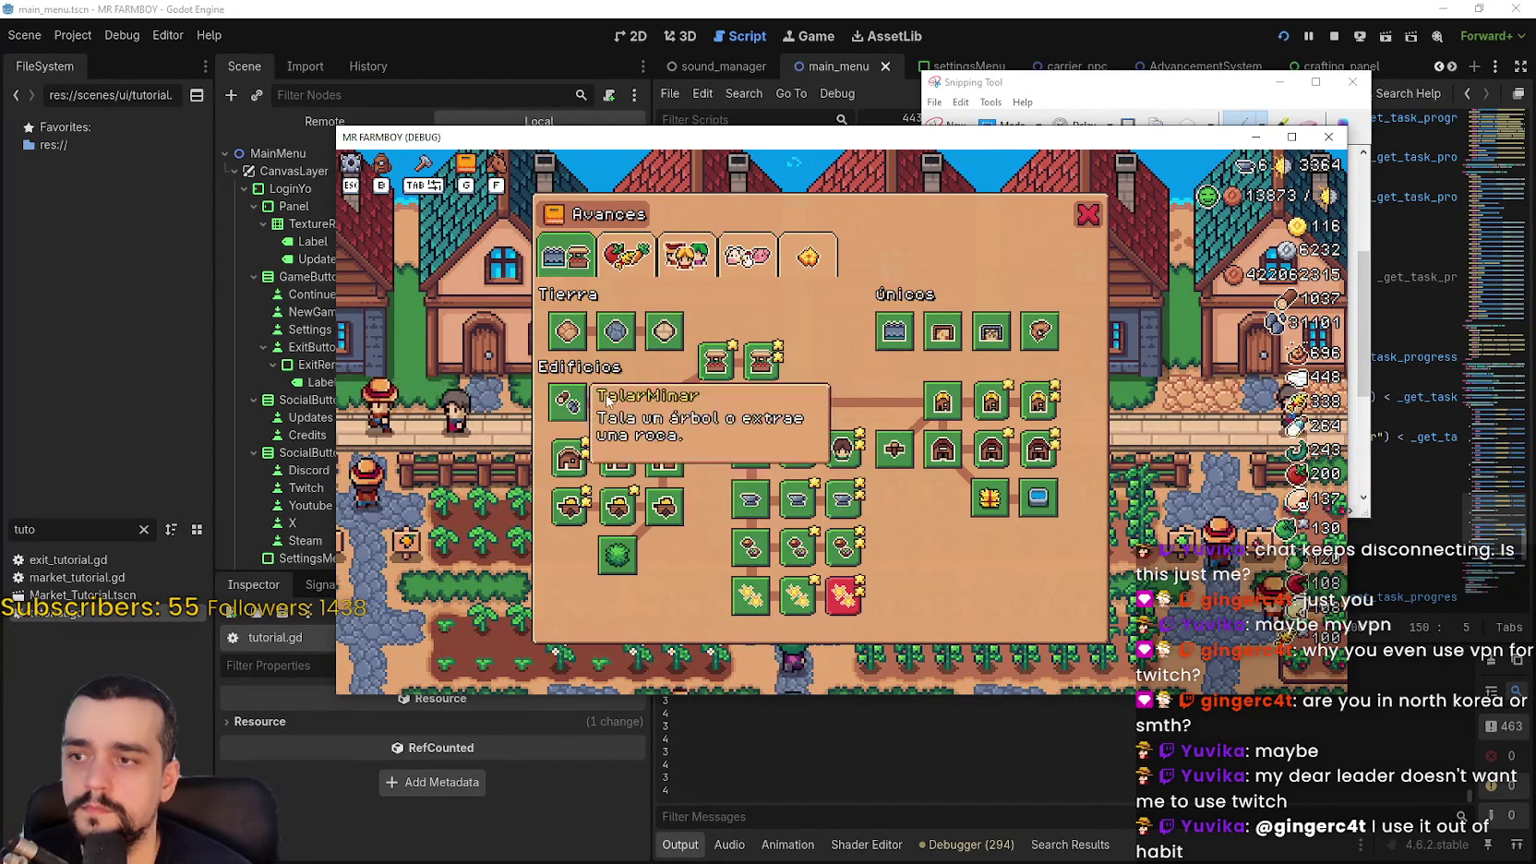
Recheck the workers advancements, then open and close the house's worker priority panel
left_click(686, 256)
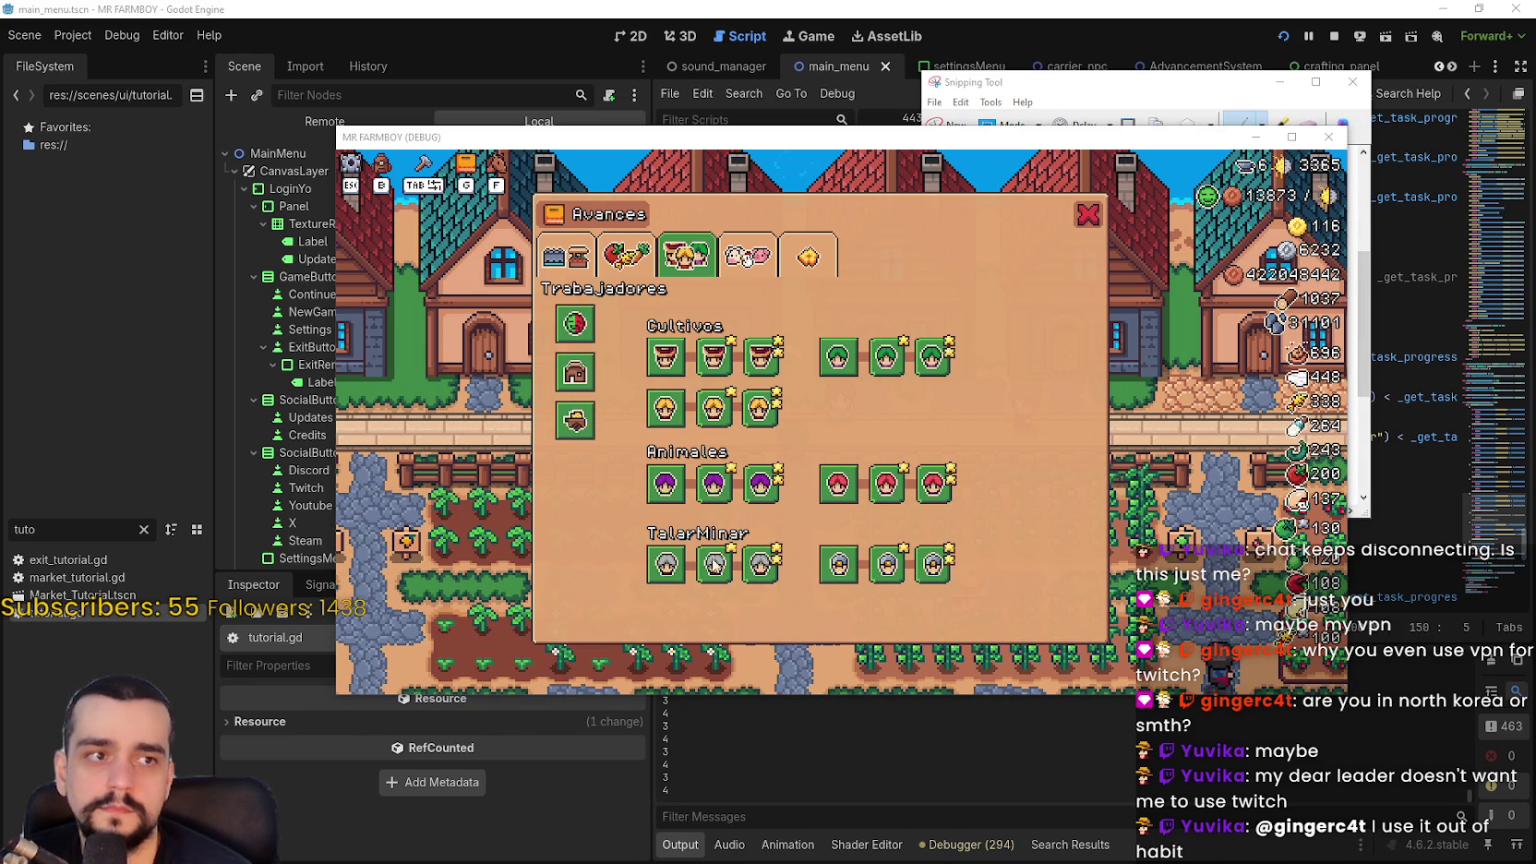
key("Escape")
key("e")
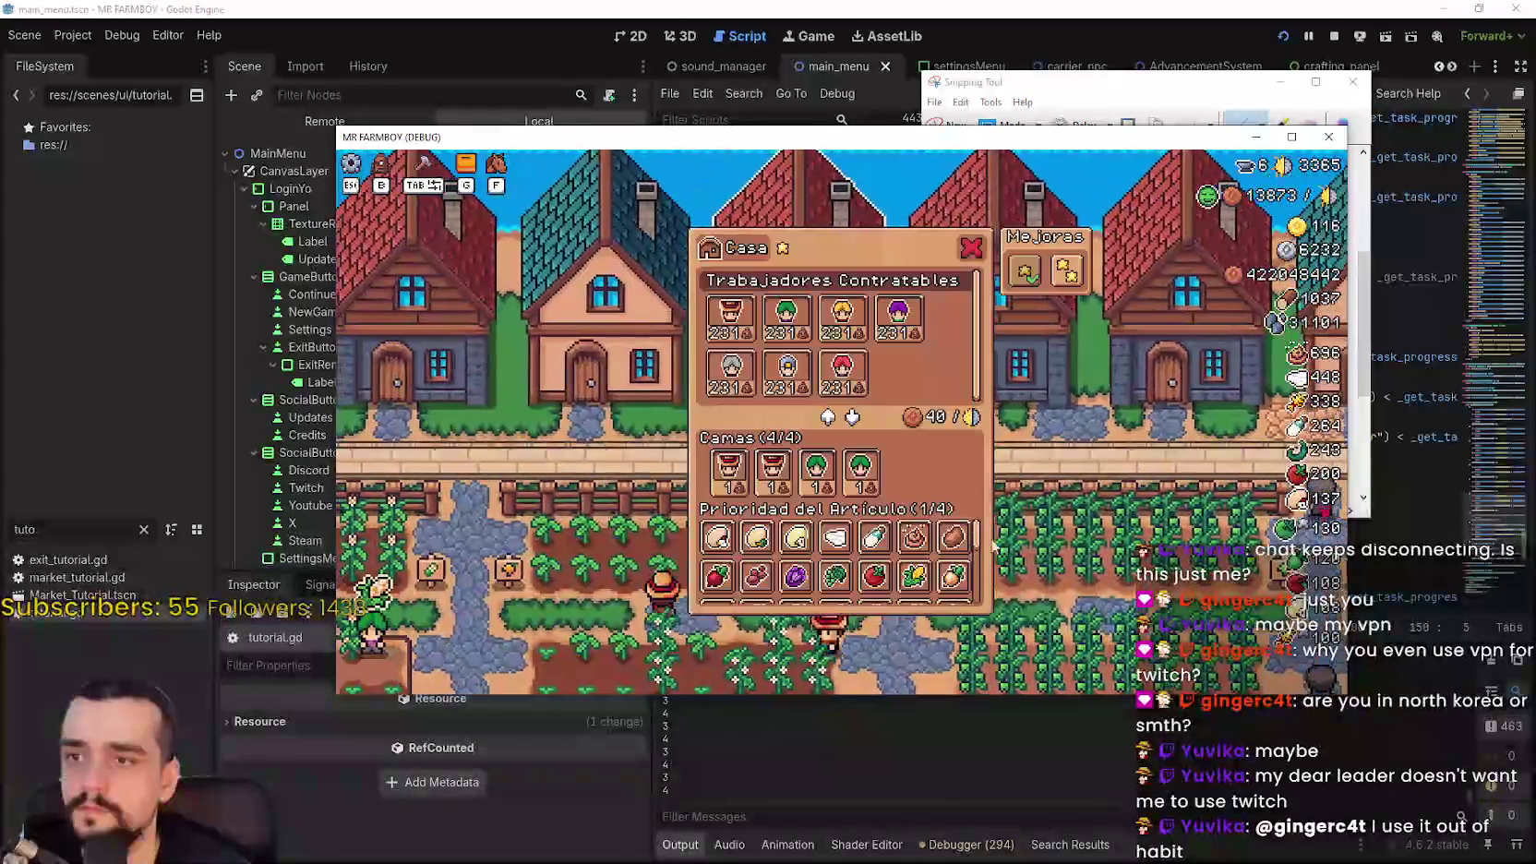
mouse_move(744, 545)
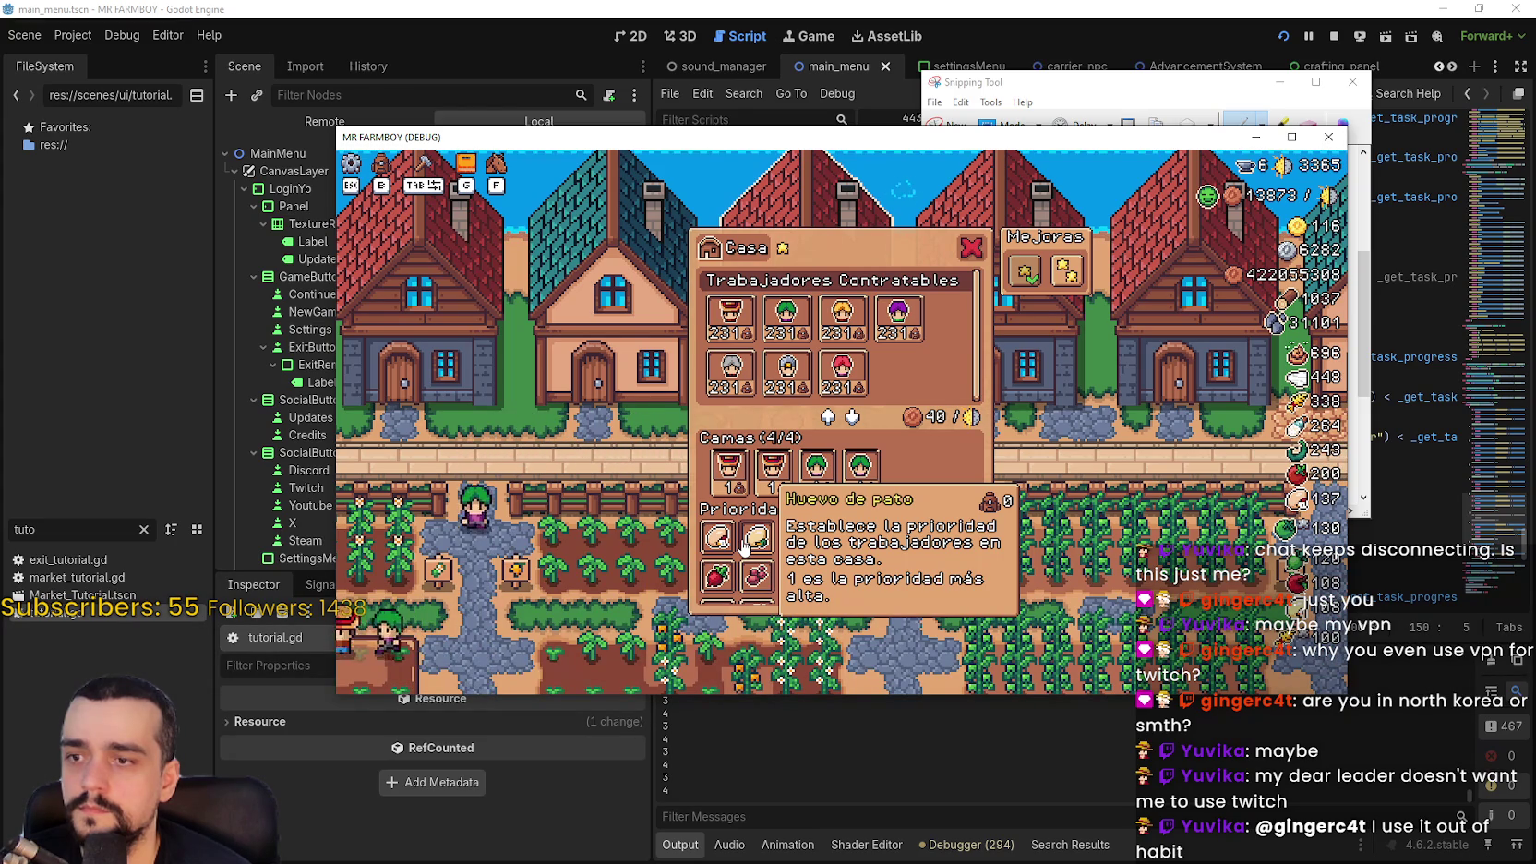
left_click(969, 251)
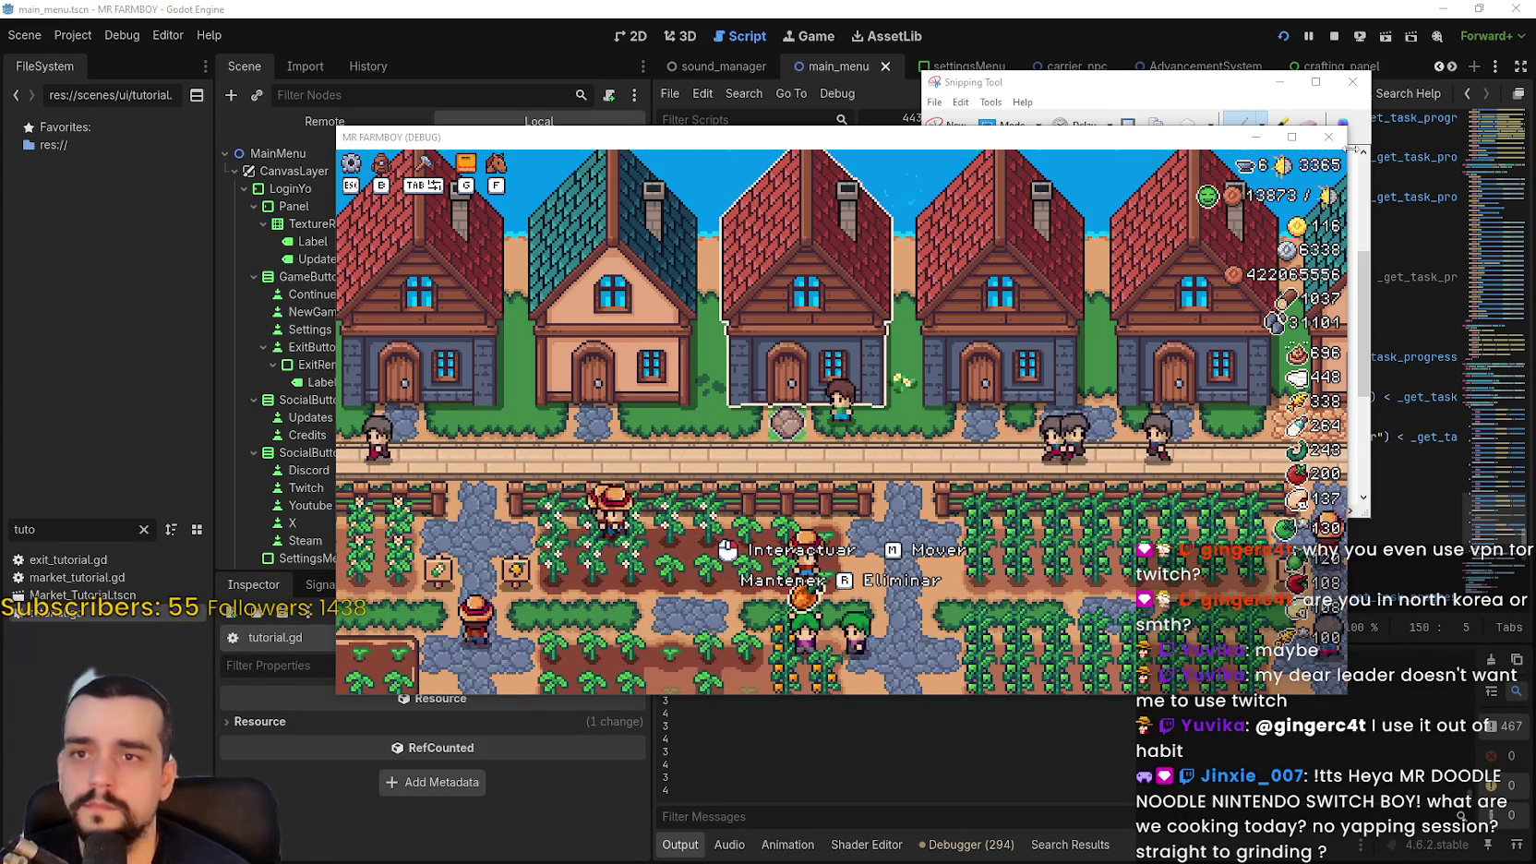
Stop the debug run, close the Snipping Tool snip without saving, and switch to Steam
key("F8")
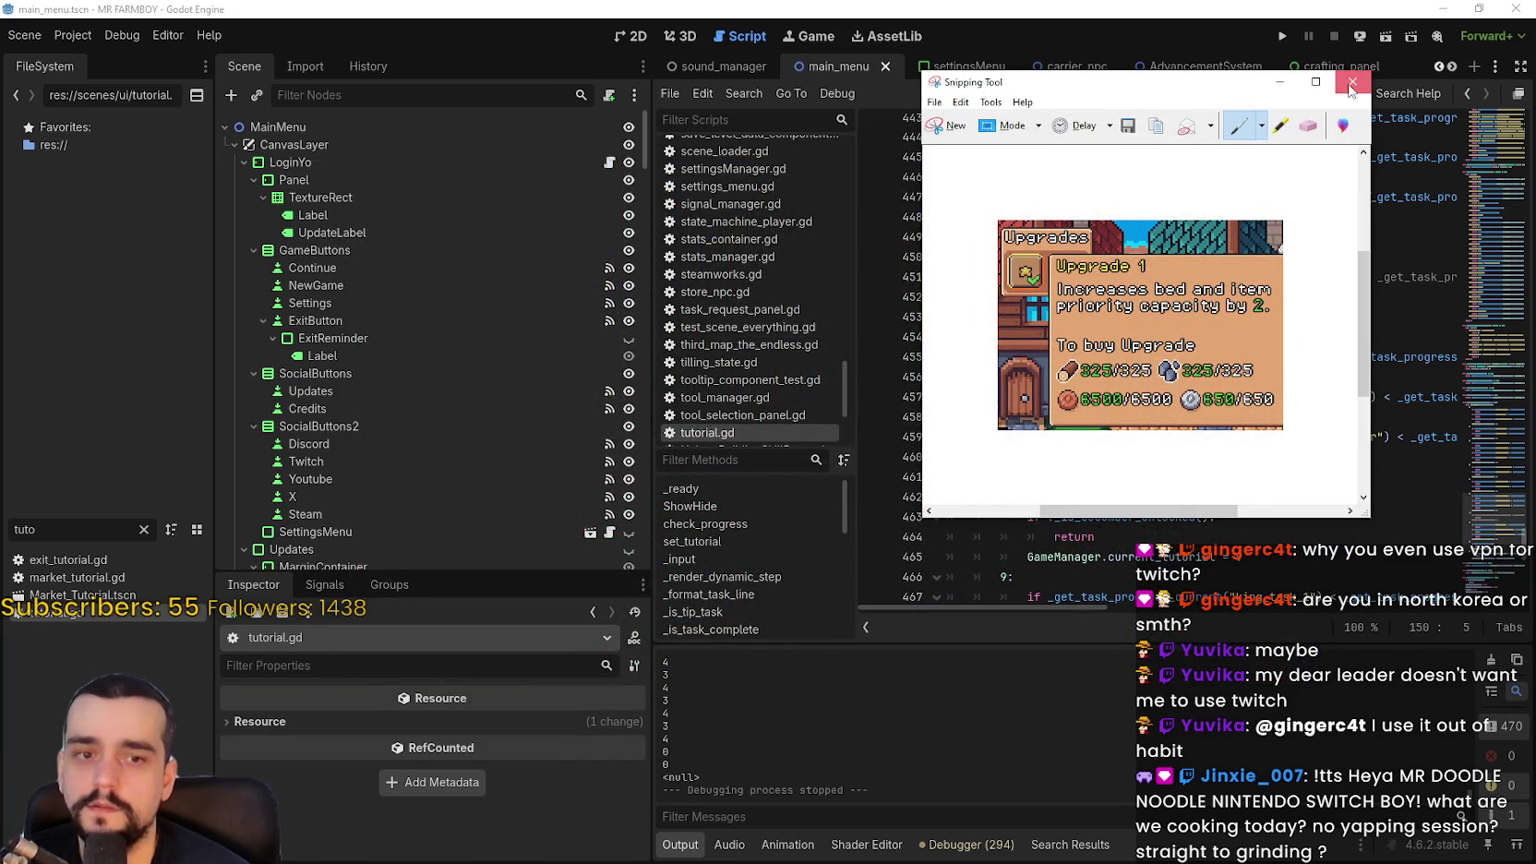
left_click(1349, 82)
left_click(1214, 311)
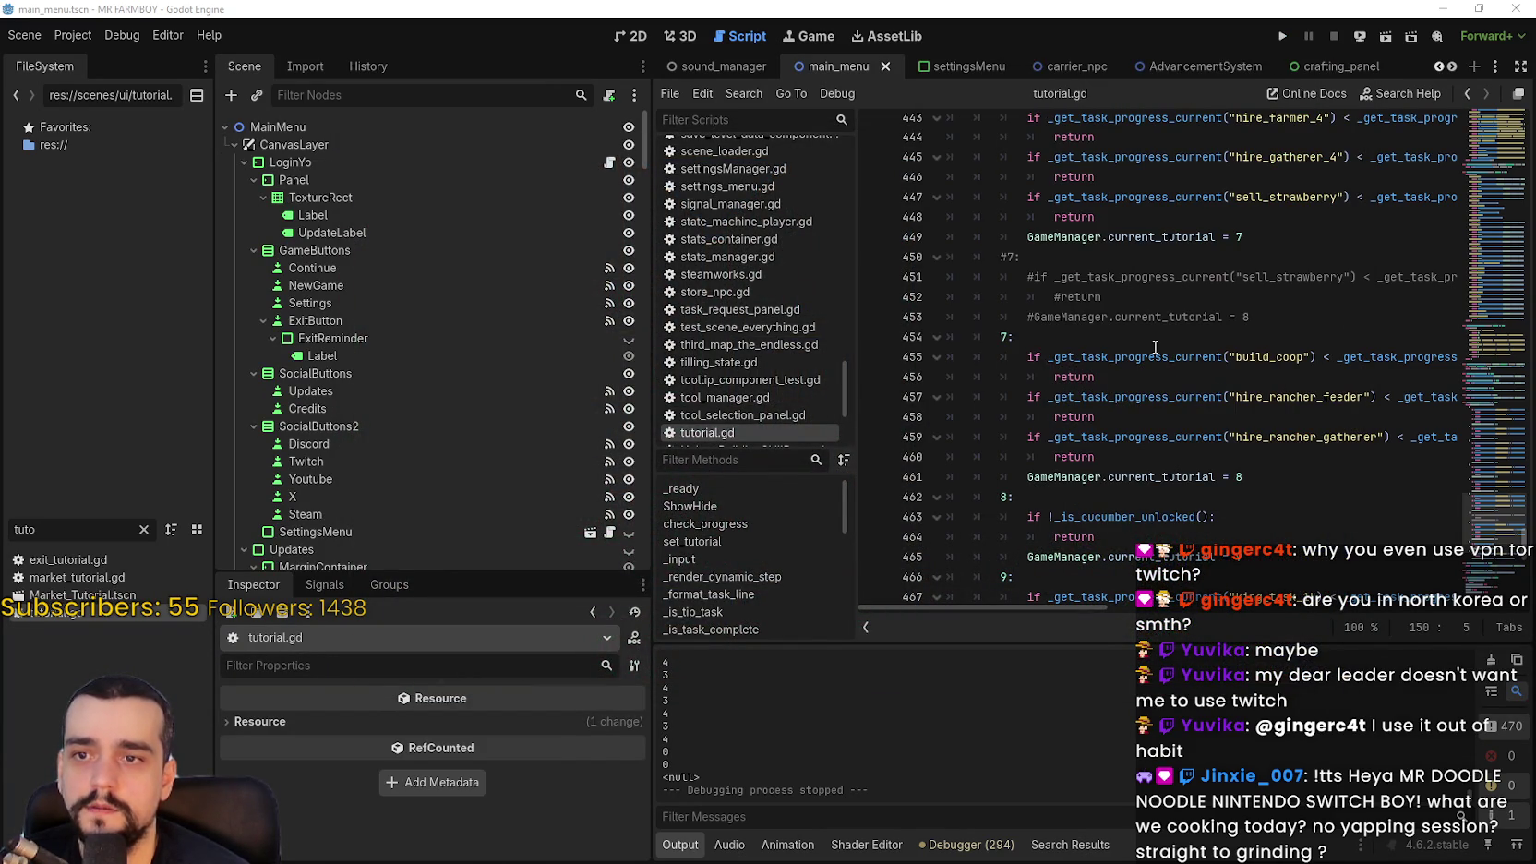
left_click(1160, 340)
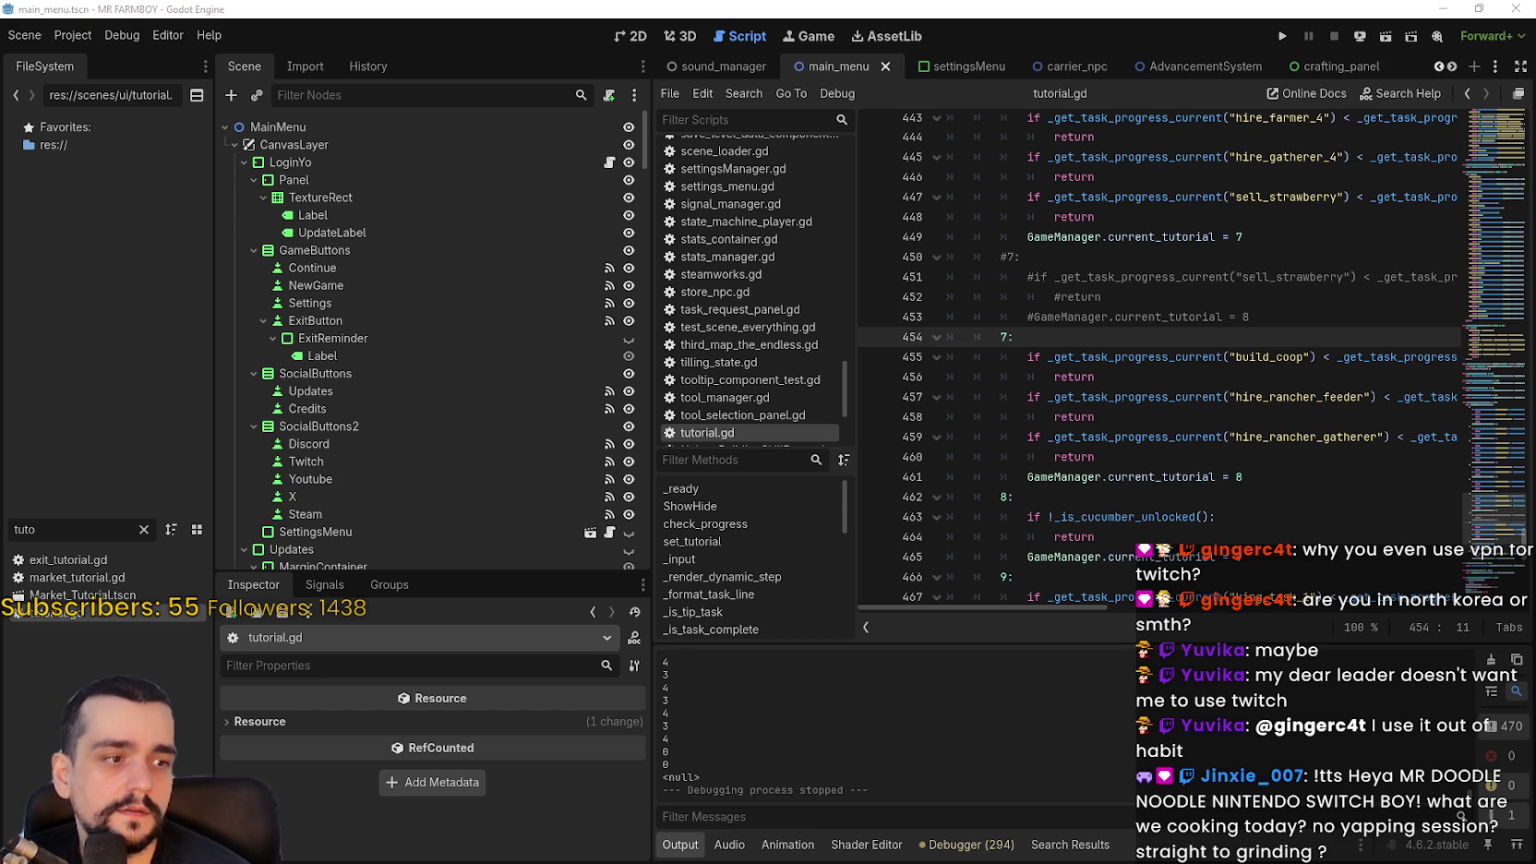
key("alt+Tab")
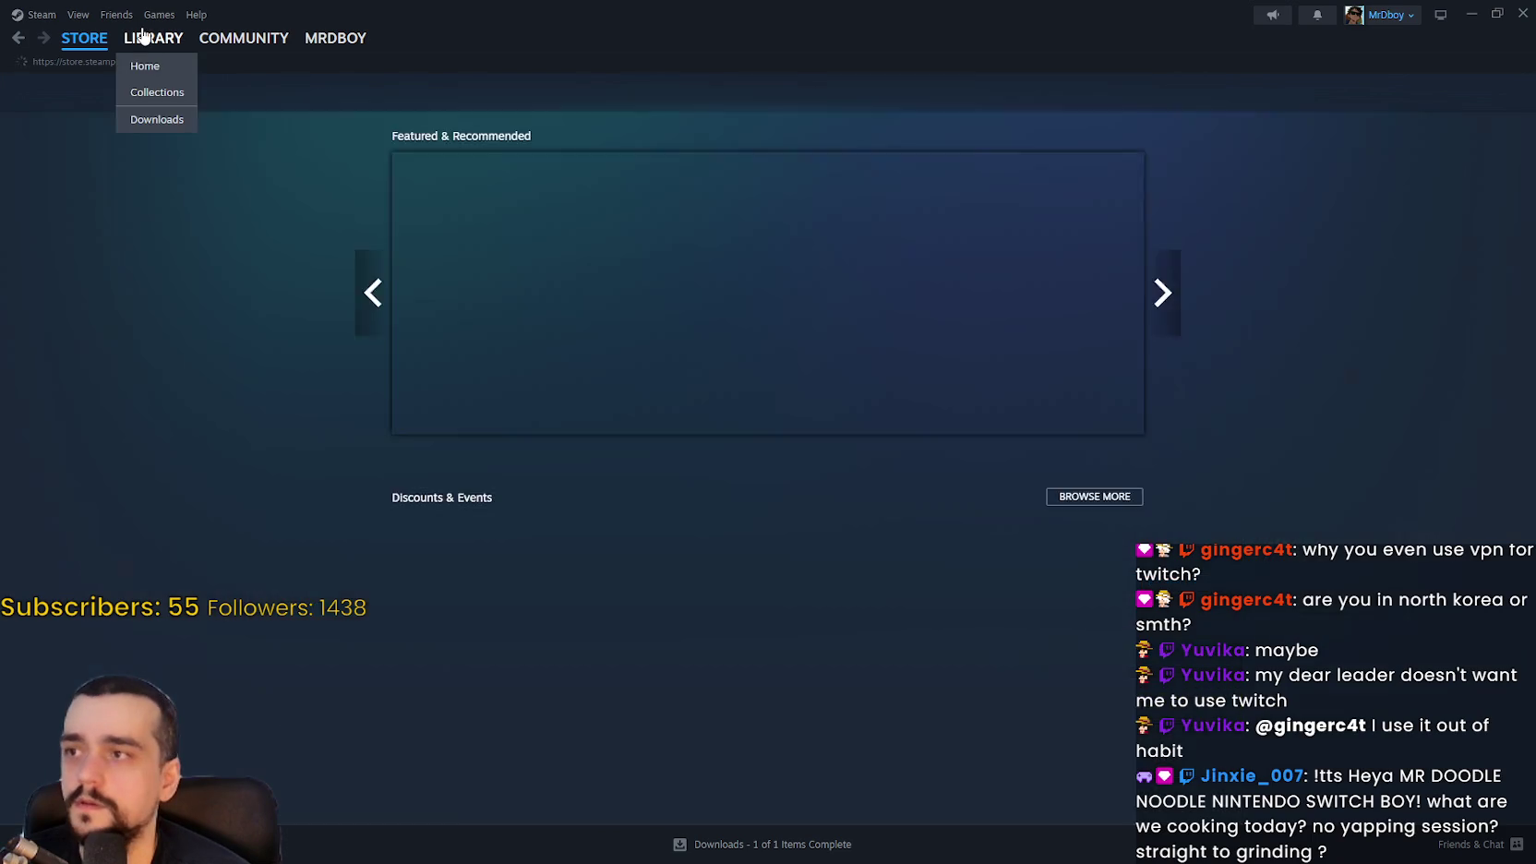
Launch MR FARMBOY [public-beta] from the Steam library and open its store page
left_click(153, 38)
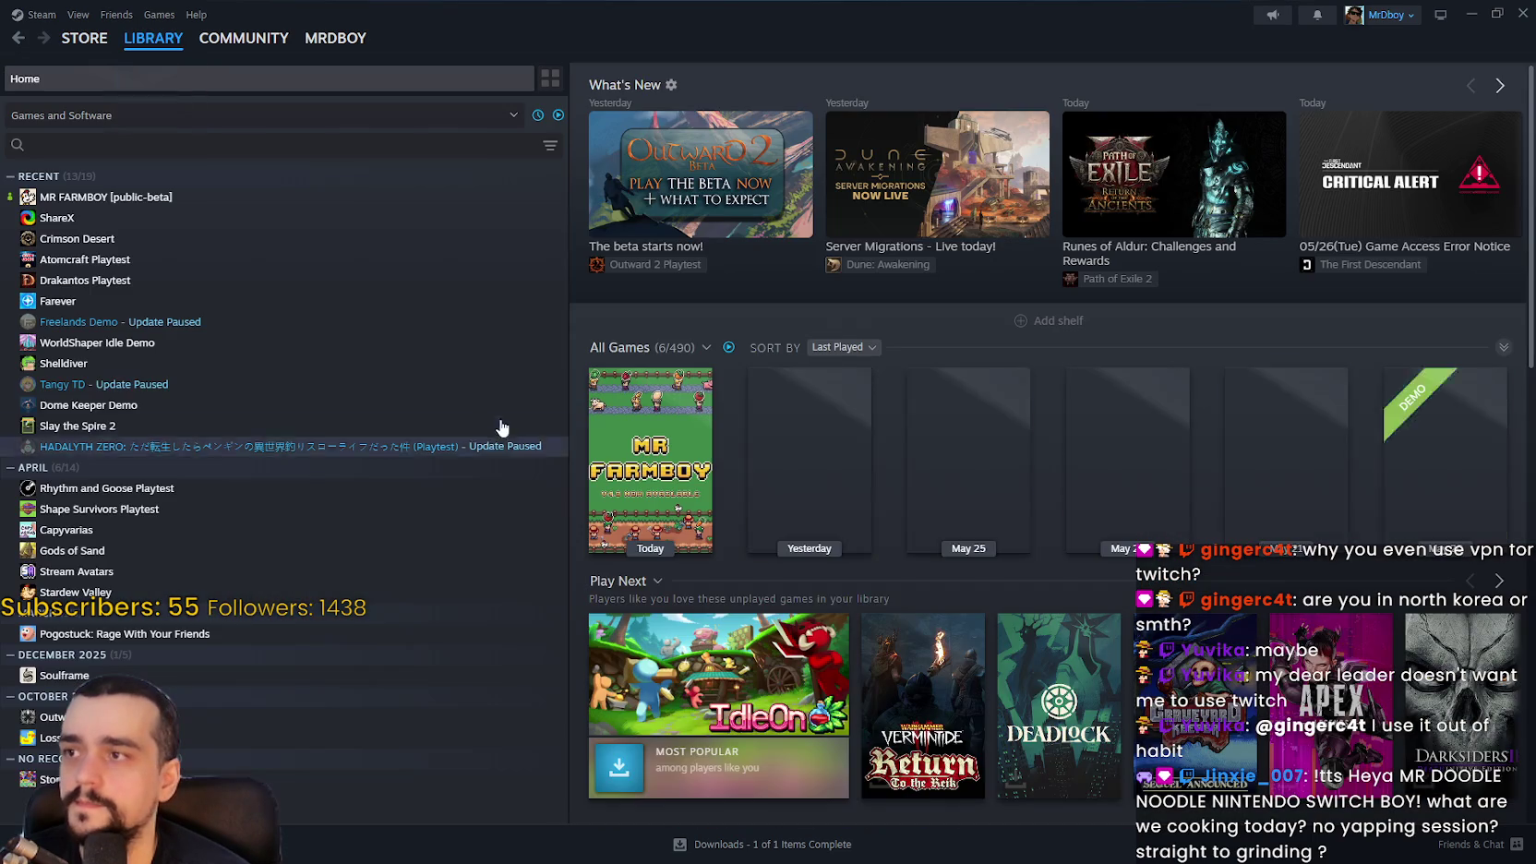
double_click(203, 196)
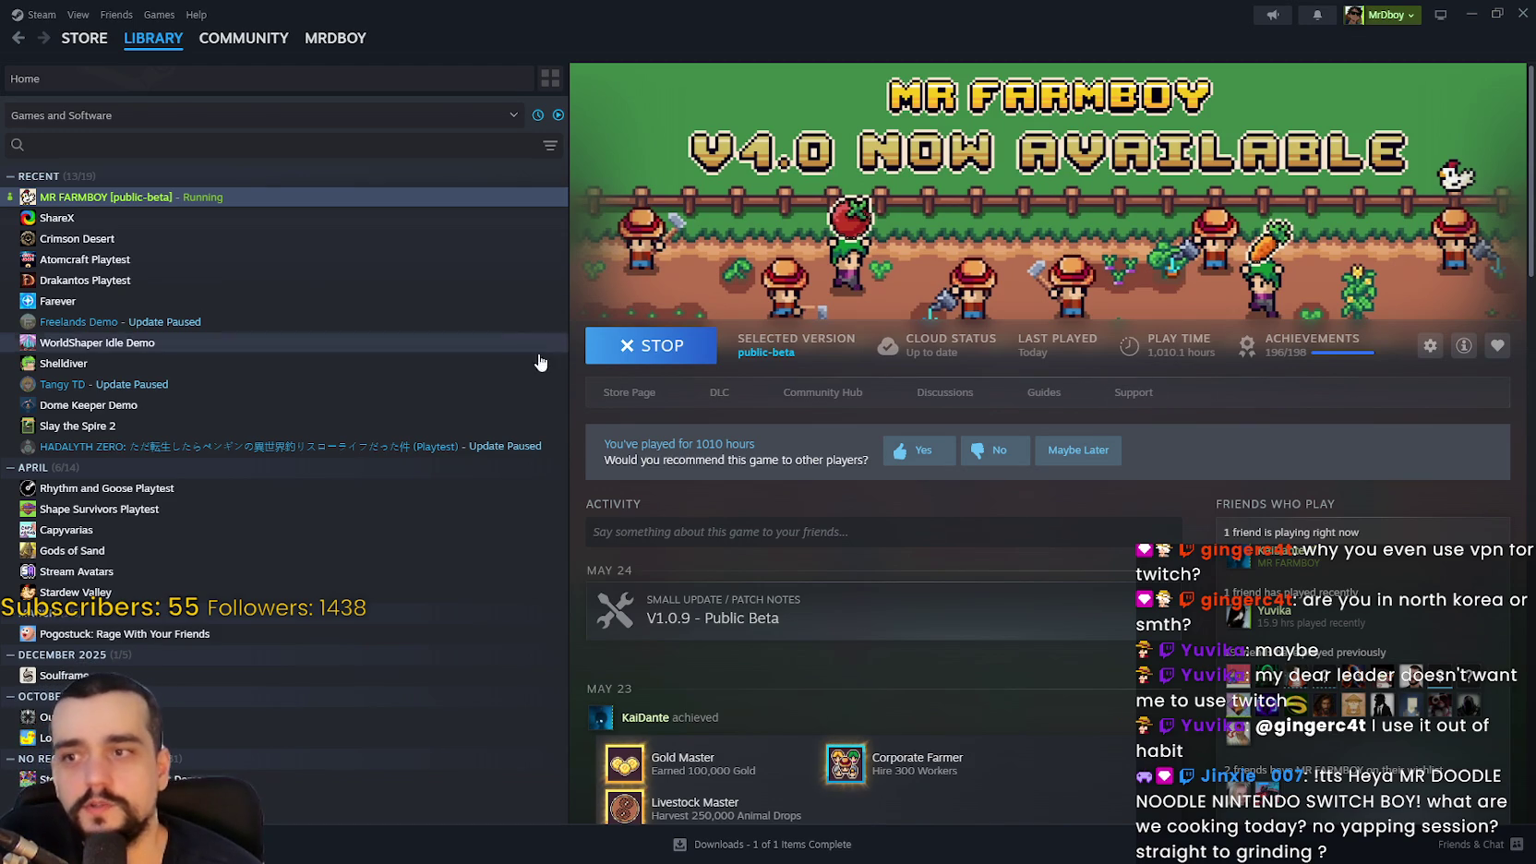
left_click(606, 394)
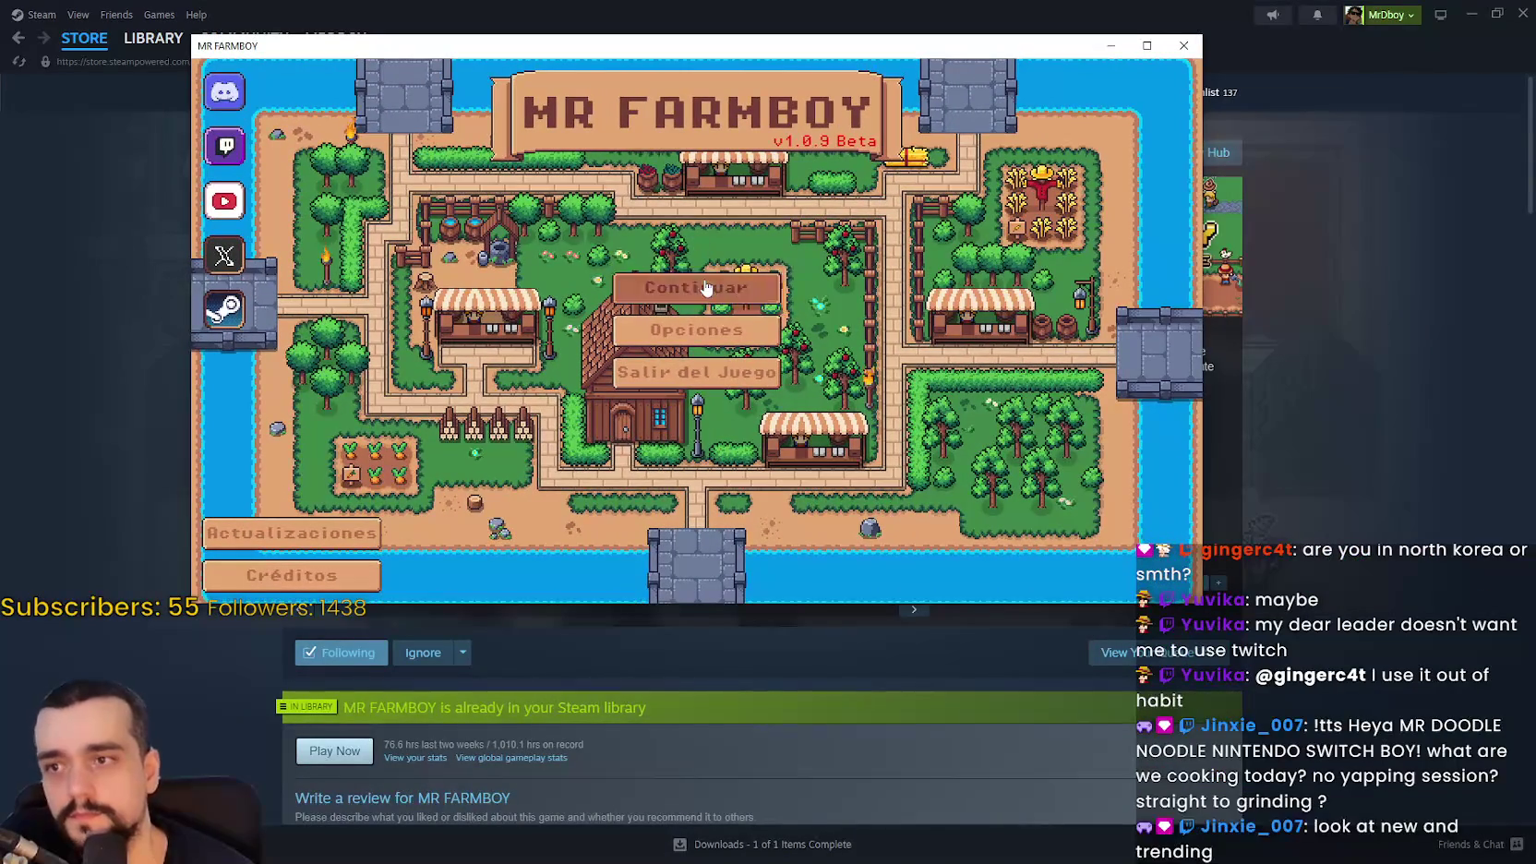
Load the Guardar 1 save and check the Avances workers page
left_click(700, 346)
scroll(701, 399, "up", 2)
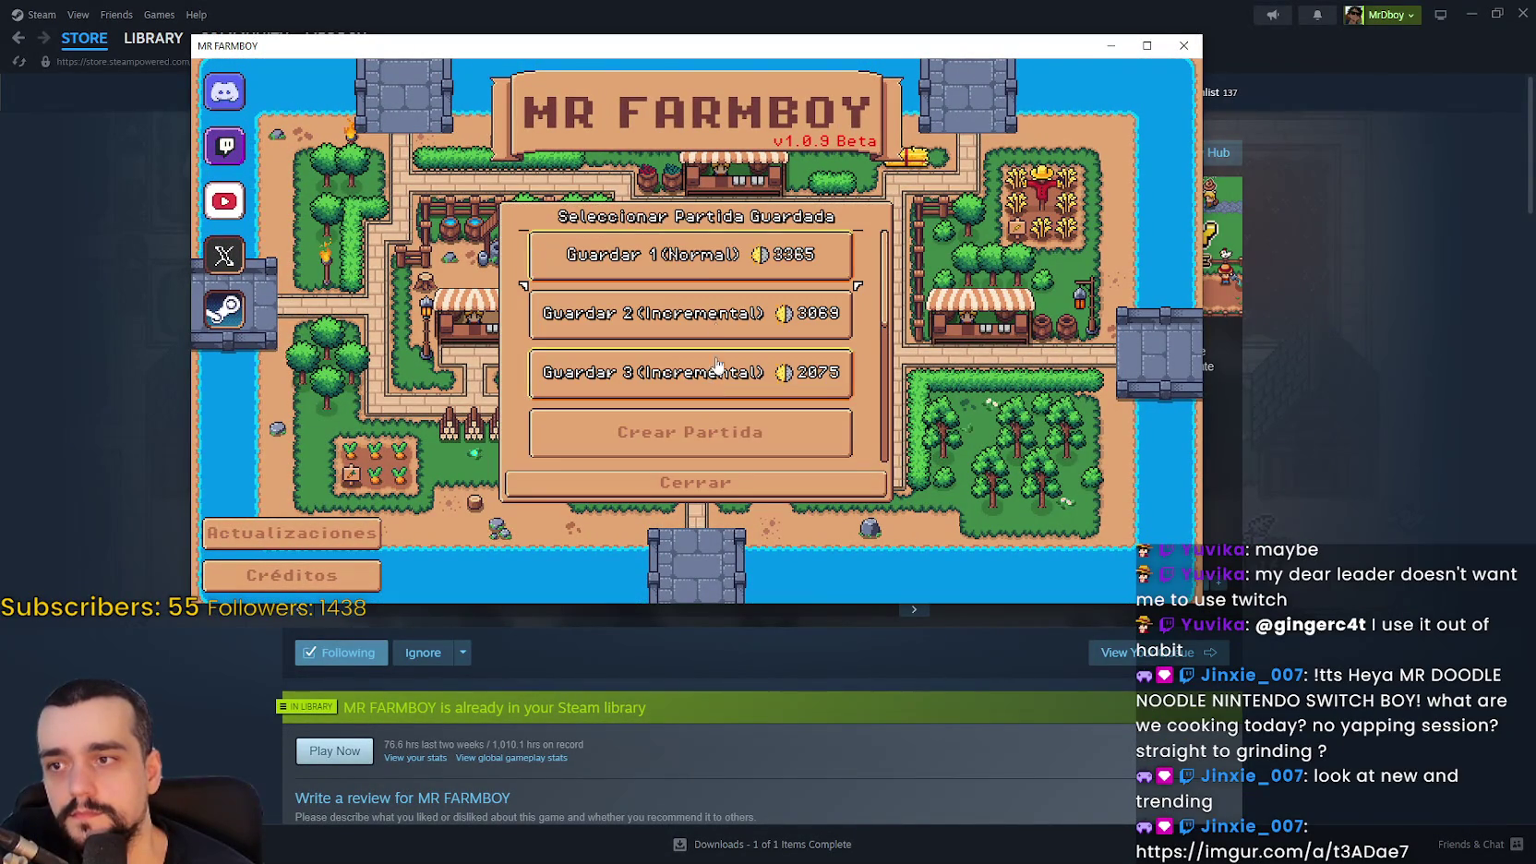
left_click(614, 263)
left_click(612, 273)
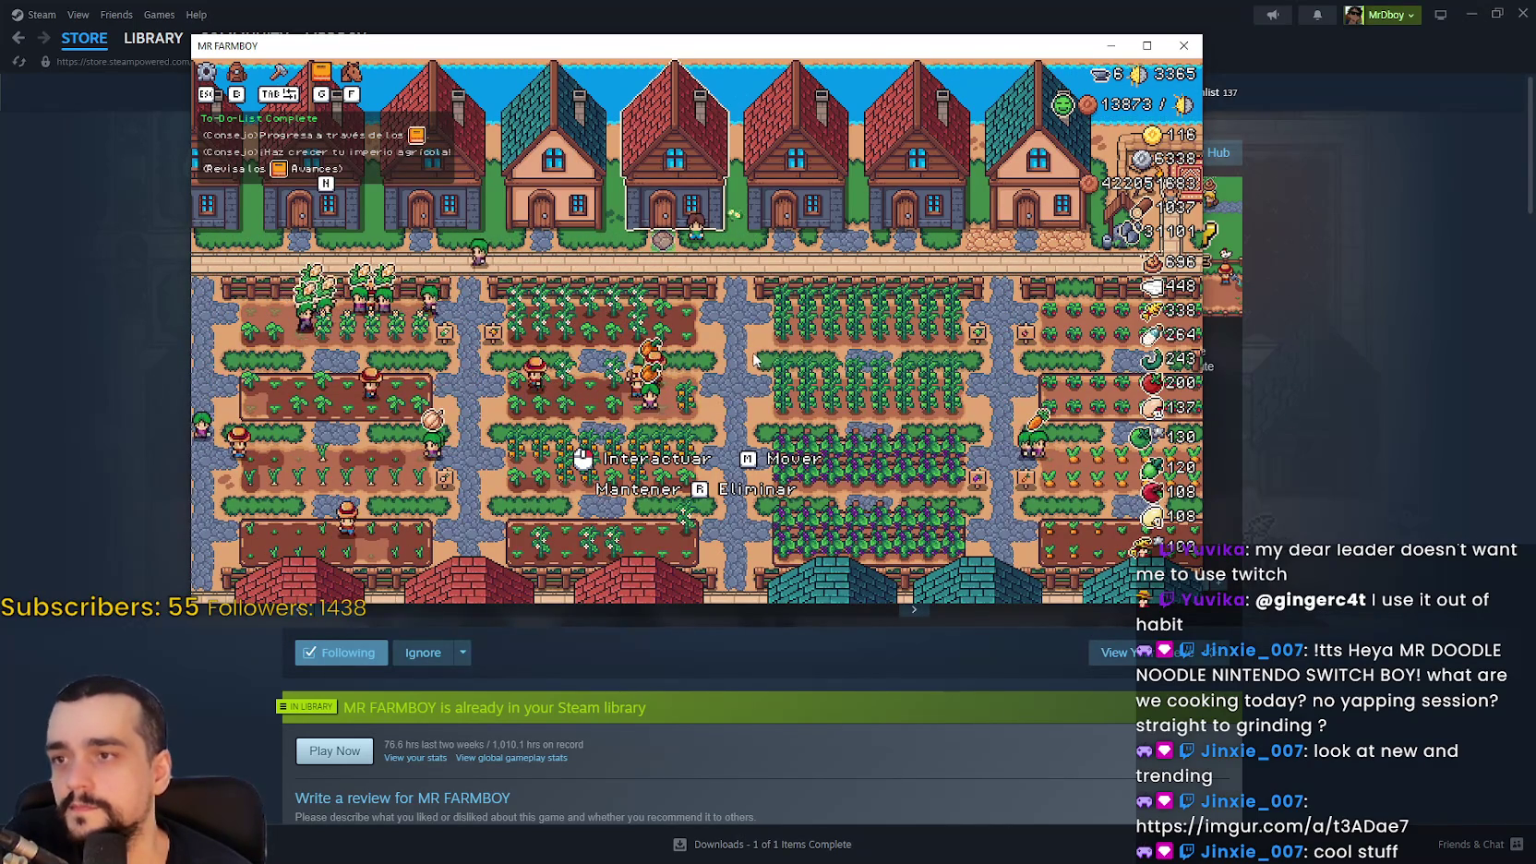
key("g")
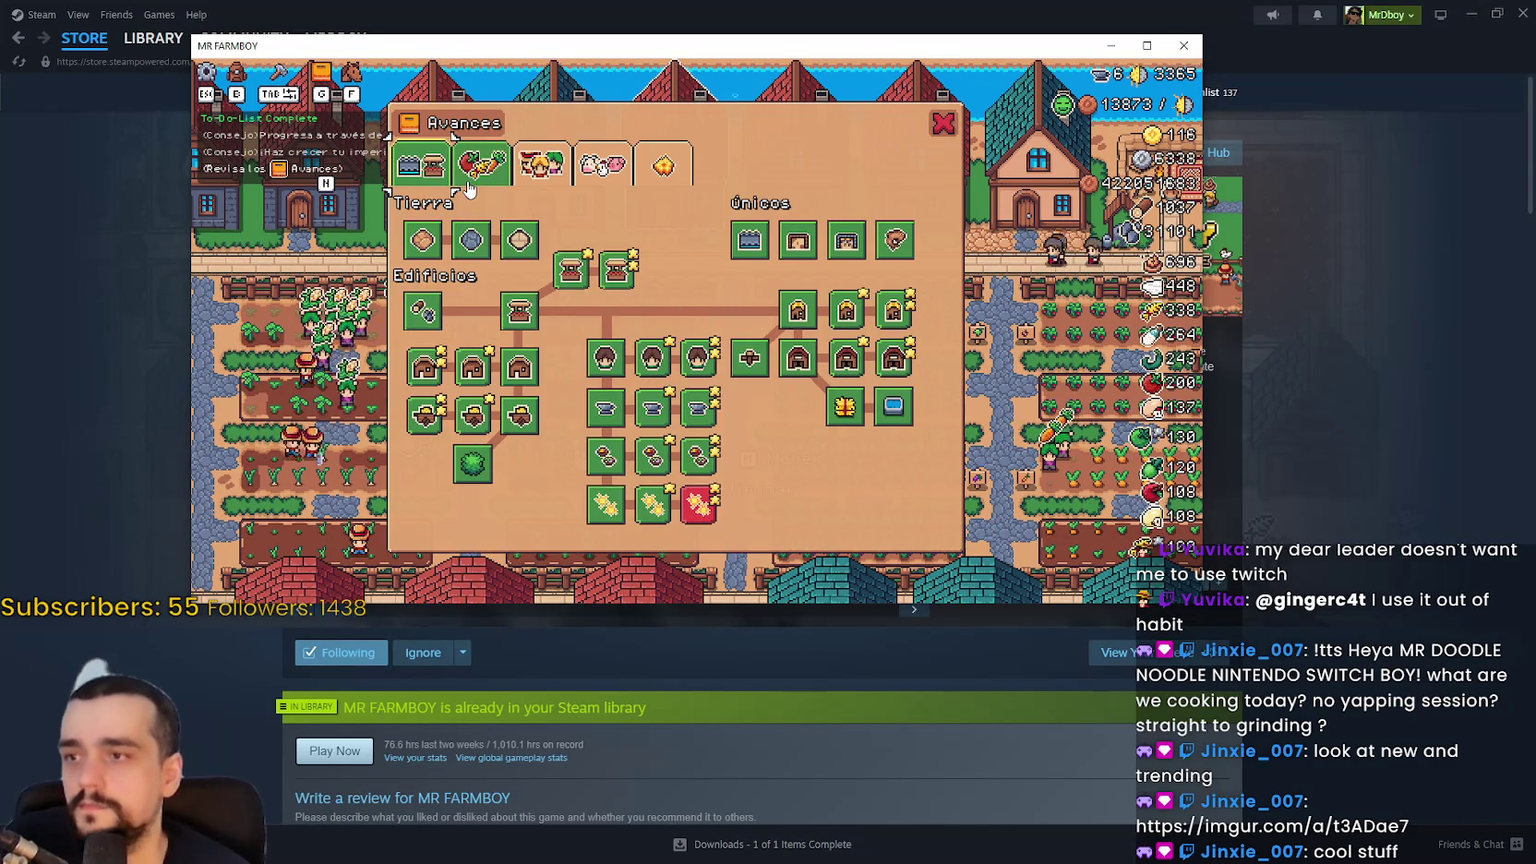
left_click(542, 167)
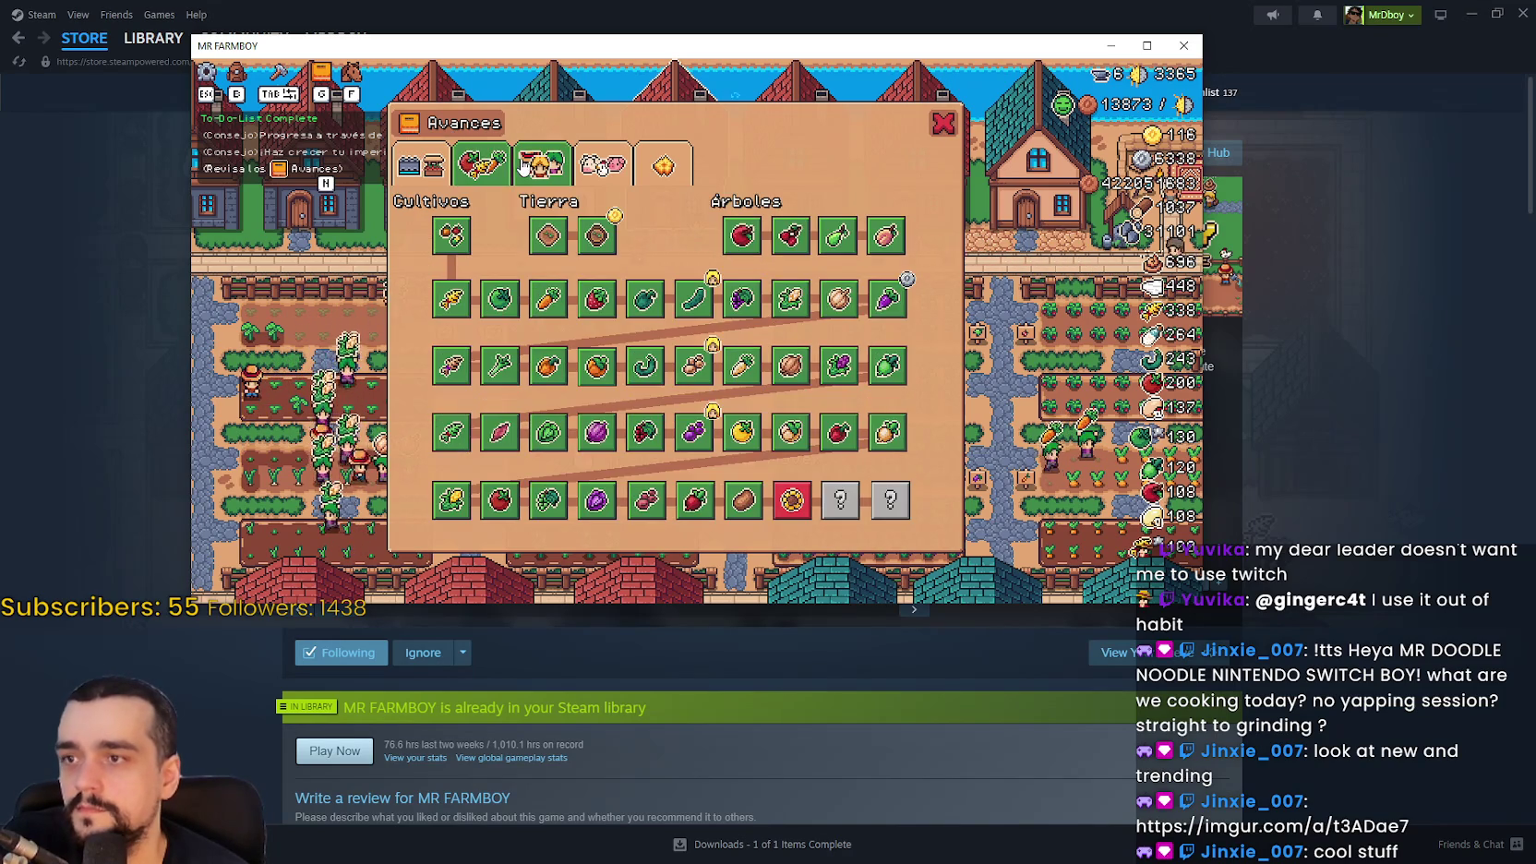
left_click(496, 176)
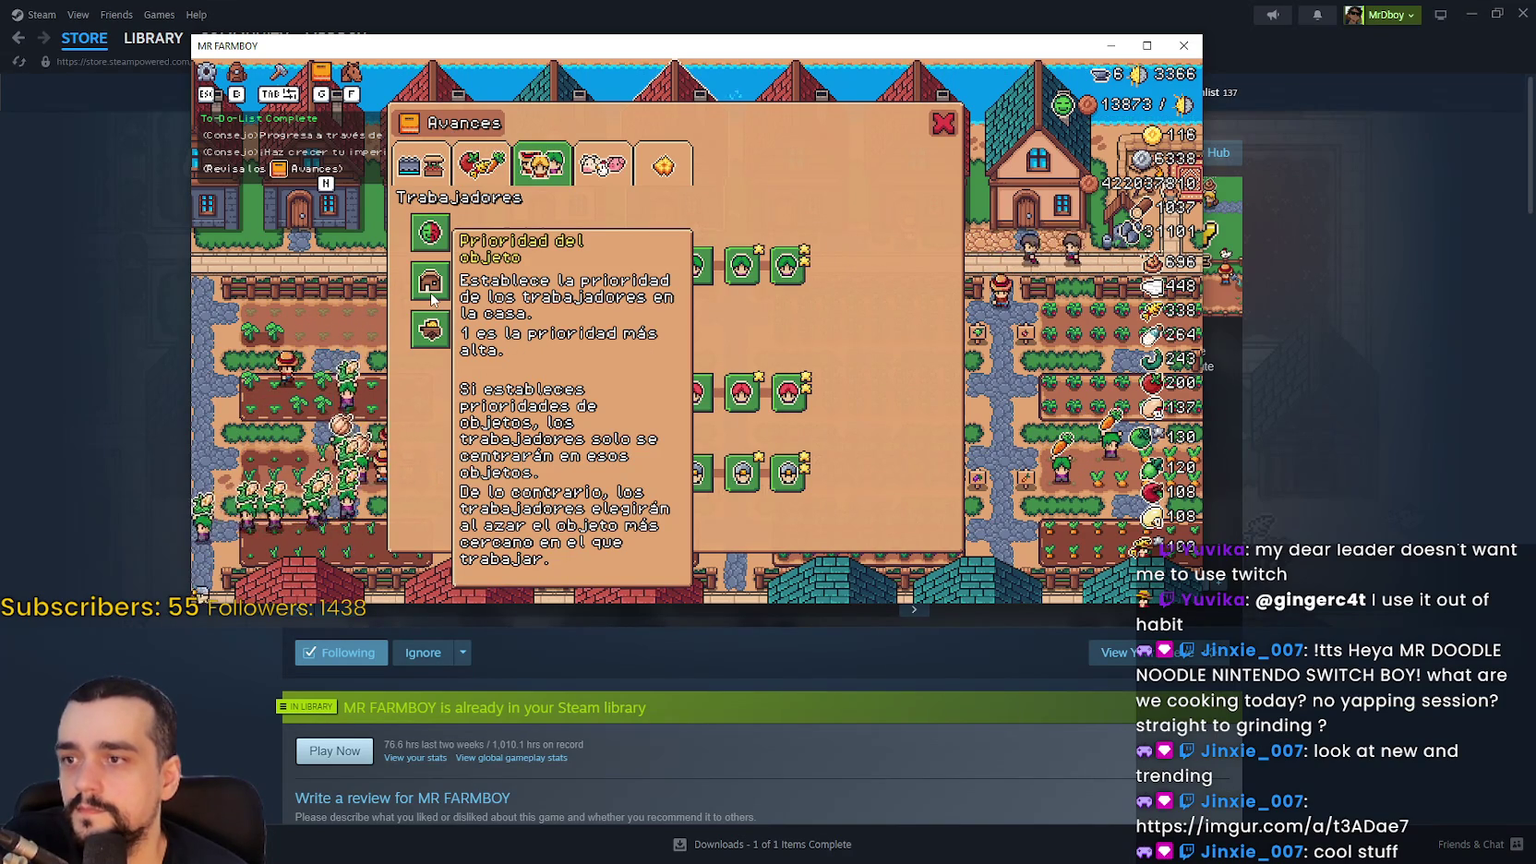
Switch the game language from Spanish to English in Opciones > Juego and apply
key("Escape")
key("Escape")
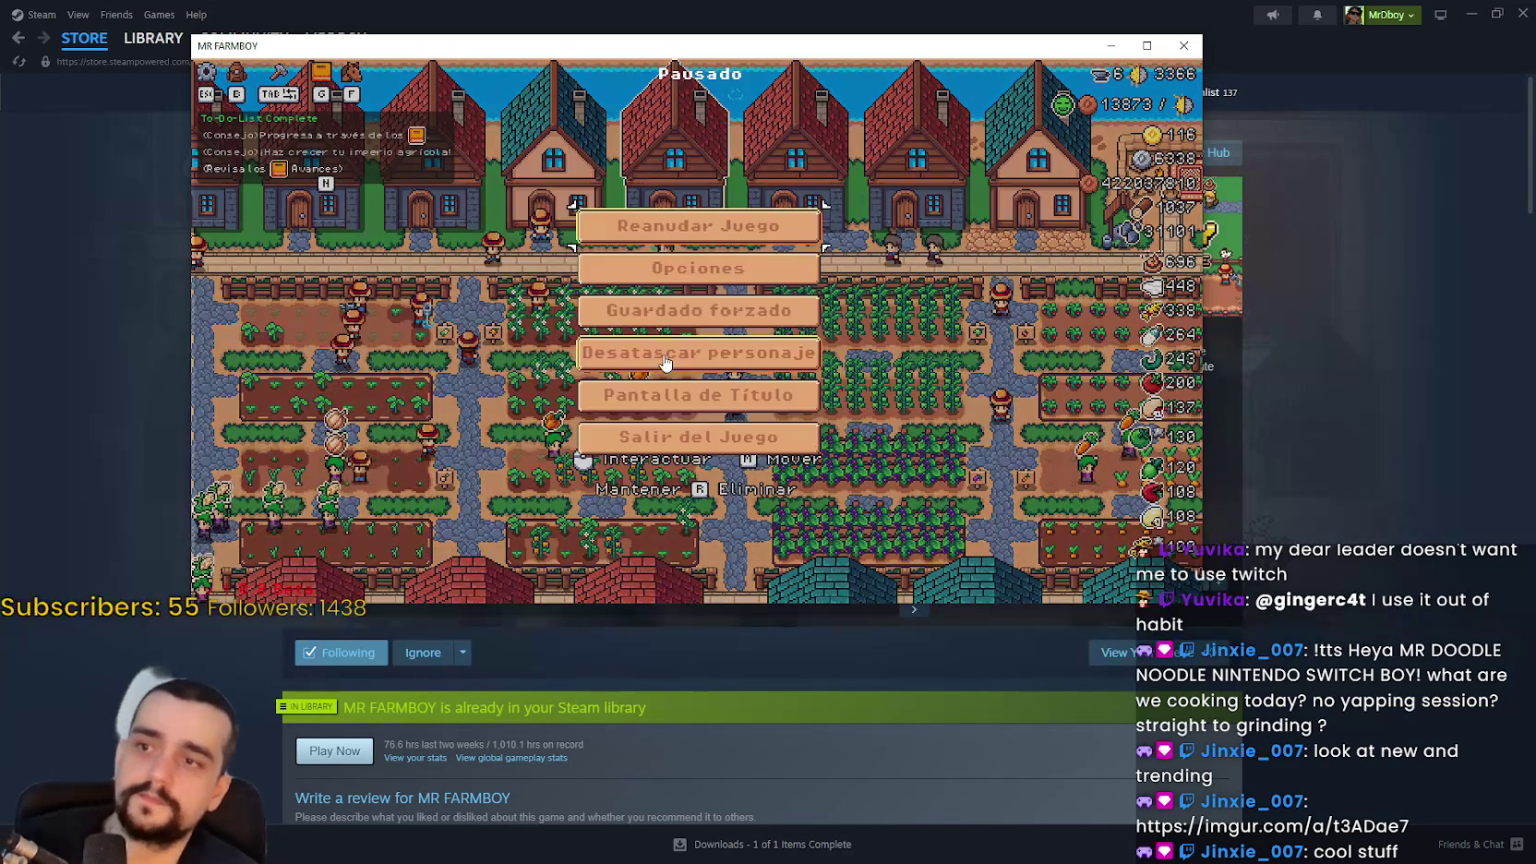
left_click(694, 267)
left_click(436, 163)
left_click(433, 269)
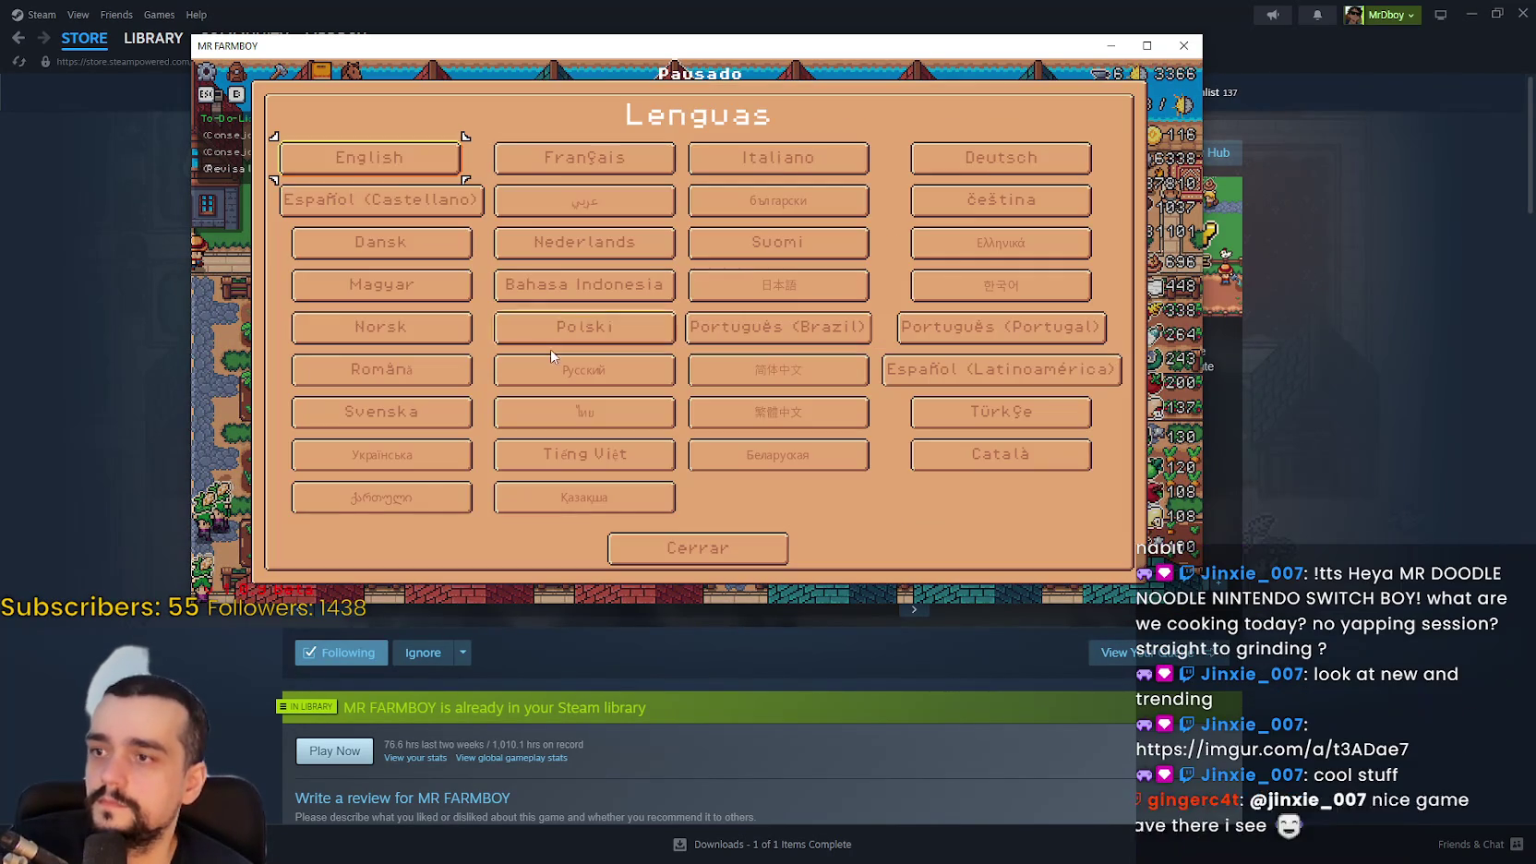
left_click(392, 166)
left_click(764, 521)
Check the English Workers advancements and Item Priority tooltip, then close the game with Alt+F4
key("Escape")
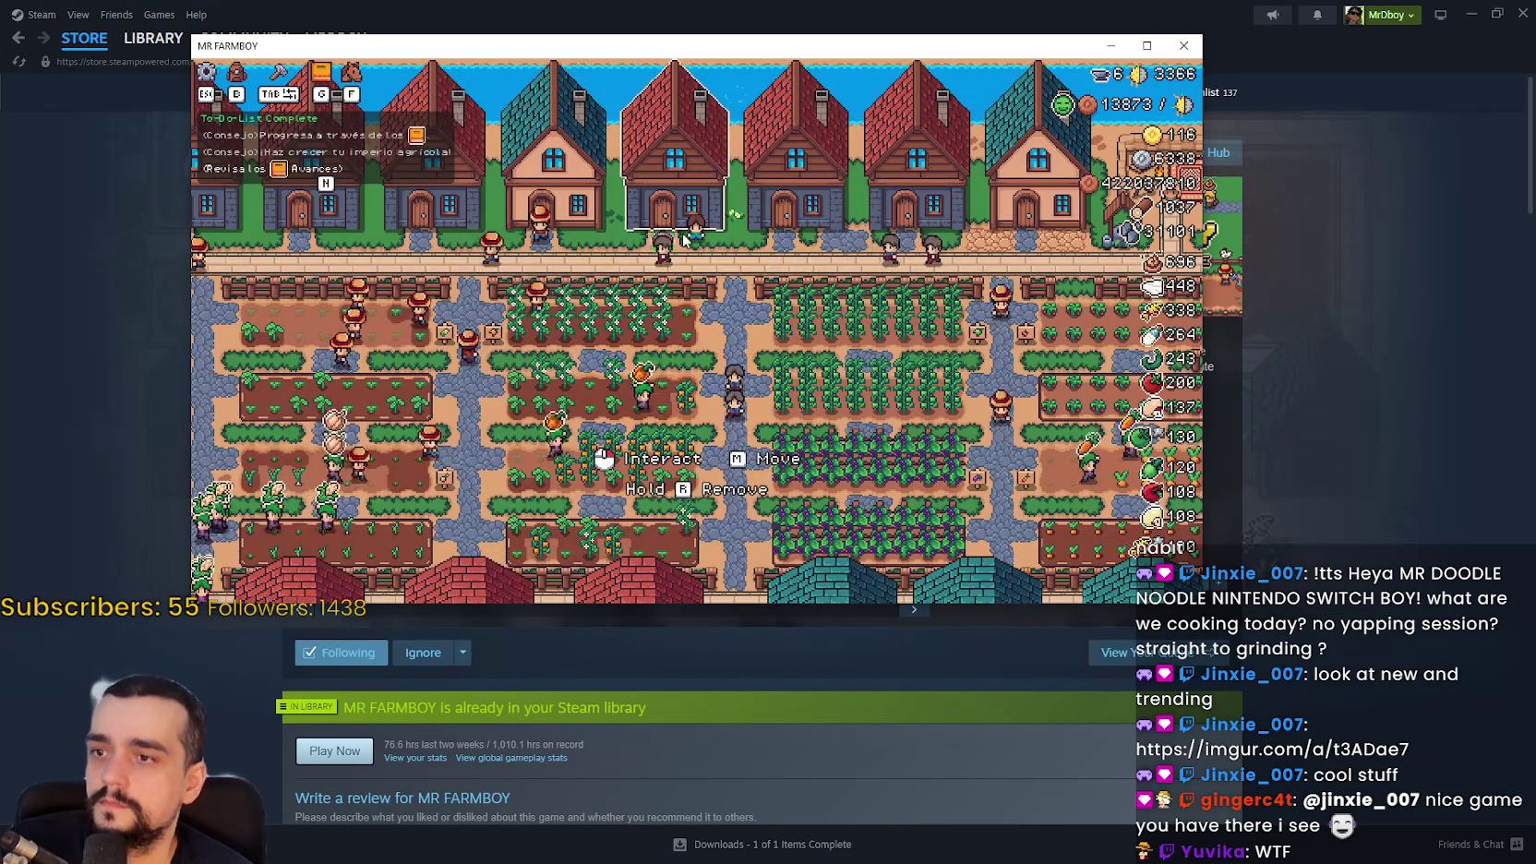
key("g")
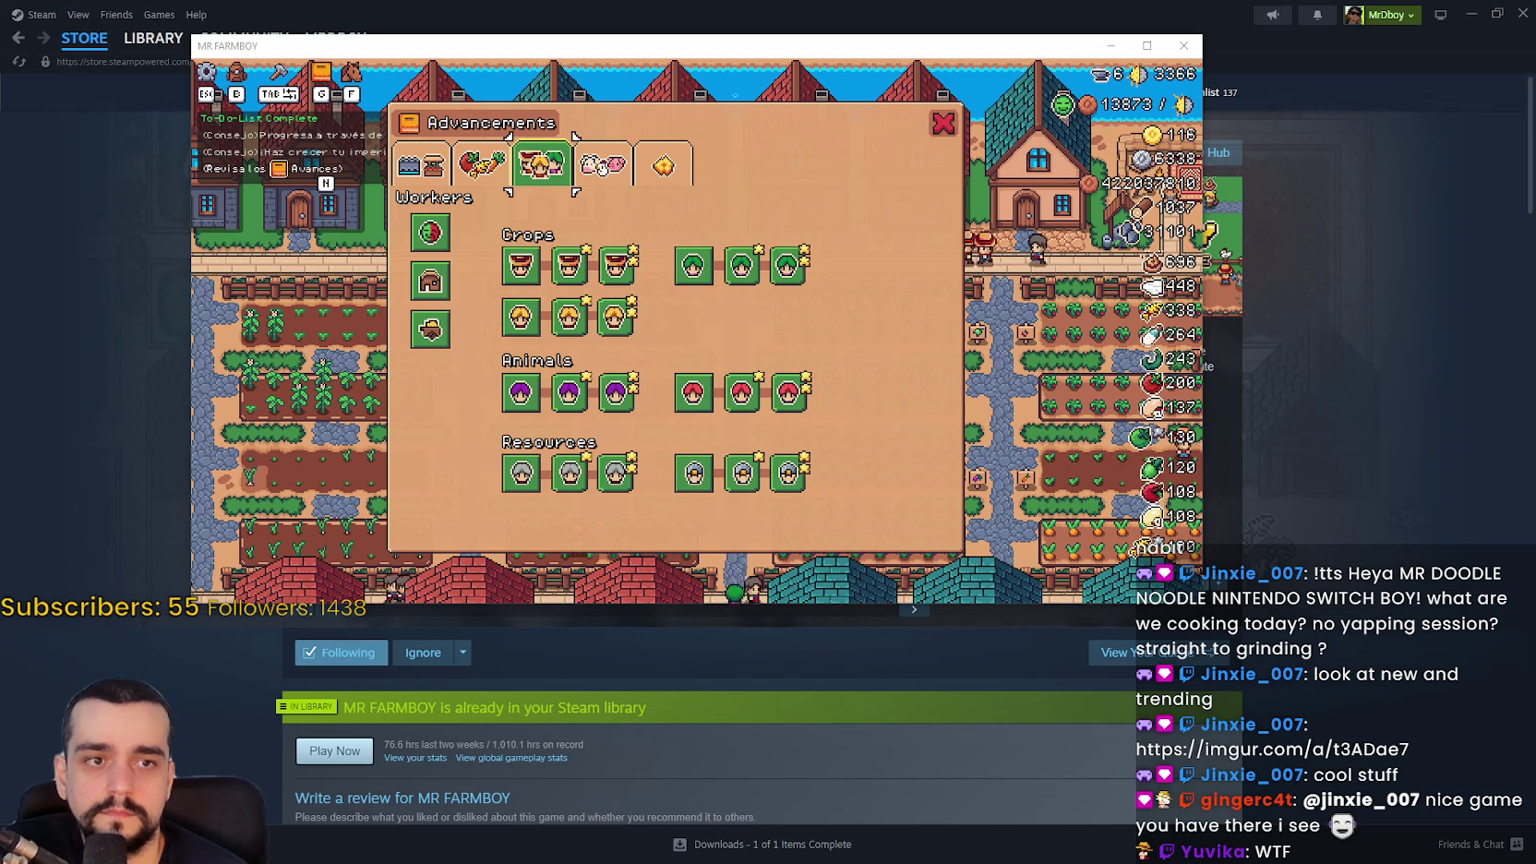
mouse_move(429, 284)
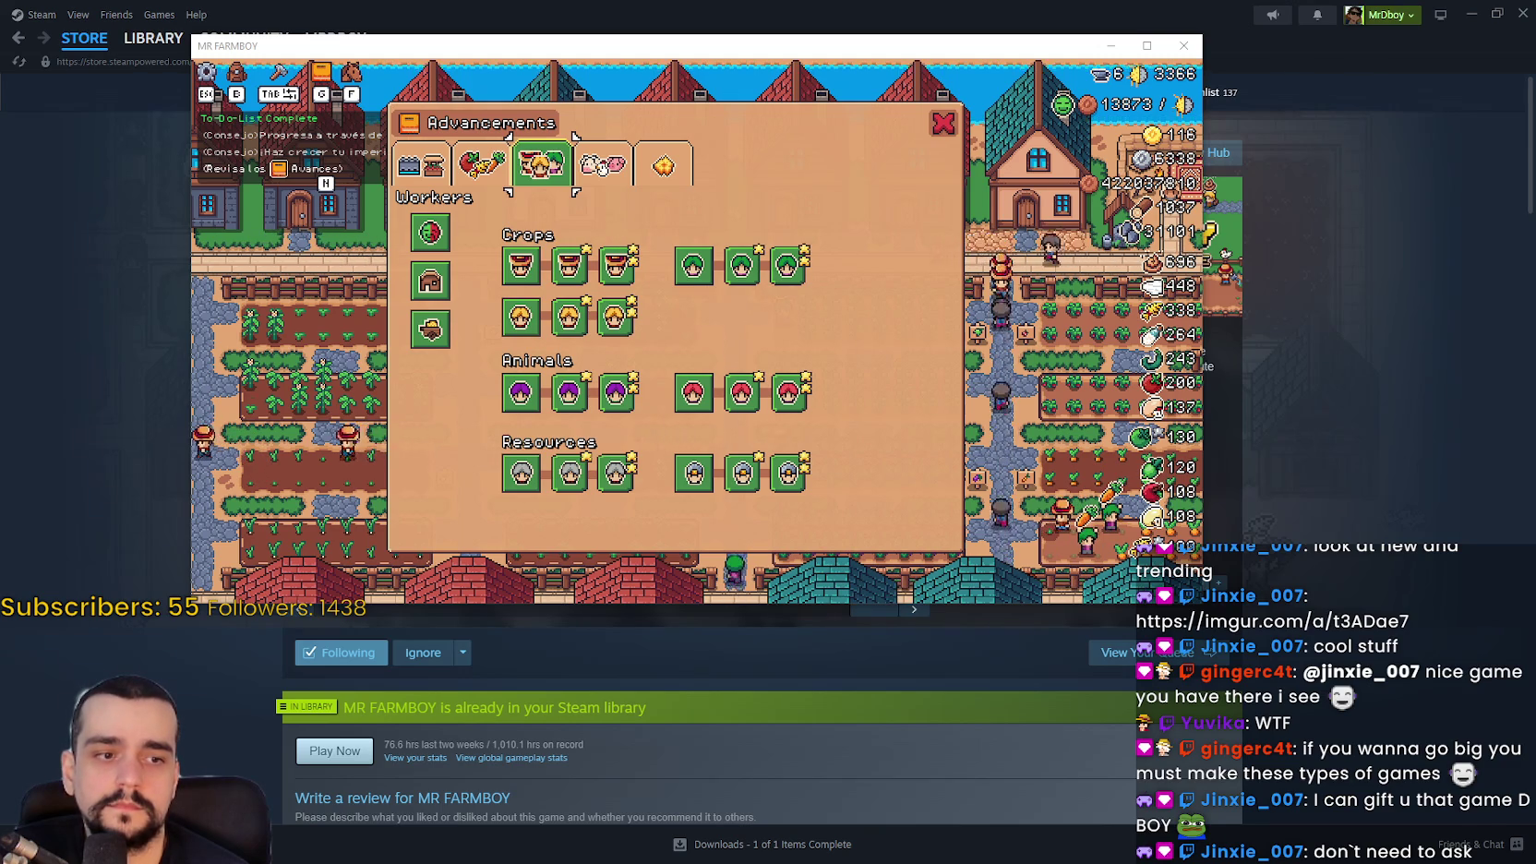
key("alt+F4")
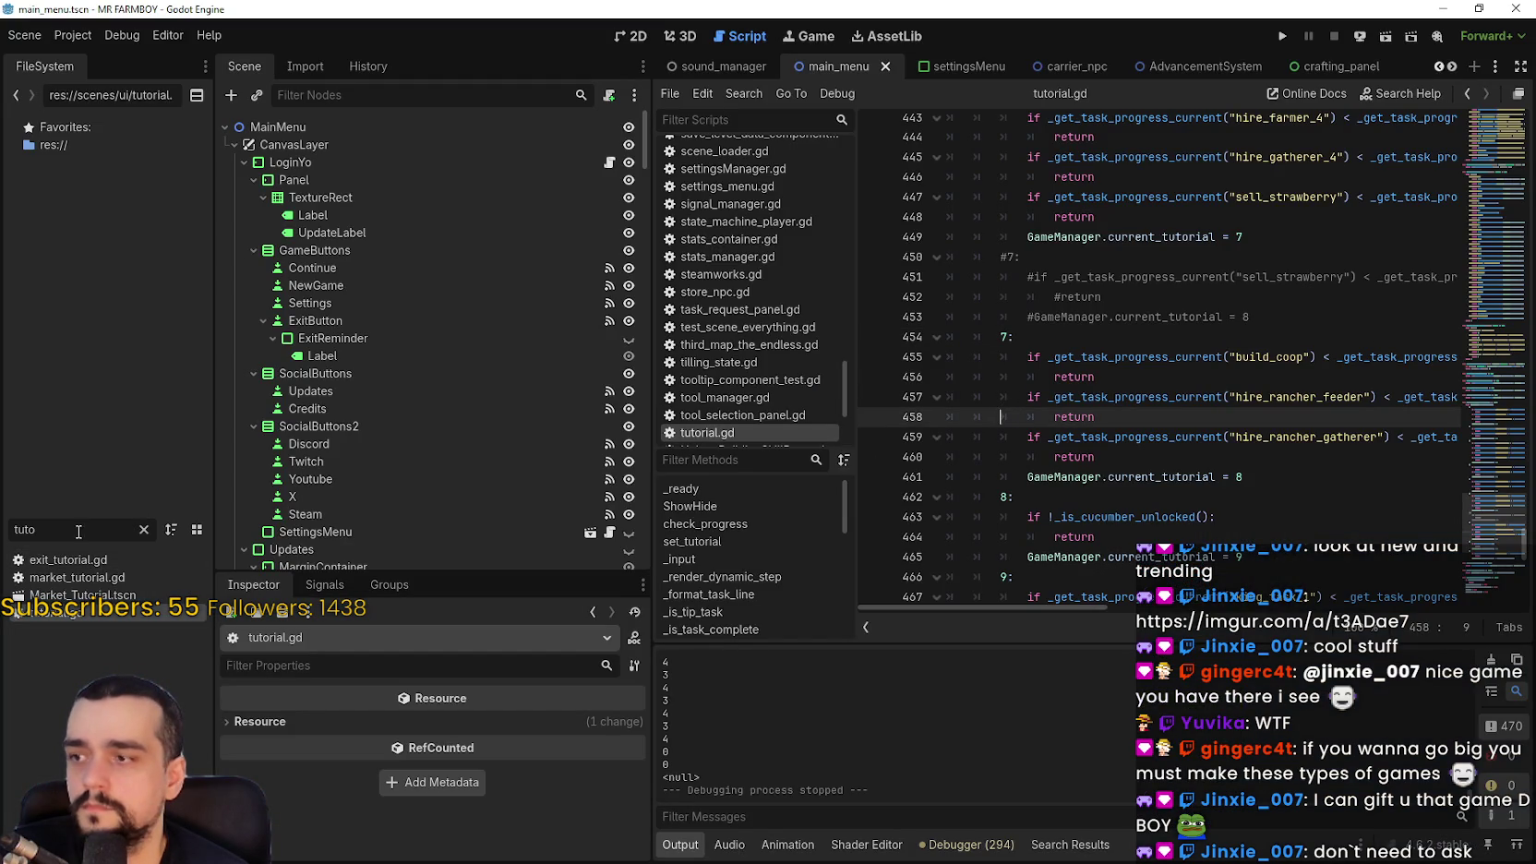
Filter the FileSystem for 'adva' and open the AdvancementSystem scene
double_click(25, 529)
type("adva")
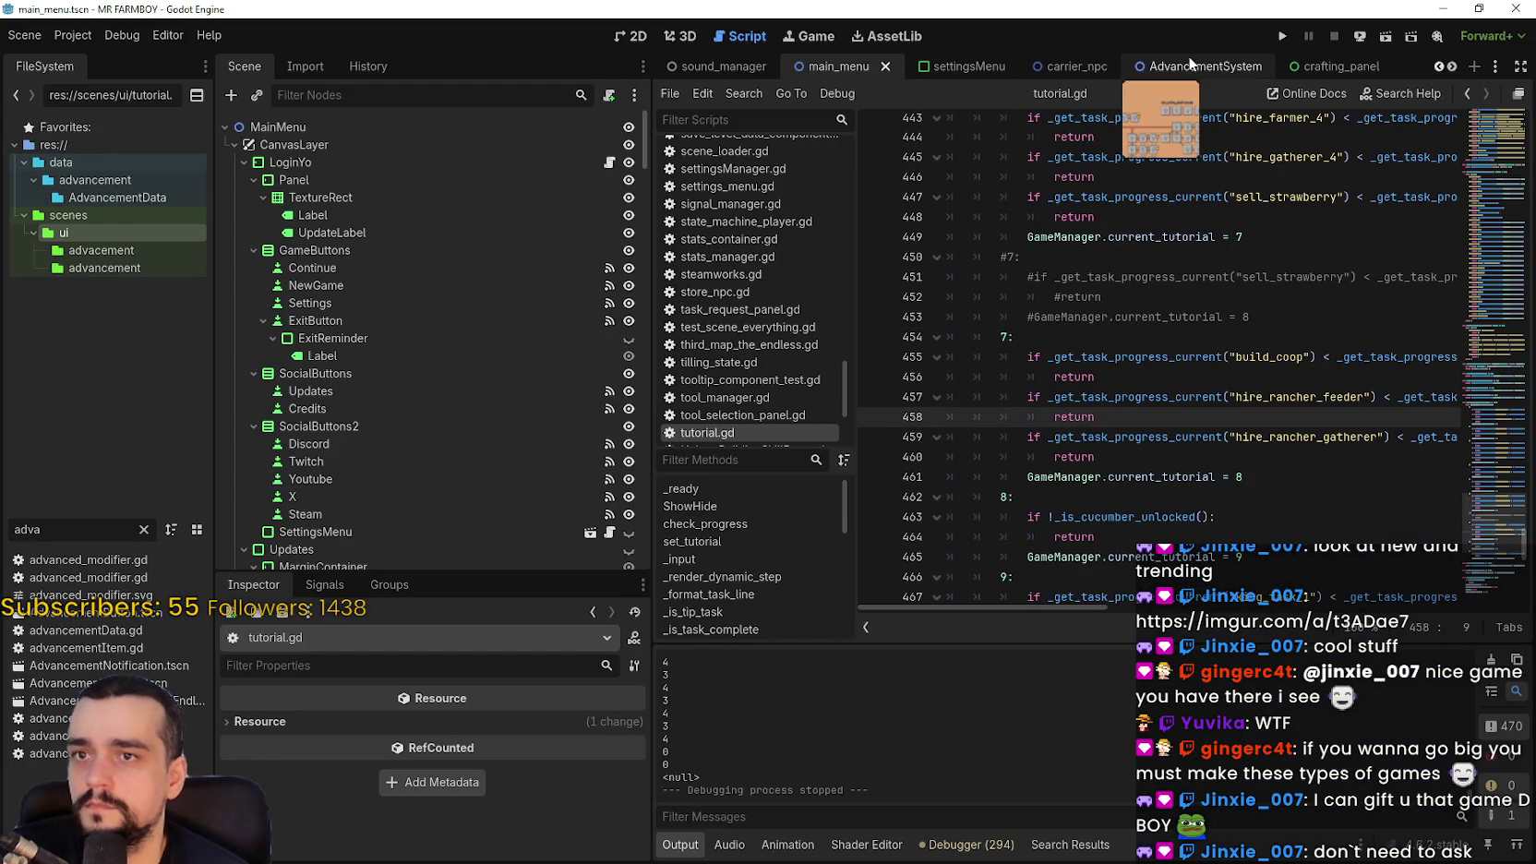
left_click(1190, 66)
scroll(400, 440, "down", 15)
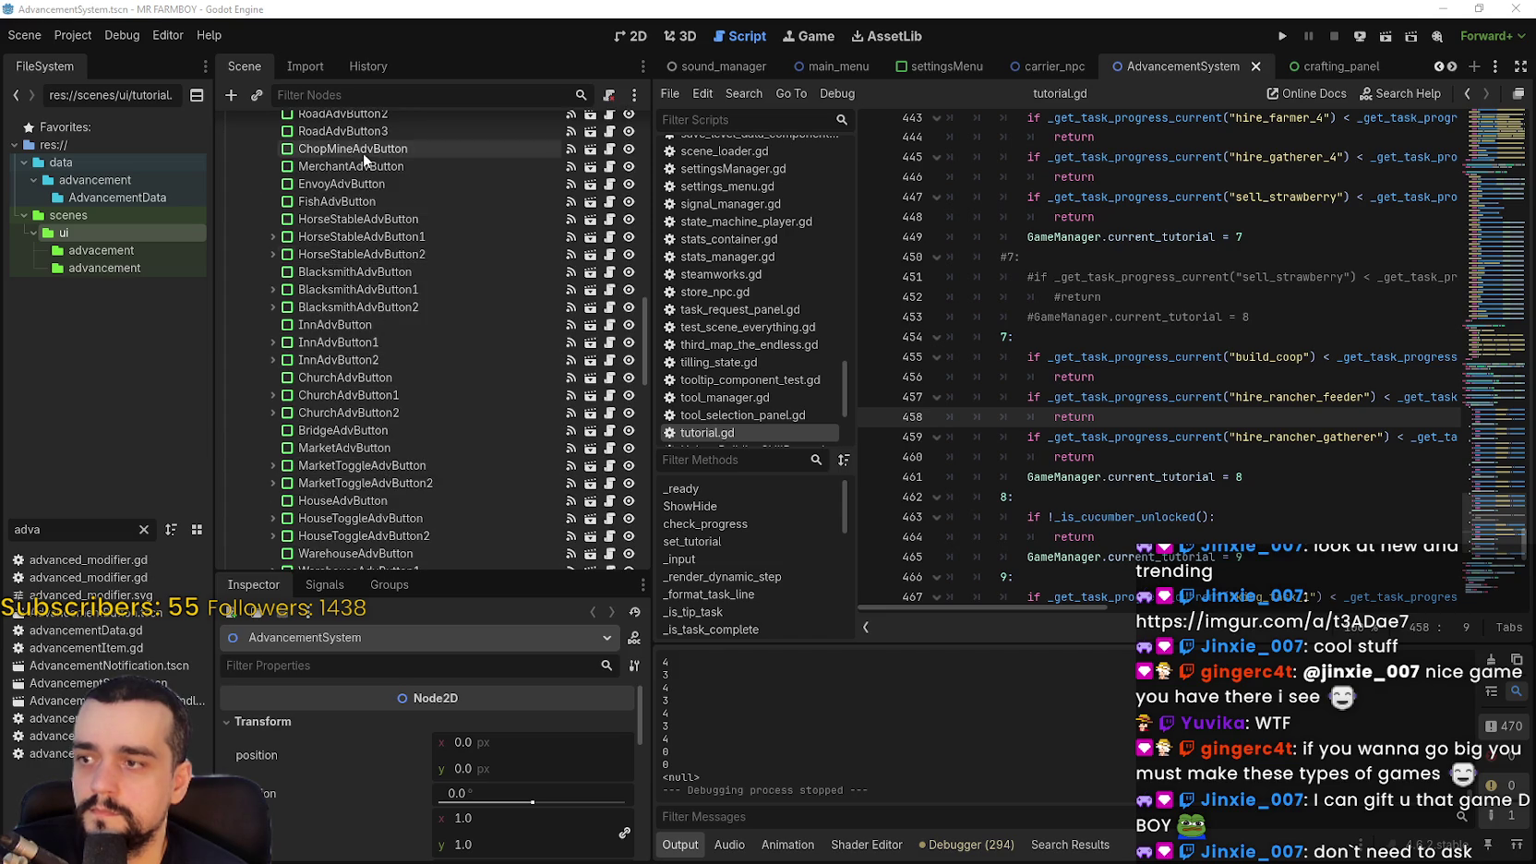
scroll(392, 324, "down", 10)
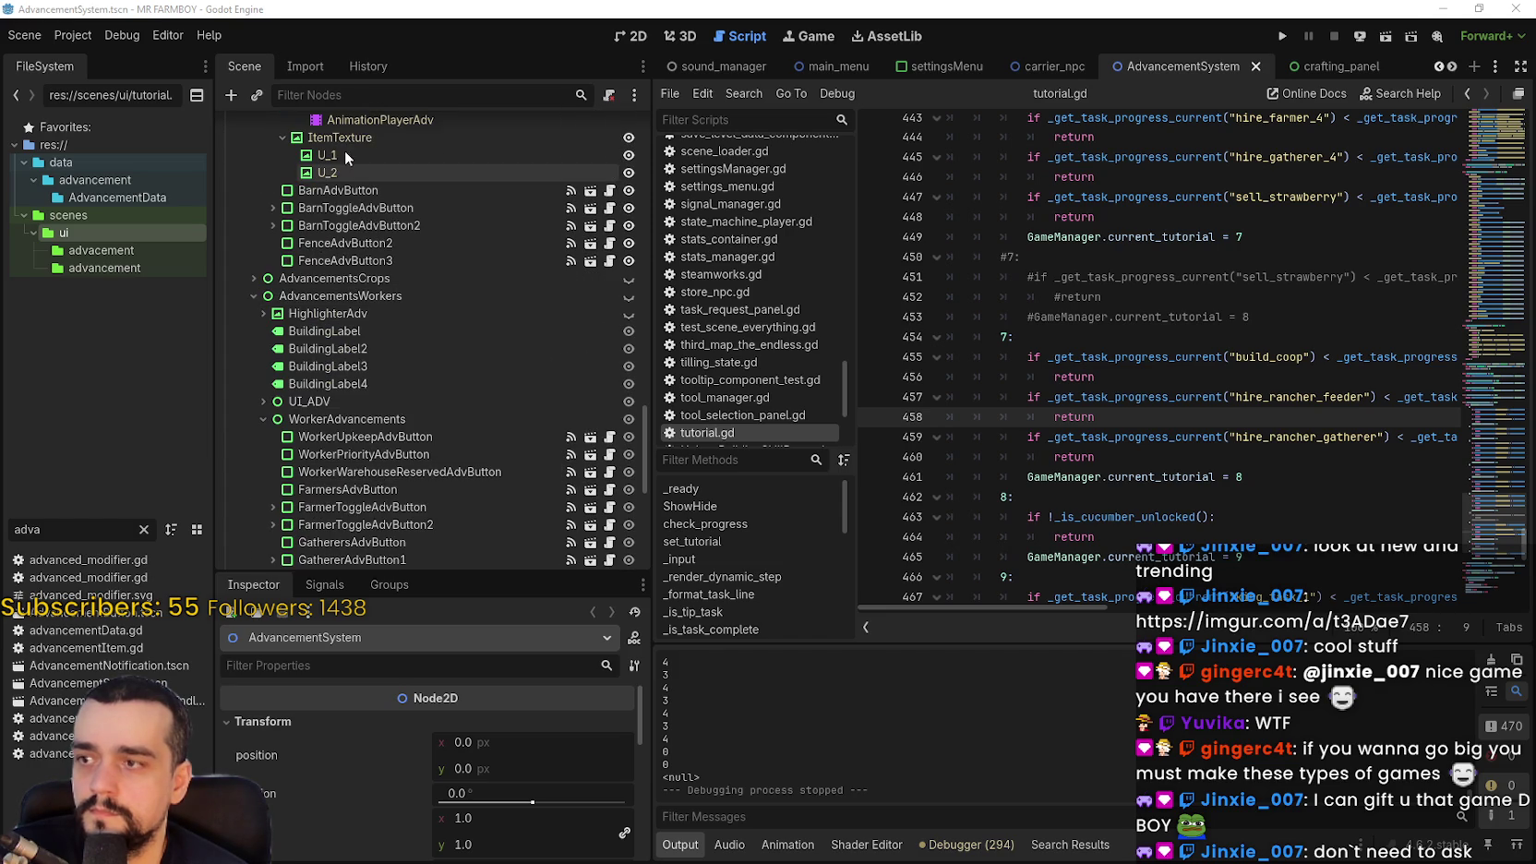
scroll(327, 429, "down", 3)
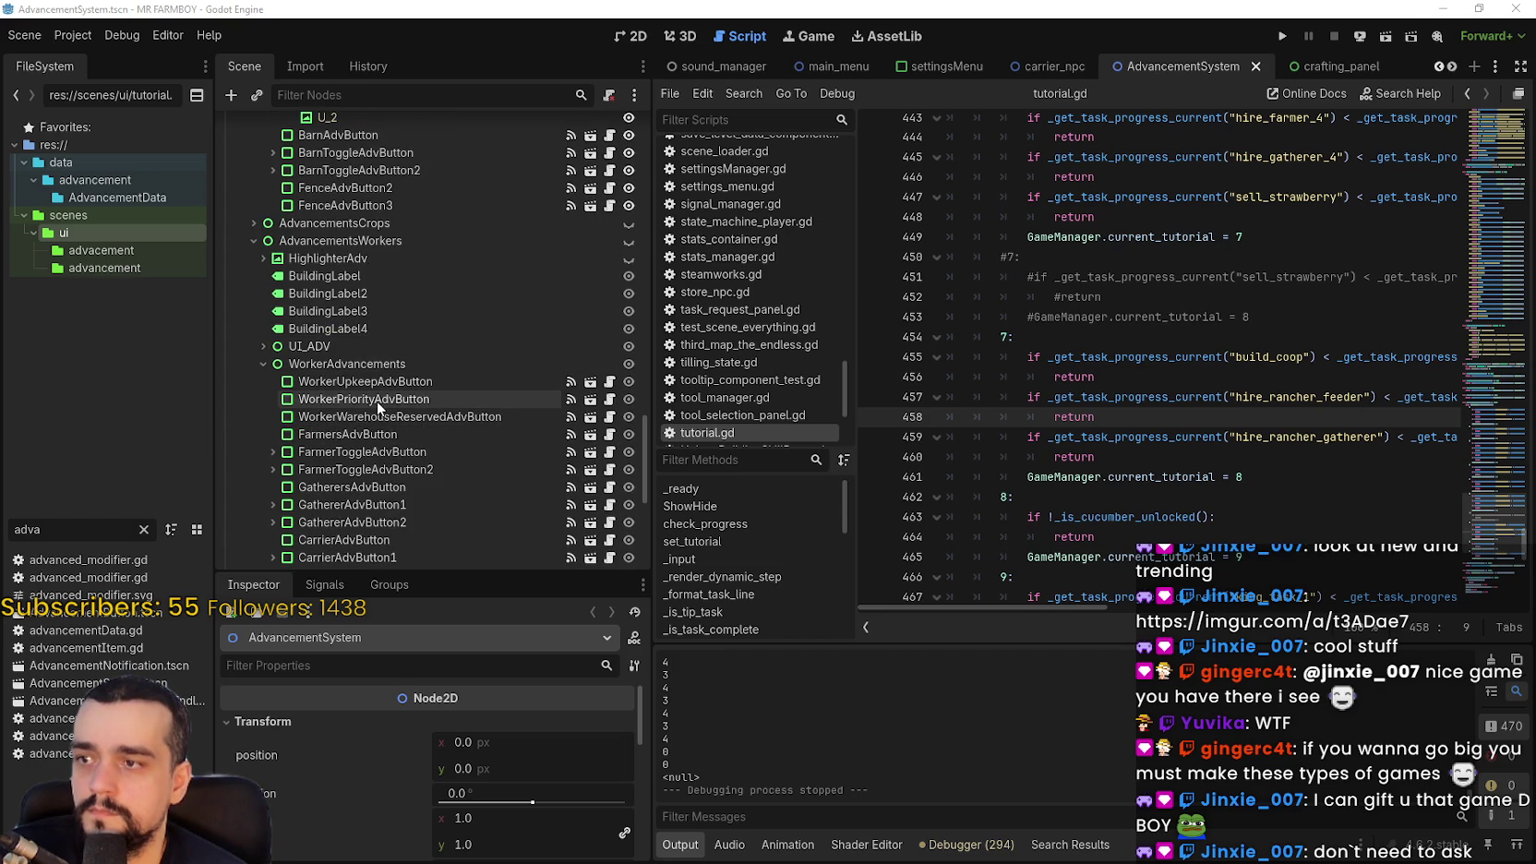
Inspect WorkerPriorityAdvButton's tr_house_priority_info description key, then switch to Steam
left_click(376, 400)
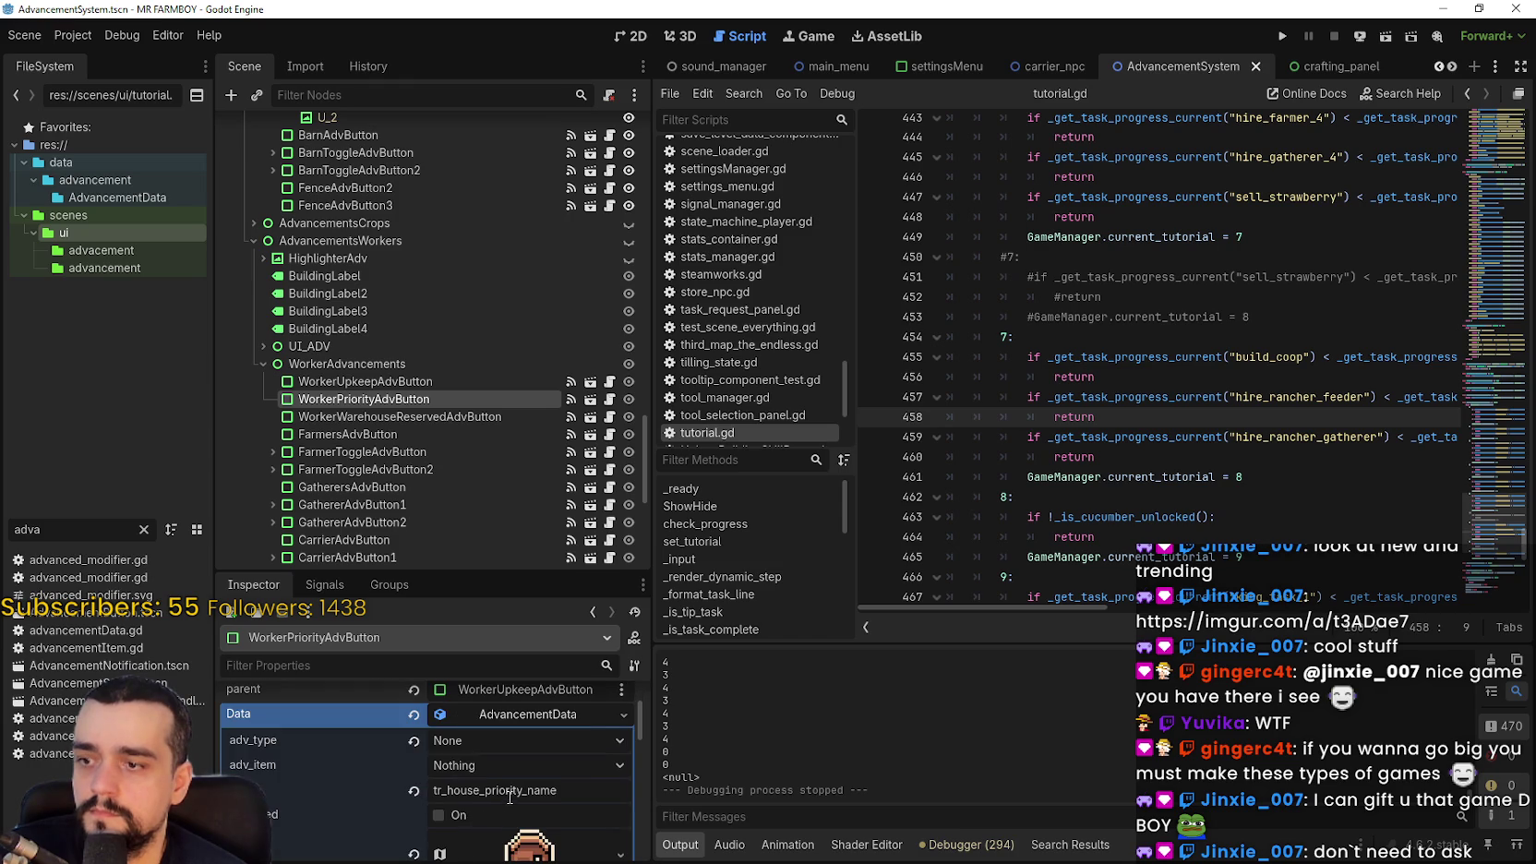
scroll(503, 798, "down", 3)
double_click(515, 810)
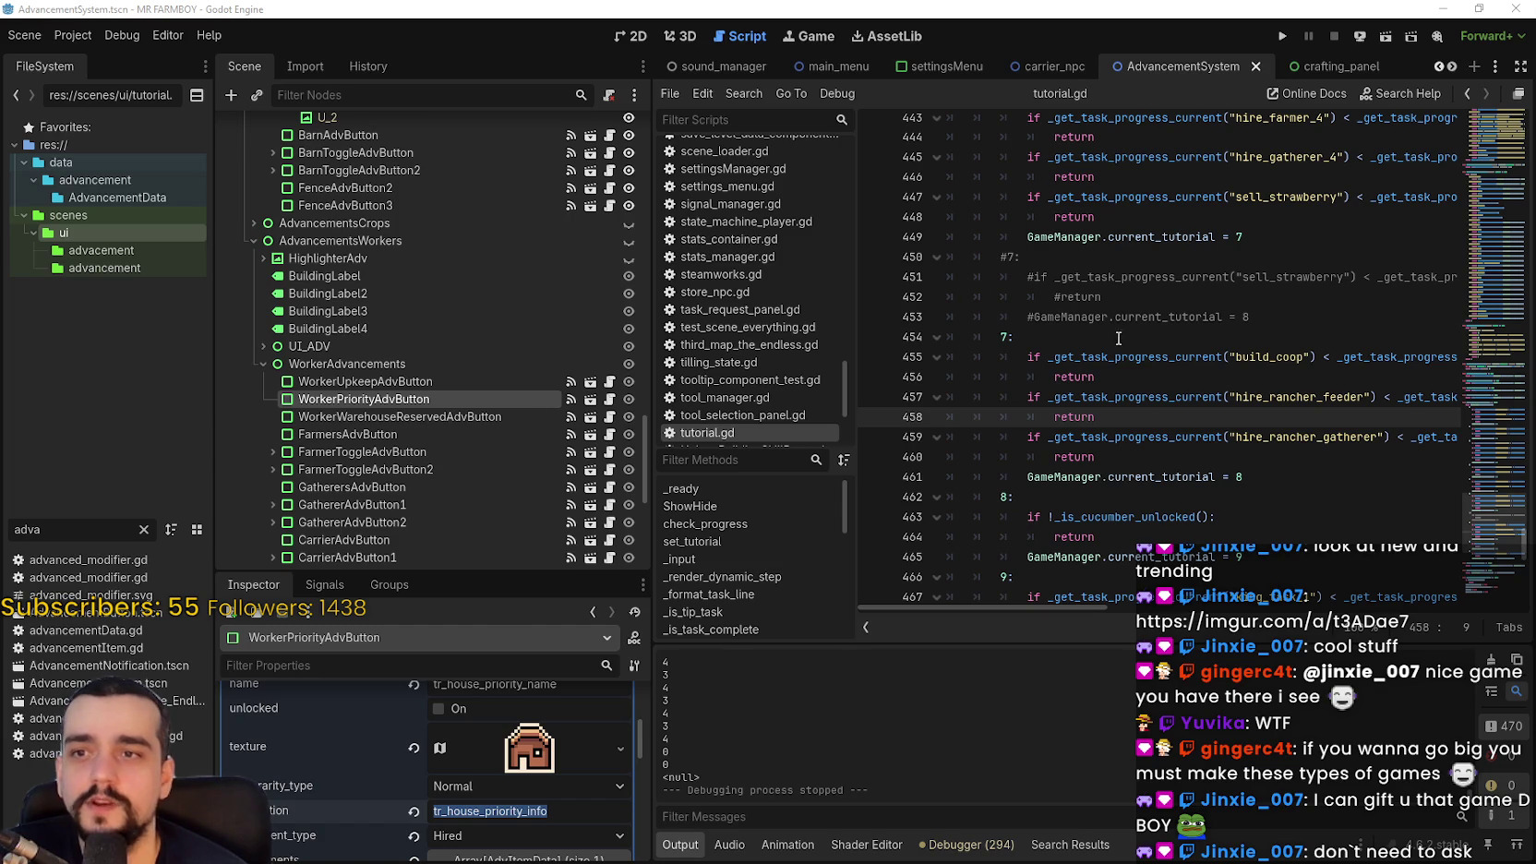
left_click(1248, 316)
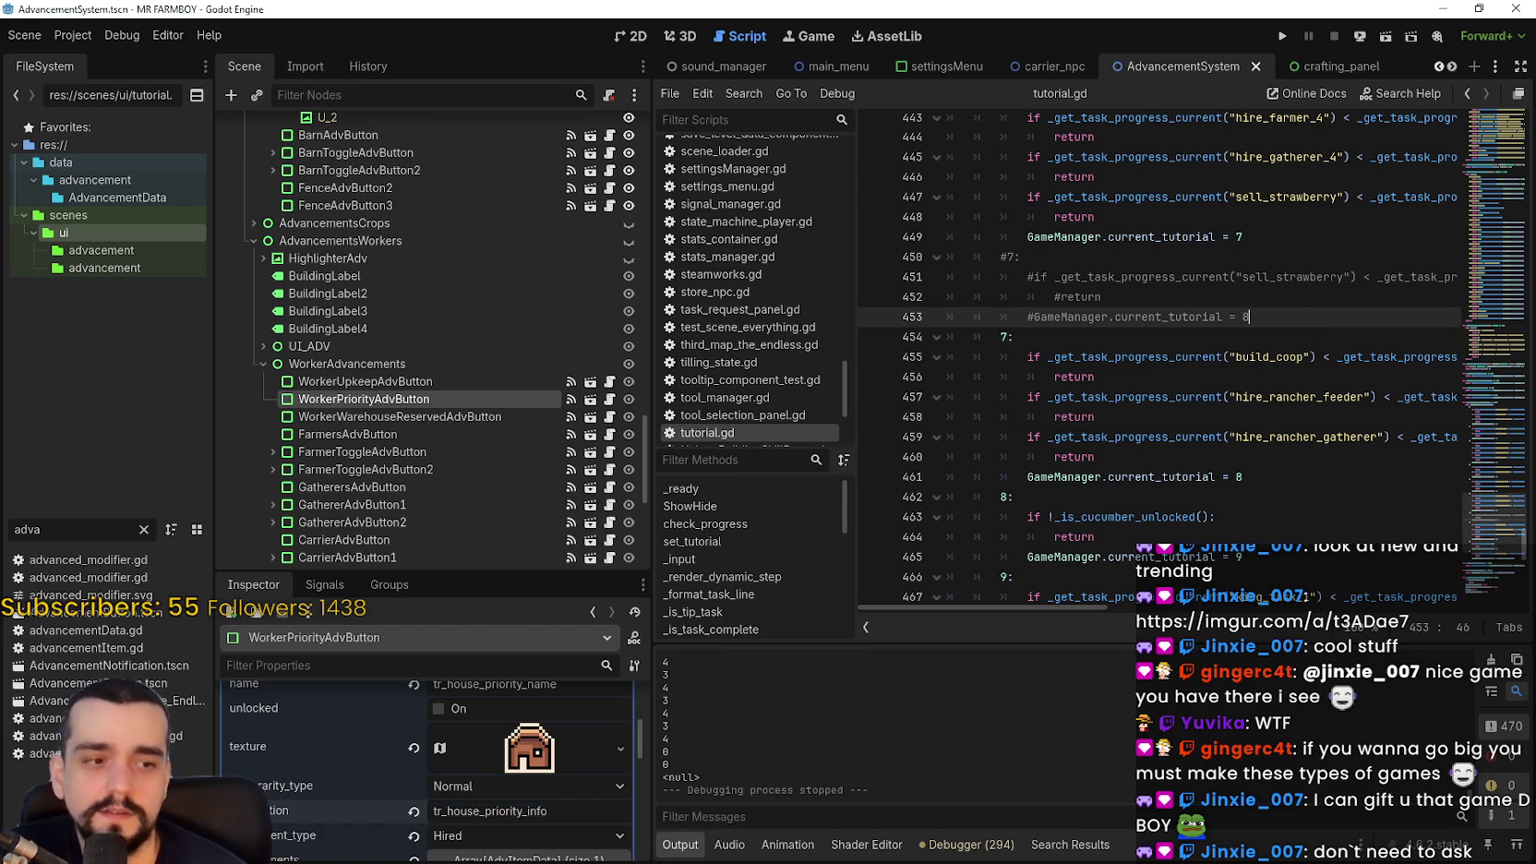
key("alt+Tab")
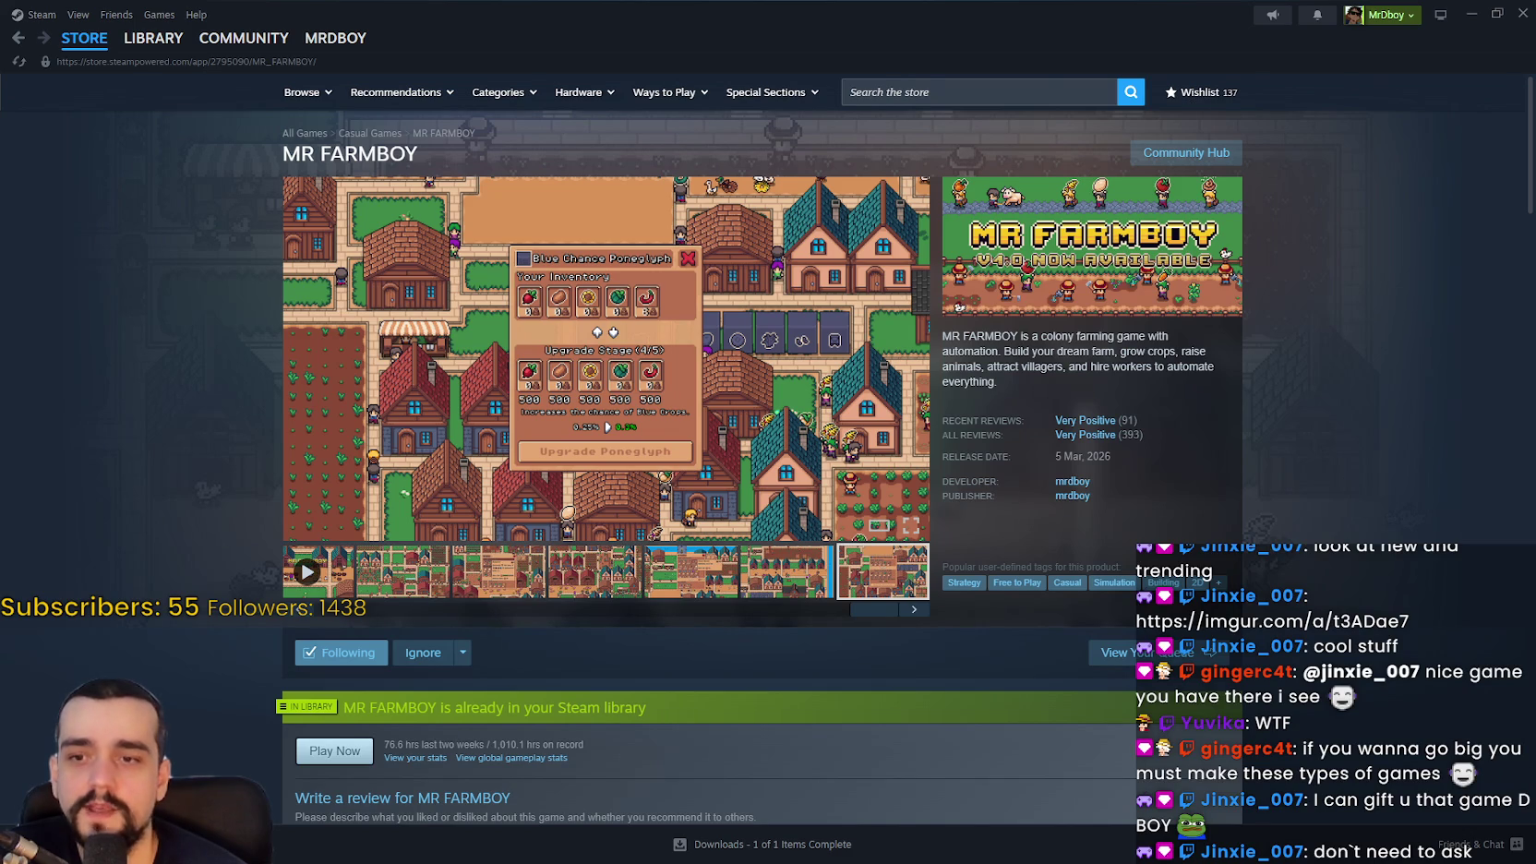
Minimize Steam's store window to return to the Godot editor
mouse_move(83, 55)
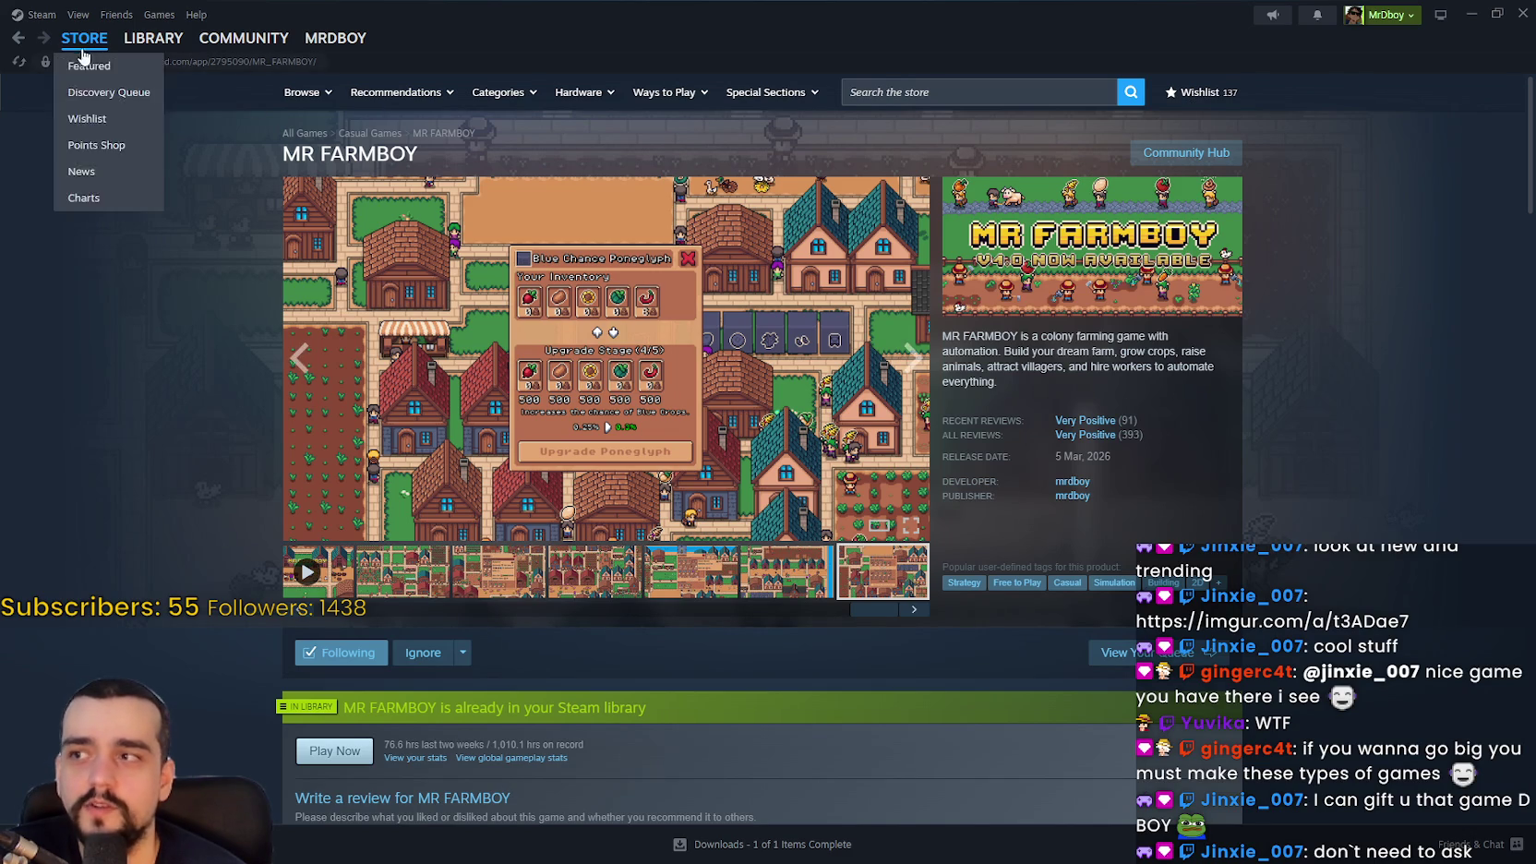
left_click(1471, 15)
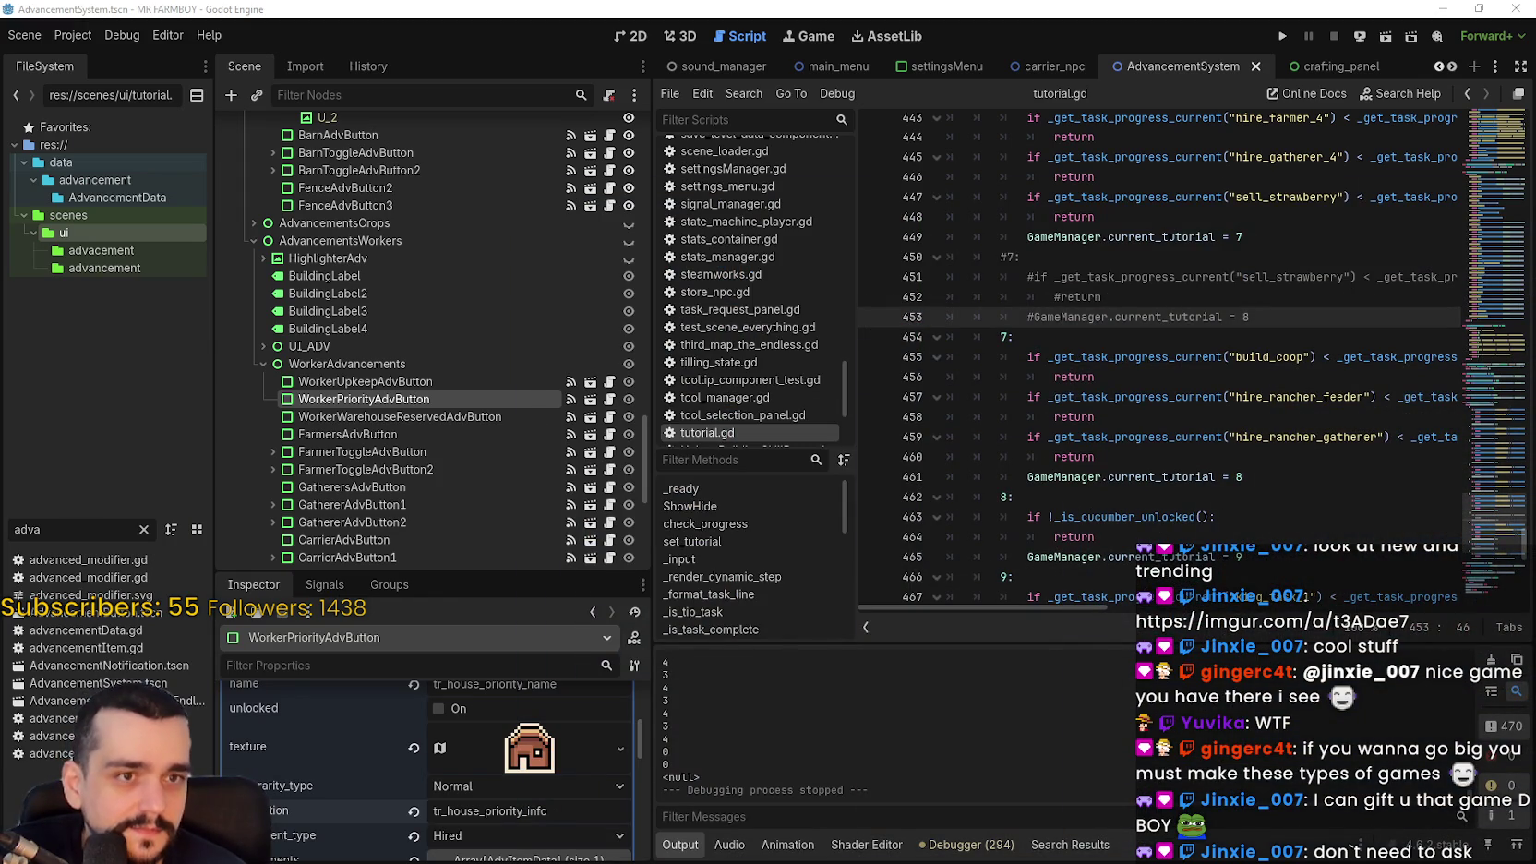
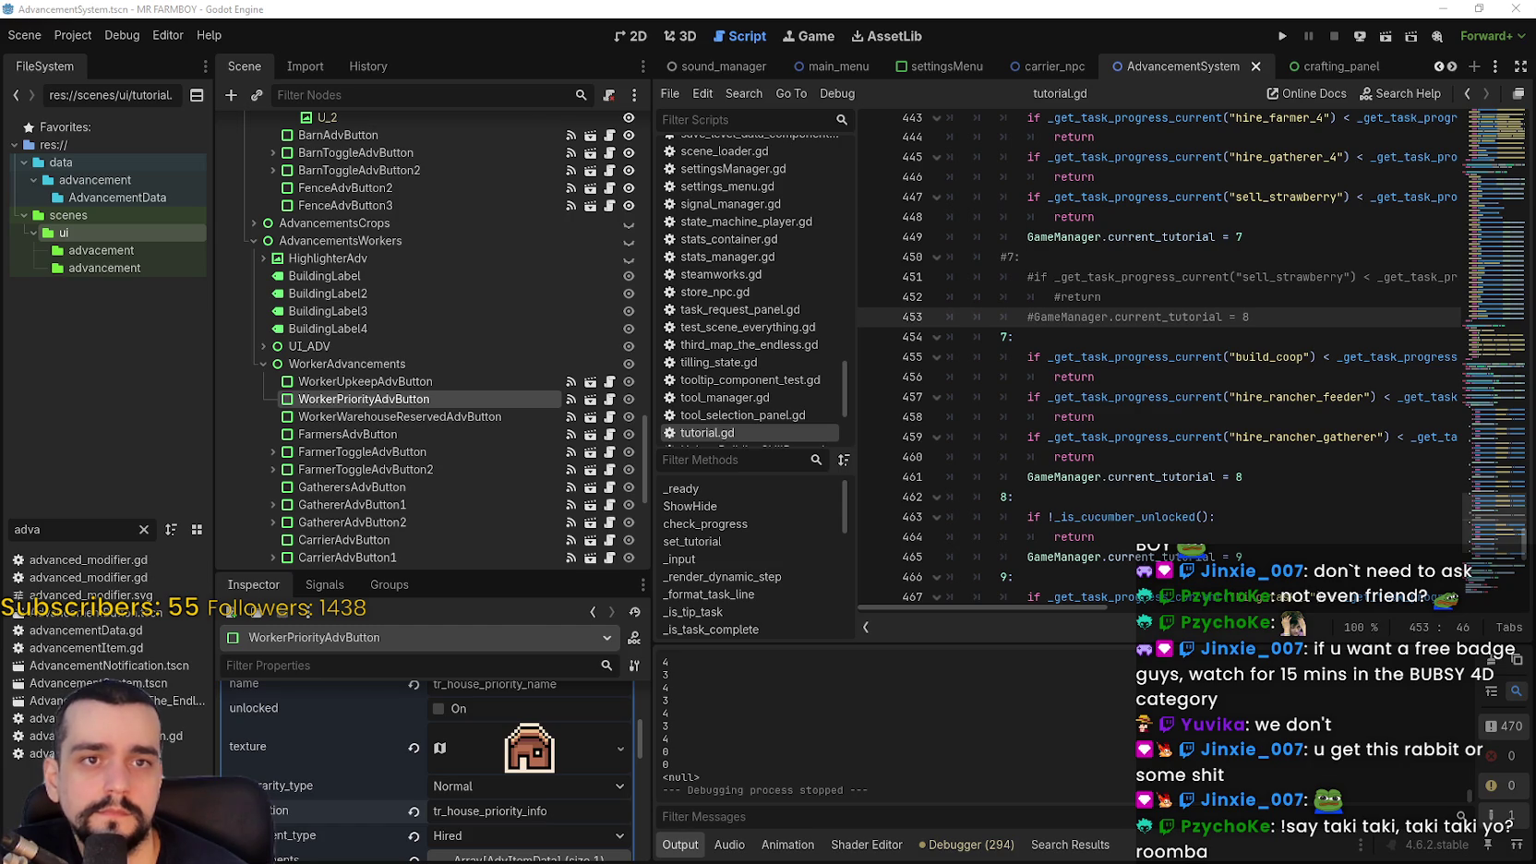
Close the running Mr Farmboy game with Quit Game from its pause menu
left_click(1308, 385)
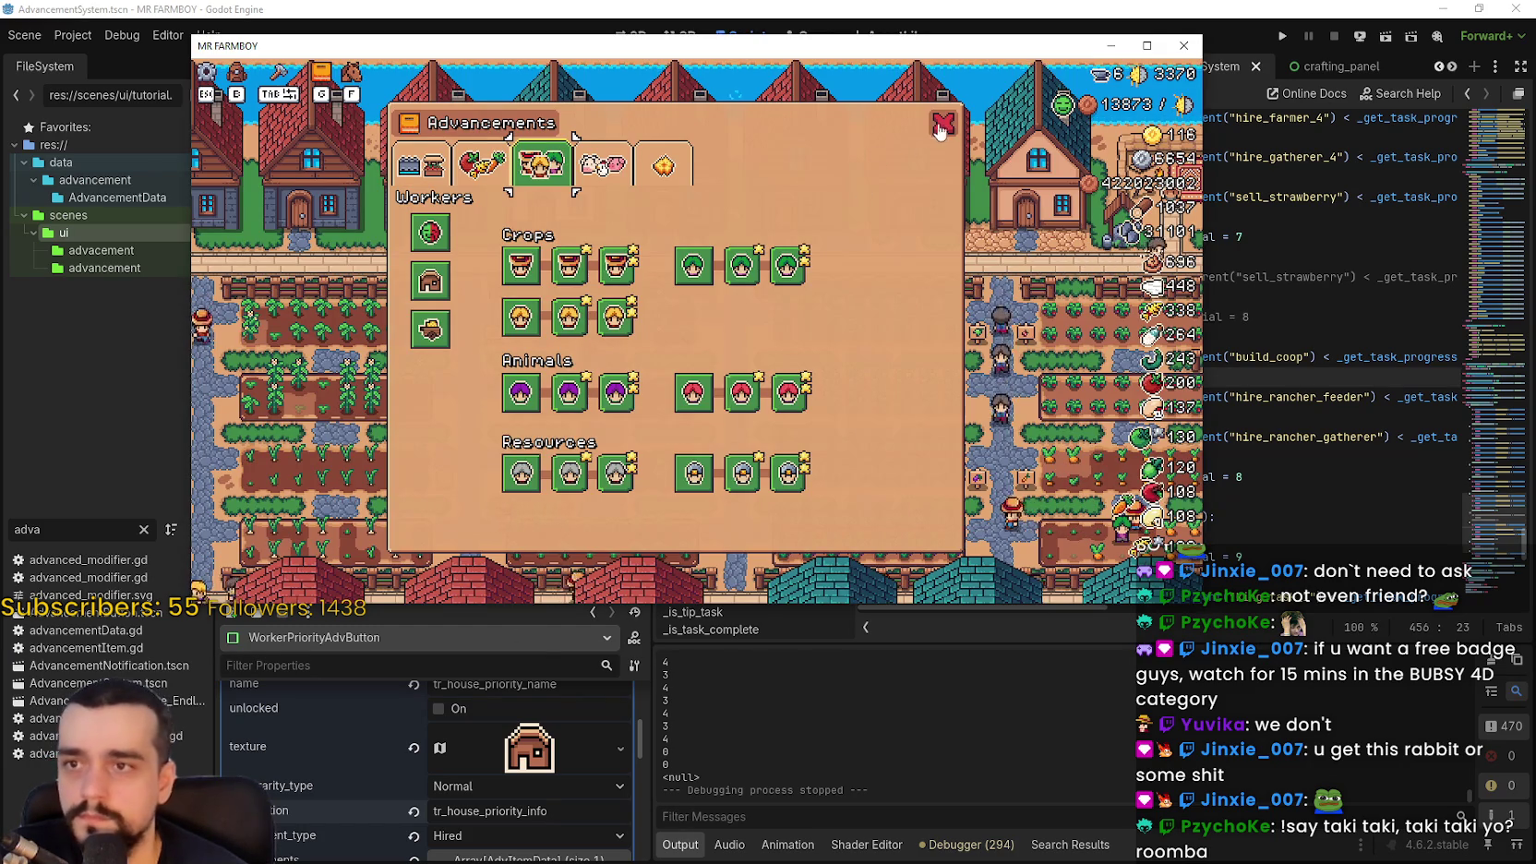
key("Escape")
left_click(694, 435)
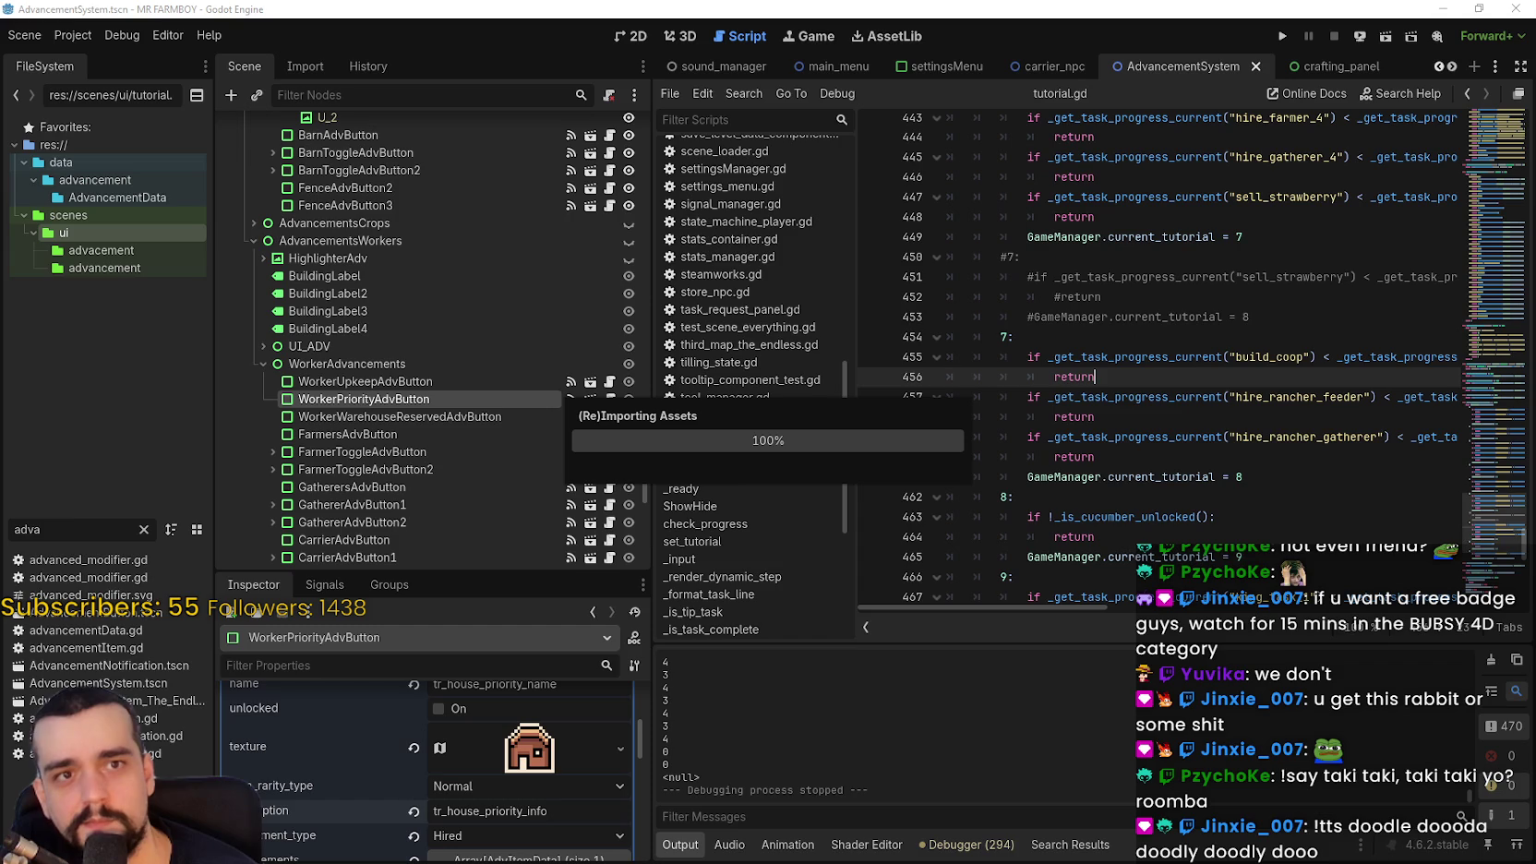
Browse the Project and Debug menus, then launch the game again with Run Project
left_click(101, 36)
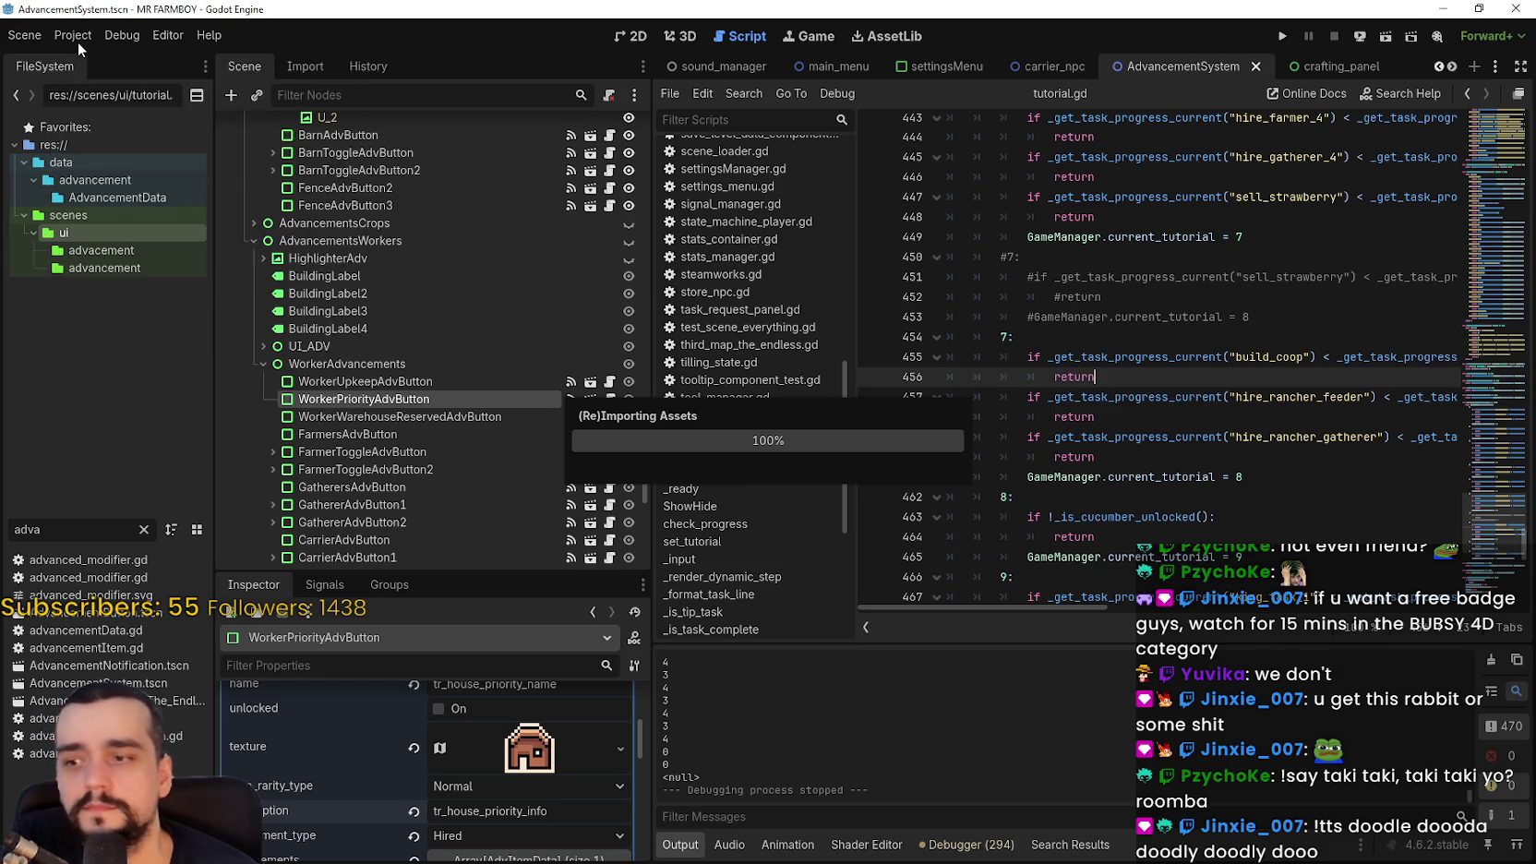
left_click(78, 42)
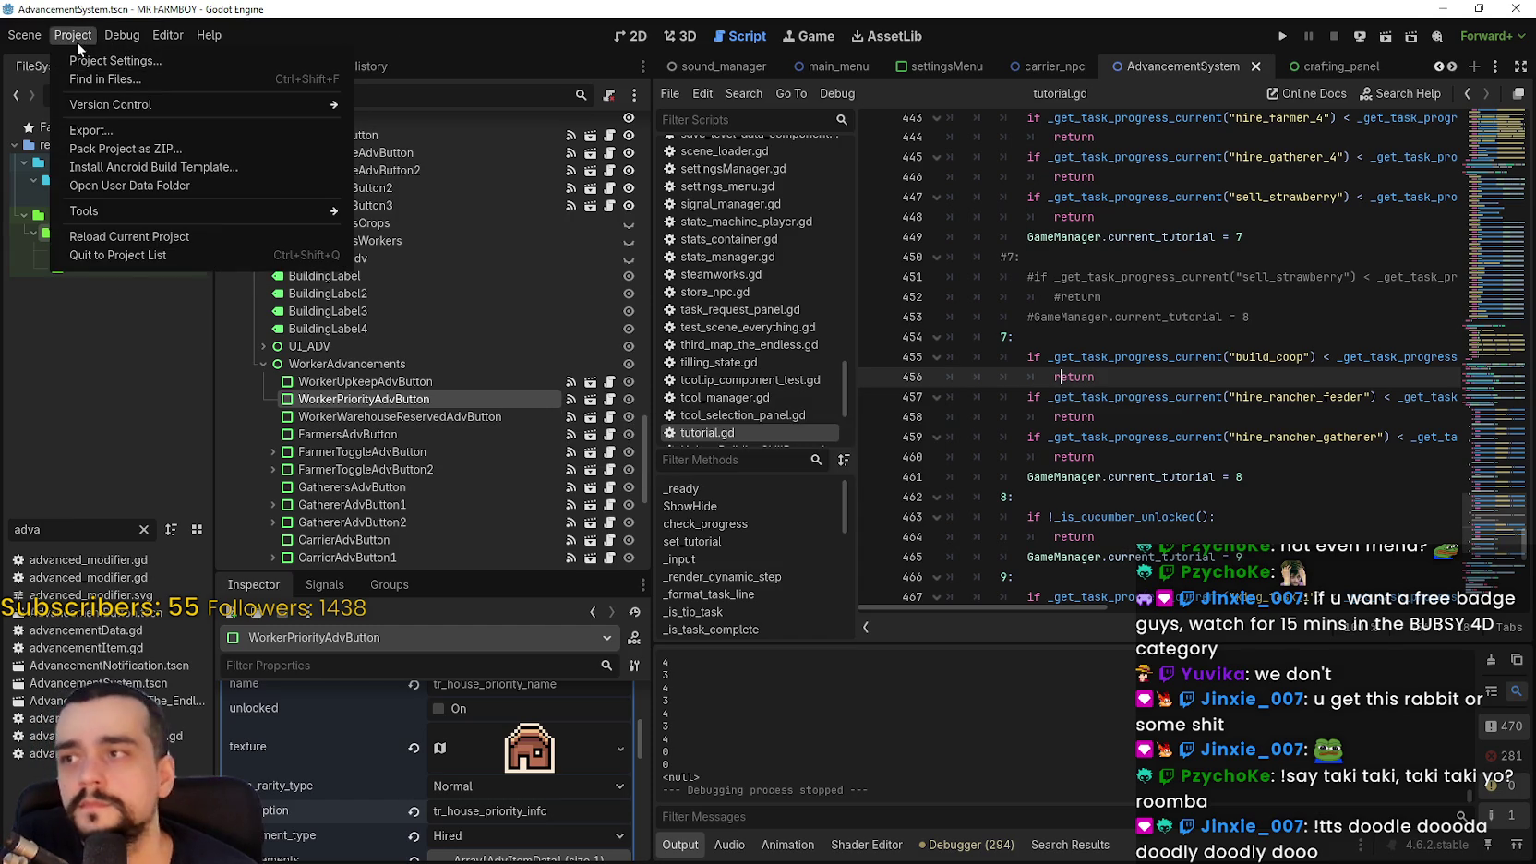
left_click(121, 35)
left_click(121, 35)
left_click(1099, 332)
left_click(1099, 332)
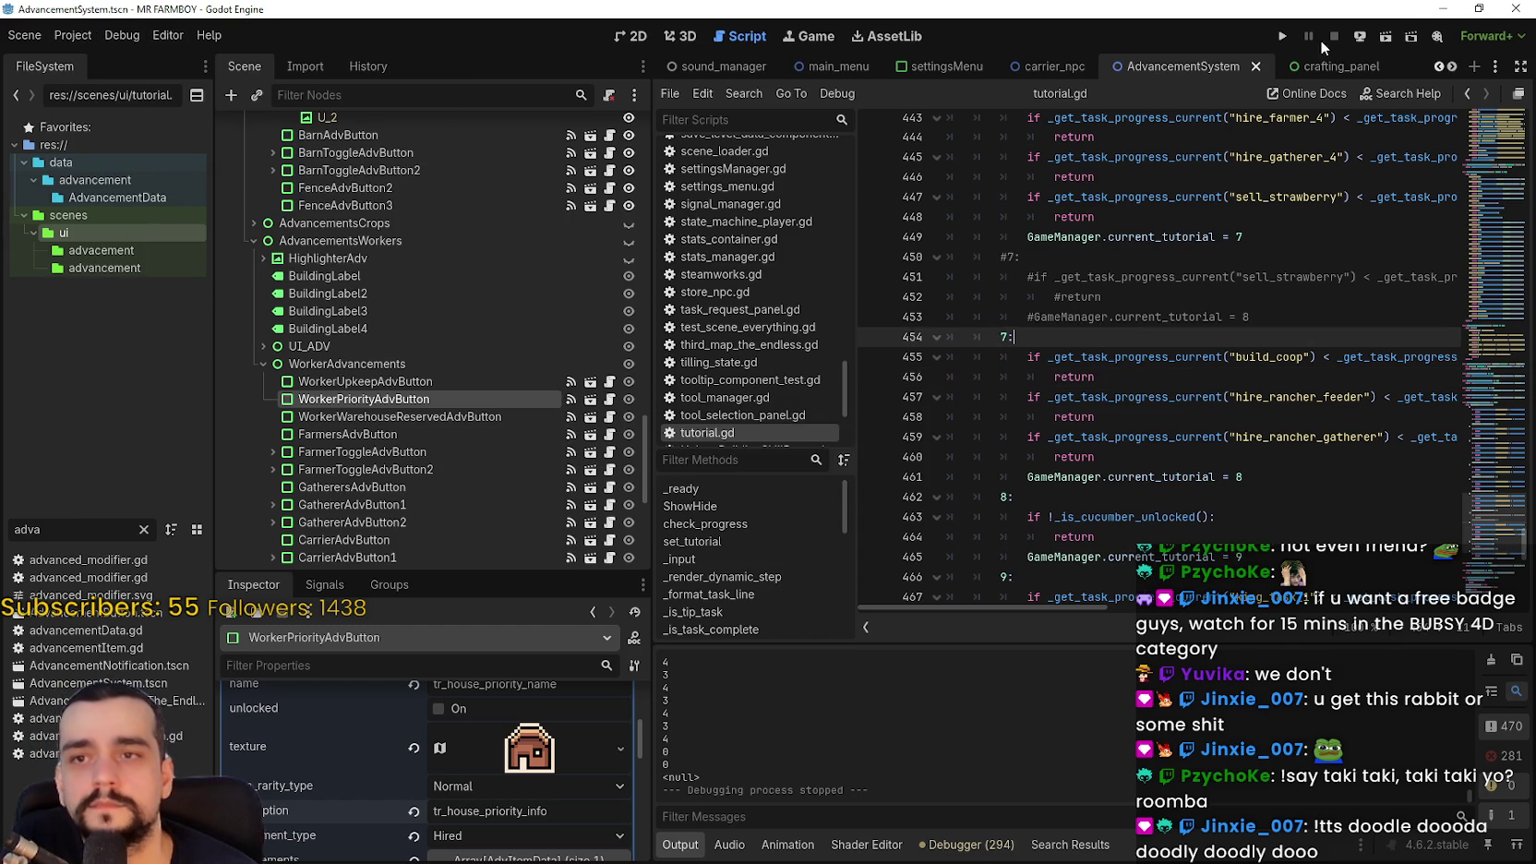
left_click(1282, 36)
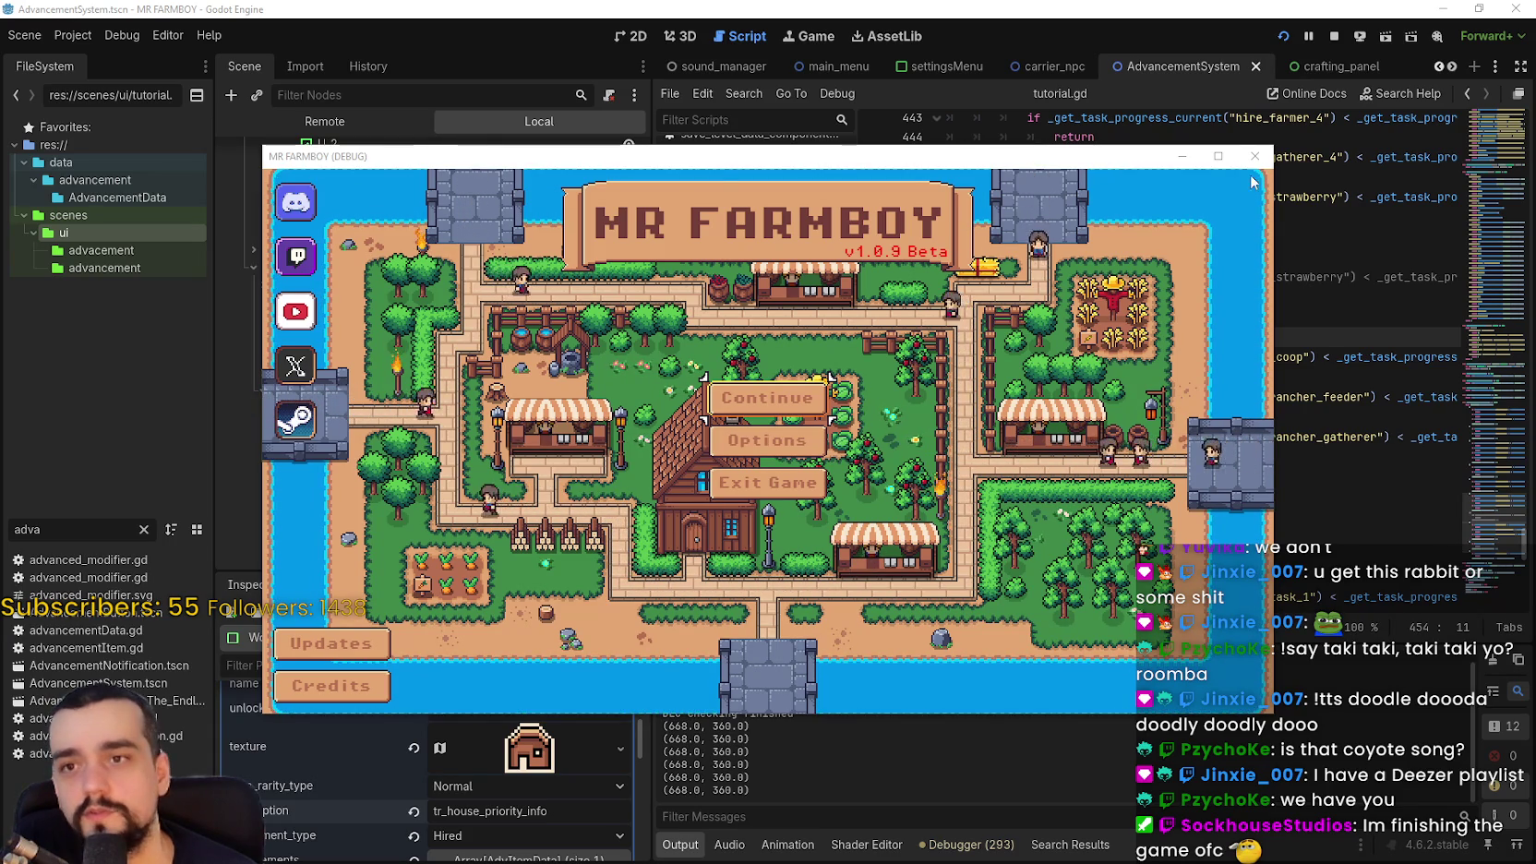
Maximize the game window and load the Save 1 (Normal) game via Continue
left_click(1218, 156)
left_click(854, 391)
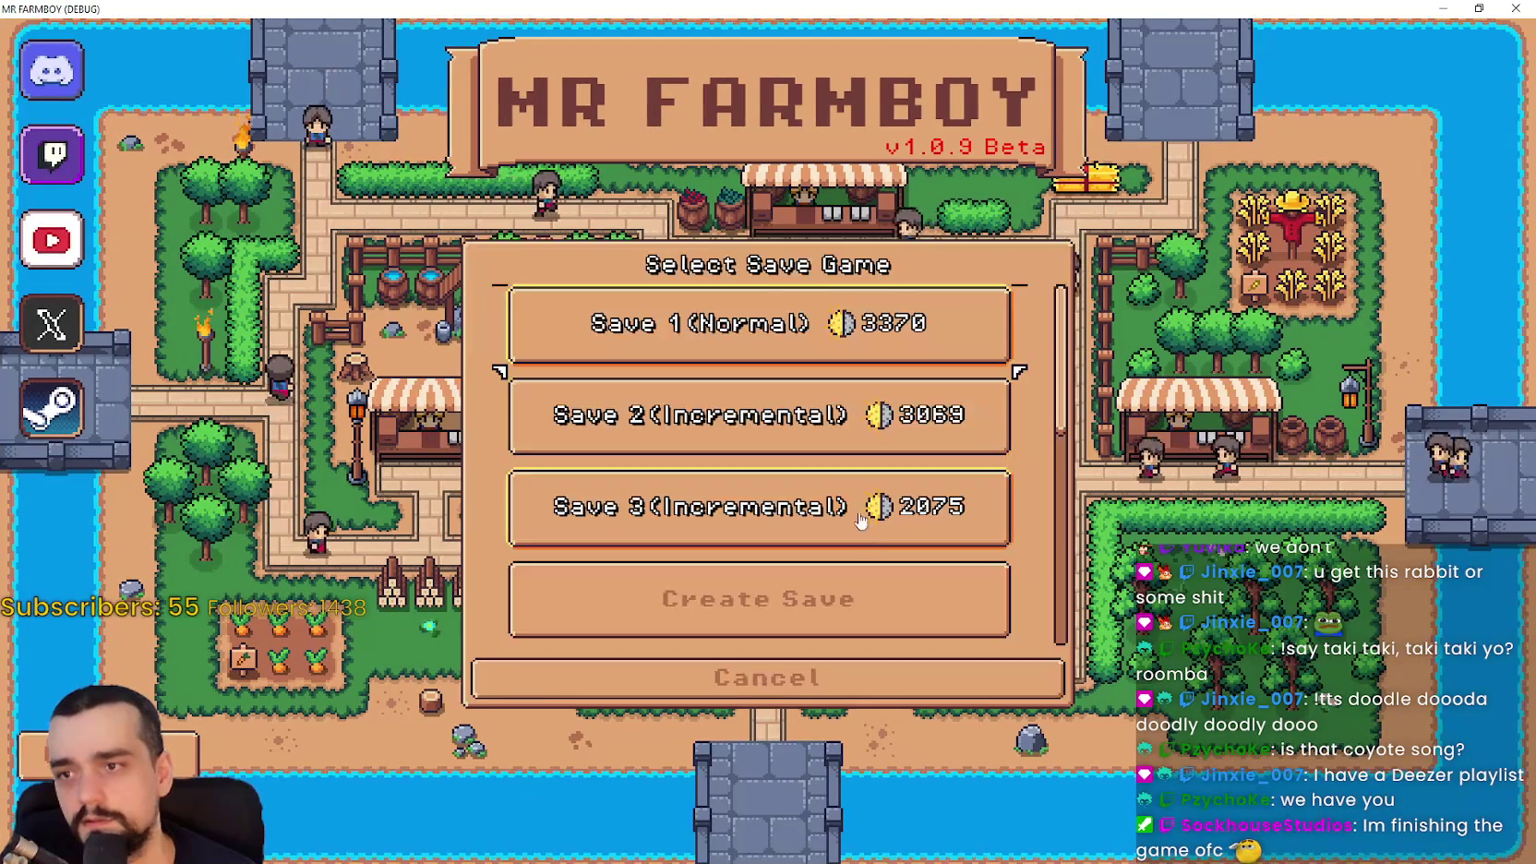
left_click(706, 343)
left_click(706, 343)
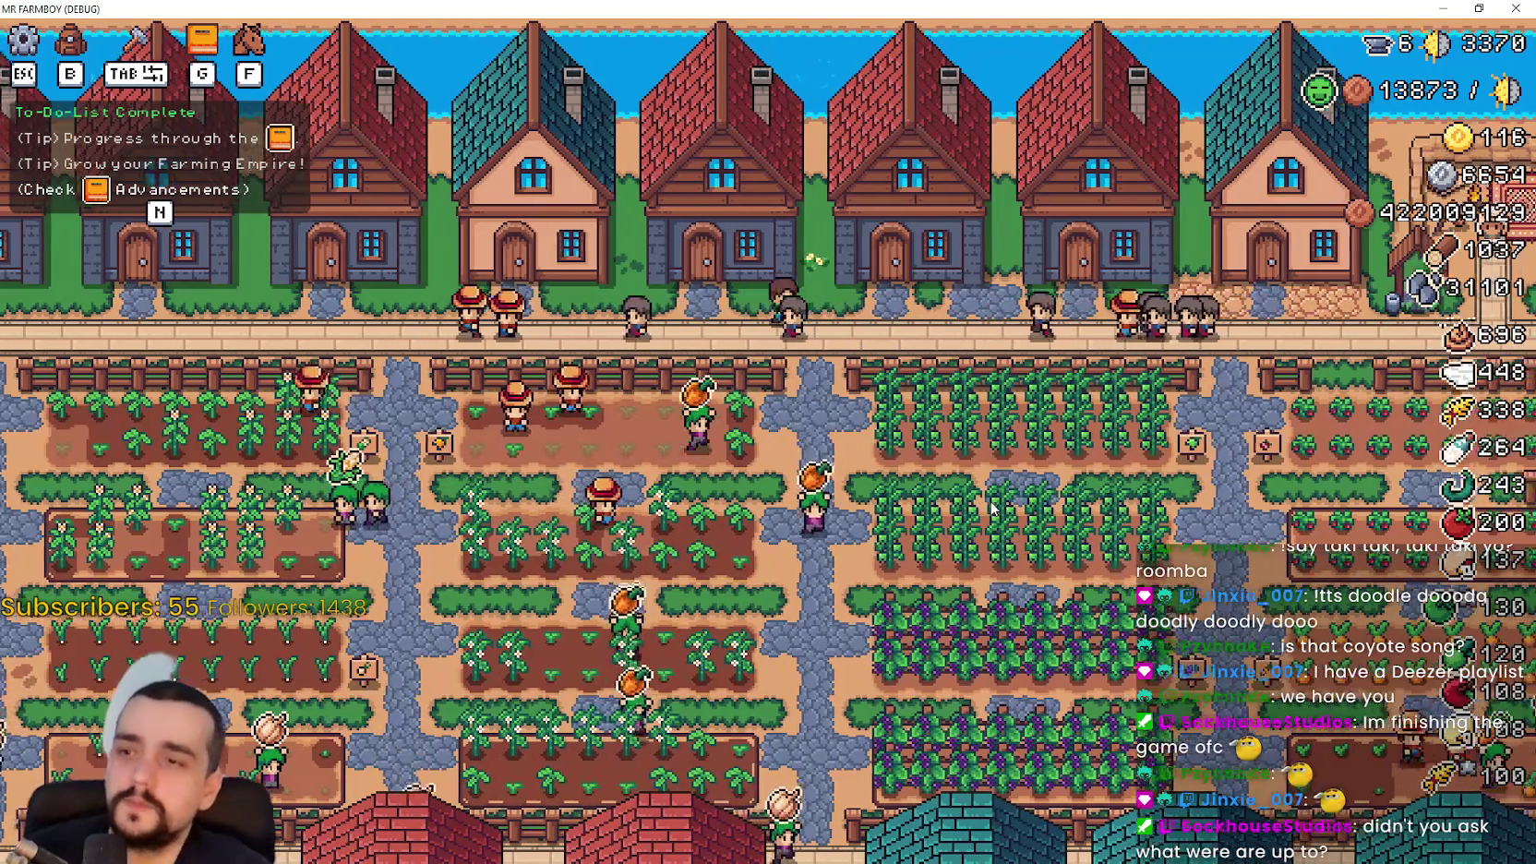
Browse the crop and worker advancements, then pause the game
key("g")
key("e")
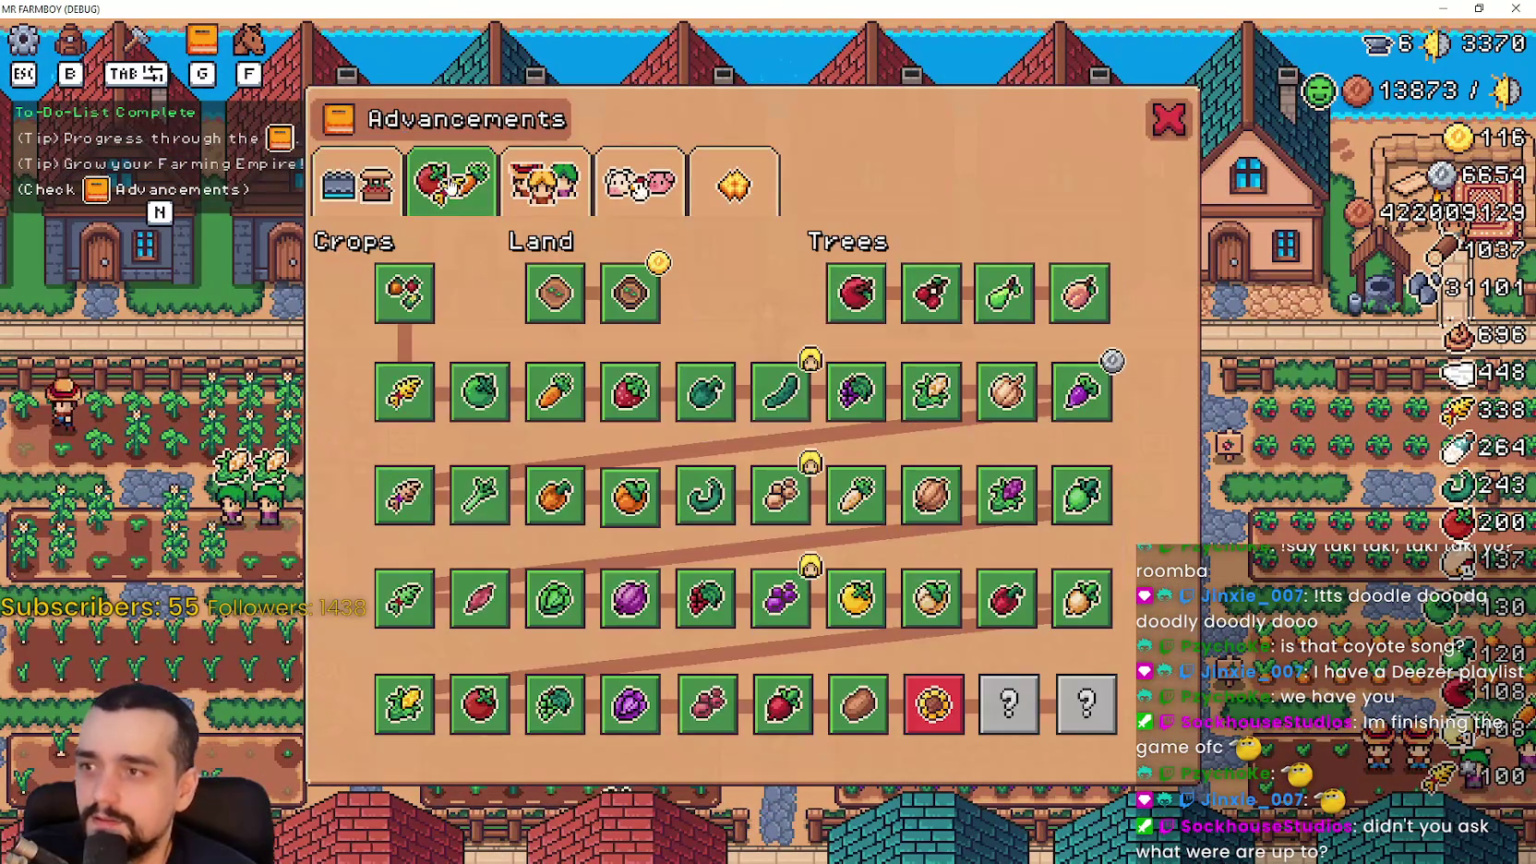
key("e")
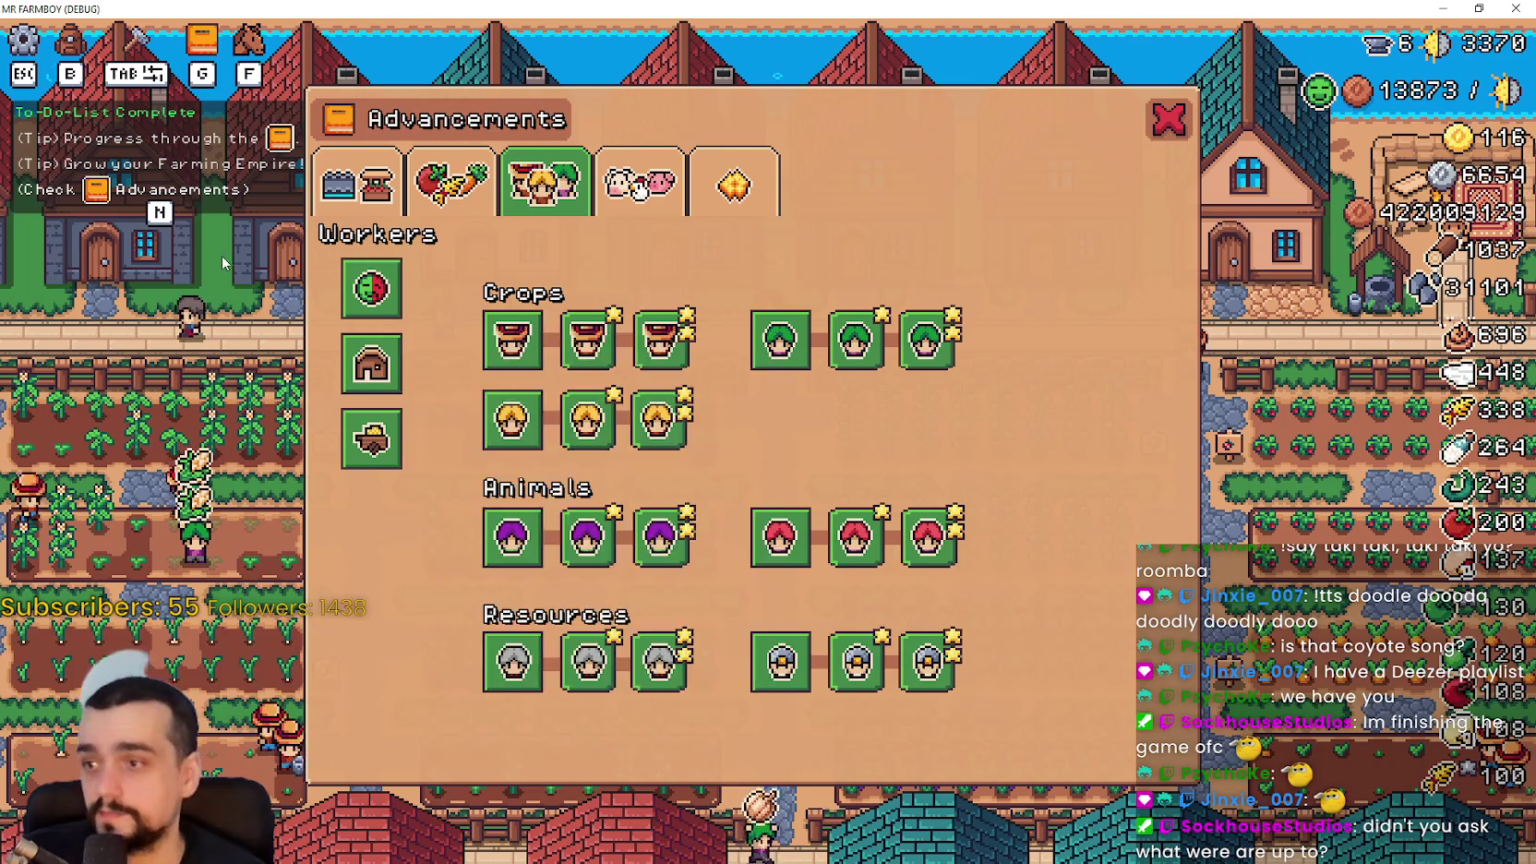
key("Escape")
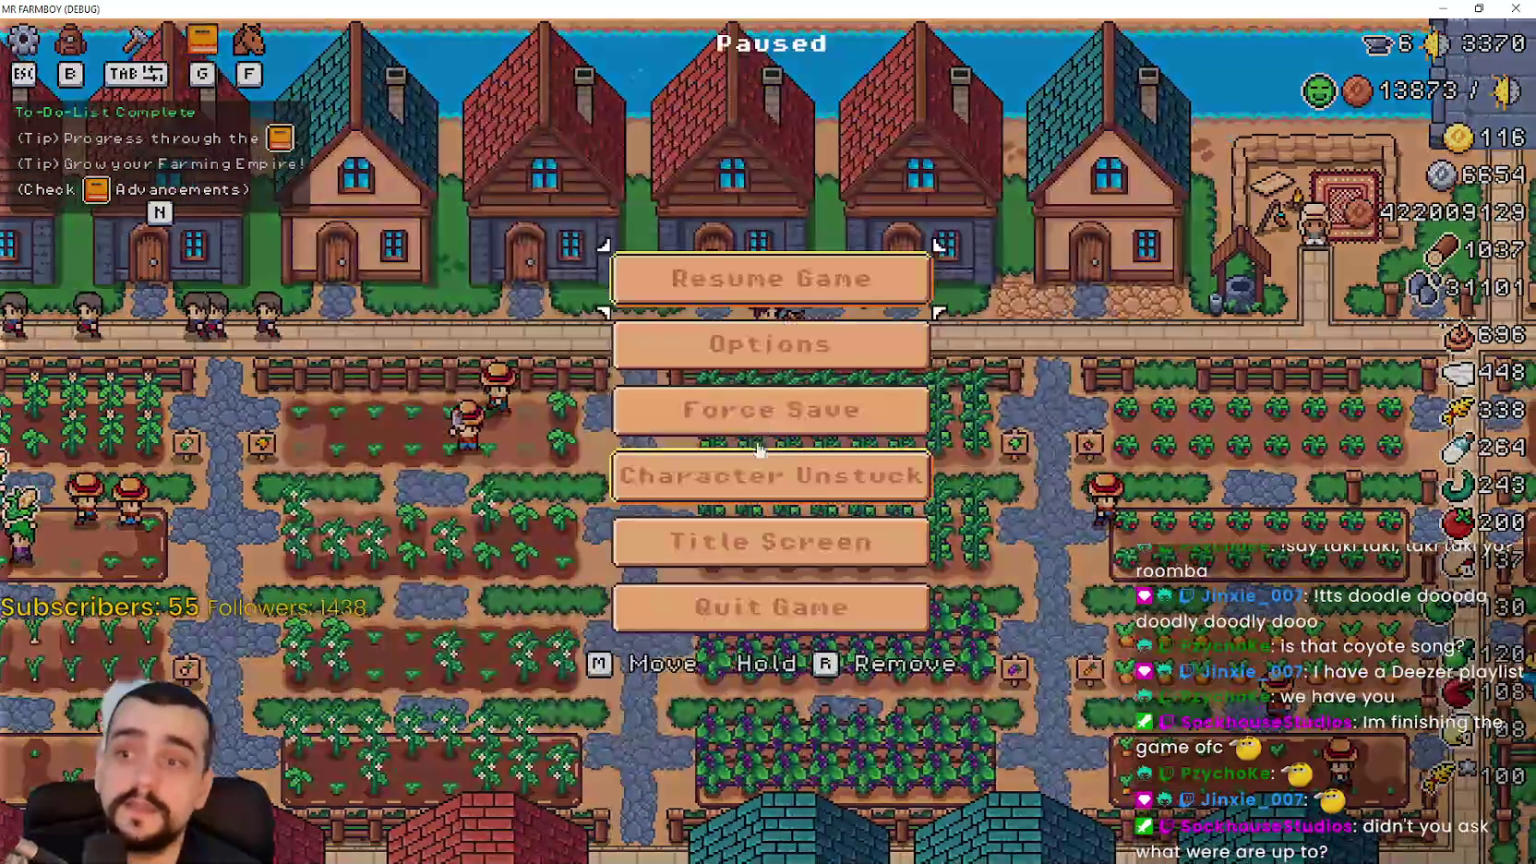
Set the game language to Español (Castellano) in Options > Game and resume play
left_click(772, 344)
key("q")
left_click(354, 332)
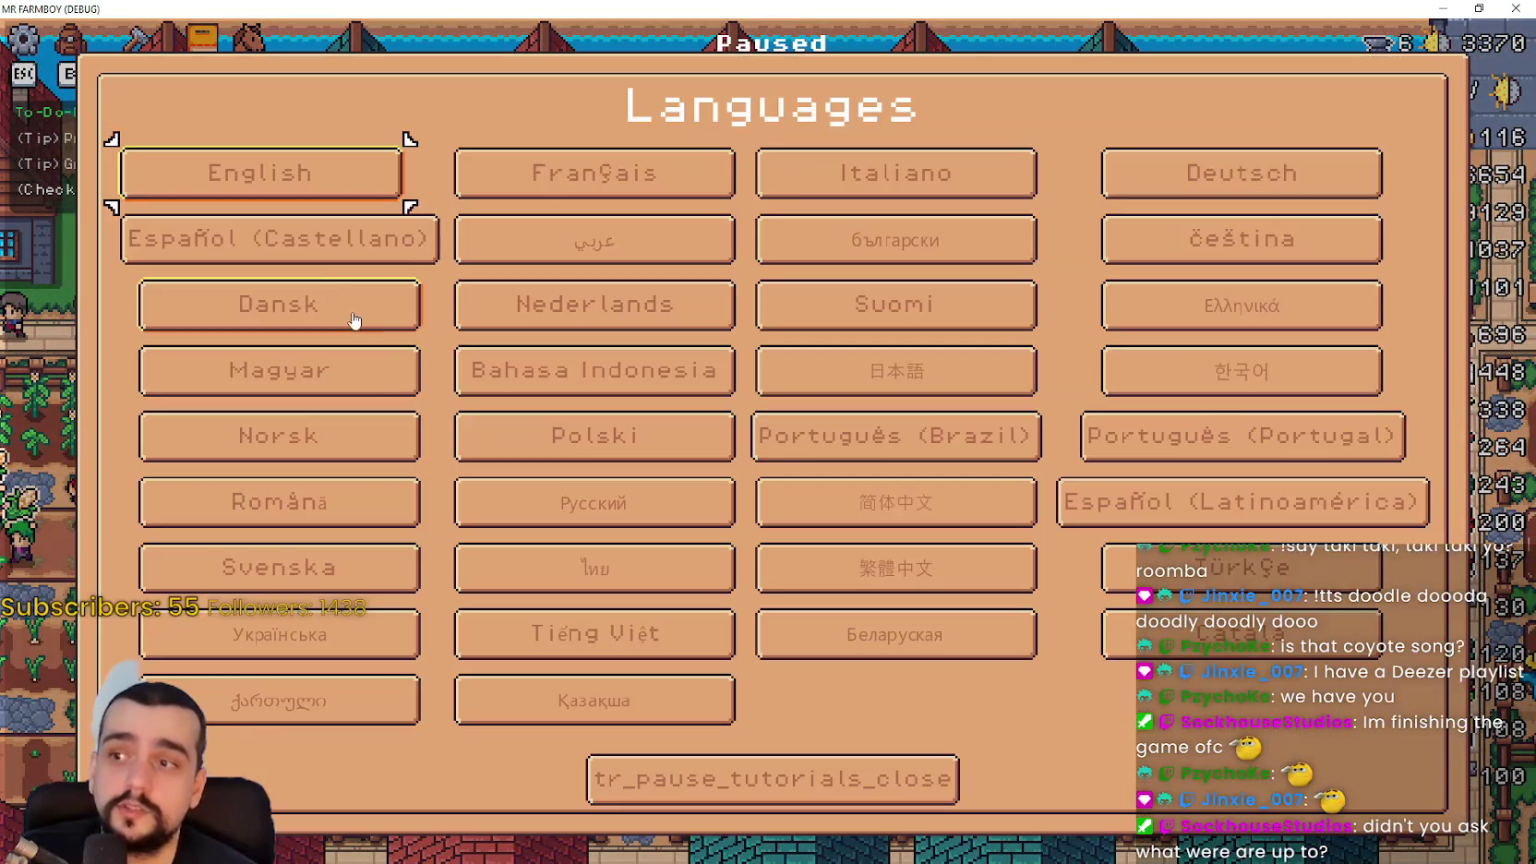
key("Down")
key("Return")
key("Escape")
left_click(849, 293)
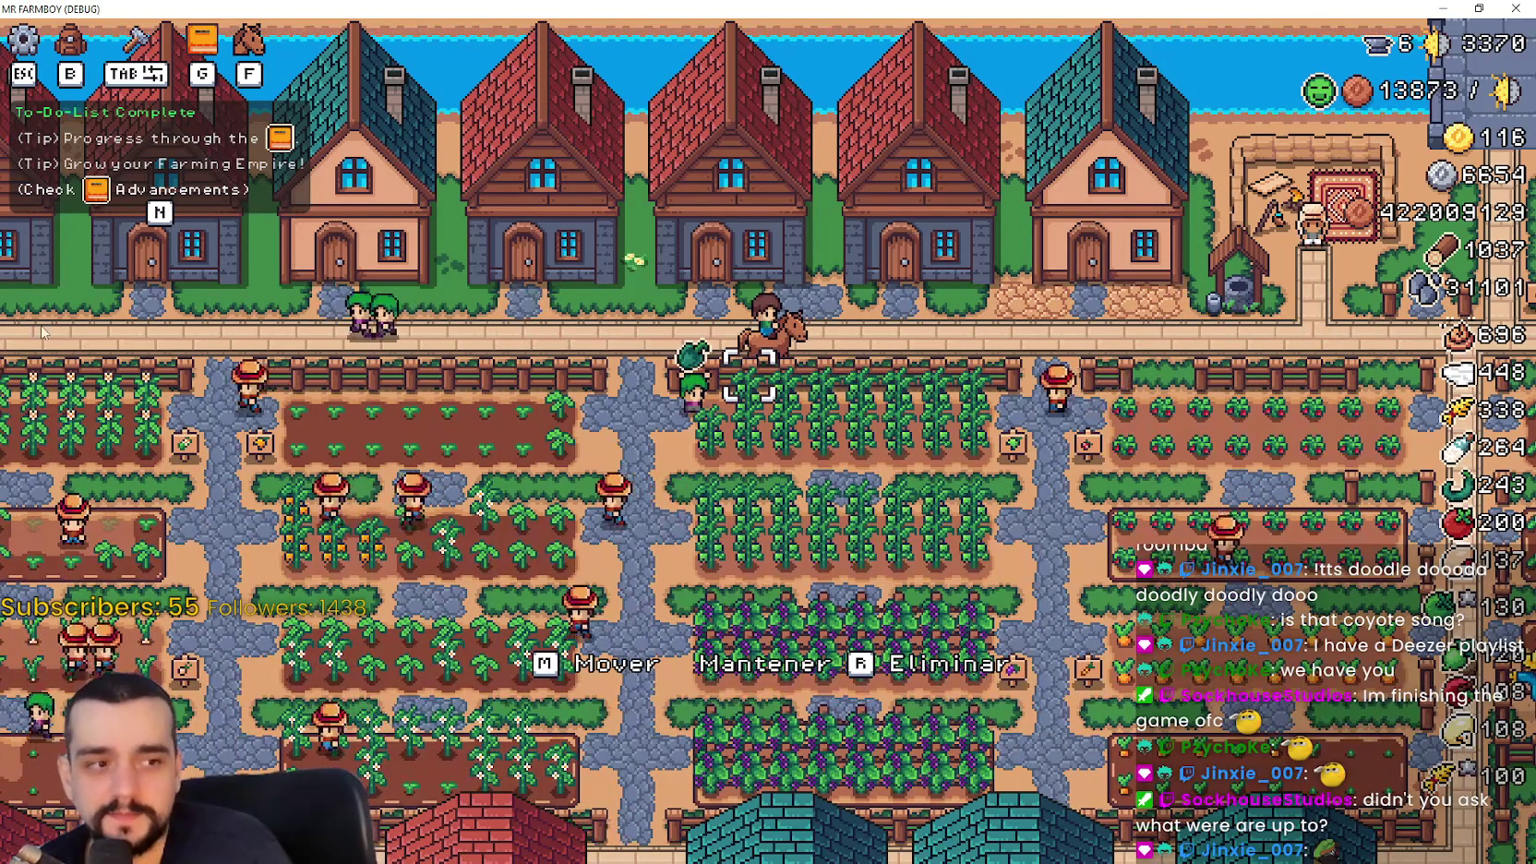
Ride along the row of houses, checking two Casa worker and bed panels
key("w")
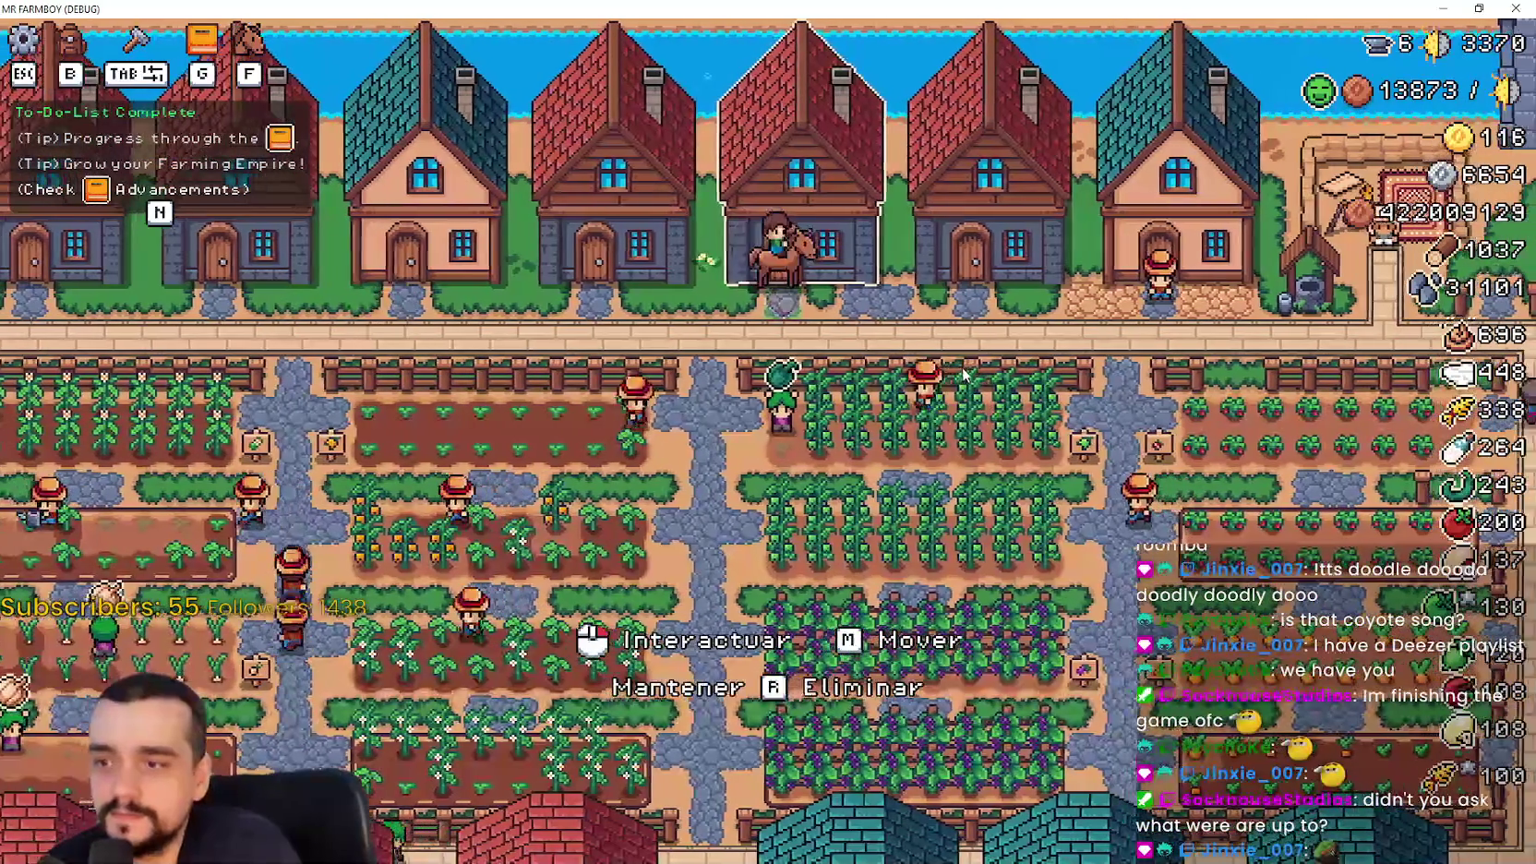
key("e")
key("Escape")
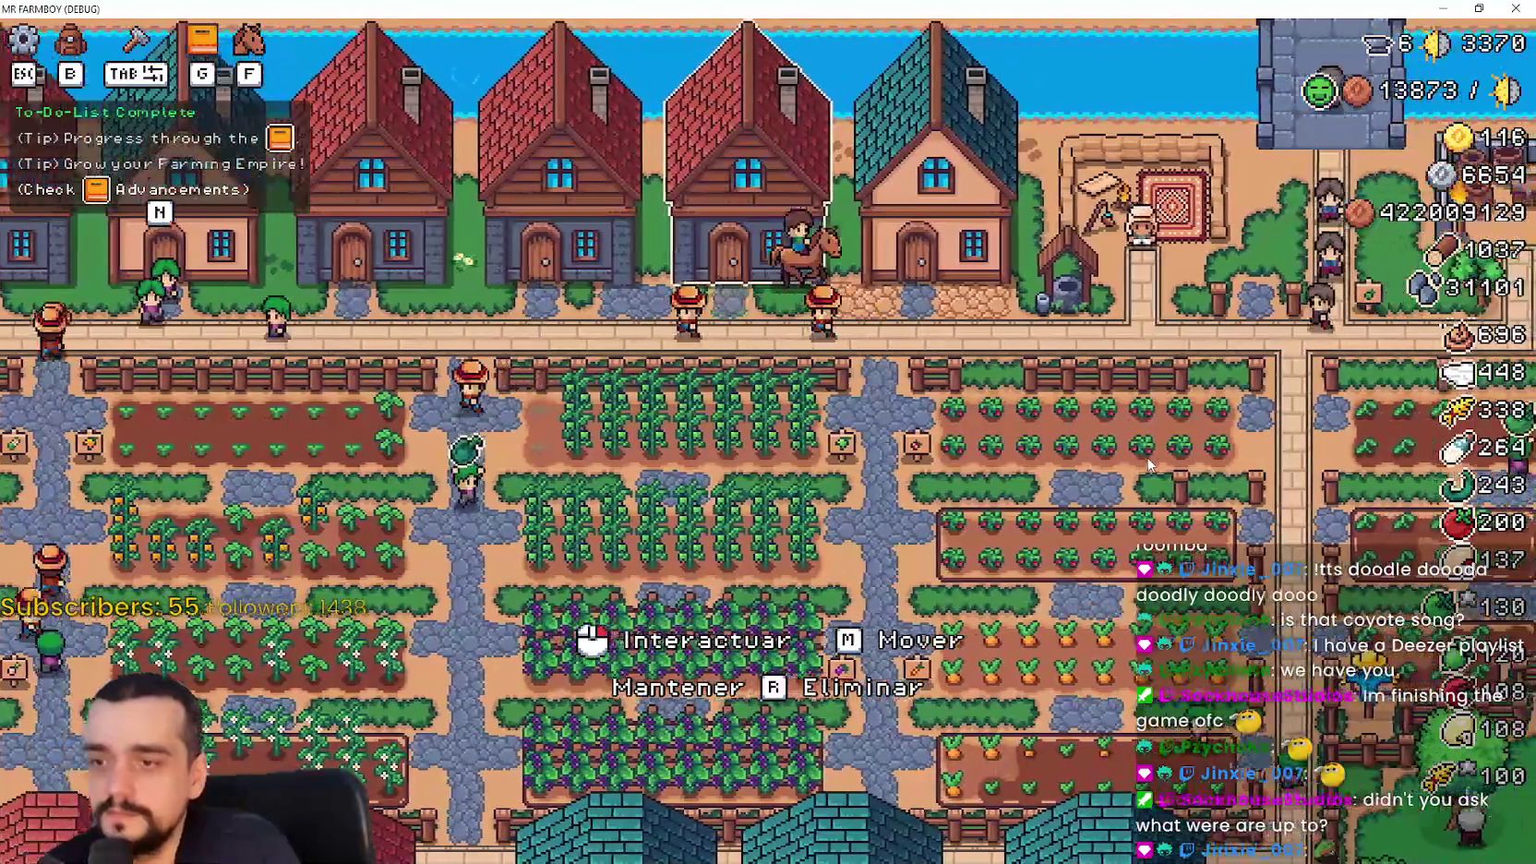
key("a")
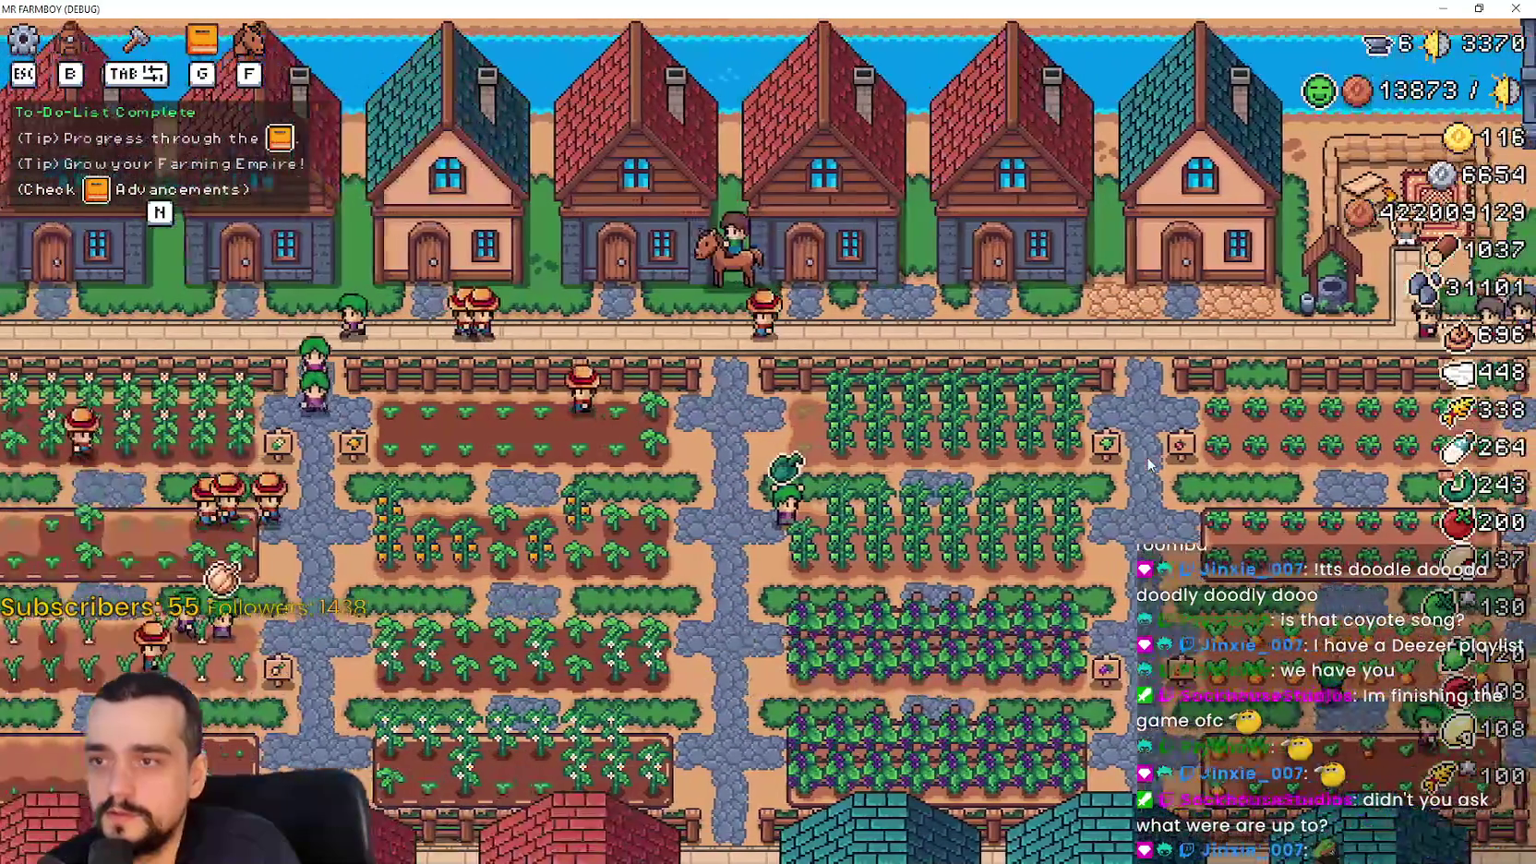
key("e")
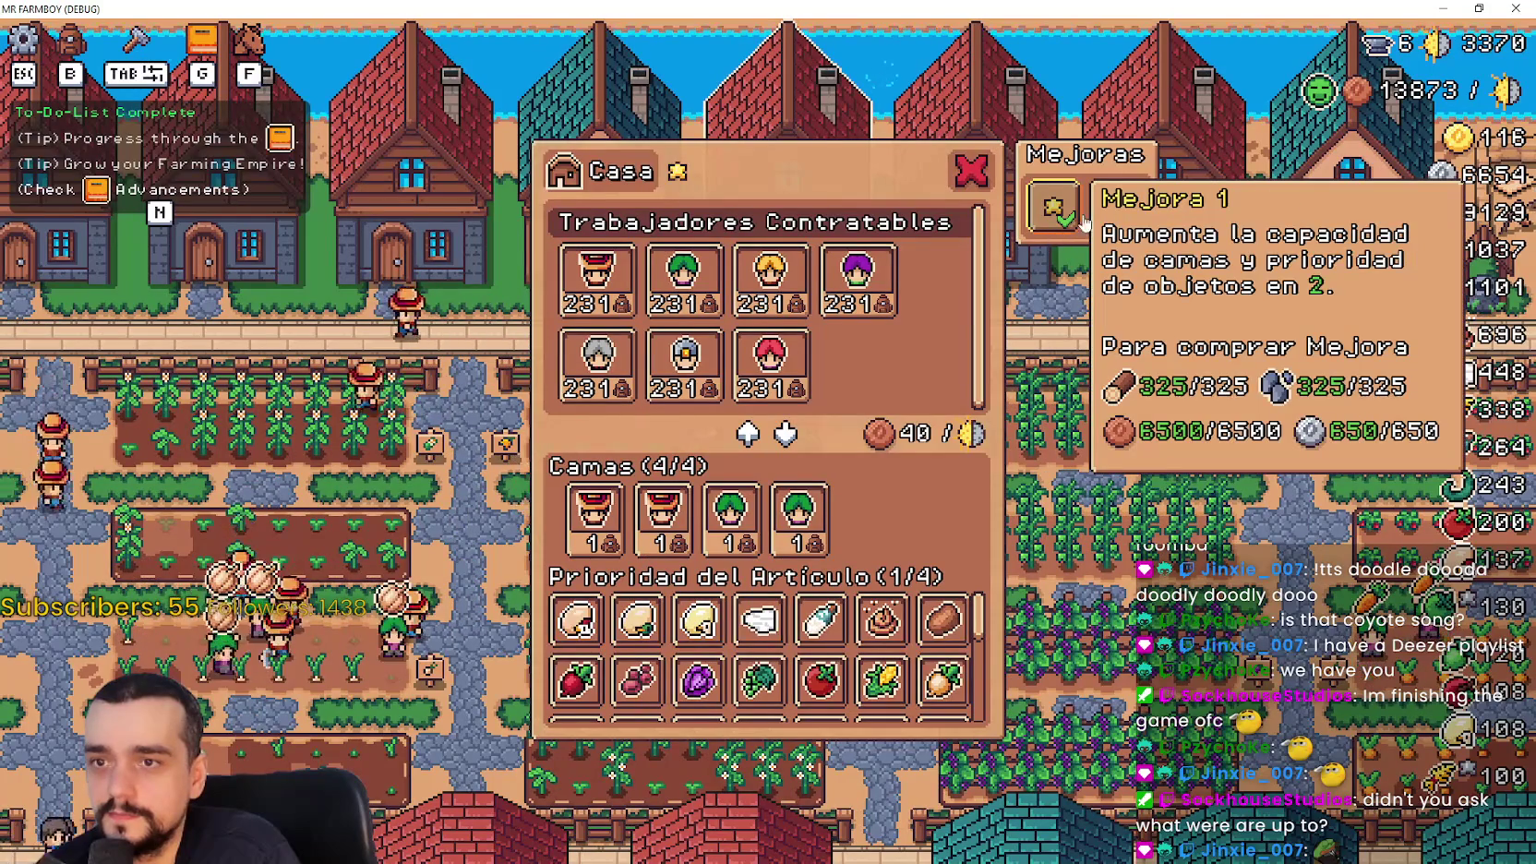
key("Escape")
Open Avances and view the Animales, Decoraciones, Cultivos and buildings tabs
key("g")
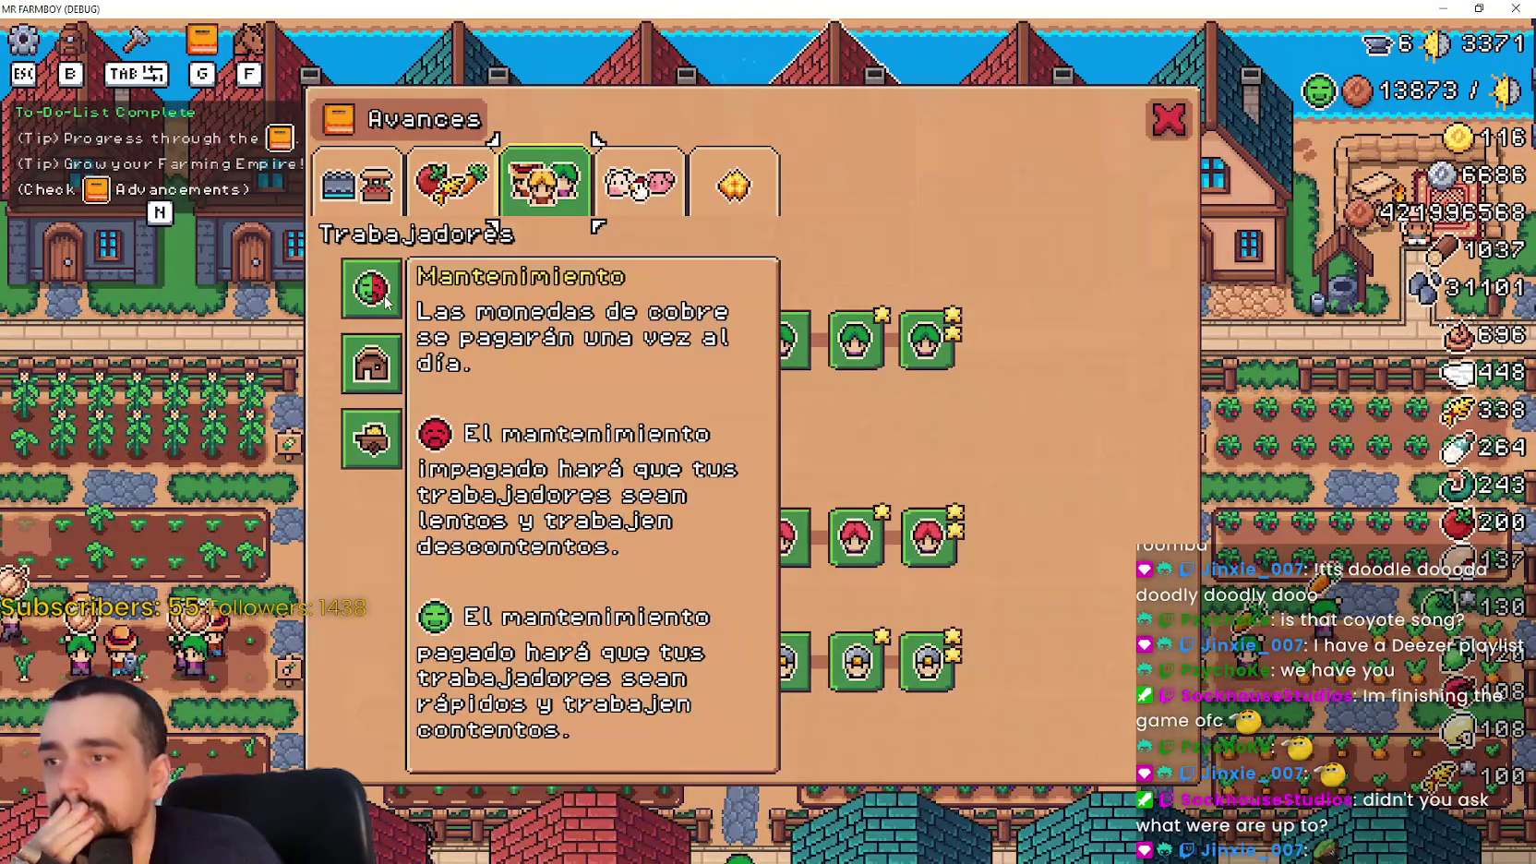
left_click(640, 185)
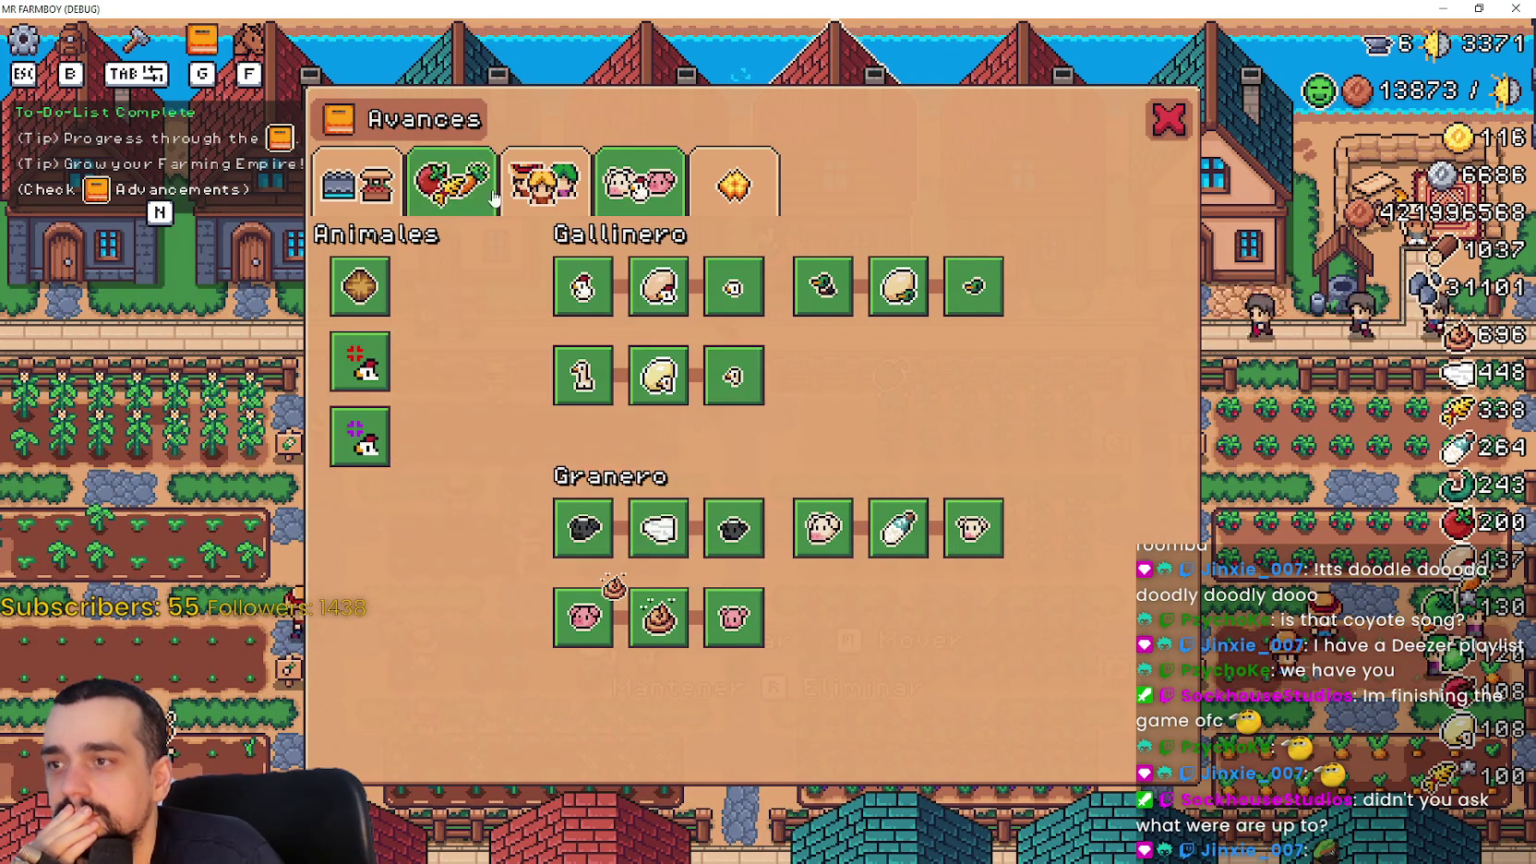
left_click(730, 190)
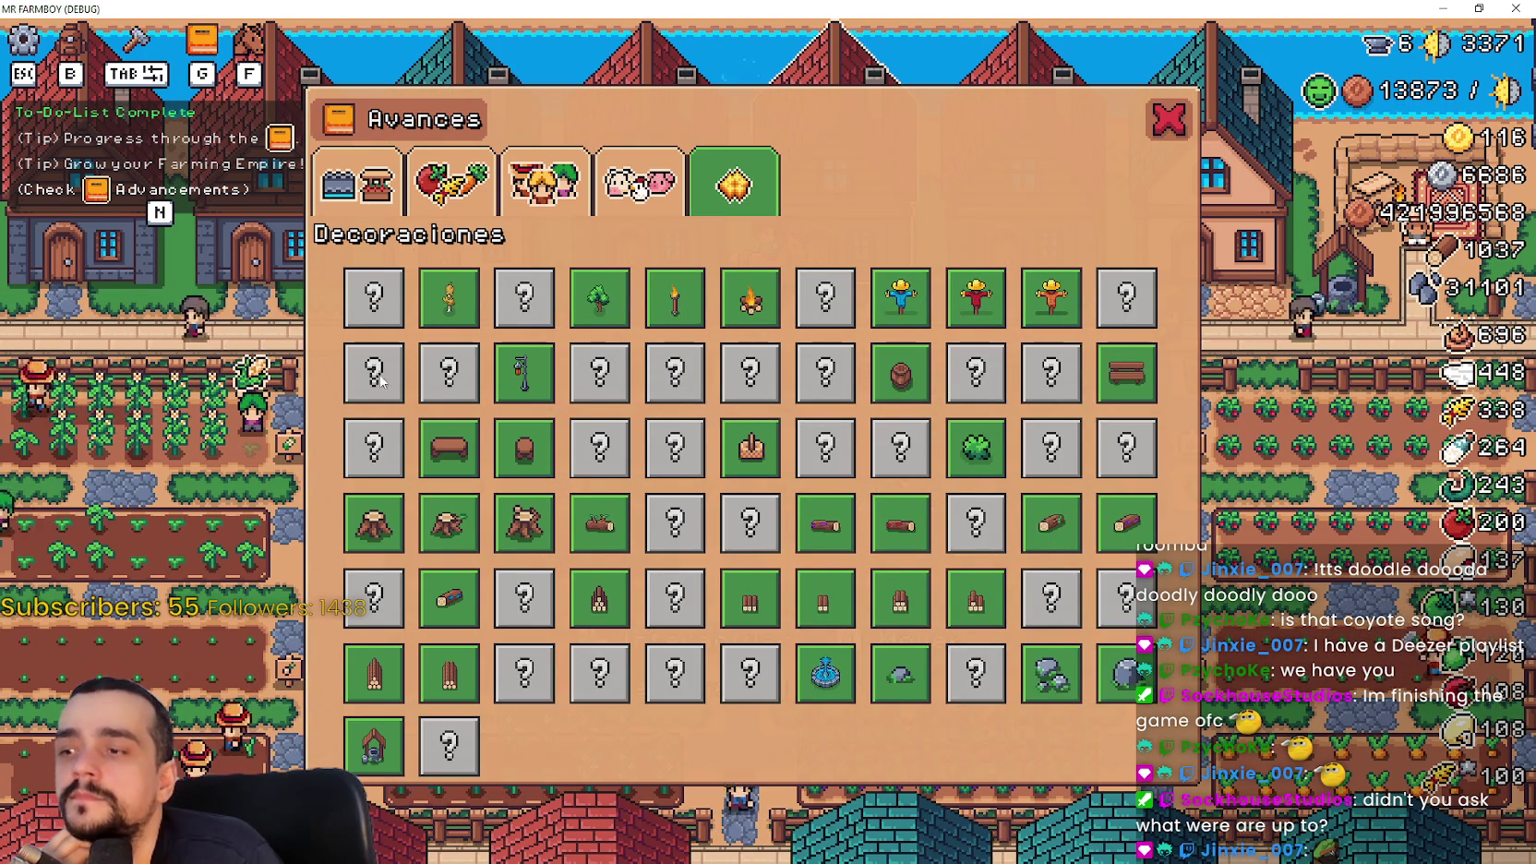
left_click(426, 189)
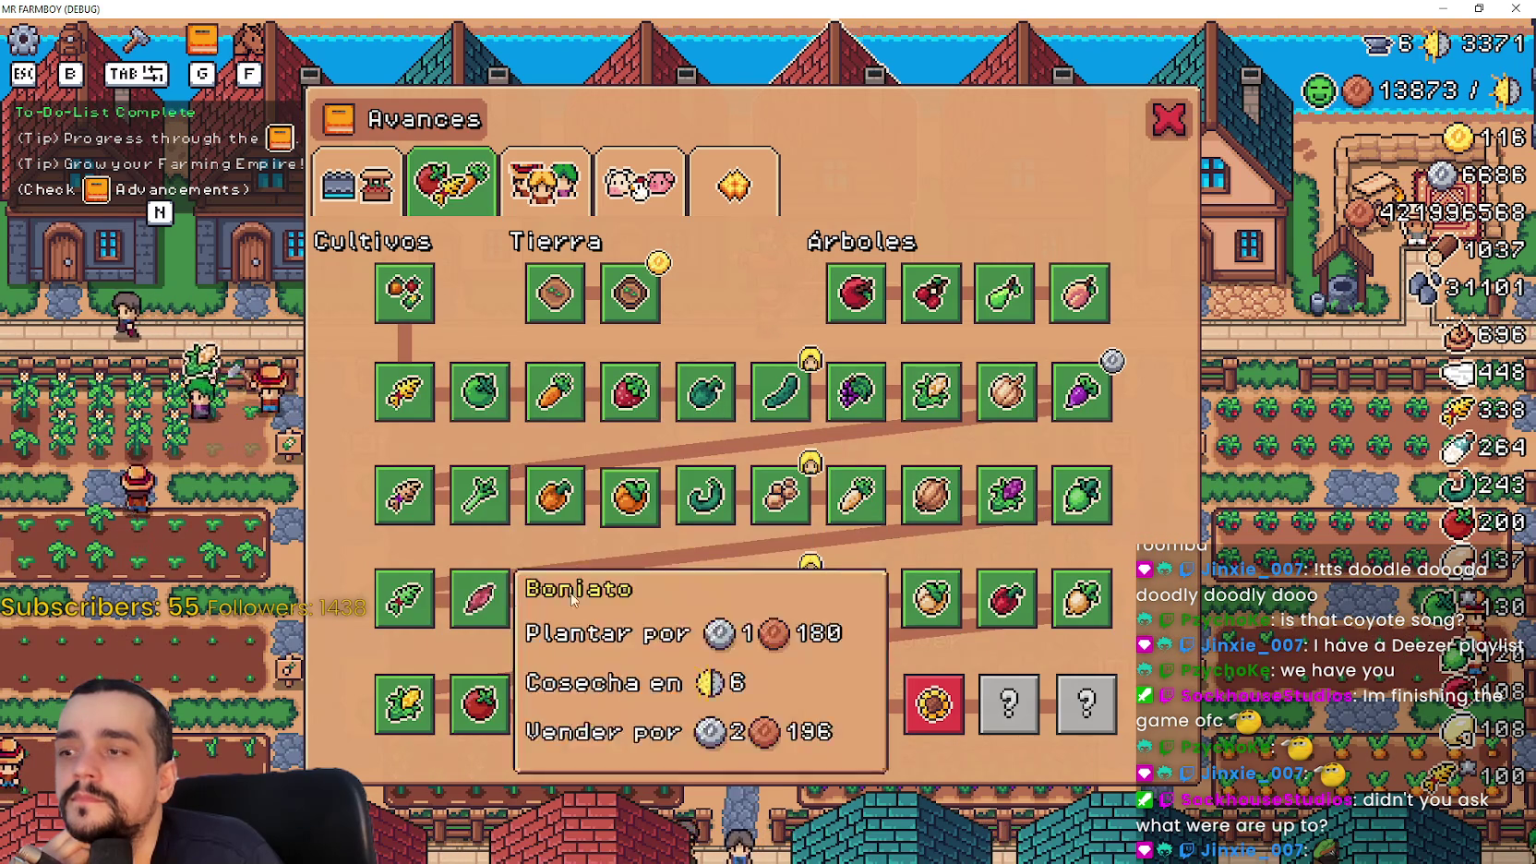
left_click(369, 183)
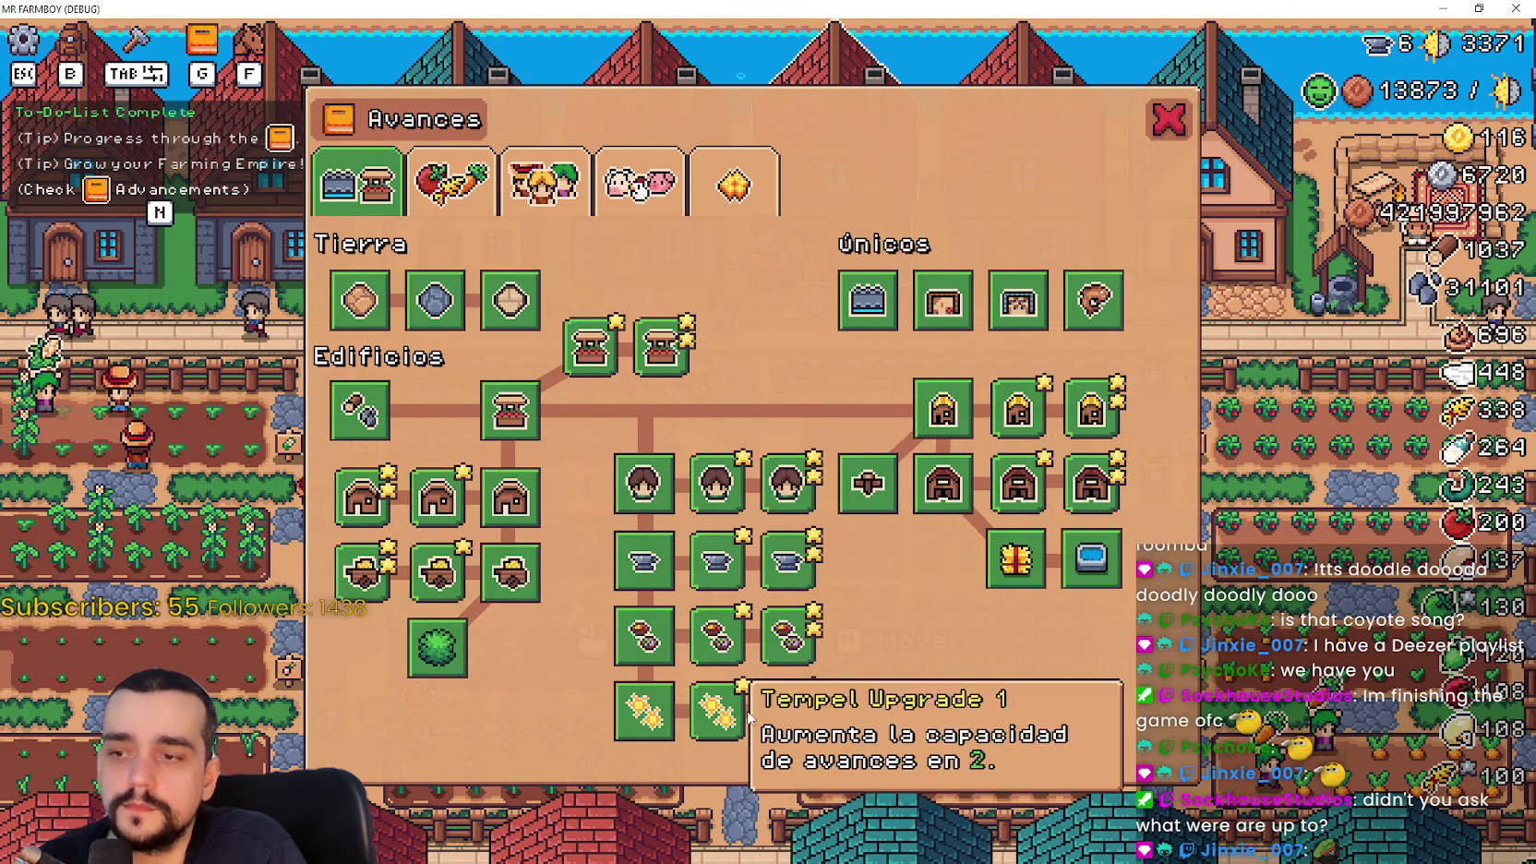
Close Avances and ride along the road, checking the merchant's shop and a storage panel
left_click(1172, 120)
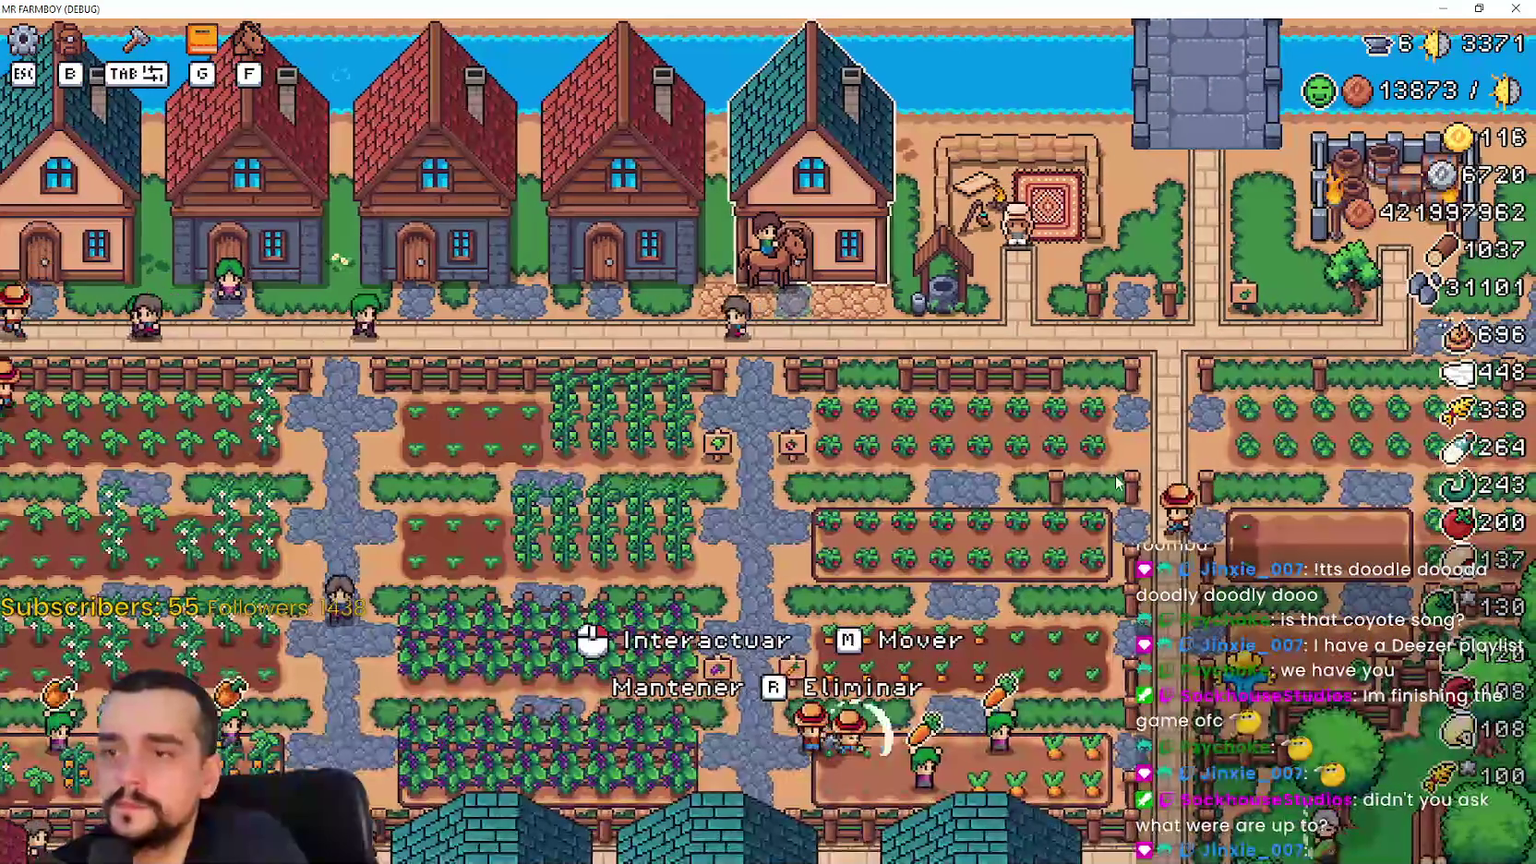
key("s")
key("d")
key("e")
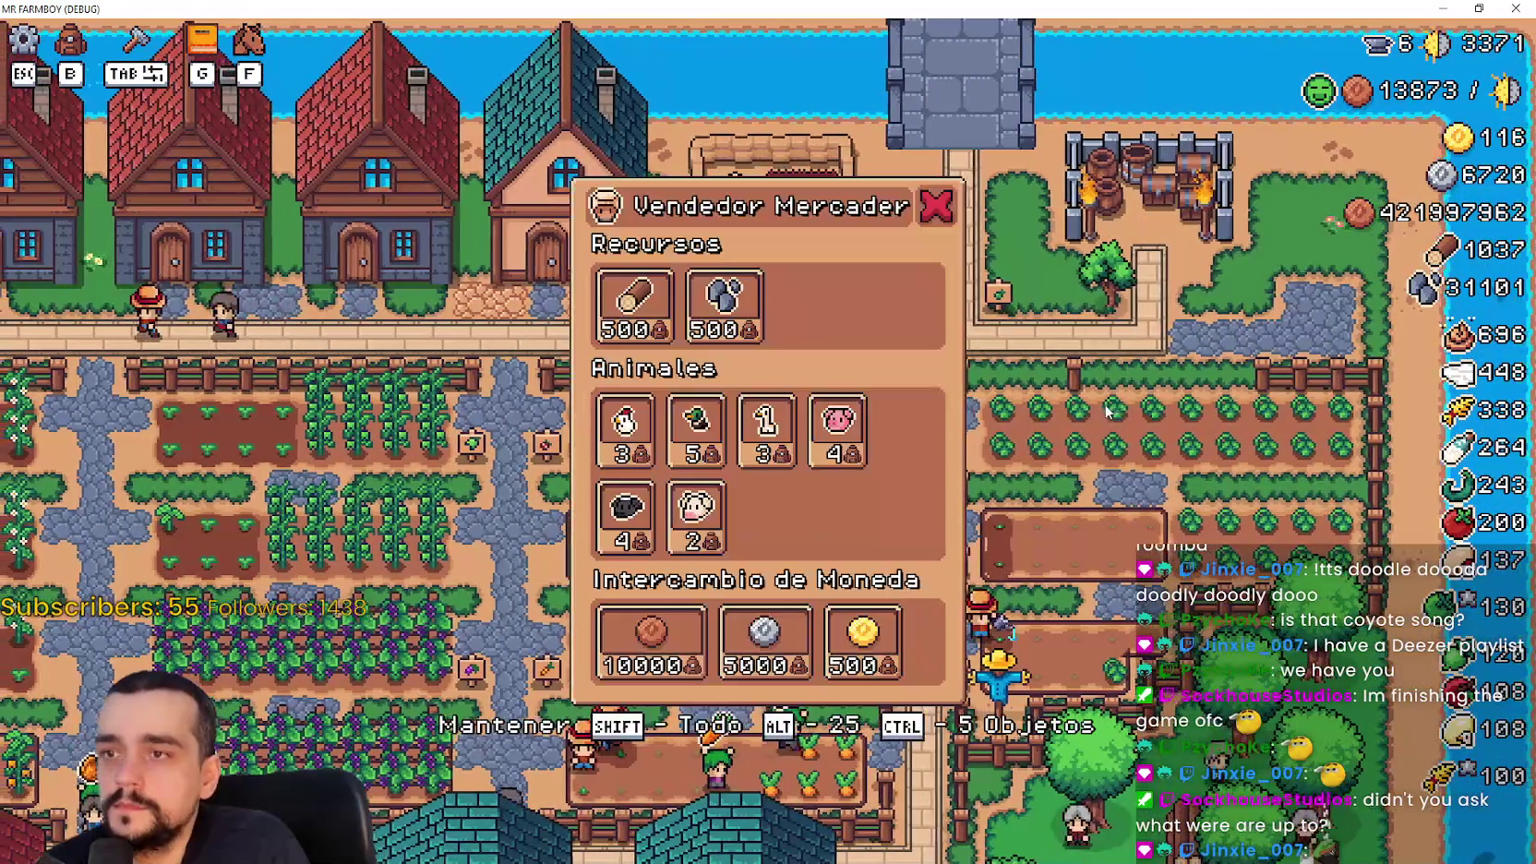
key("Escape")
key("s")
Ride through the village, checking storage building panels on the way to the player's house
key("s")
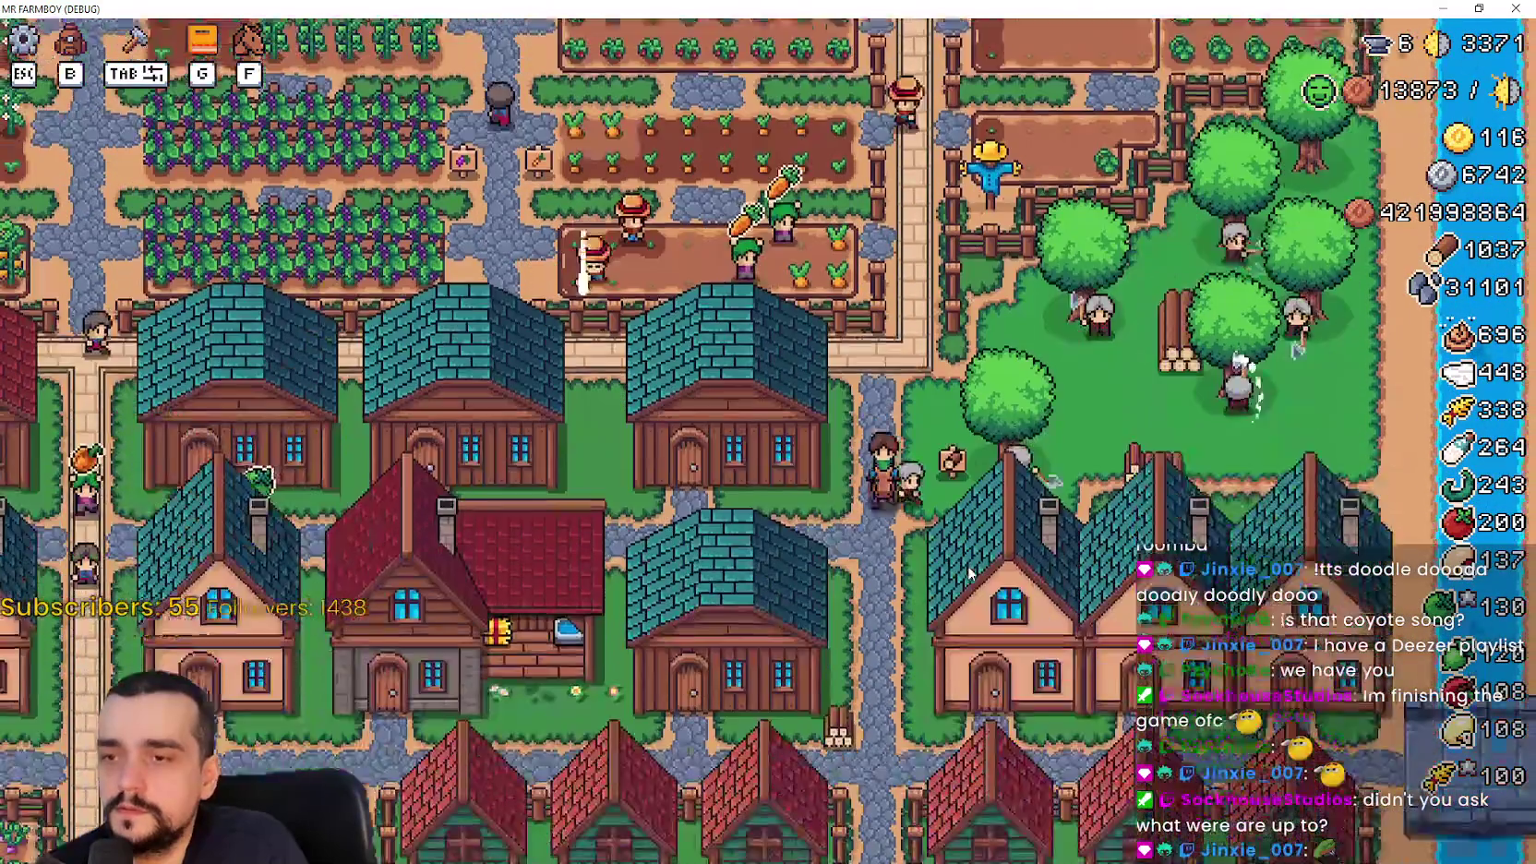
key("e")
key("Escape")
key("s")
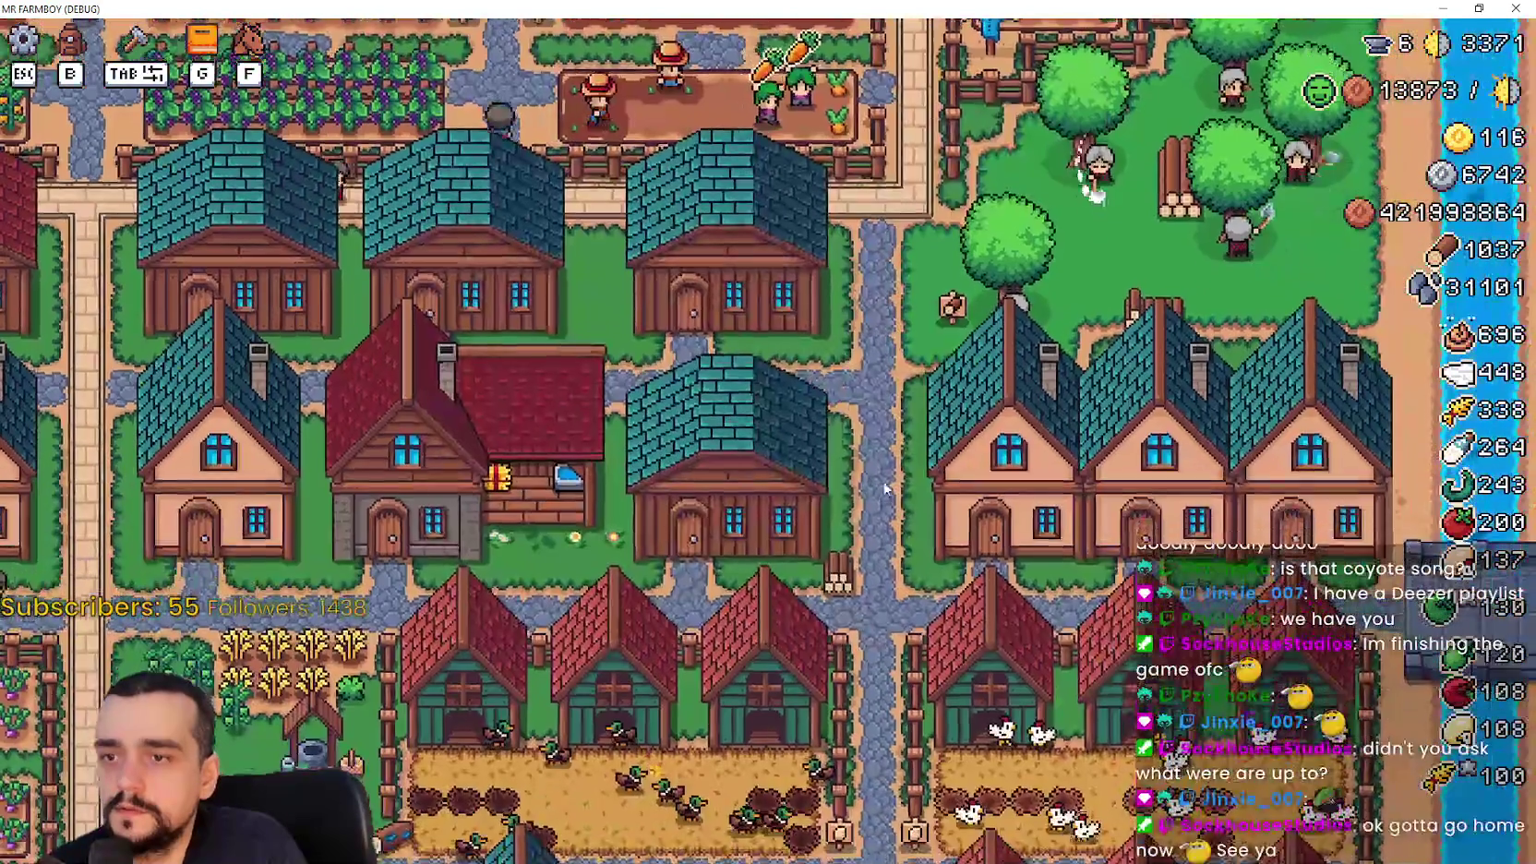
key("w")
key("a")
key("e")
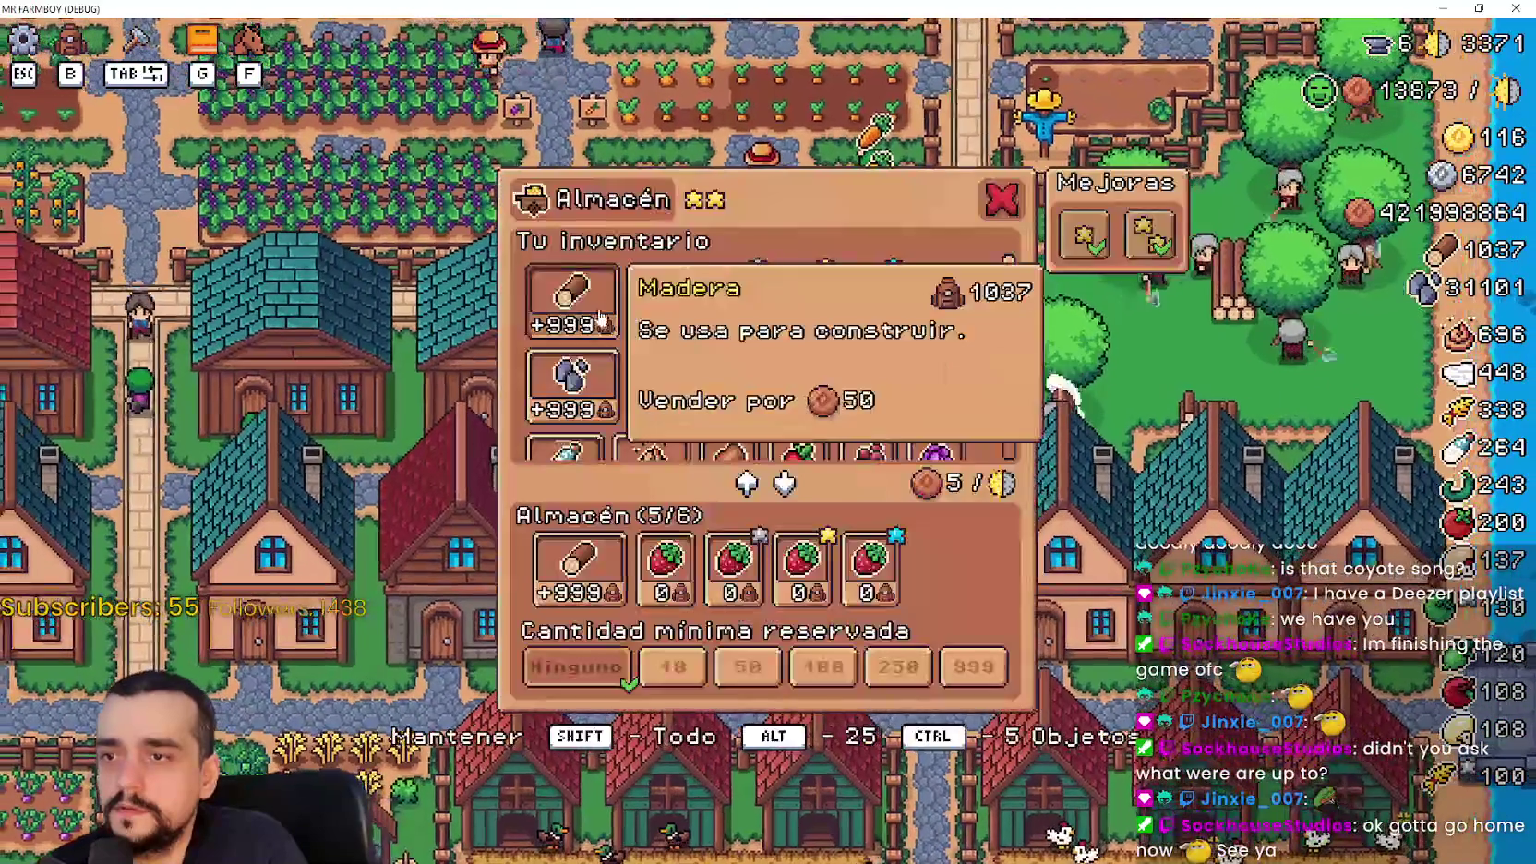
key("Escape")
key("d")
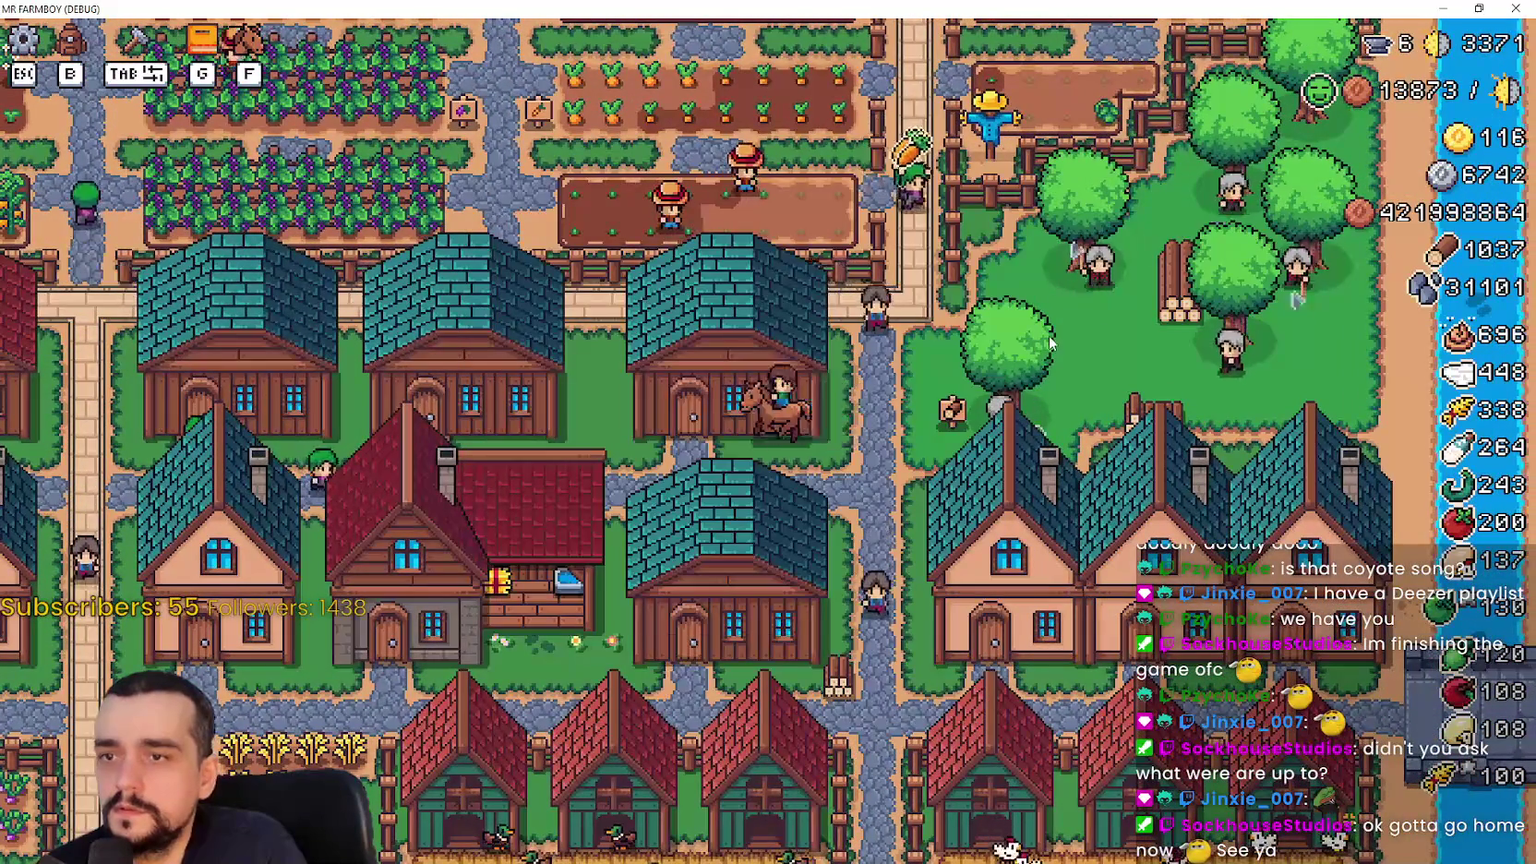
key("e")
key("Escape")
key("s")
key("d")
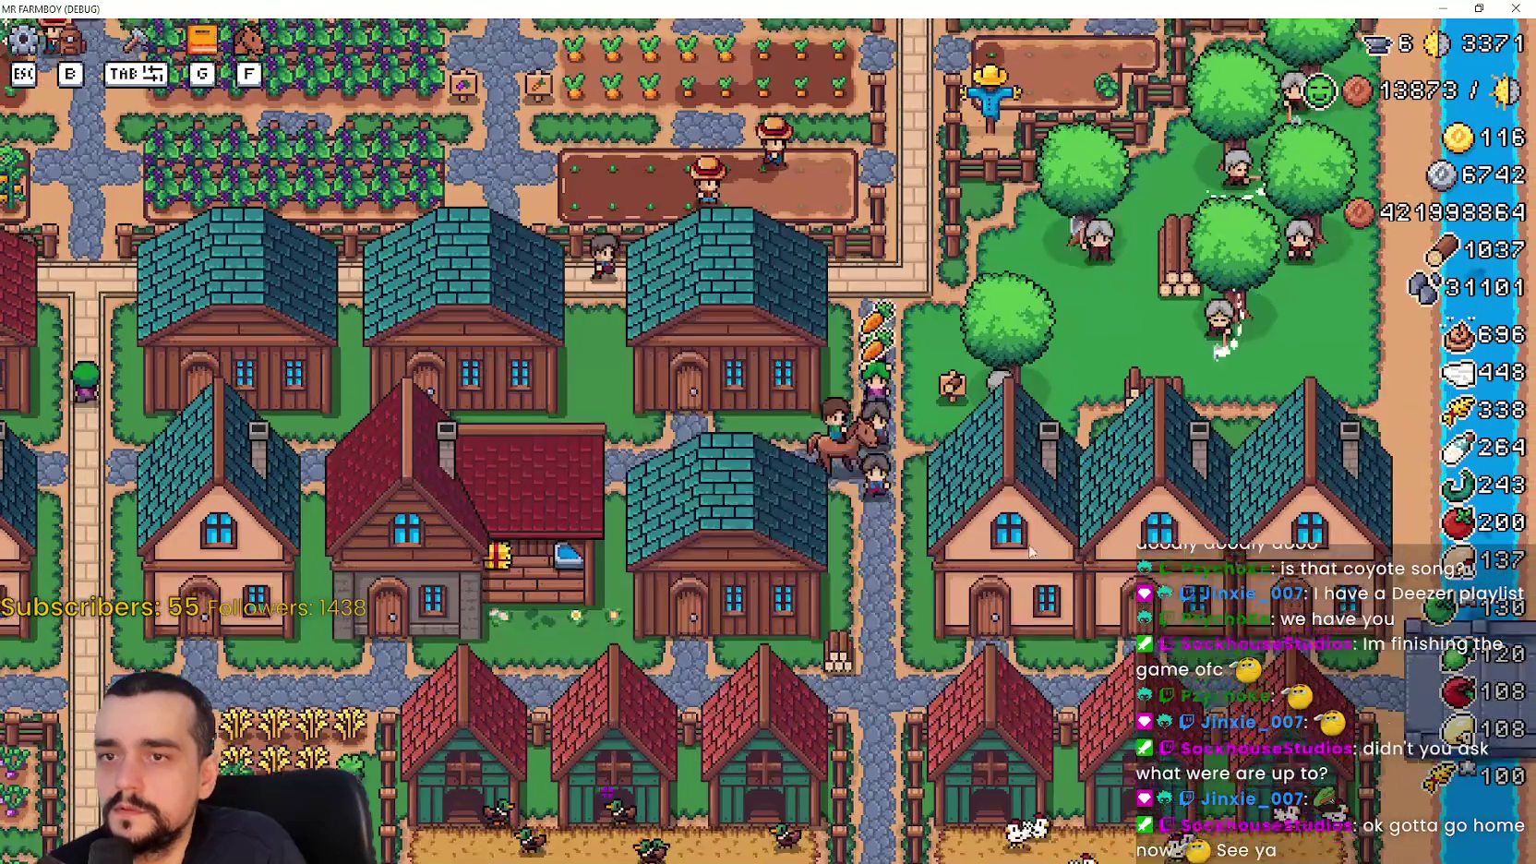
key("s")
Inspect the Player House advancement tooltips and buy the Mejora 1 upgrade
key("e")
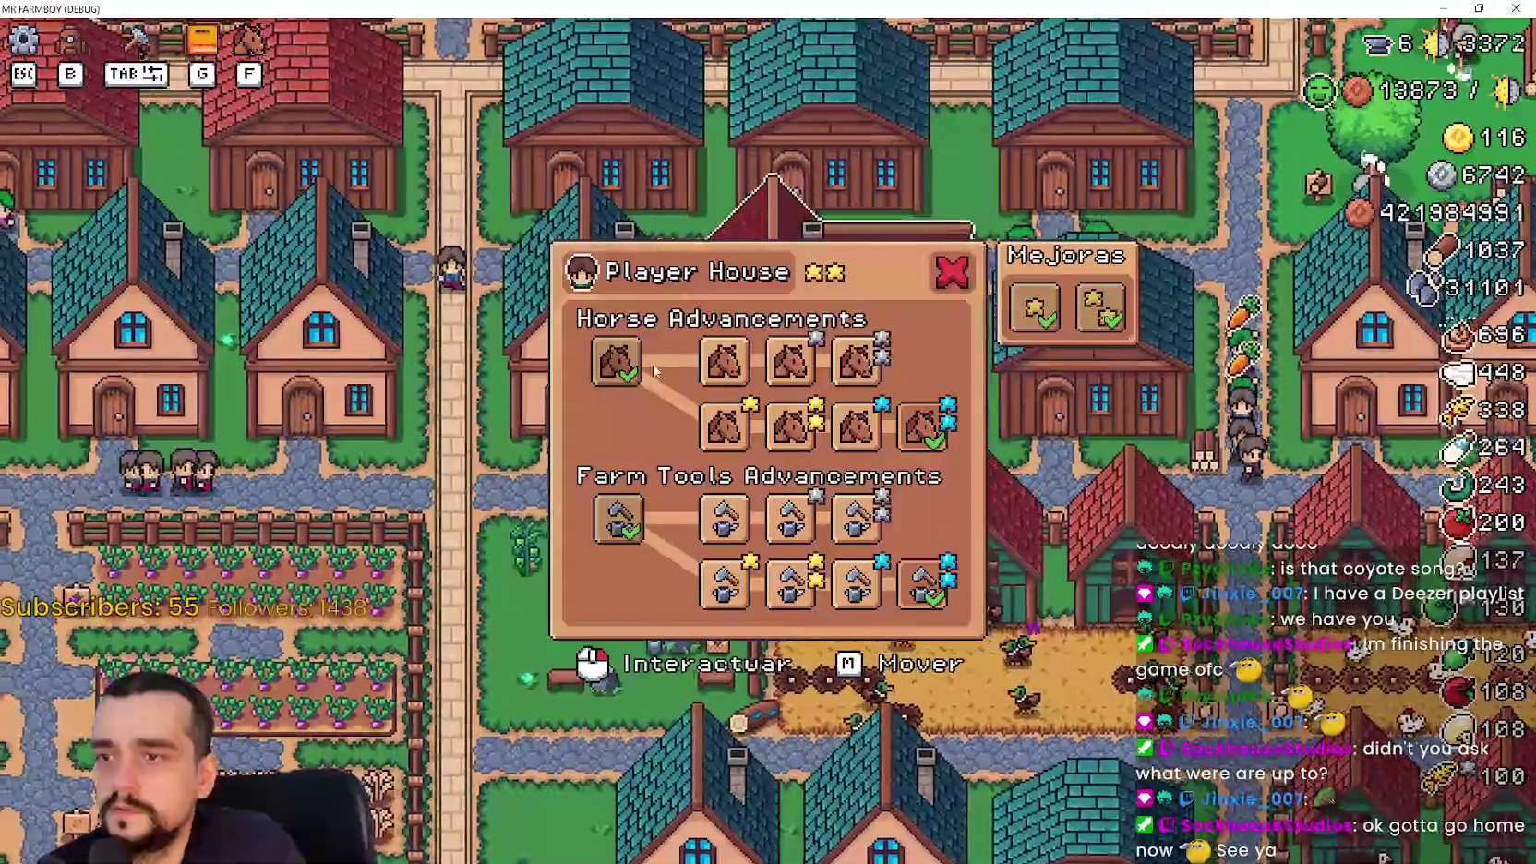
mouse_move(630, 369)
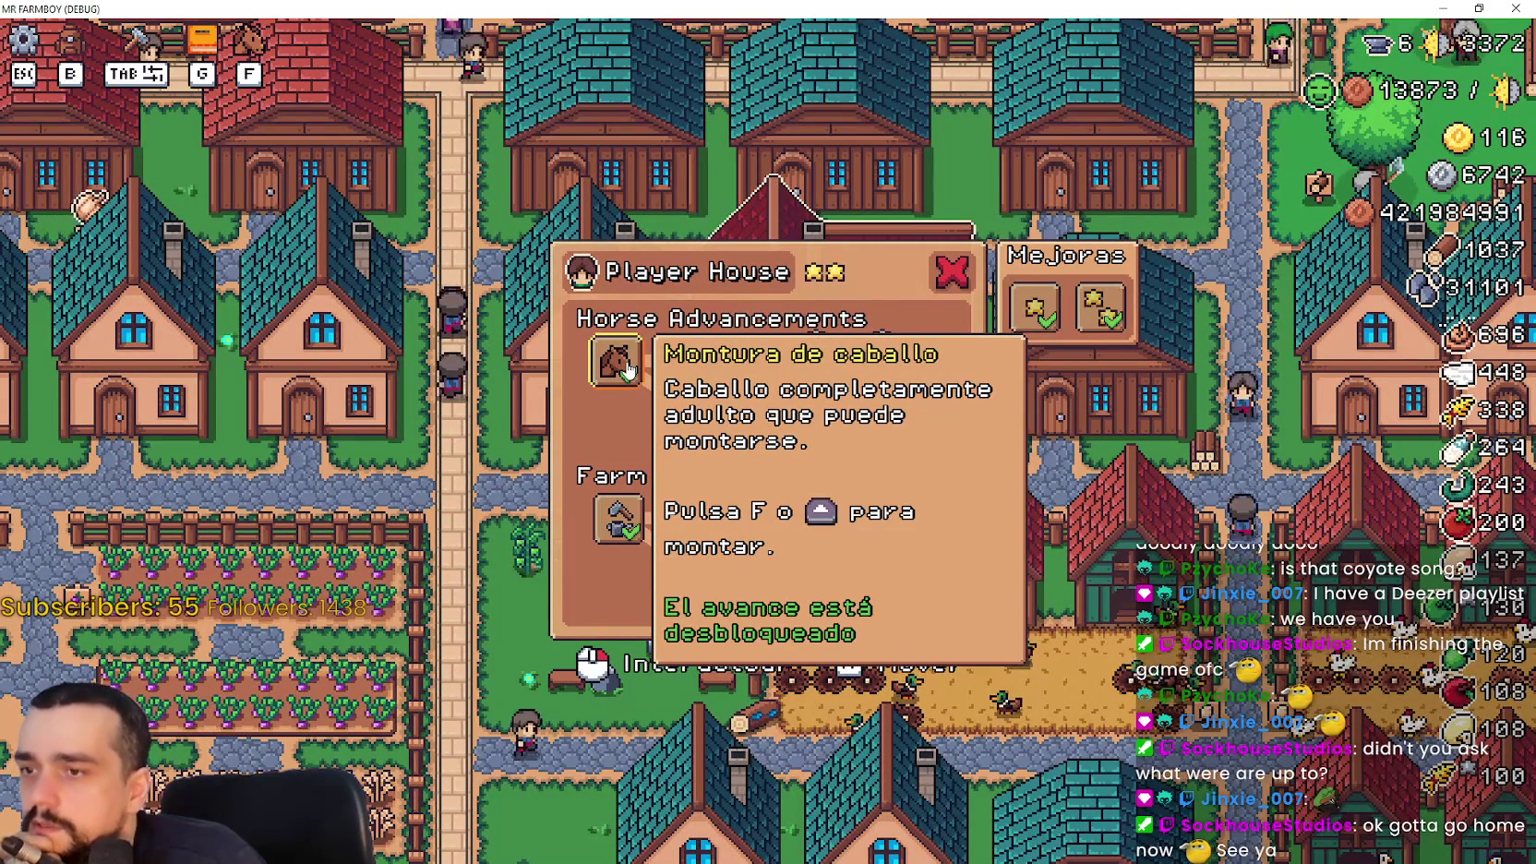
mouse_move(728, 384)
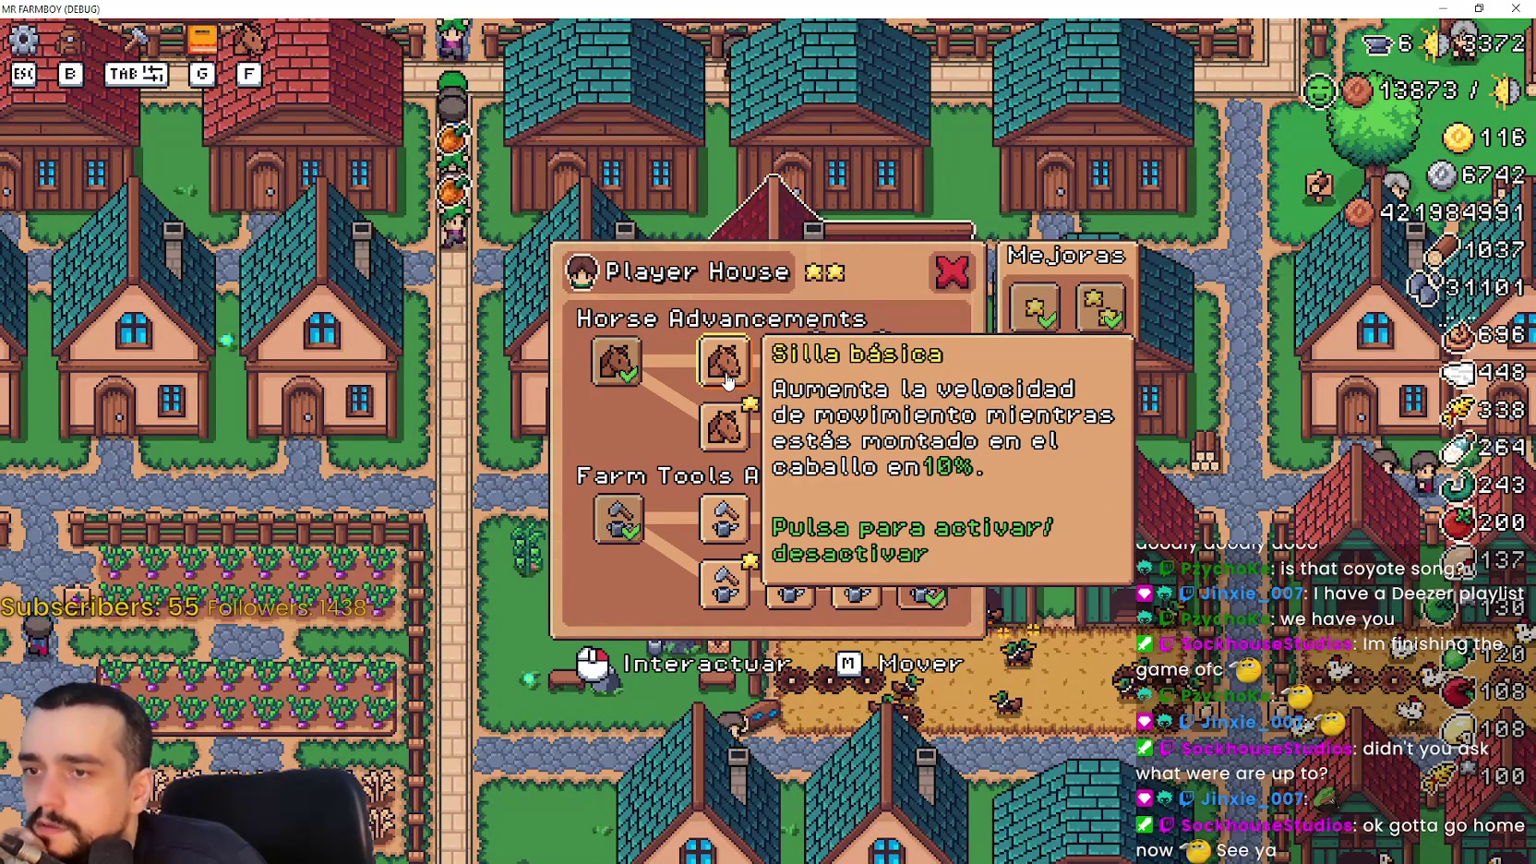
mouse_move(804, 371)
mouse_move(868, 365)
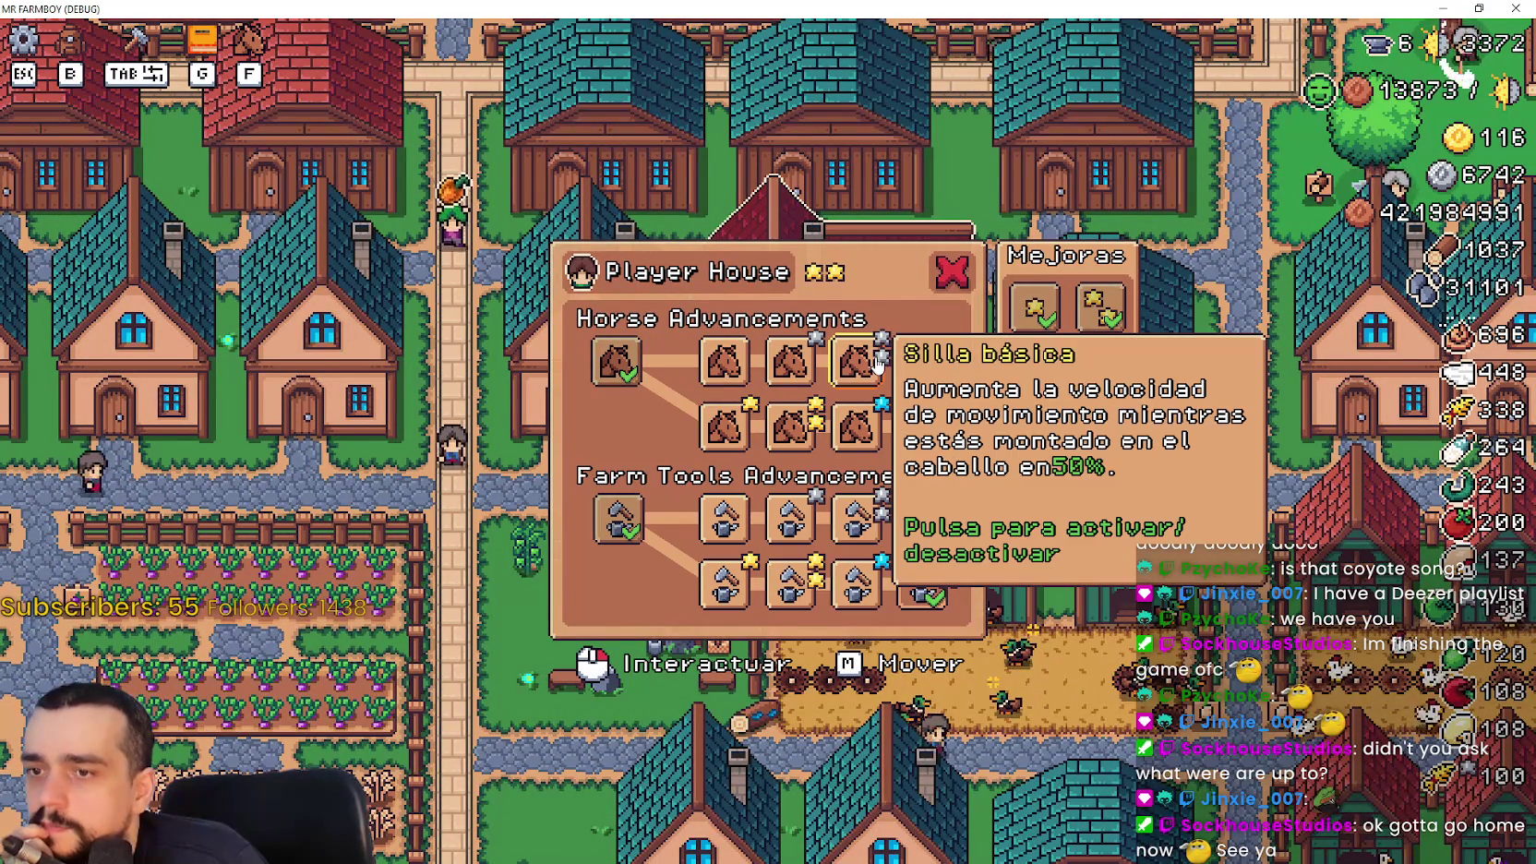
mouse_move(870, 434)
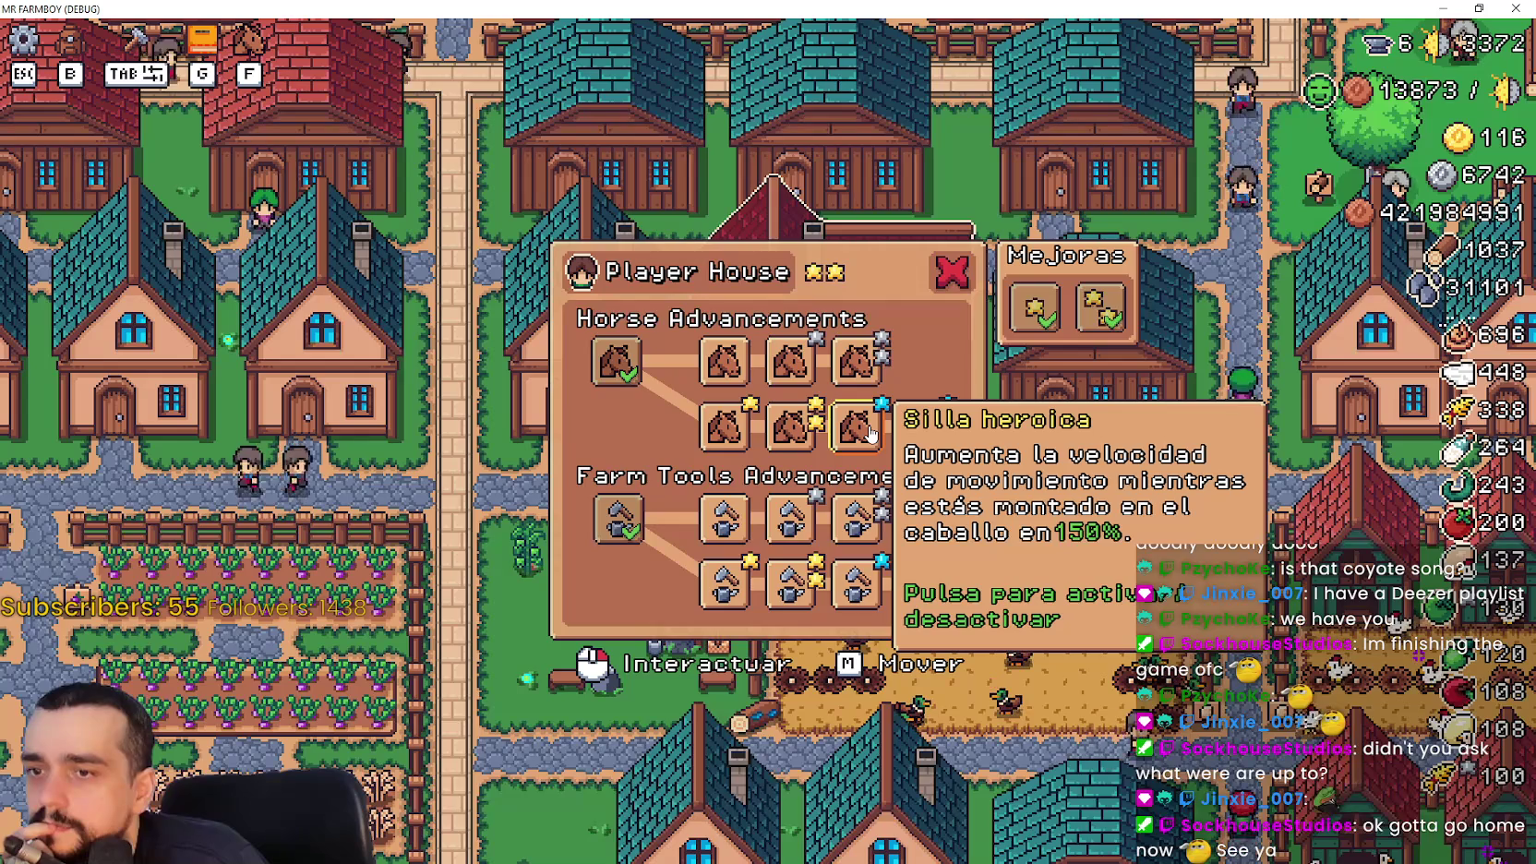
mouse_move(731, 433)
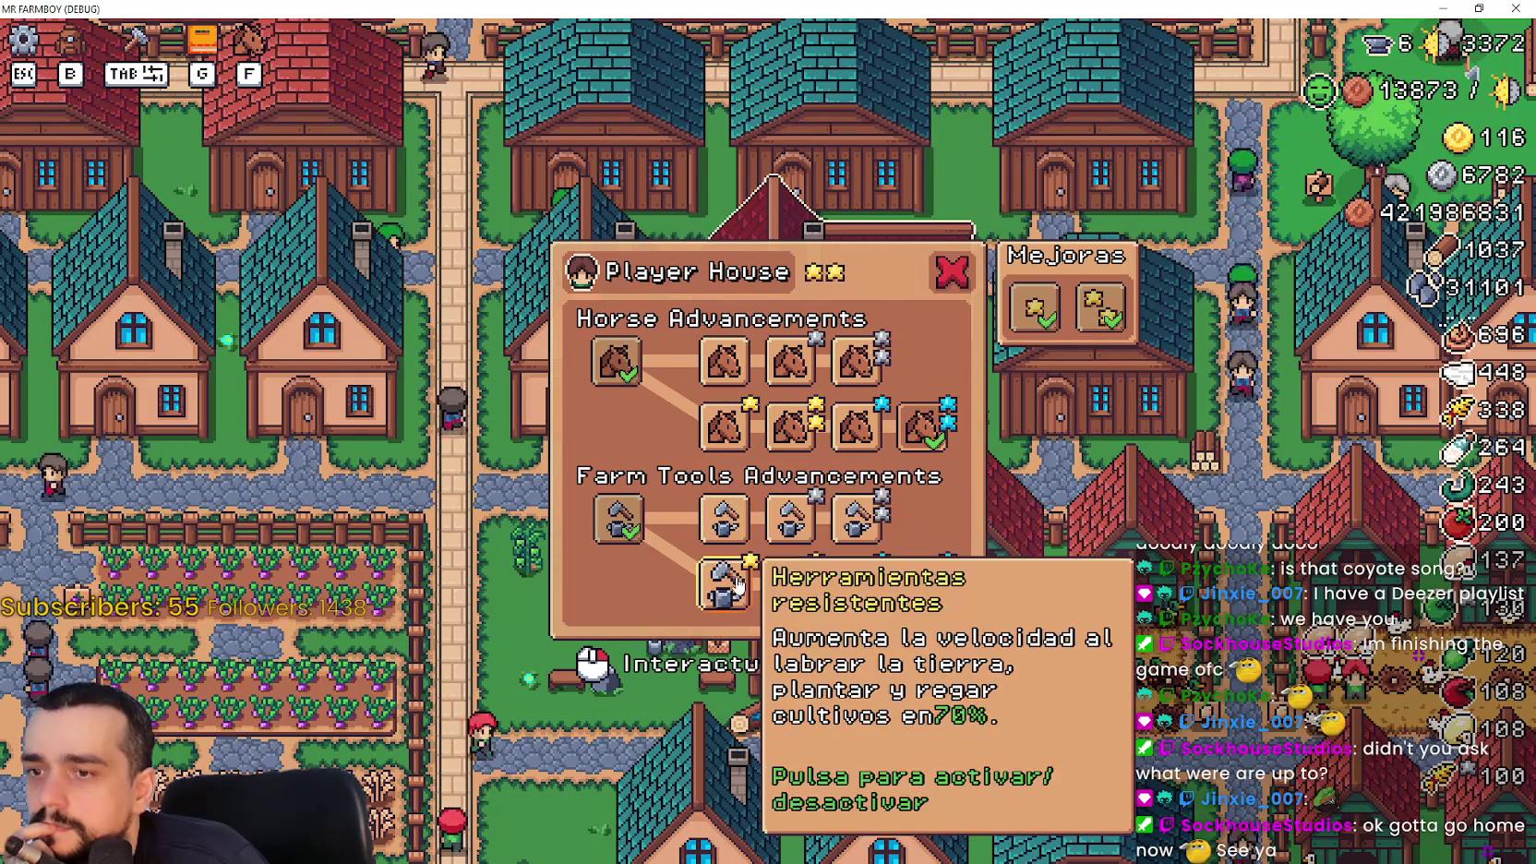
mouse_move(884, 595)
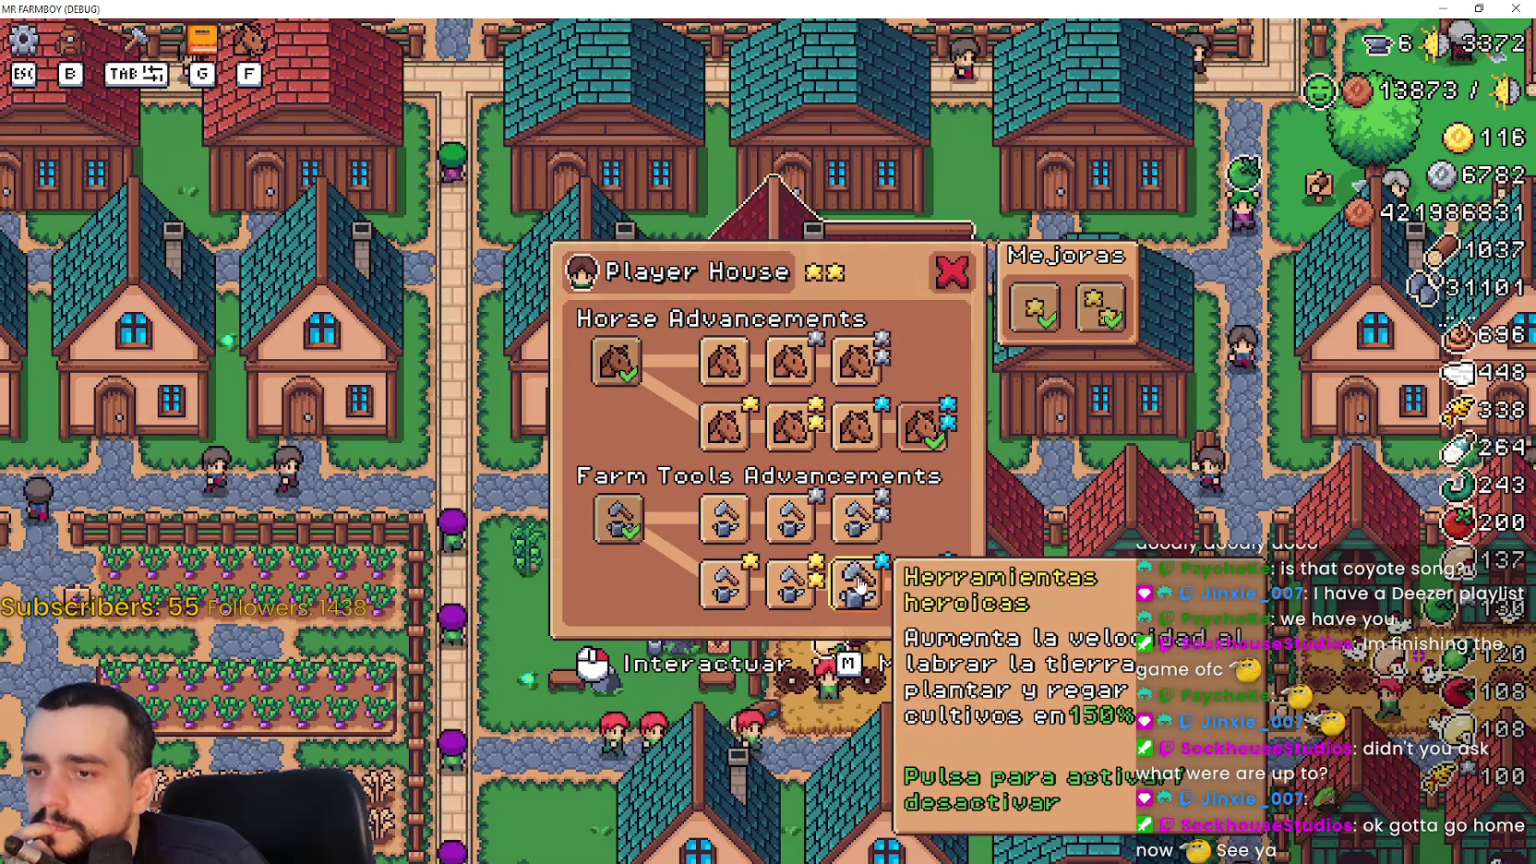
left_click(1046, 320)
mouse_move(894, 463)
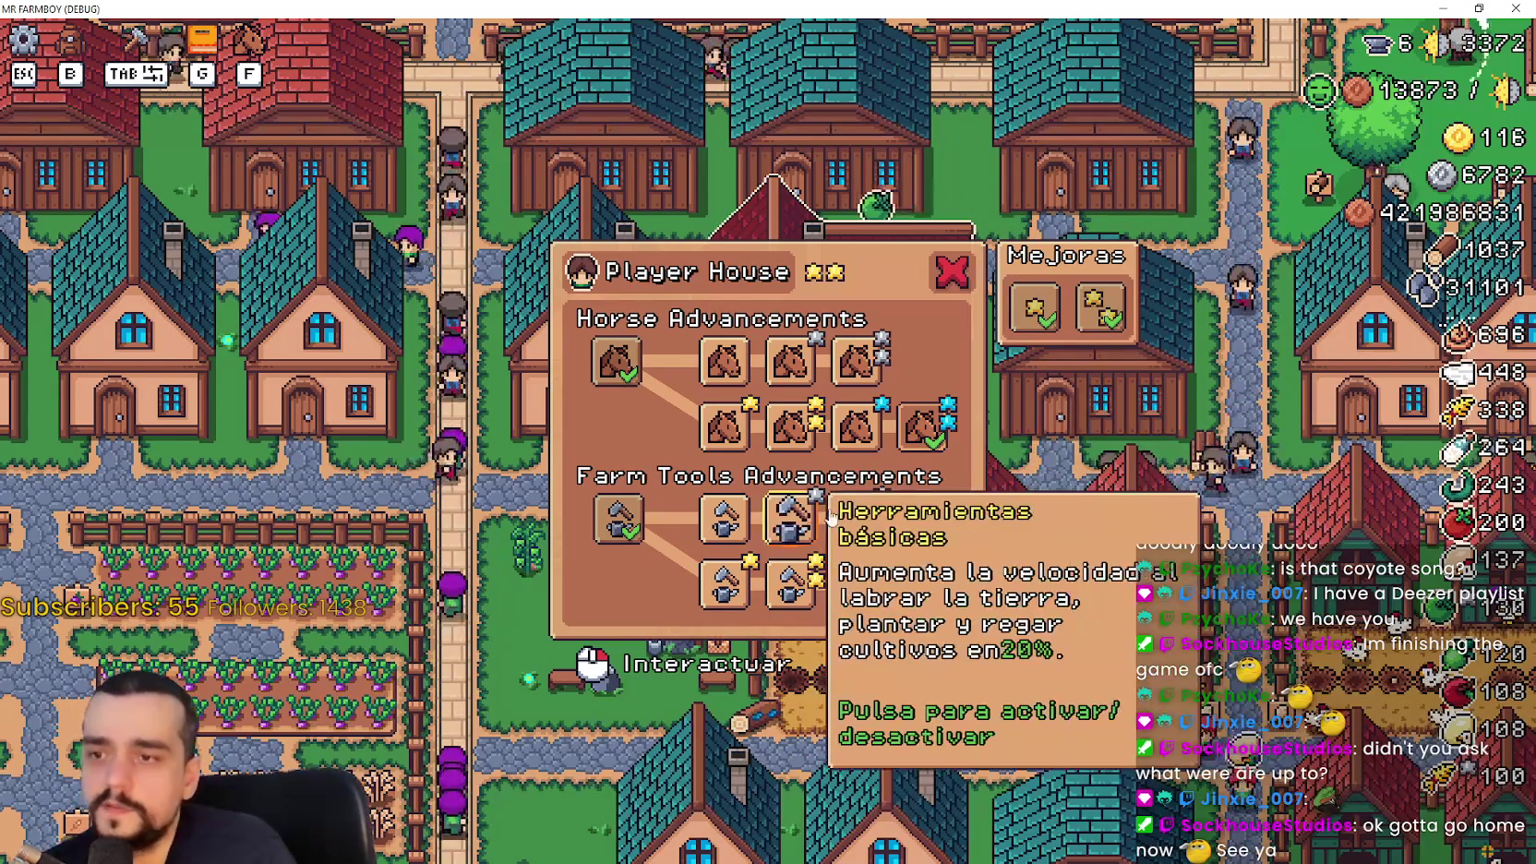
key("Escape")
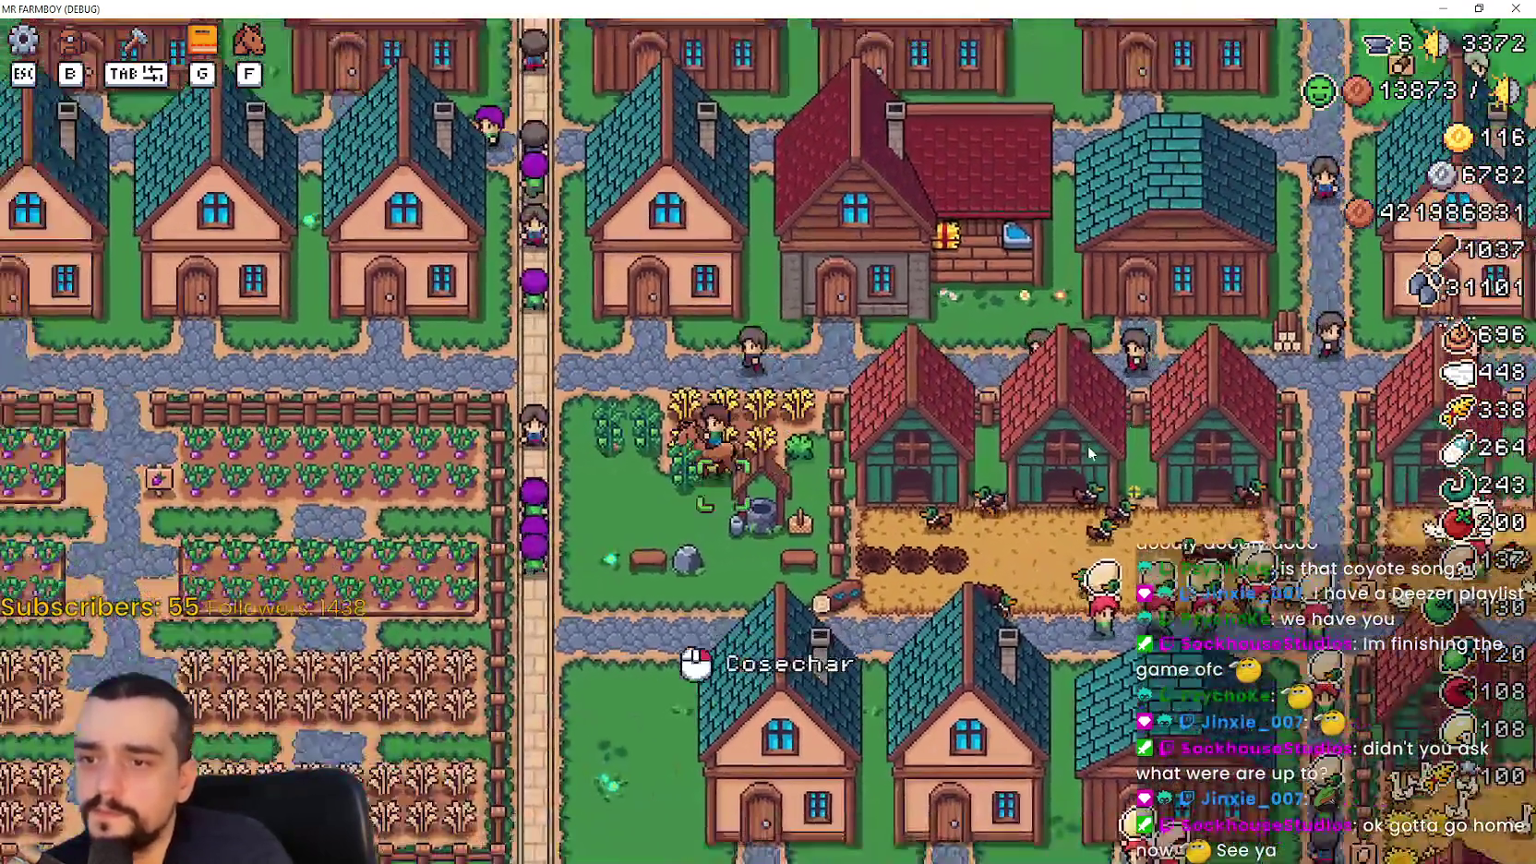
Ride left to open the Blacksmith advancements panel, then return to Godot
key("a")
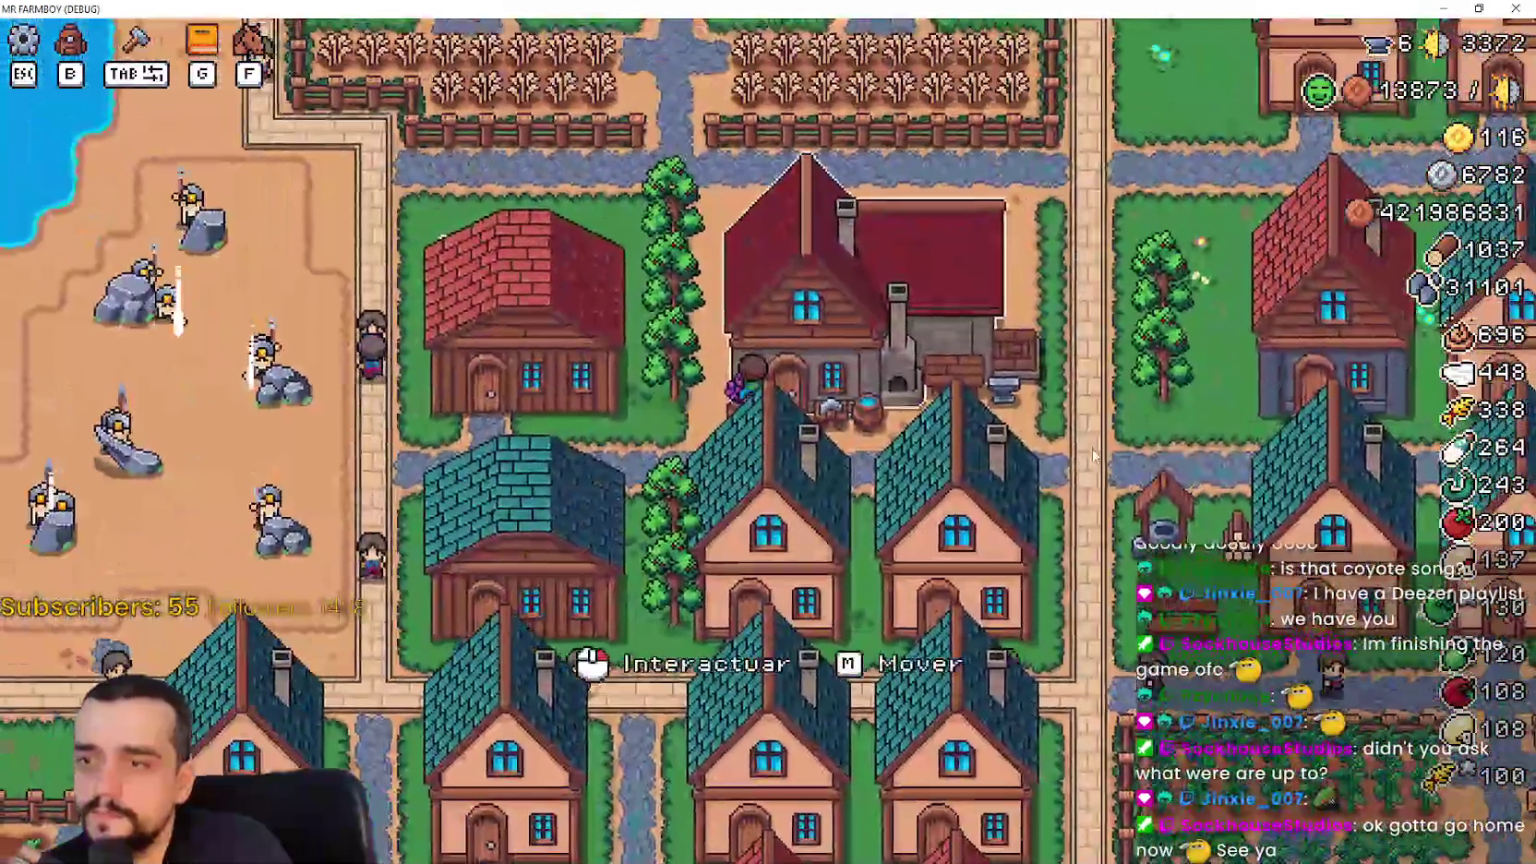
left_click(1094, 454)
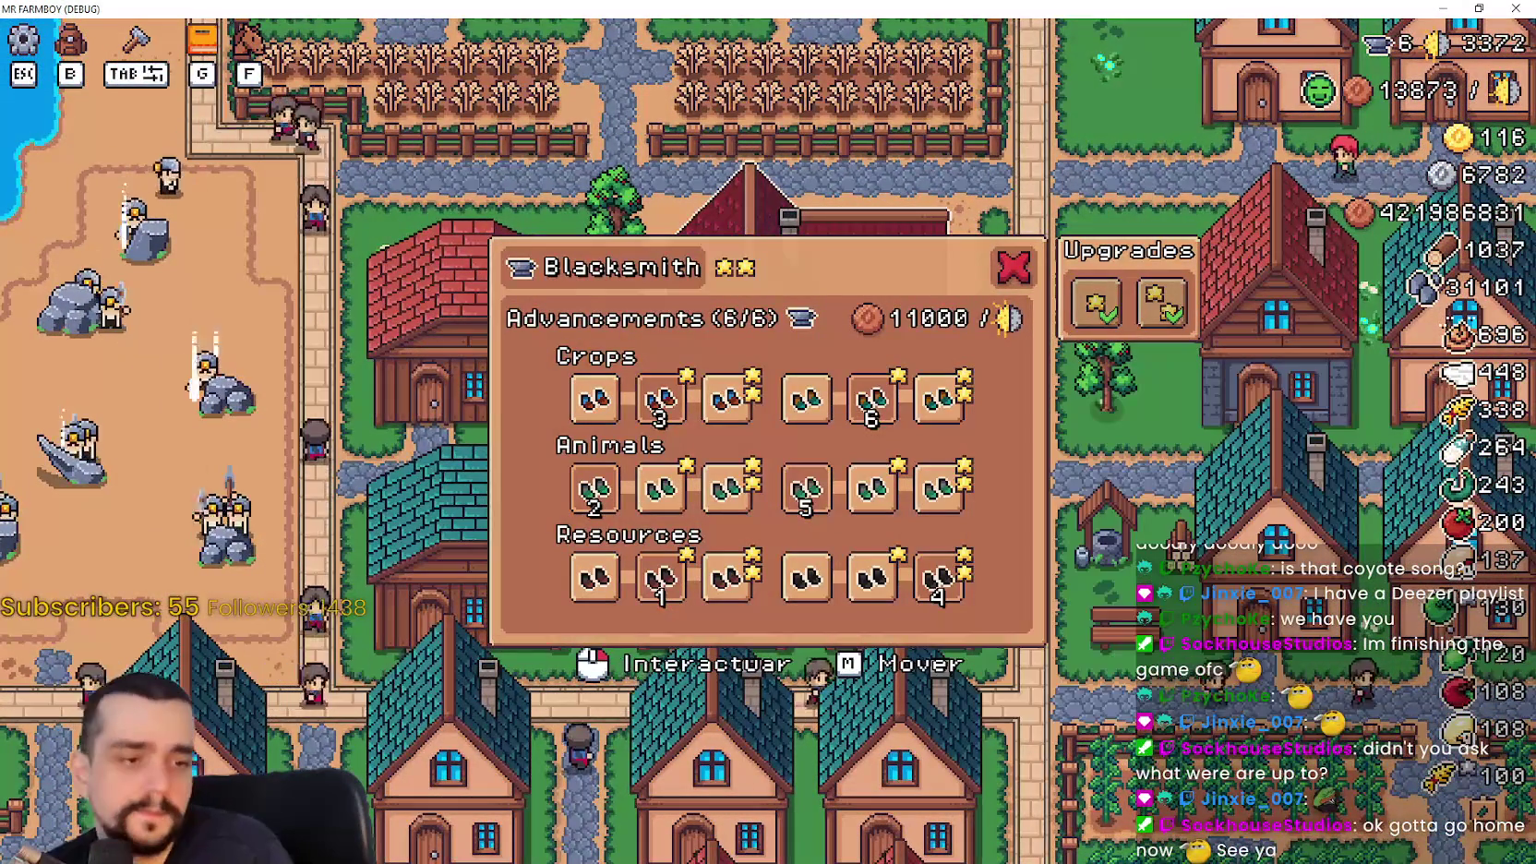
key("alt+Tab")
Open tooltip_component_test.gd via a 'tooltip' filter and widen the script editor
left_click(1246, 457)
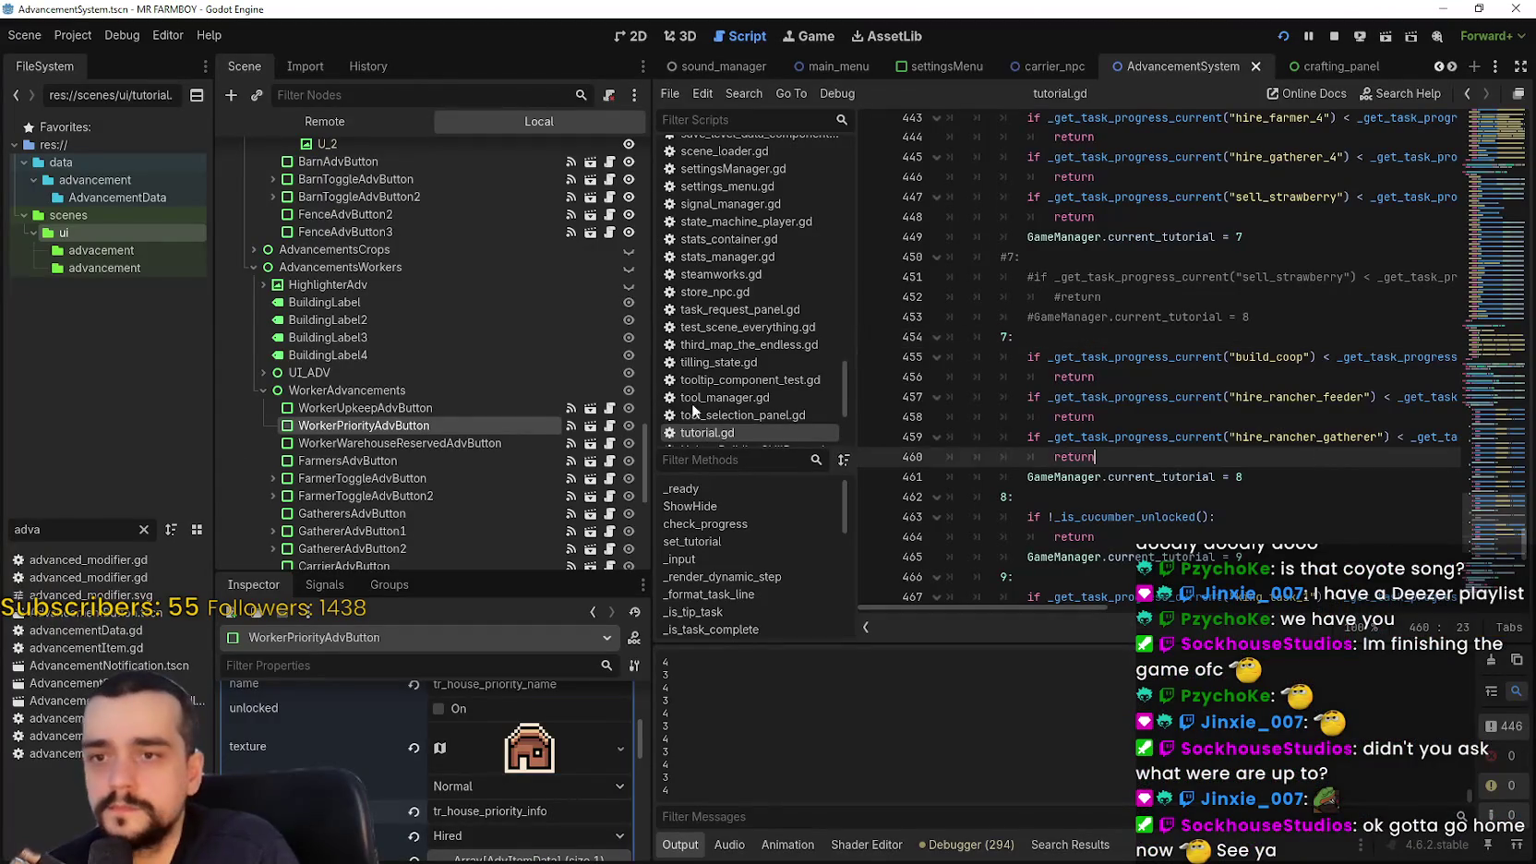
type("tooltip")
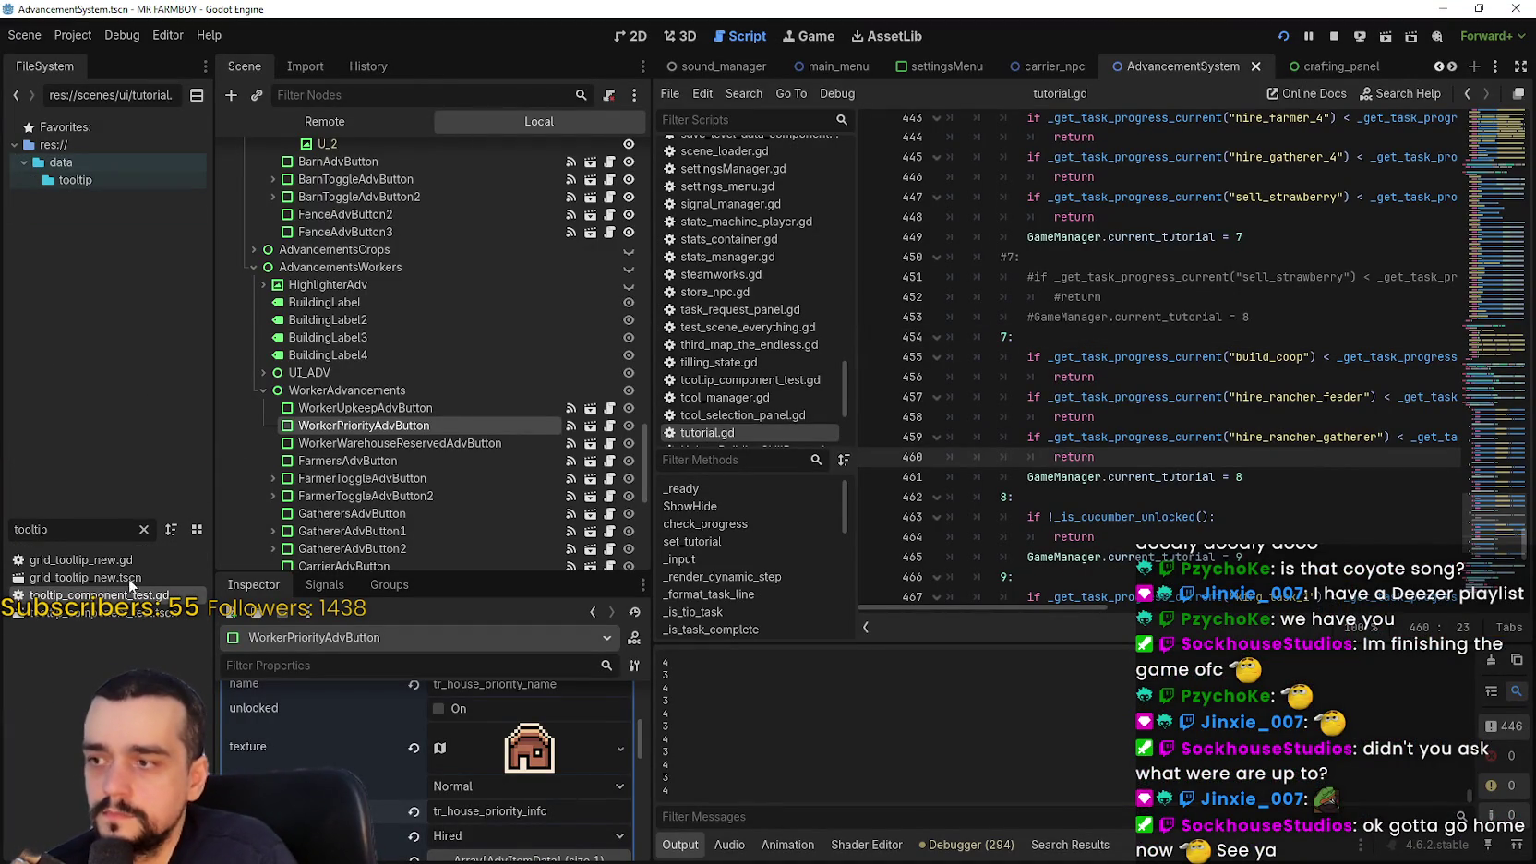
key("Return")
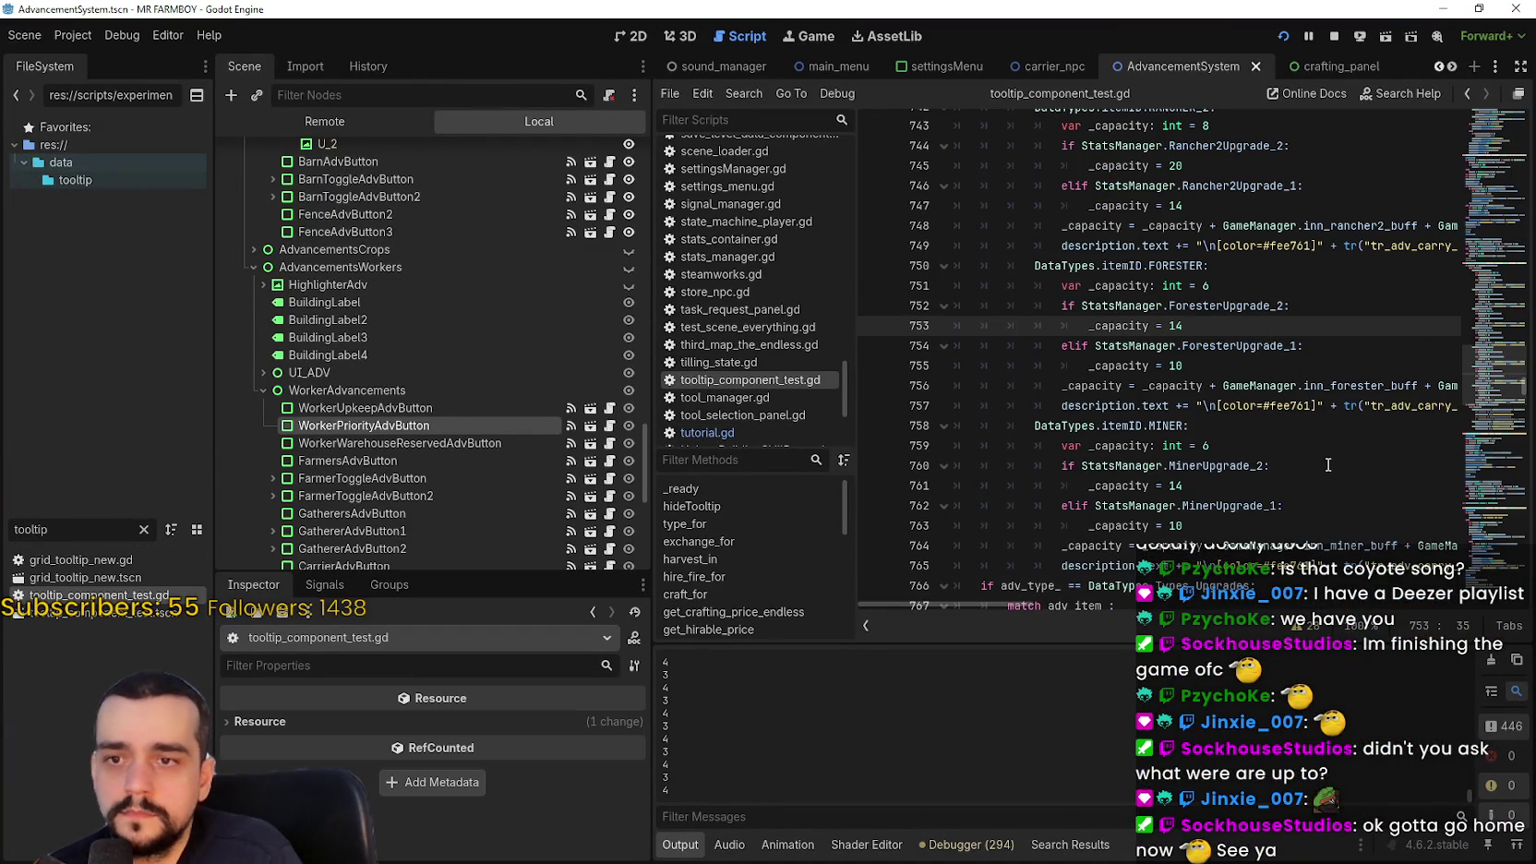
scroll(1319, 451, "up", 3)
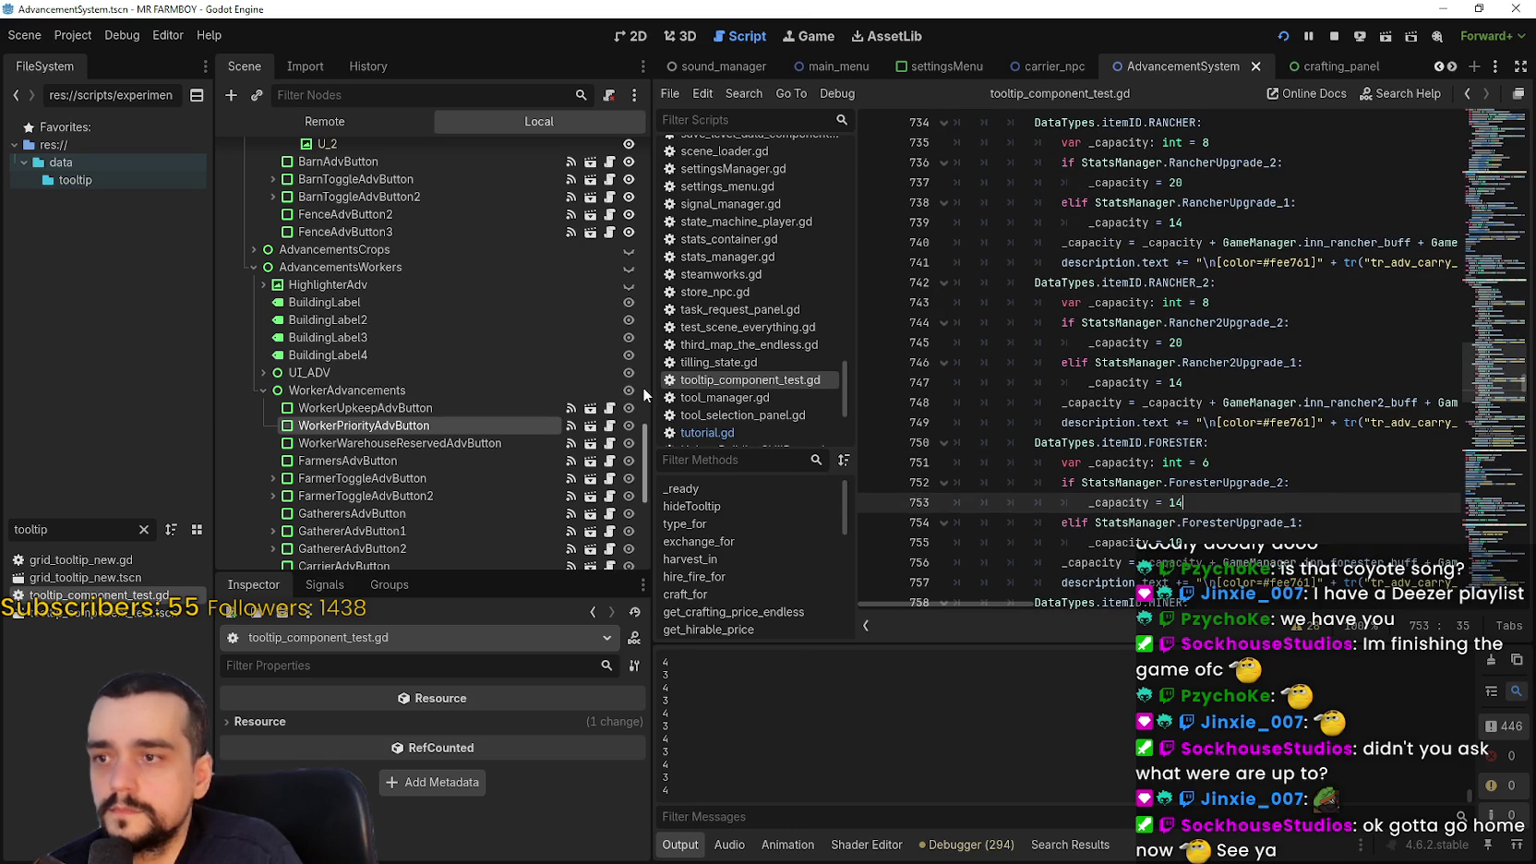
left_click_drag(649, 387, 428, 387)
Review the capacity tr() calls on lines 717 and 741 of get_description_capacity
left_click(1266, 264)
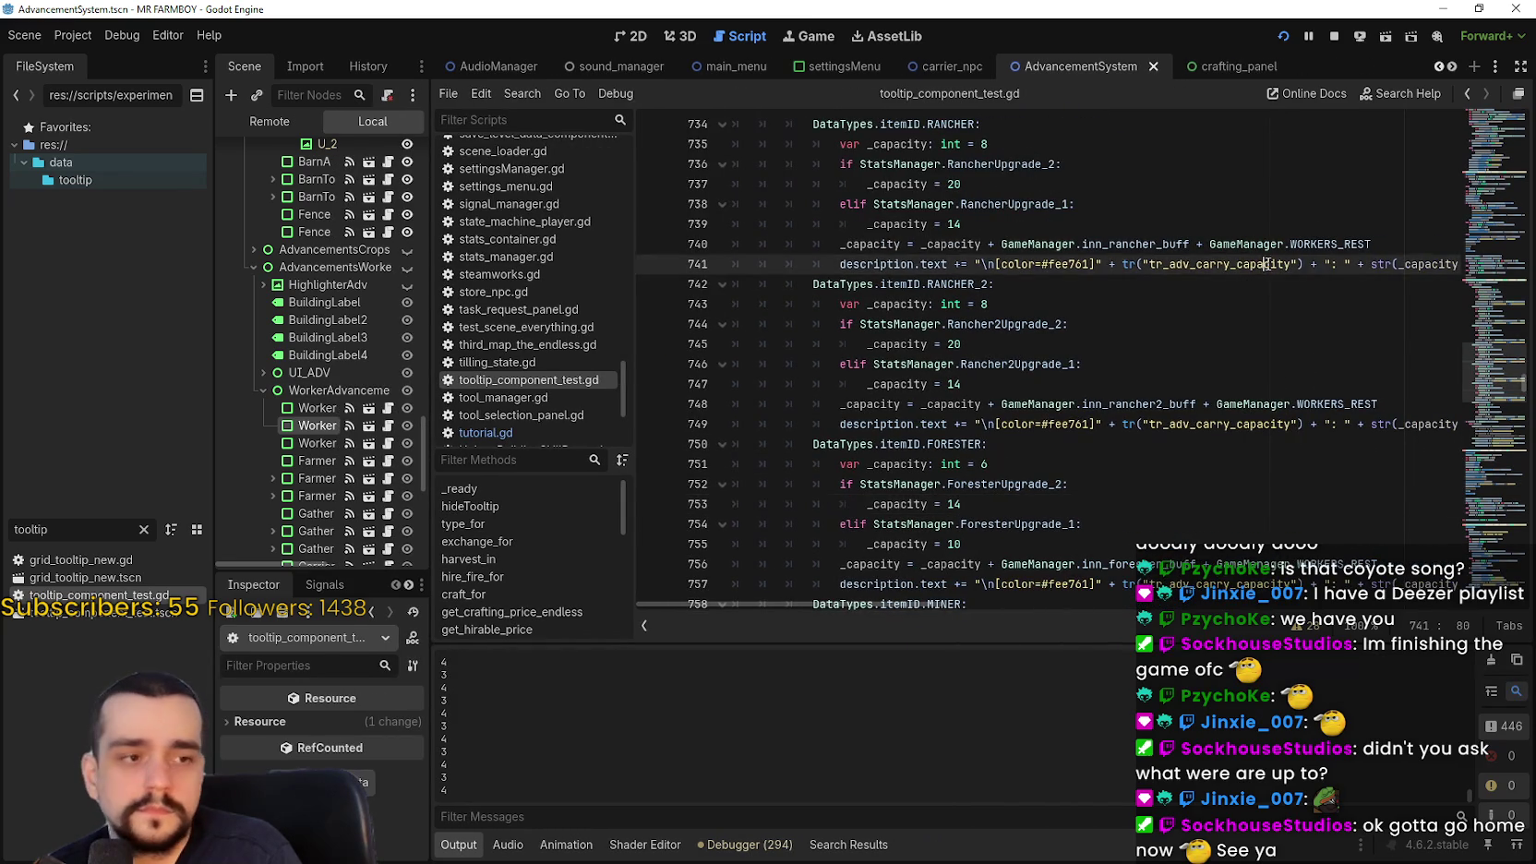
scroll(1264, 286, "up", 3)
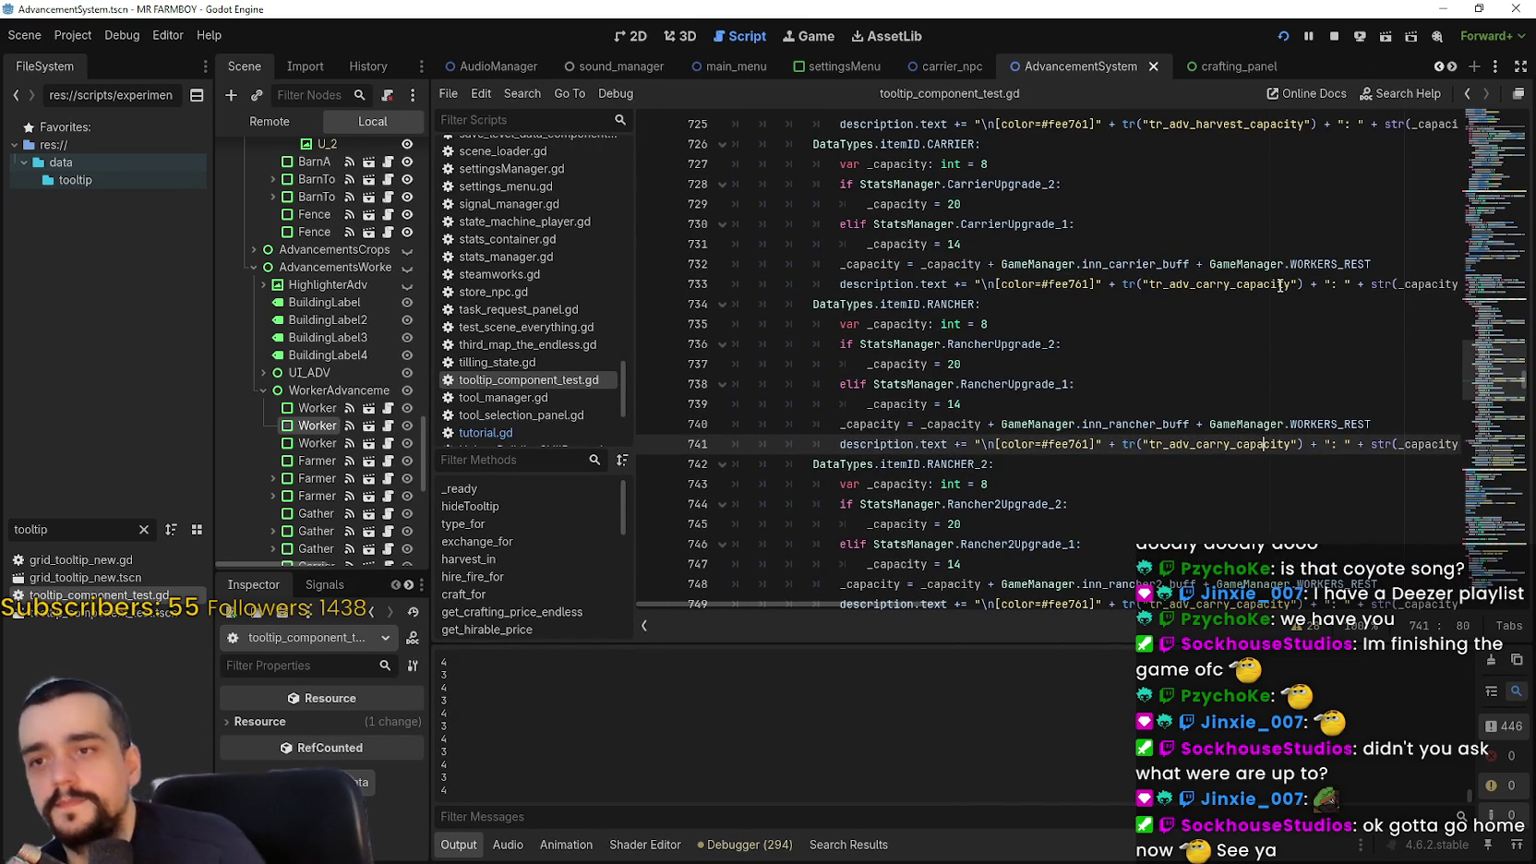
scroll(1231, 411, "up", 12)
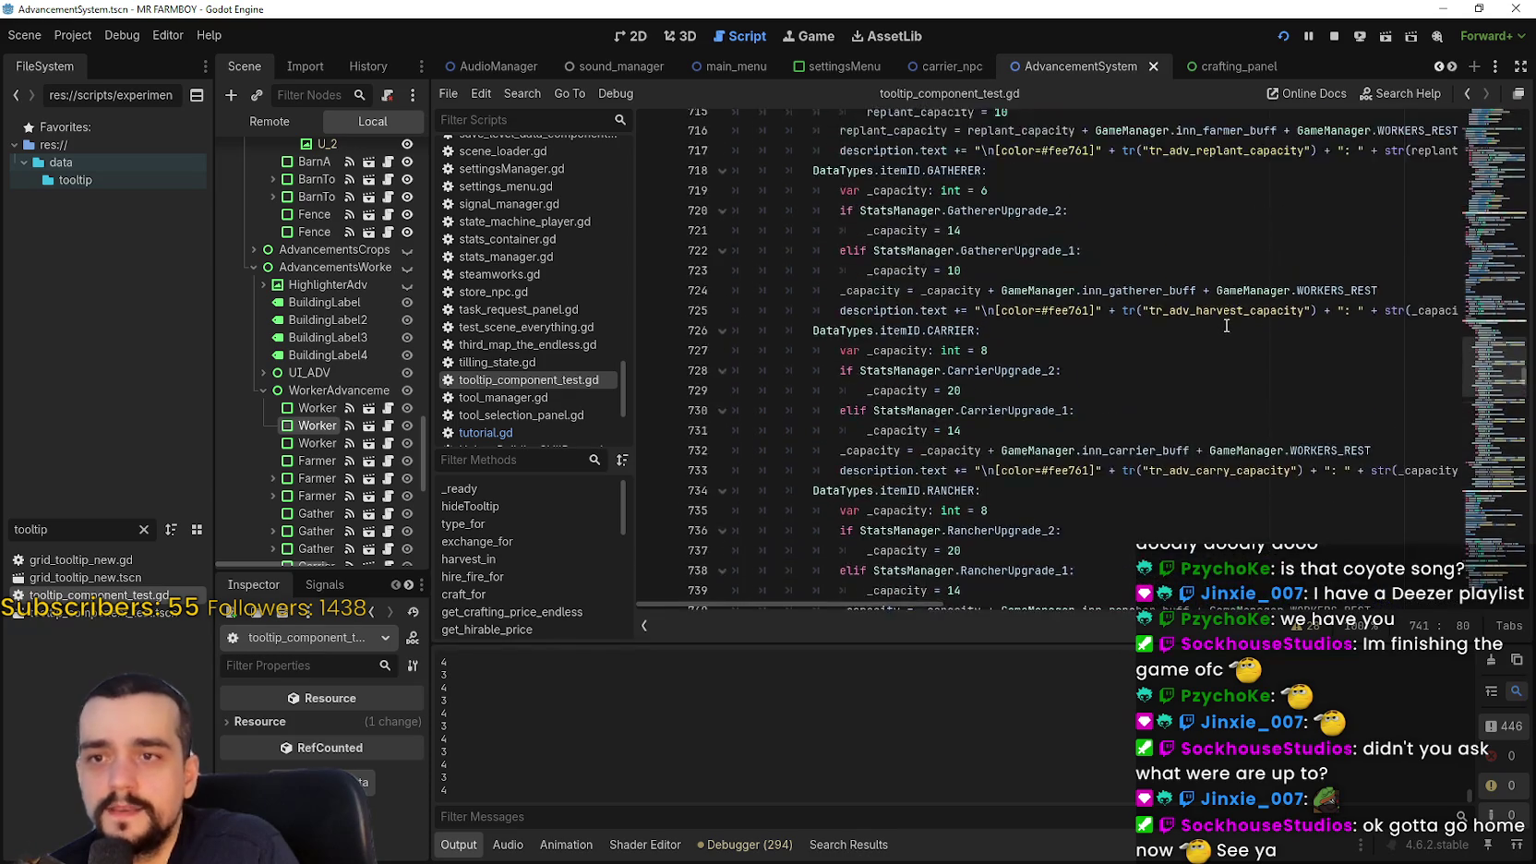
scroll(1119, 442, "down", 4)
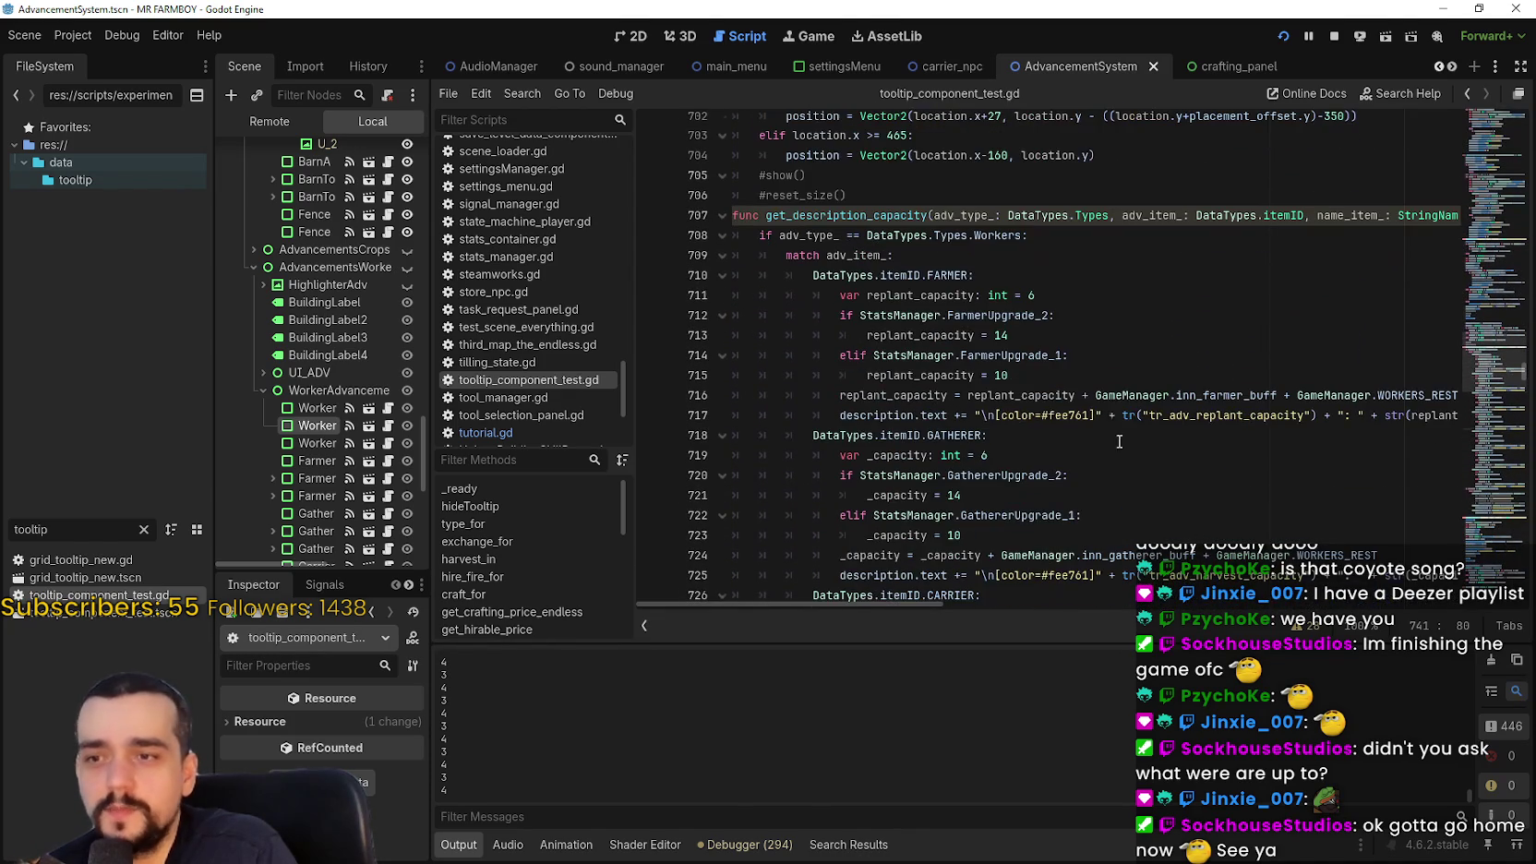
left_click_drag(1127, 421, 1512, 431)
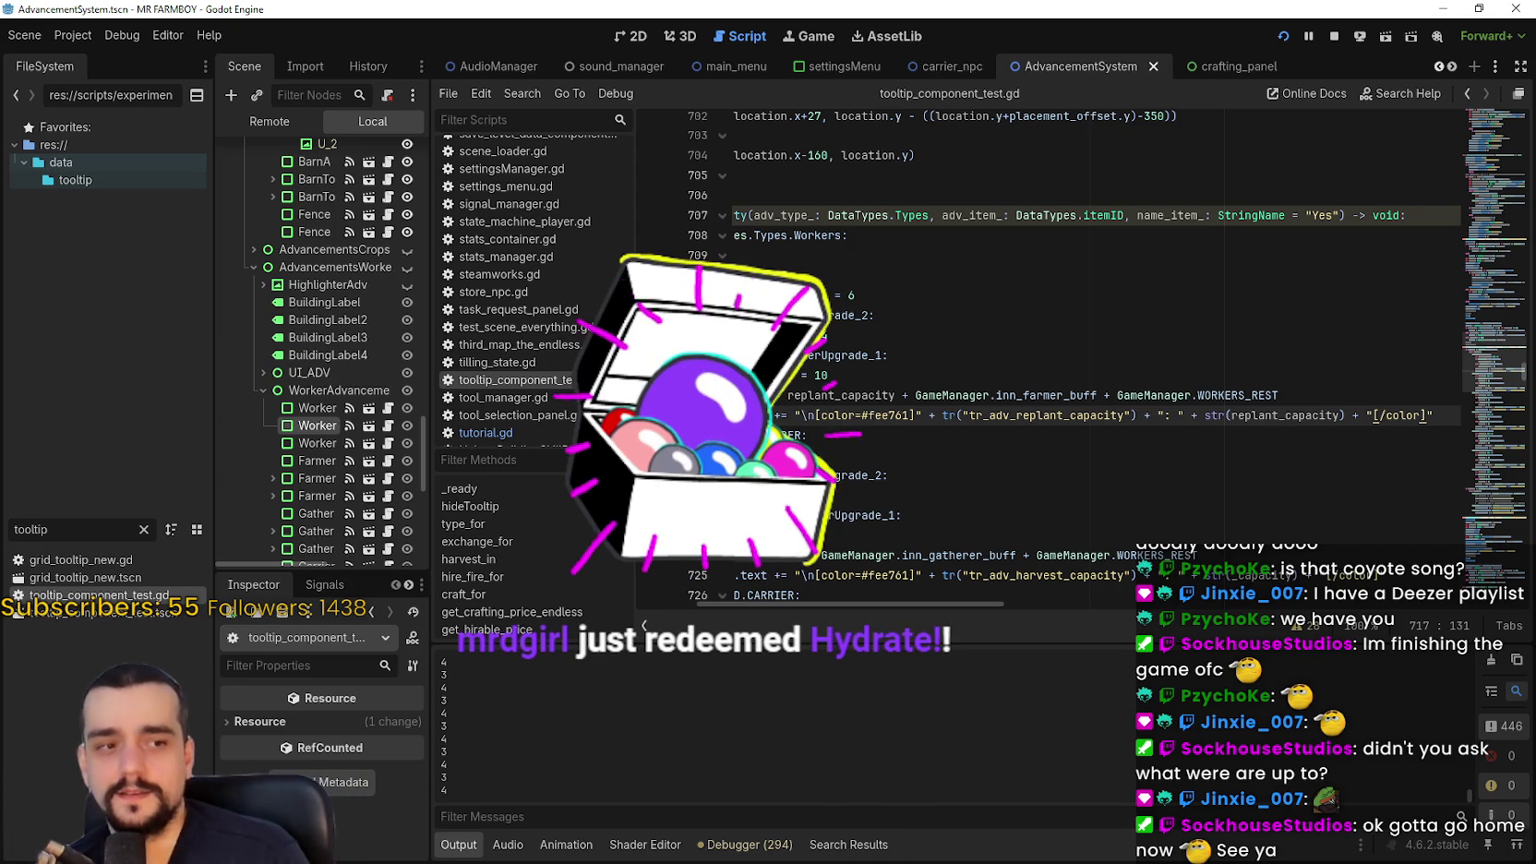
left_click(1045, 420)
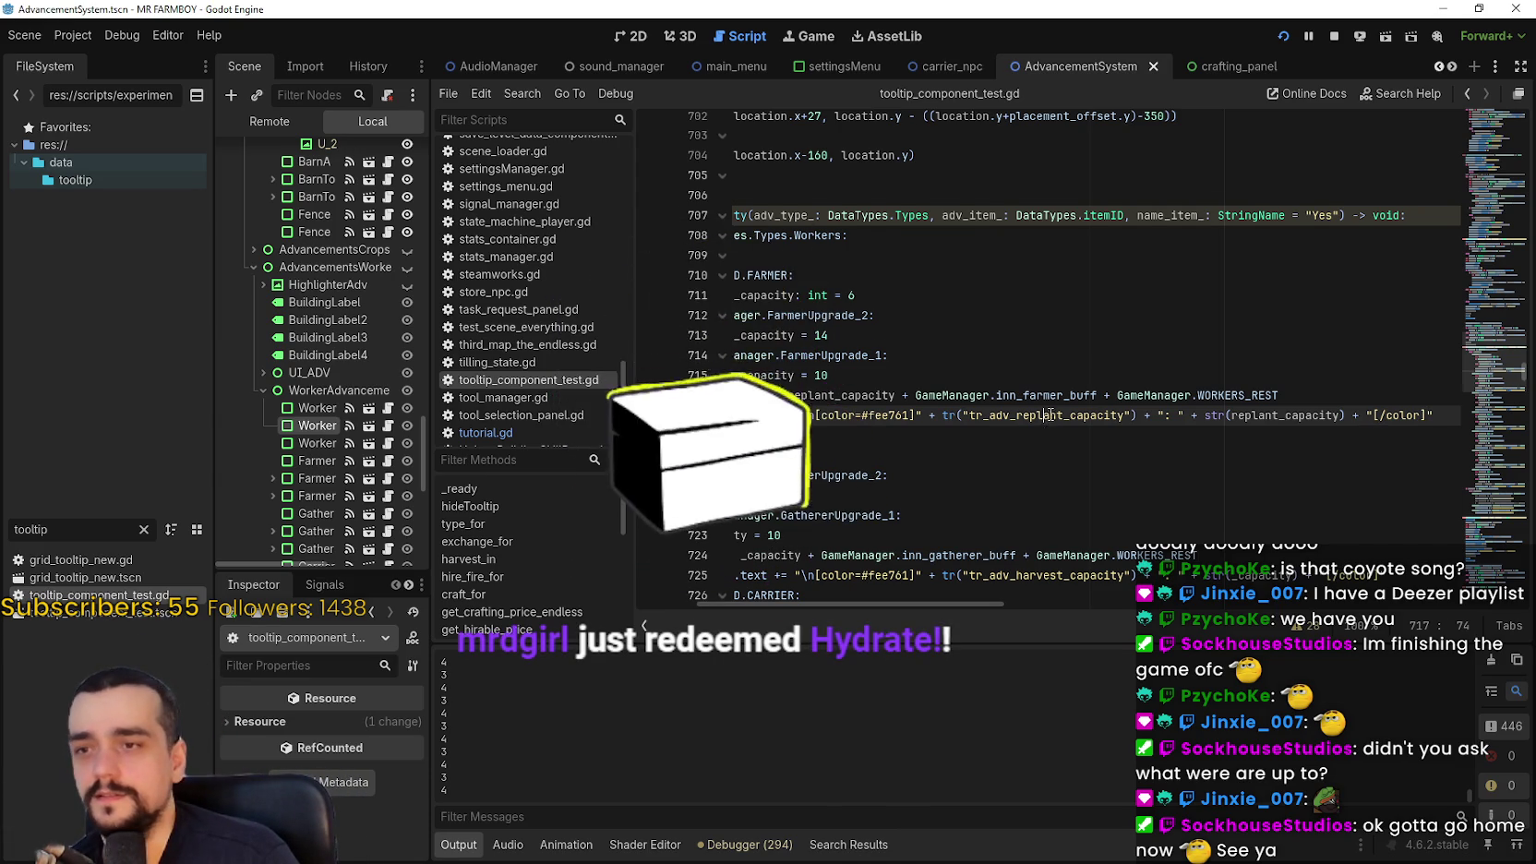
scroll(1048, 415, "up", 1)
Inspect the worker capacity code across lines 708–723, including the value 14 on line 713
double_click(900, 403)
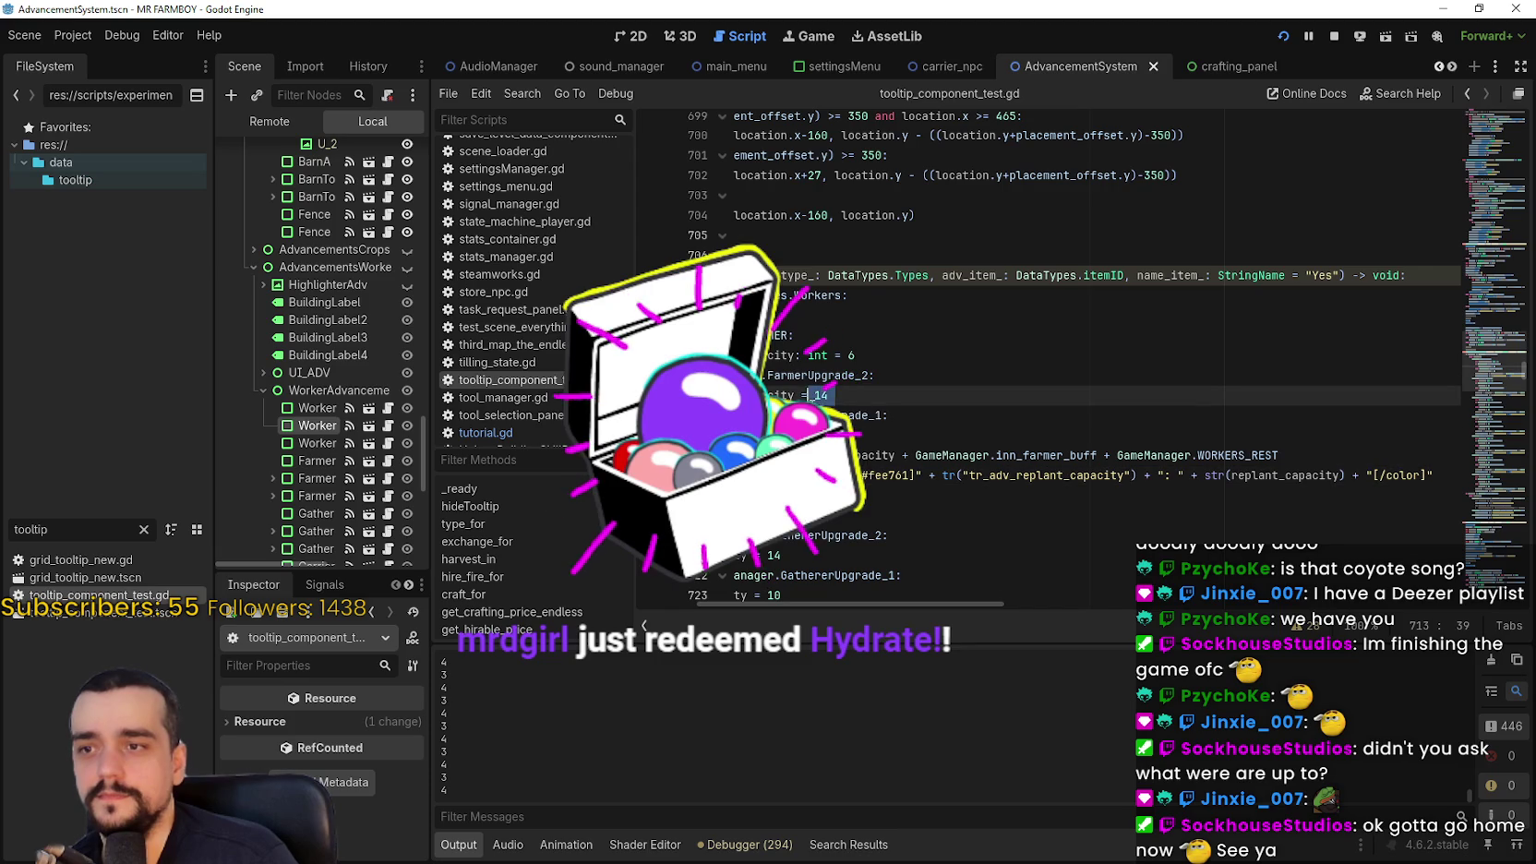
scroll(1376, 466, "down", 2)
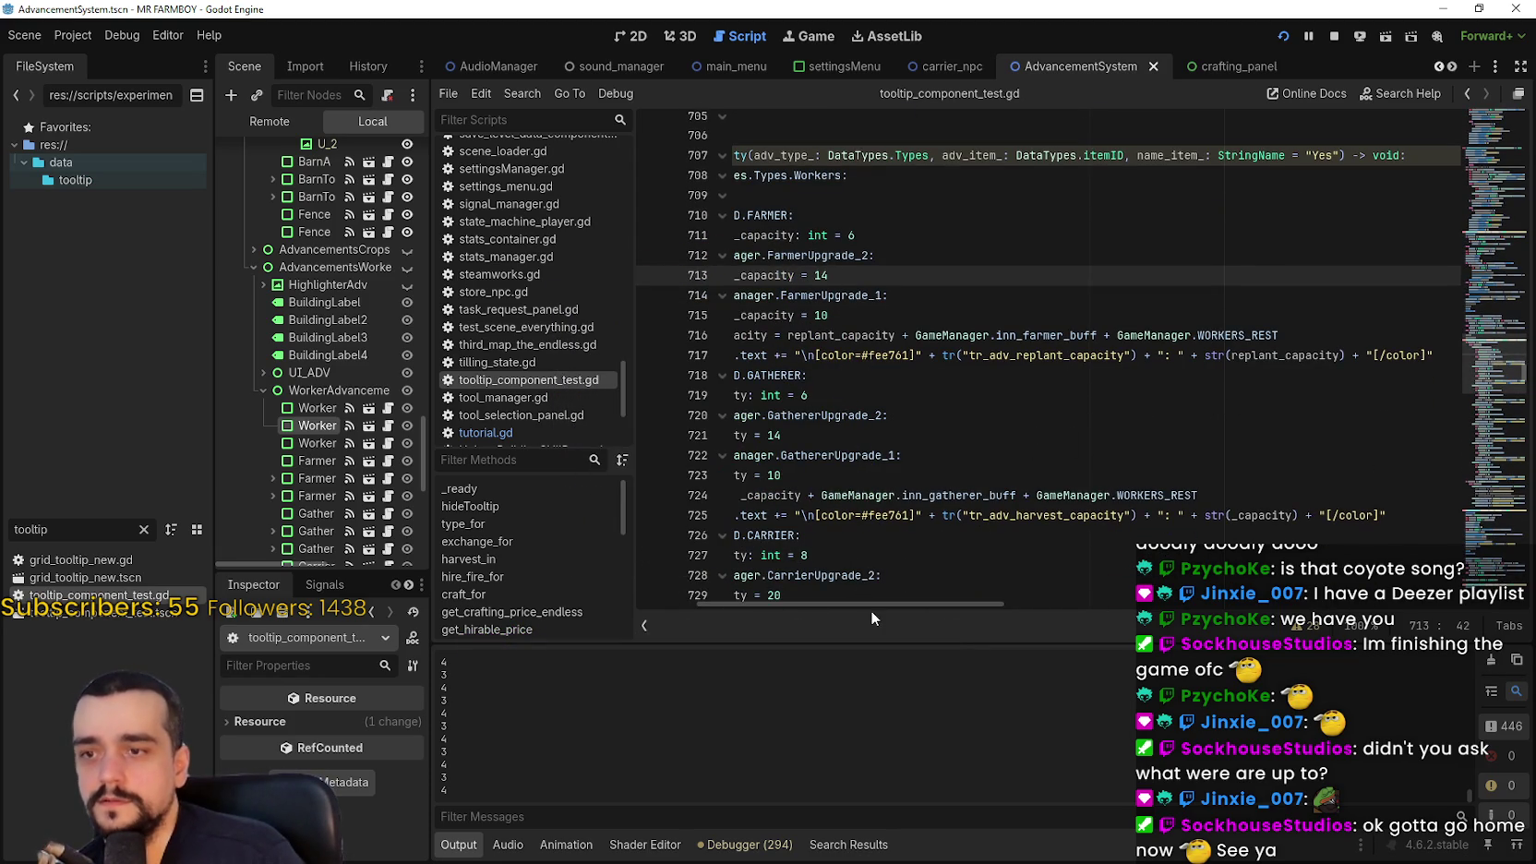
mouse_move(873, 597)
left_mouse_down()
mouse_move(791, 583)
mouse_move(909, 576)
mouse_move(817, 573)
left_mouse_up()
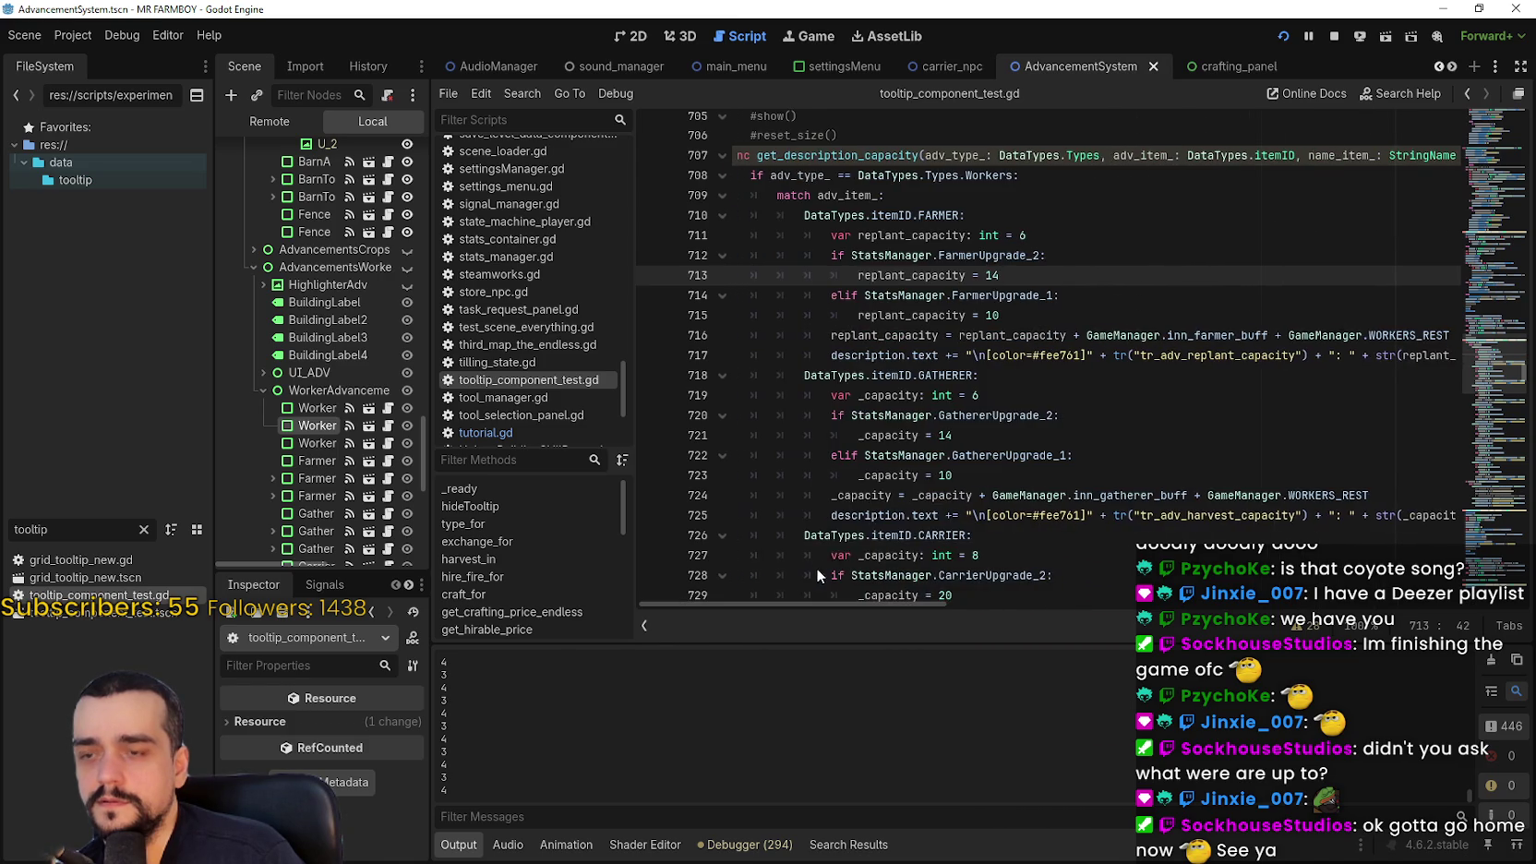
scroll(900, 518, "up", 3)
left_click(982, 355)
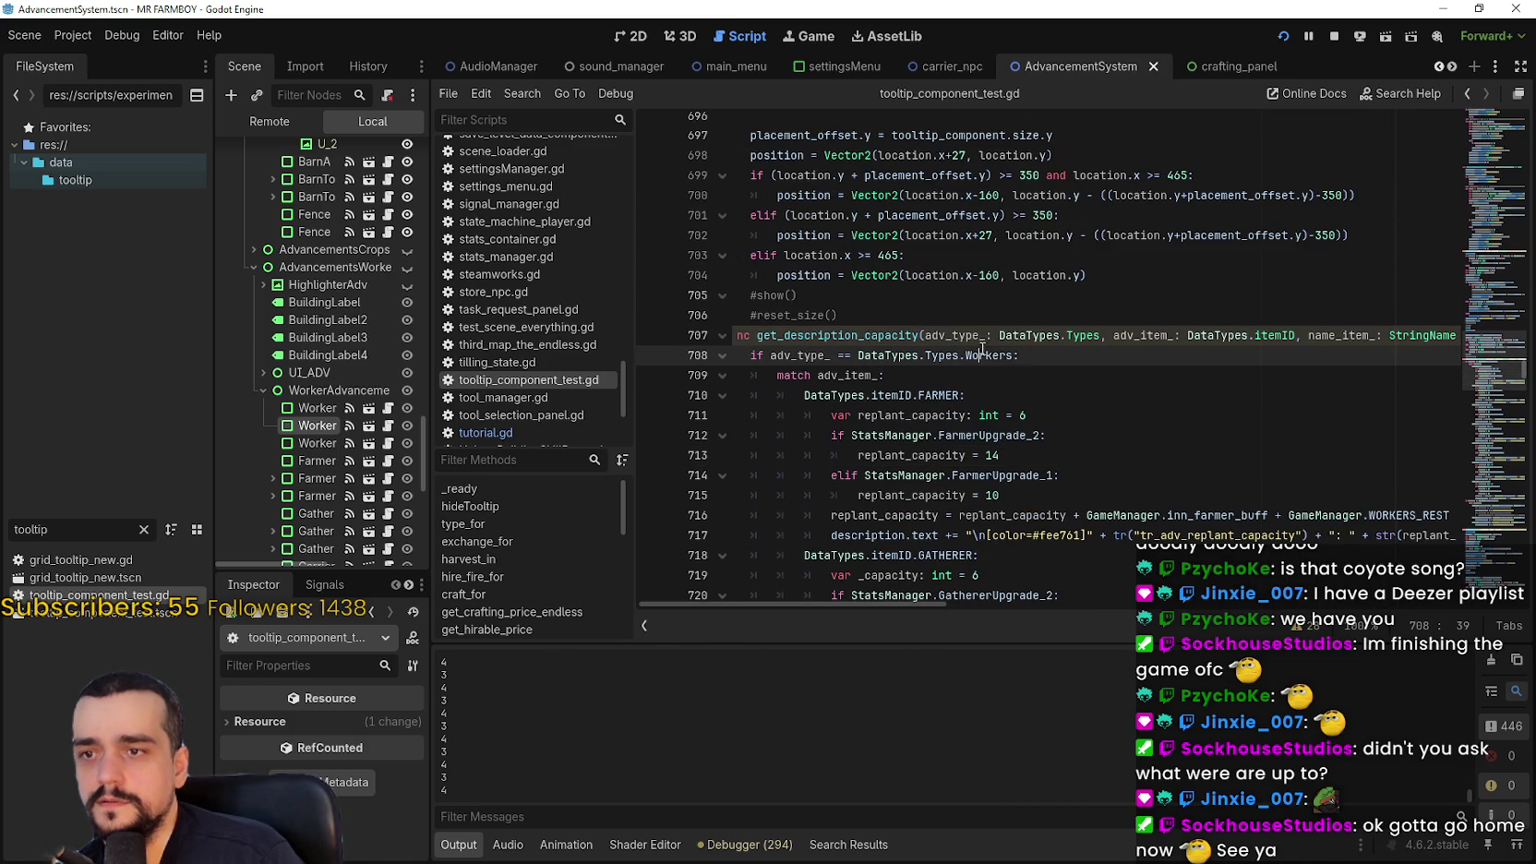
left_click(1107, 397)
scroll(1071, 438, "down", 4)
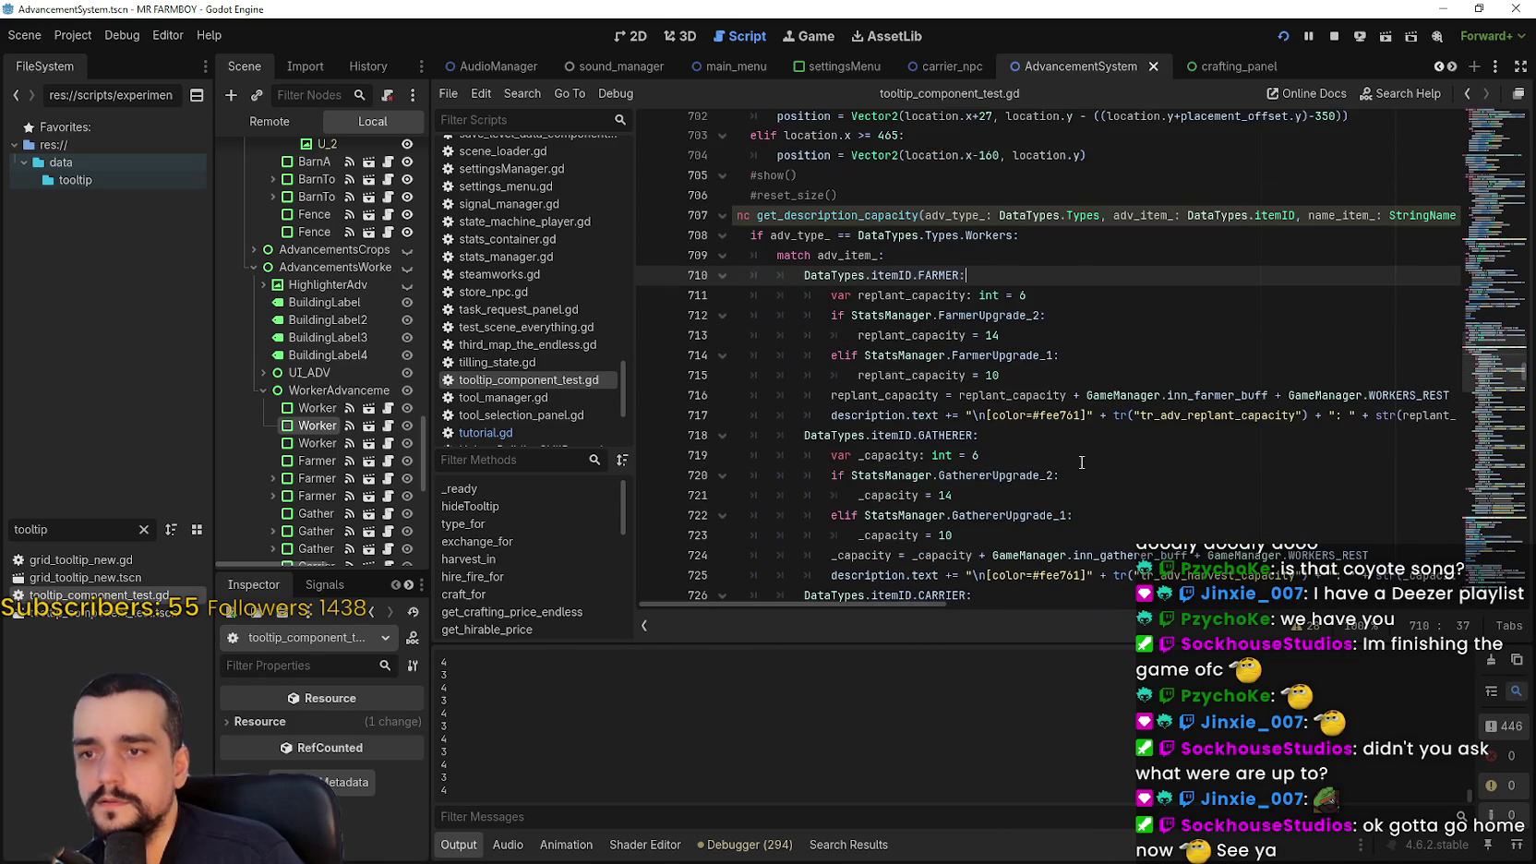
scroll(1060, 434, "down", 1)
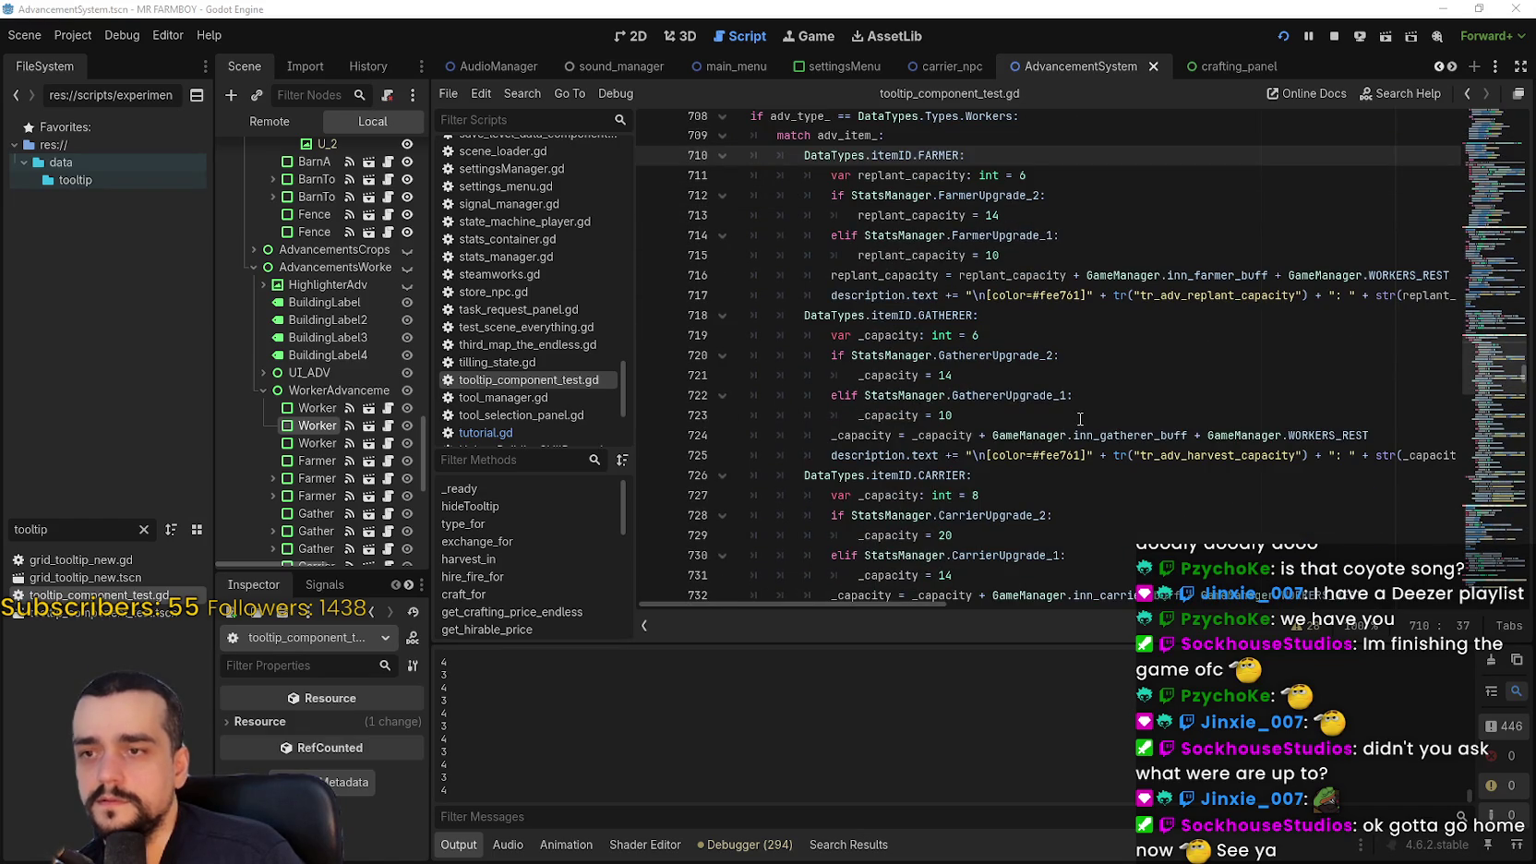
left_click(1080, 416)
Ride to the Gasthaus, open its advancements panel, then return to tooltip_component_test.gd
key("alt+Tab")
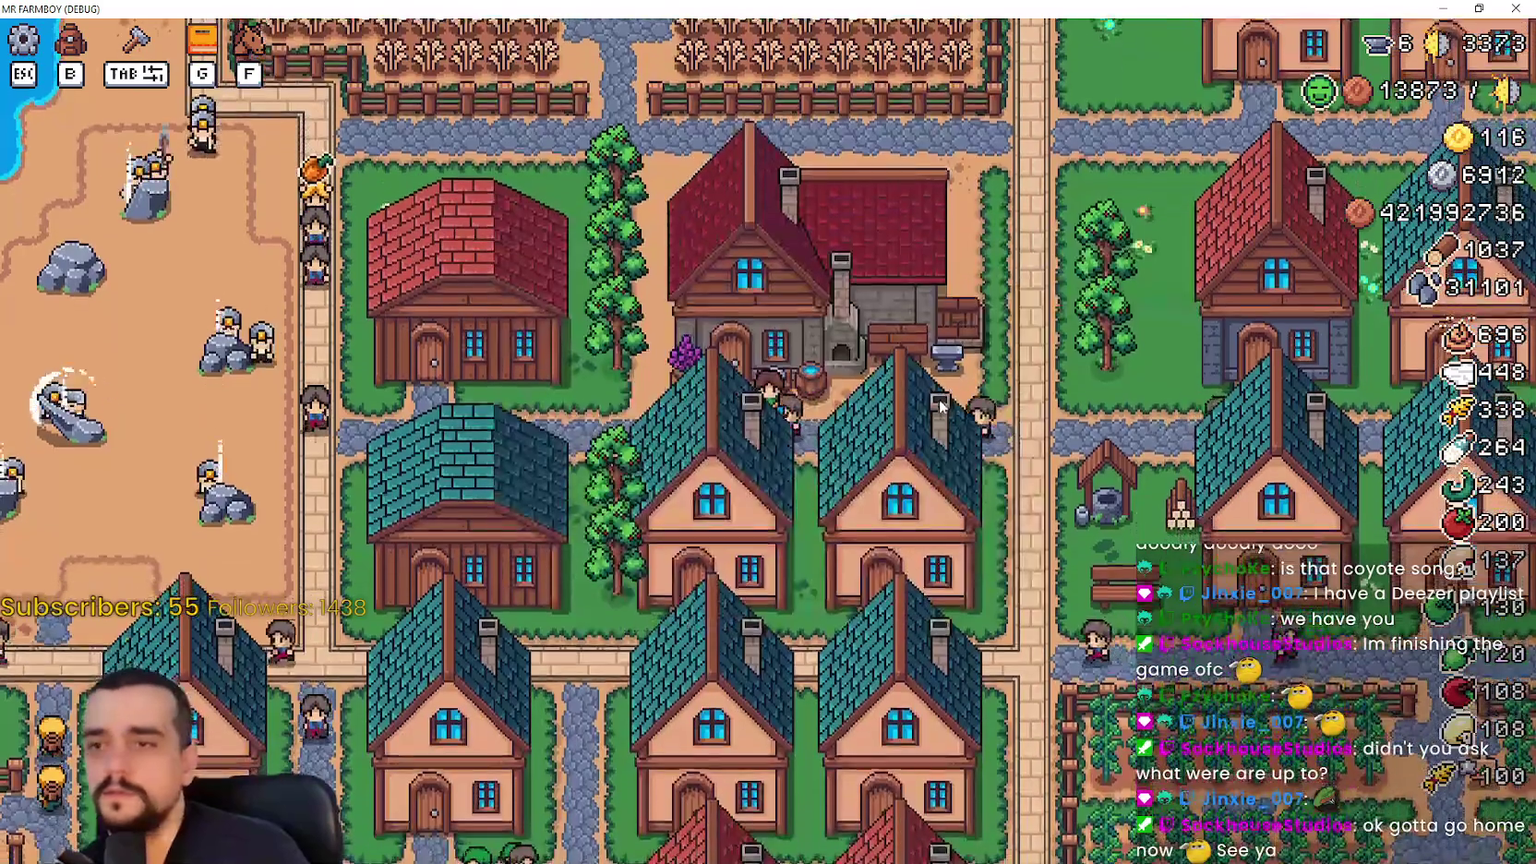
key("a")
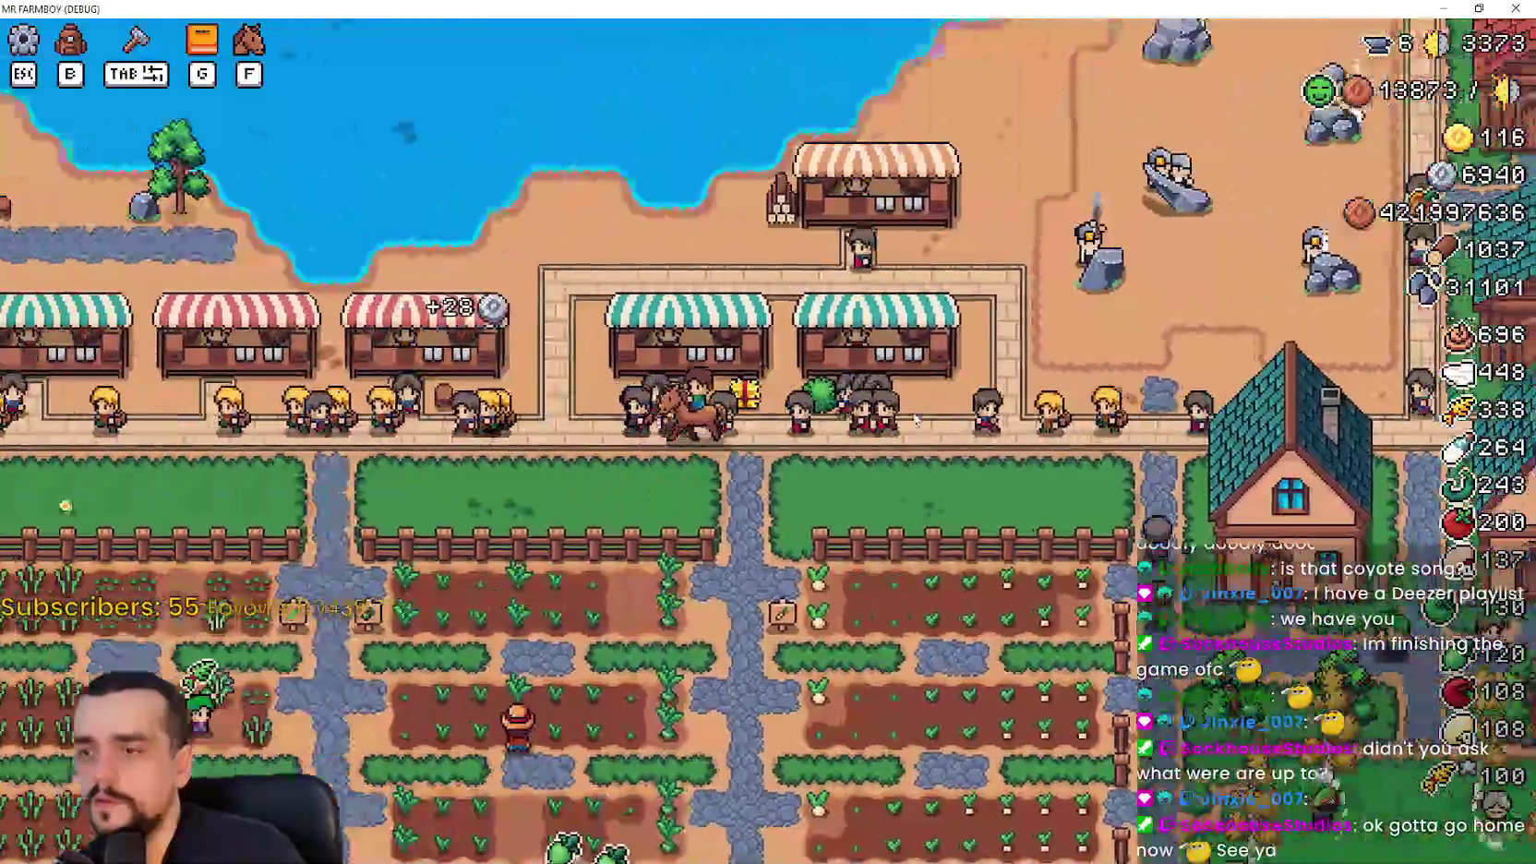
key("s")
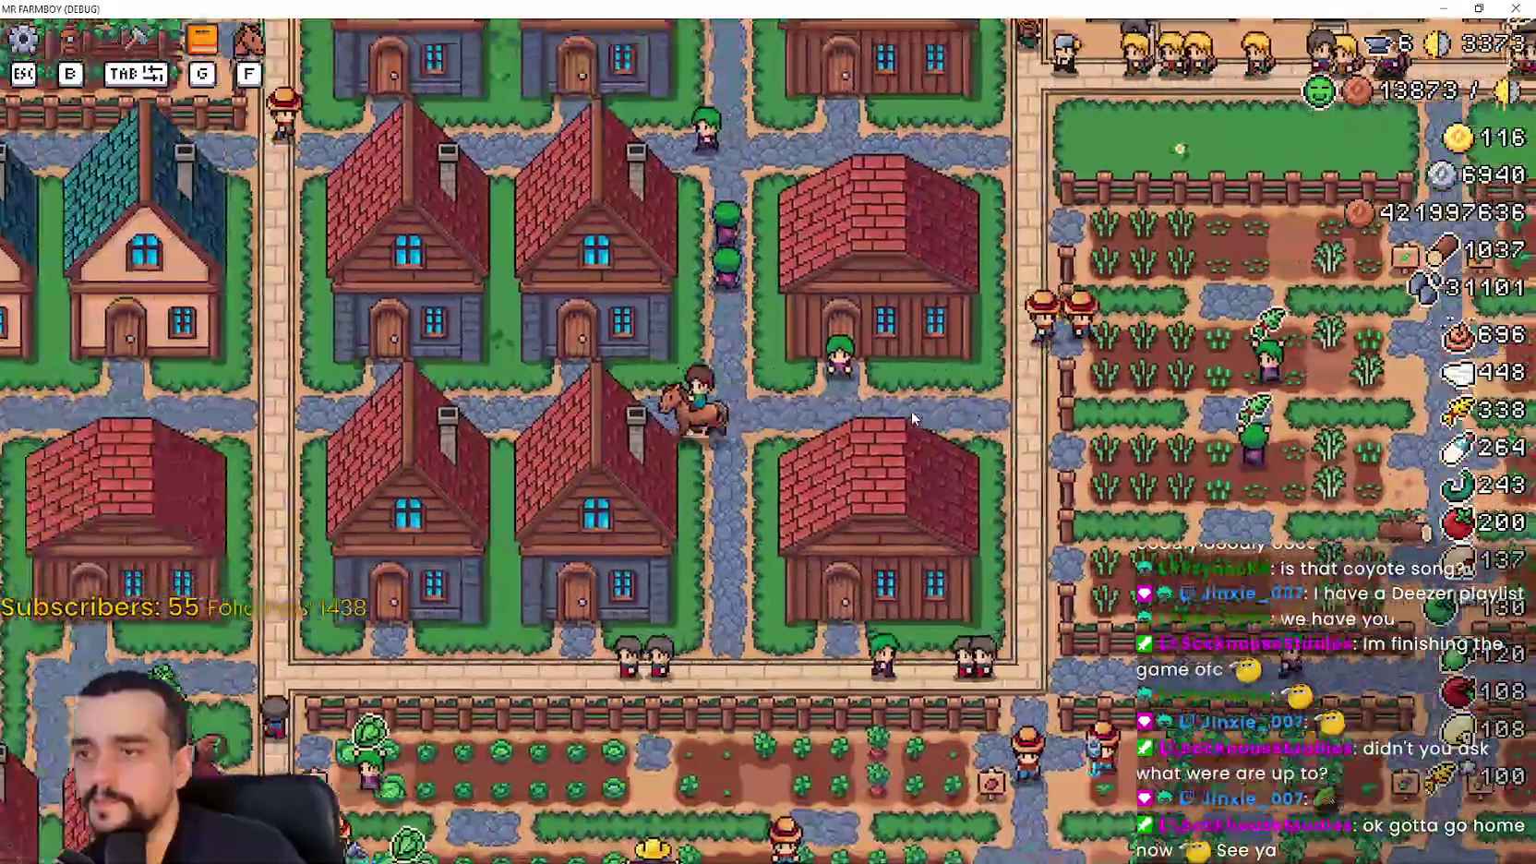
key("s")
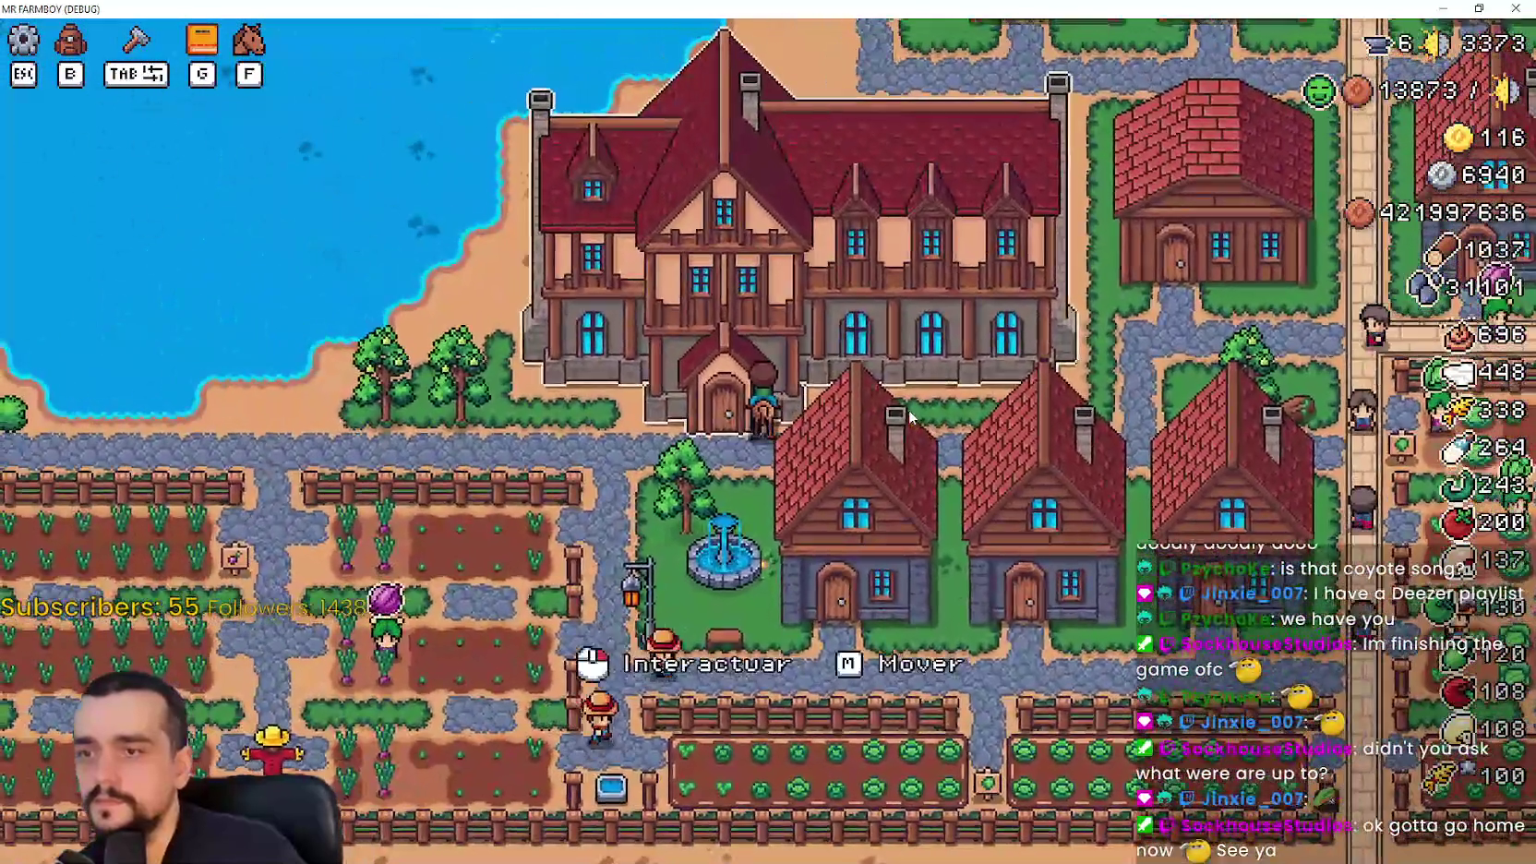
left_click(909, 418)
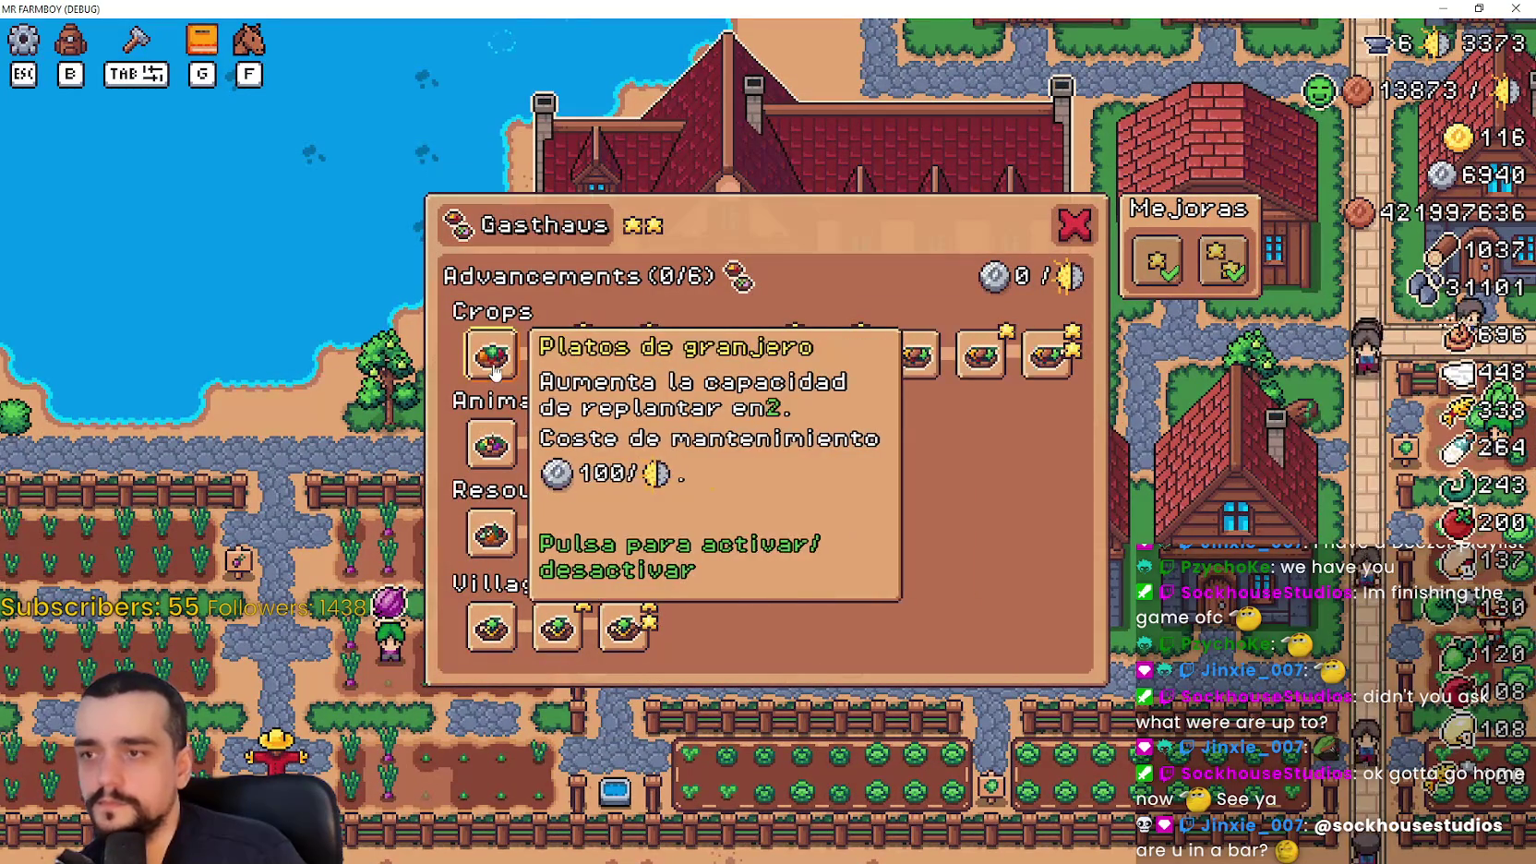
key("alt+Tab")
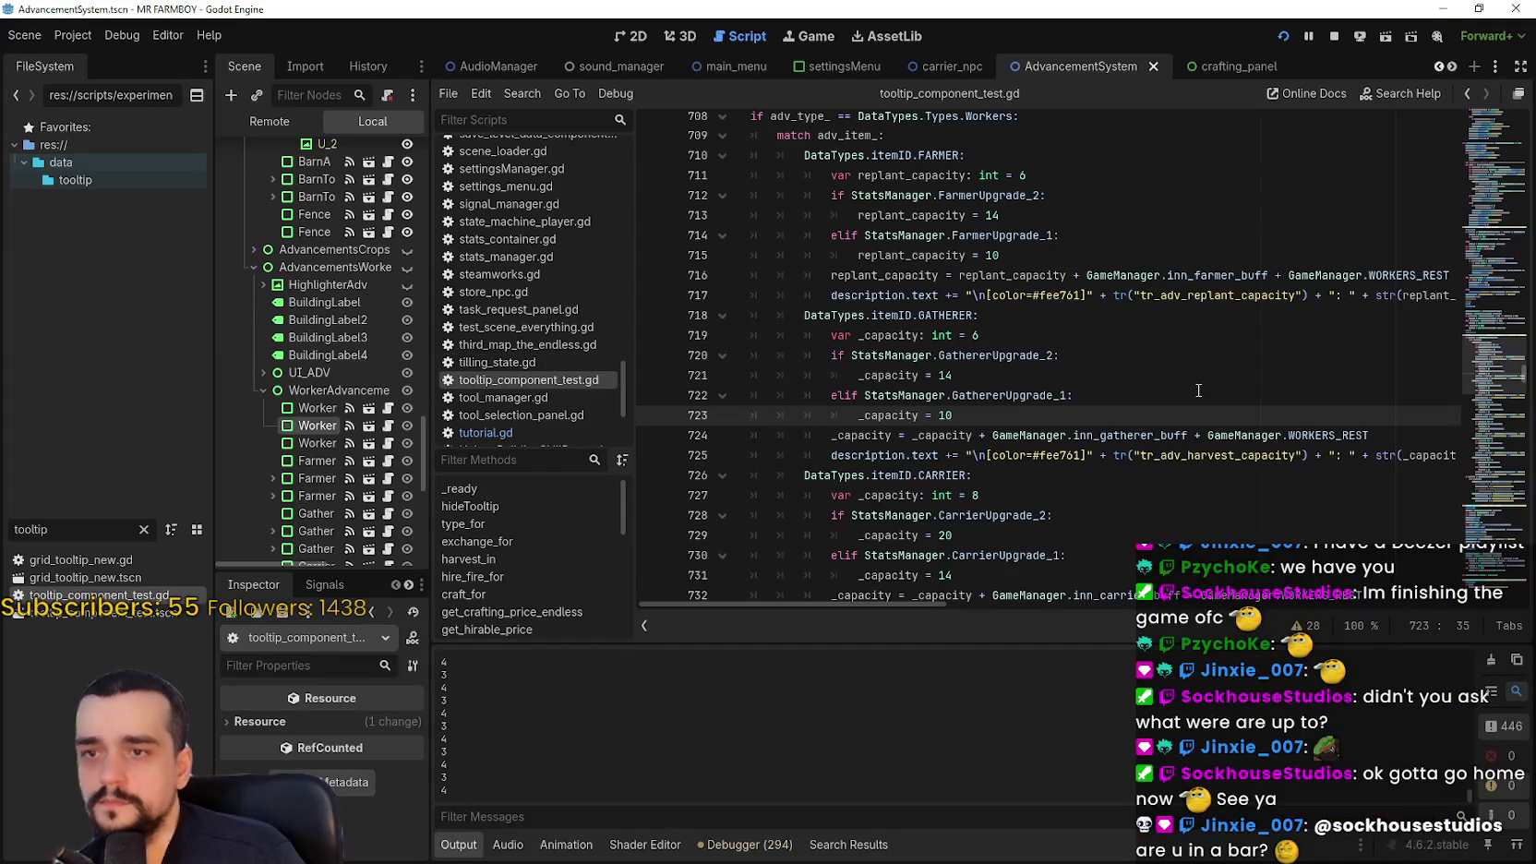
left_click(1189, 295)
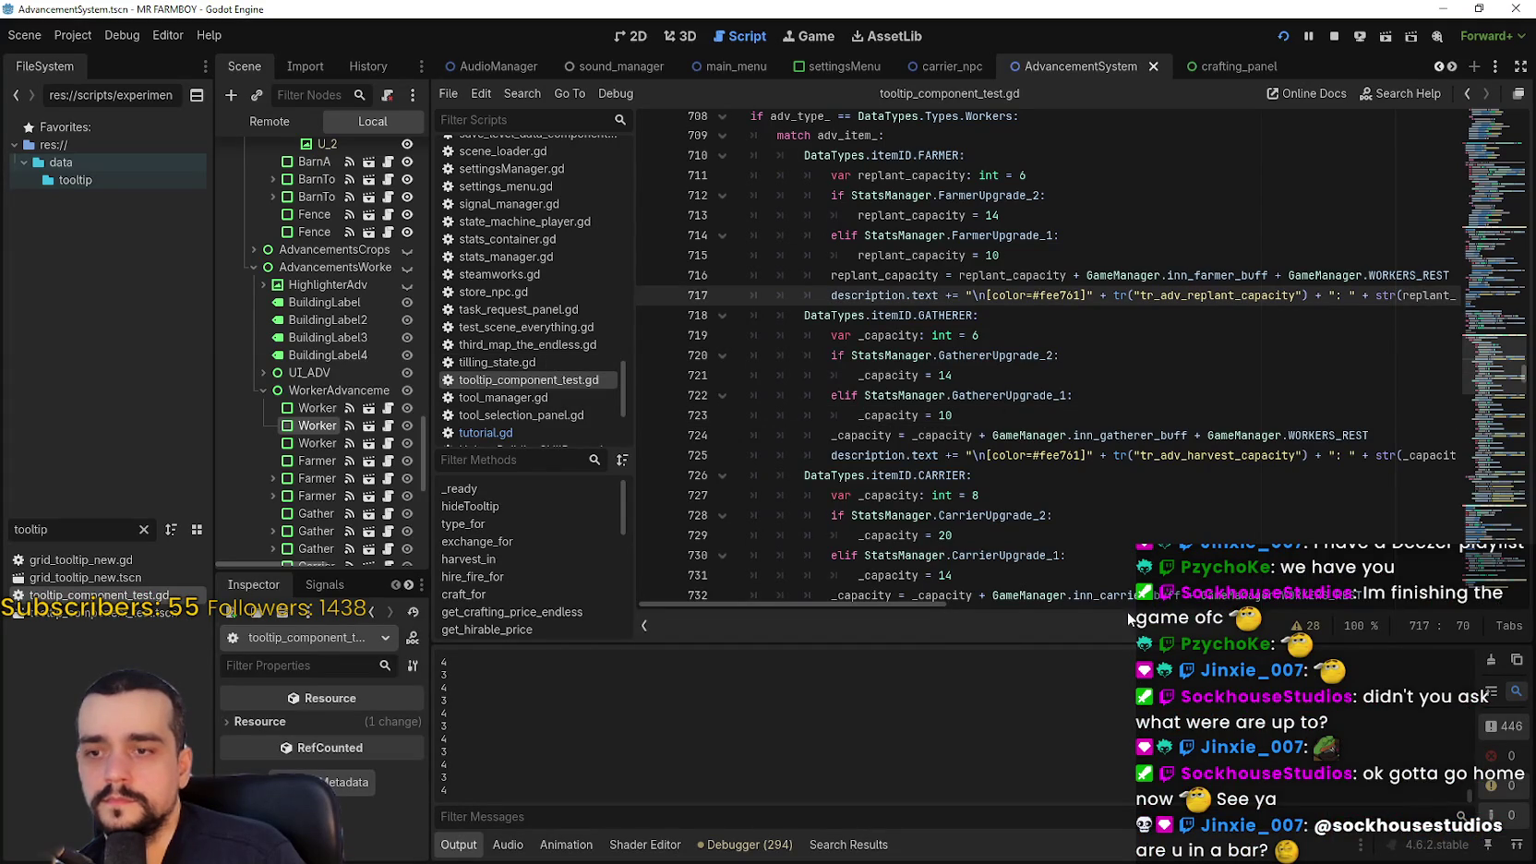
key("alt+Tab")
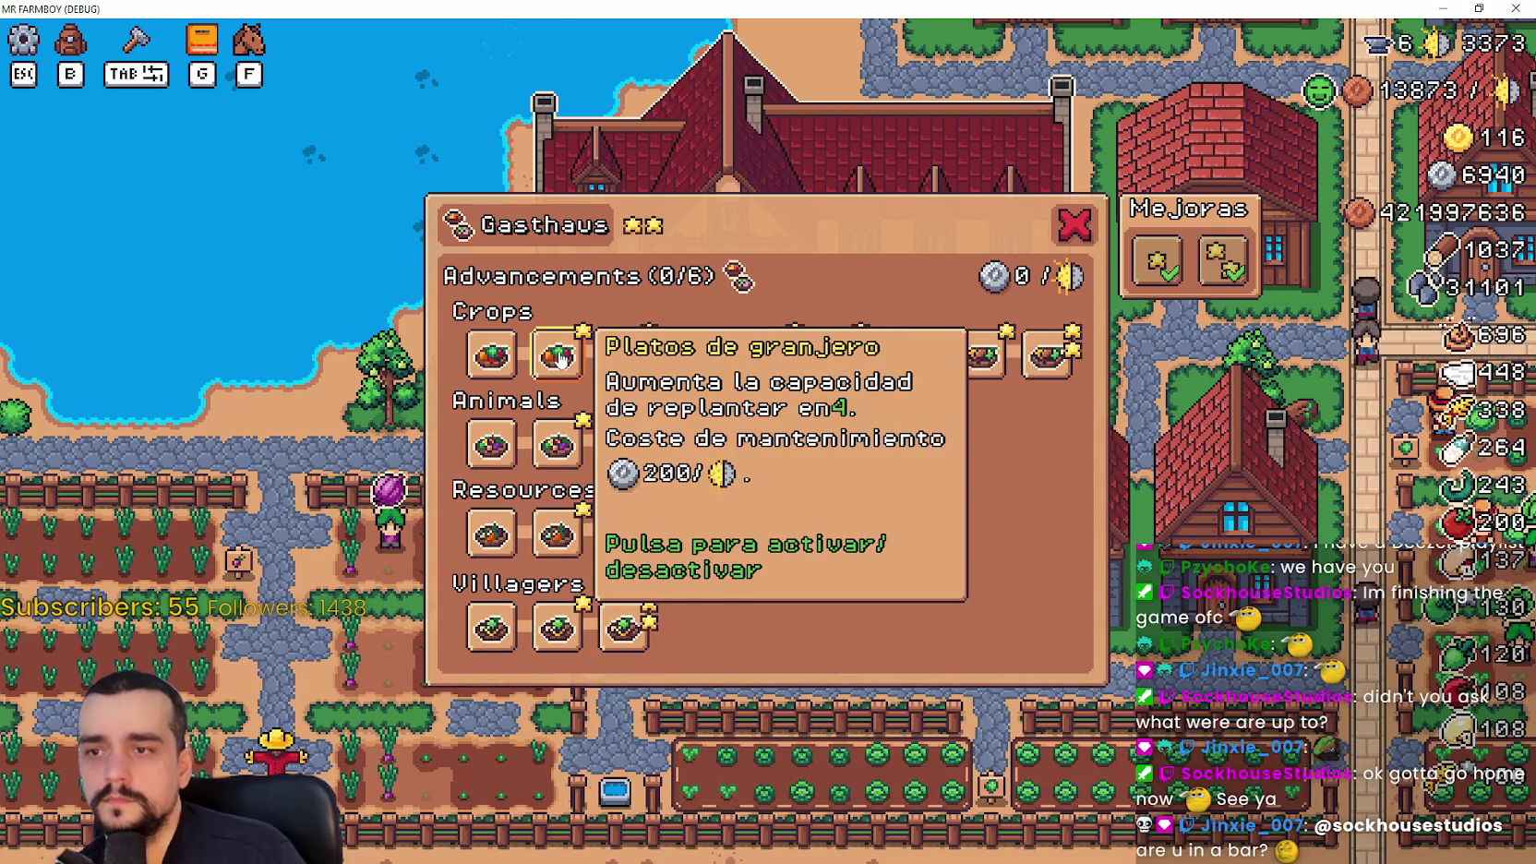
key("alt+Tab")
scroll(1162, 412, "down", 4)
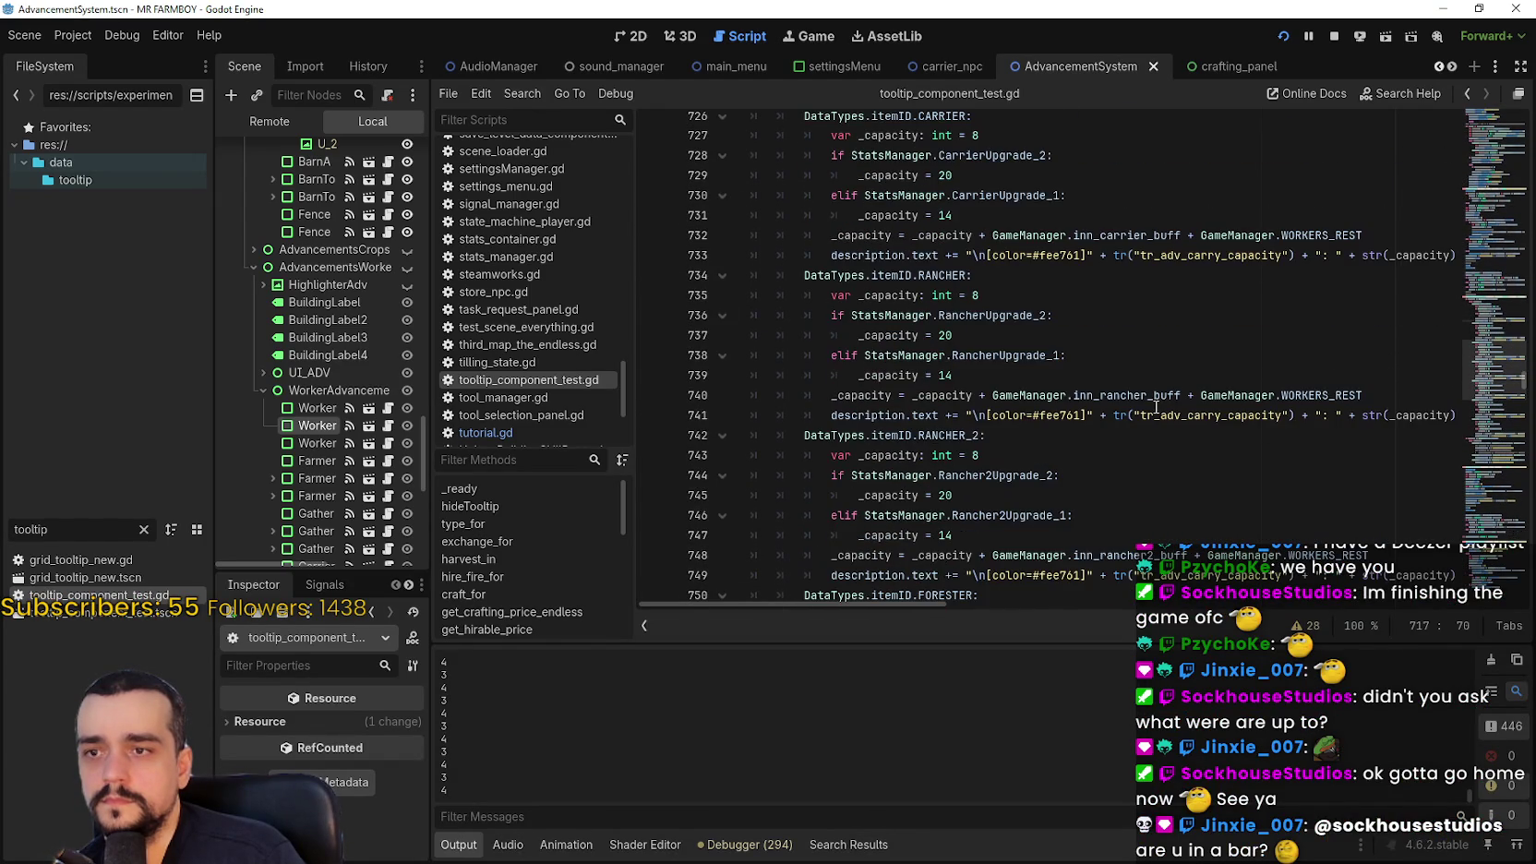
scroll(1153, 404, "up", 8)
scroll(1153, 404, "down", 4)
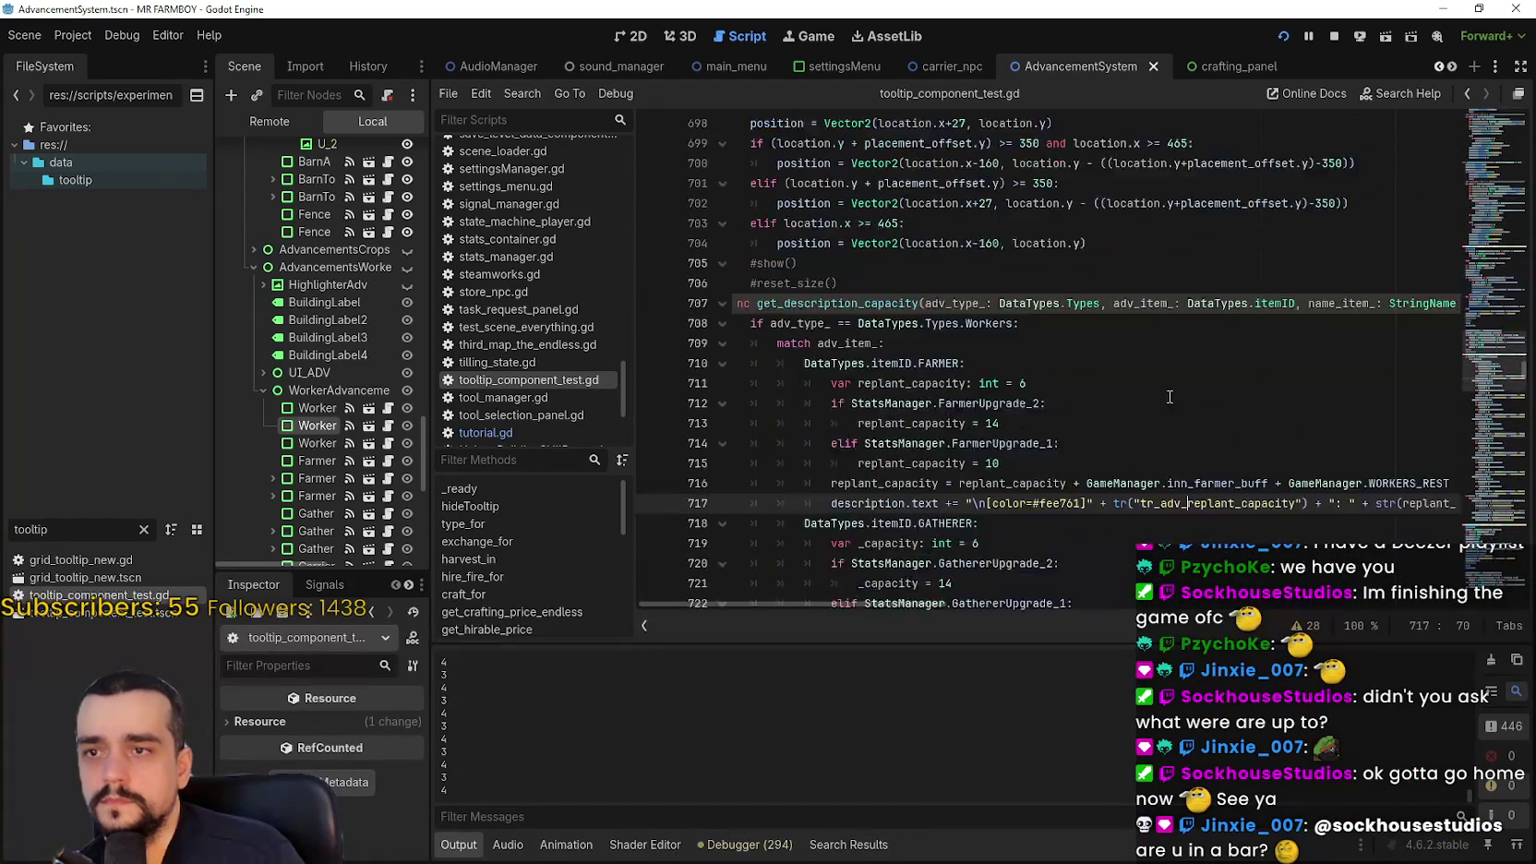
left_click(1499, 389)
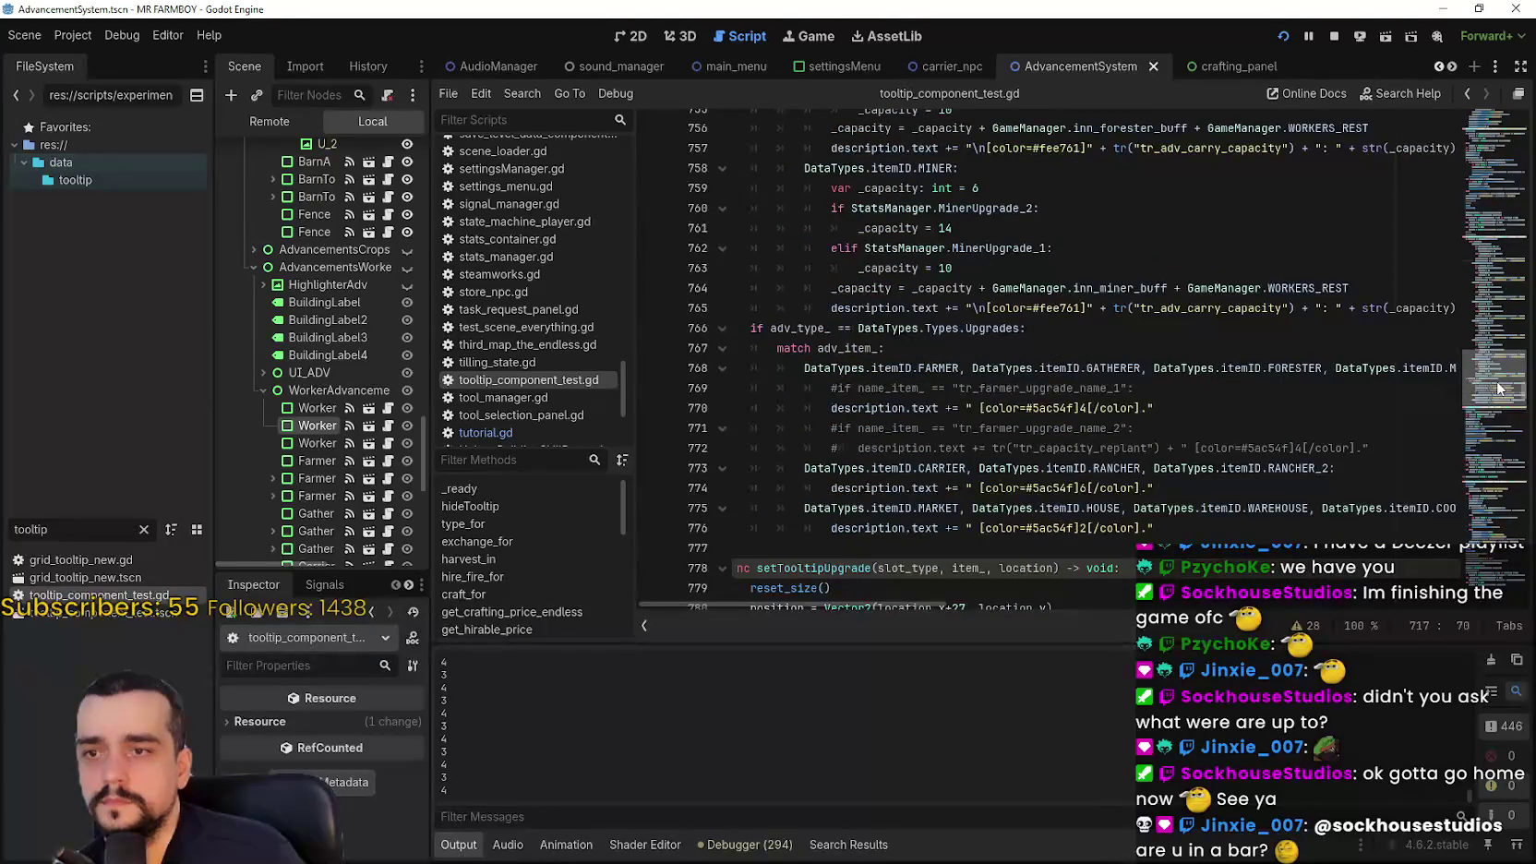
left_click_drag(1499, 388, 1496, 391)
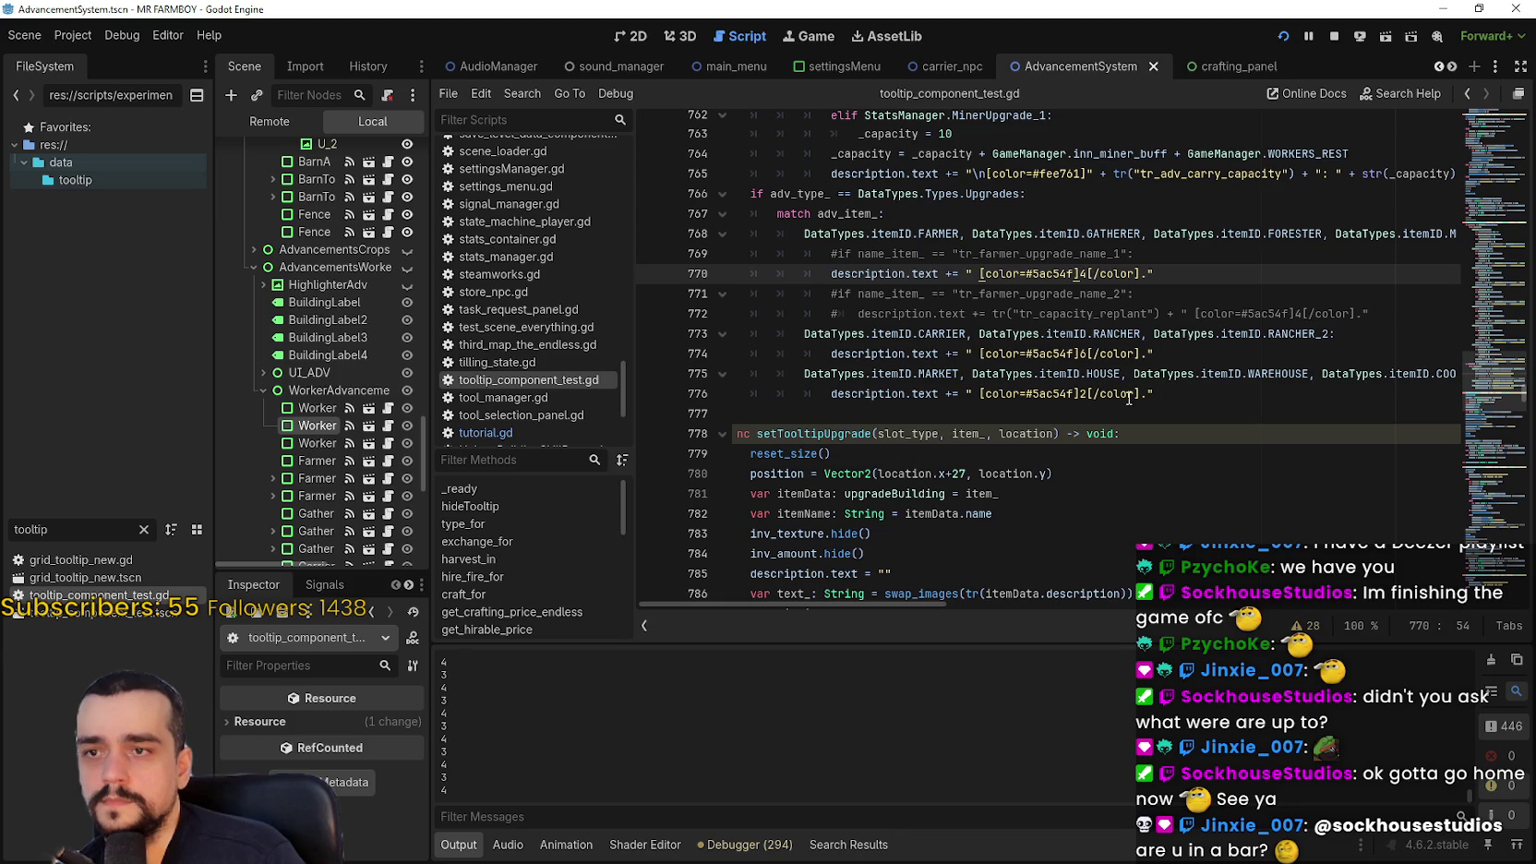
left_click(981, 357)
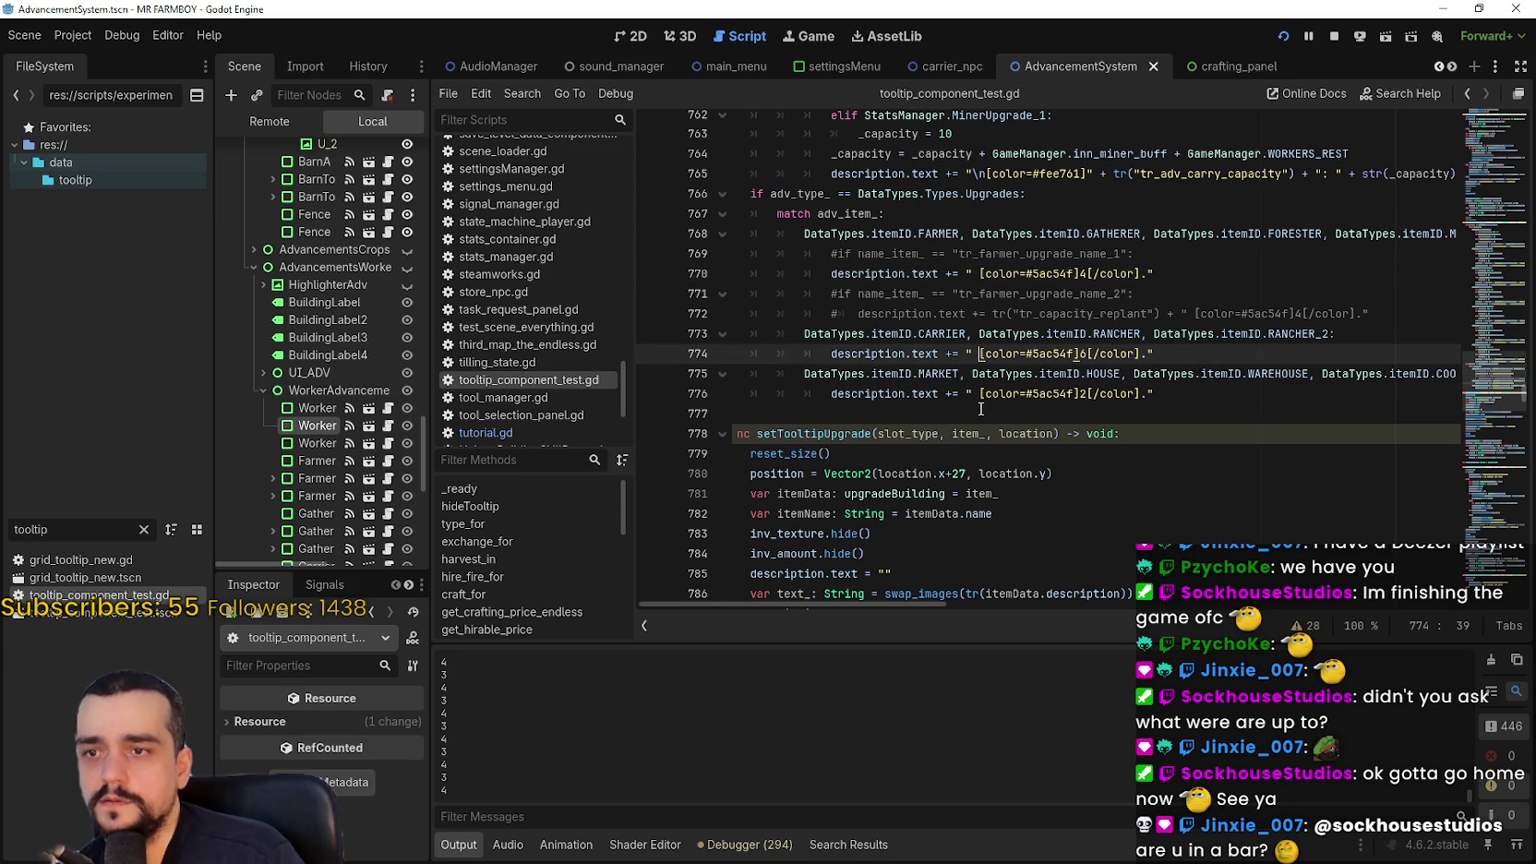
left_click(980, 395)
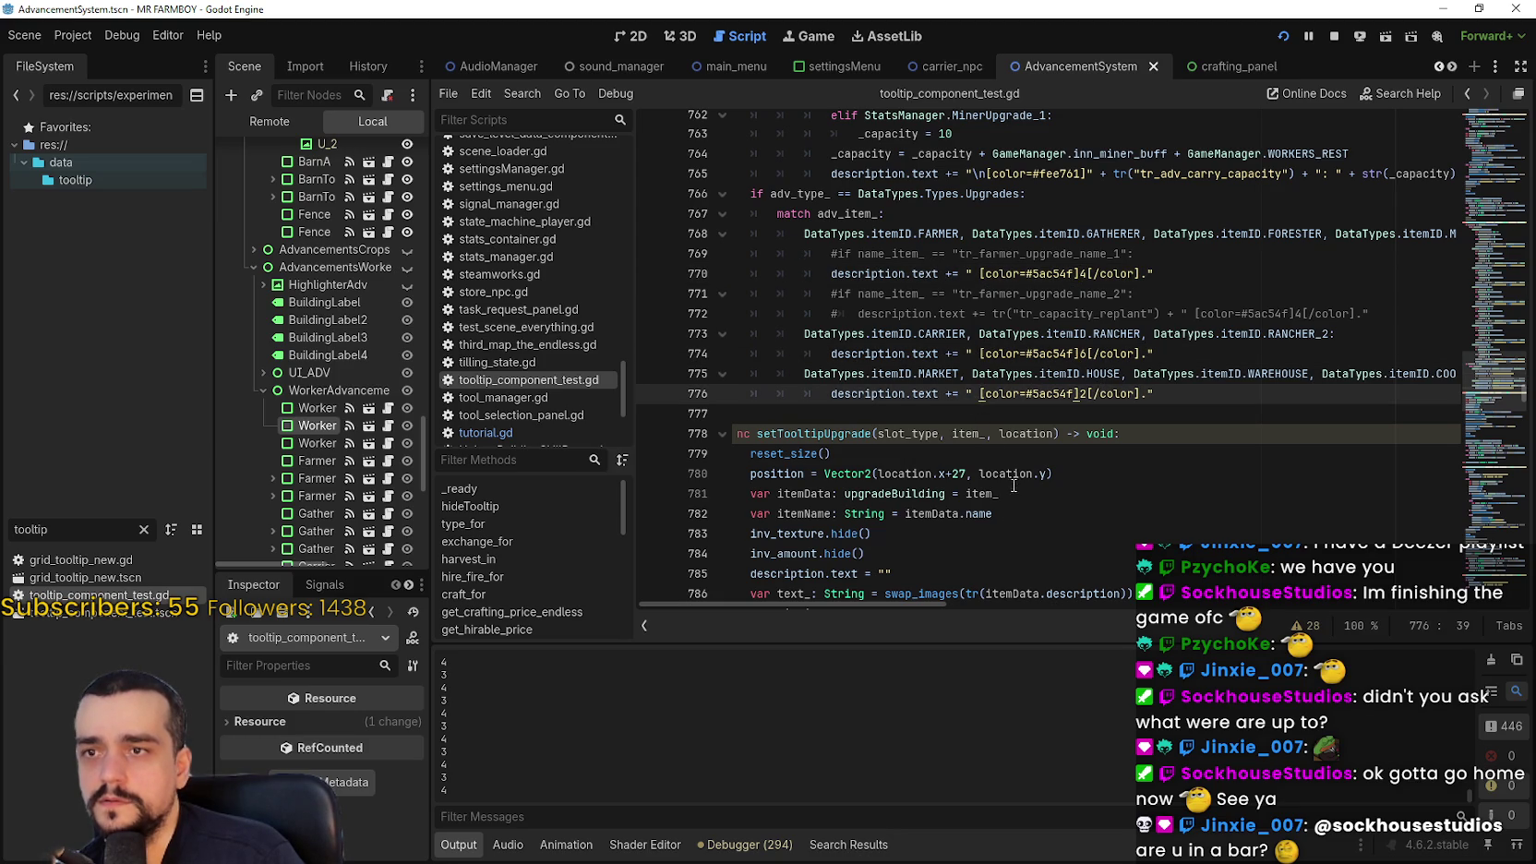
scroll(1014, 486, "up", 9)
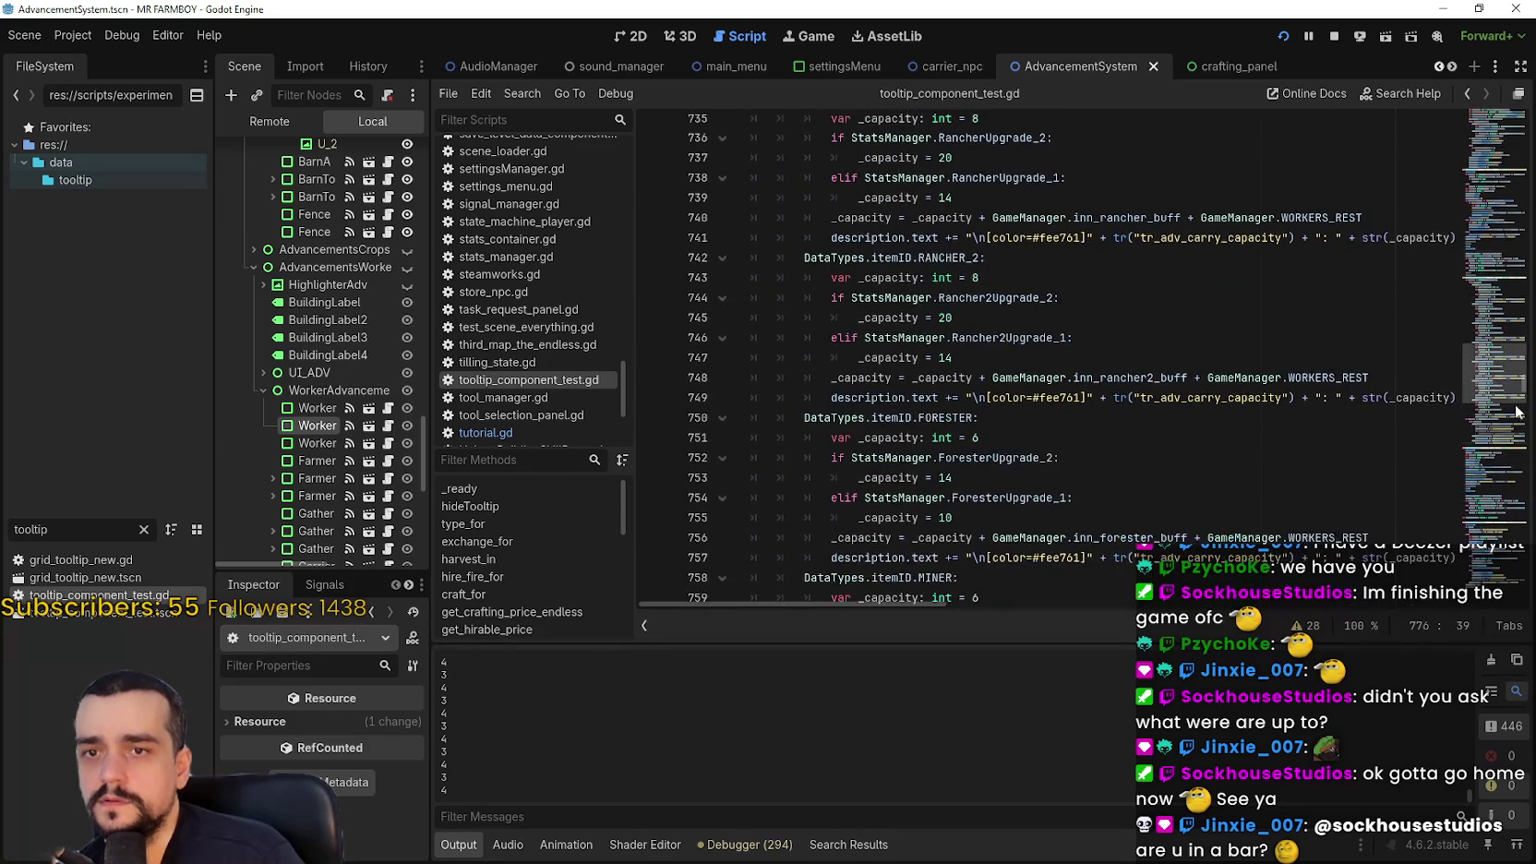
scroll(1516, 411, "down", 5)
scroll(1498, 418, "up", 10)
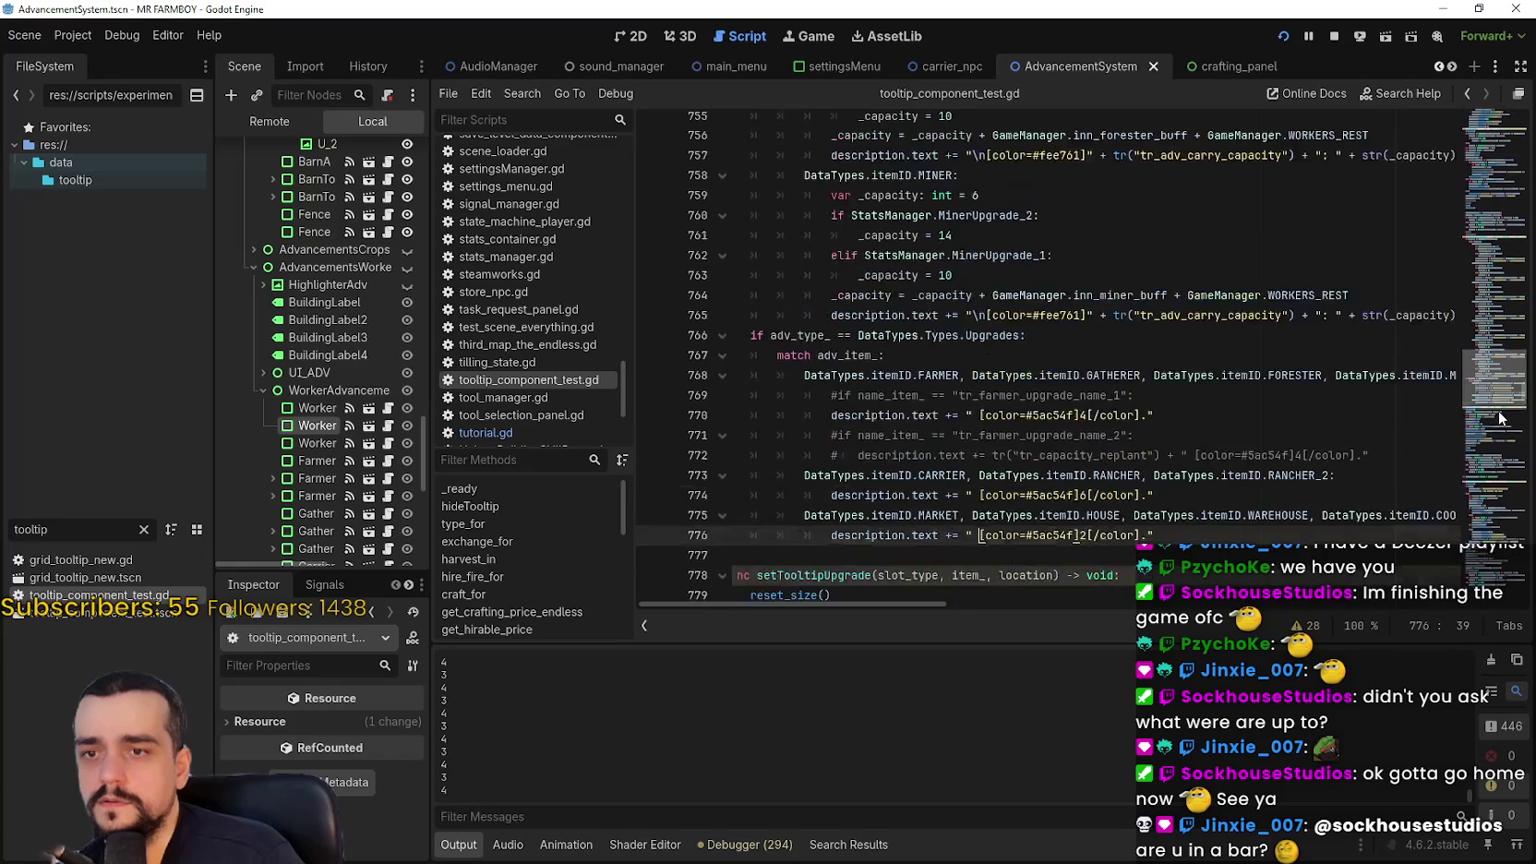
scroll(1499, 406, "up", 10)
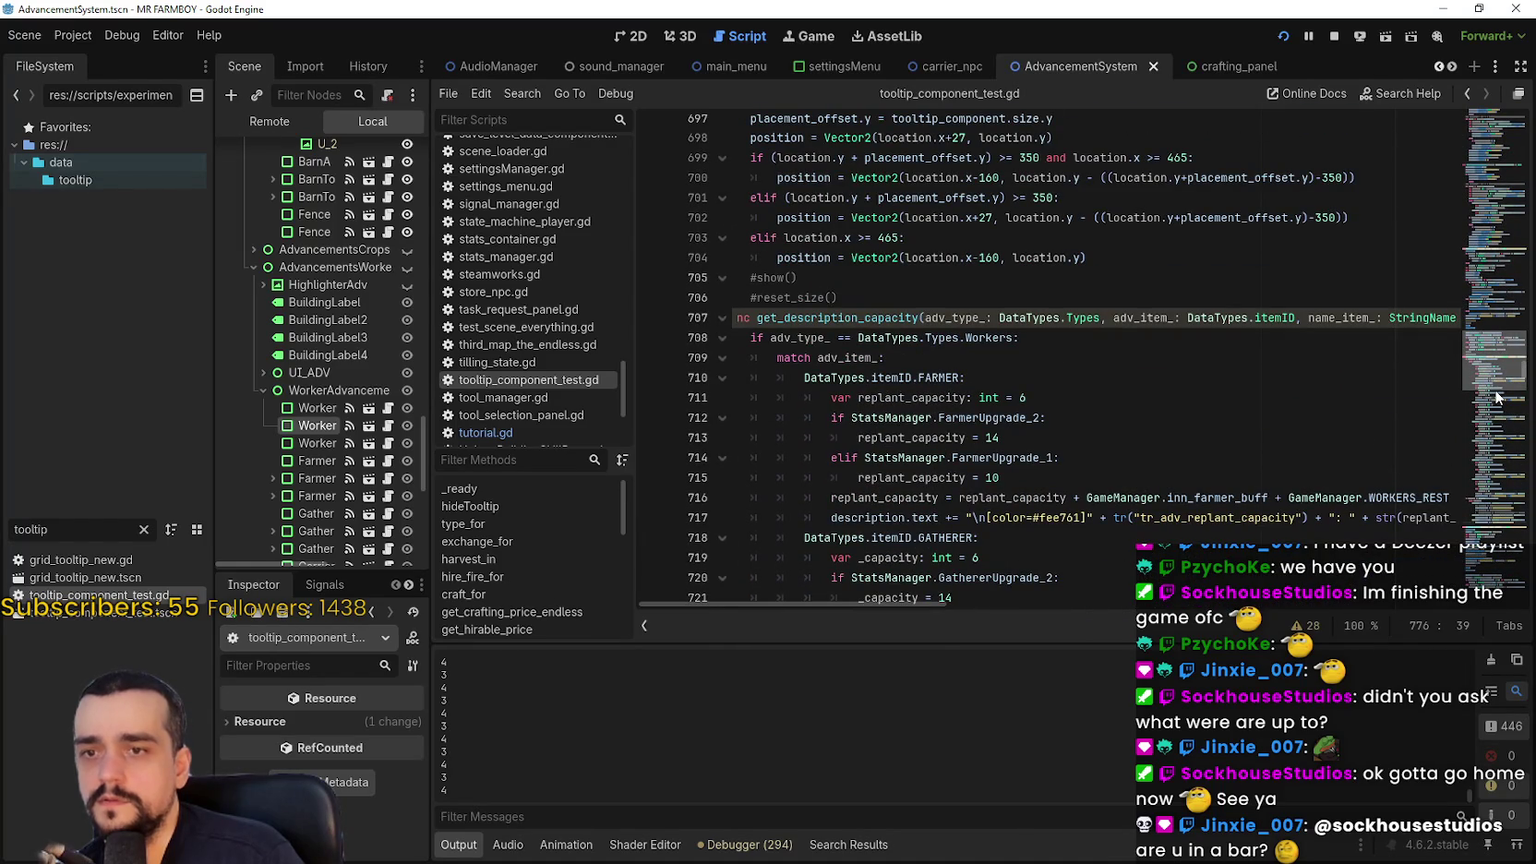
scroll(1495, 397, "up", 1)
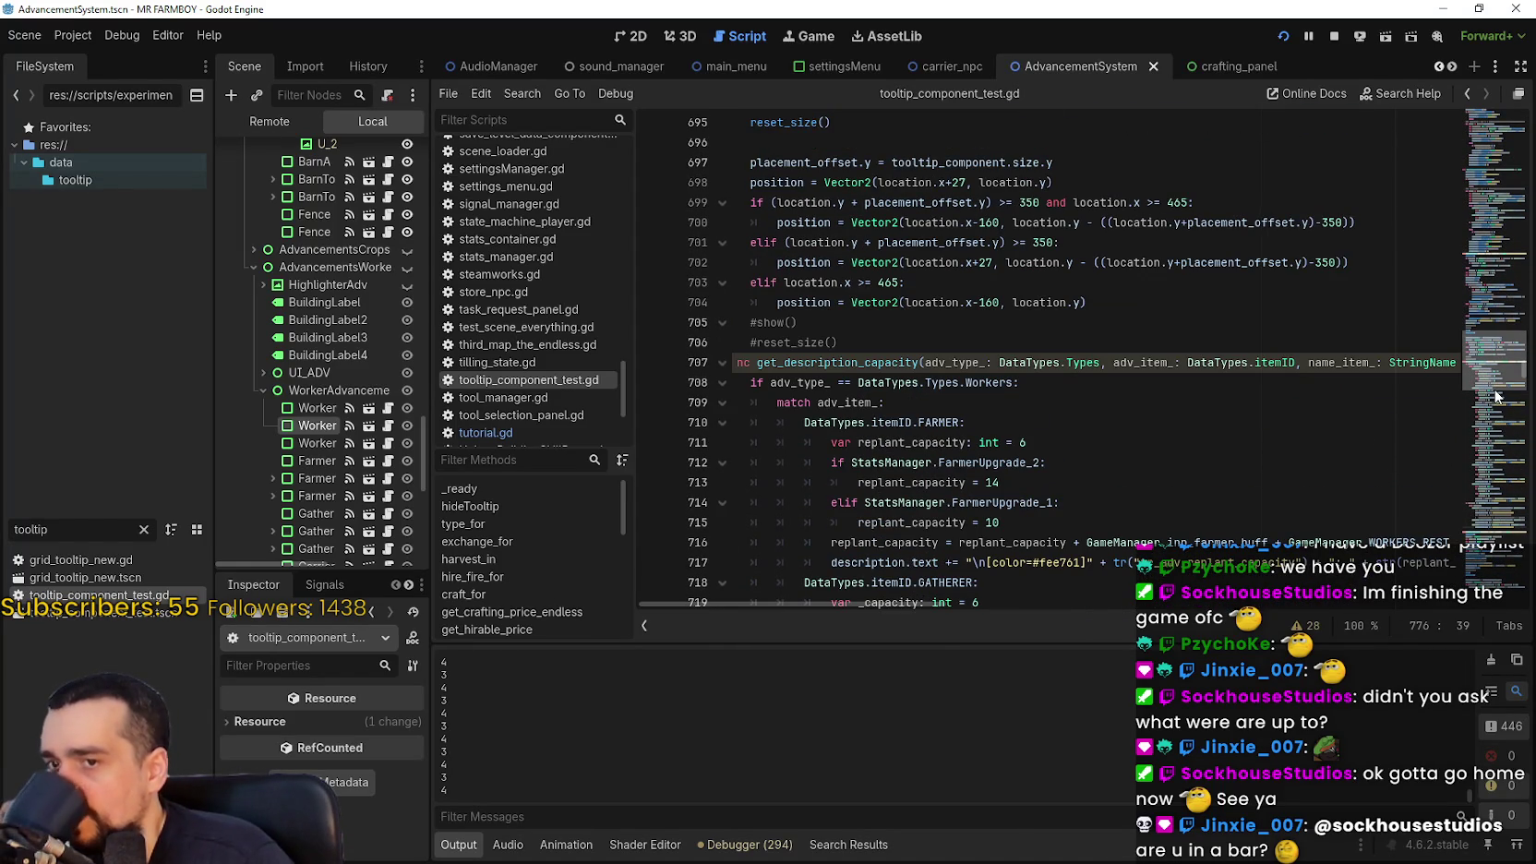
scroll(1496, 396, "up", 8)
scroll(1496, 387, "up", 1)
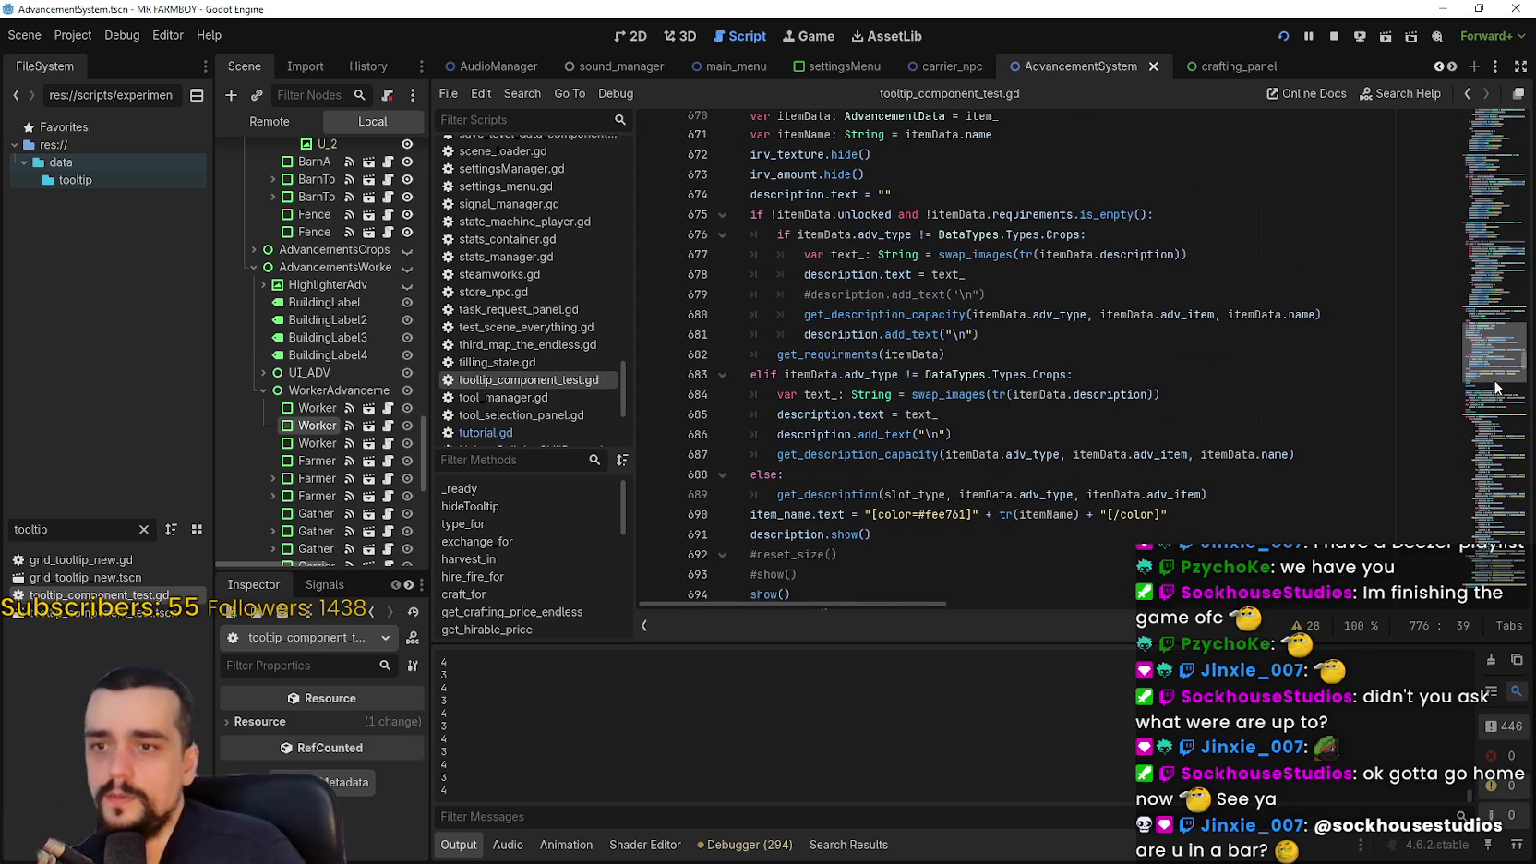
scroll(1496, 388, "up", 2)
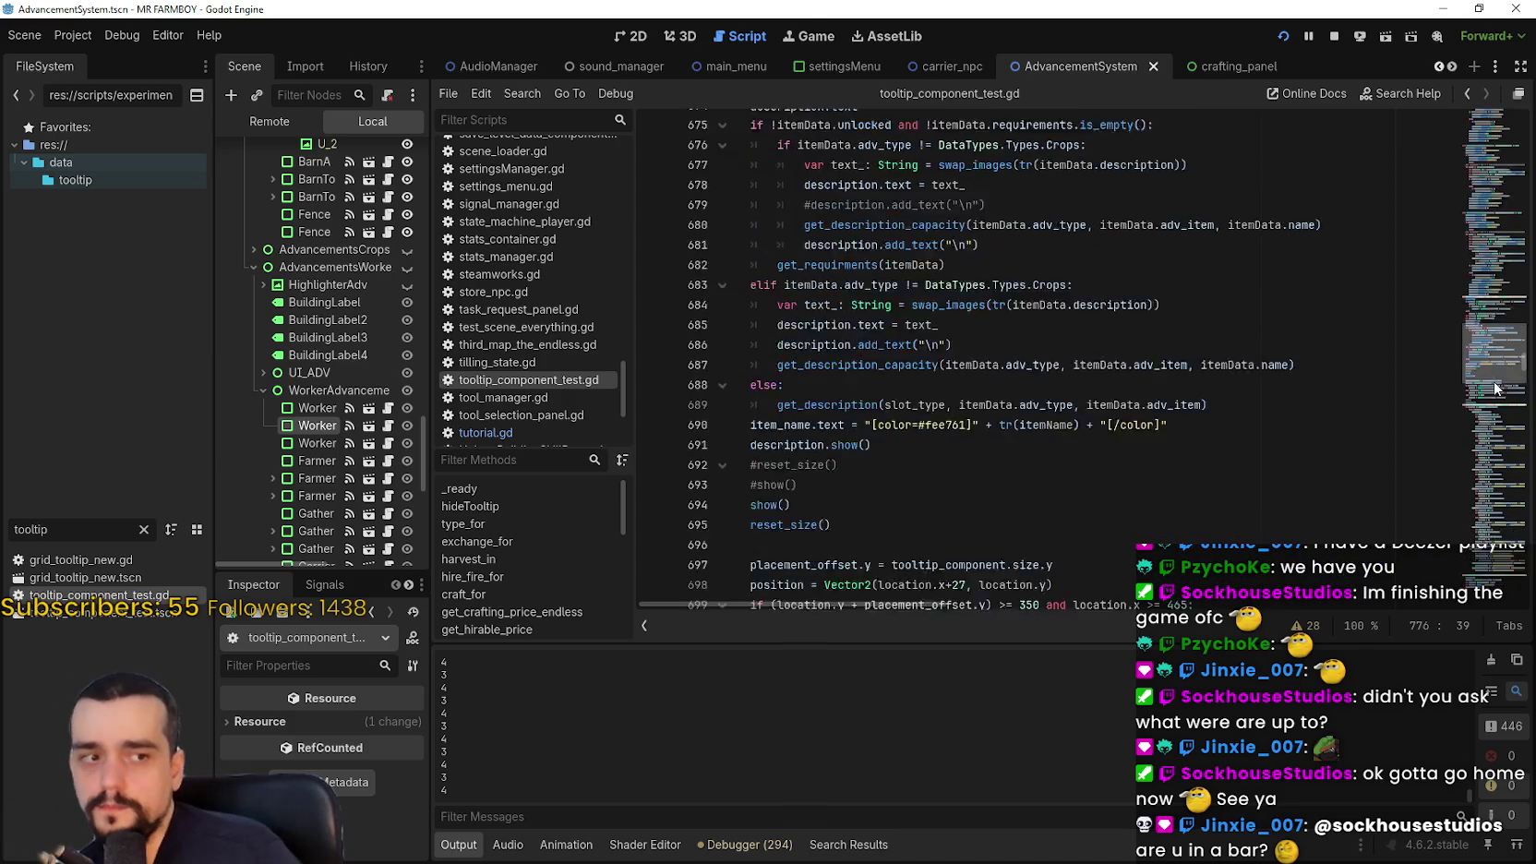
scroll(1496, 387, "up", 3)
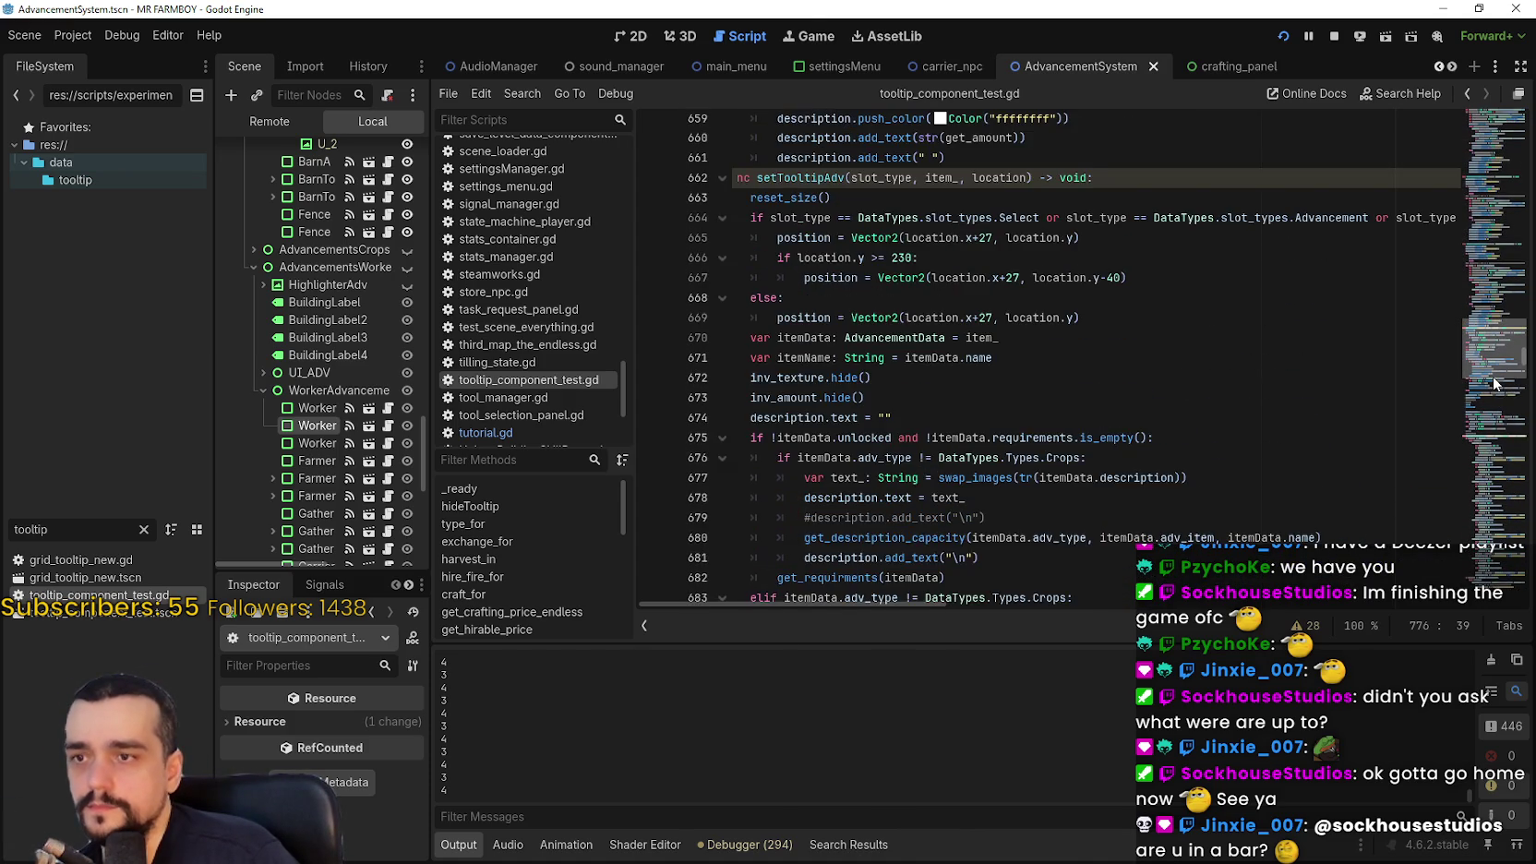
mouse_move(1496, 383)
left_mouse_down()
mouse_move(1500, 269)
mouse_move(1497, 429)
left_mouse_up()
left_click_drag(934, 608, 918, 609)
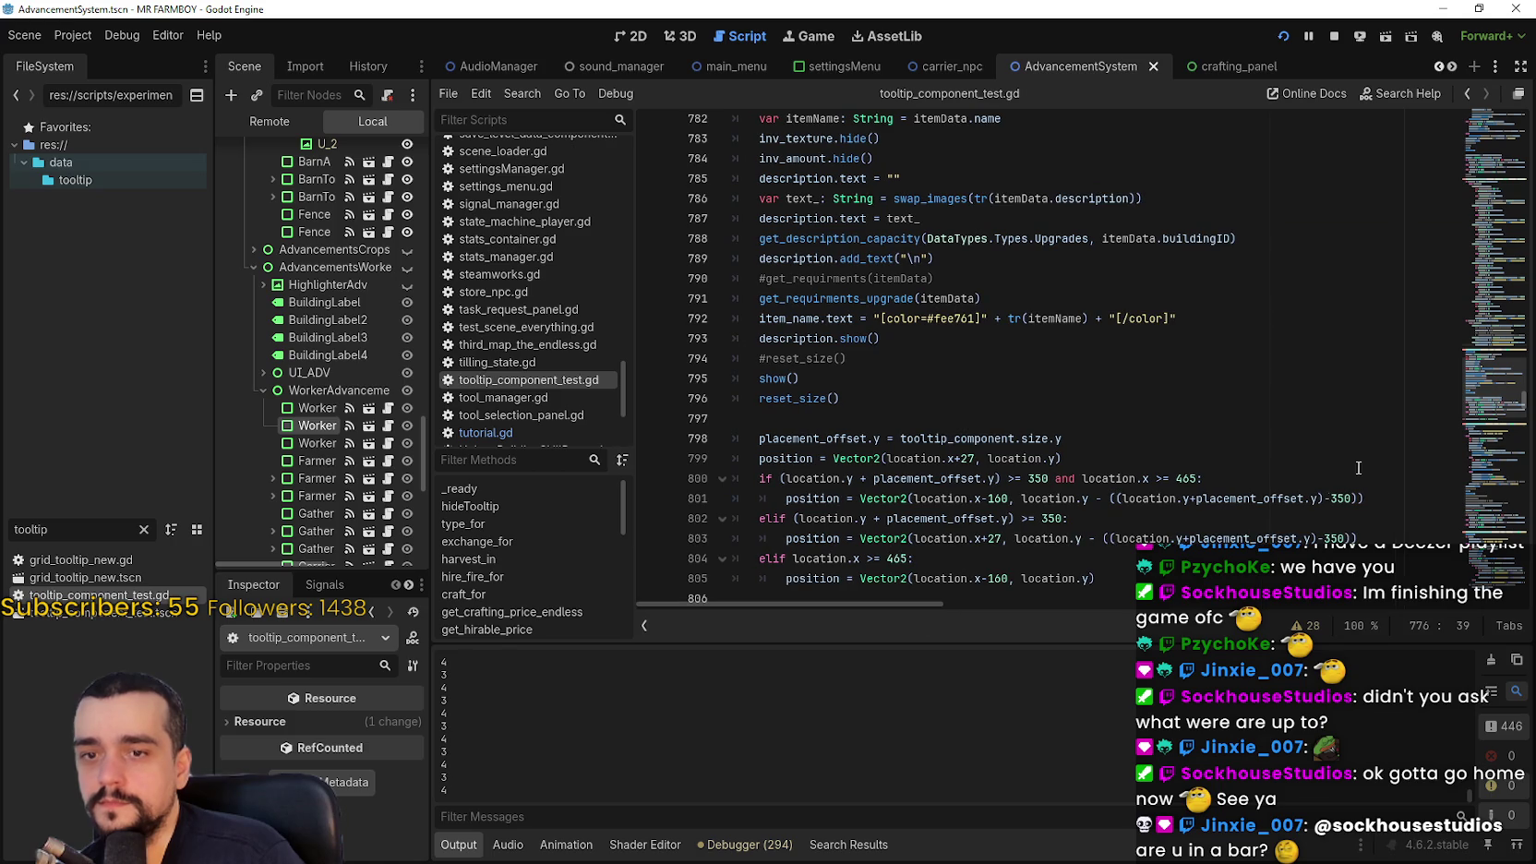
left_click(1497, 388)
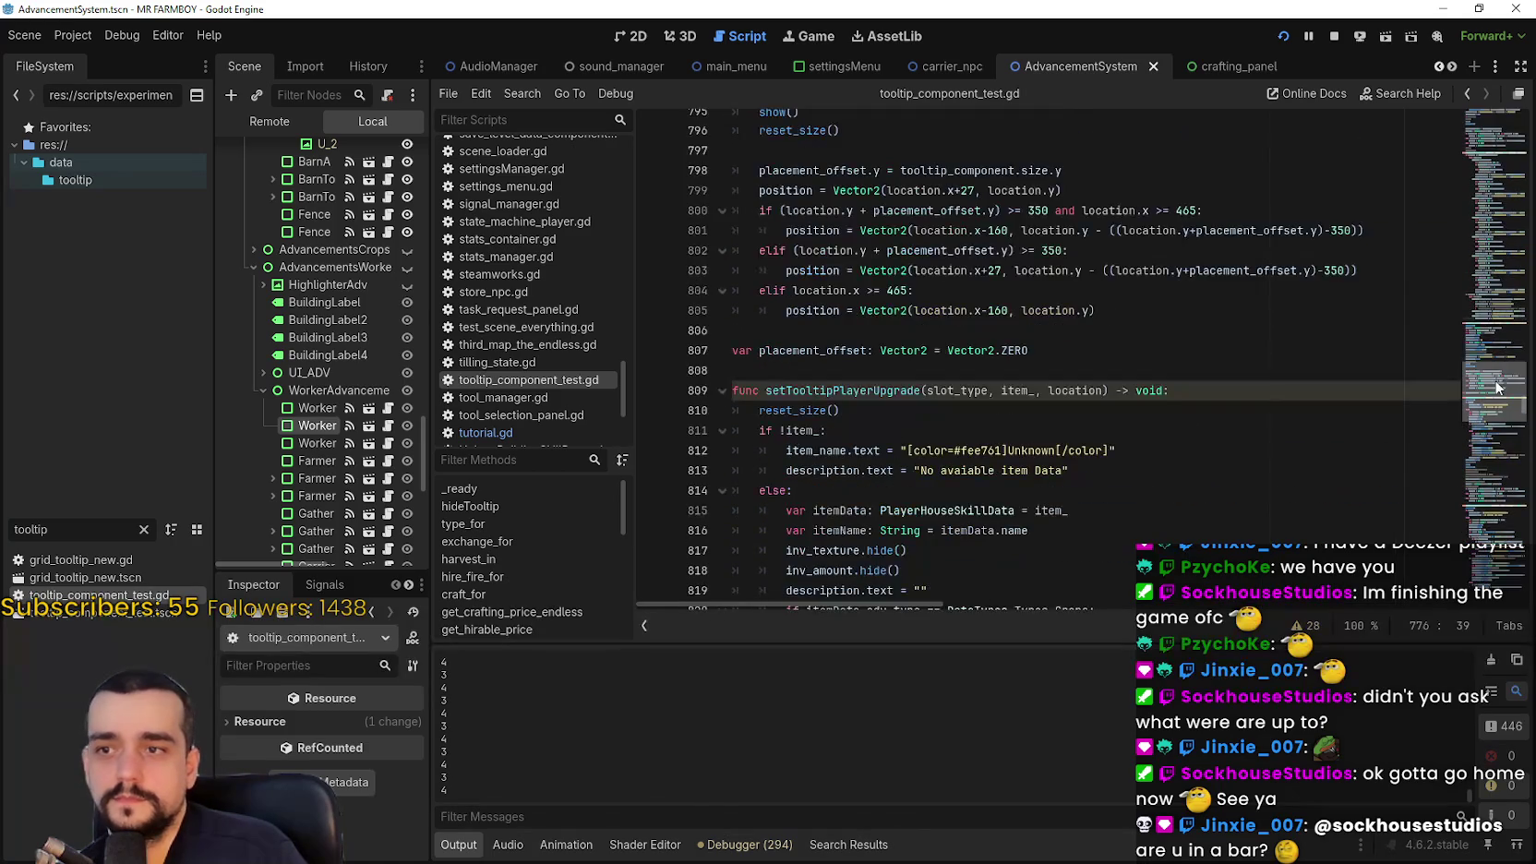
left_click(1218, 370)
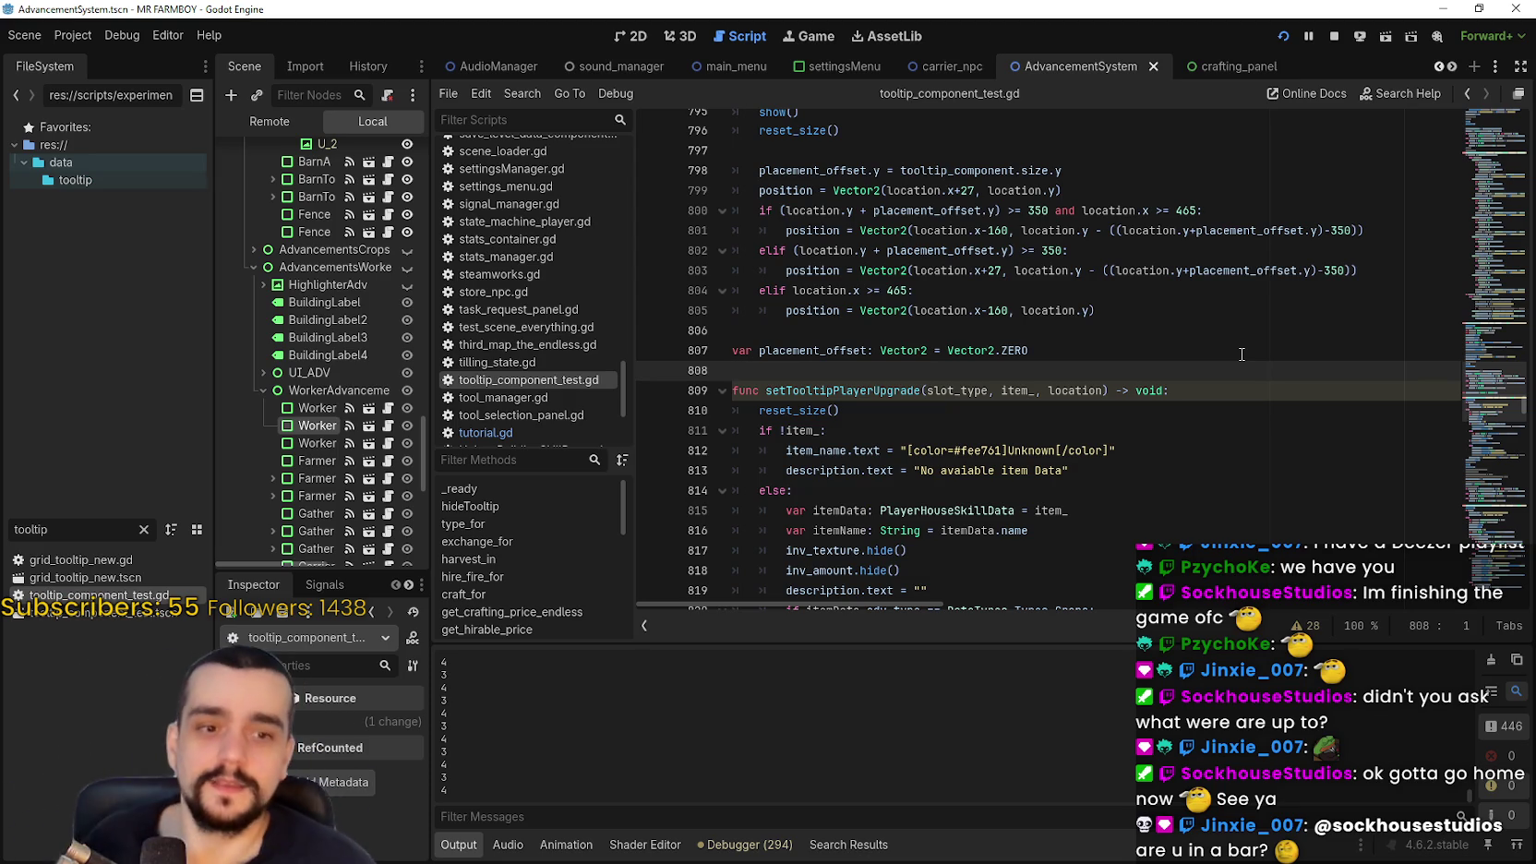
scroll(1059, 555, "down", 8)
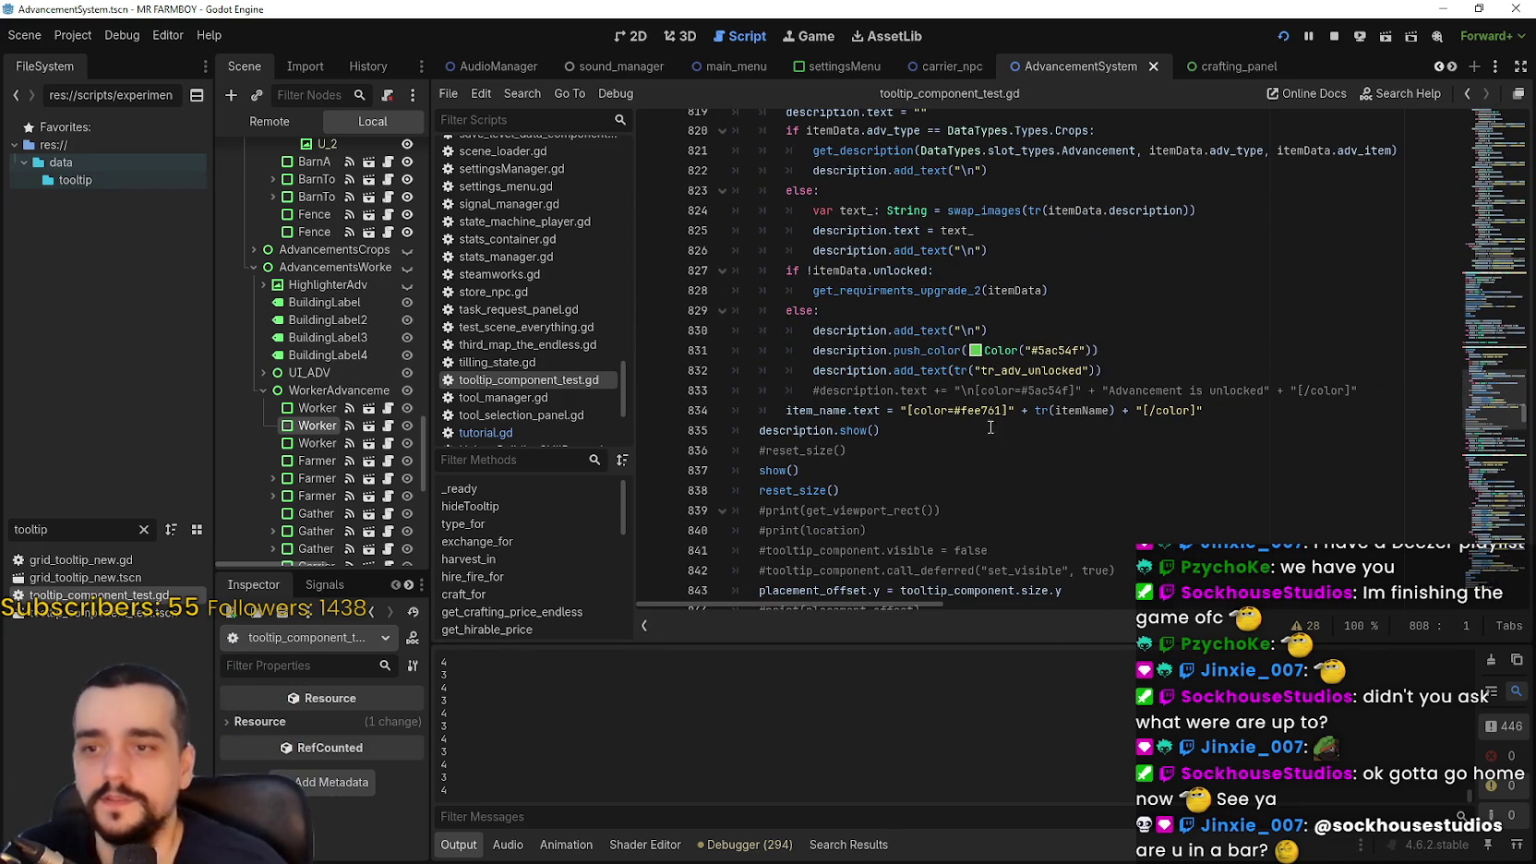
scroll(991, 427, "down", 5)
left_click(1016, 330)
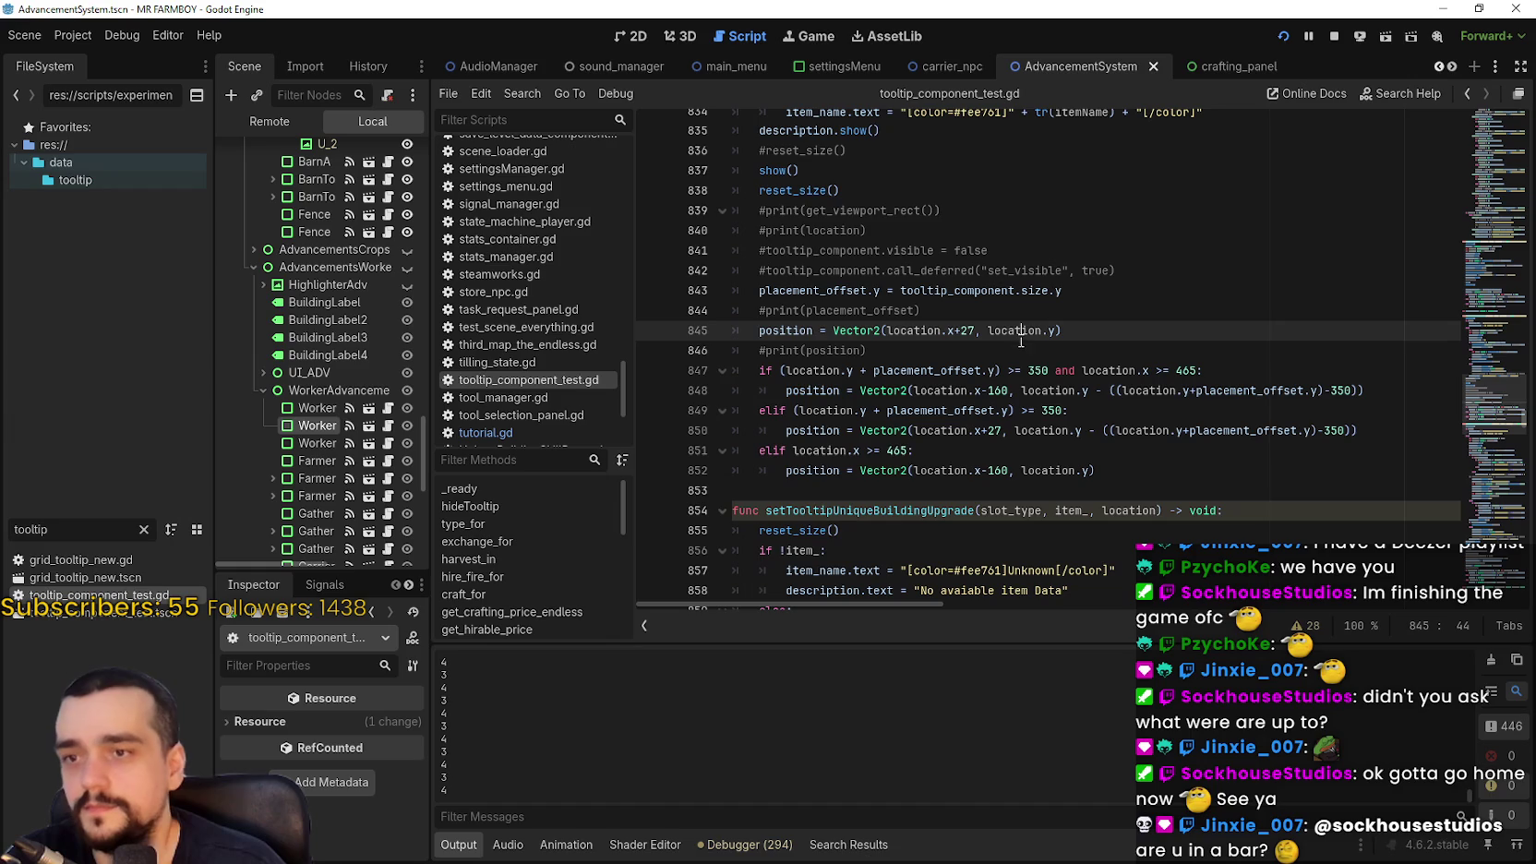
left_click(1033, 343)
scroll(1033, 343, "down", 2)
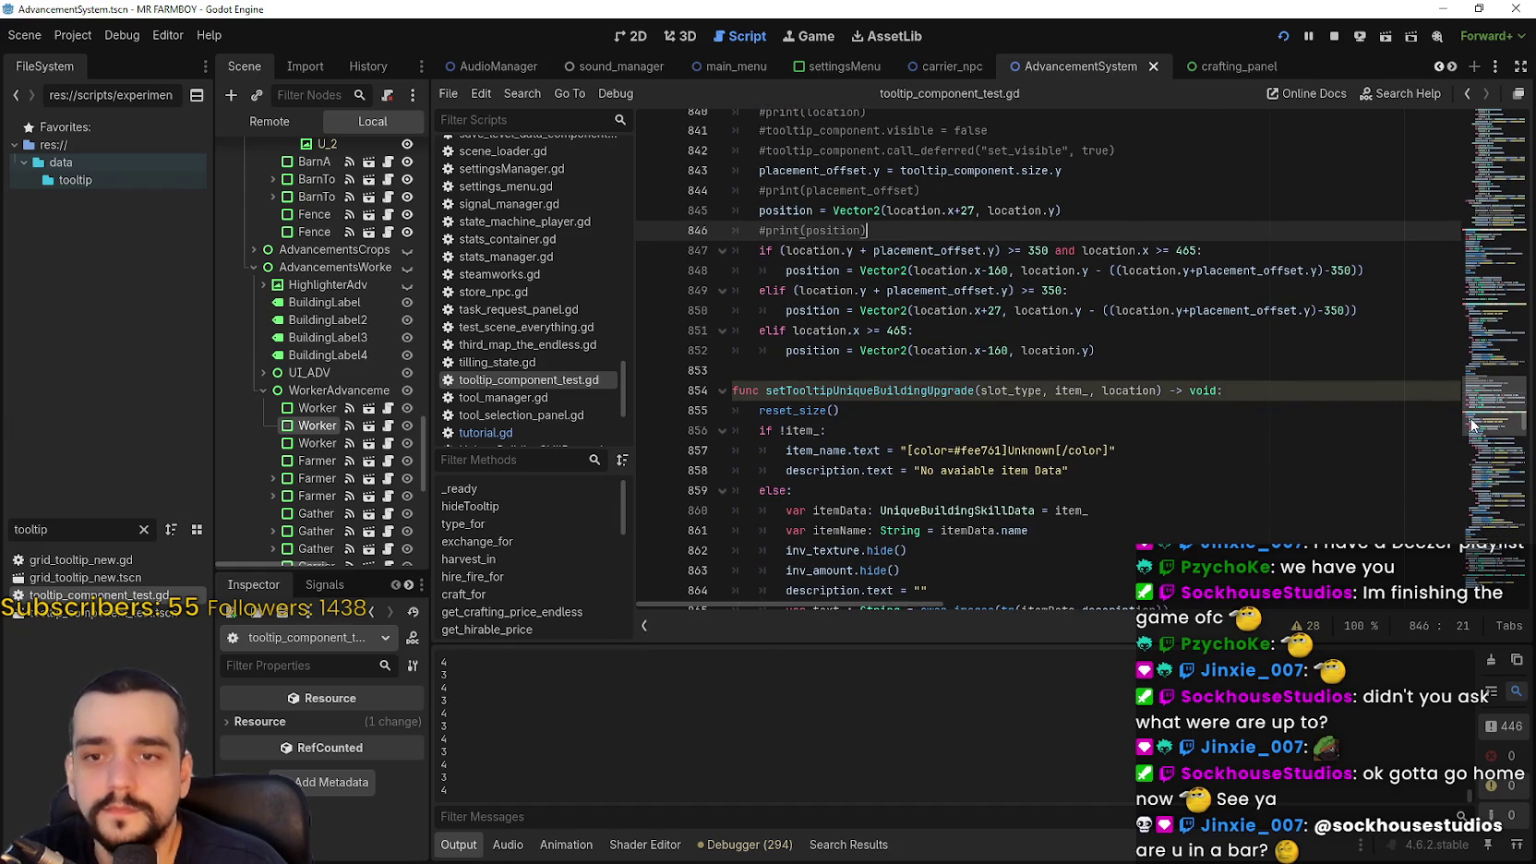
Scroll through the buff and upkeep cost tooltip code around line 875
scroll(1480, 439, "down", 8)
scroll(1482, 438, "up", 1)
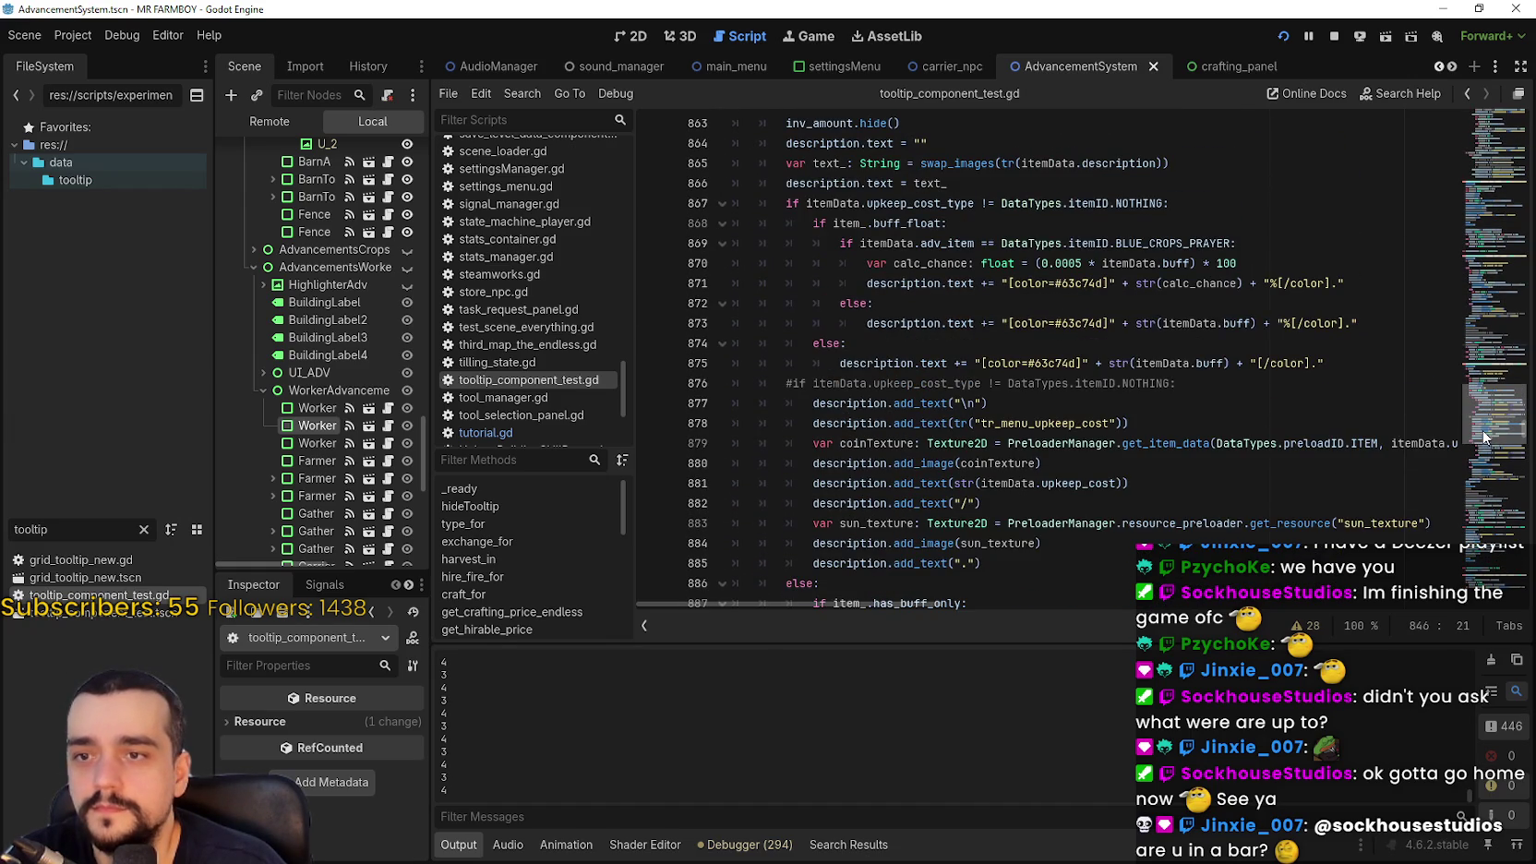
scroll(1483, 436, "up", 3)
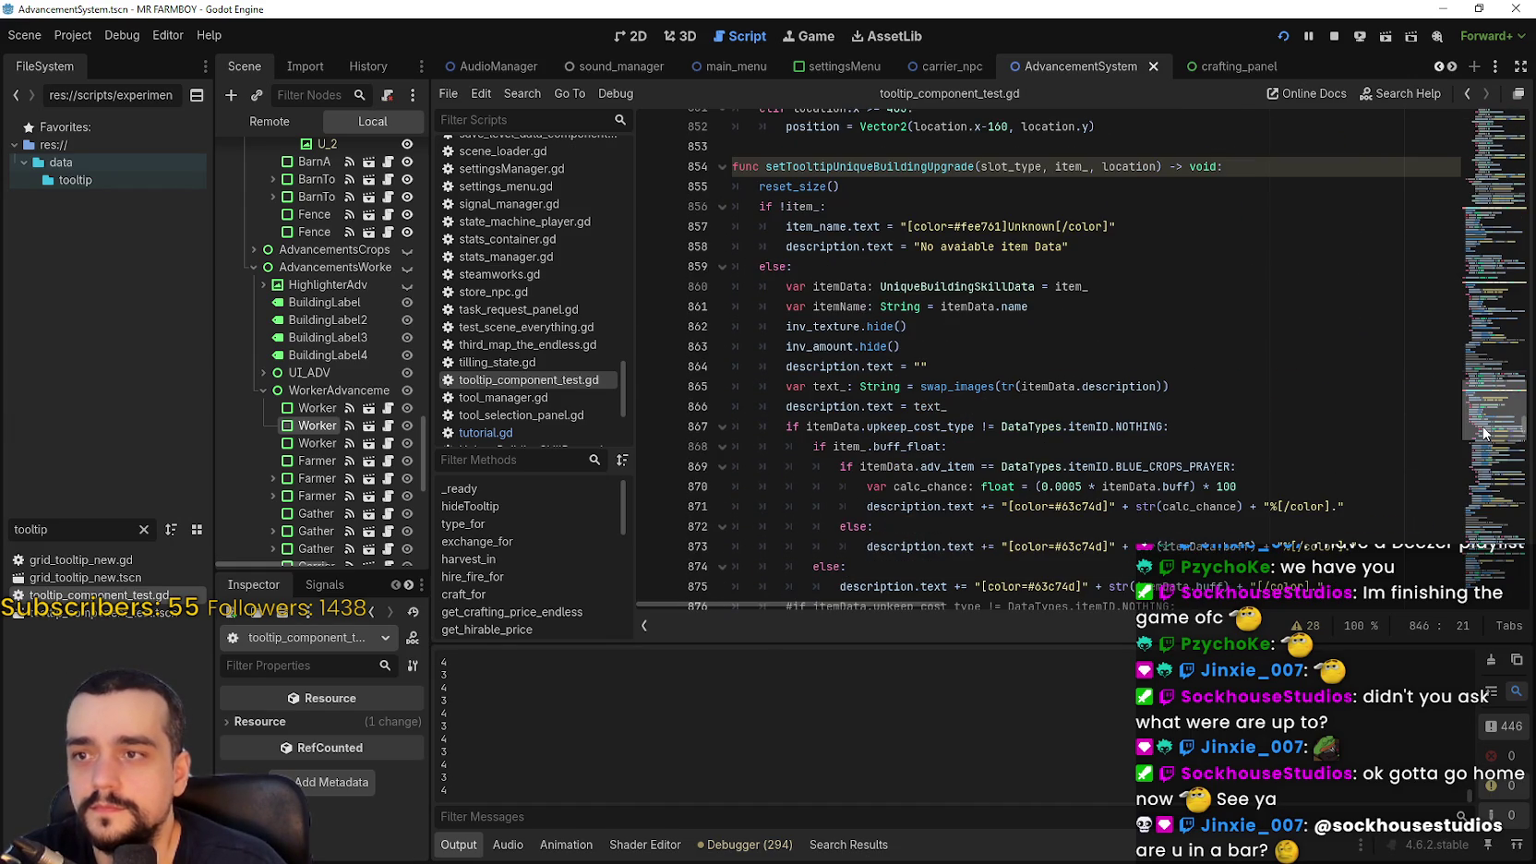
scroll(1483, 432, "down", 3)
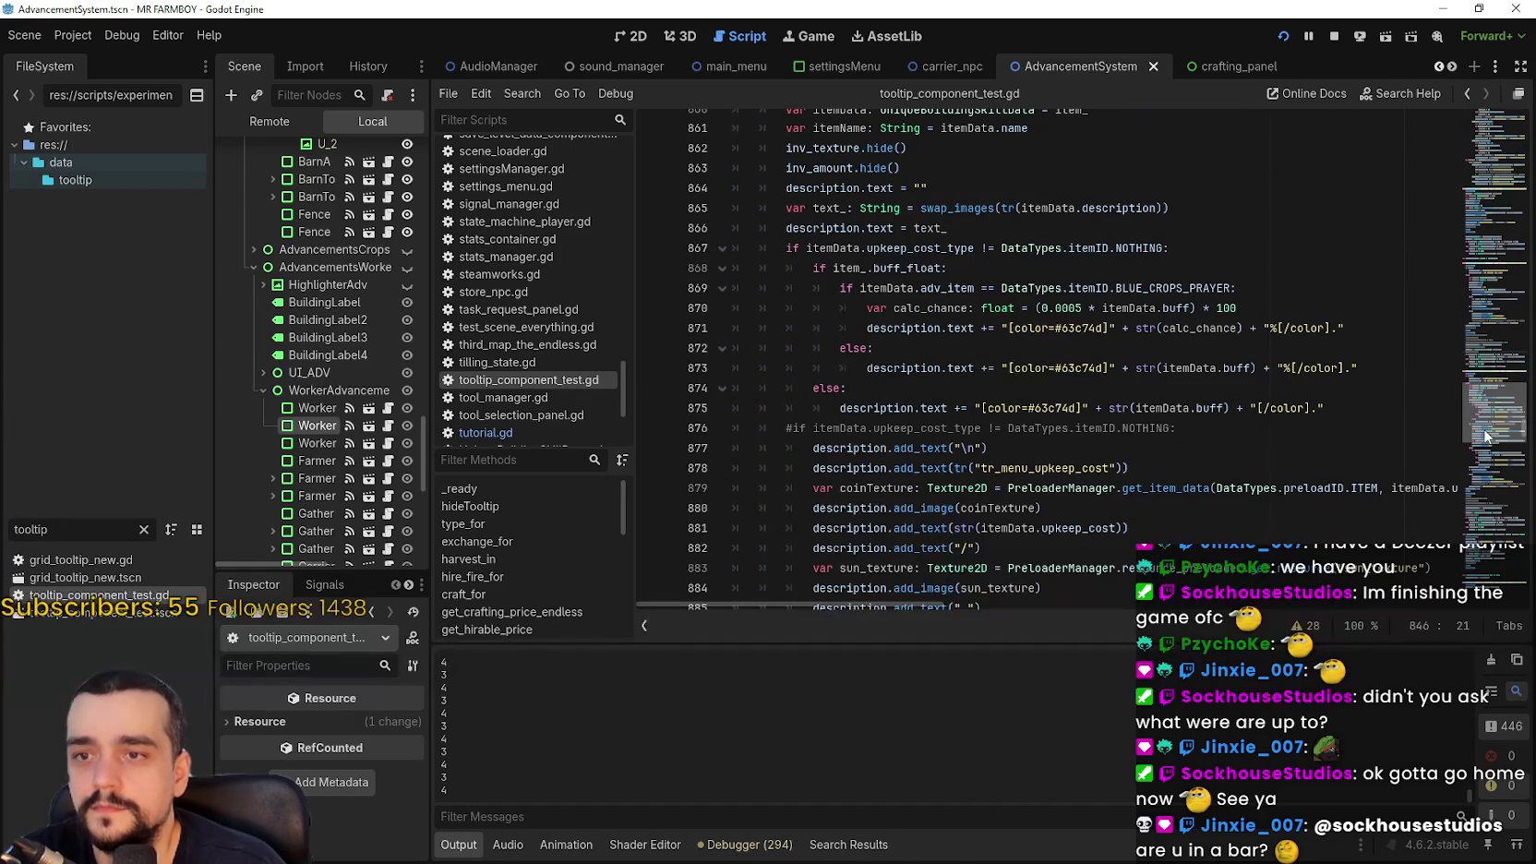
scroll(1301, 427, "down", 1)
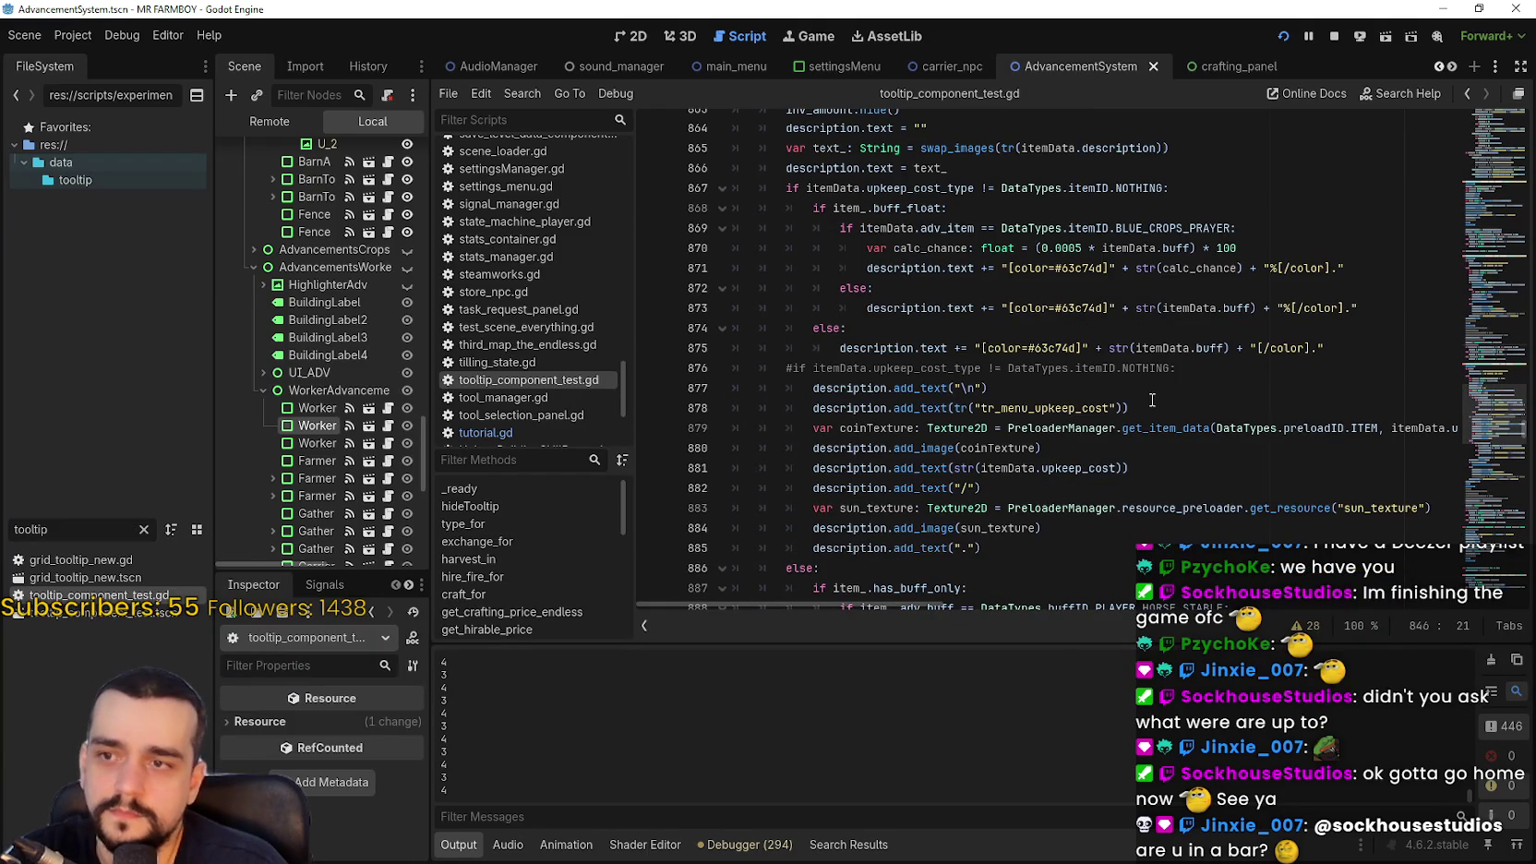
double_click(934, 350)
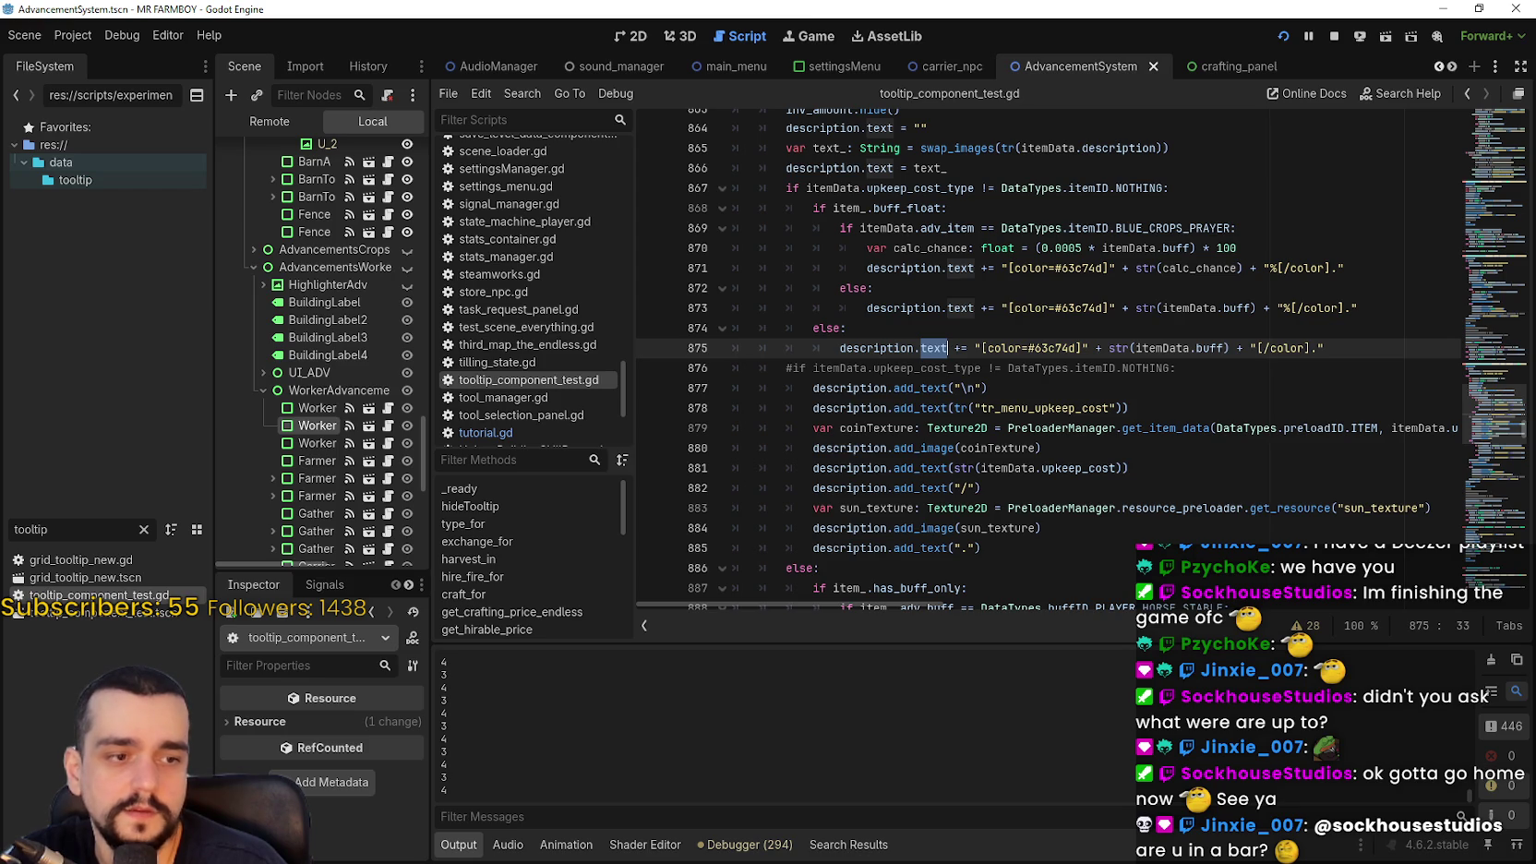
left_click(1043, 447)
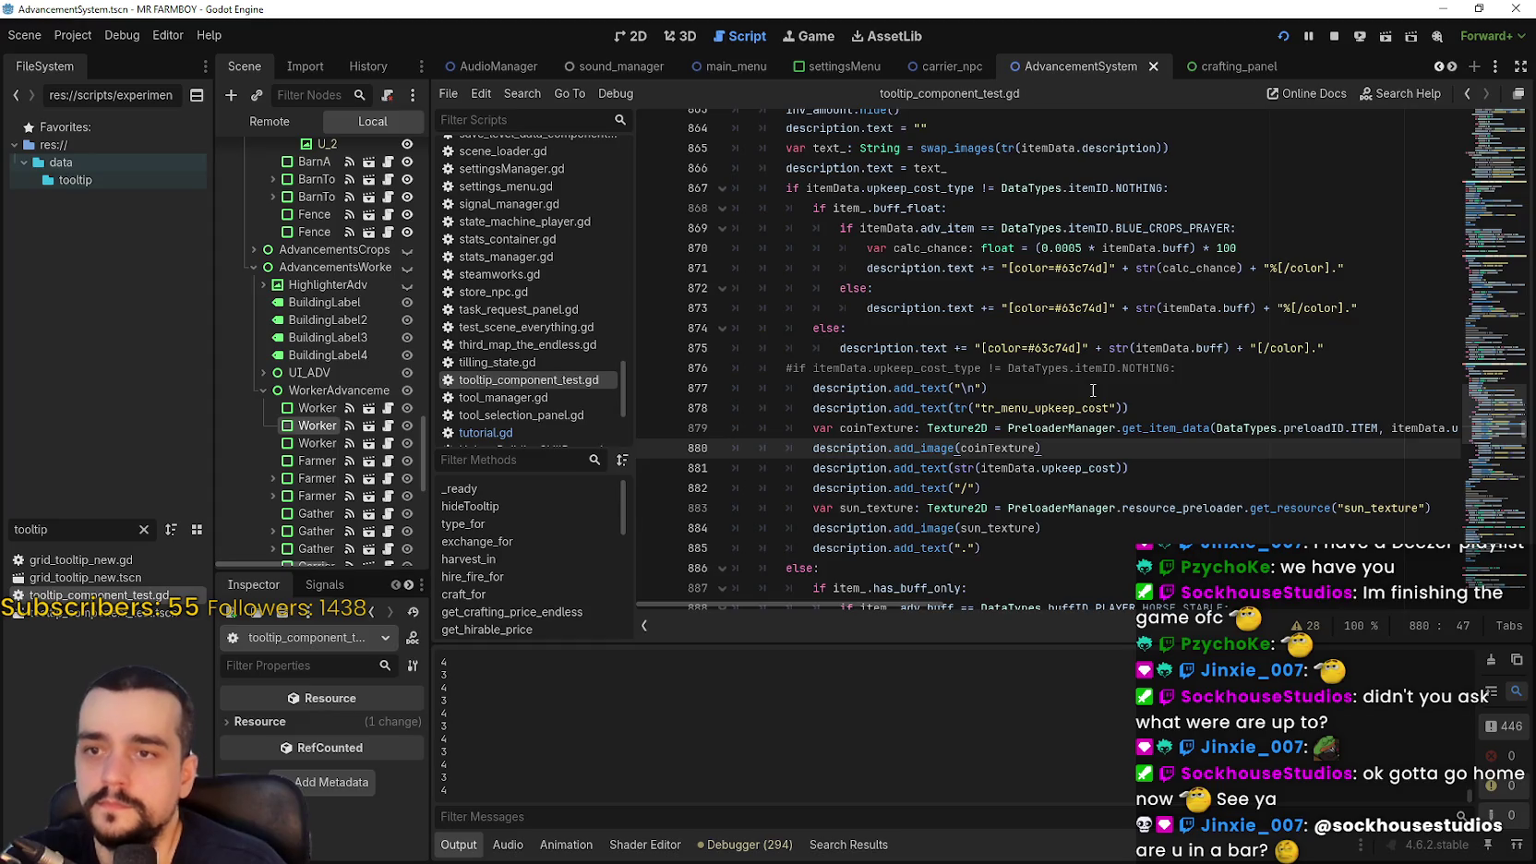
scroll(1089, 386, "up", 1)
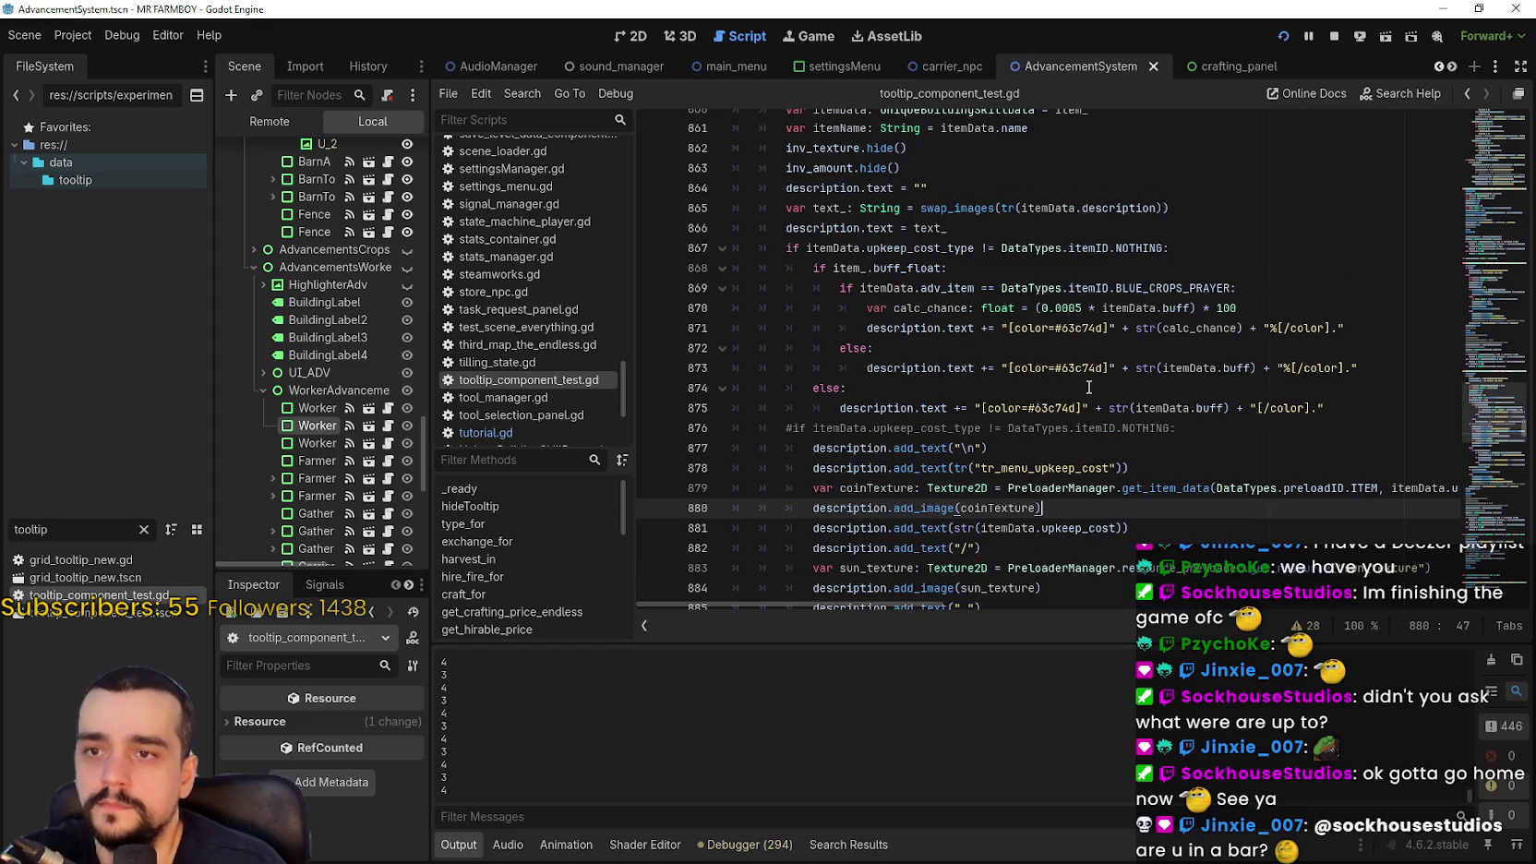
Add a leading space before [color=#63c74d] in the value strings on lines 871–875 and save
left_click(1007, 329)
scroll(1072, 410, "down", 3)
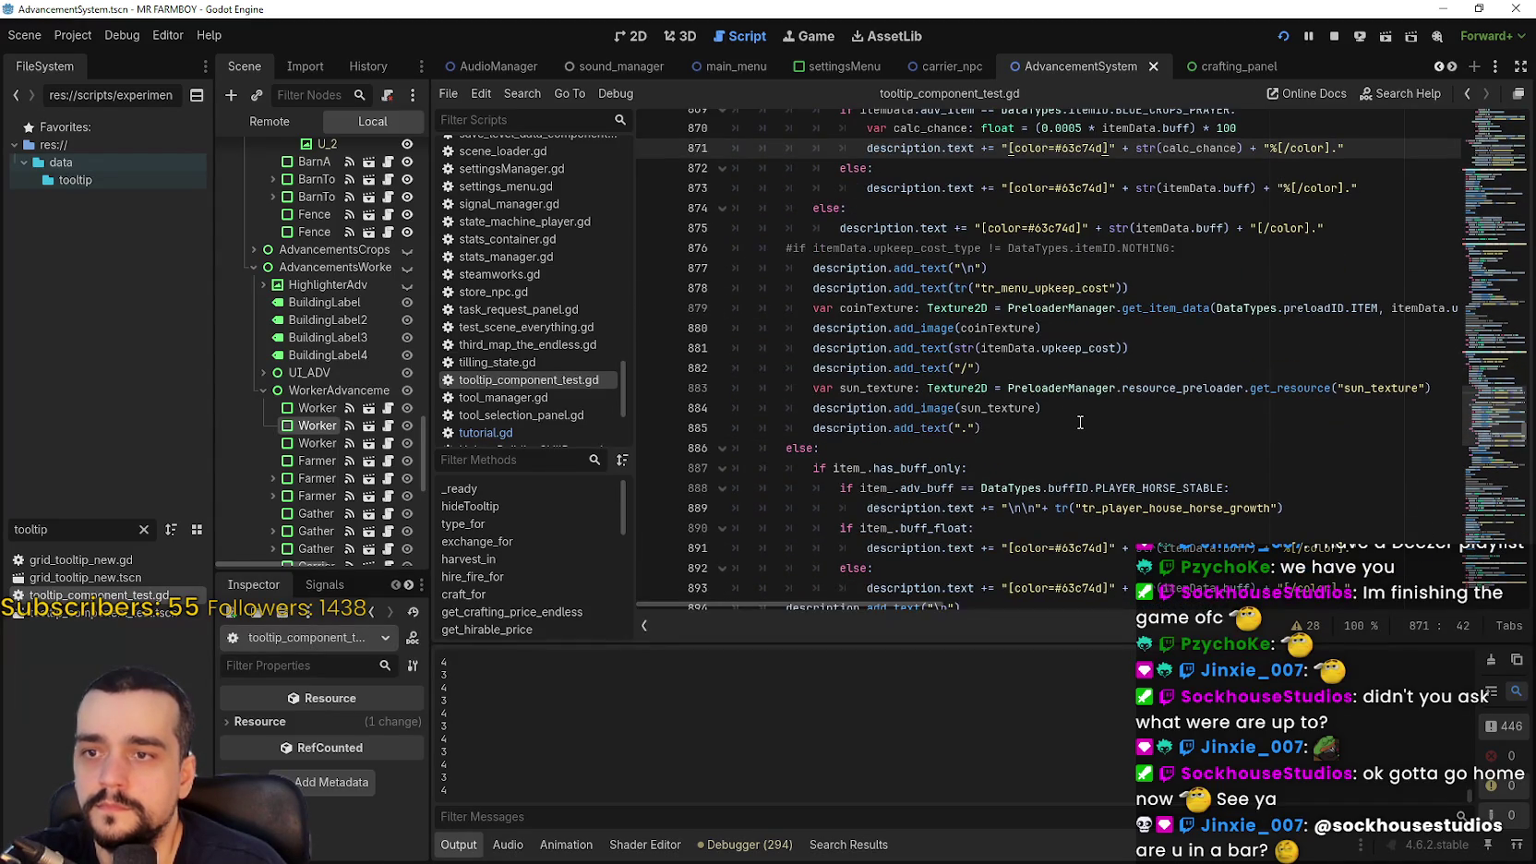
scroll(1080, 421, "up", 3)
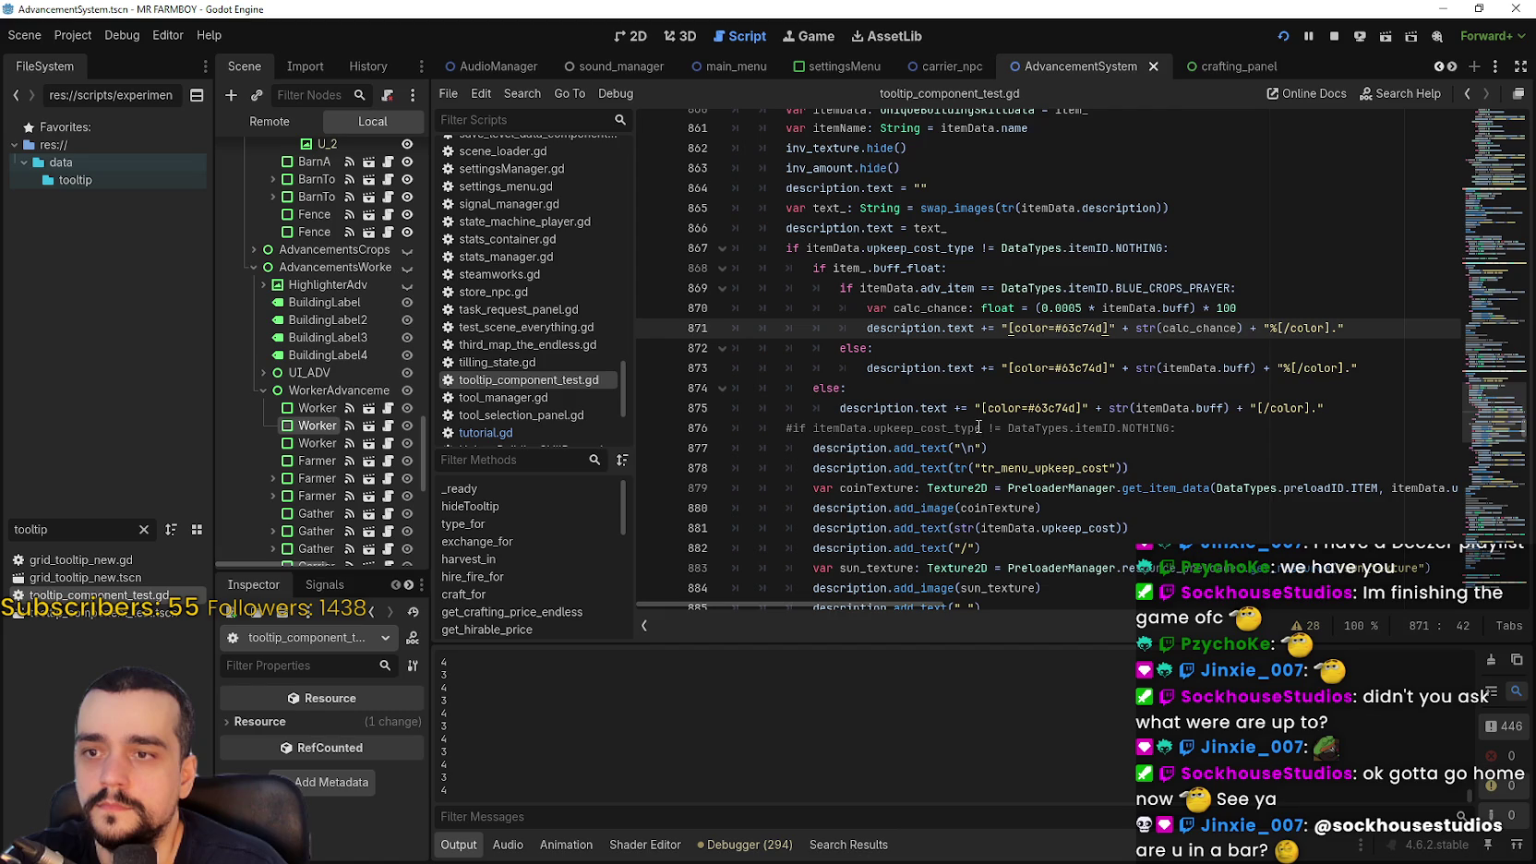
left_click(1005, 369)
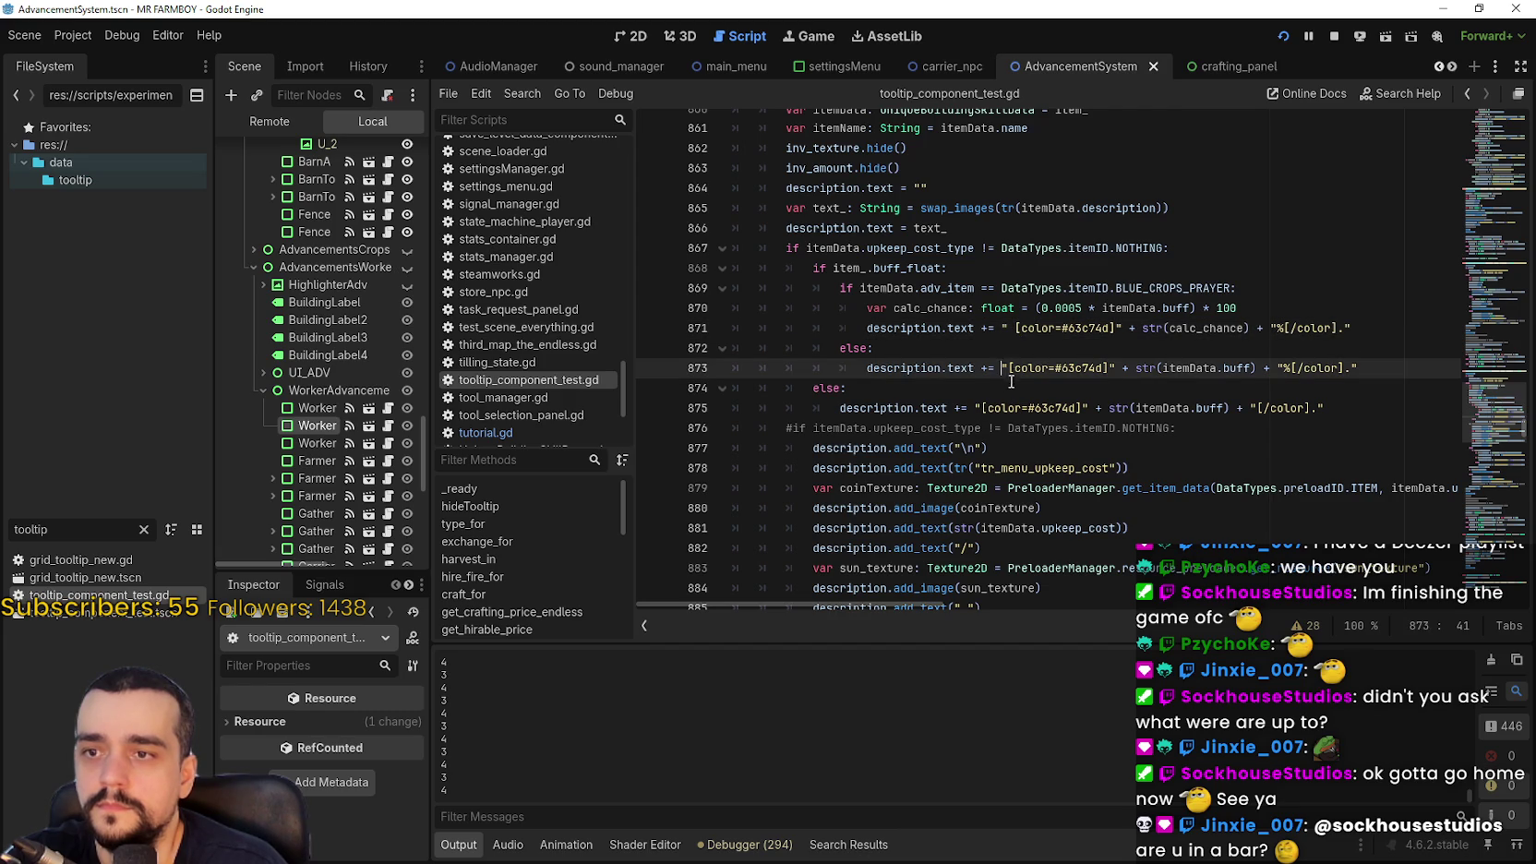
left_click(979, 407)
type("\"")
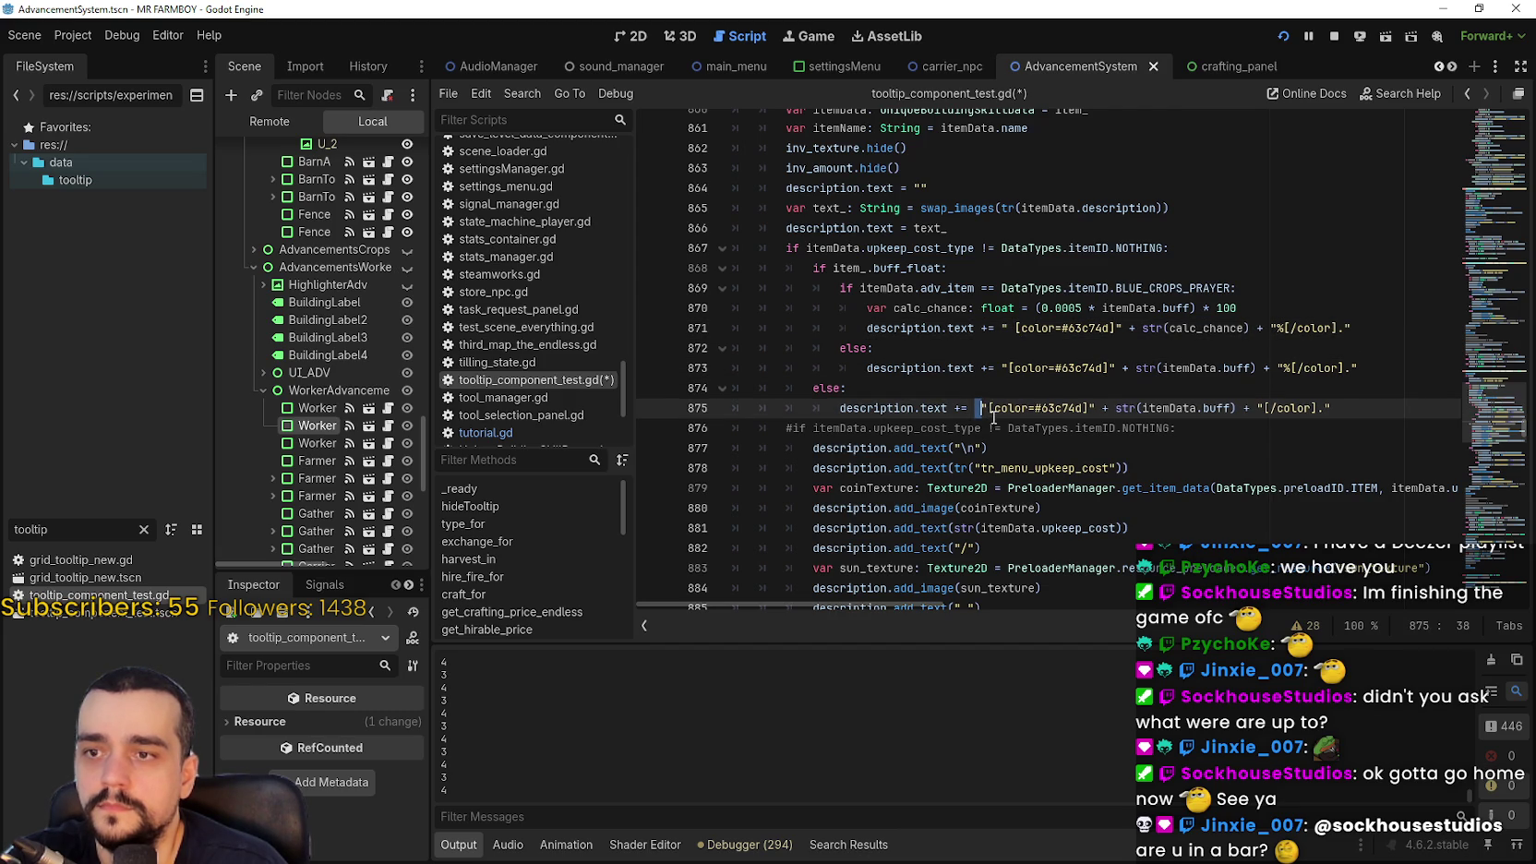
key("ctrl+s")
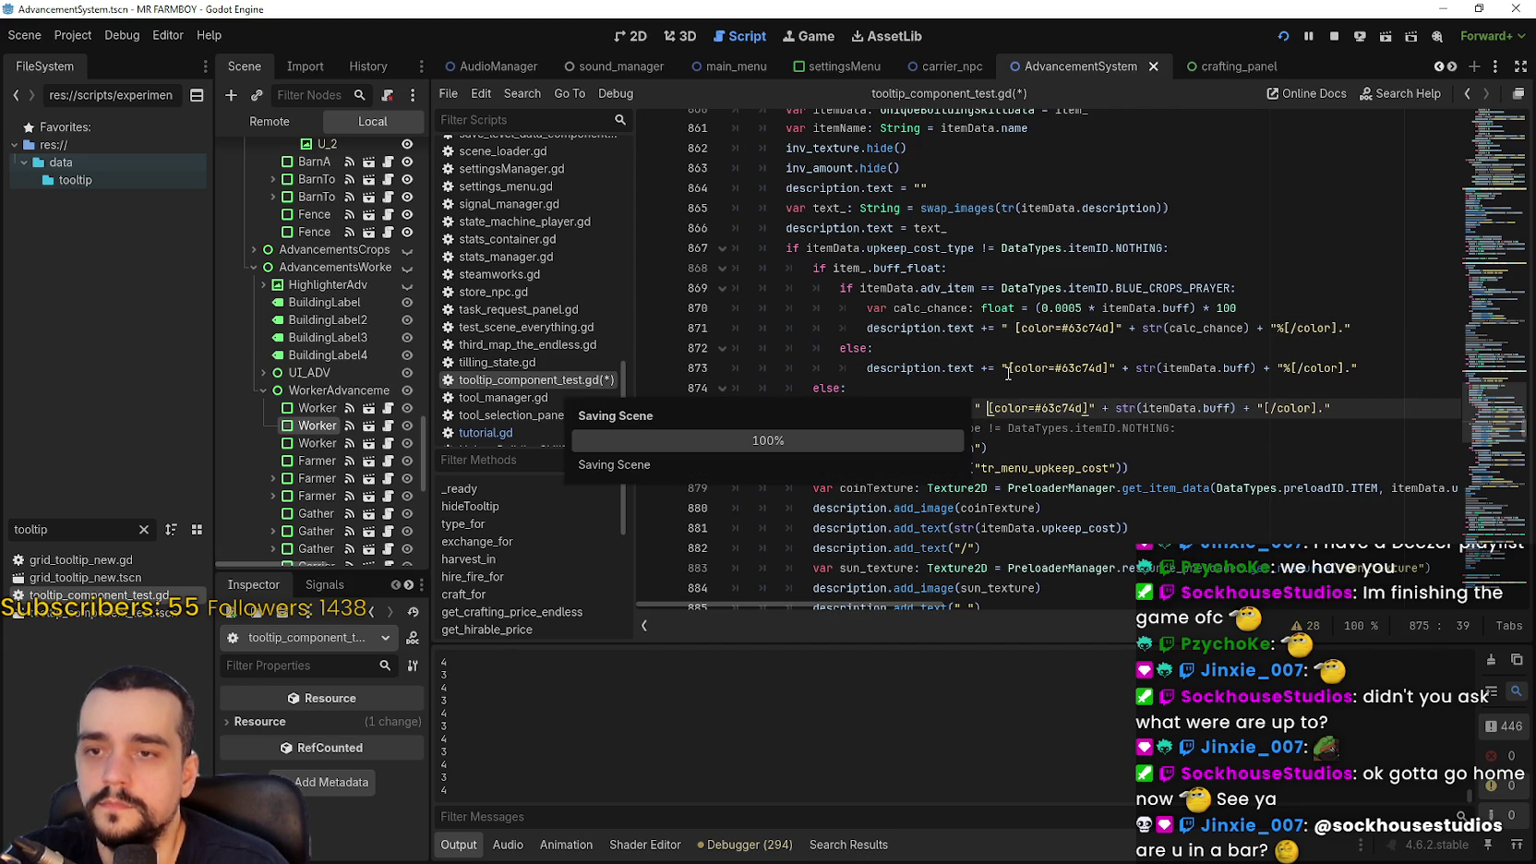
left_click(1009, 368)
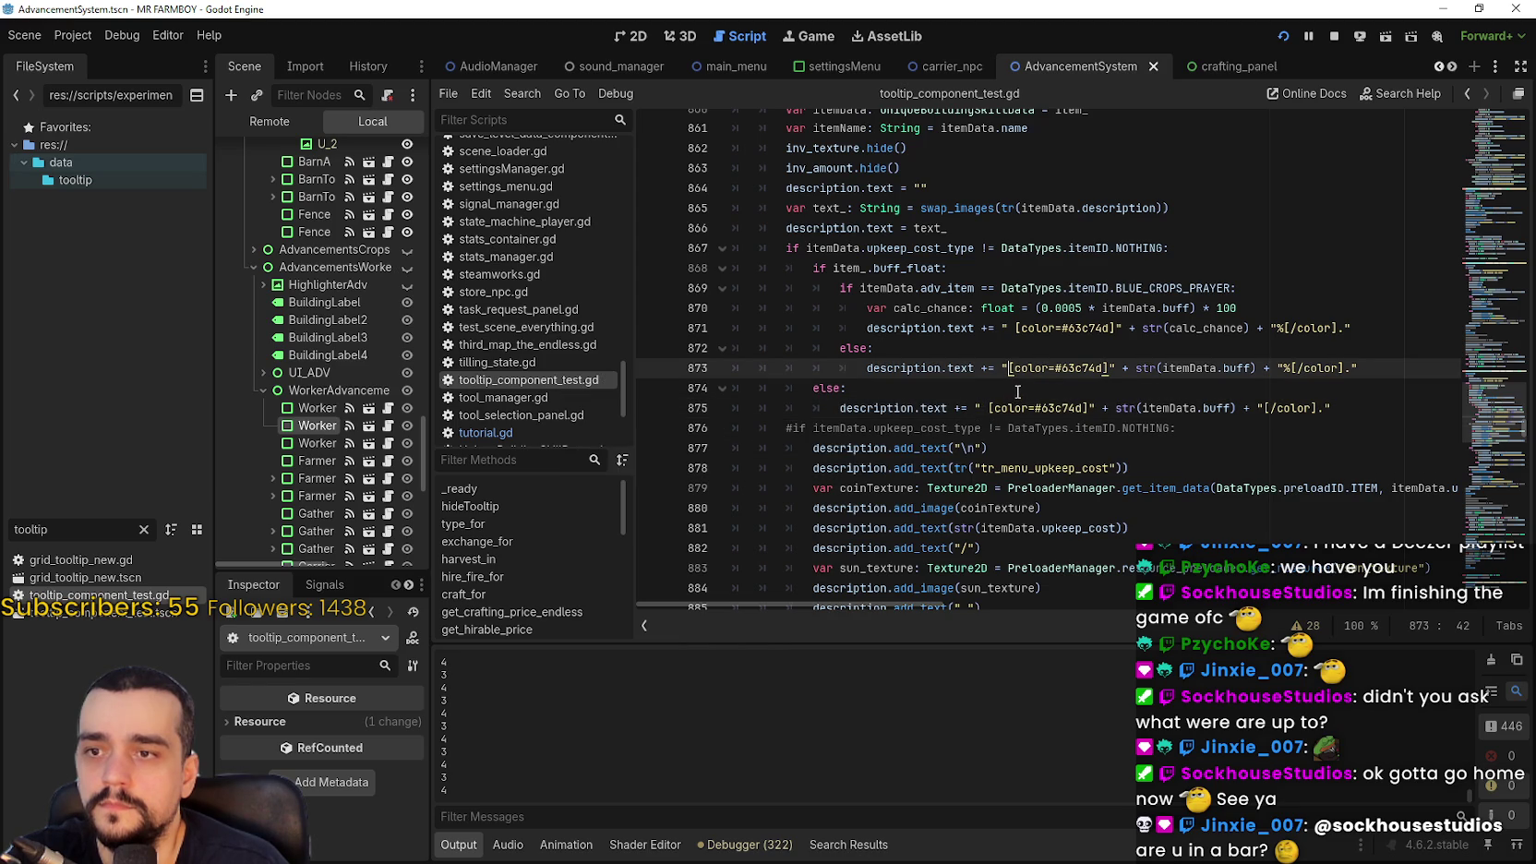
key("ctrl+s")
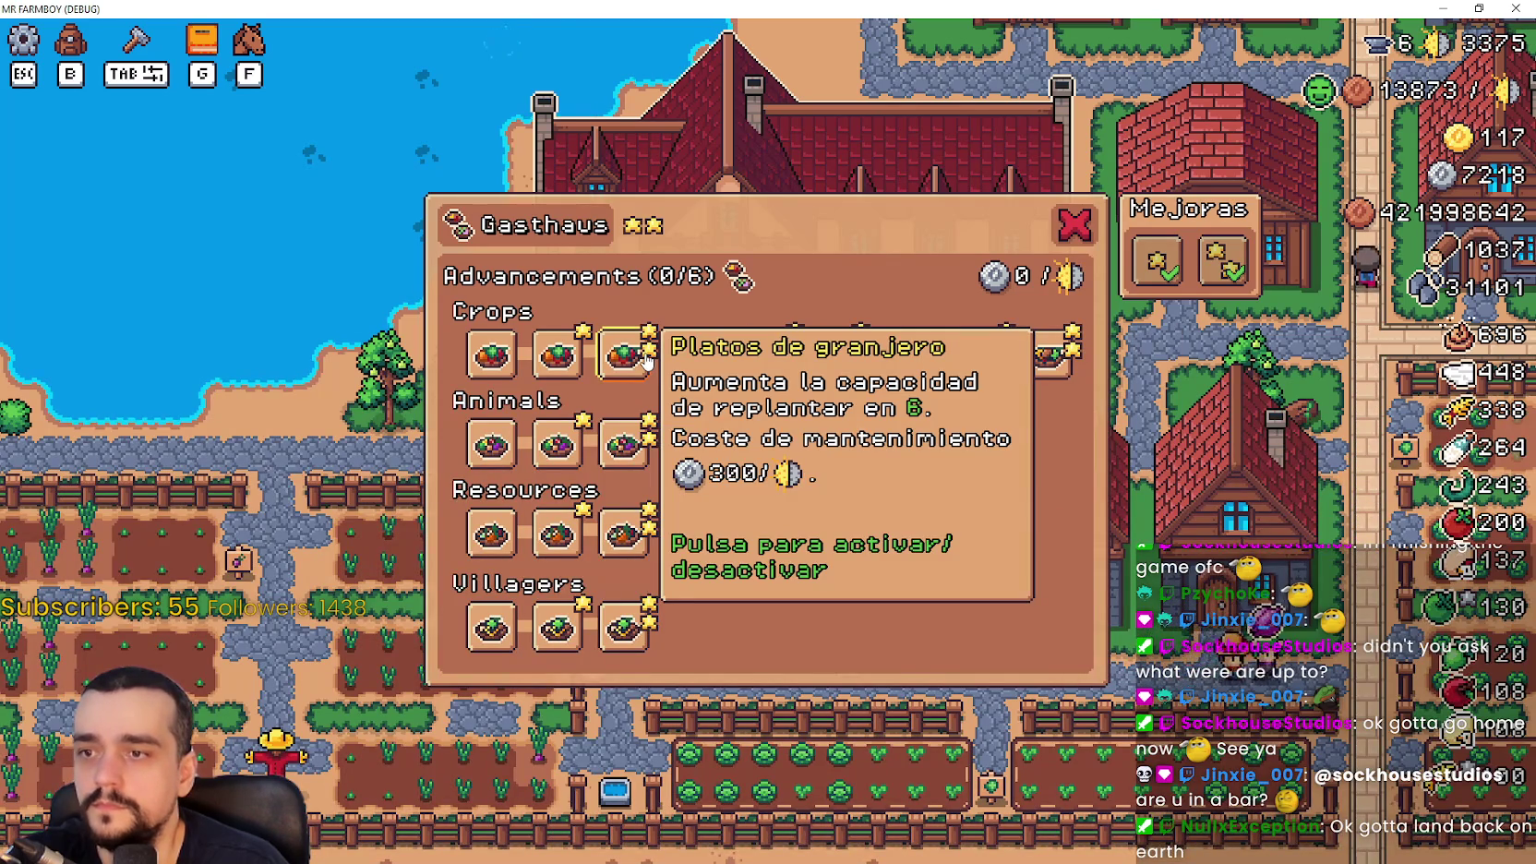
Check the Gasthaus and Tempel advancement tooltips in the running game
mouse_move(572, 362)
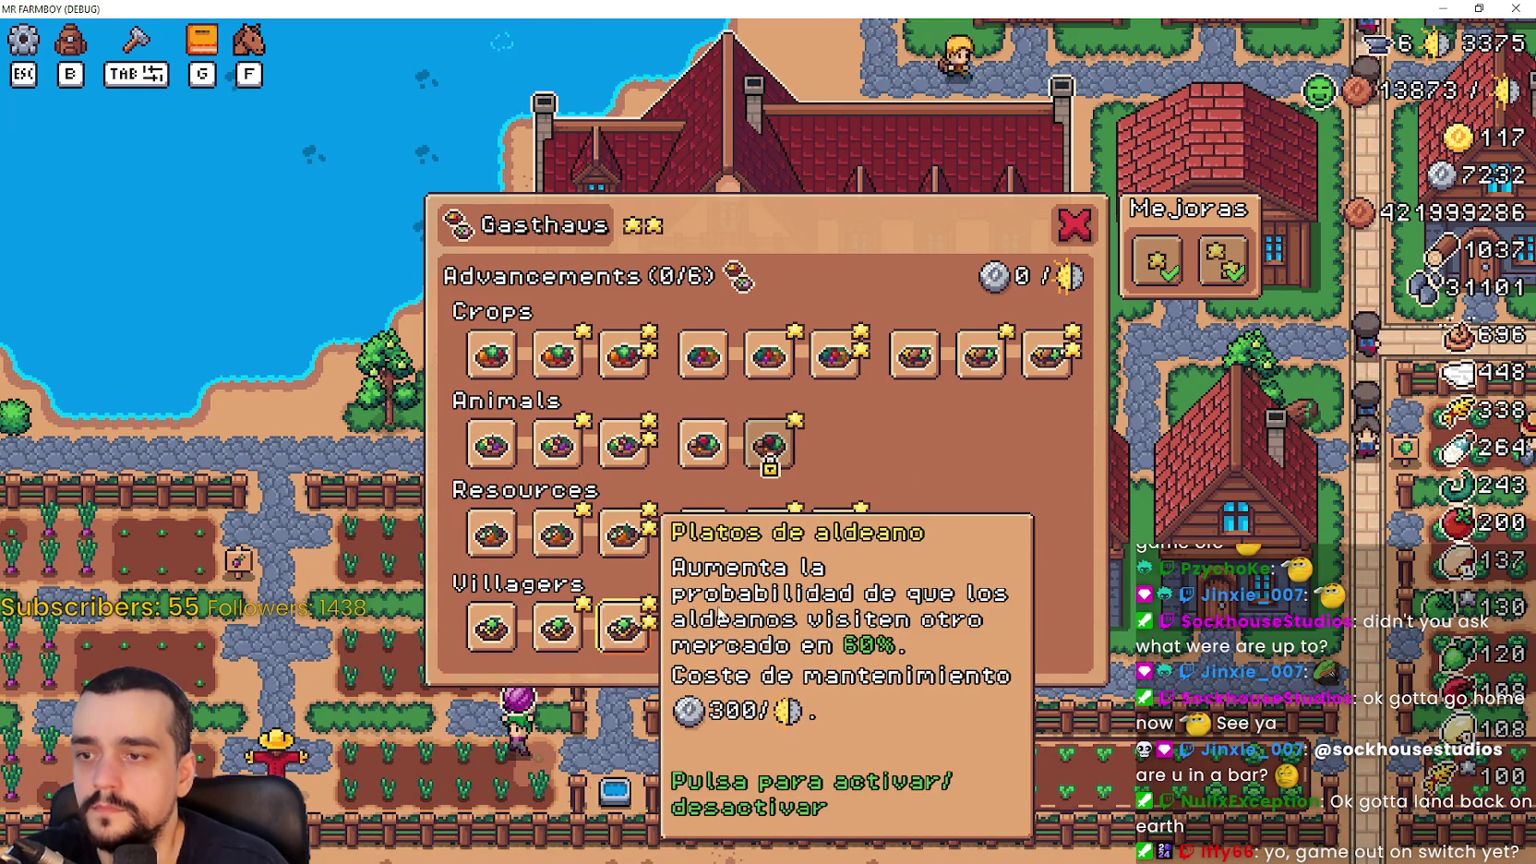
key("Escape")
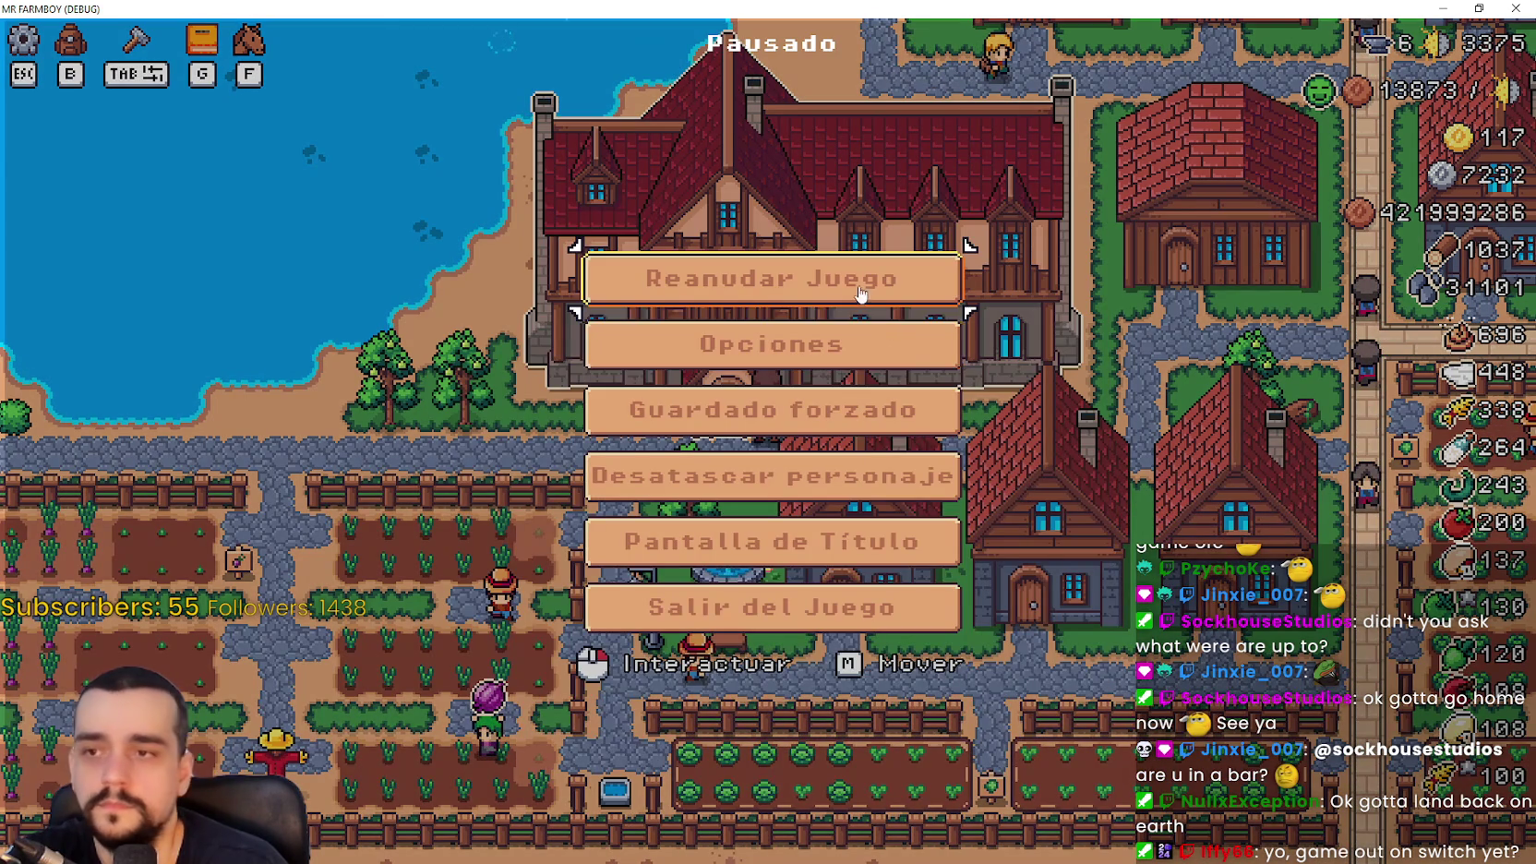
key("Escape")
key("Escape")
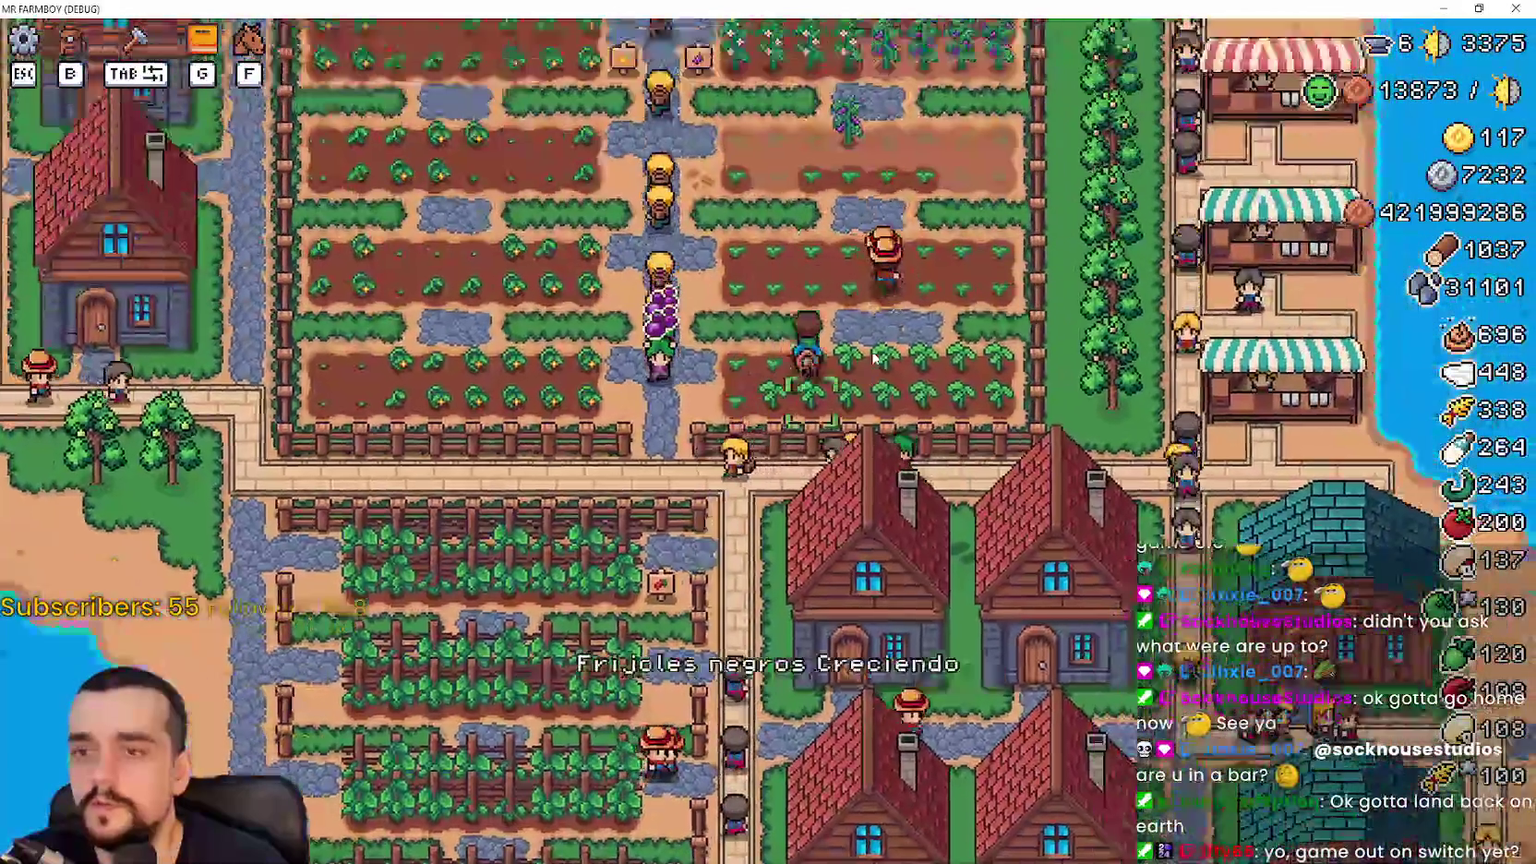
key("w")
key("d")
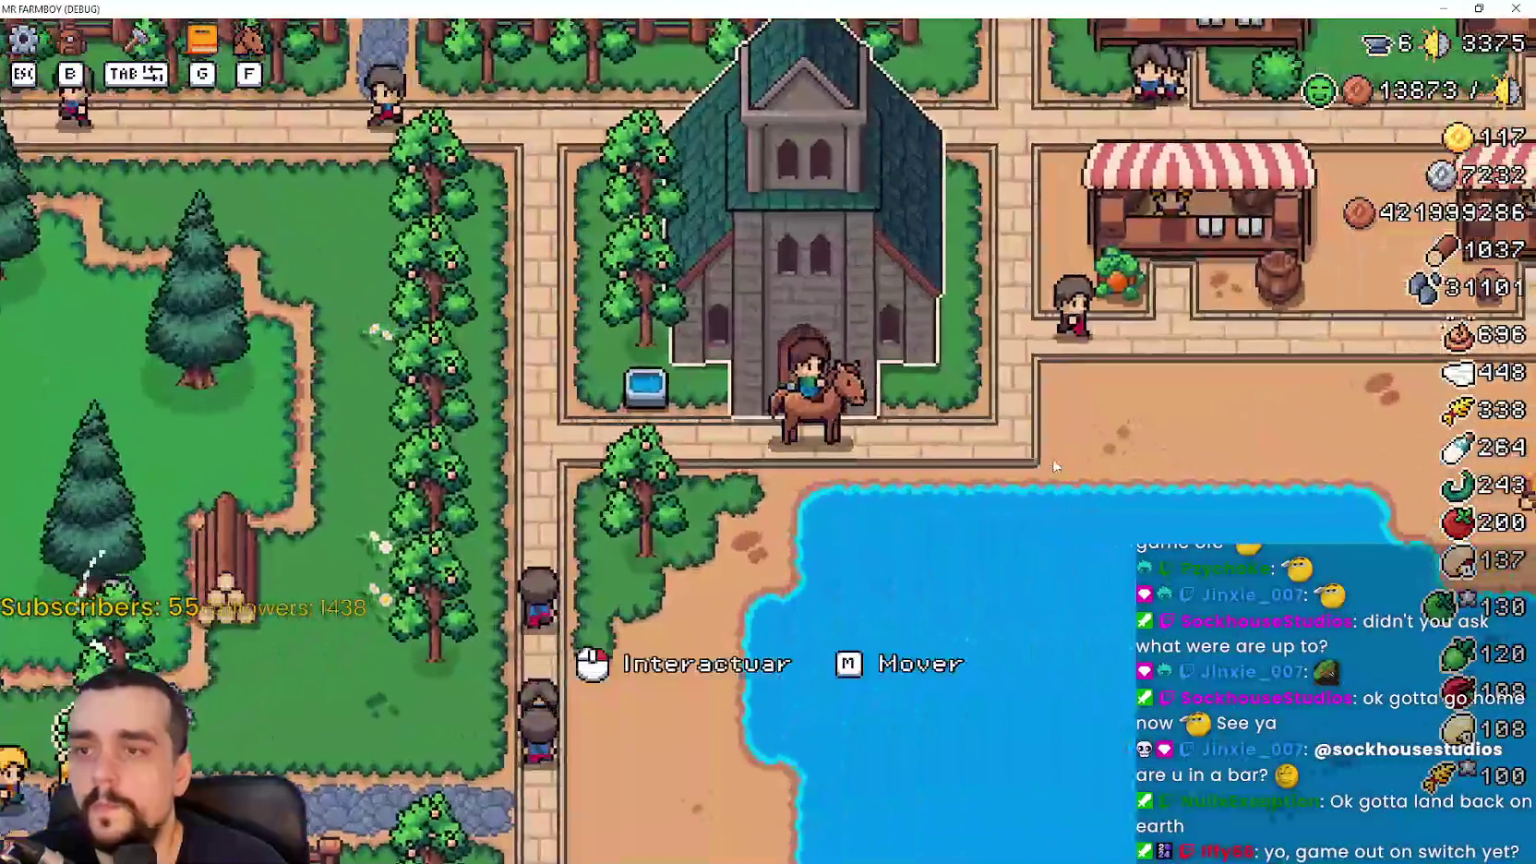
left_click(1052, 459)
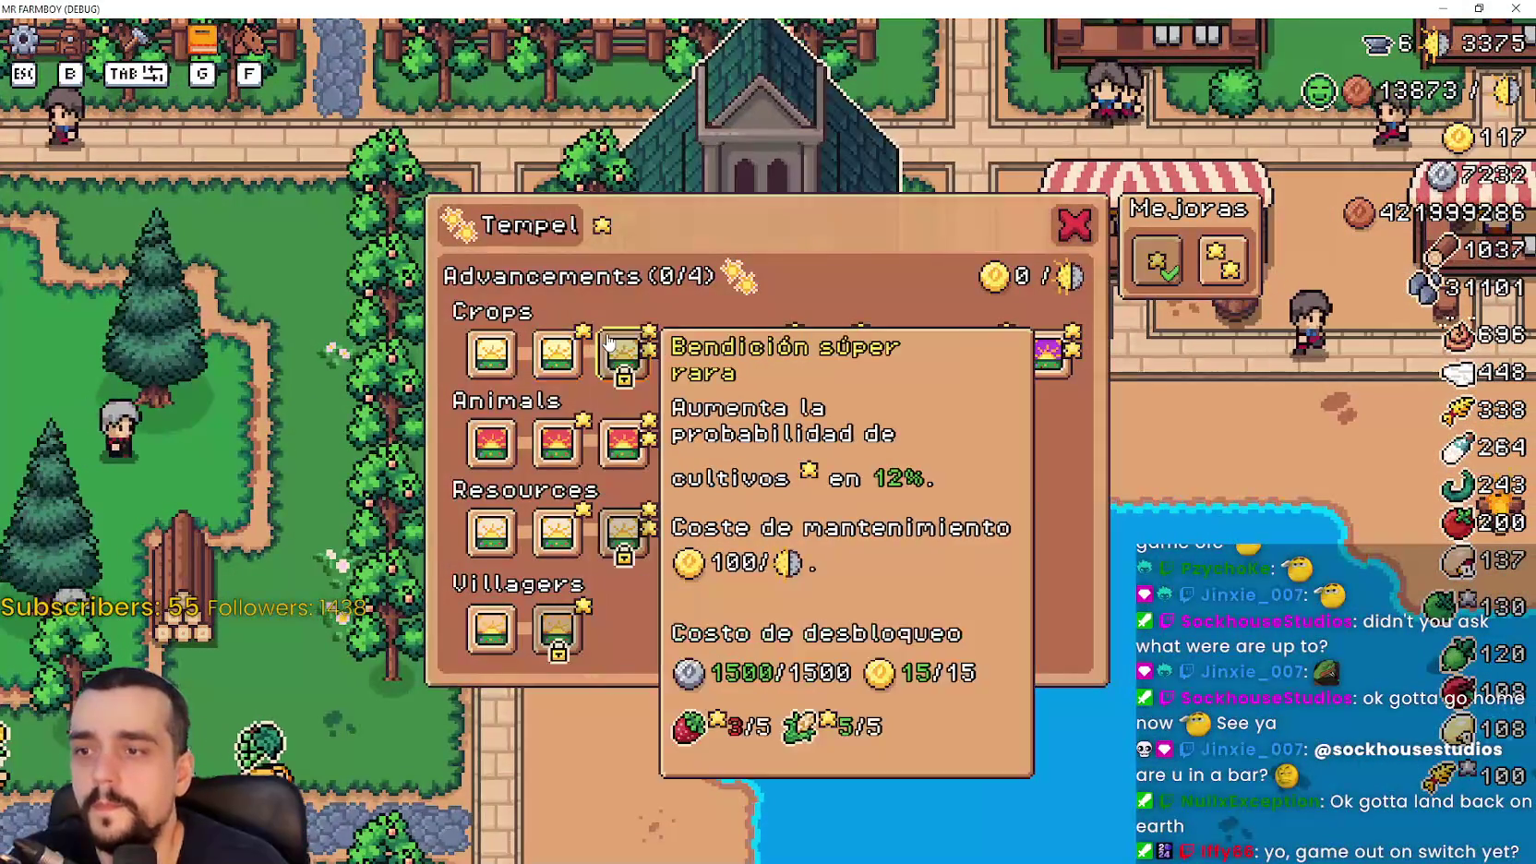
mouse_move(986, 357)
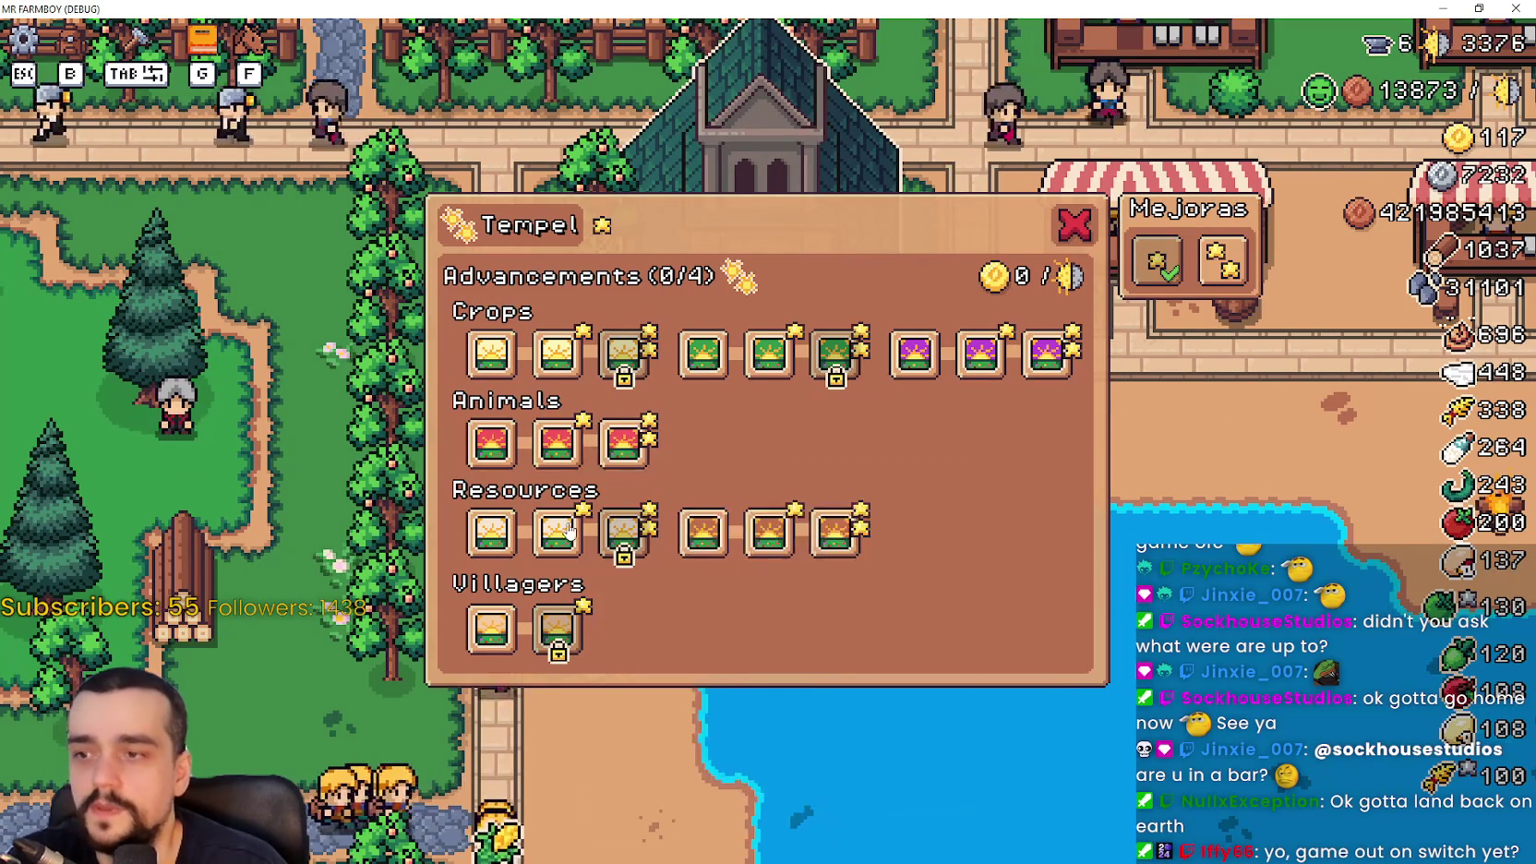
mouse_move(754, 547)
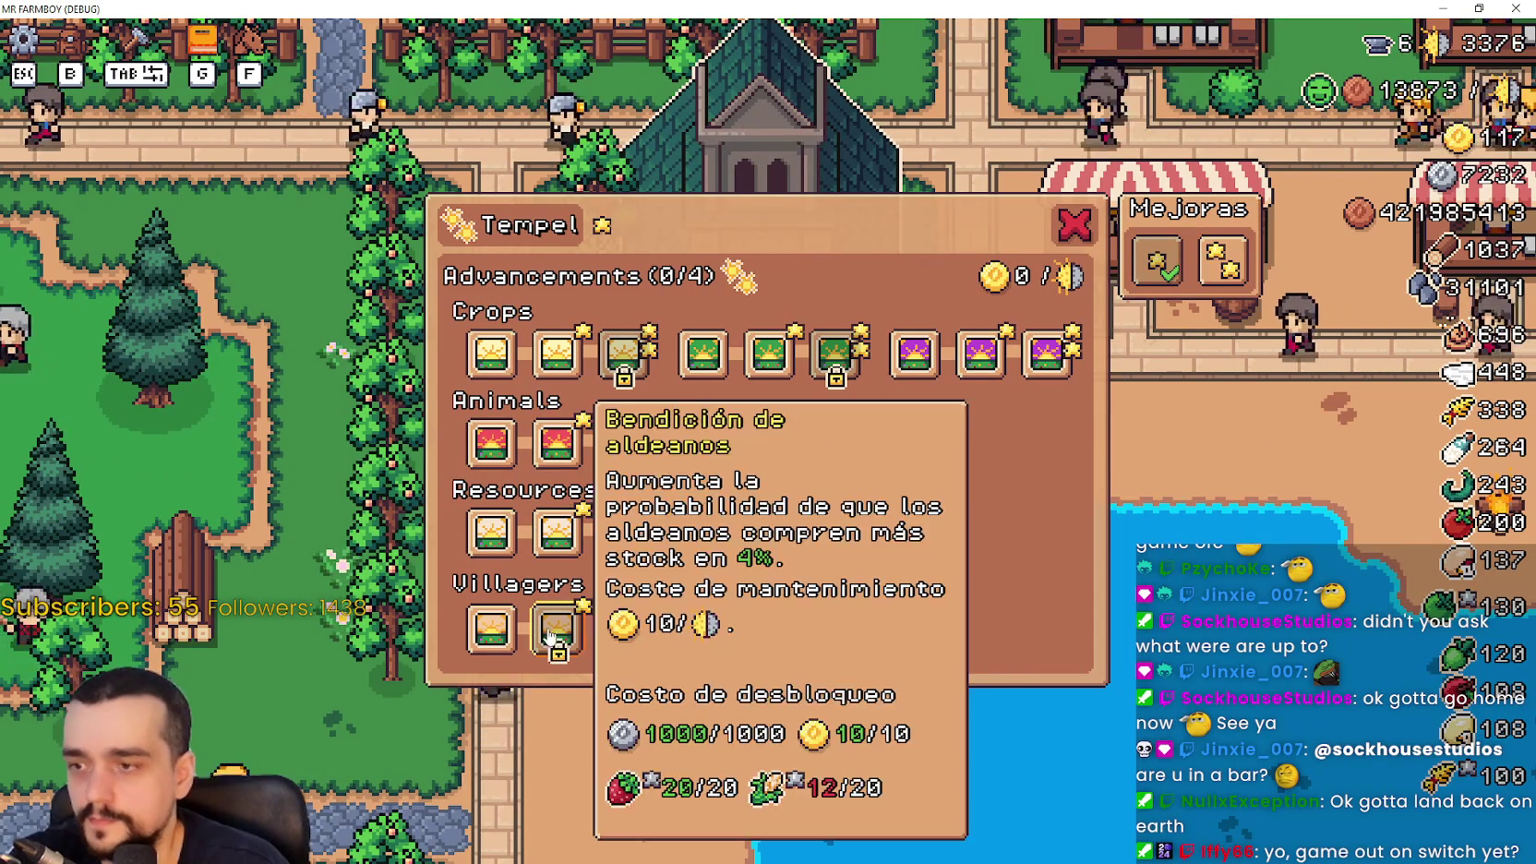
key("Escape")
Ride east to check the Player House advancements panel, then return to Godot
key("d")
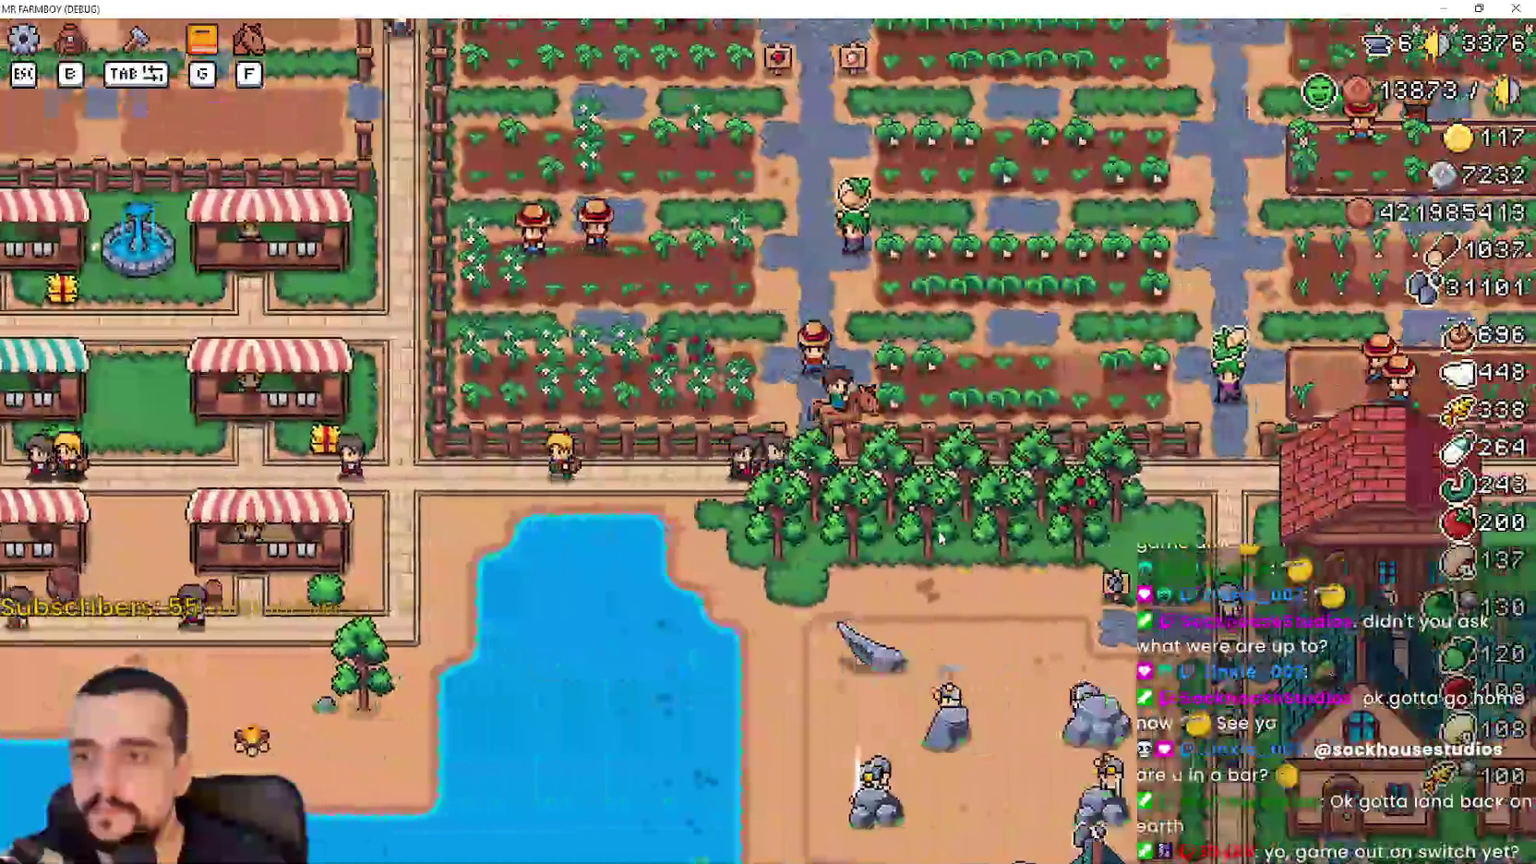
key("d")
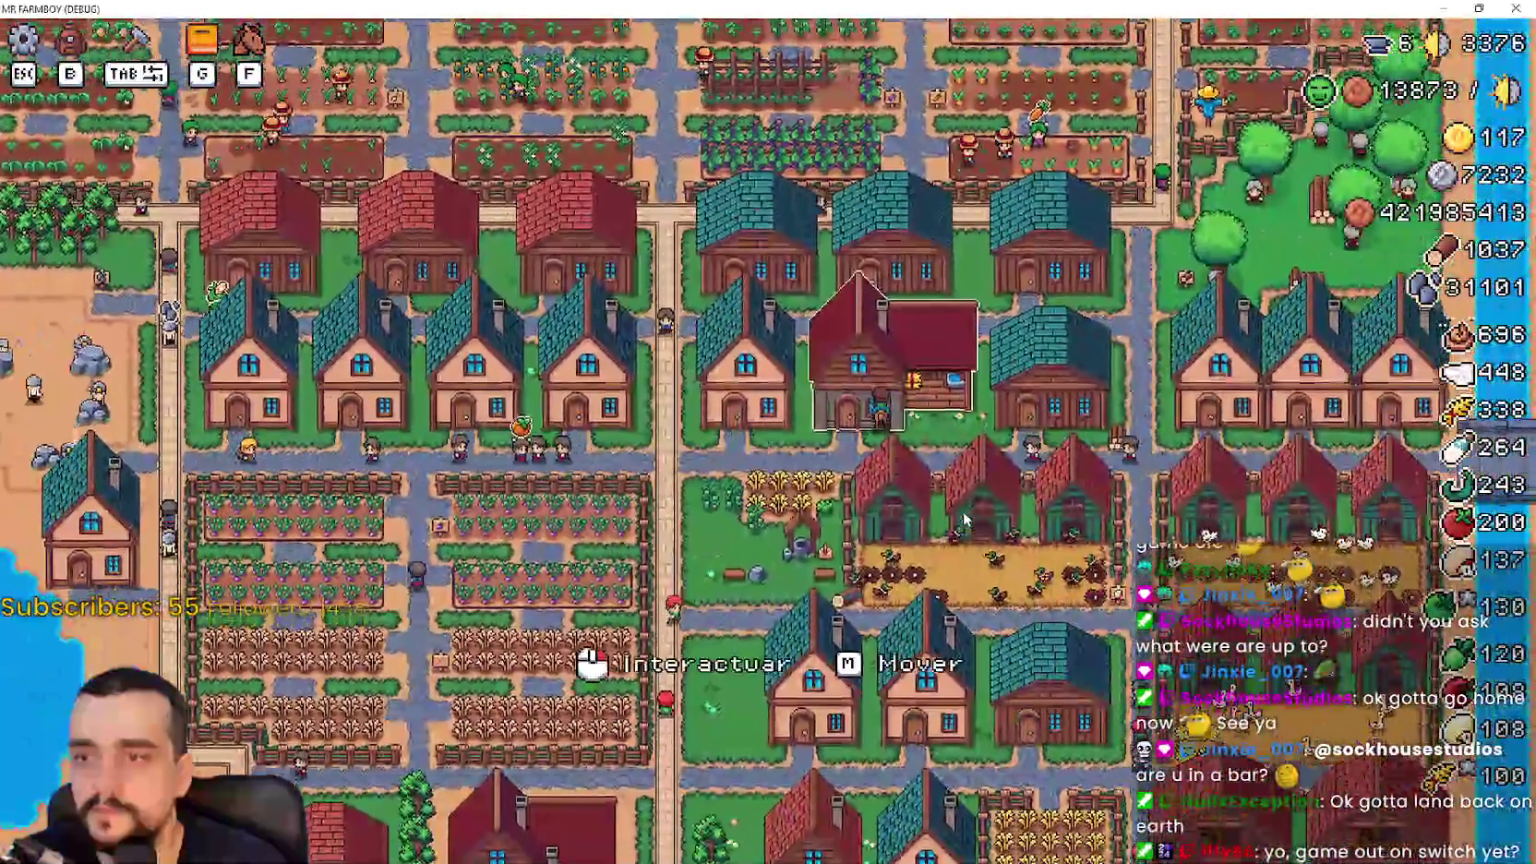
left_click(885, 378)
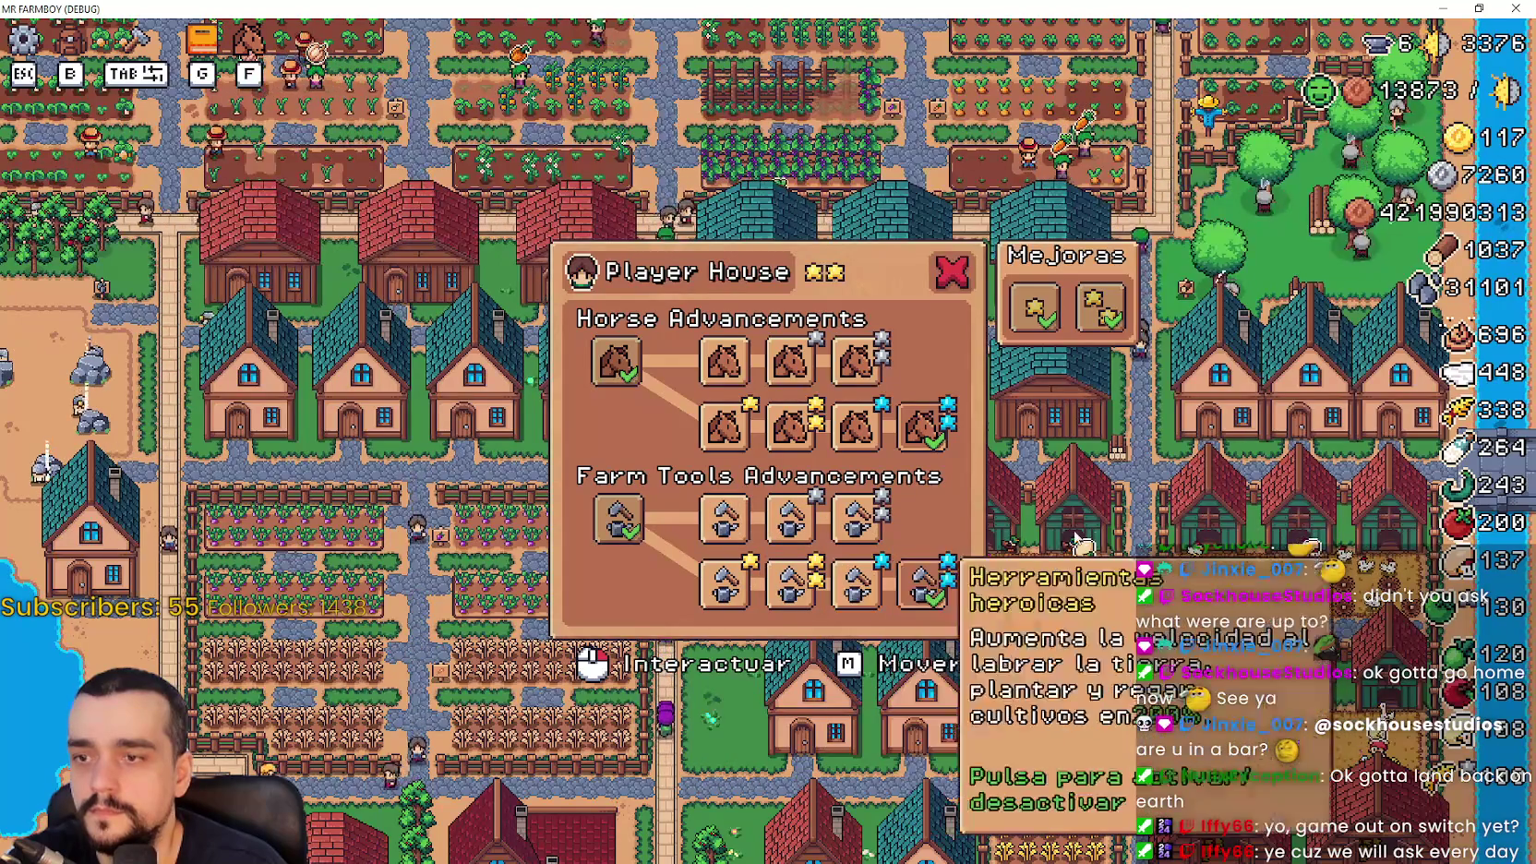
left_click(1076, 499)
key("alt+Tab")
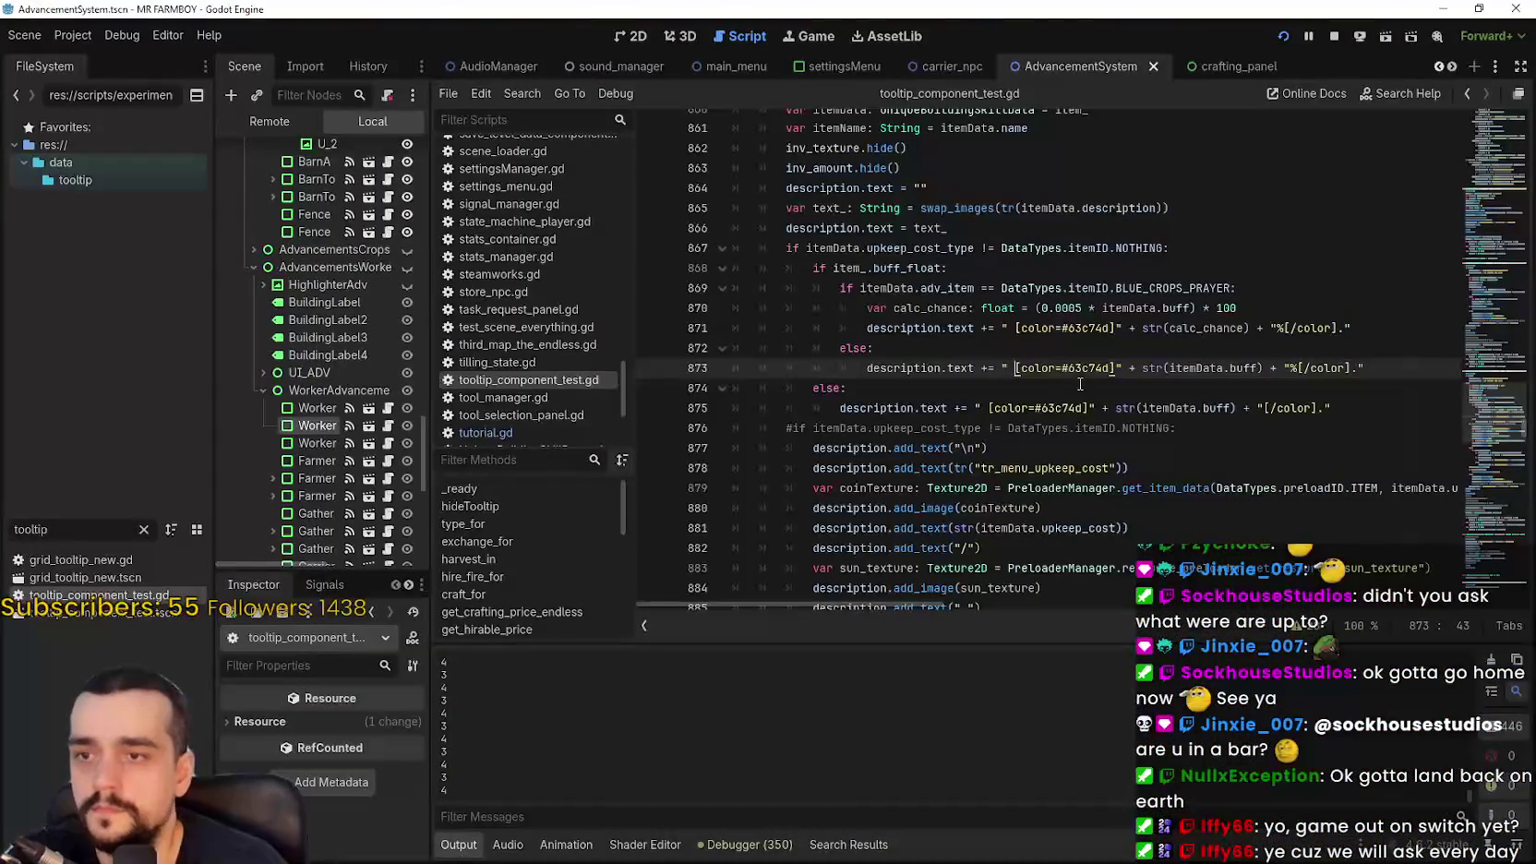
Insert a leading space in the buff value strings on lines 891 and 893
left_click(1082, 388)
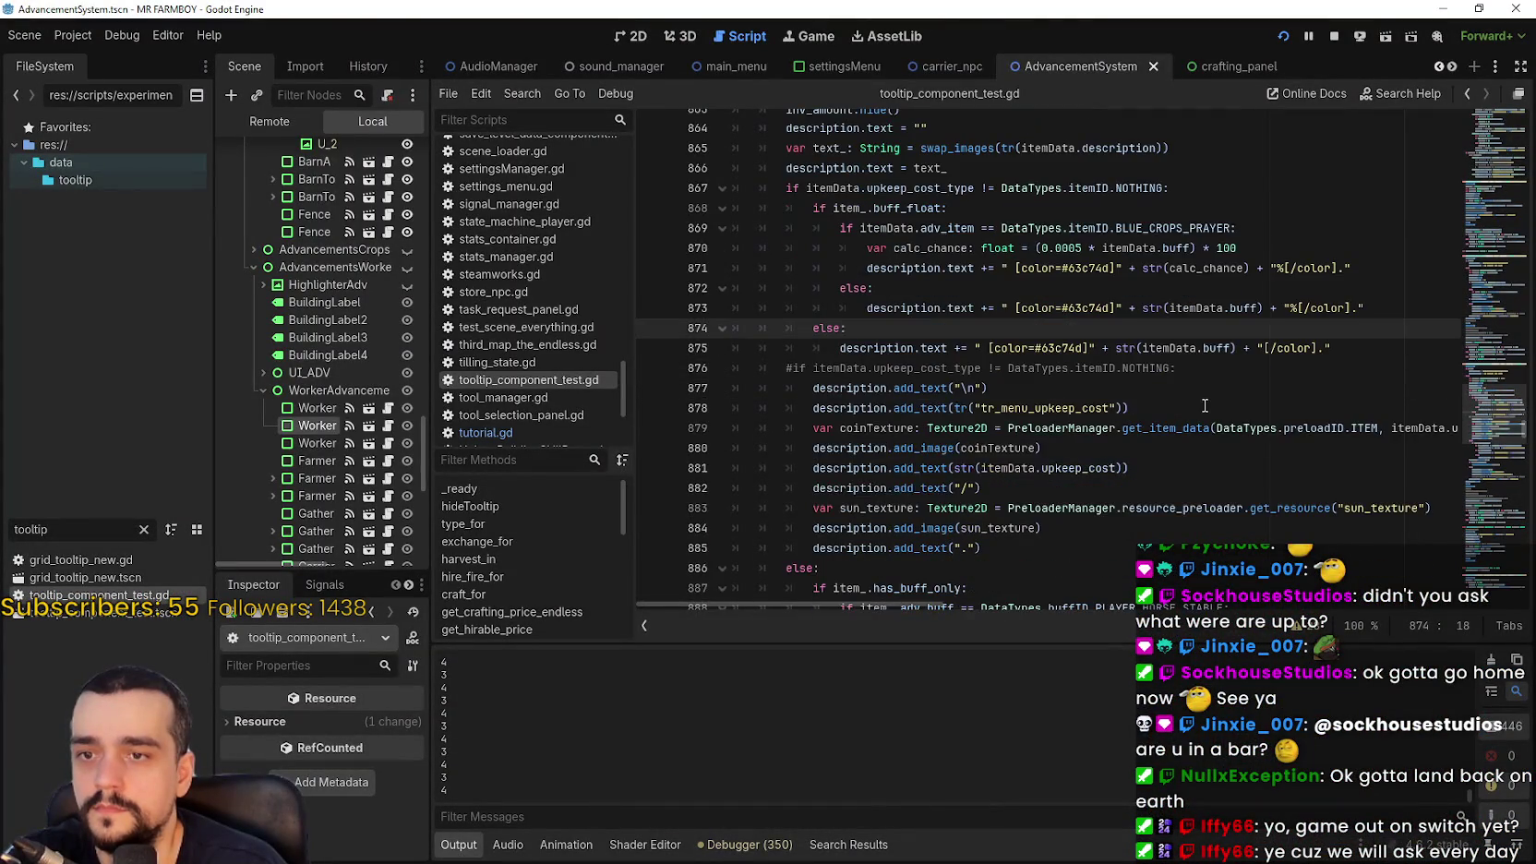
scroll(1284, 429, "down", 5)
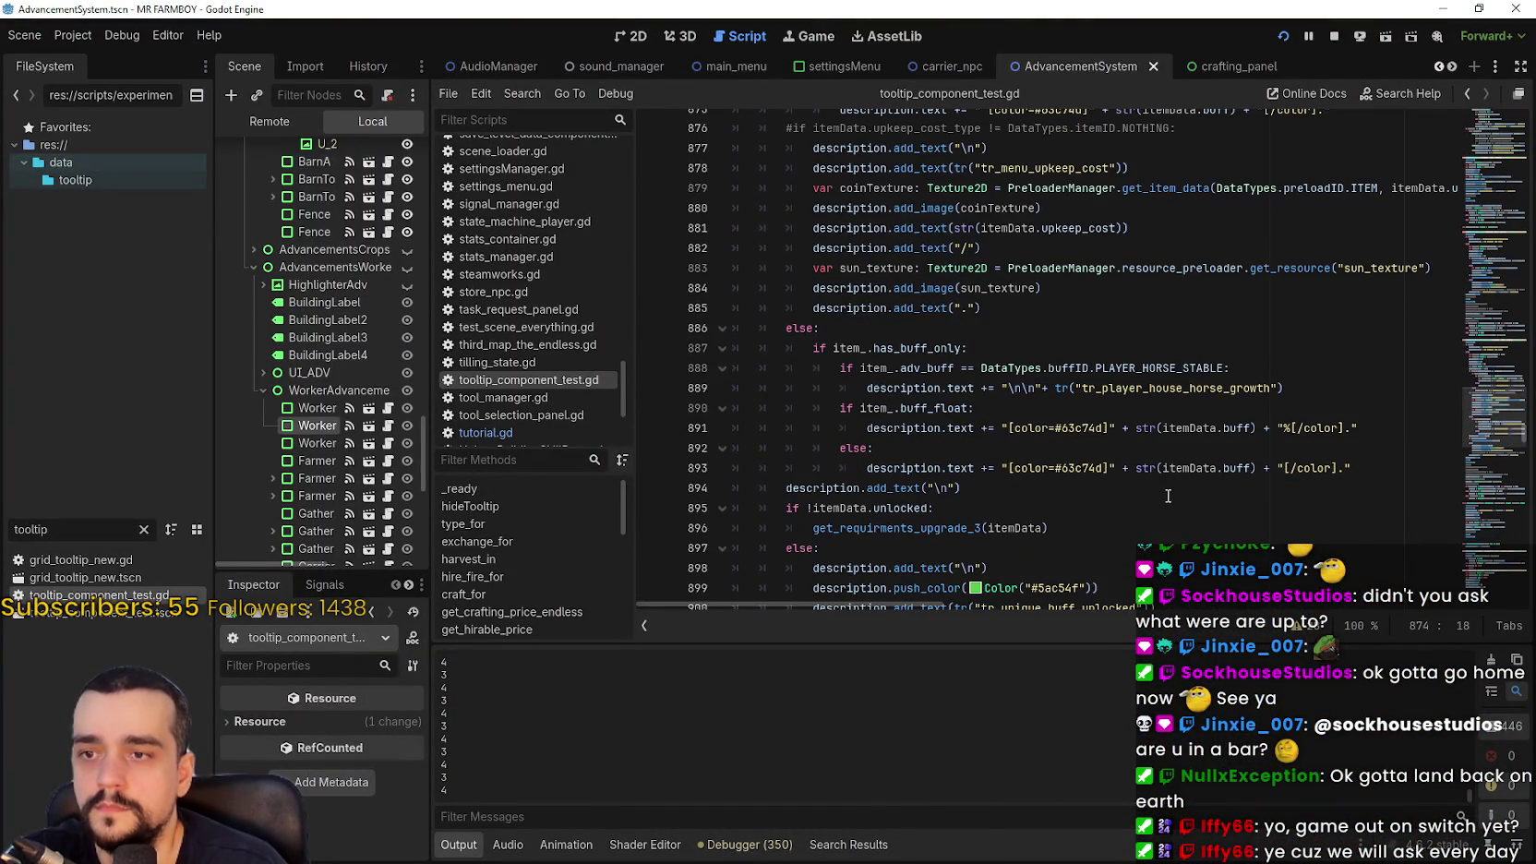
left_click(1008, 429)
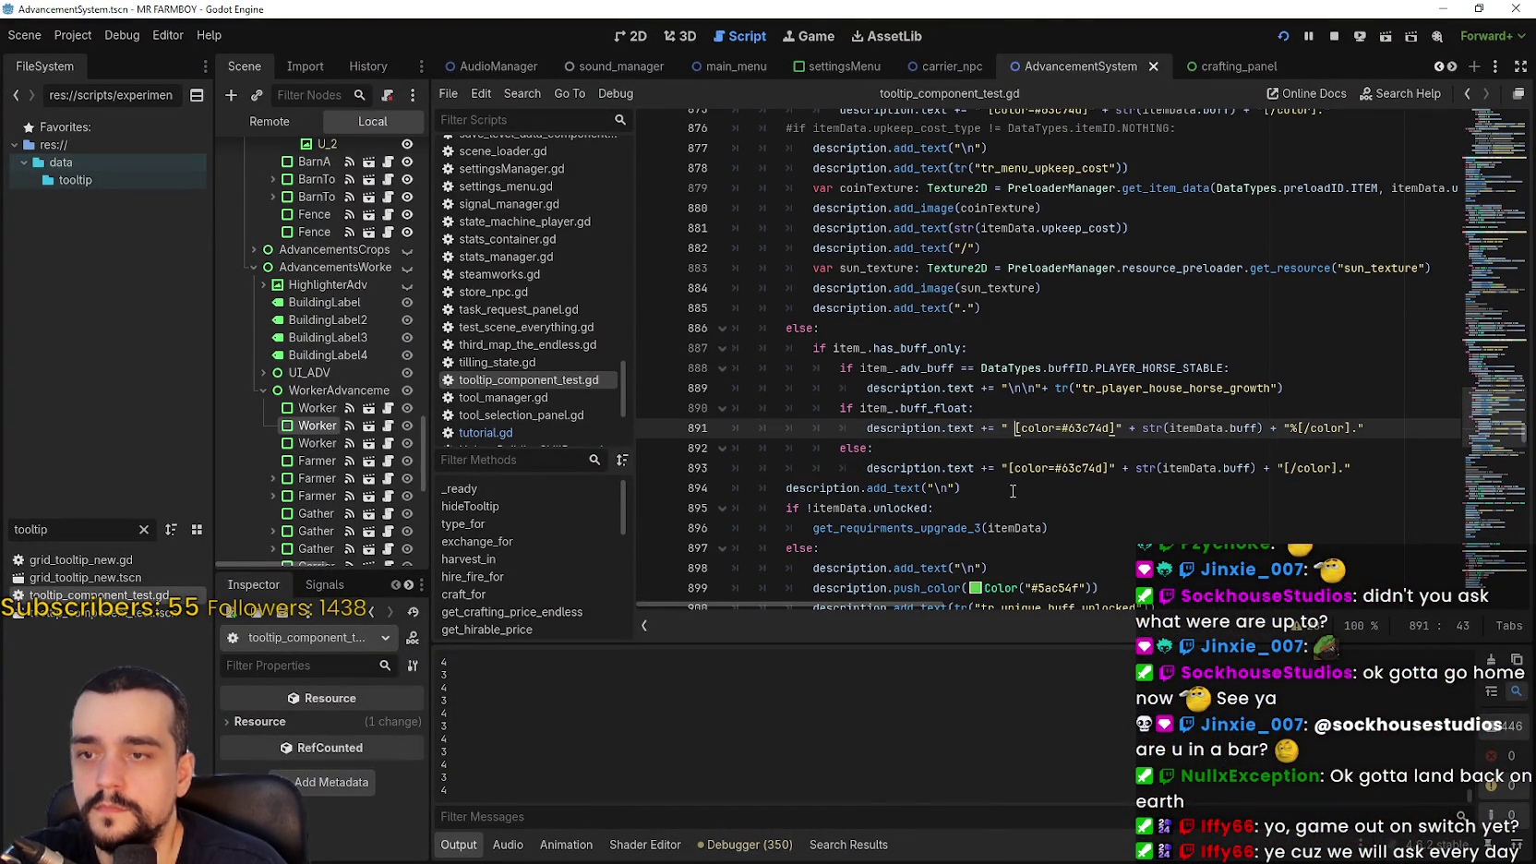
left_click(1006, 470)
Save the script and confirm the Player House tooltip reads 'caballo en 200%'
key("ctrl+s")
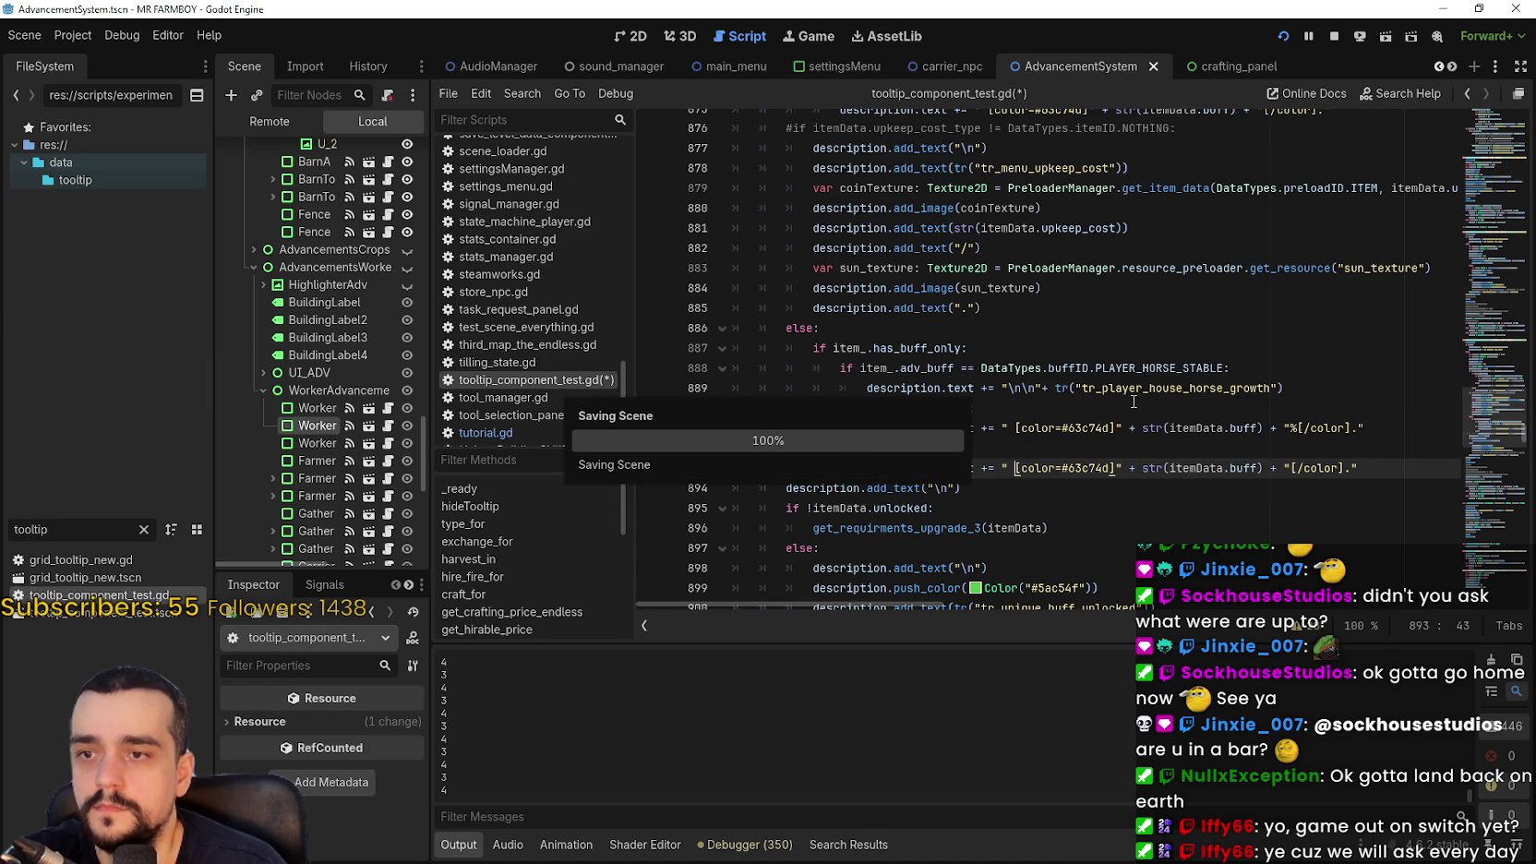
key("alt+Tab")
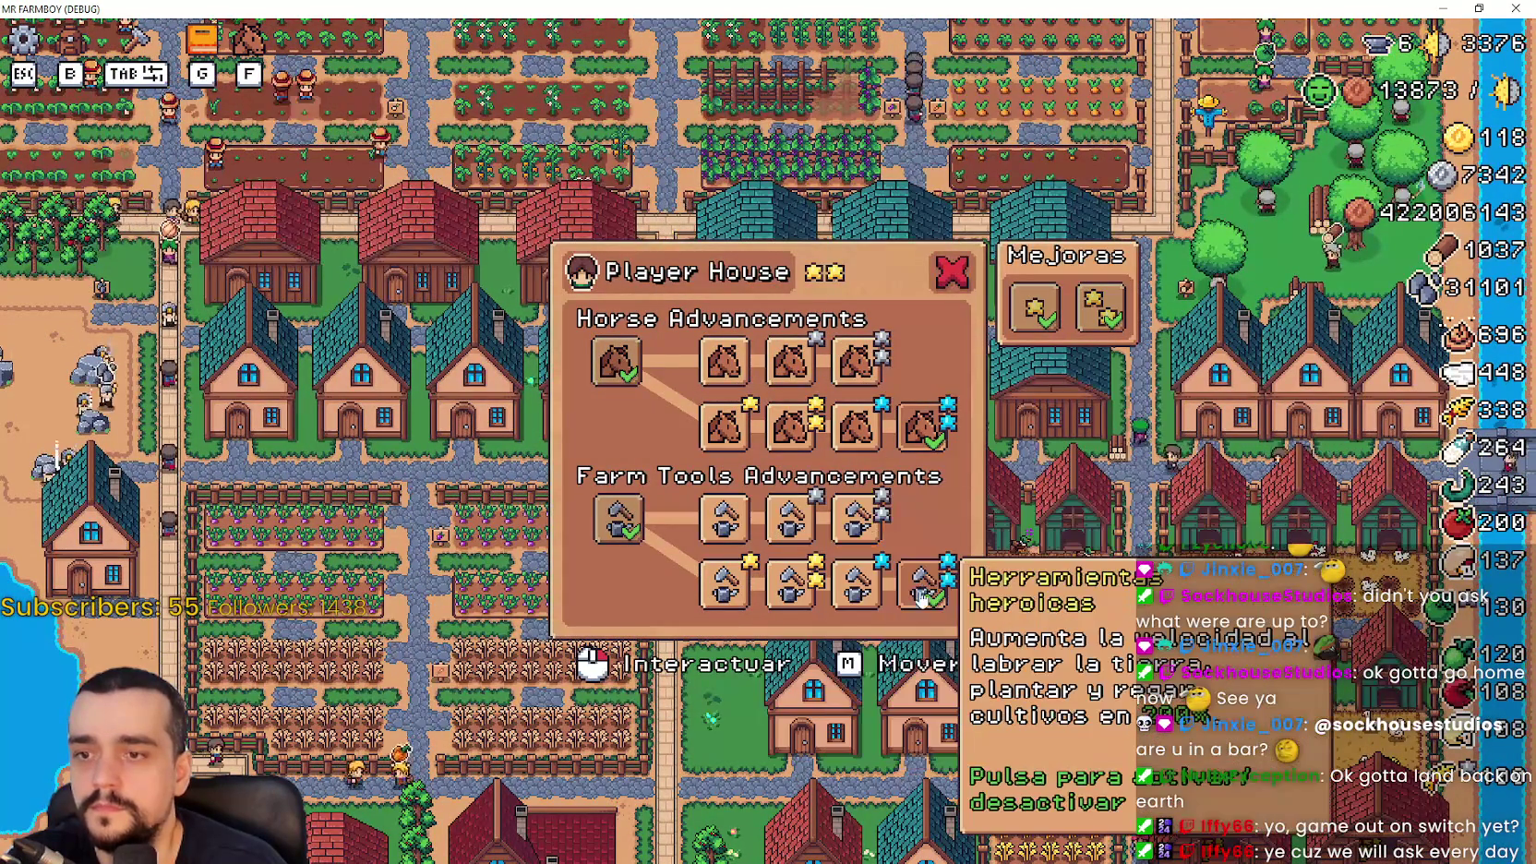
key("alt+Tab")
Review the unlocked-advancement, buff description and unique building tooltip code in tooltip_component_test.gd
scroll(994, 463, "down", 2)
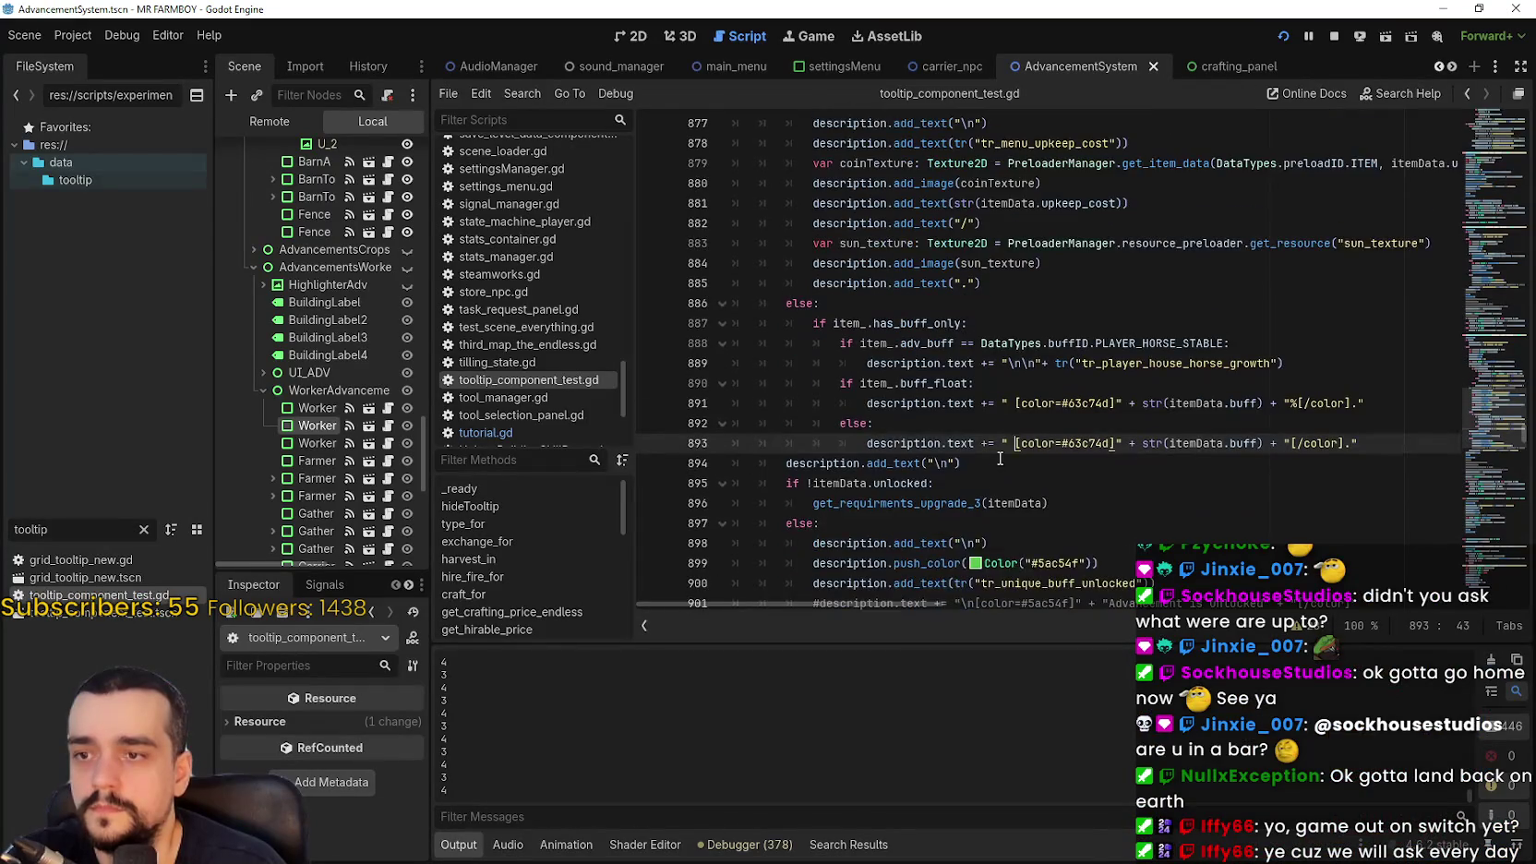
left_click(1095, 479)
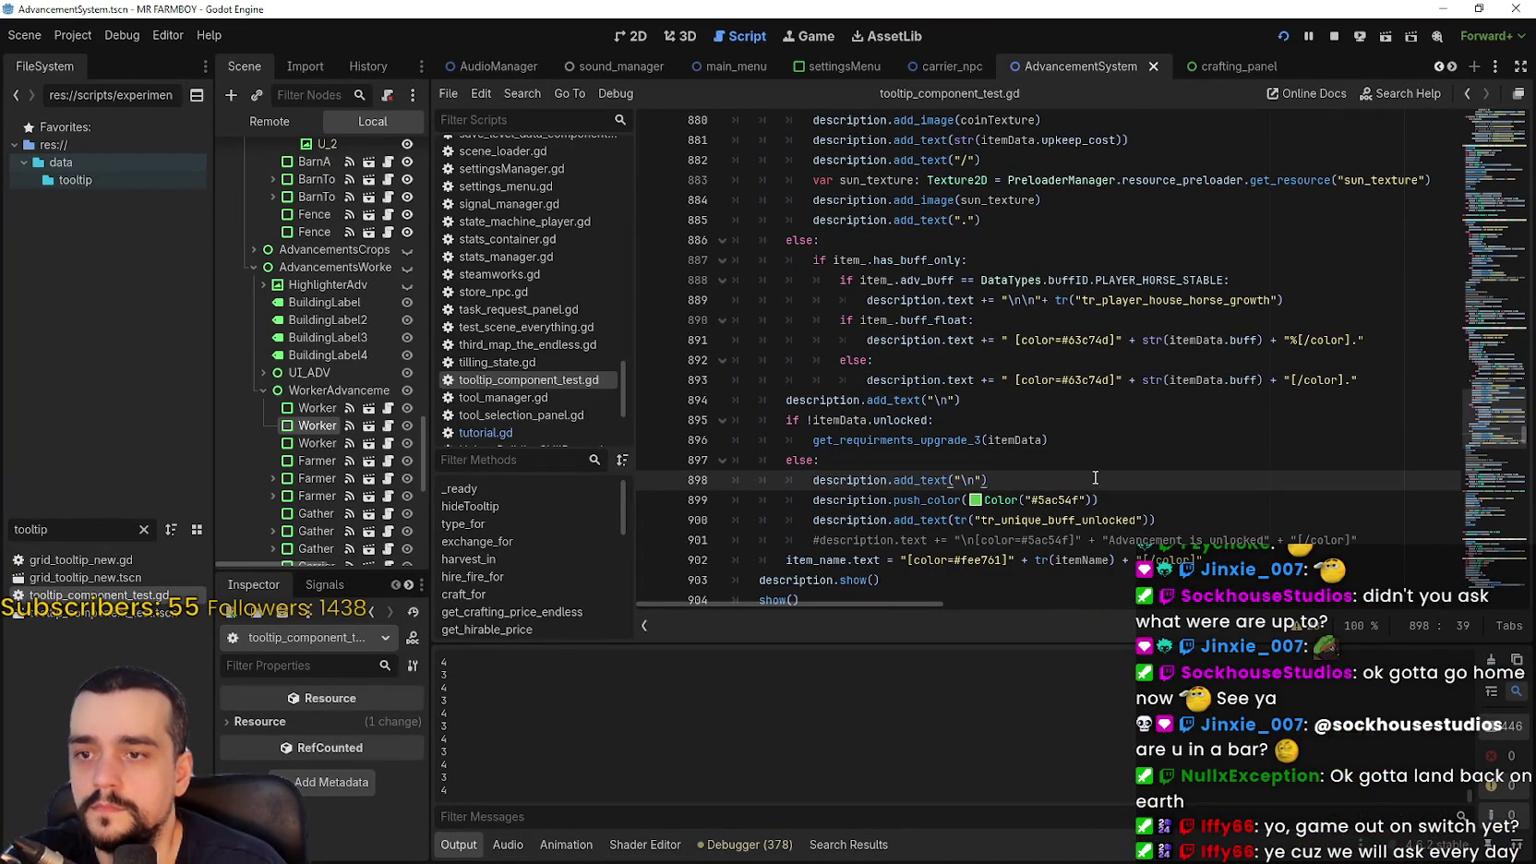
scroll(1095, 477, "up", 3)
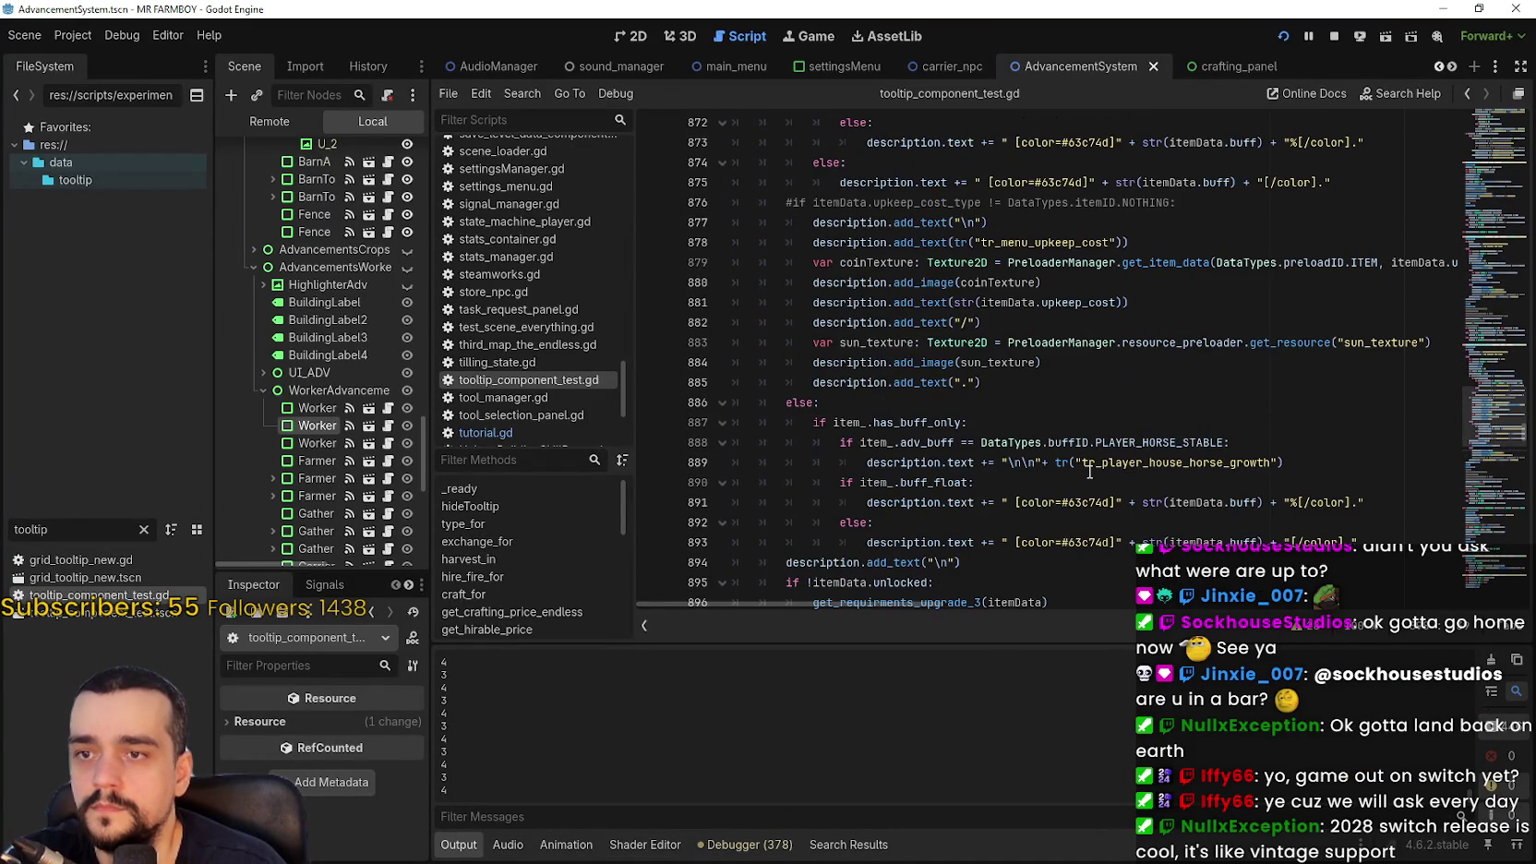
left_click(1058, 426)
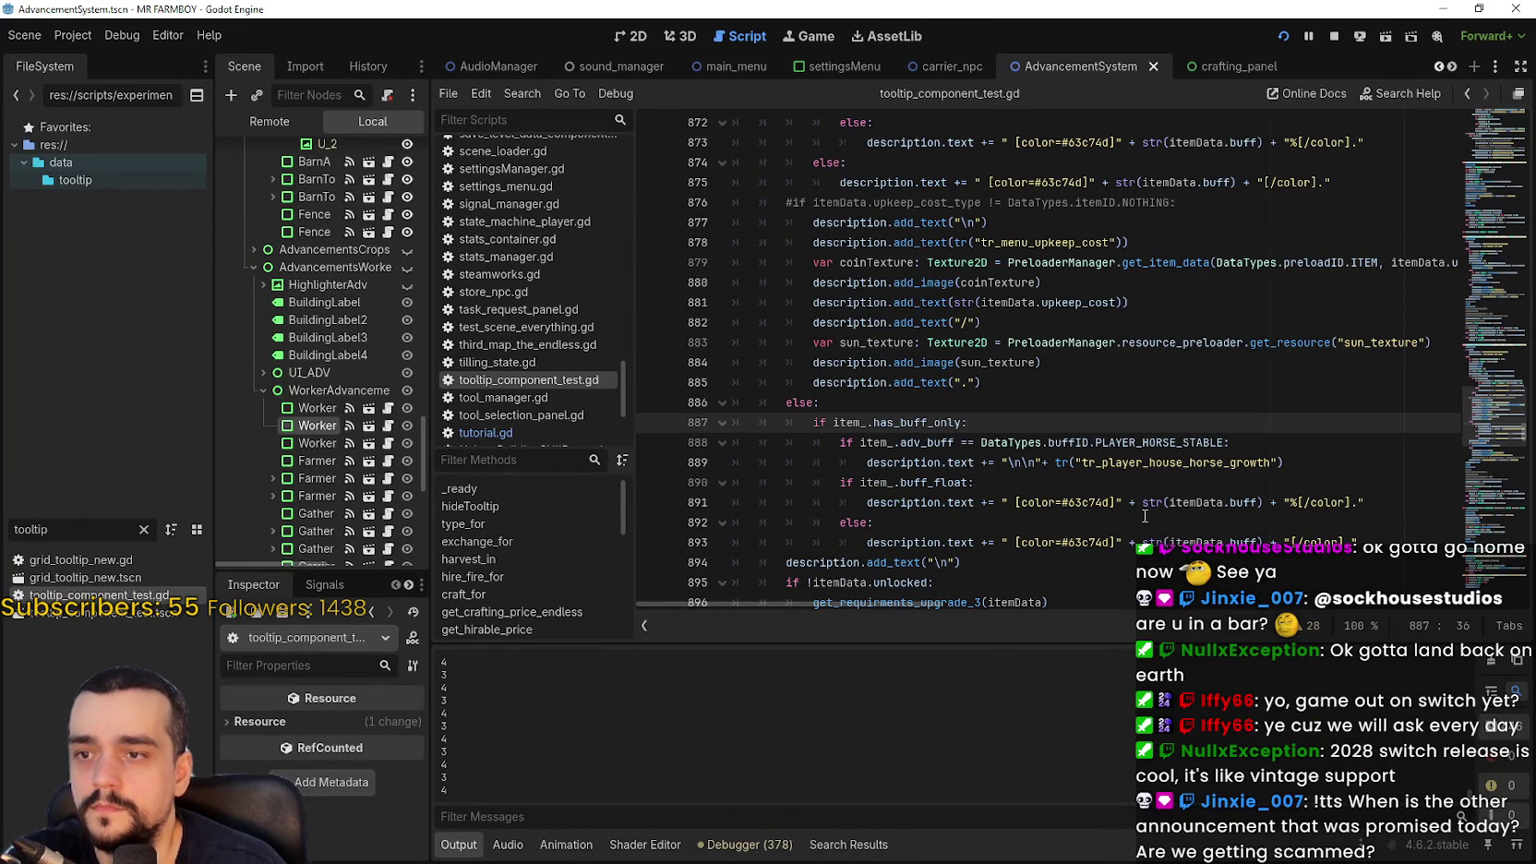
scroll(1107, 470, "up", 3)
scroll(1144, 510, "up", 4)
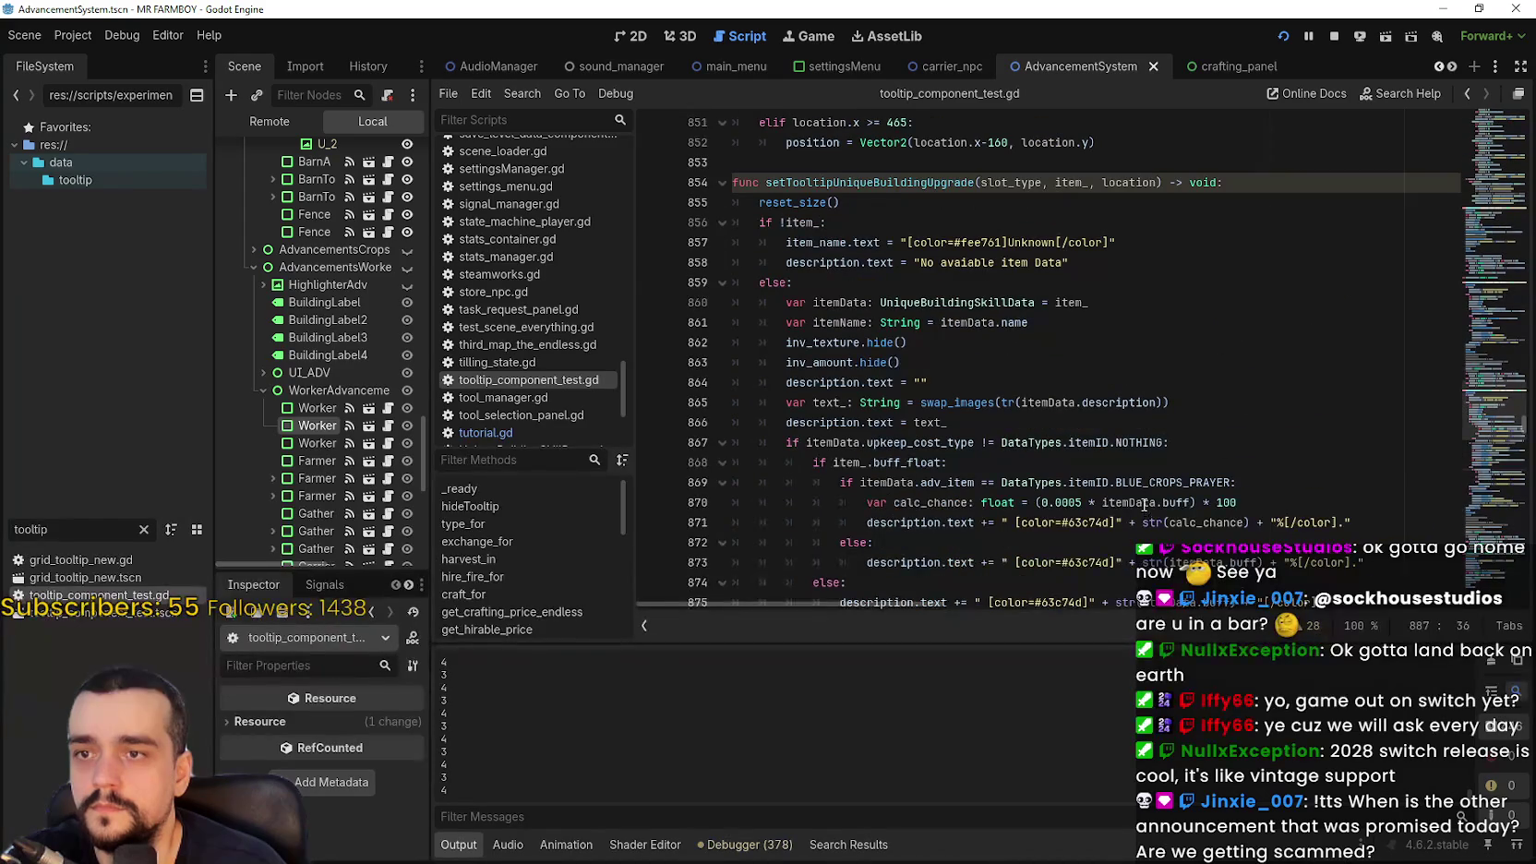
scroll(1096, 446, "up", 3)
left_click(1078, 411)
Inspect the translated item name line and the commented reset_size line
scroll(1078, 411, "up", 4)
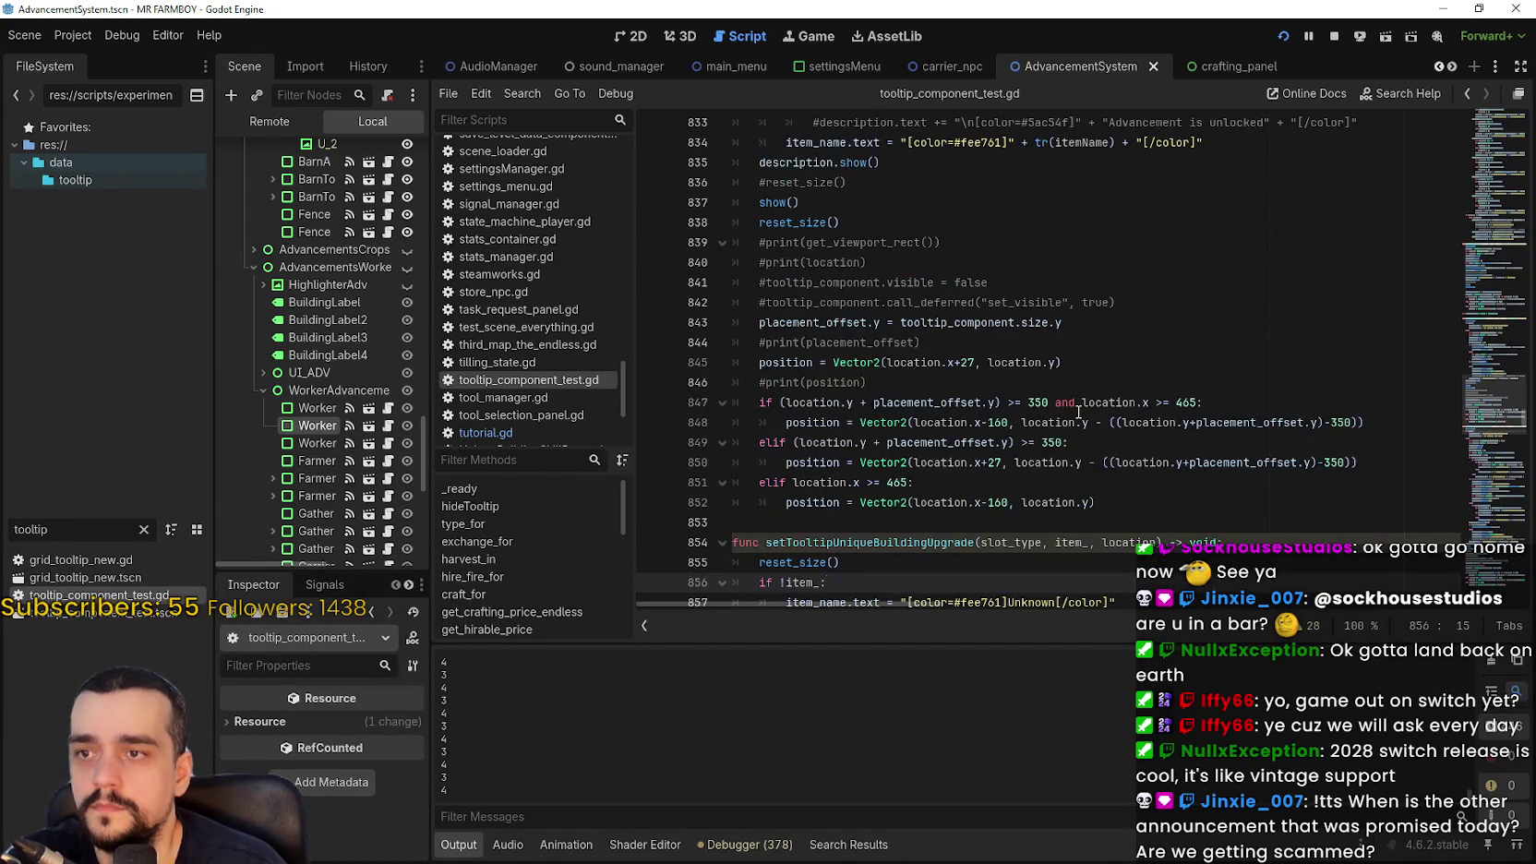
scroll(1078, 412, "up", 2)
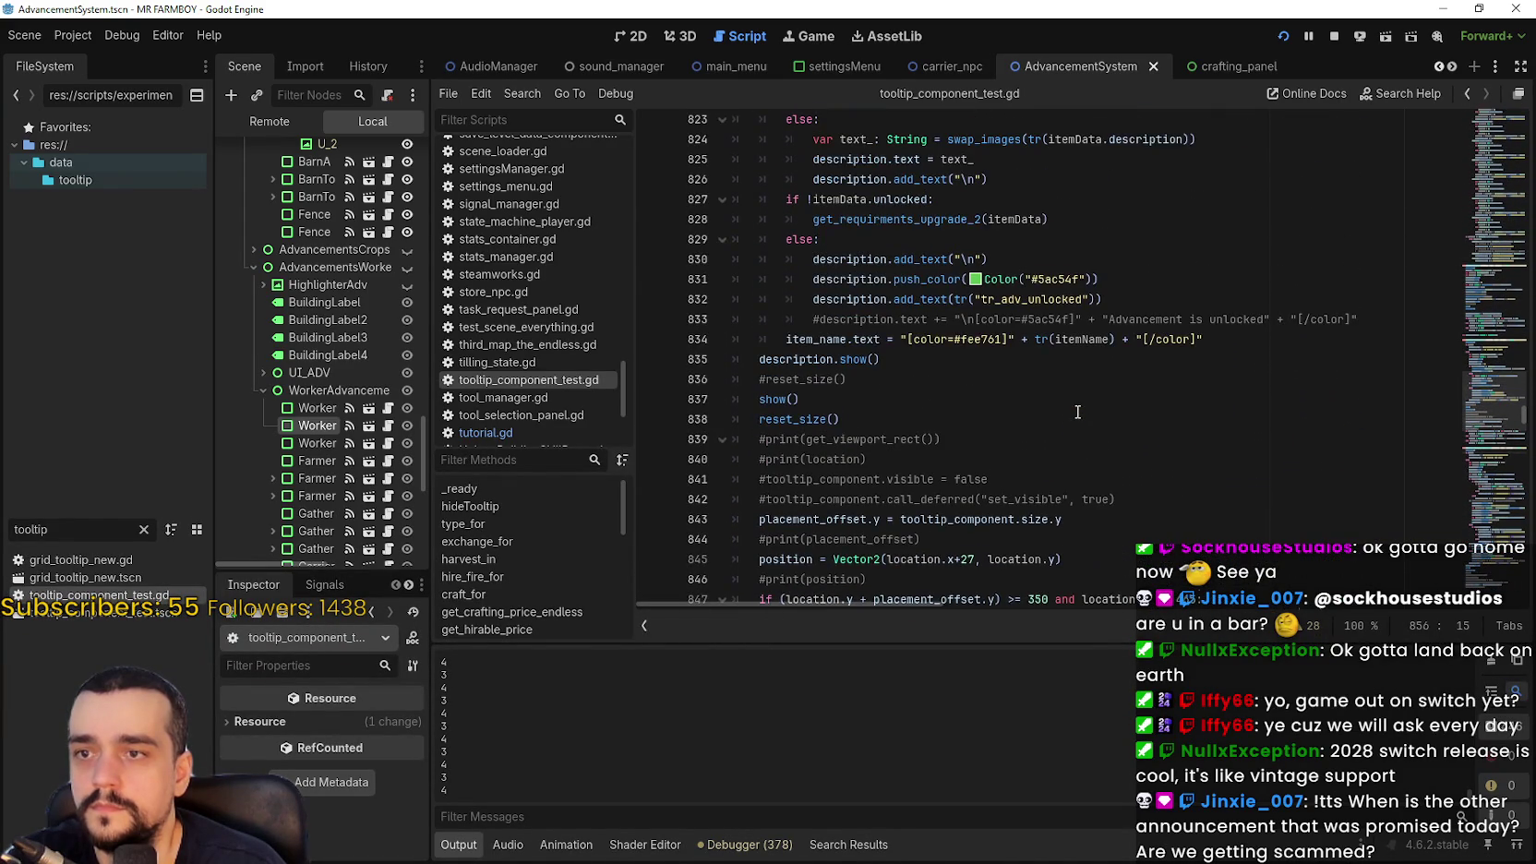
scroll(1075, 413, "up", 2)
left_click(1072, 459)
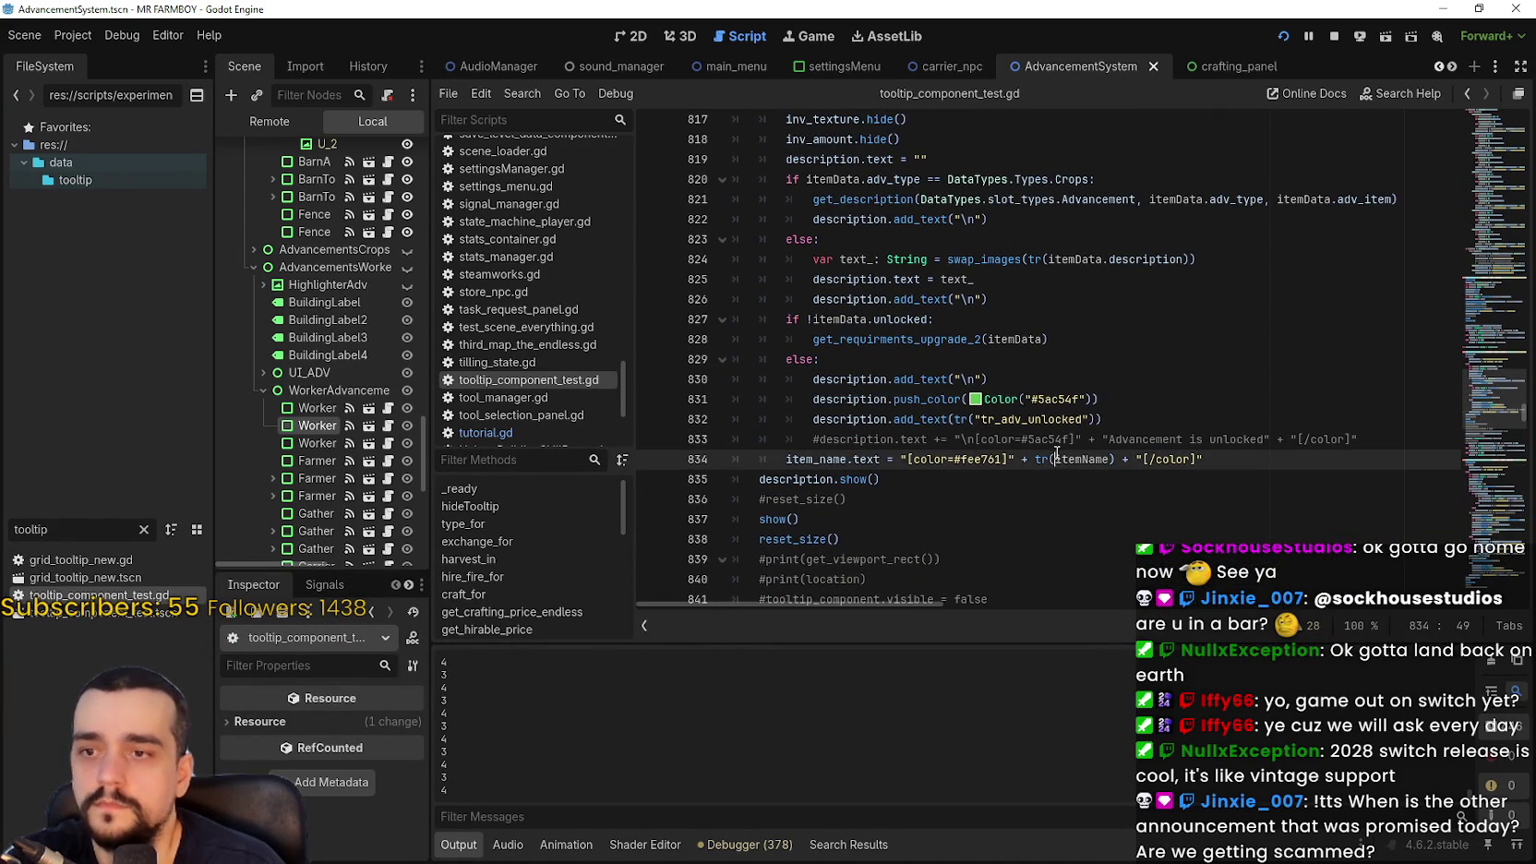
scroll(1073, 454, "up", 5)
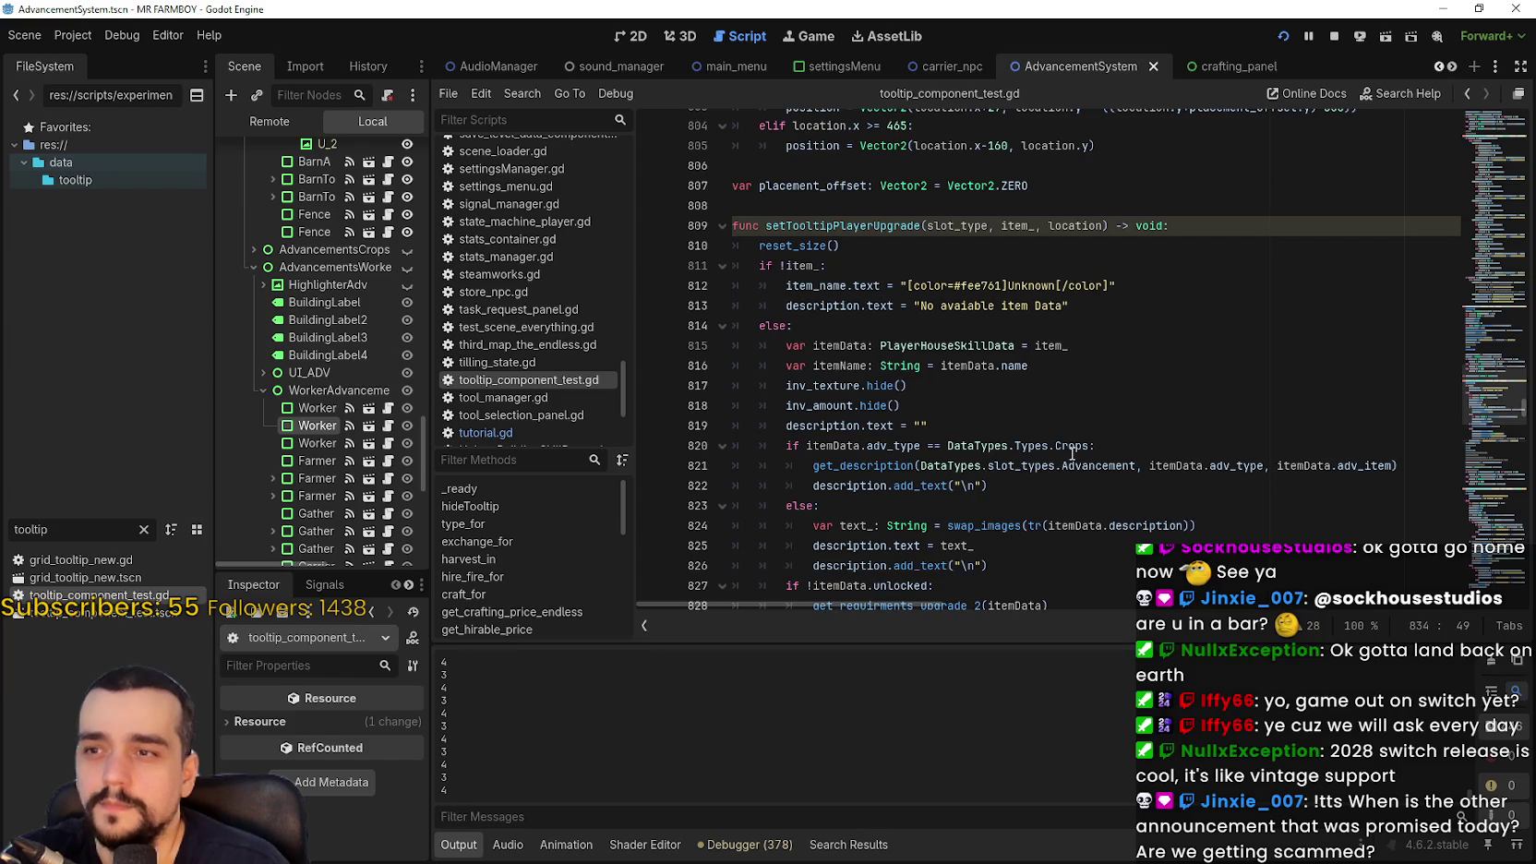
scroll(1070, 451, "down", 5)
left_click(1059, 441)
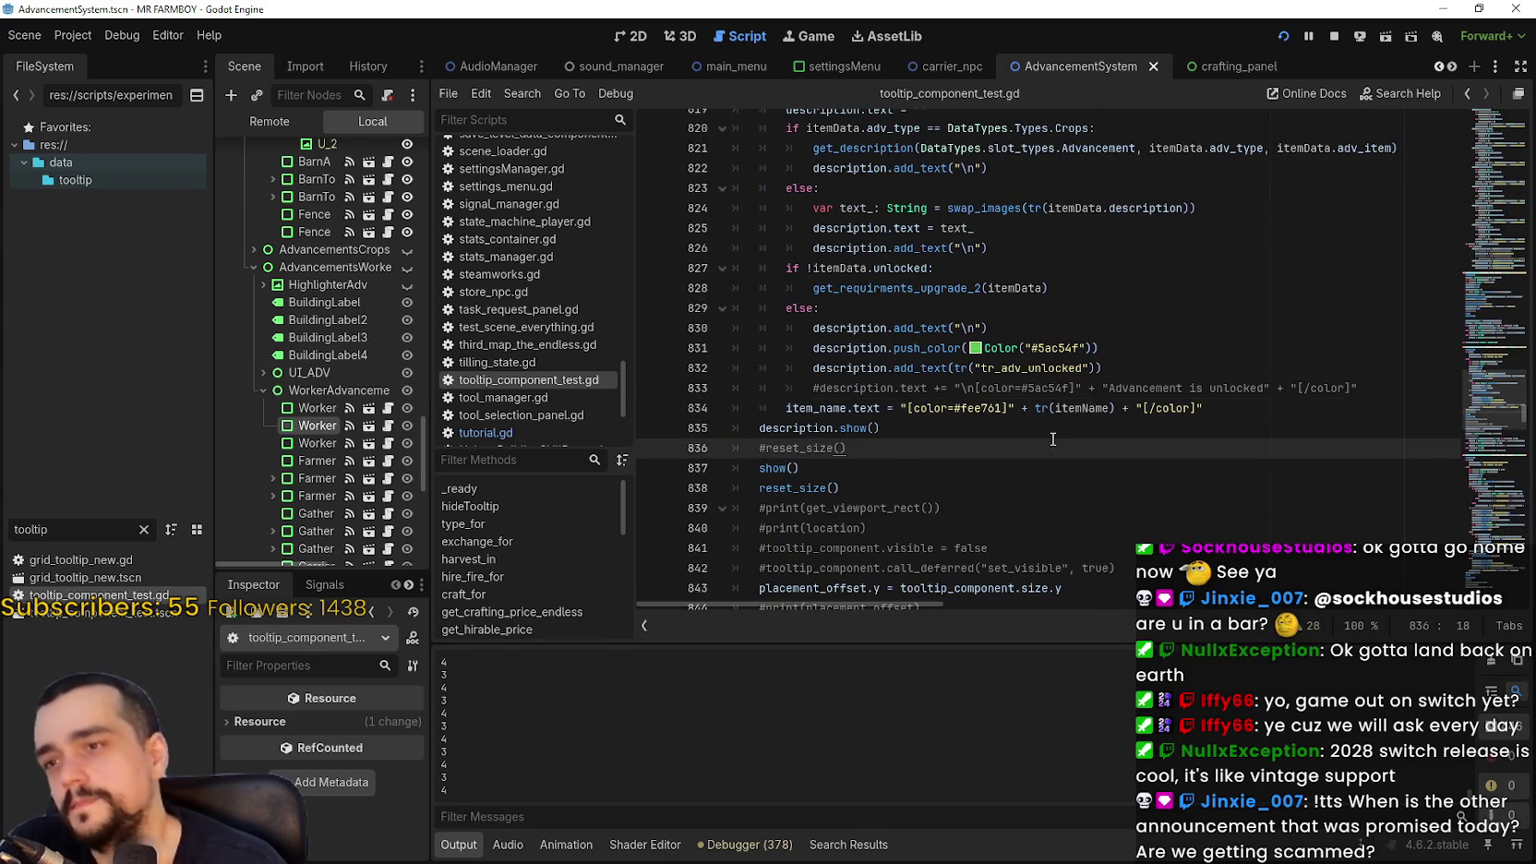
scroll(1052, 439, "down", 1)
Leave the Player House panel, go to Pantalla de Título and create a game in an empty slot
key("alt+Tab")
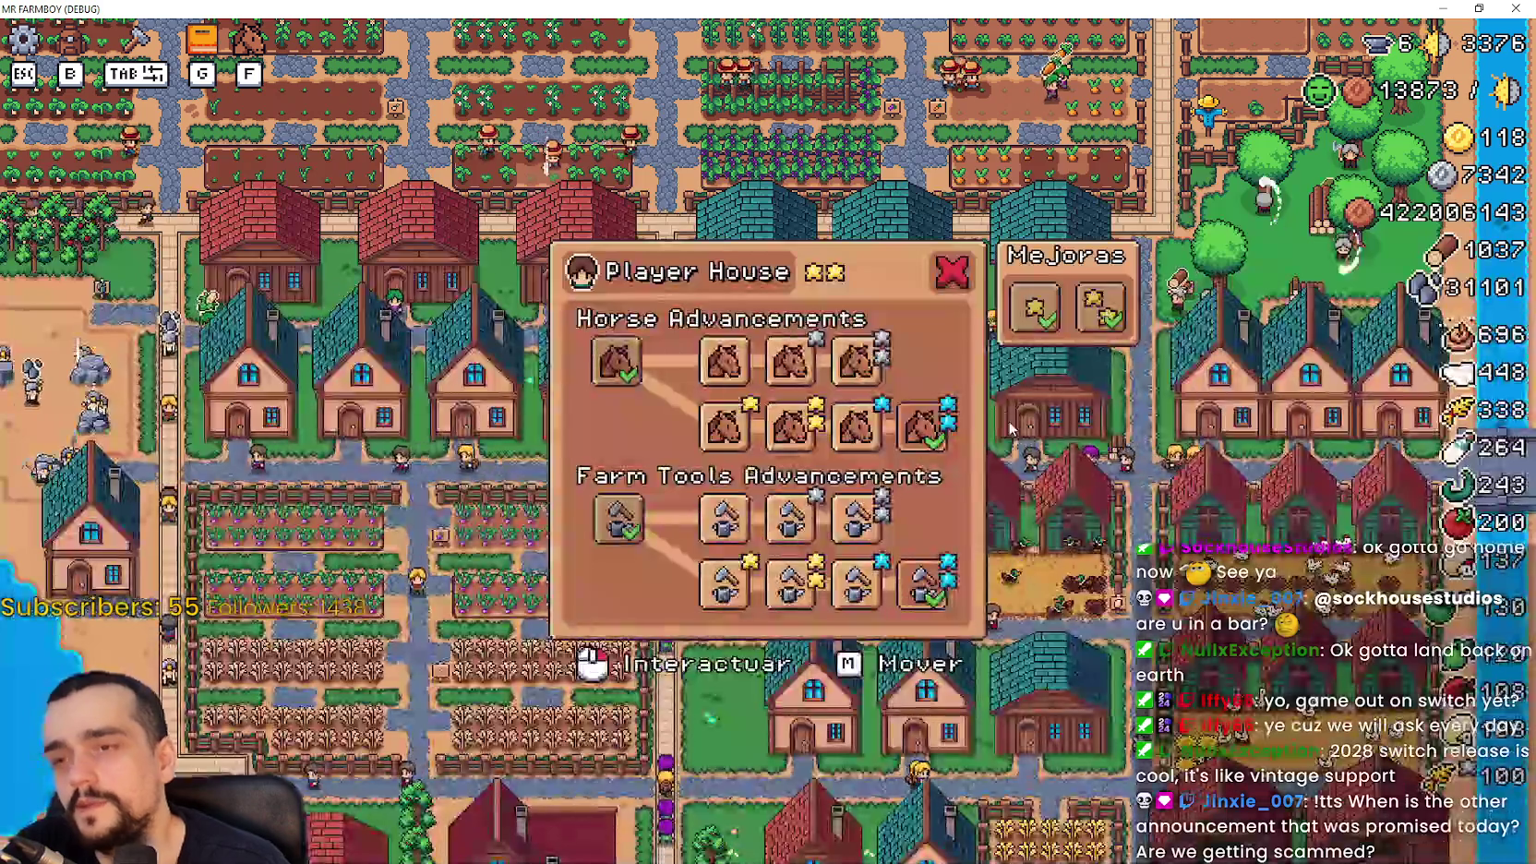
key("Escape")
key("Escape")
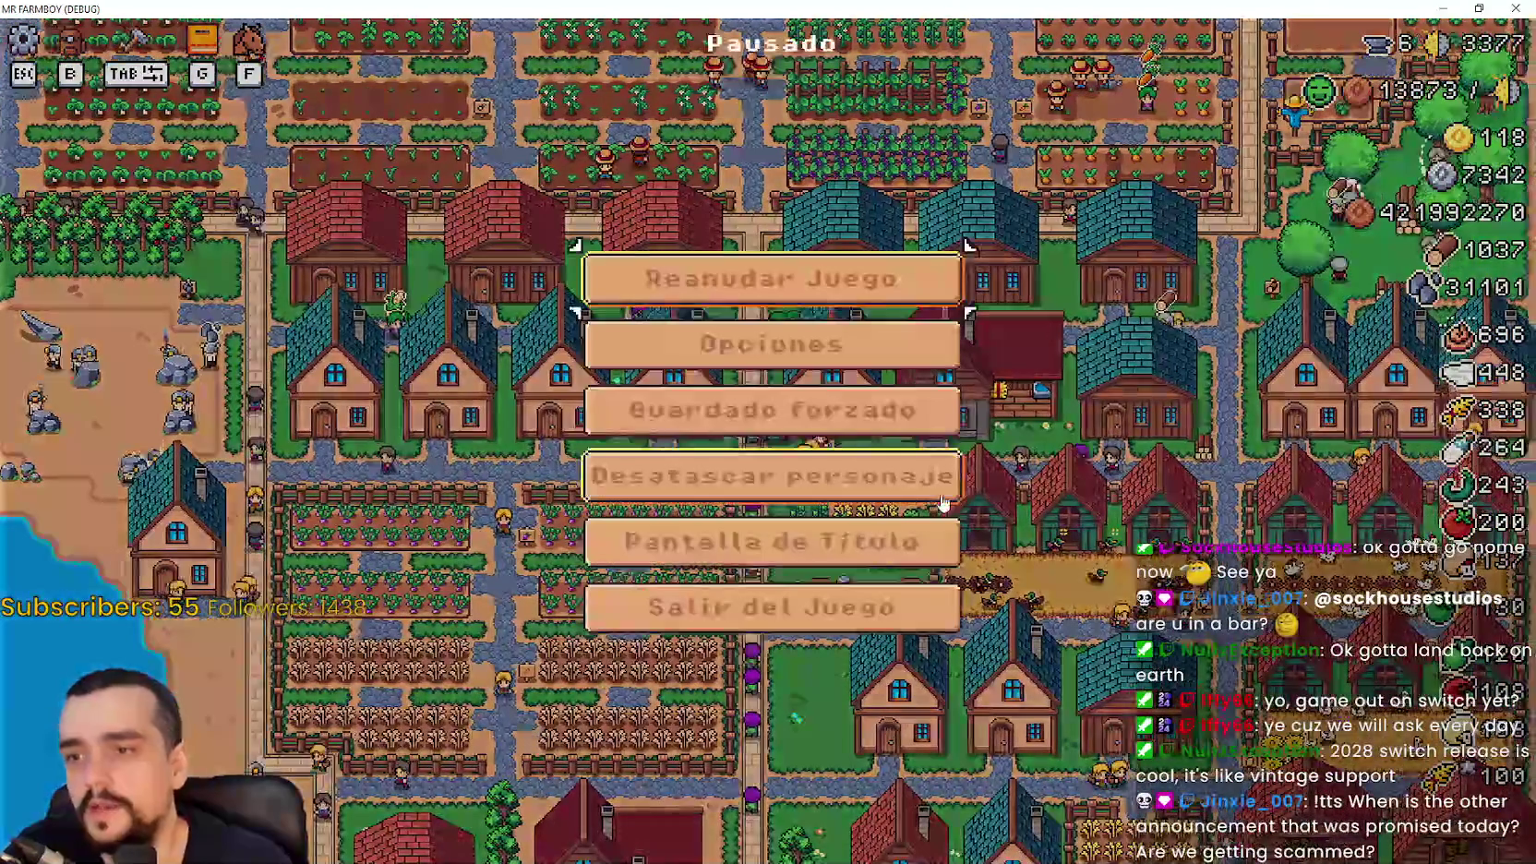
left_click(886, 545)
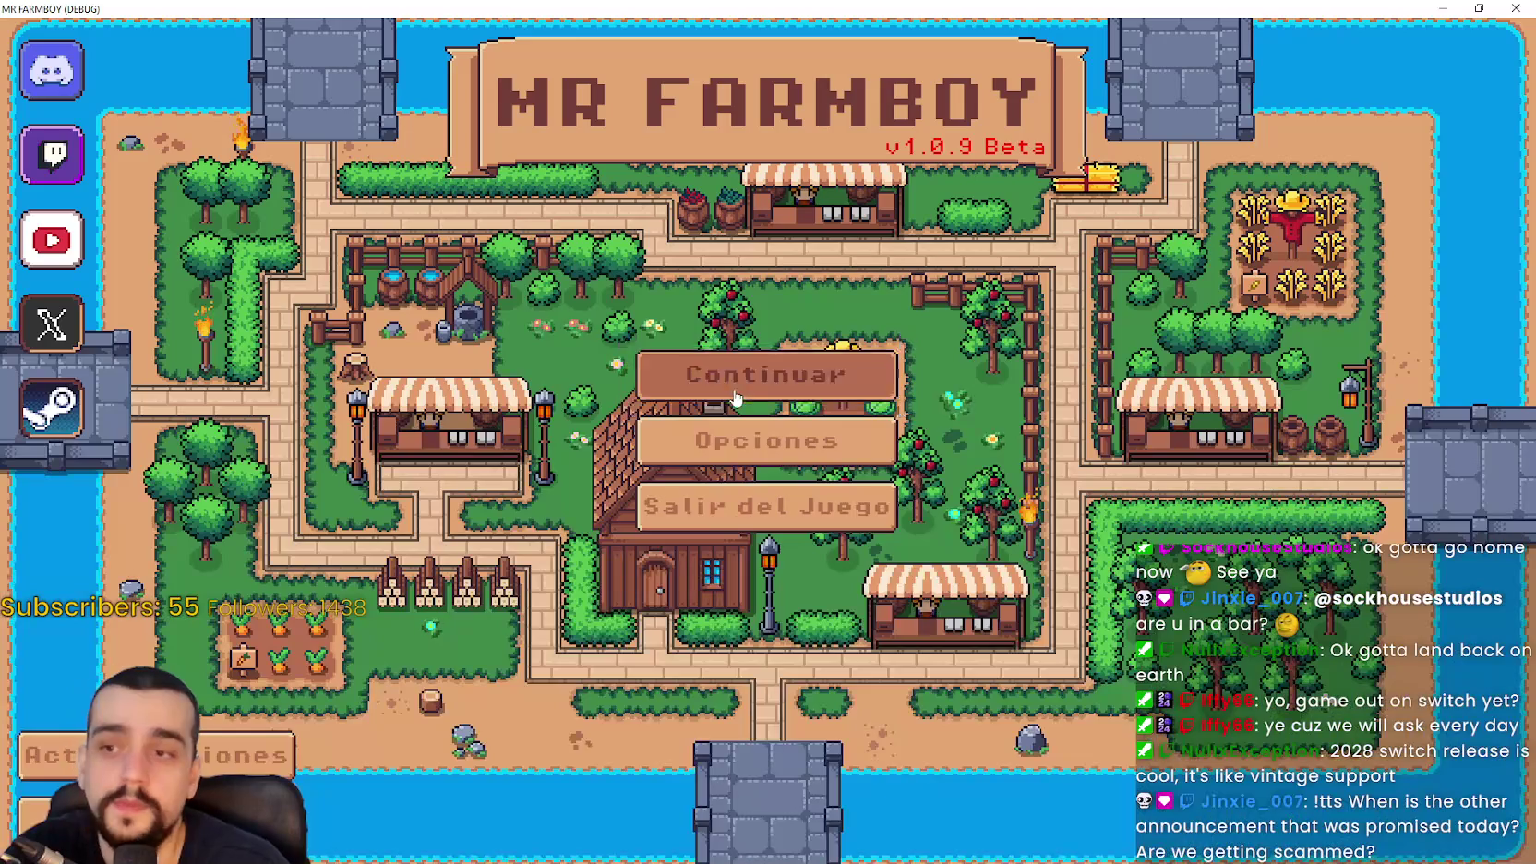
left_click(720, 361)
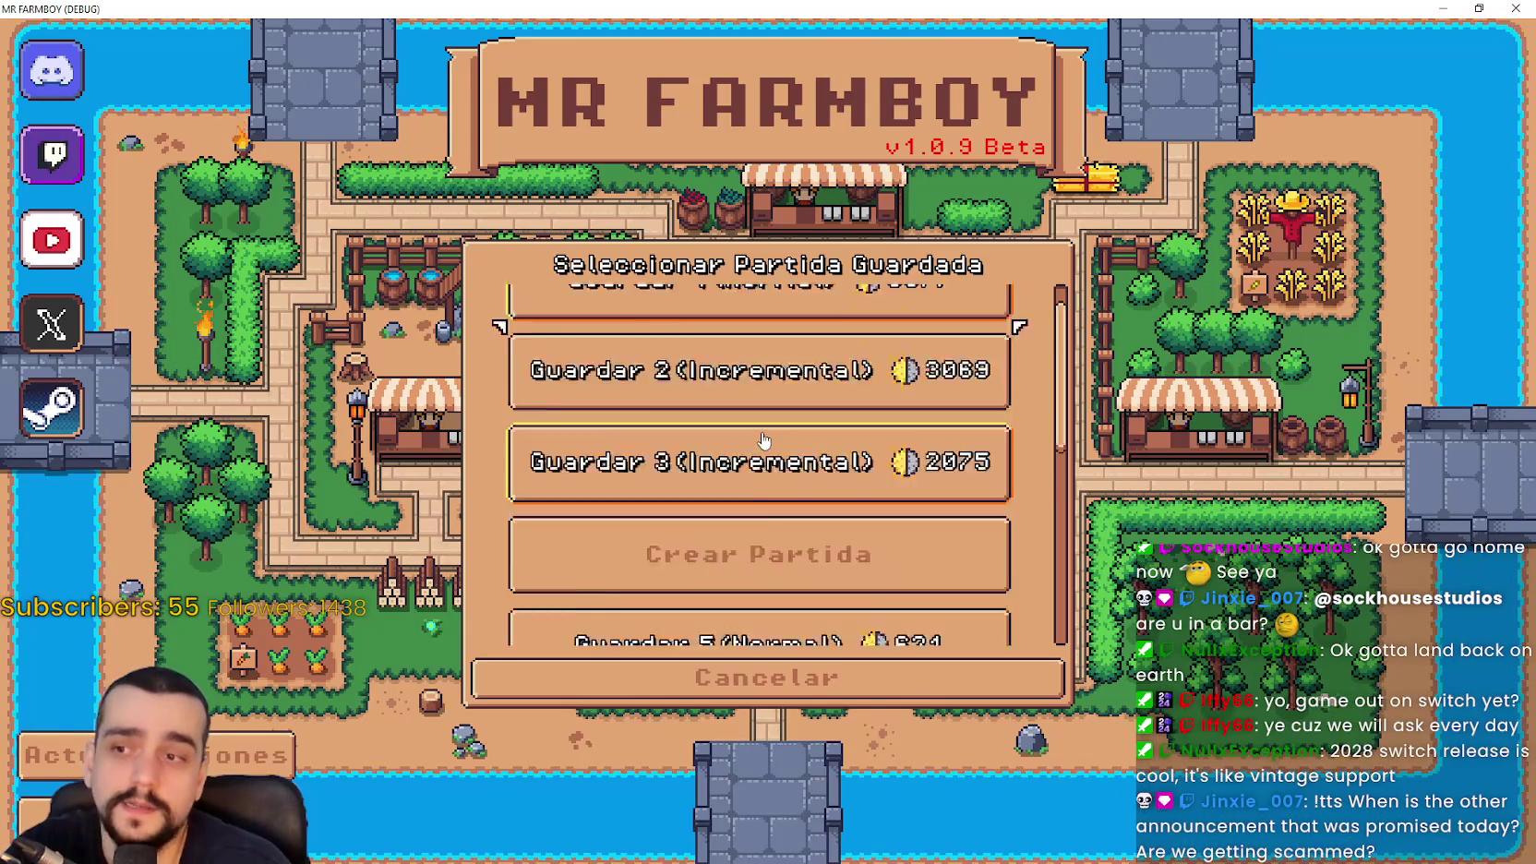
left_click(765, 443)
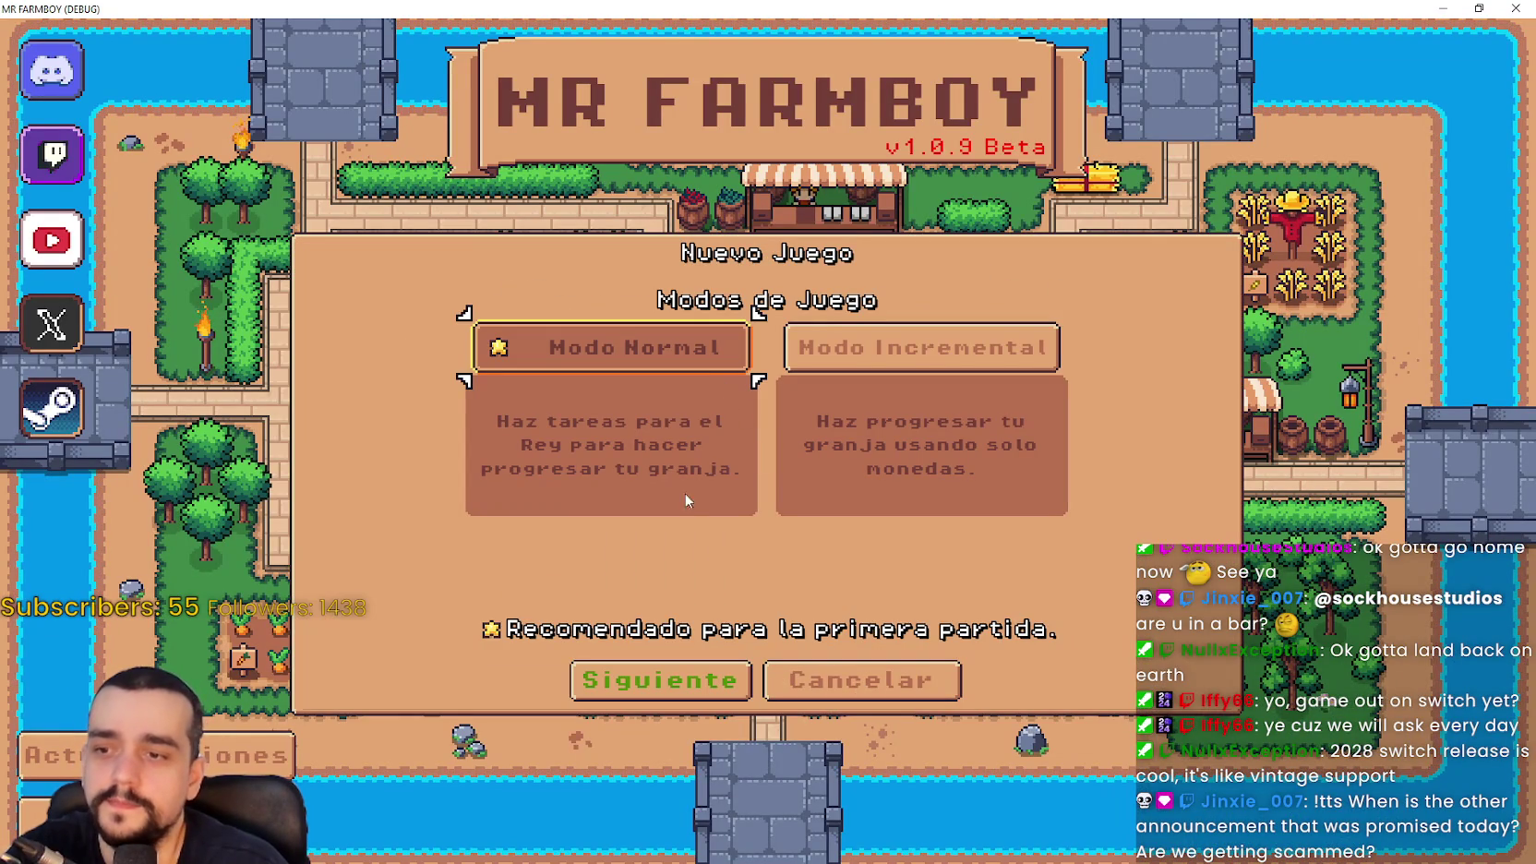
Choose Modo Normal, confirm the island, begin the game and dismiss the intro letter
left_click(660, 680)
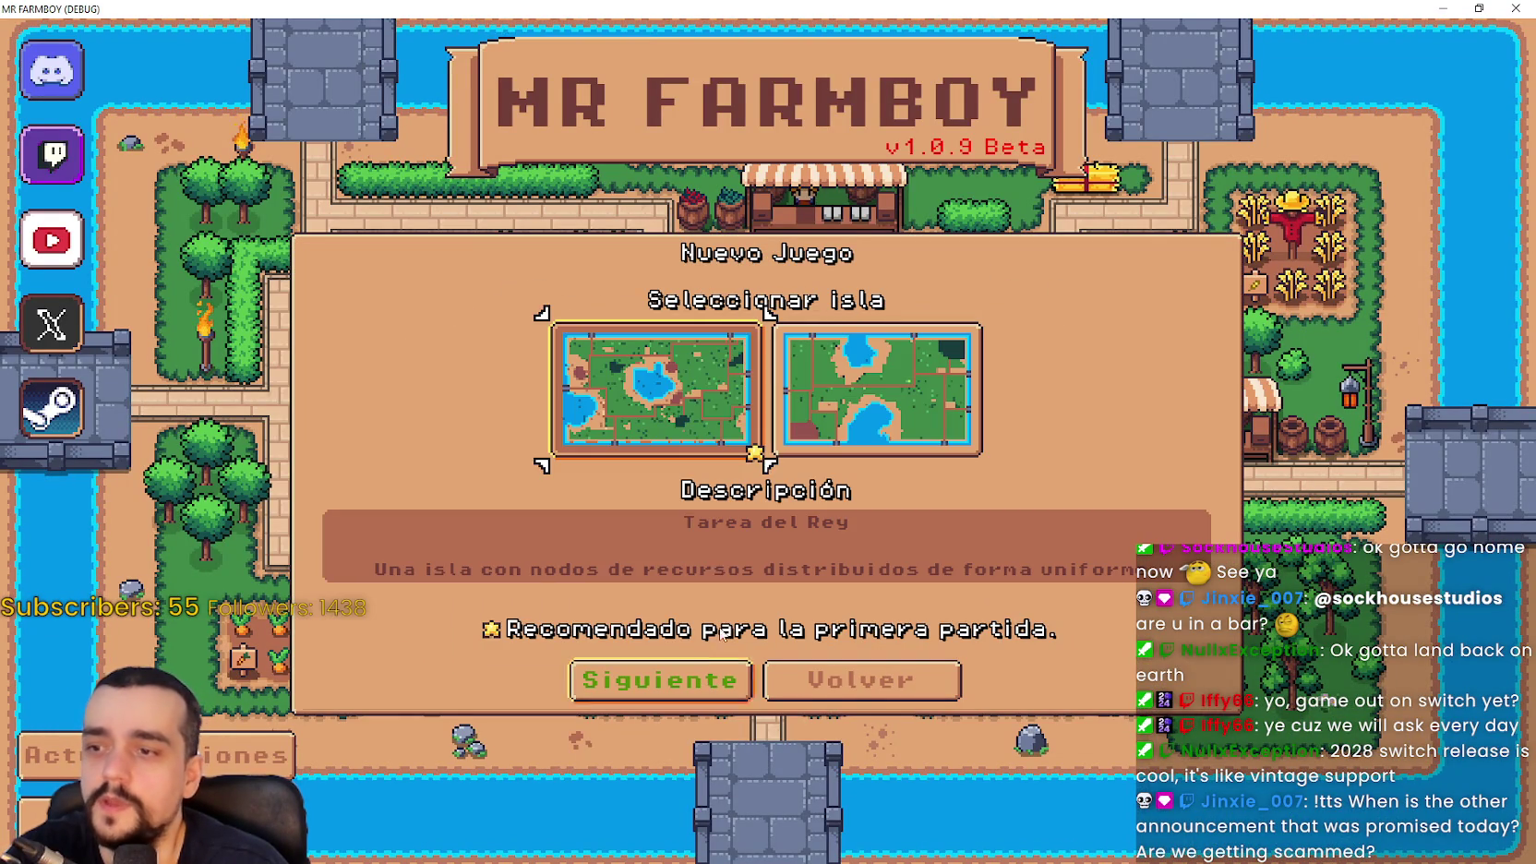
left_click(661, 680)
left_click(661, 708)
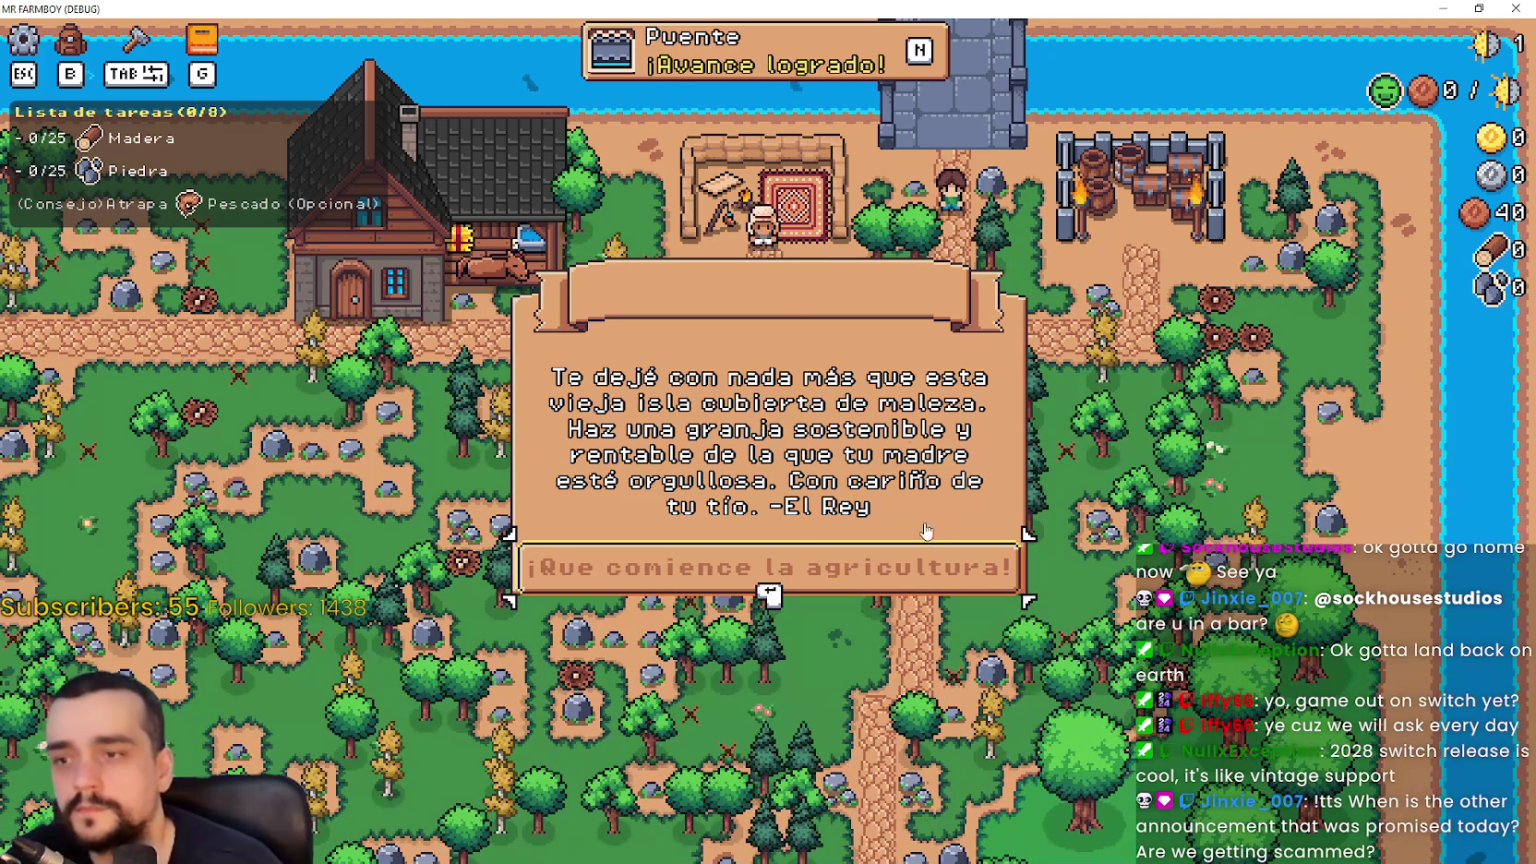
left_click(953, 563)
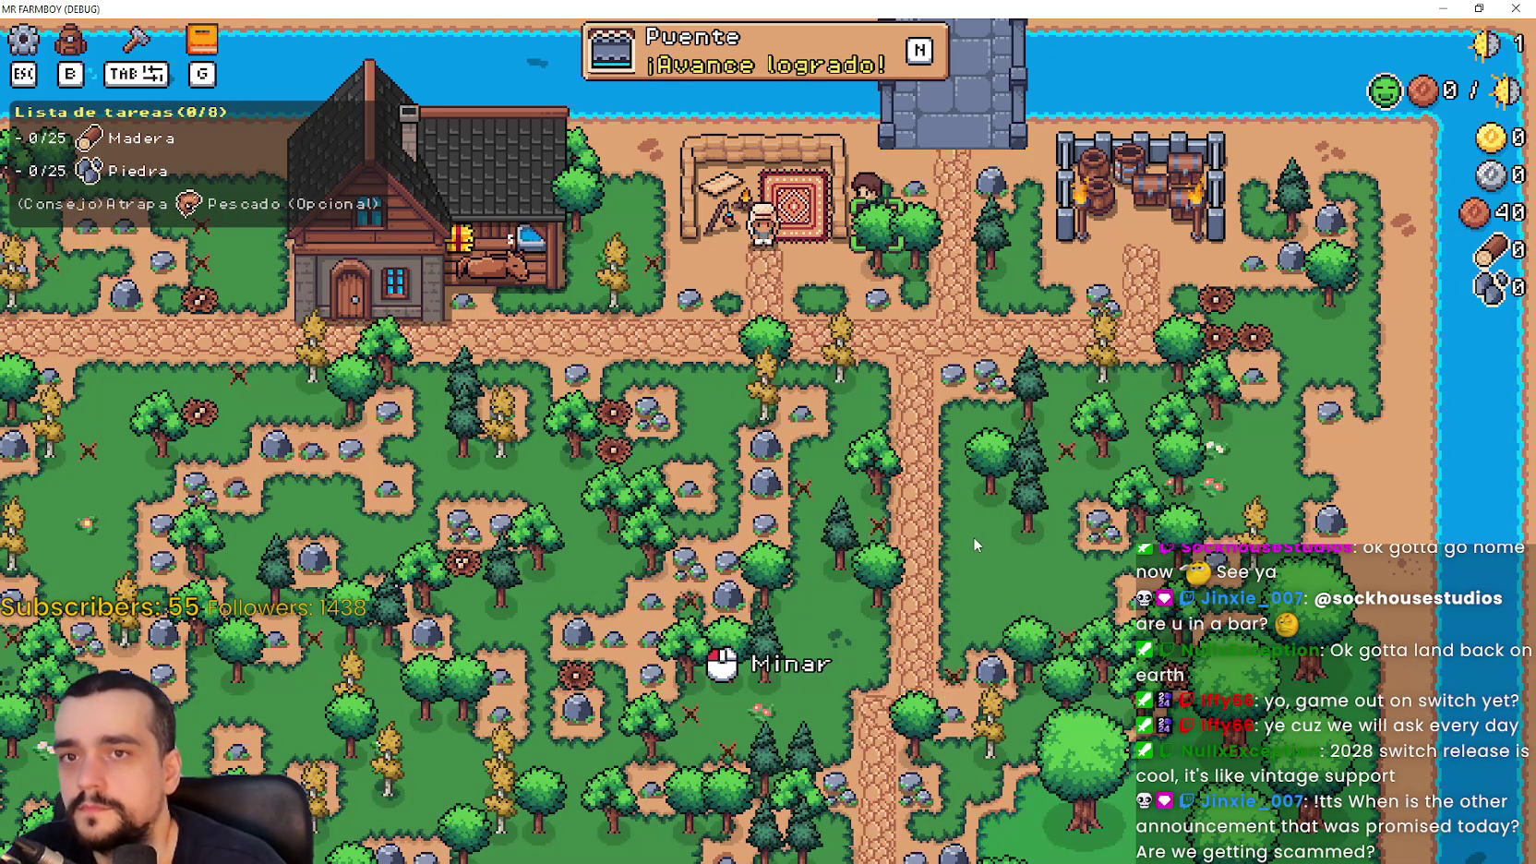
Walk the farmer to the house, open the Player House panel, then close it
key("s")
key("a")
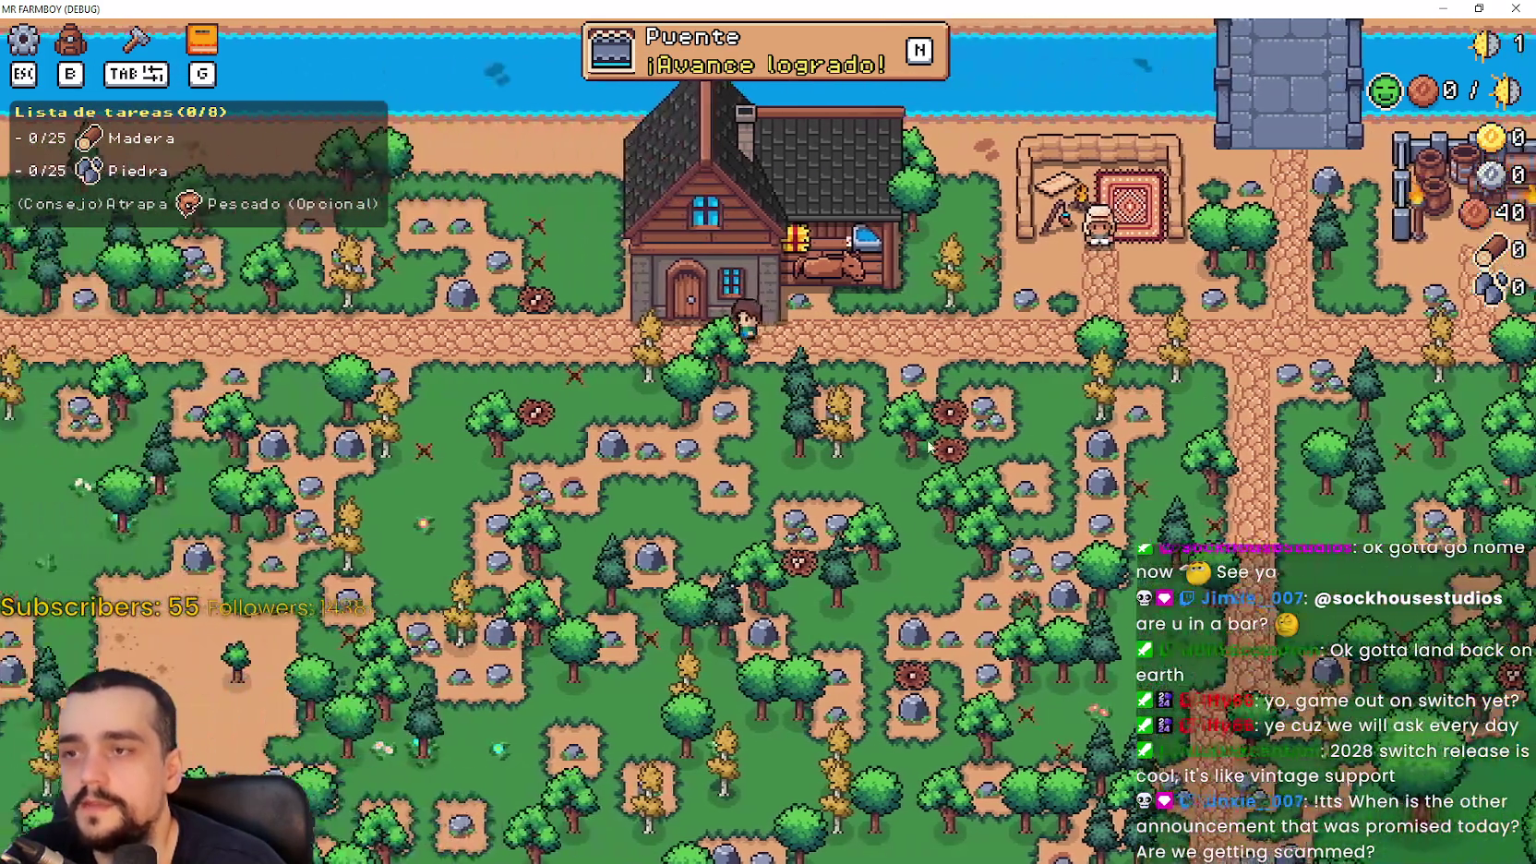
key("e")
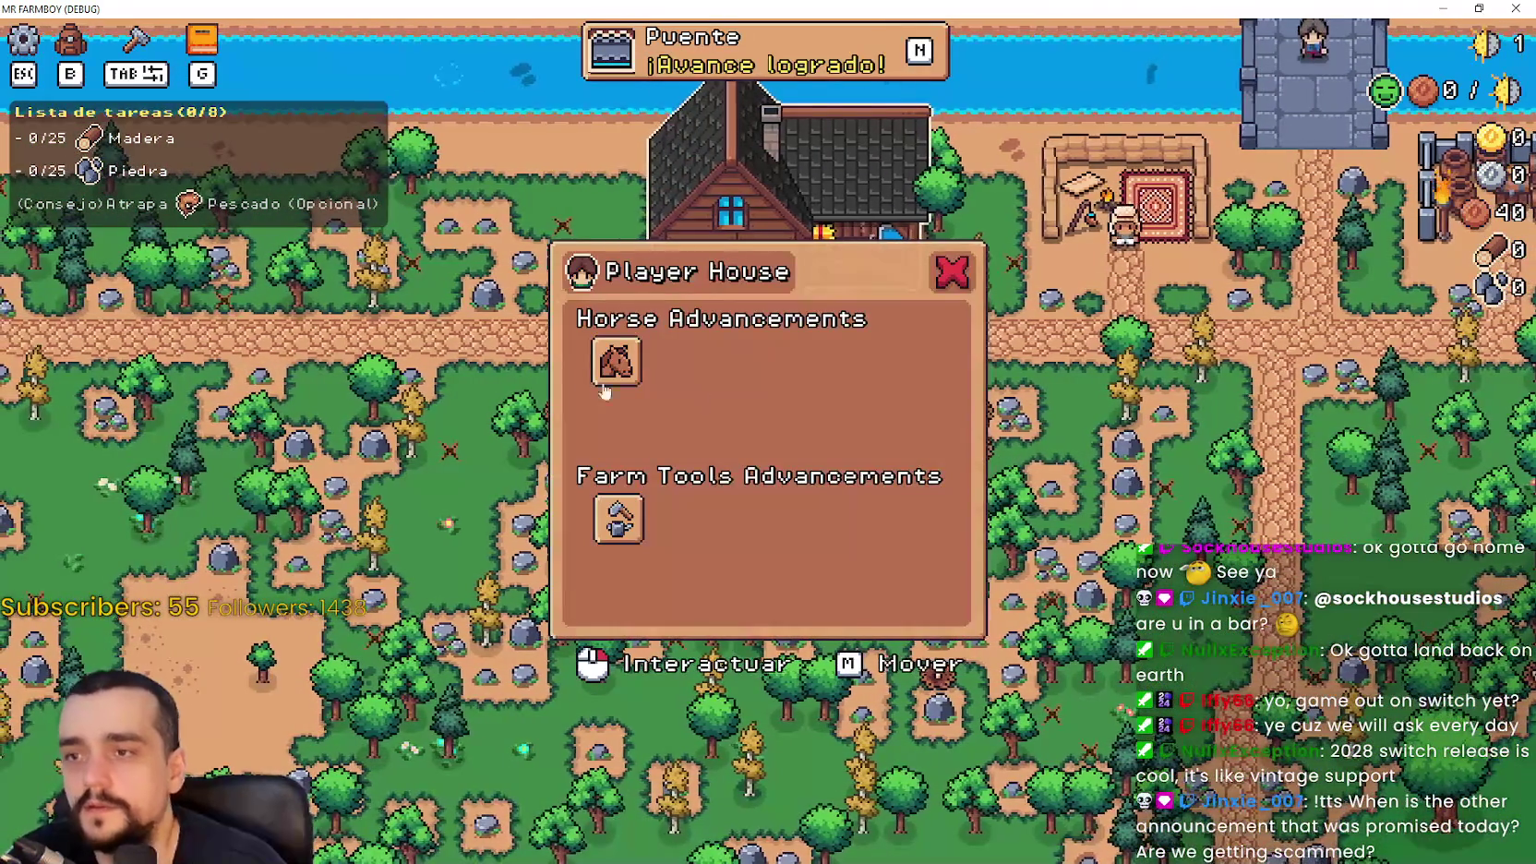
mouse_move(600, 369)
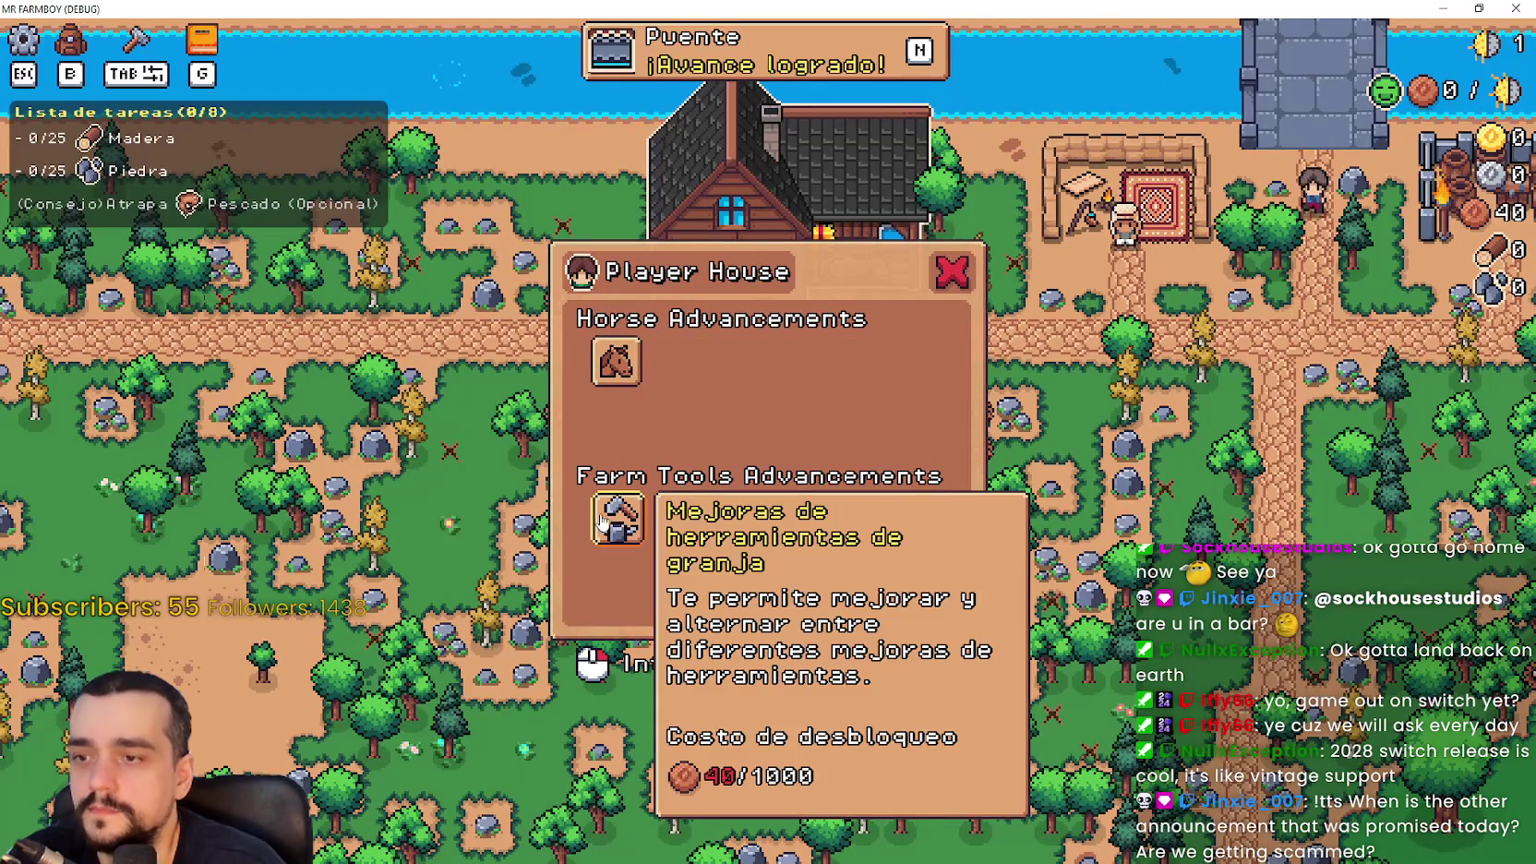
left_click(952, 272)
Delete save 4 from the saved-games list and load another save
key("Escape")
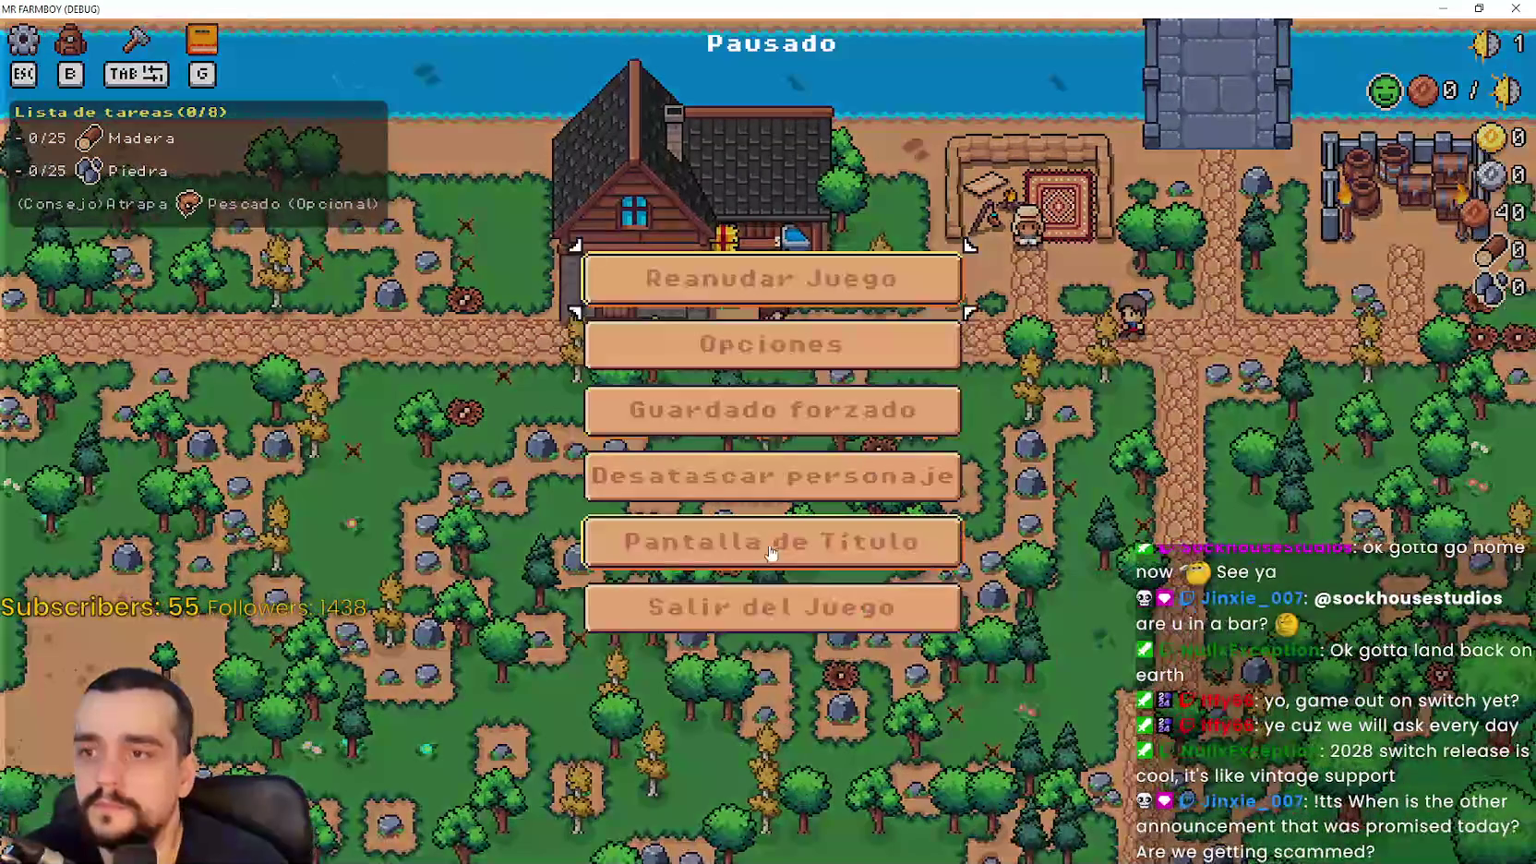
left_click(806, 375)
scroll(757, 443, "down", 2)
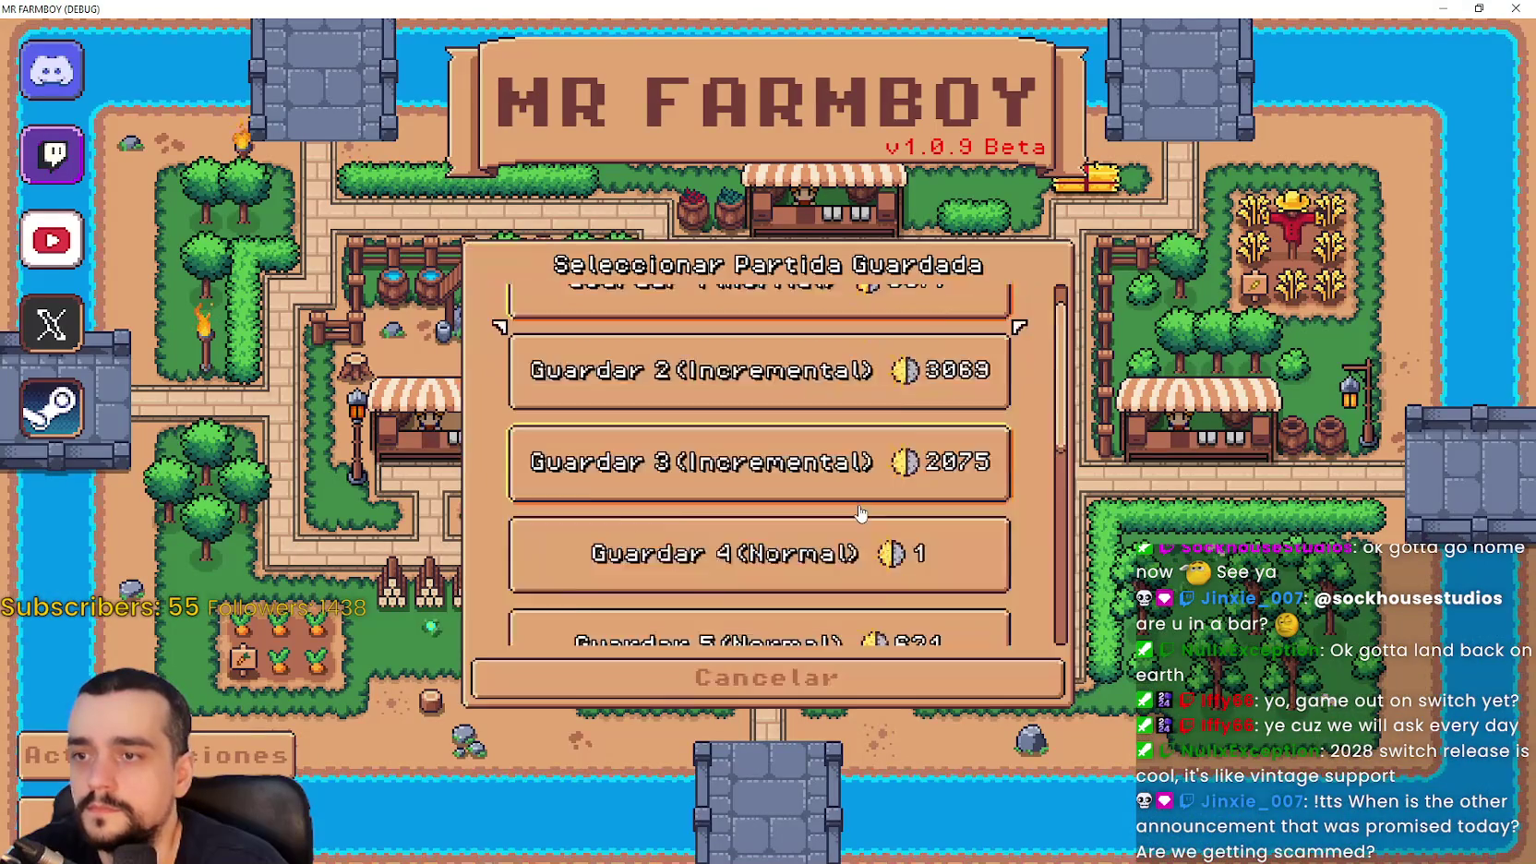
right_click(728, 484)
left_click(729, 498)
scroll(728, 492, "down", 3)
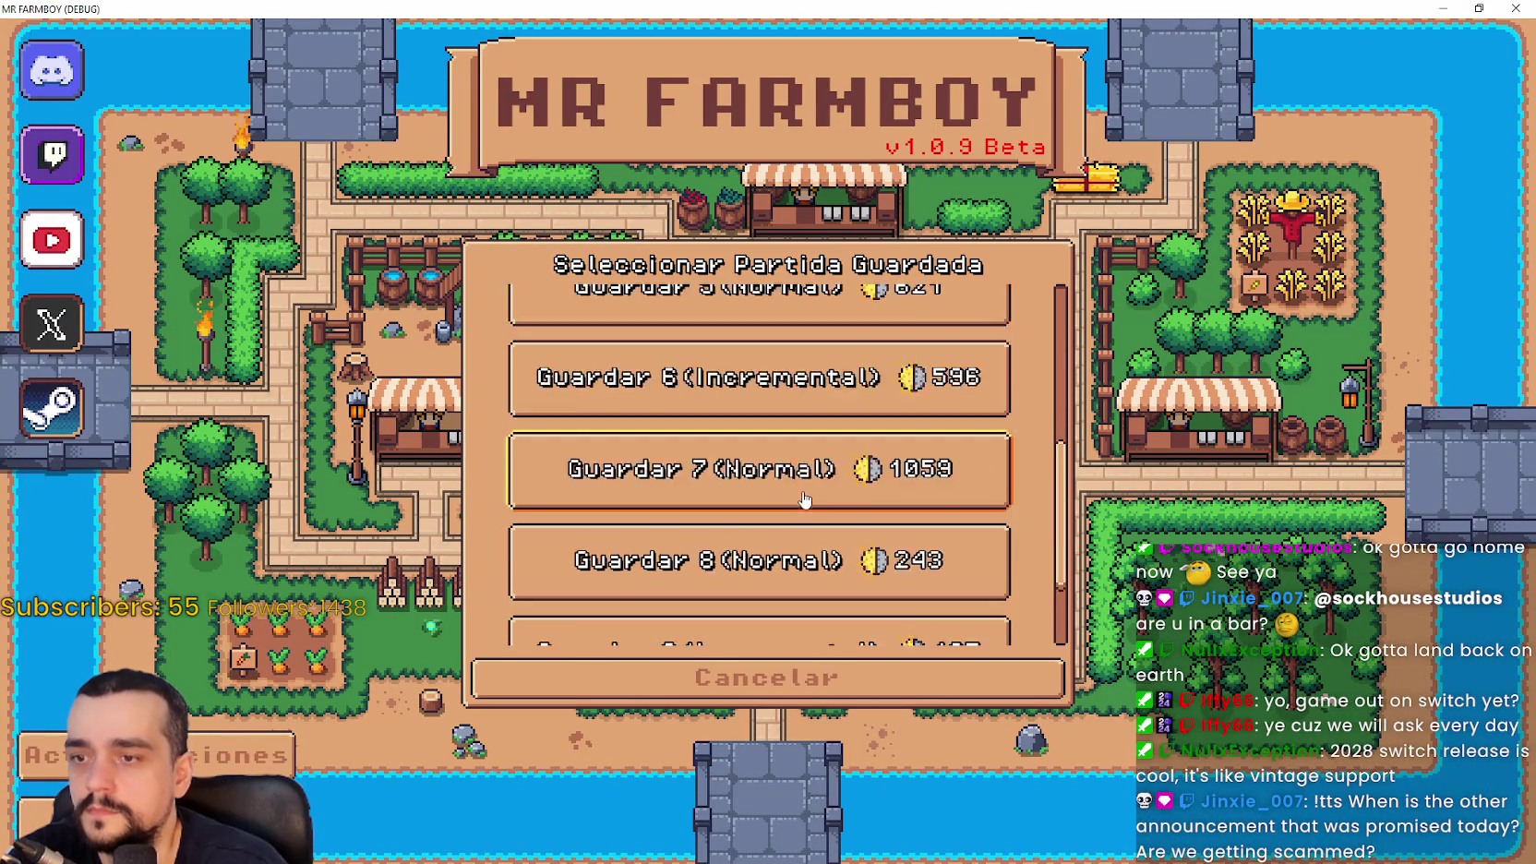
scroll(754, 412, "up", 1)
left_click(696, 410)
left_click(696, 410)
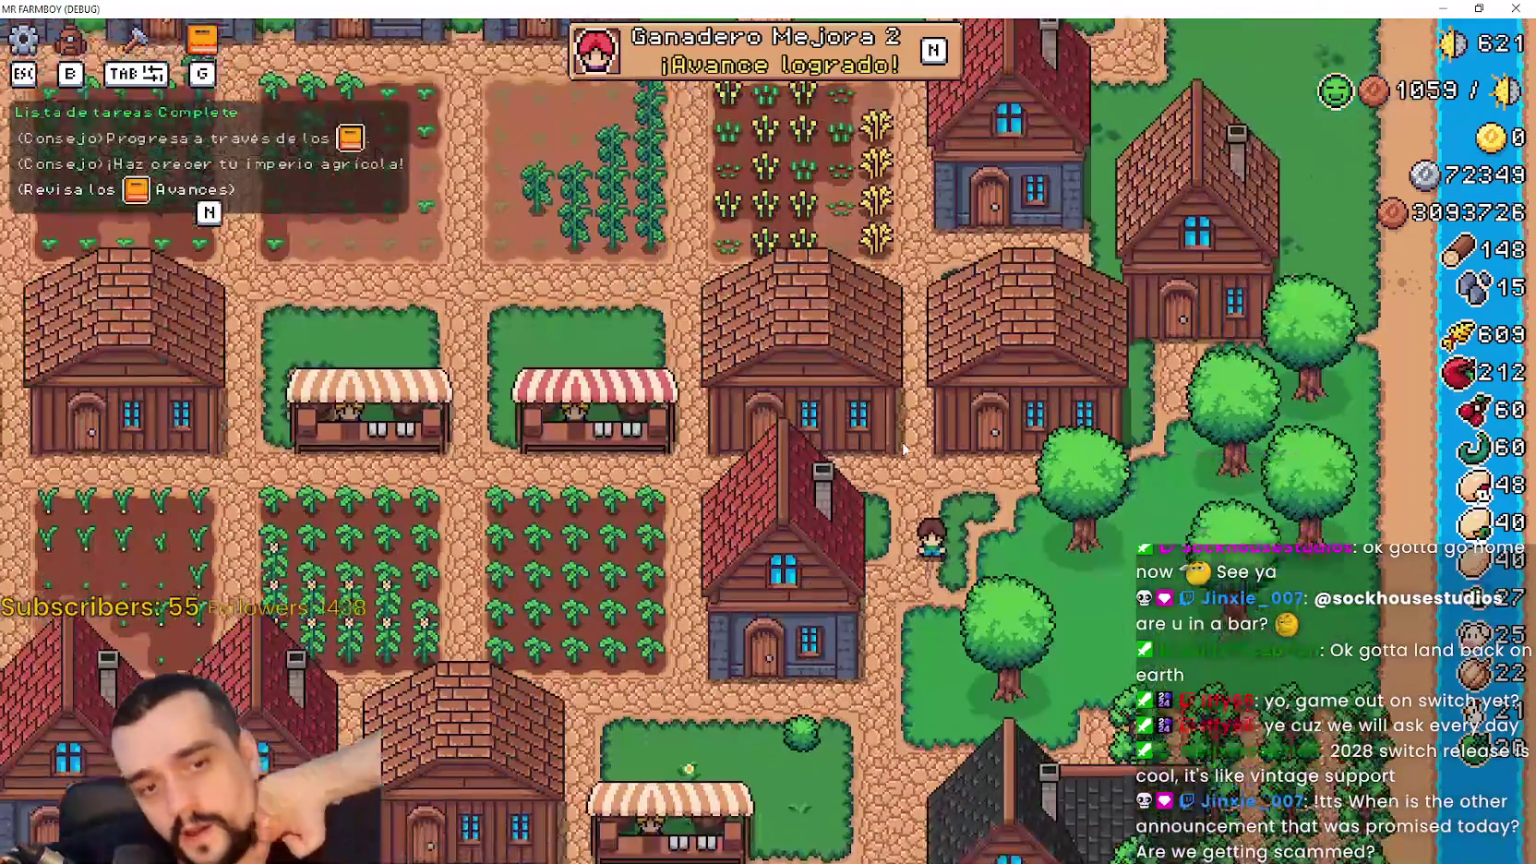
In the Player House panel, unlock the early horse and farm-tools advancements, including Silla básica and Herramientas básicas
key("s")
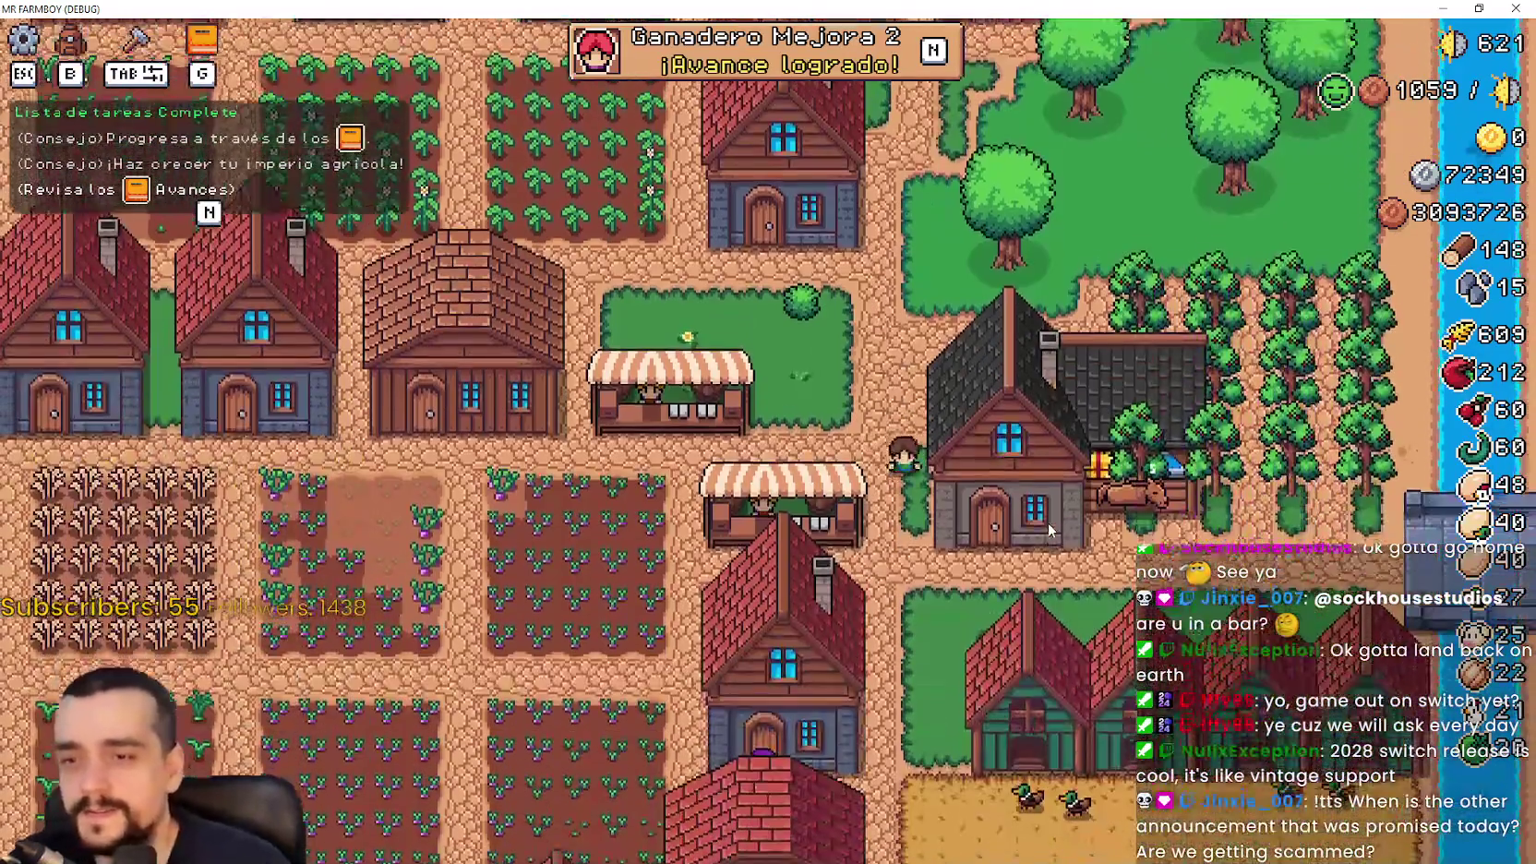
left_click(1048, 523)
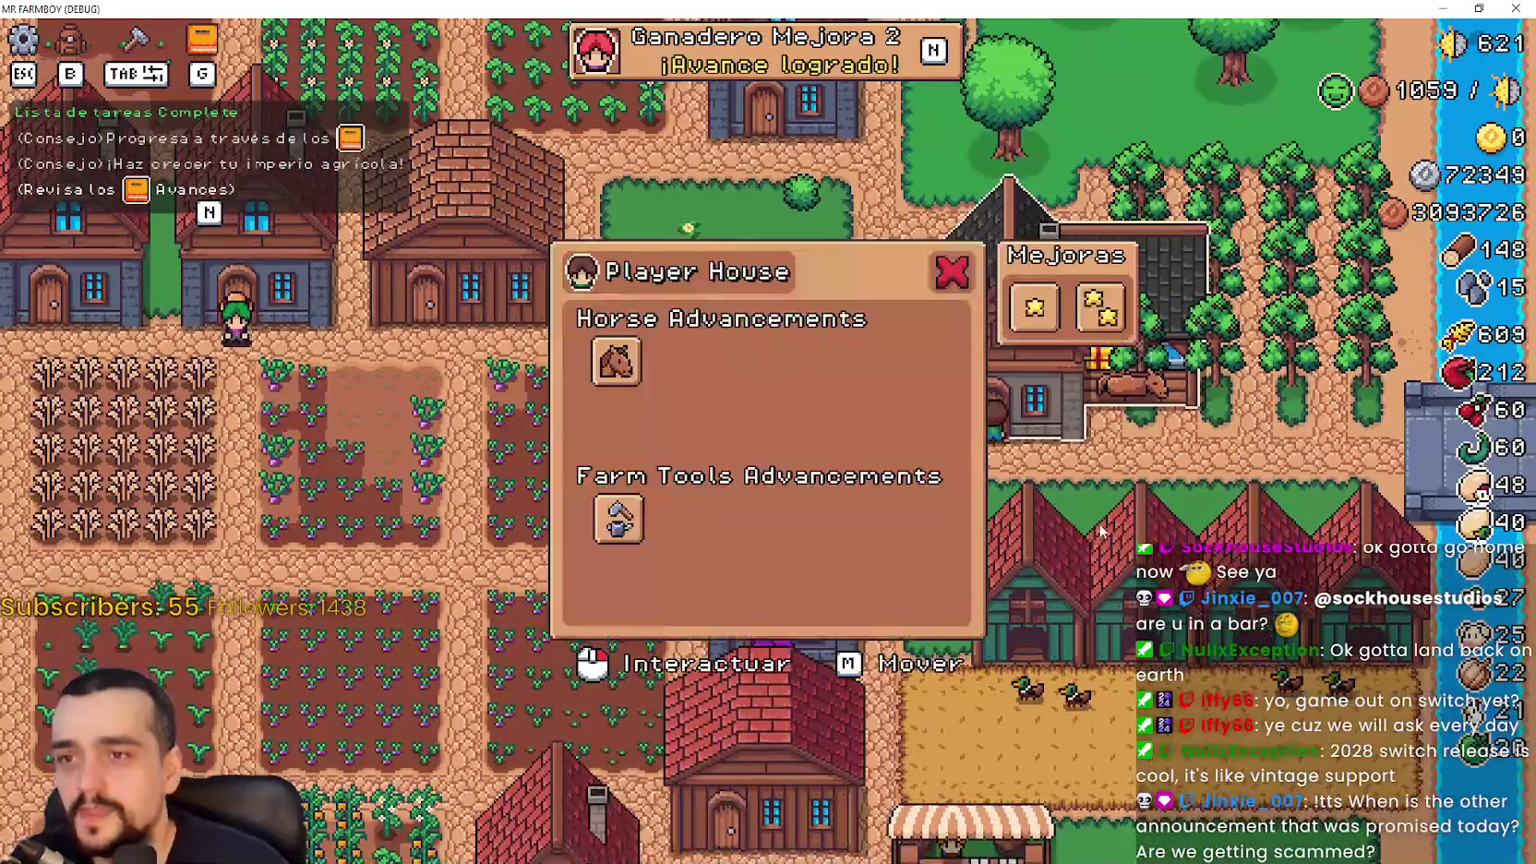
left_click(615, 524)
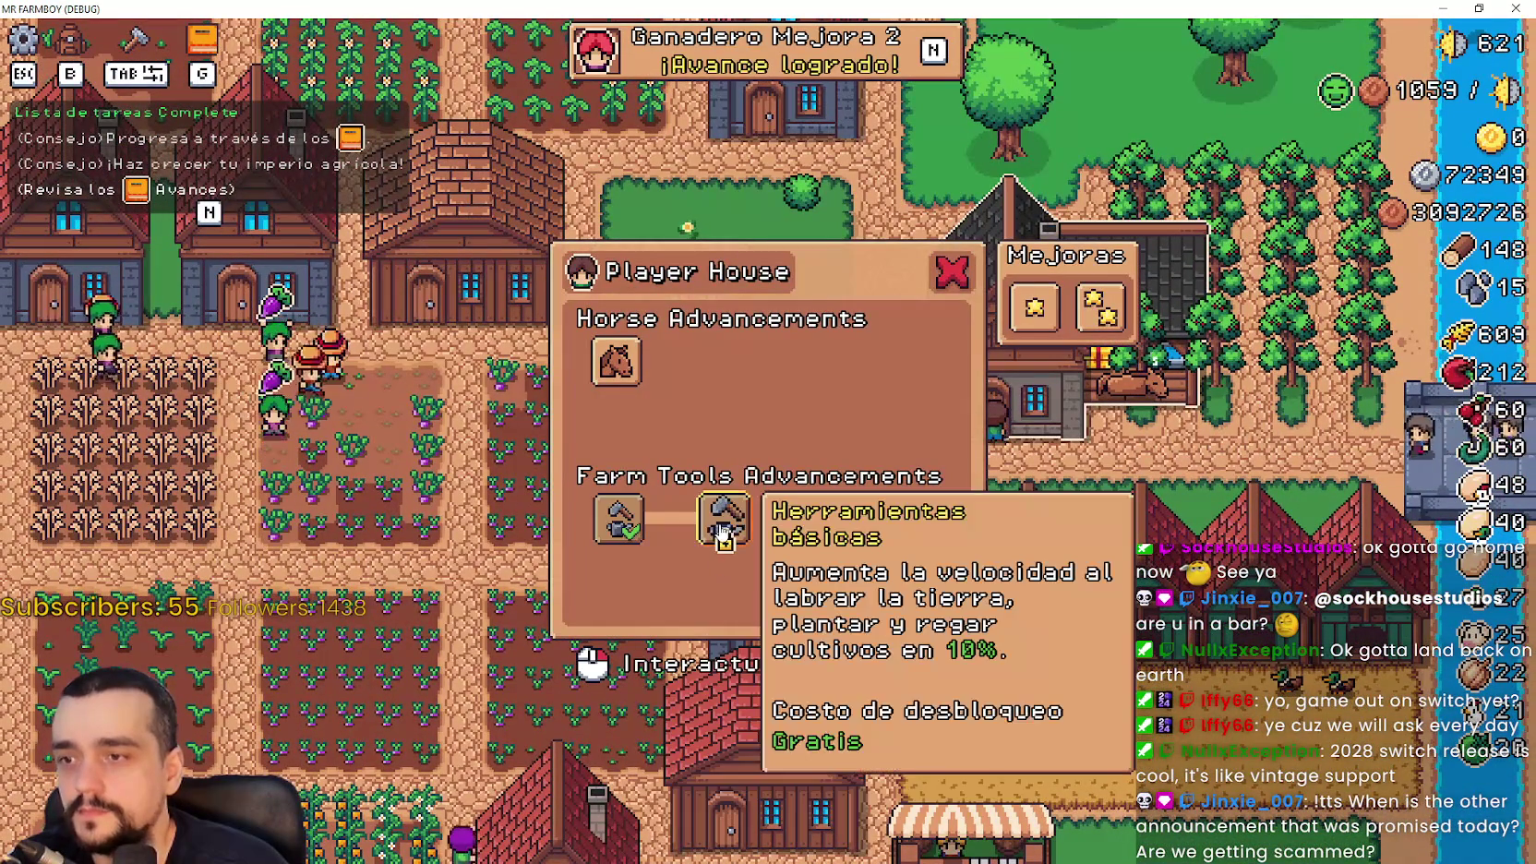
left_click(616, 361)
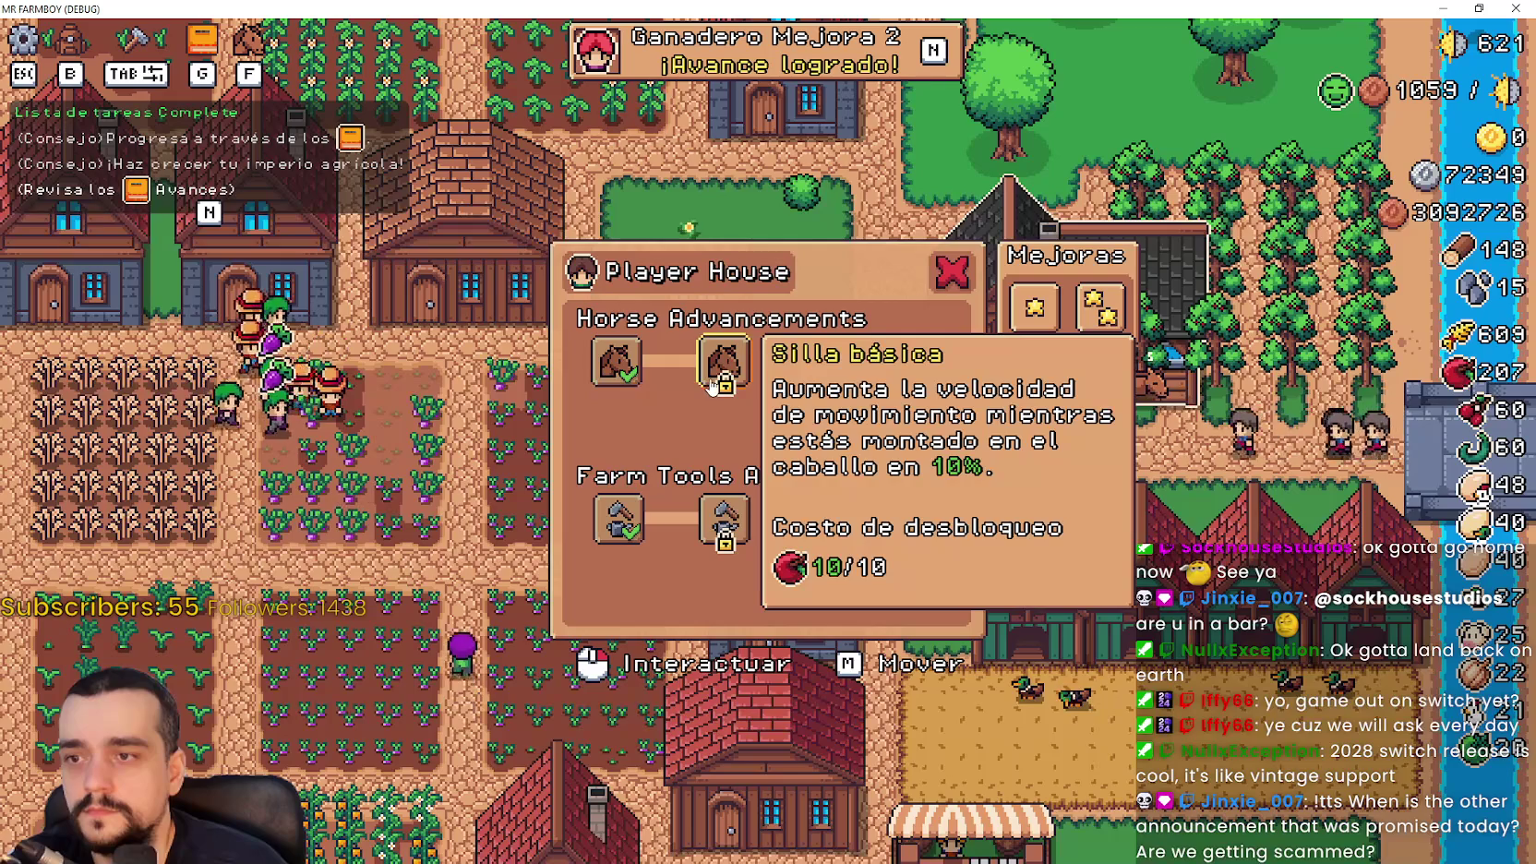
left_click(790, 362)
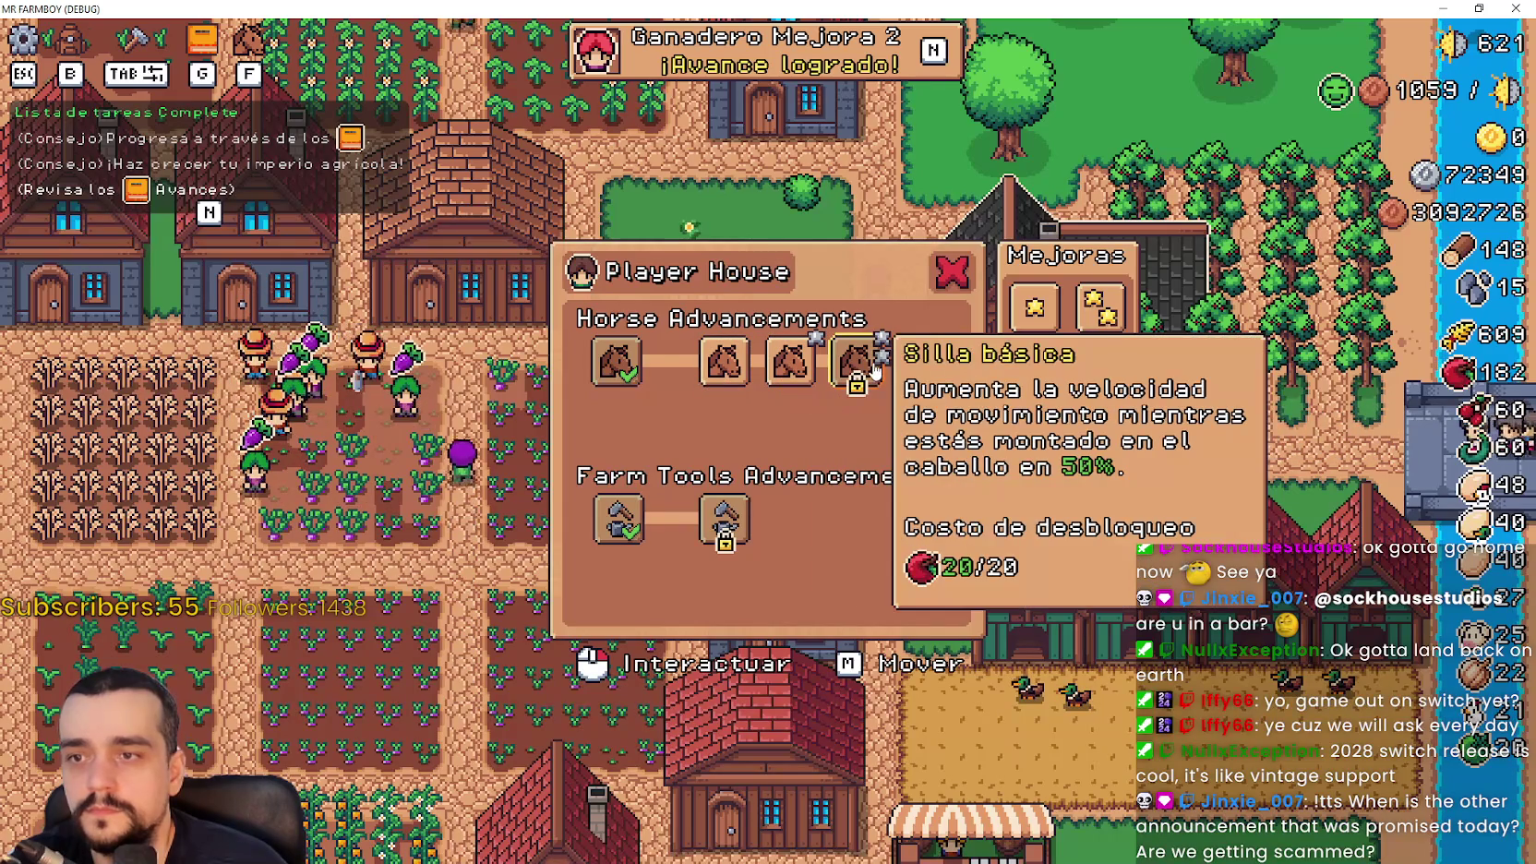
left_click(868, 365)
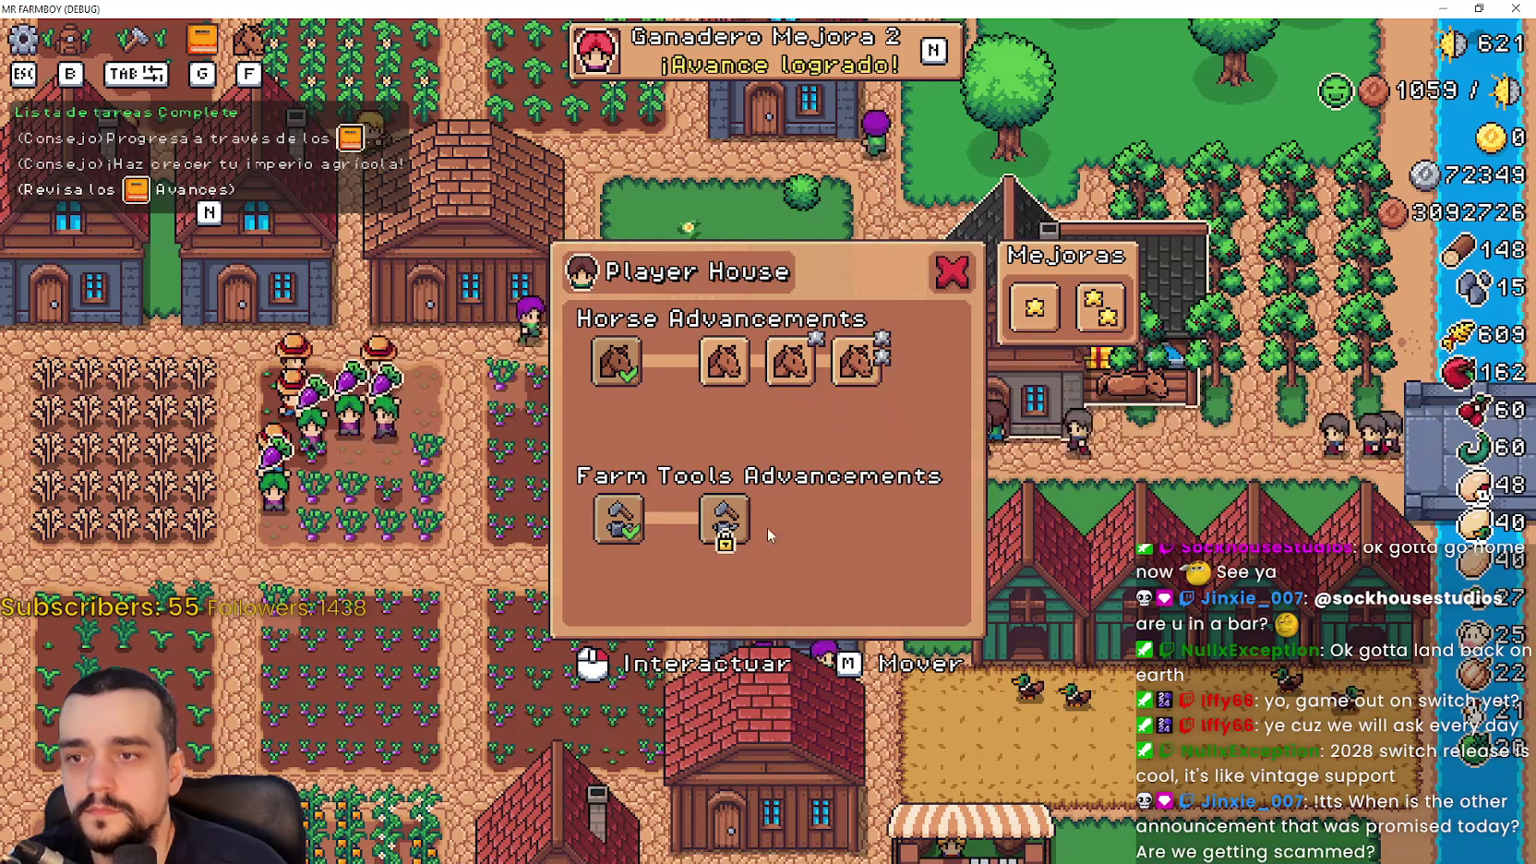
left_click(738, 521)
left_click(790, 521)
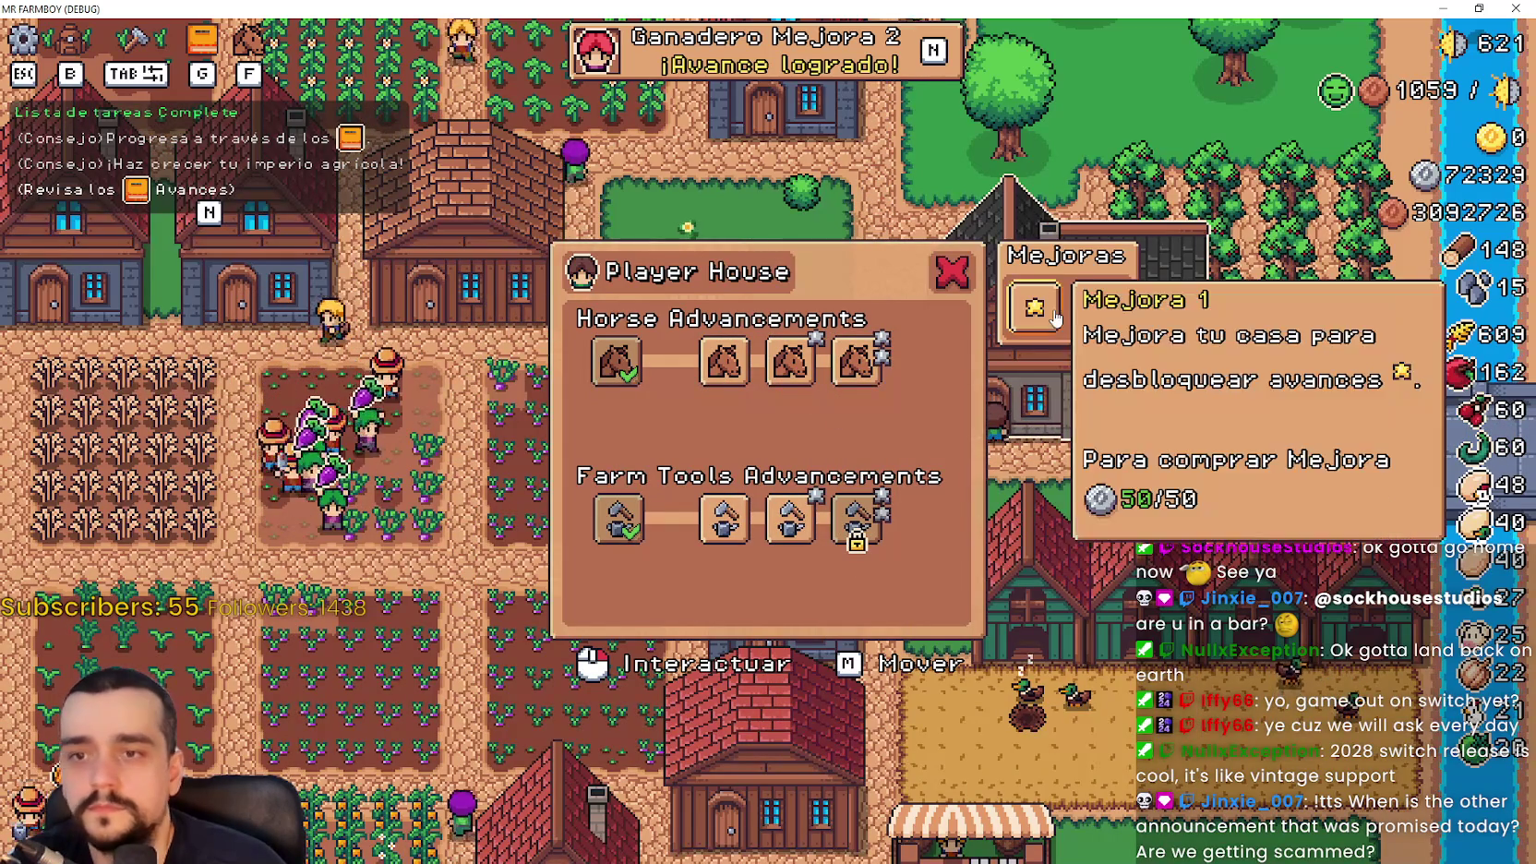
left_click(790, 521)
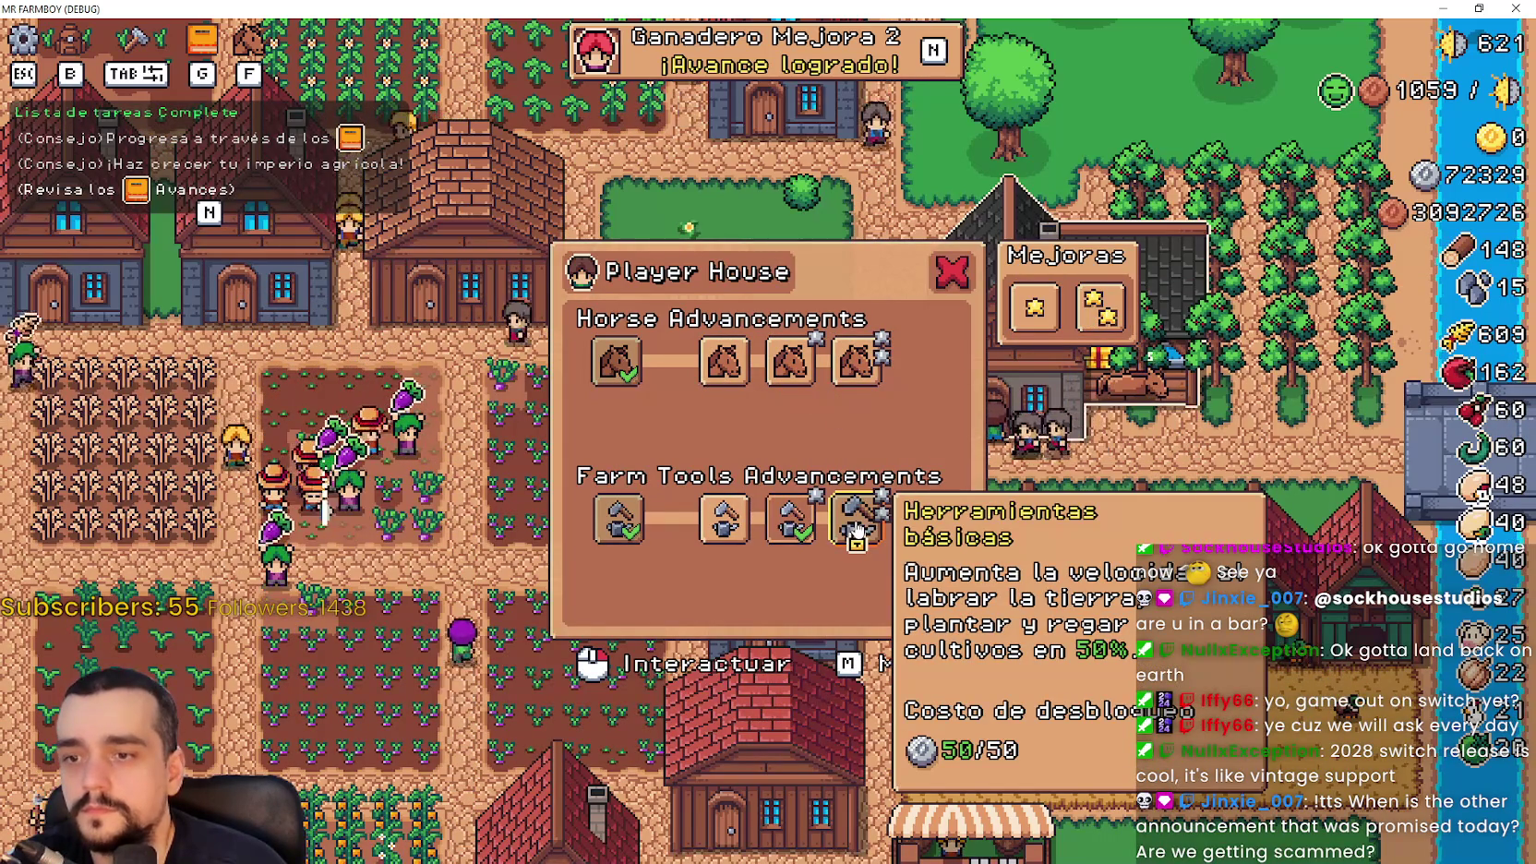
left_click(862, 527)
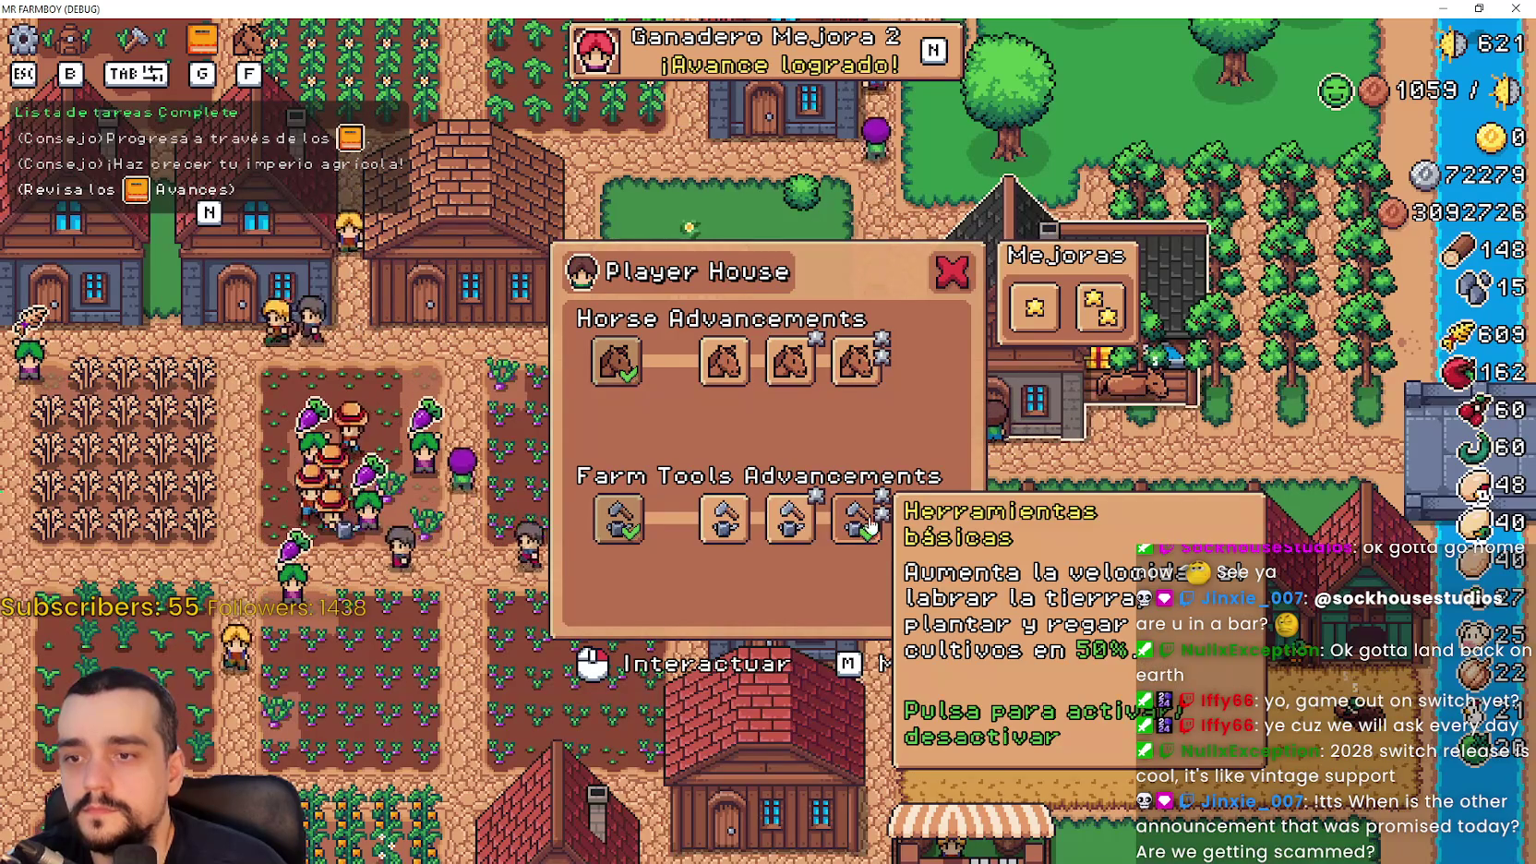
Buy the first Mejoras upgrade, unlock Silla resistente and Herramientas resistentes, then close the panel
left_click(1034, 308)
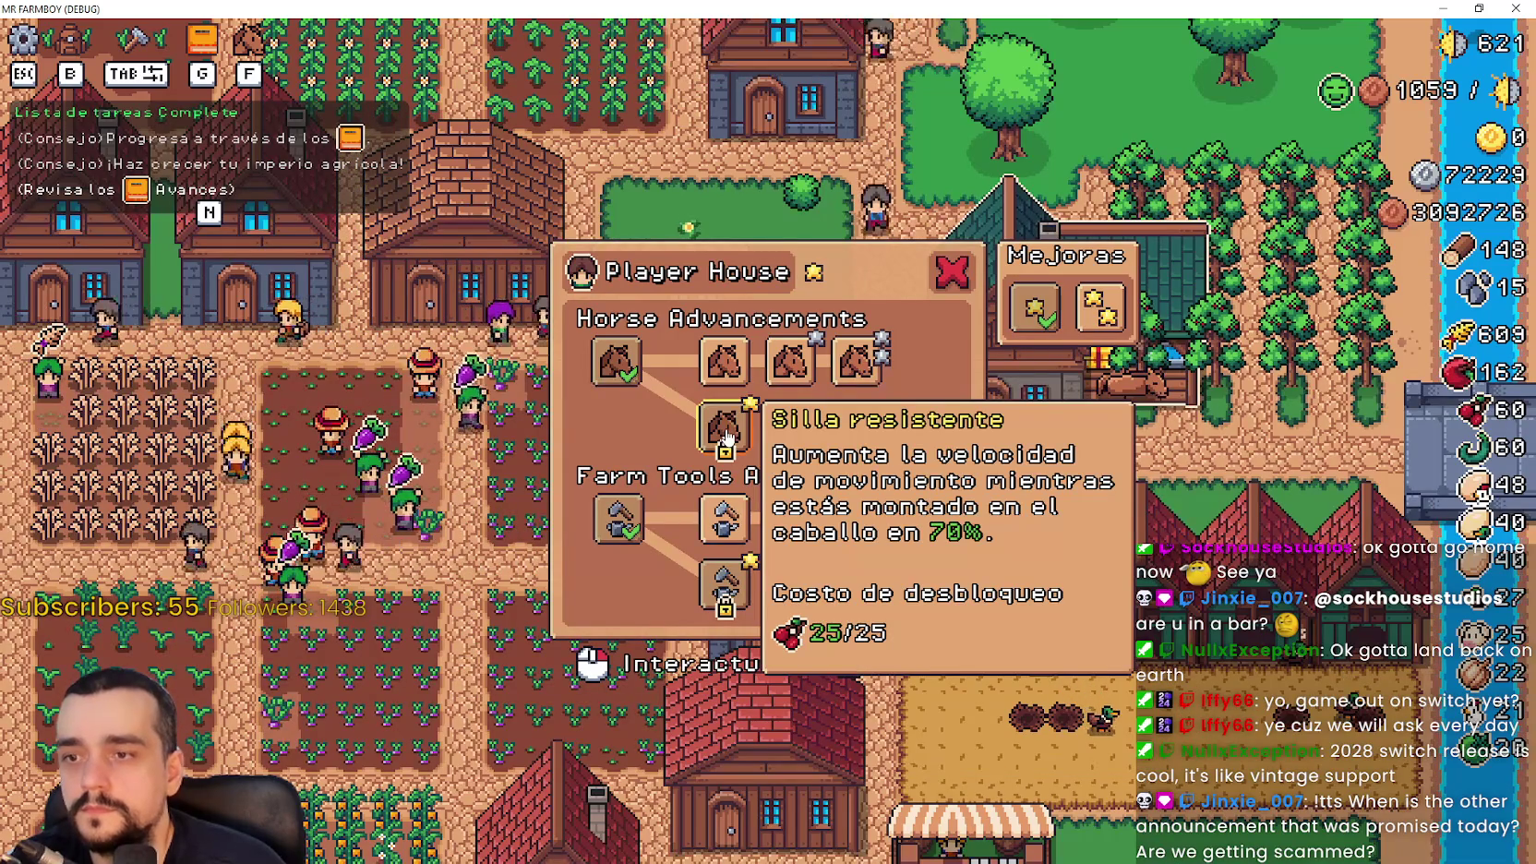
left_click(726, 435)
left_click(729, 589)
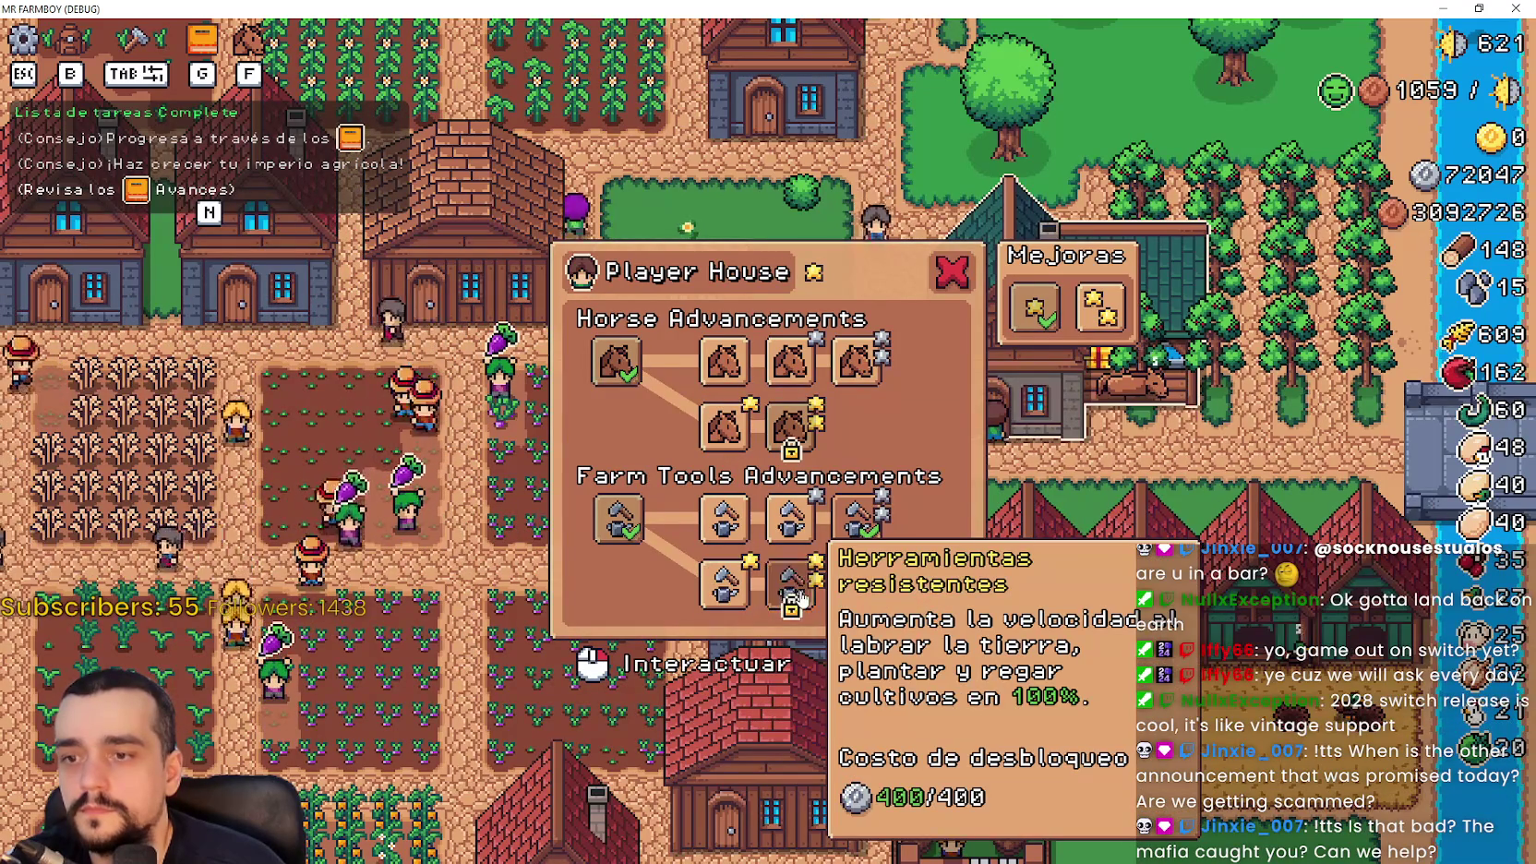
left_click(801, 599)
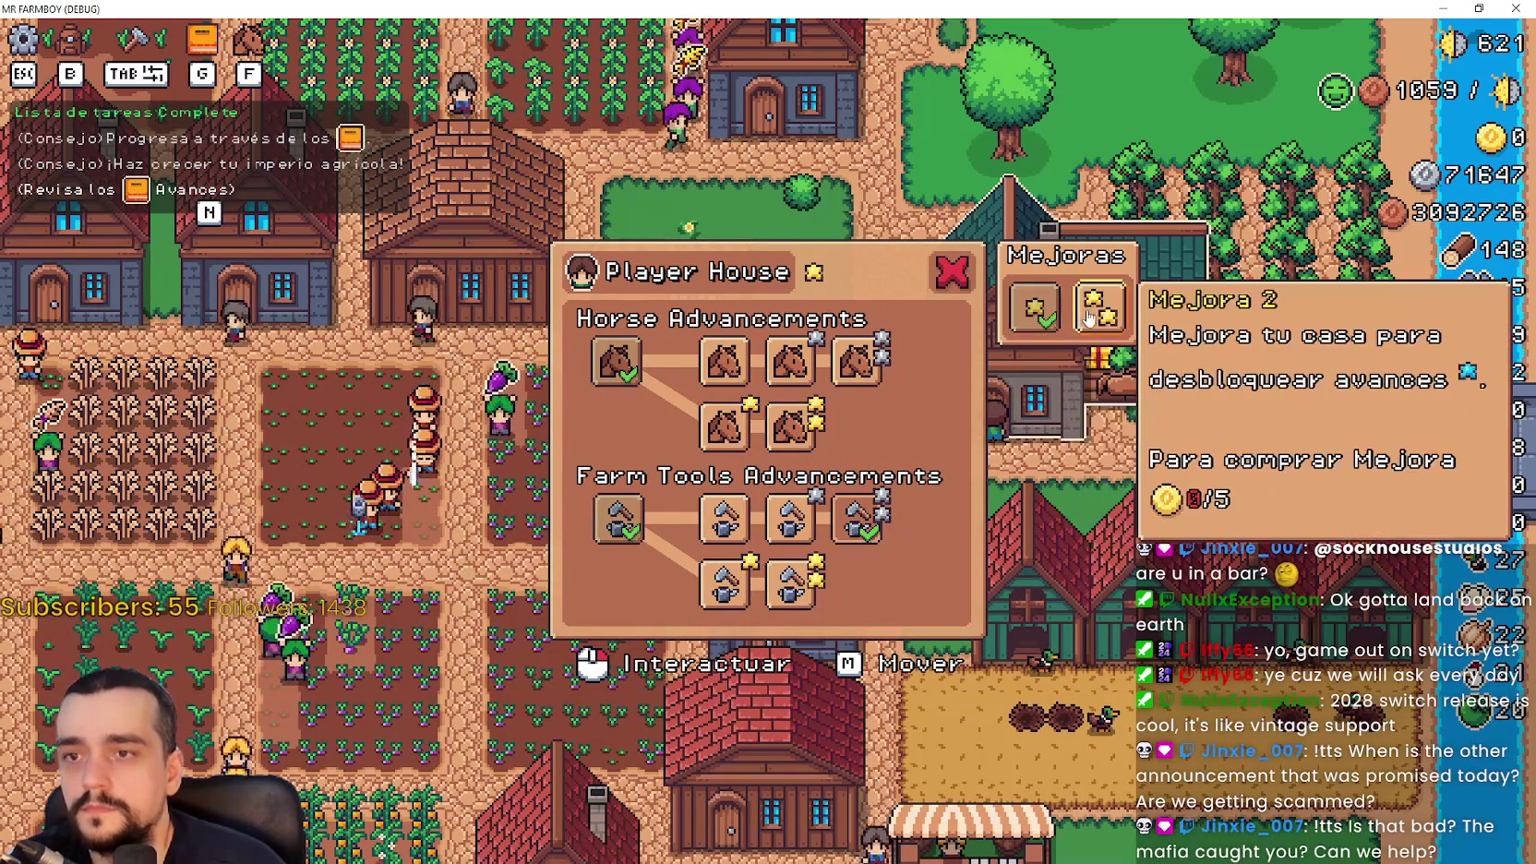
key("Escape")
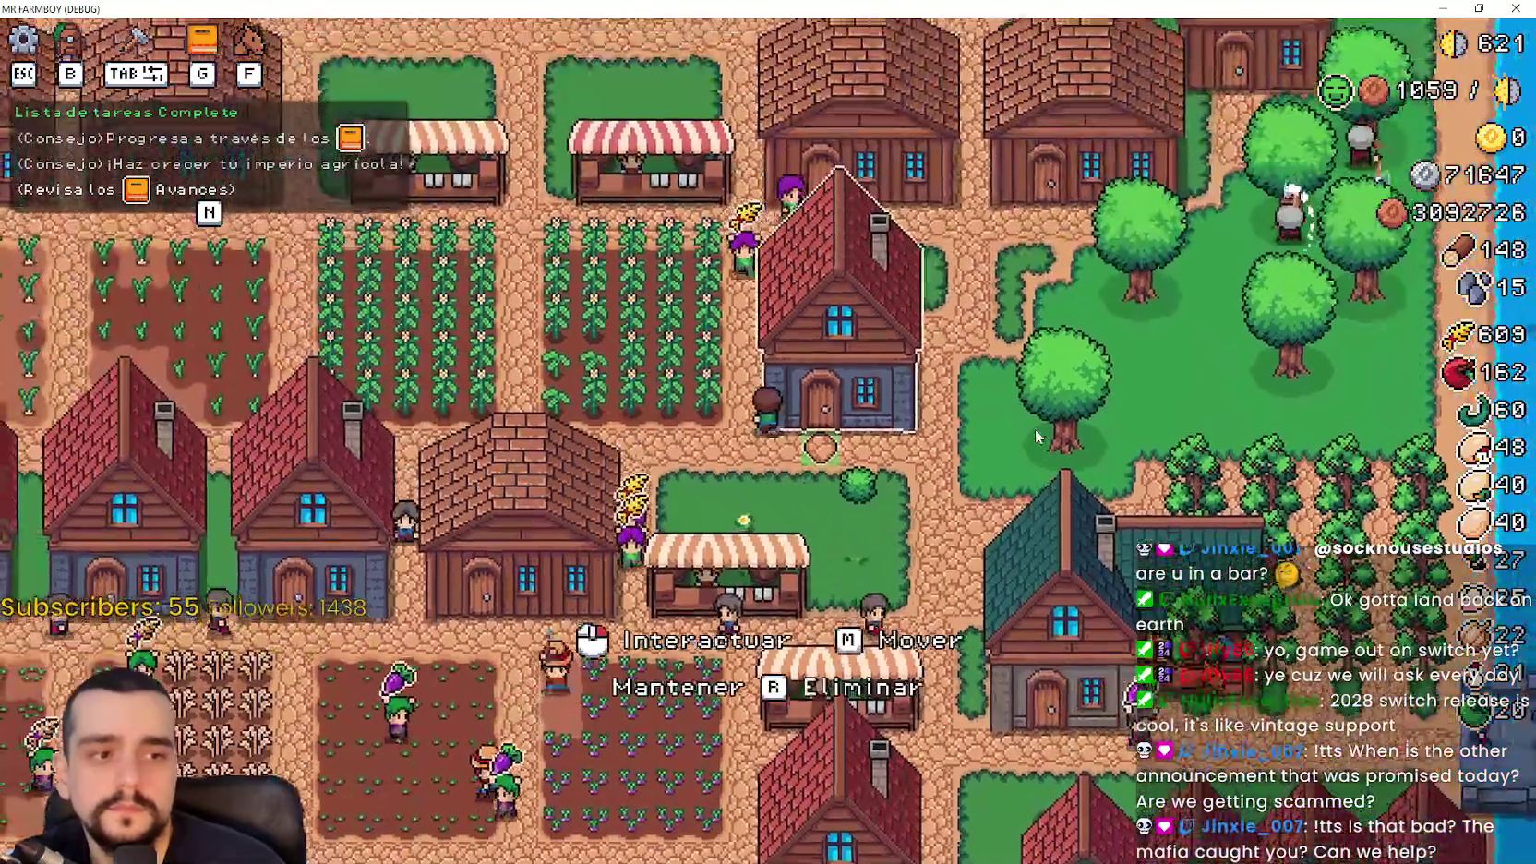
Ride the horse around the village, north toward the river and back south
key("w")
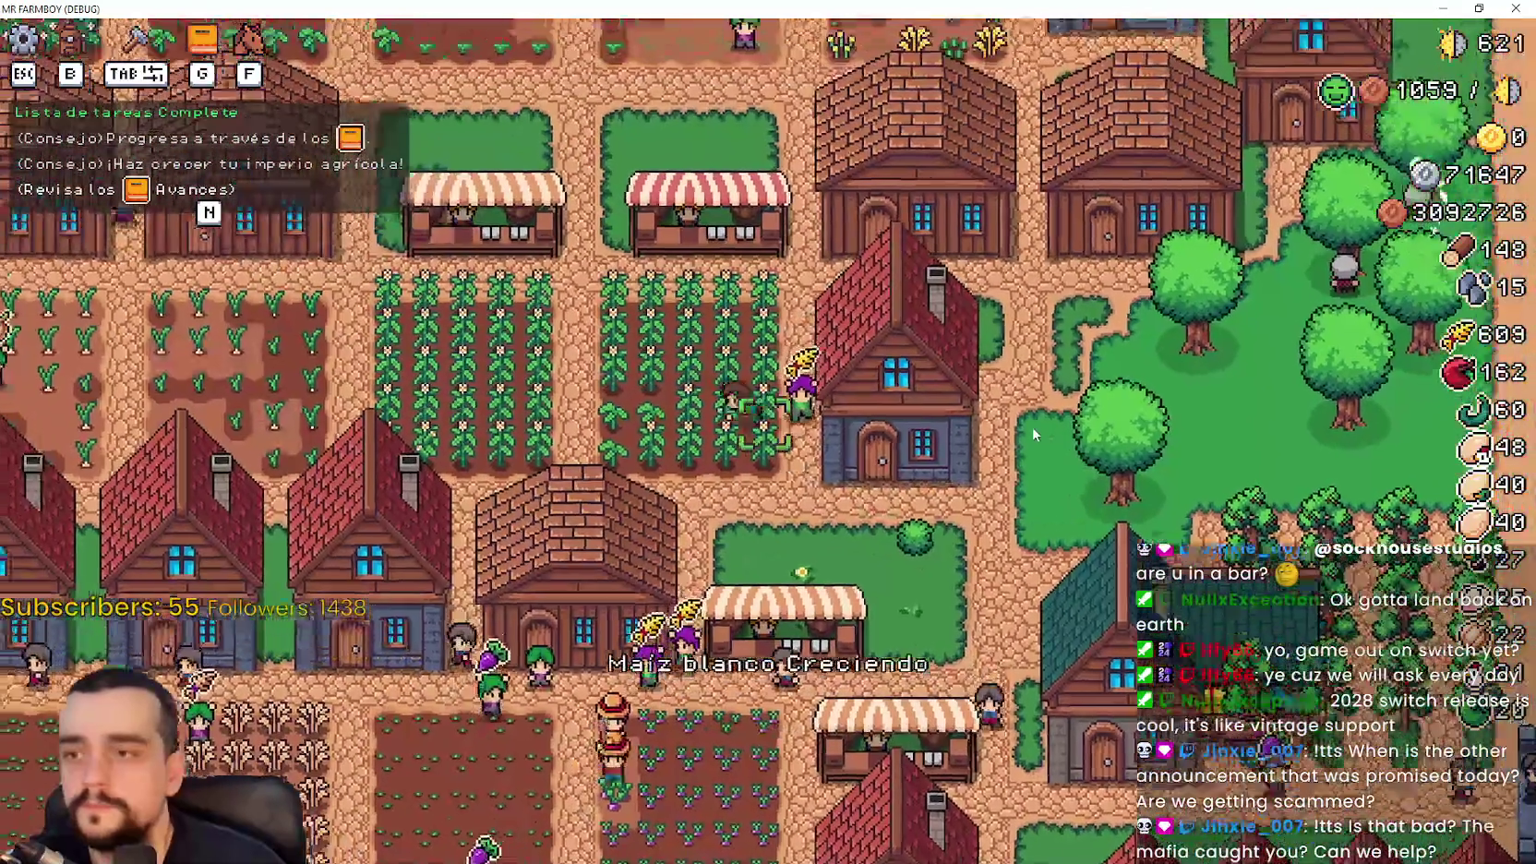
key("w")
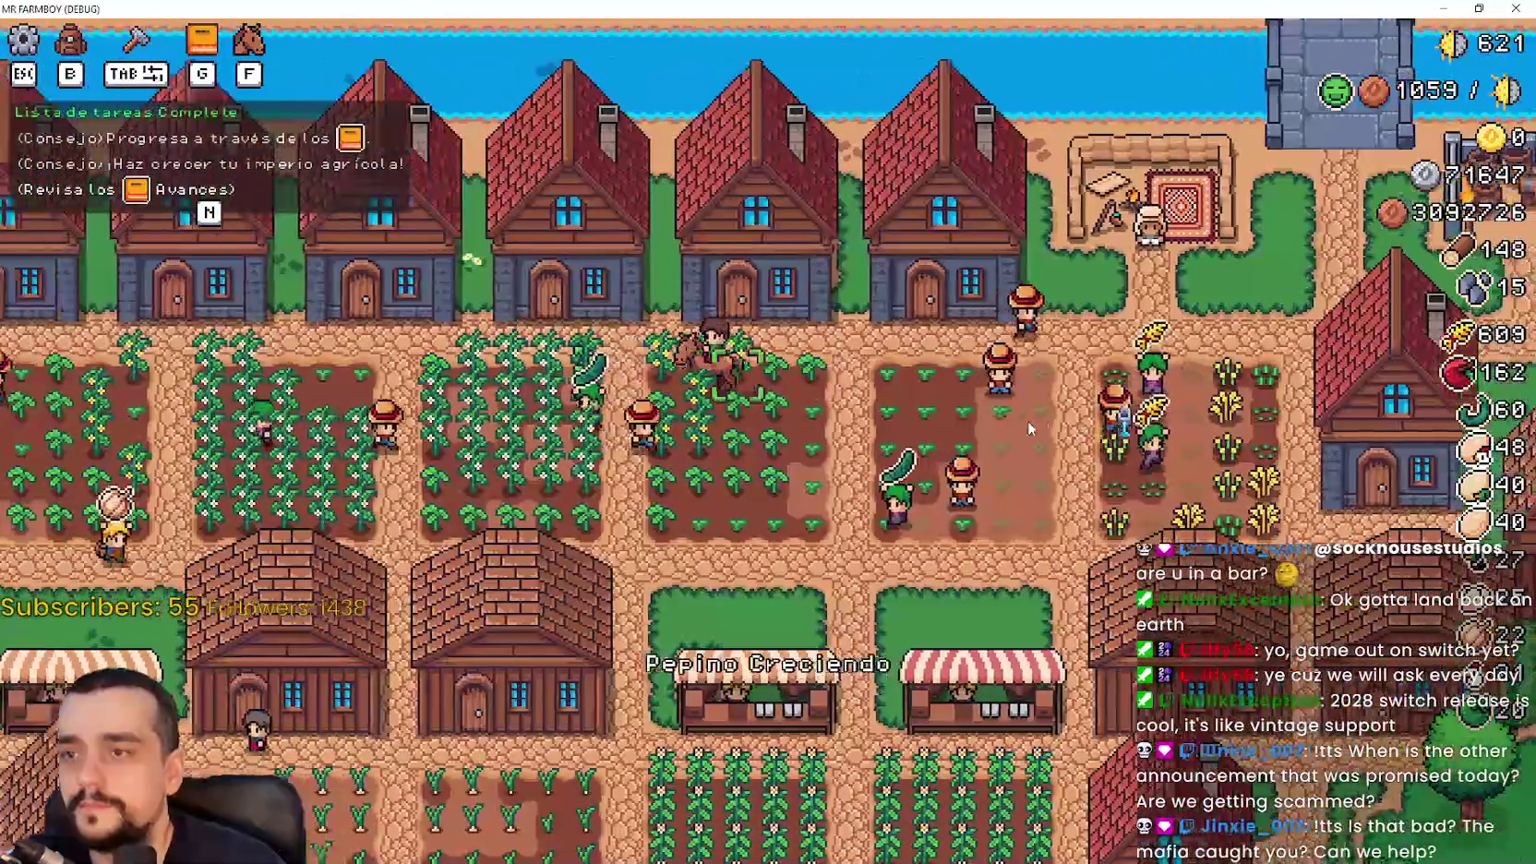
key("s")
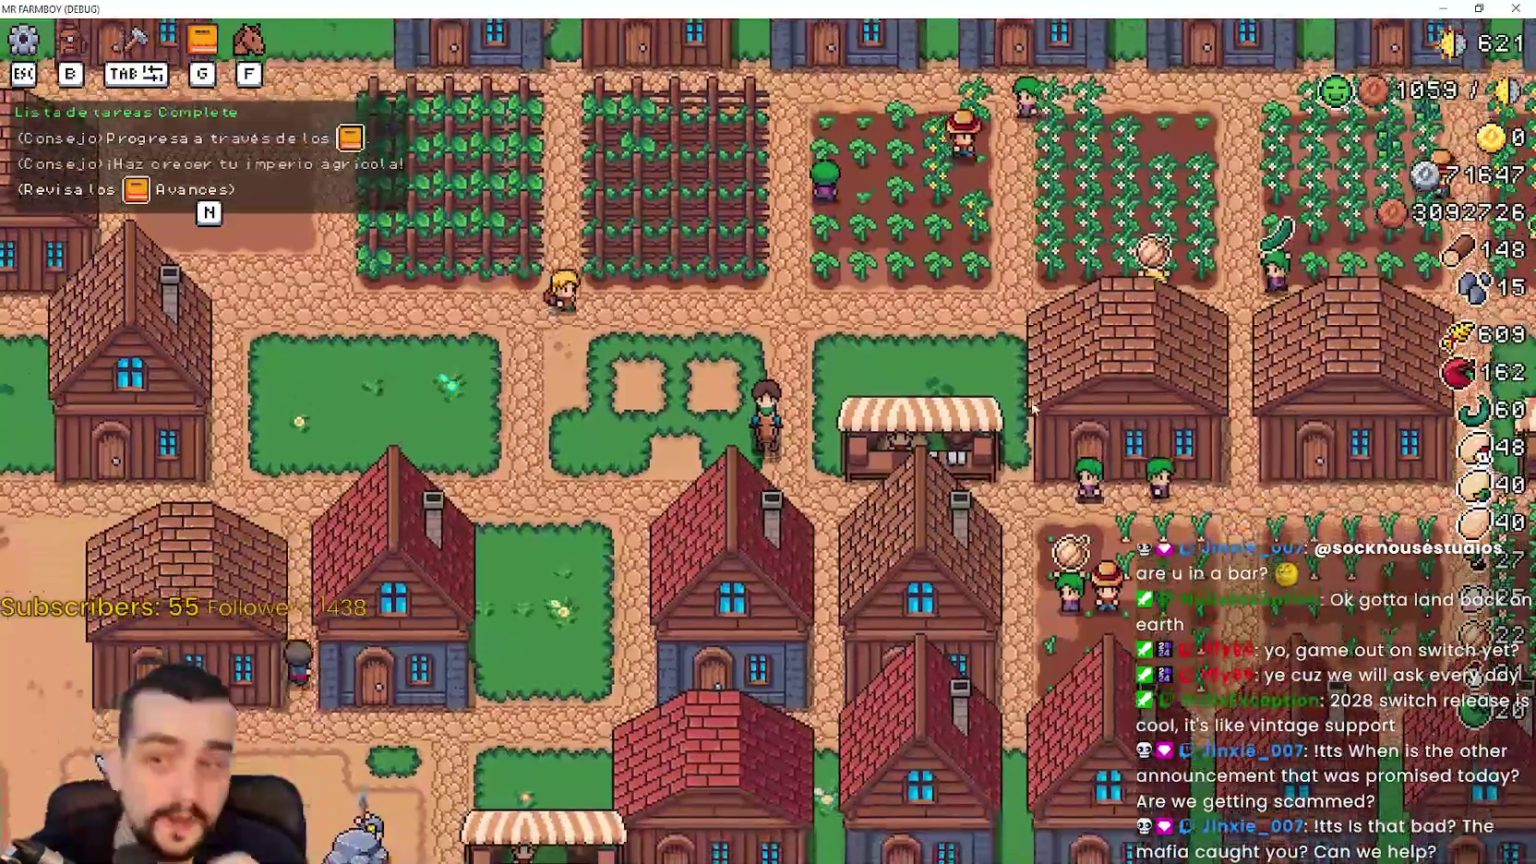
key("w")
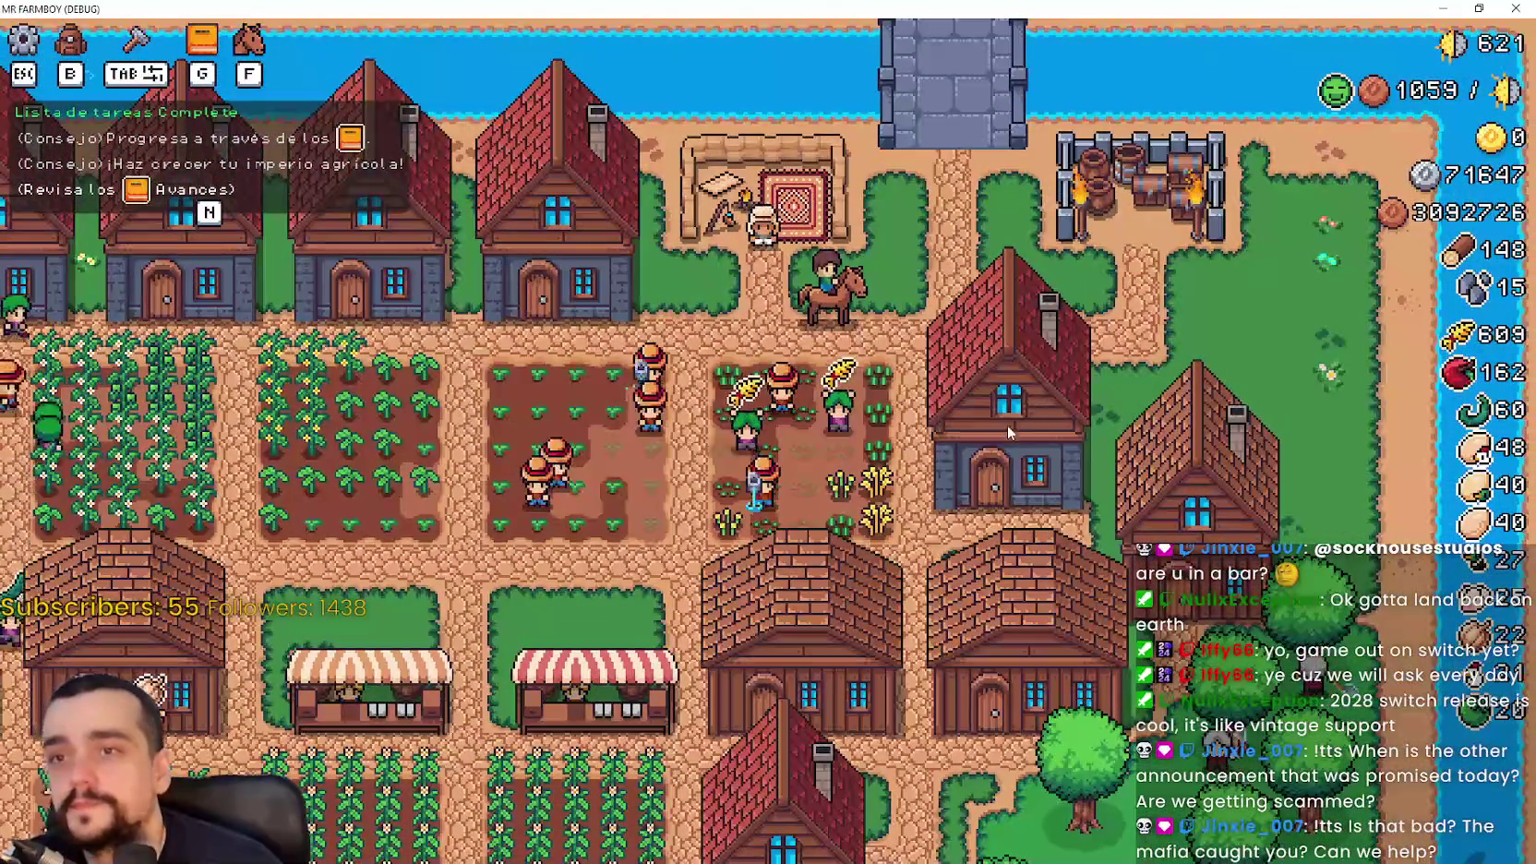
key("s")
key("s")
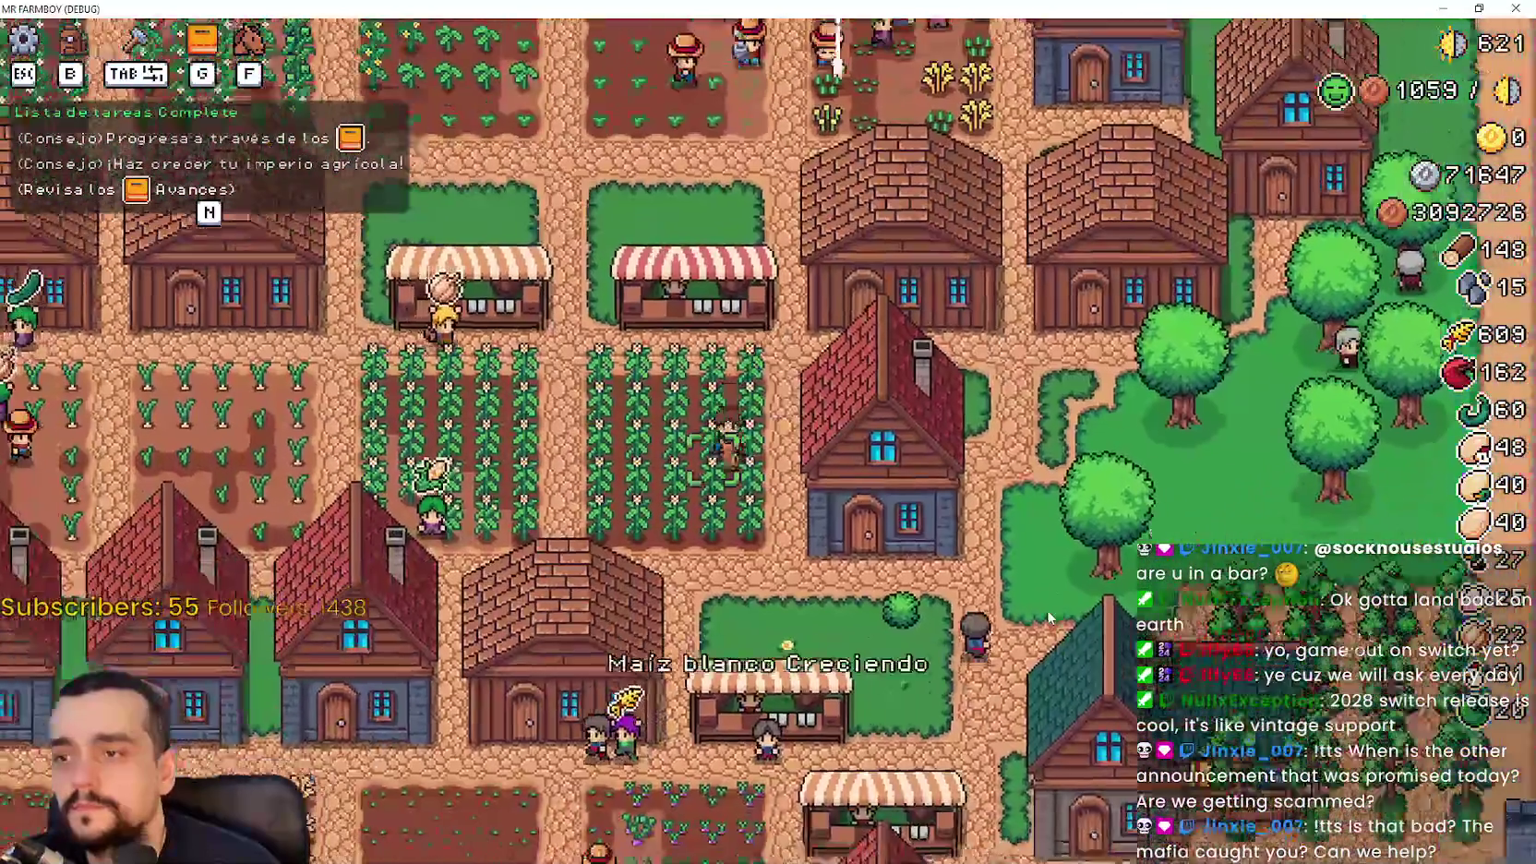
Open and close a Casa panel, then ride to the player house and open its advancements
key("e")
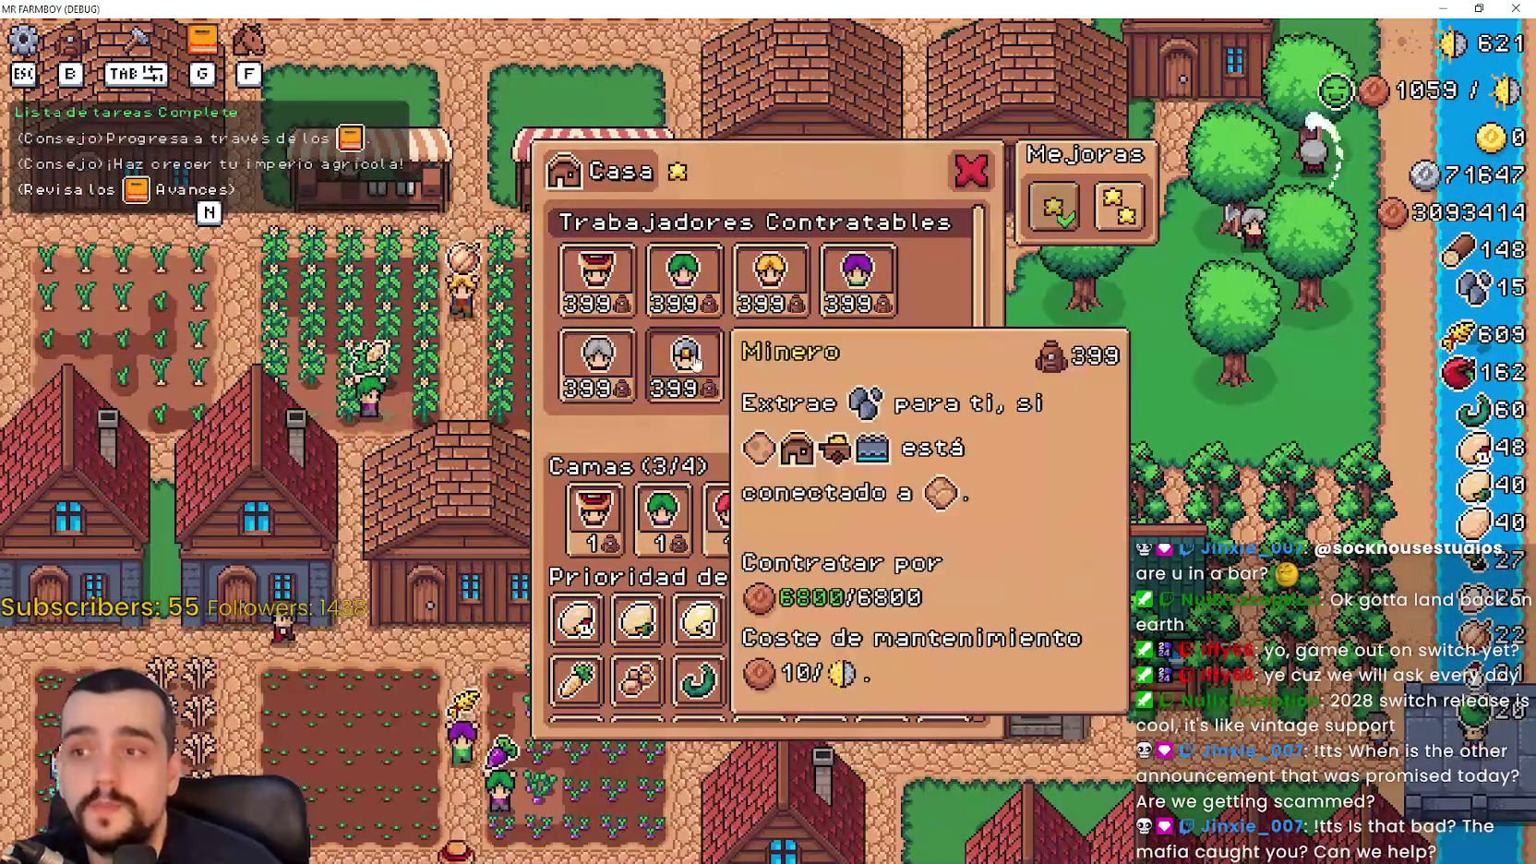
scroll(936, 635, "down", 1)
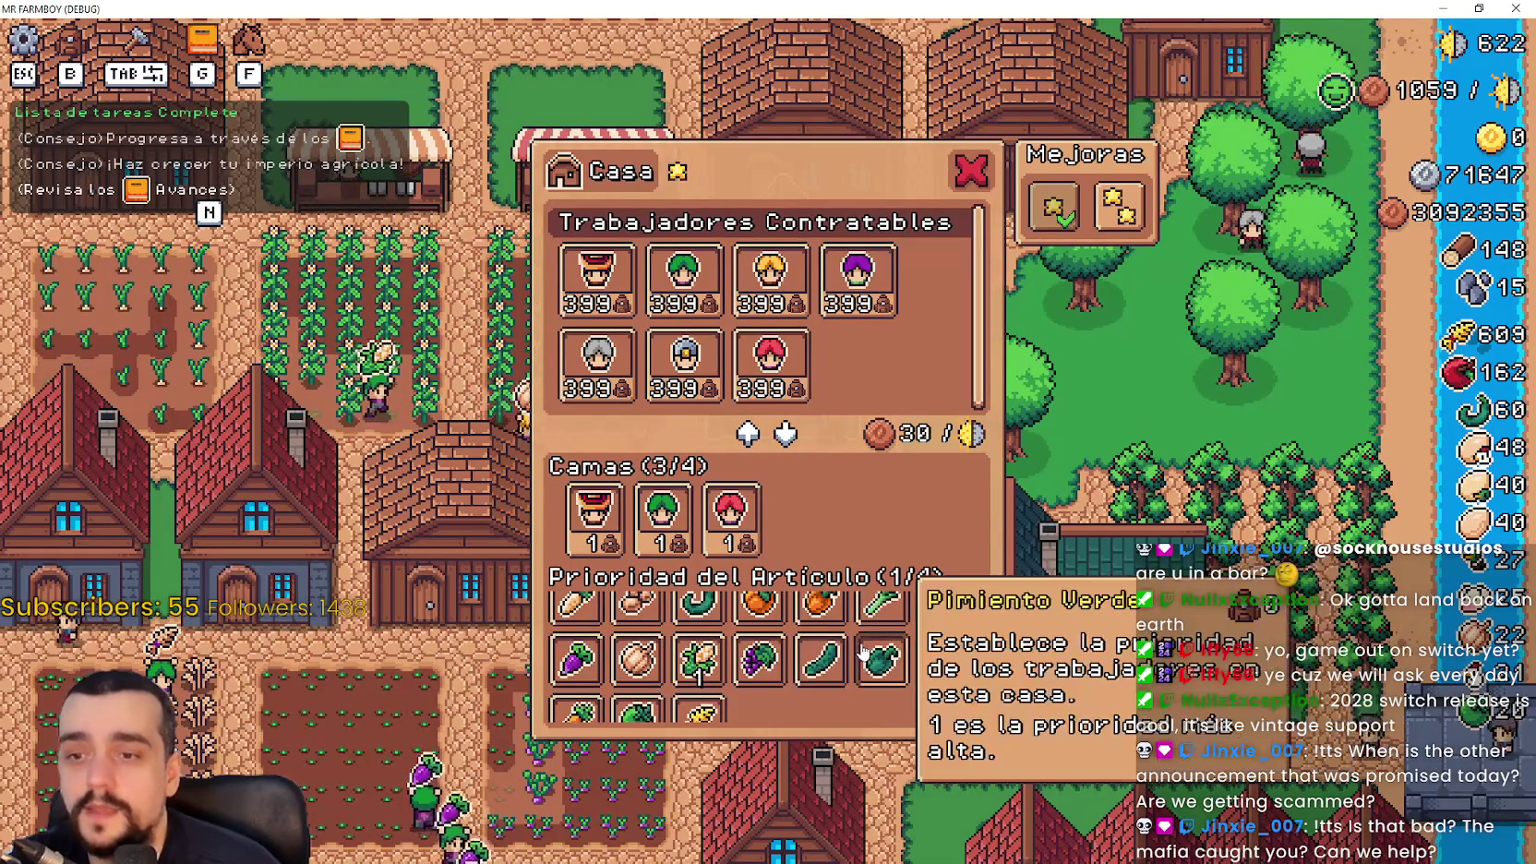
key("s")
key("e")
key("Escape")
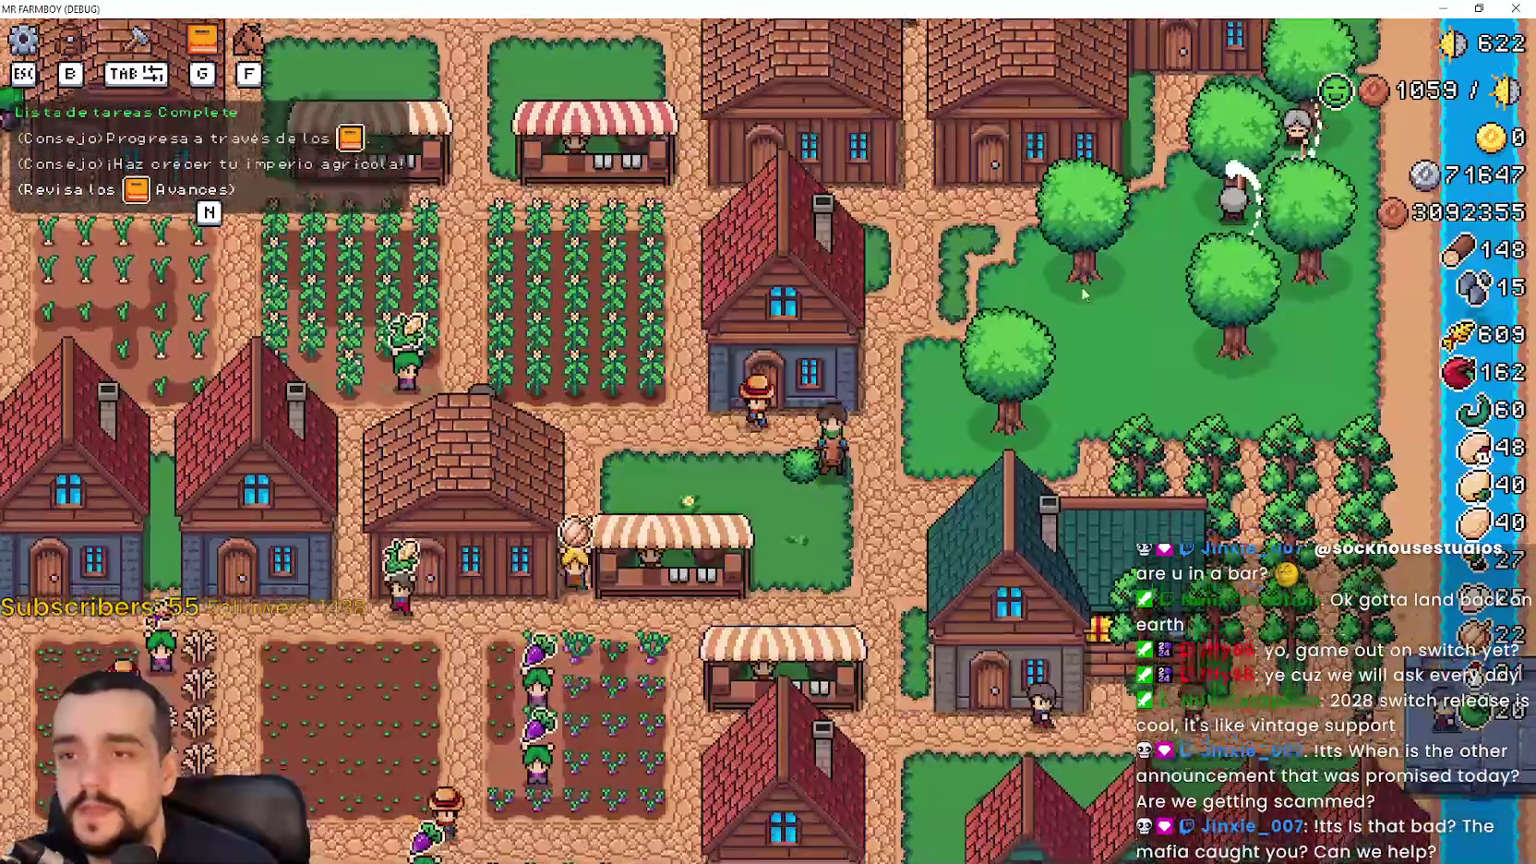
key("s")
key("e")
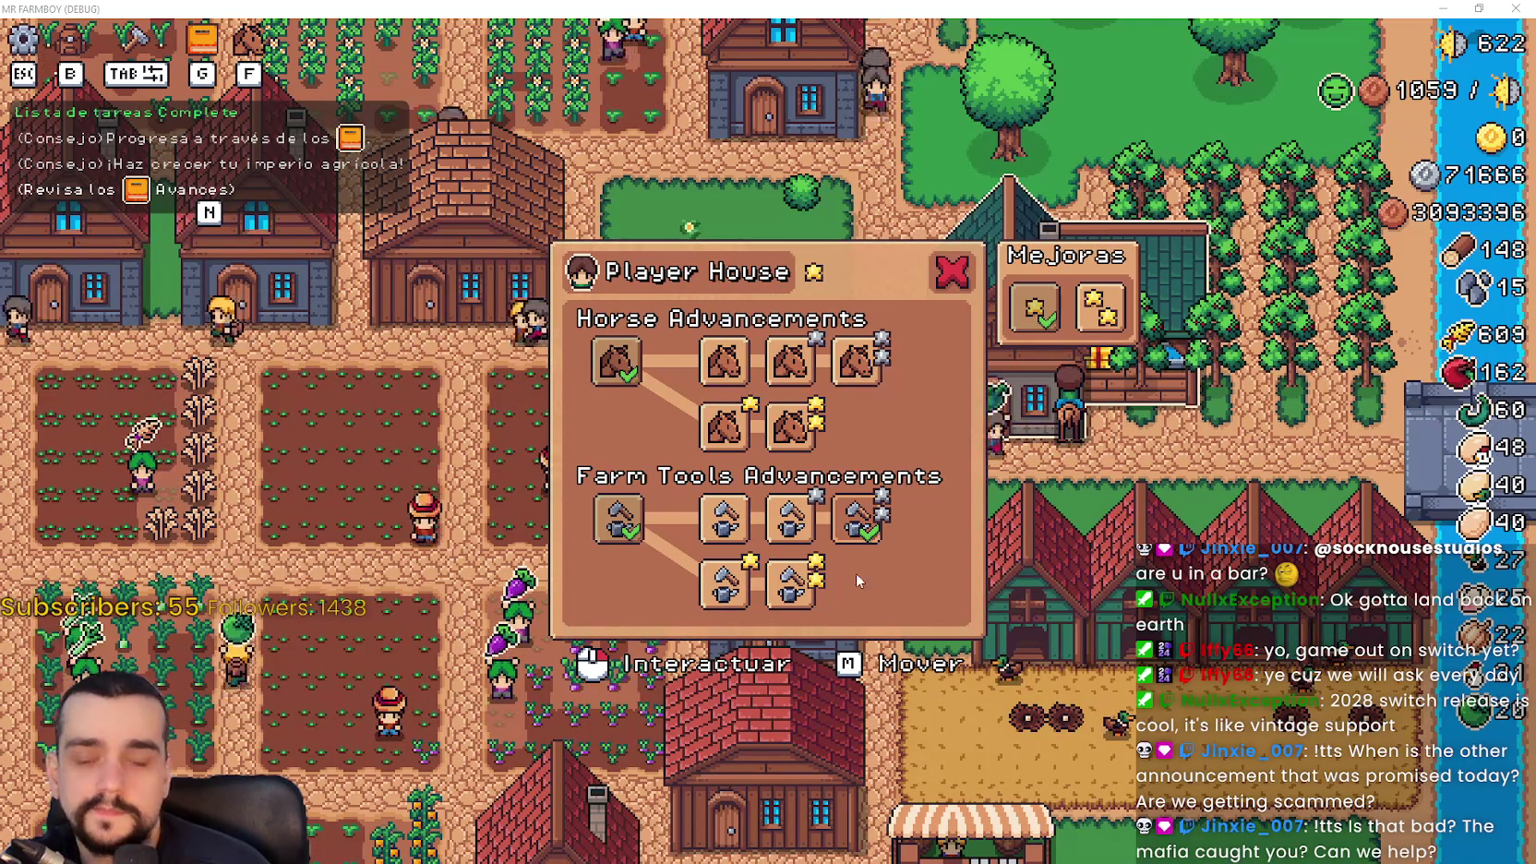
mouse_move(636, 525)
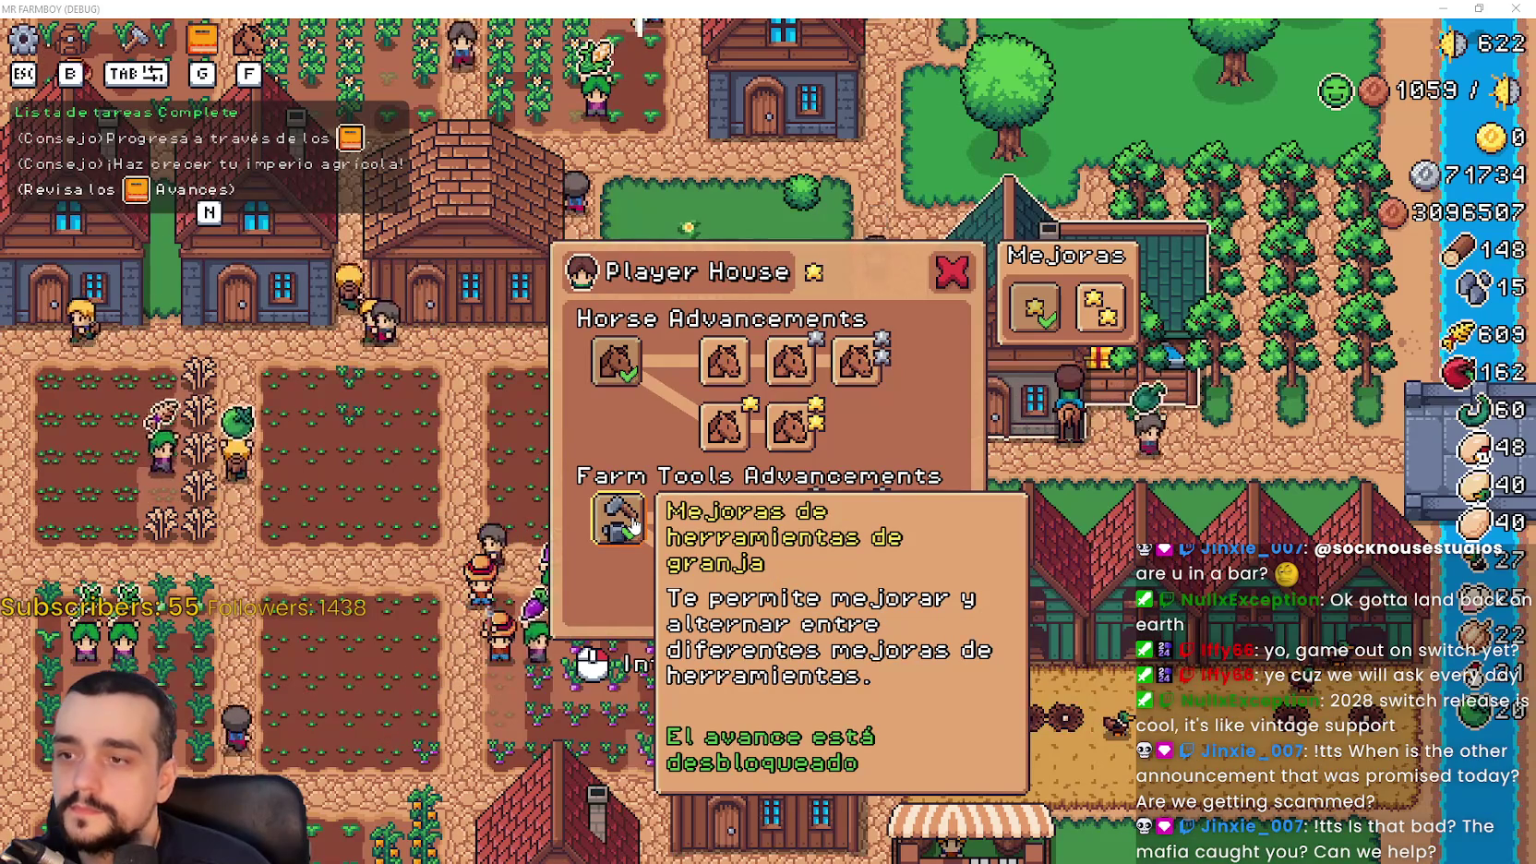
left_click(635, 524)
mouse_move(787, 524)
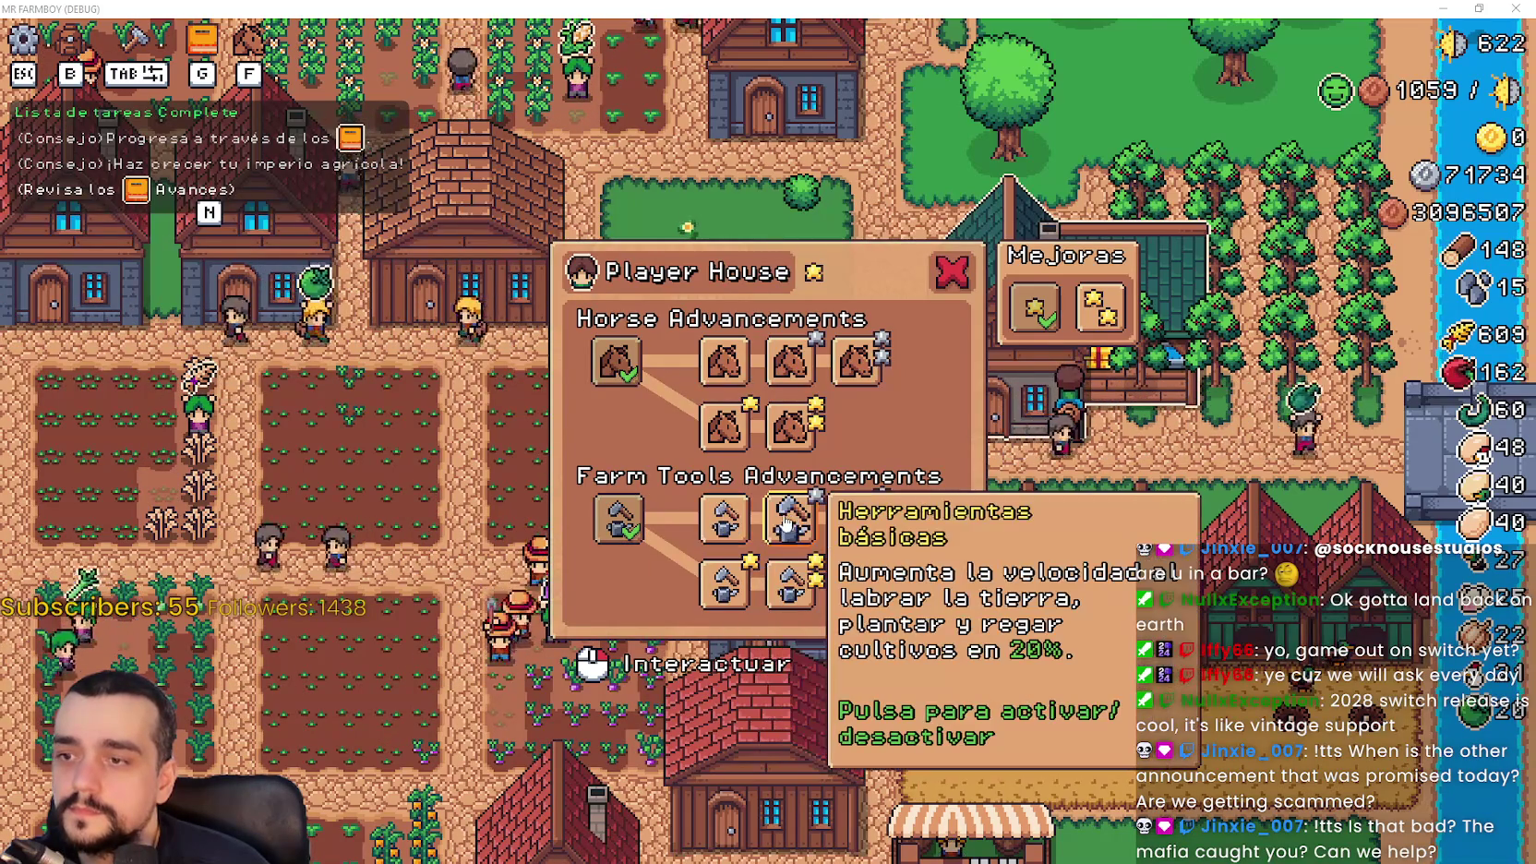
mouse_move(735, 428)
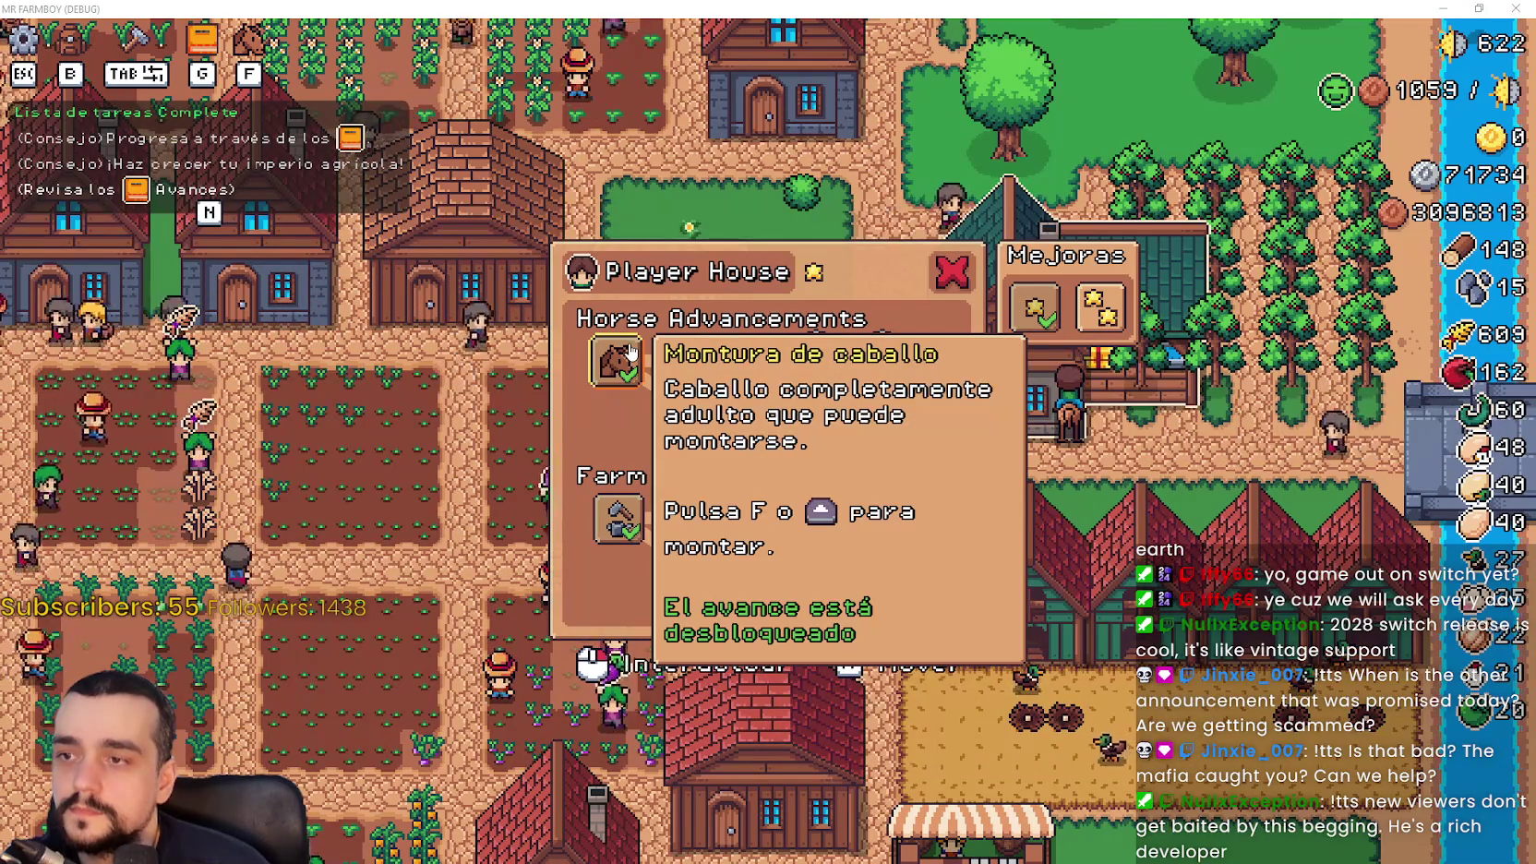
left_click(617, 508)
left_click(617, 507)
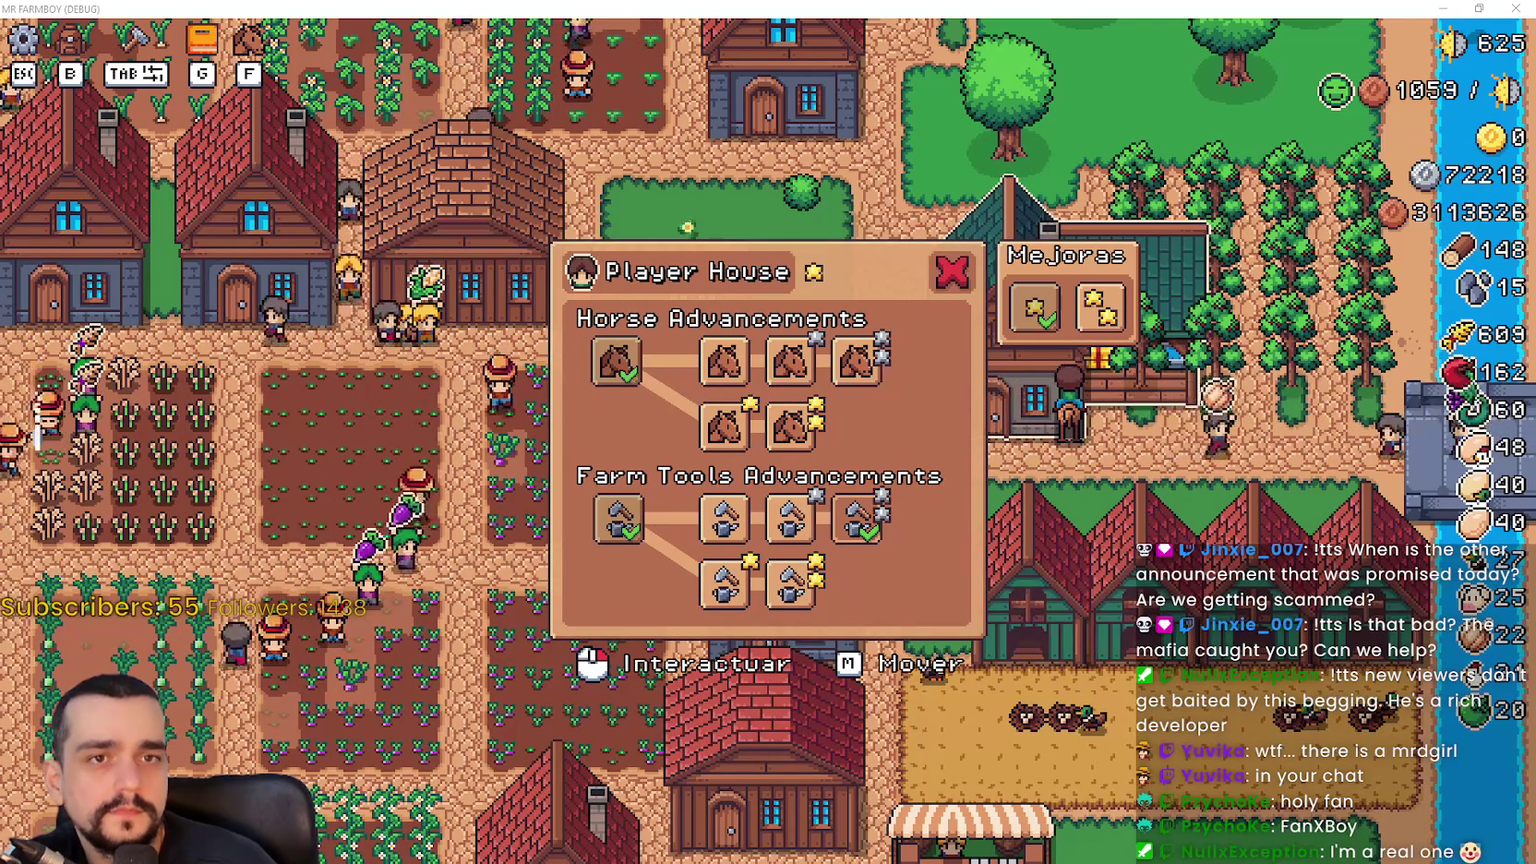
Open and close the Almacén storage panel, reopen the Player House panel, then return to Godot
key("Escape")
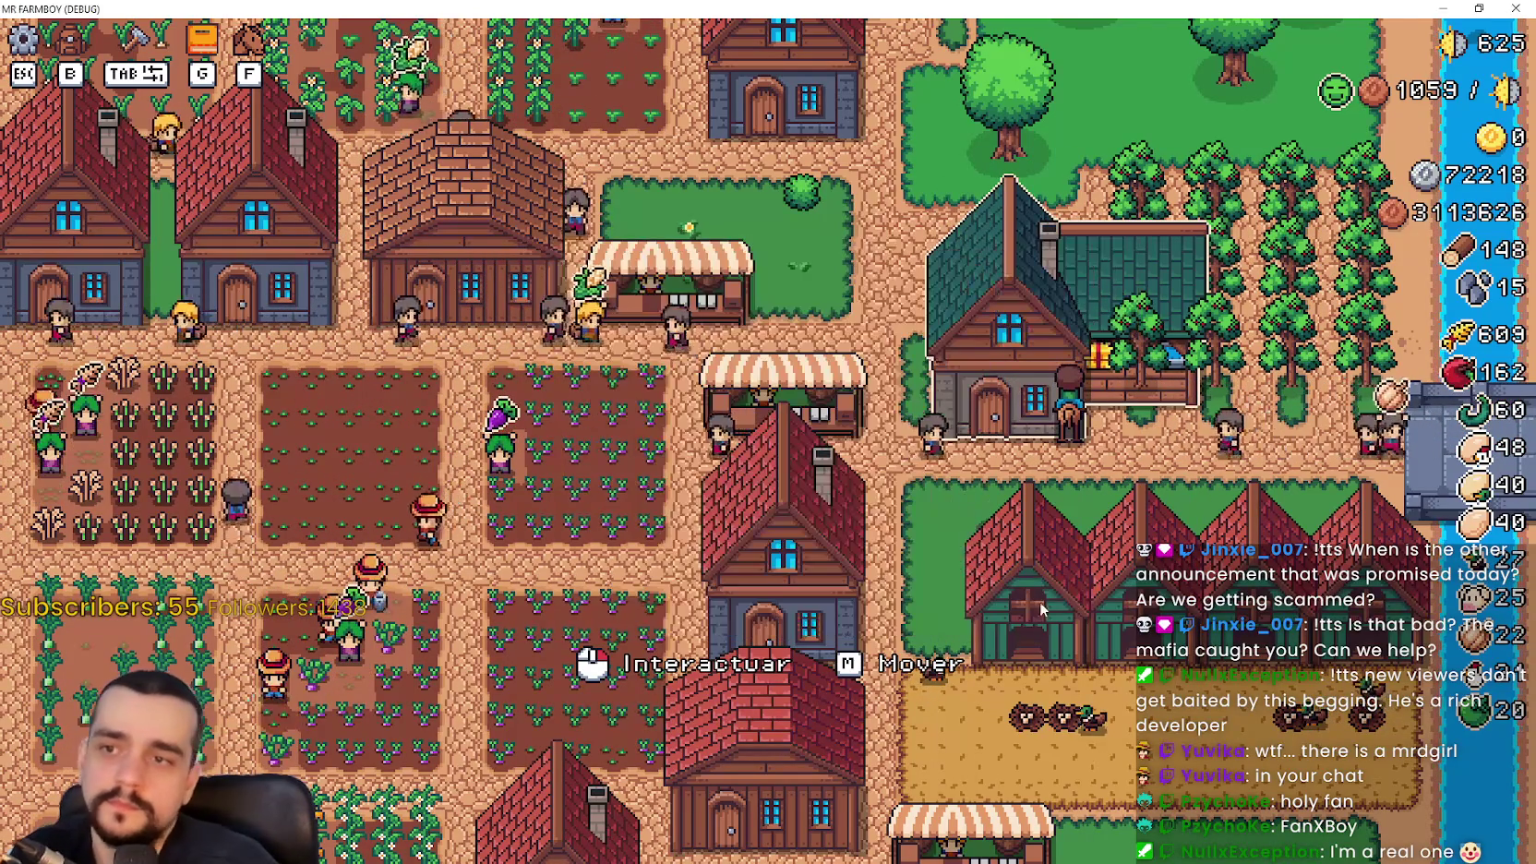
left_click(1079, 575)
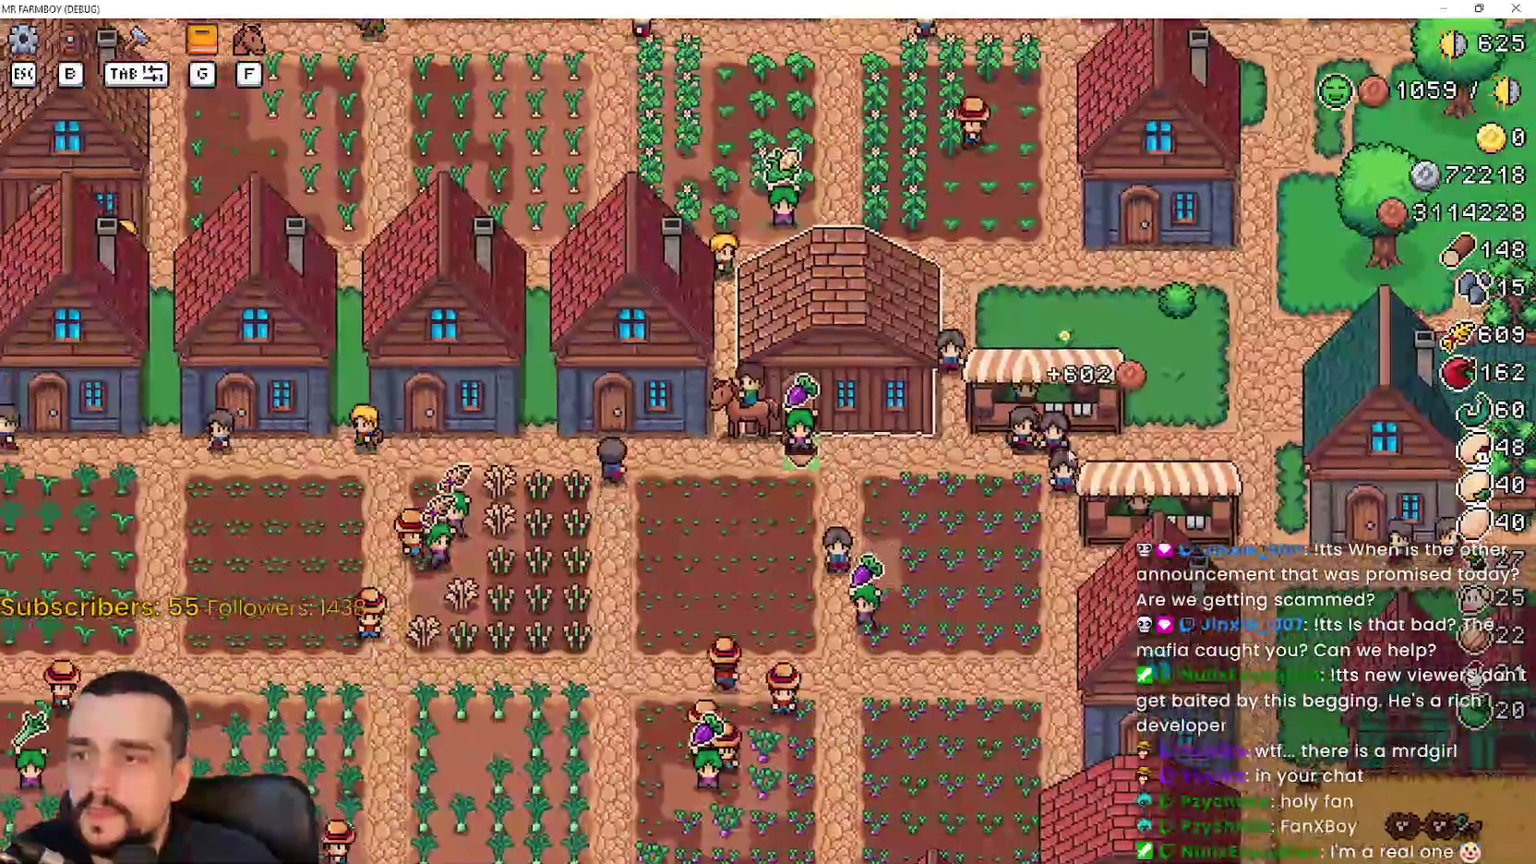
key("Escape")
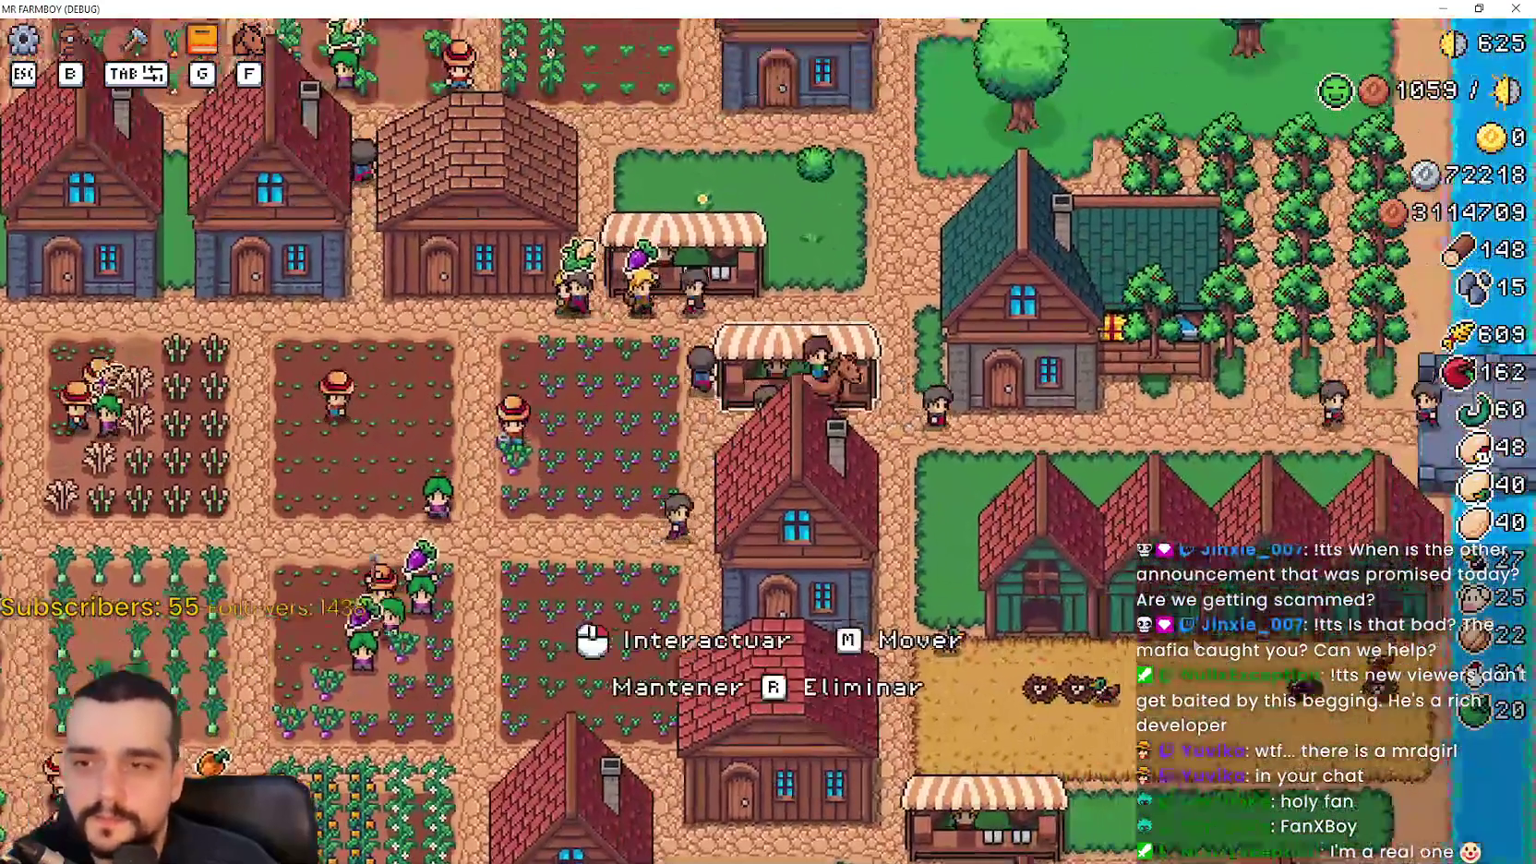
left_click(803, 490)
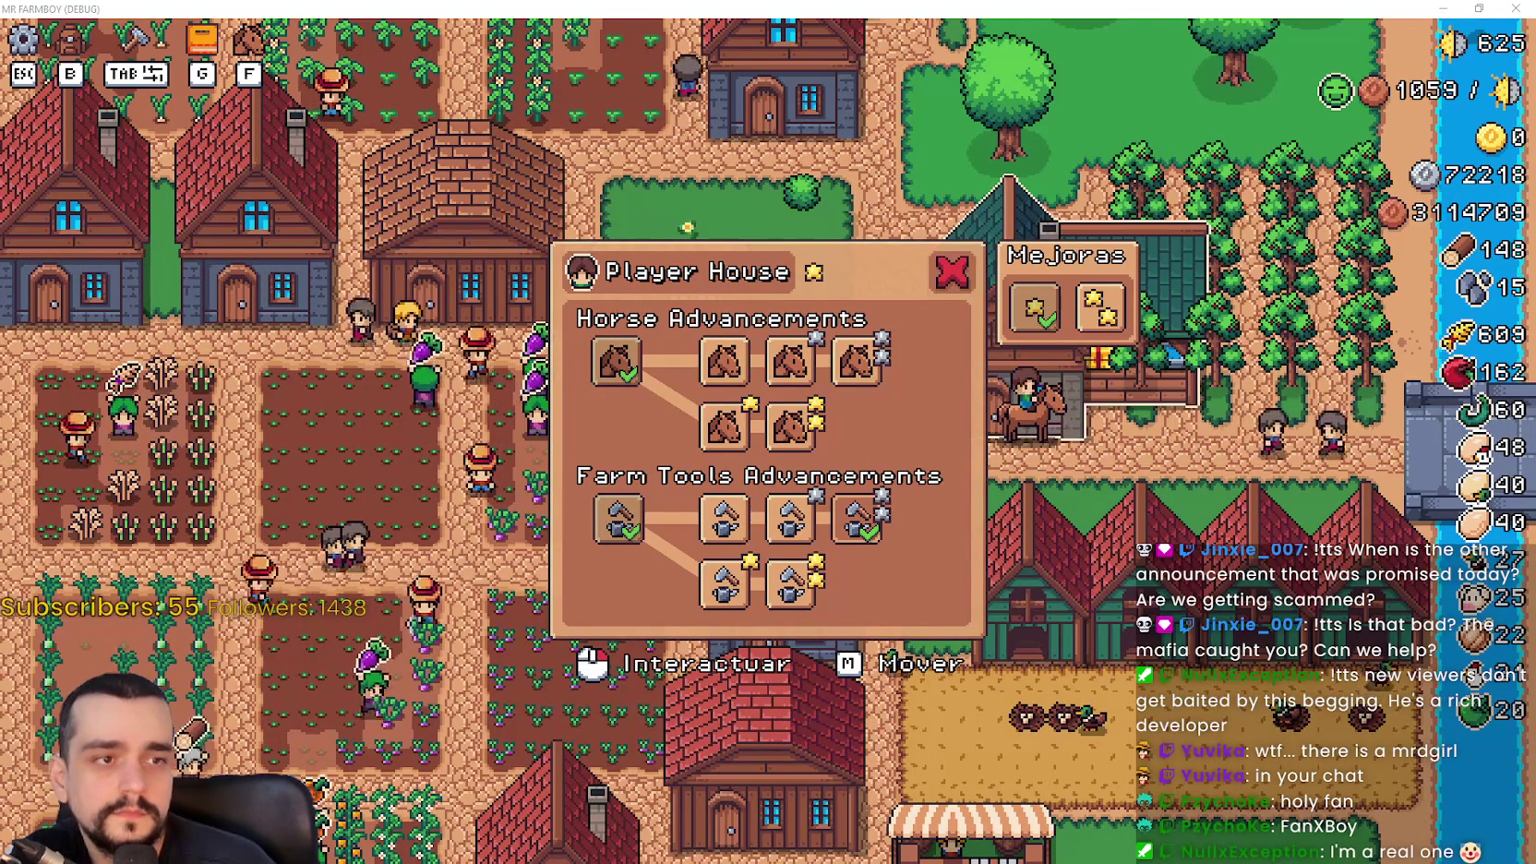
key("alt+Tab")
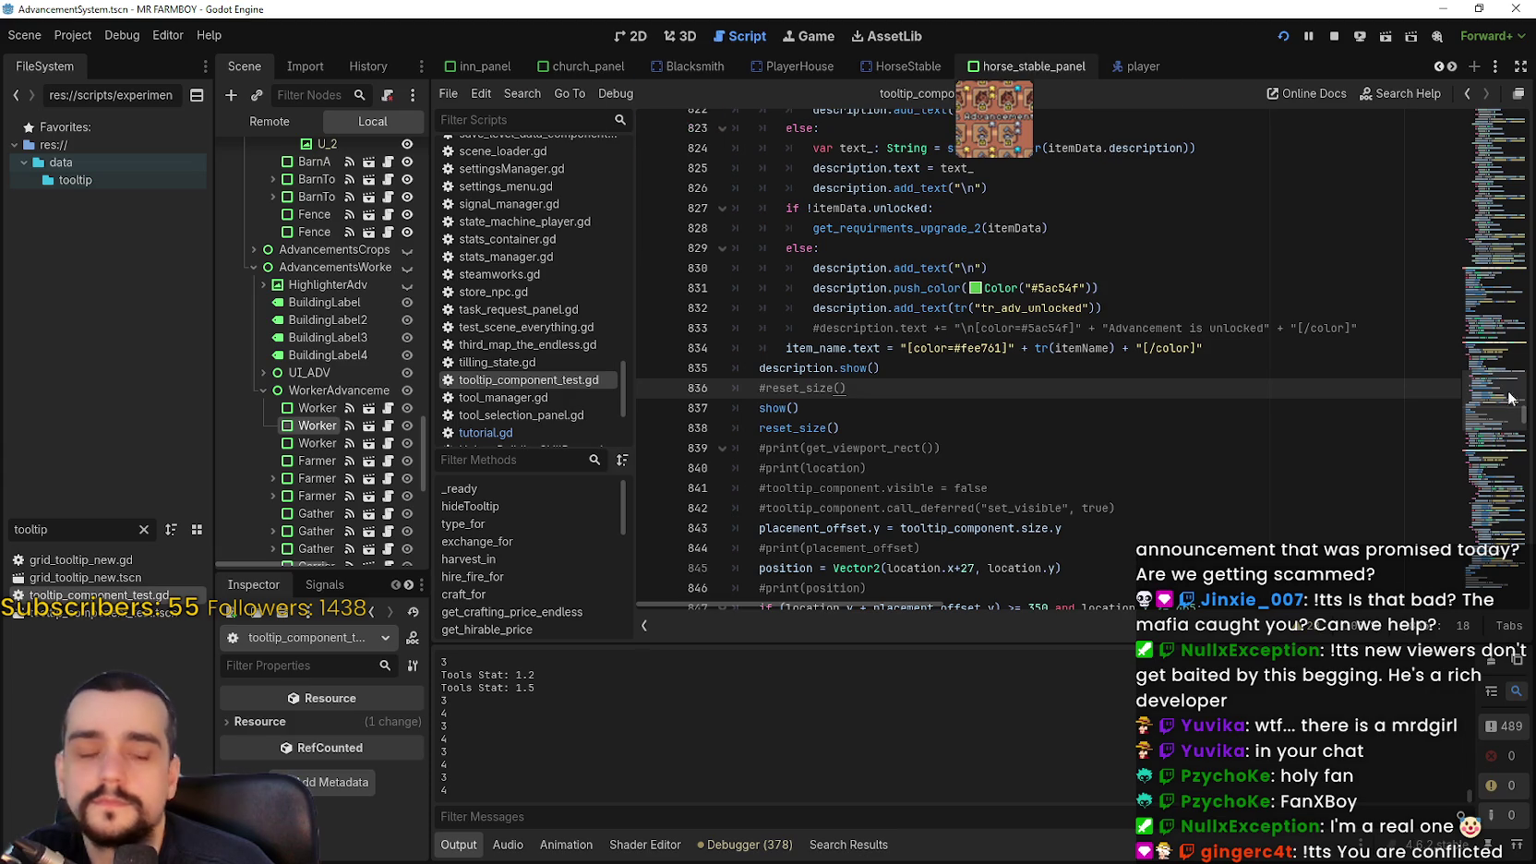
In horse_stable_panel, replace CropsTitle3's text with the key tr_player_house_tools_adv
left_click(1024, 67)
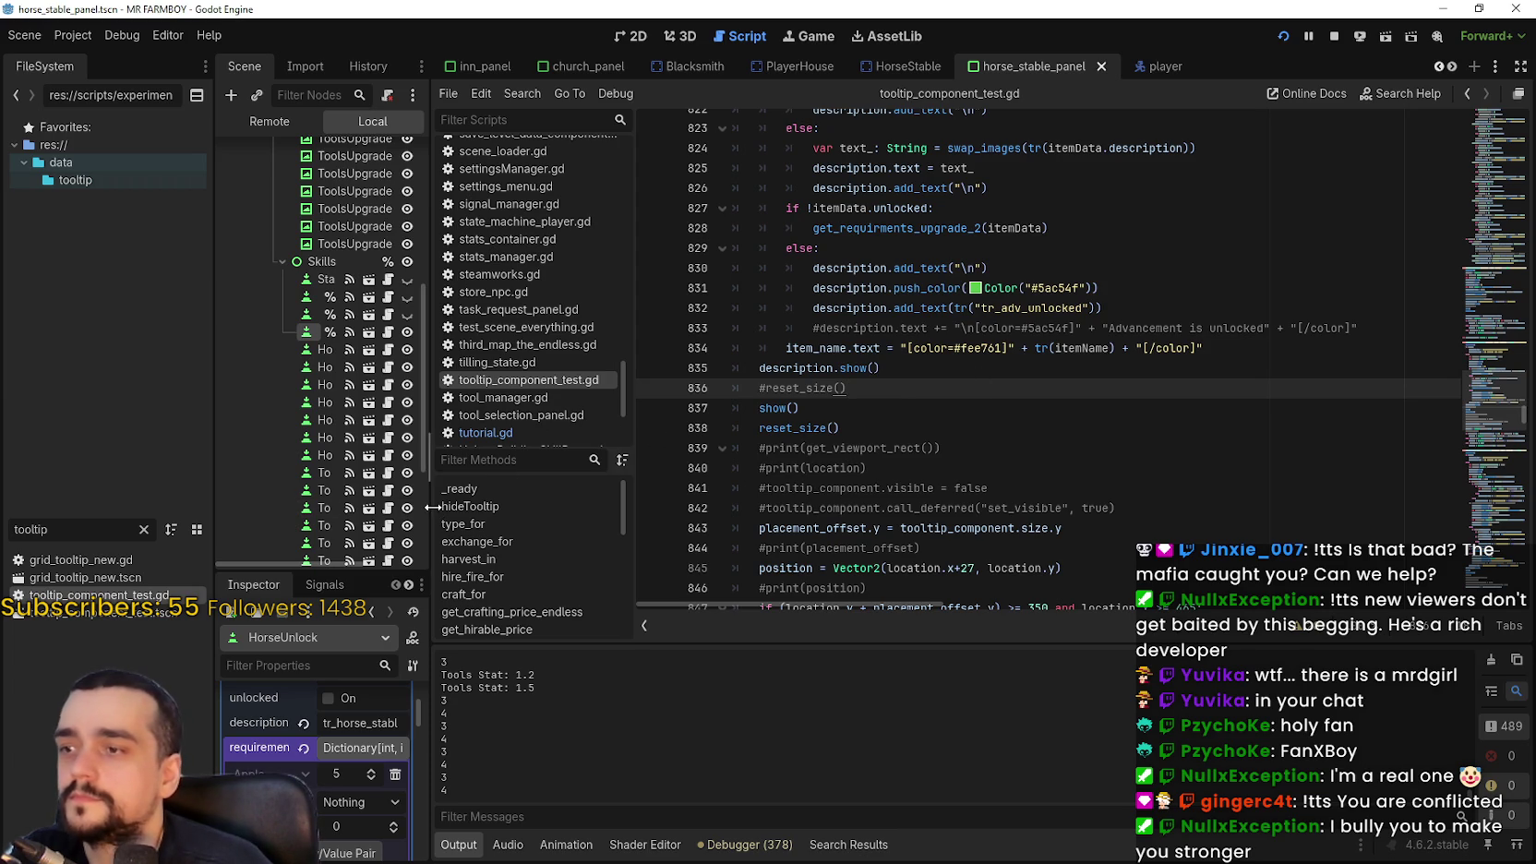
left_click_drag(435, 506, 570, 503)
scroll(494, 453, "up", 3)
scroll(489, 447, "up", 3)
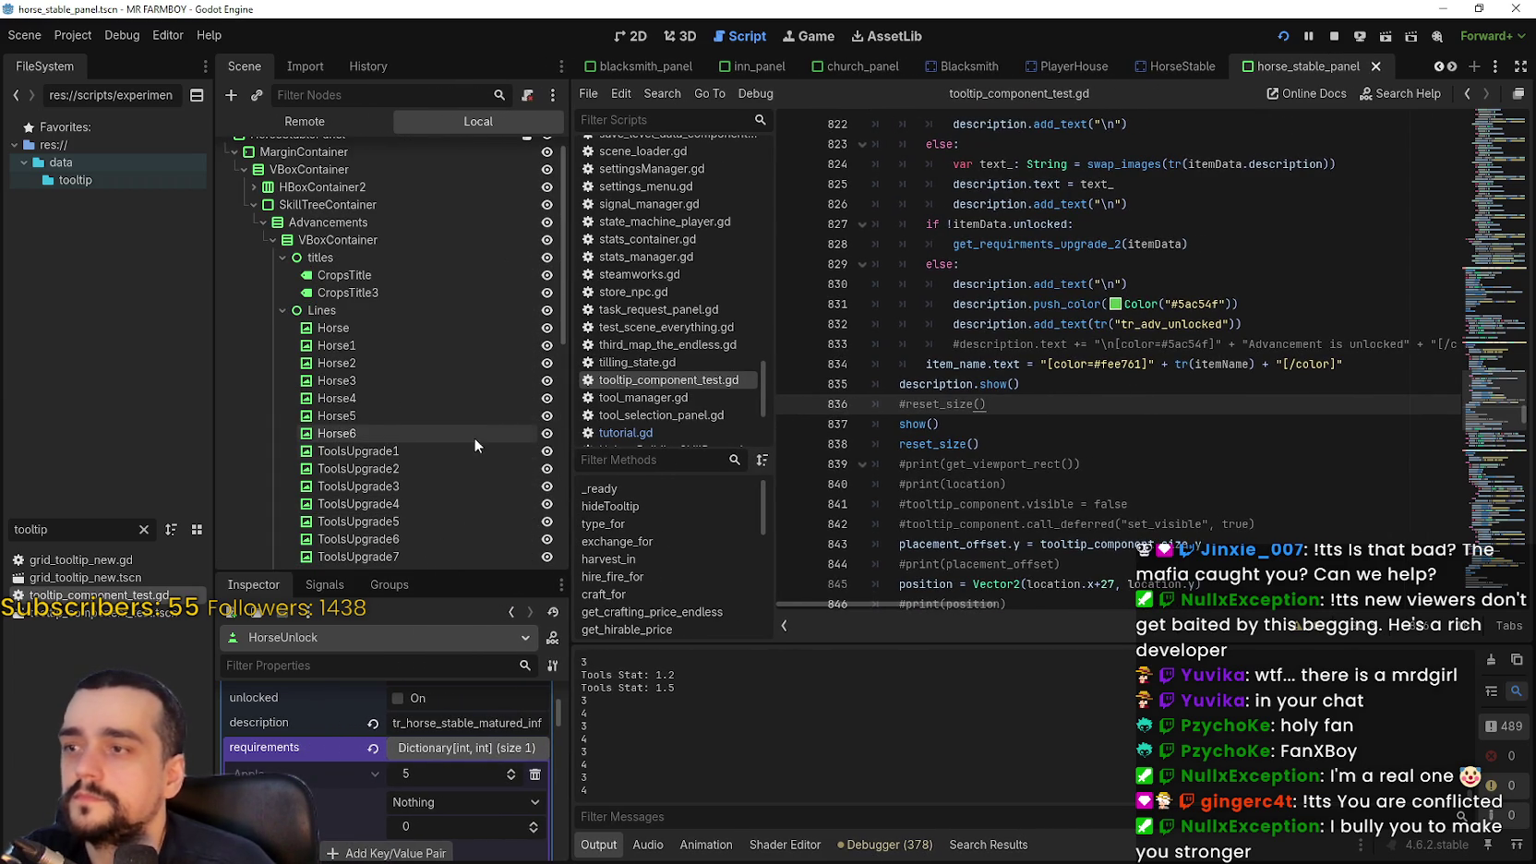
left_click(360, 277)
scroll(360, 325, "down", 4)
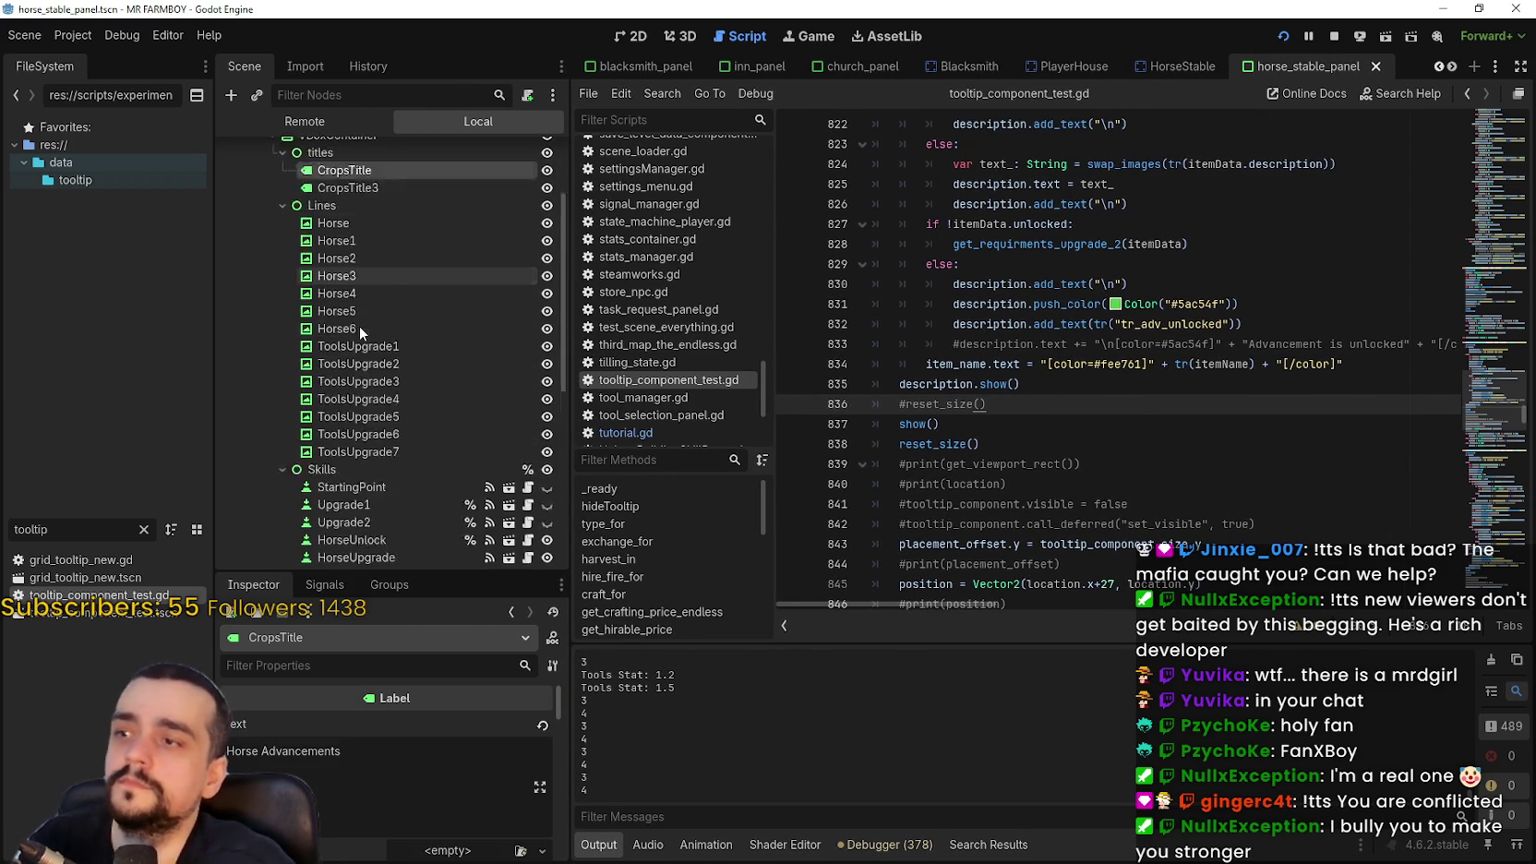
scroll(378, 349, "up", 4)
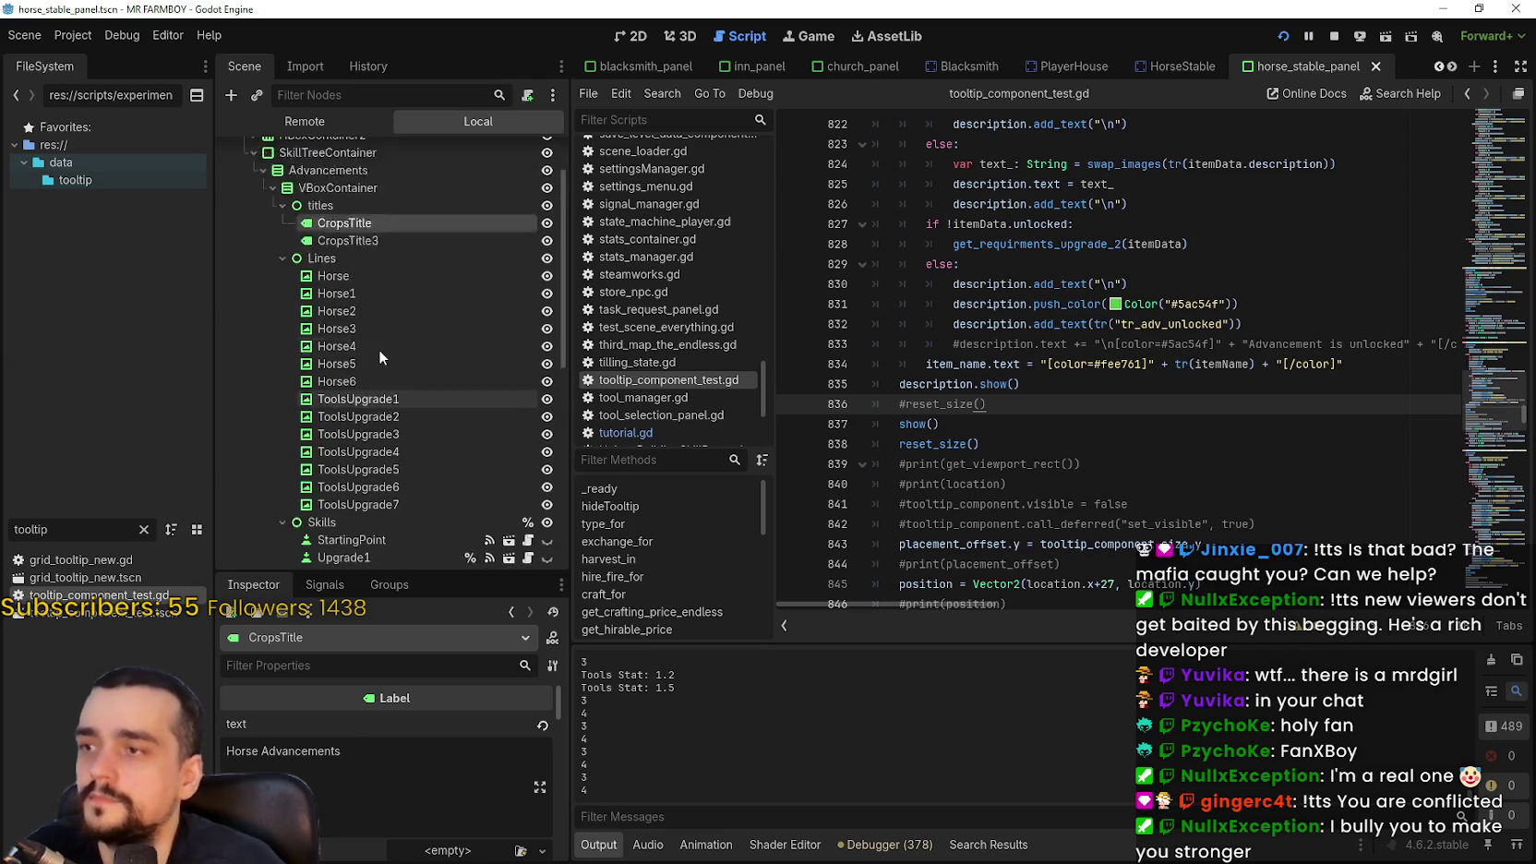
left_click(380, 310)
left_click(373, 293)
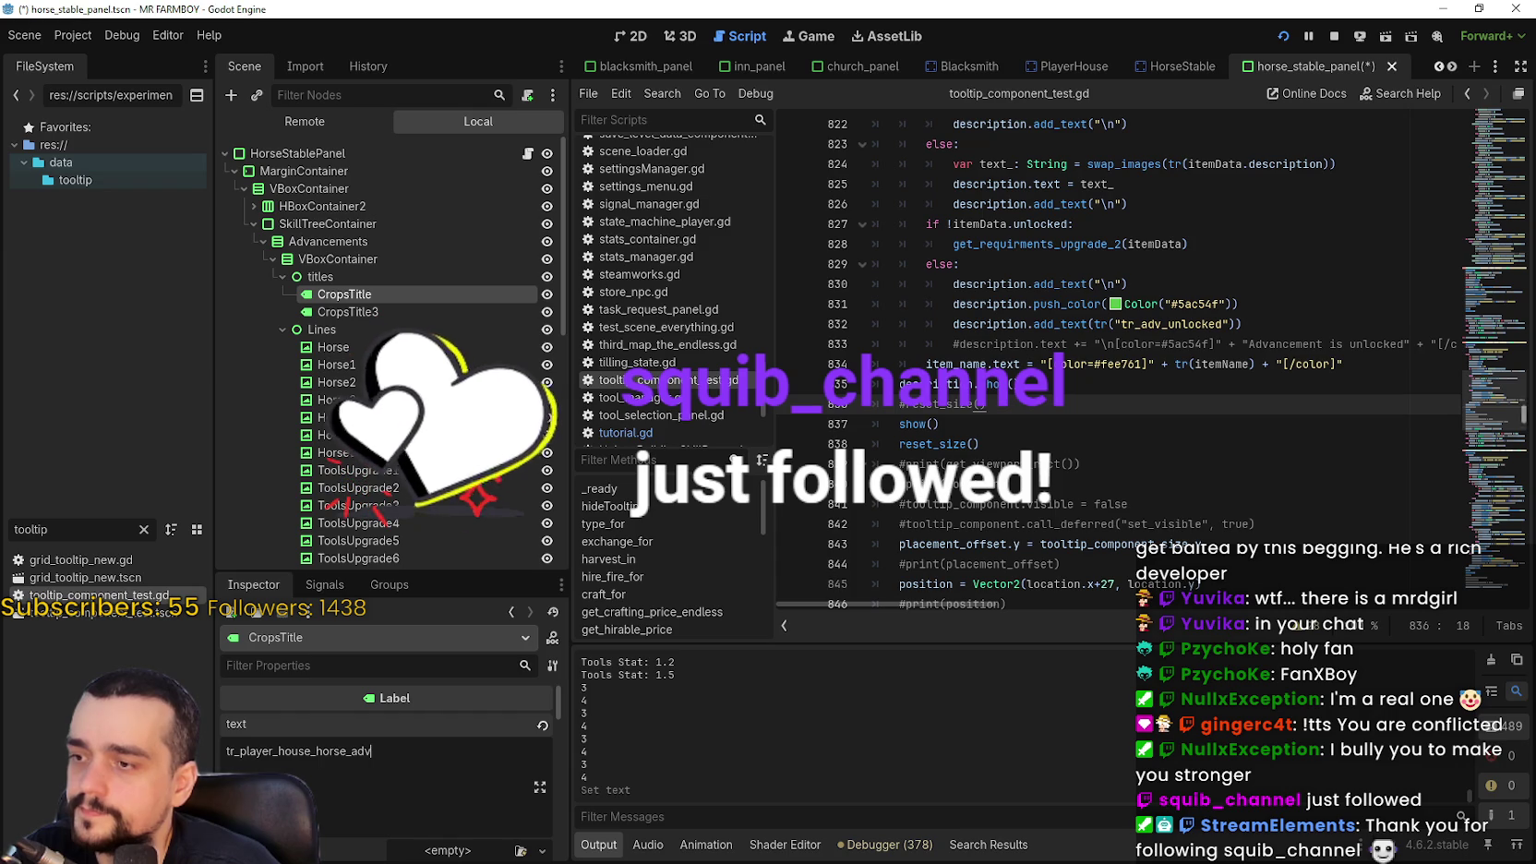
left_click(340, 313)
type("tr_player_house_tools_adv")
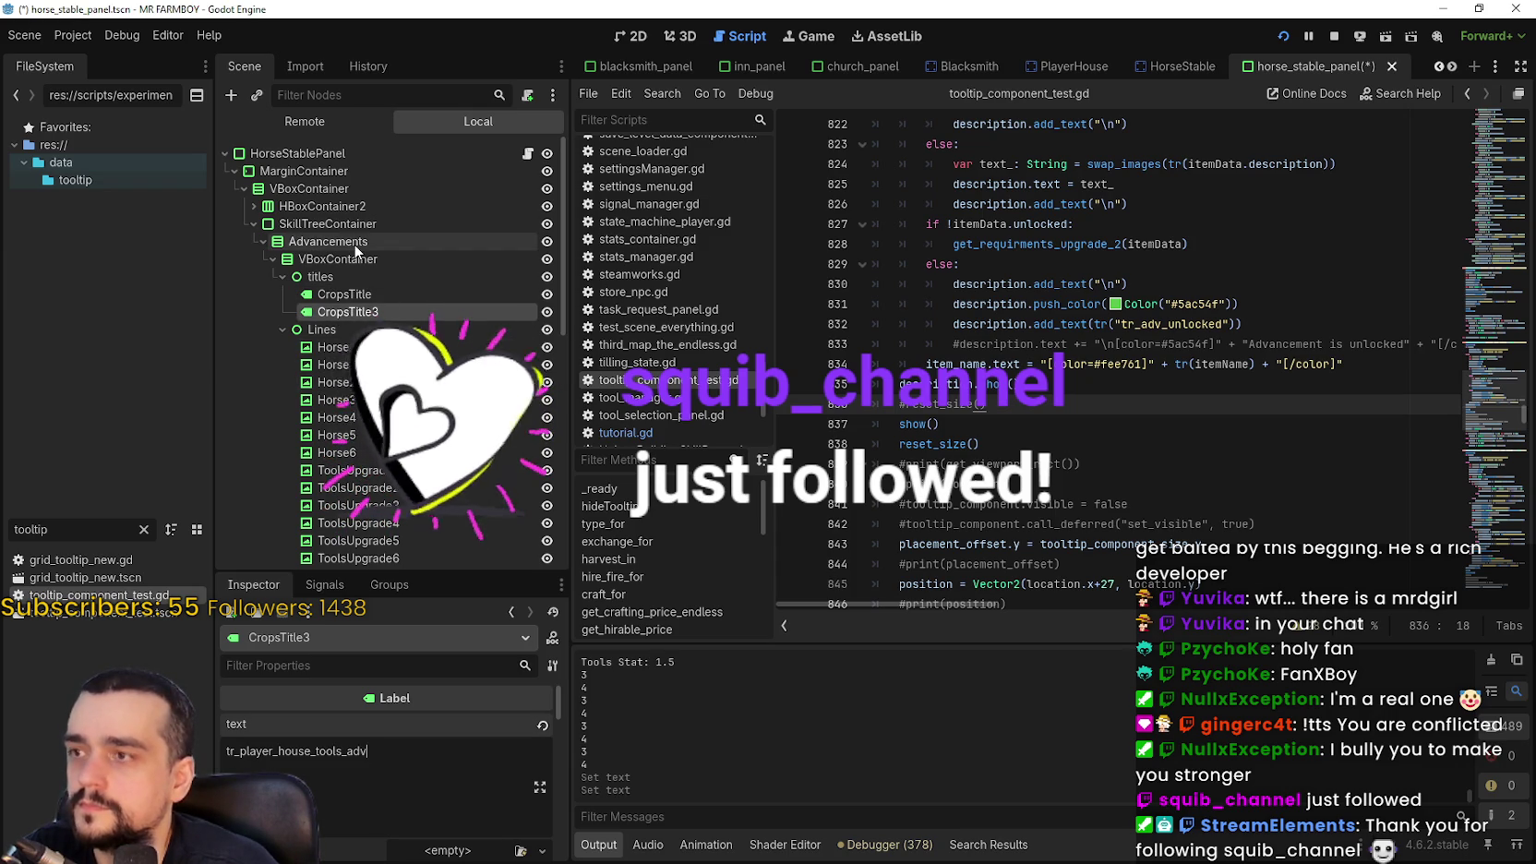
Set buildingName's text to tr_player_house_adv_name, save the scene and run the game
left_click(358, 241)
left_click(350, 224)
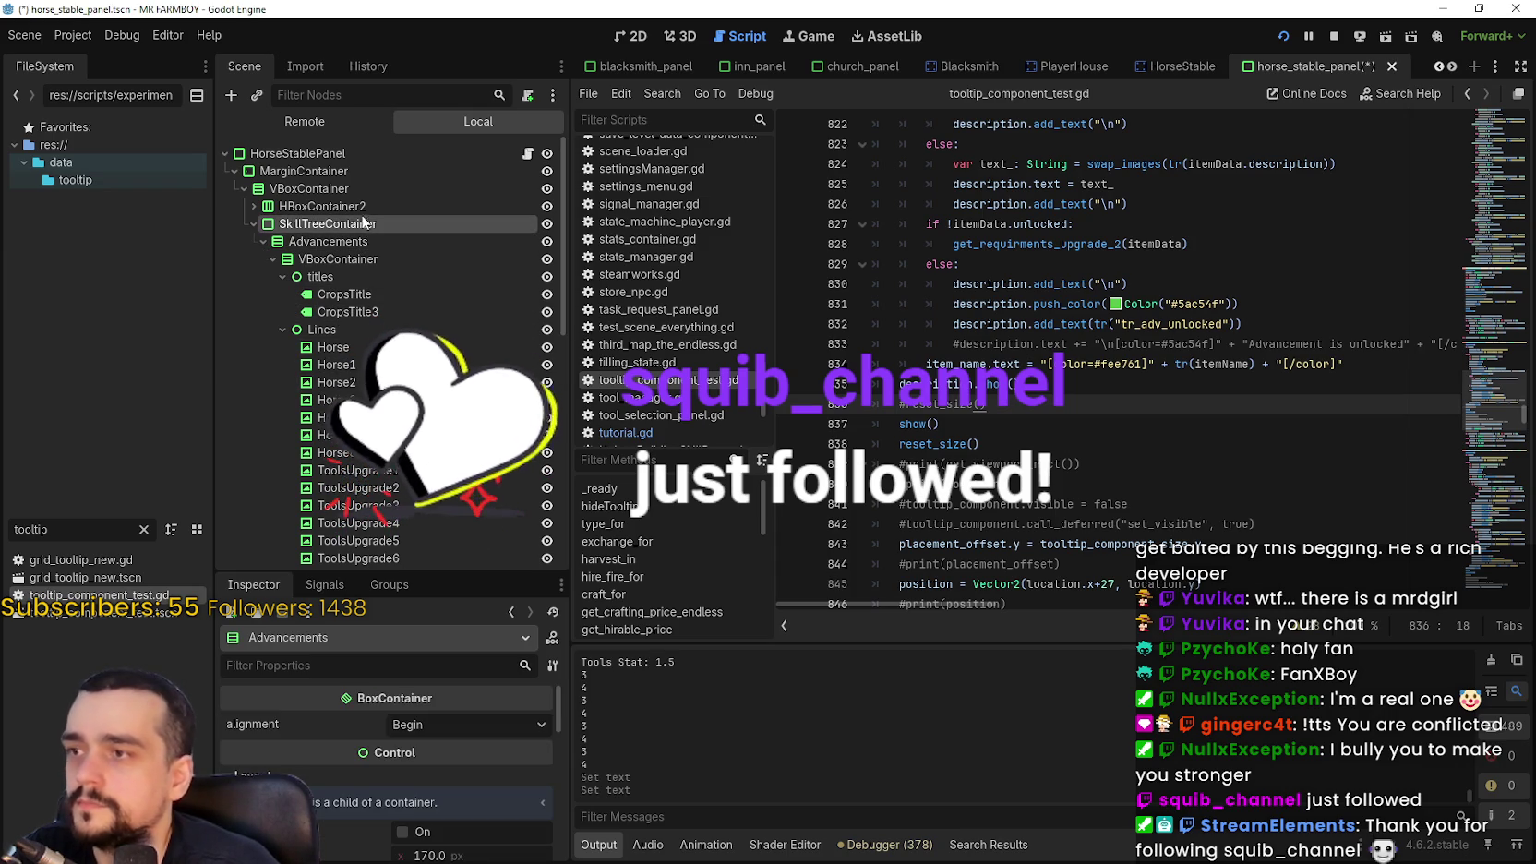
left_click(248, 205)
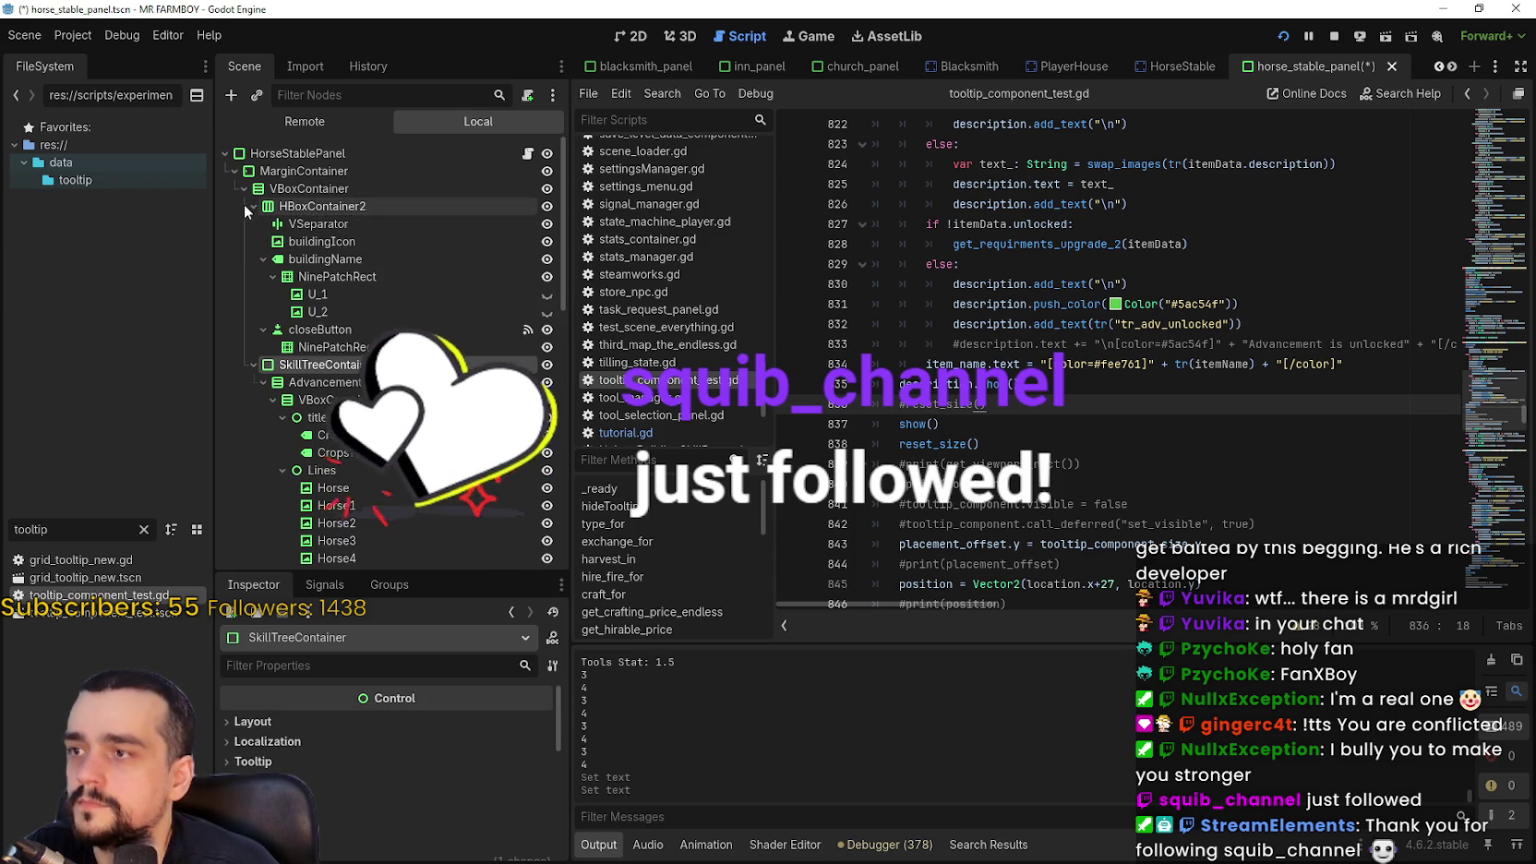
left_click(337, 259)
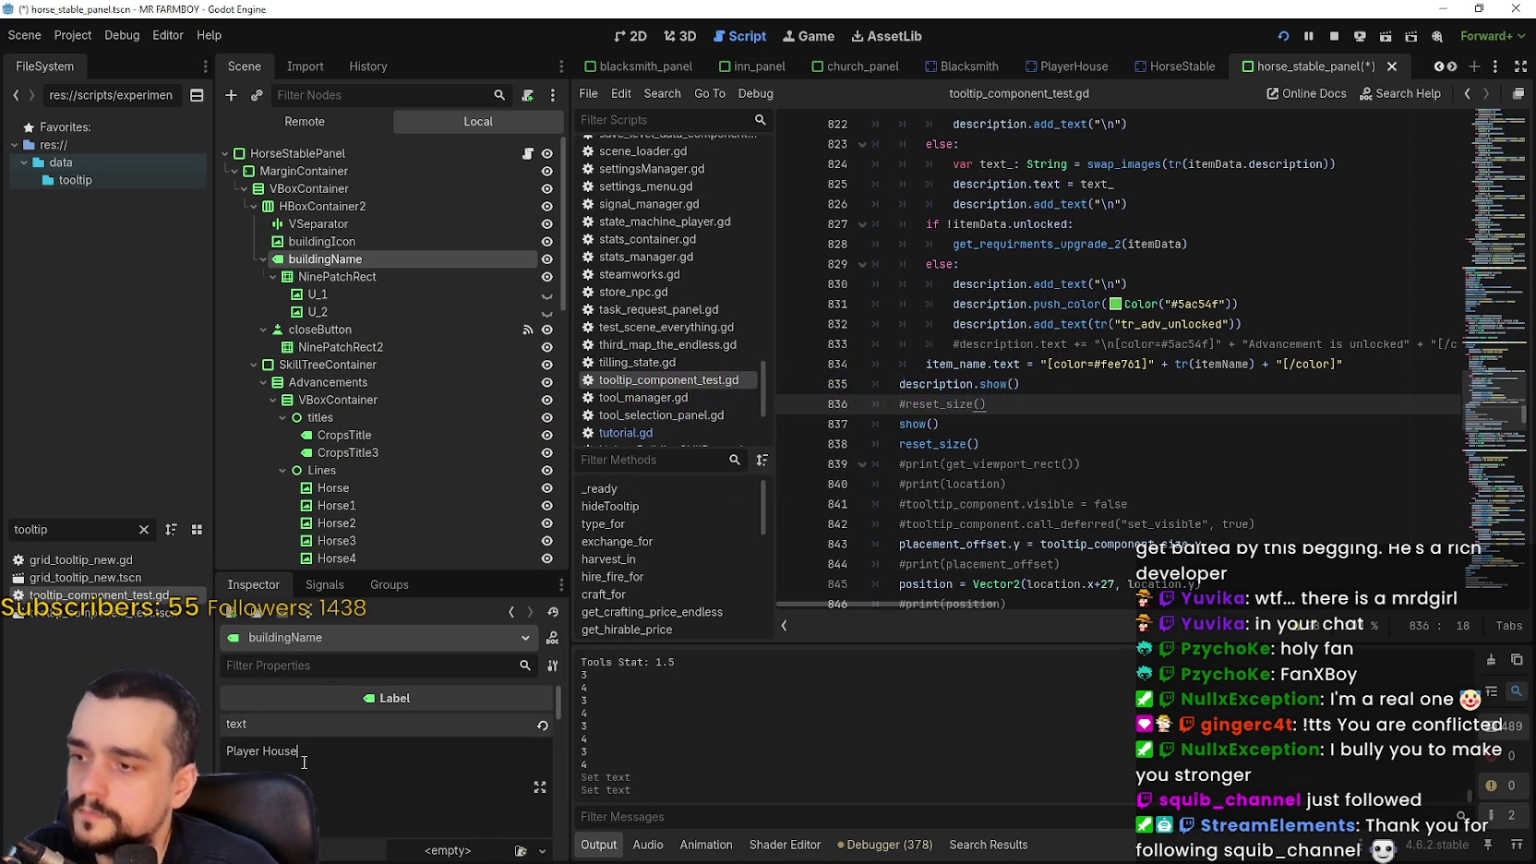
left_click(1119, 324)
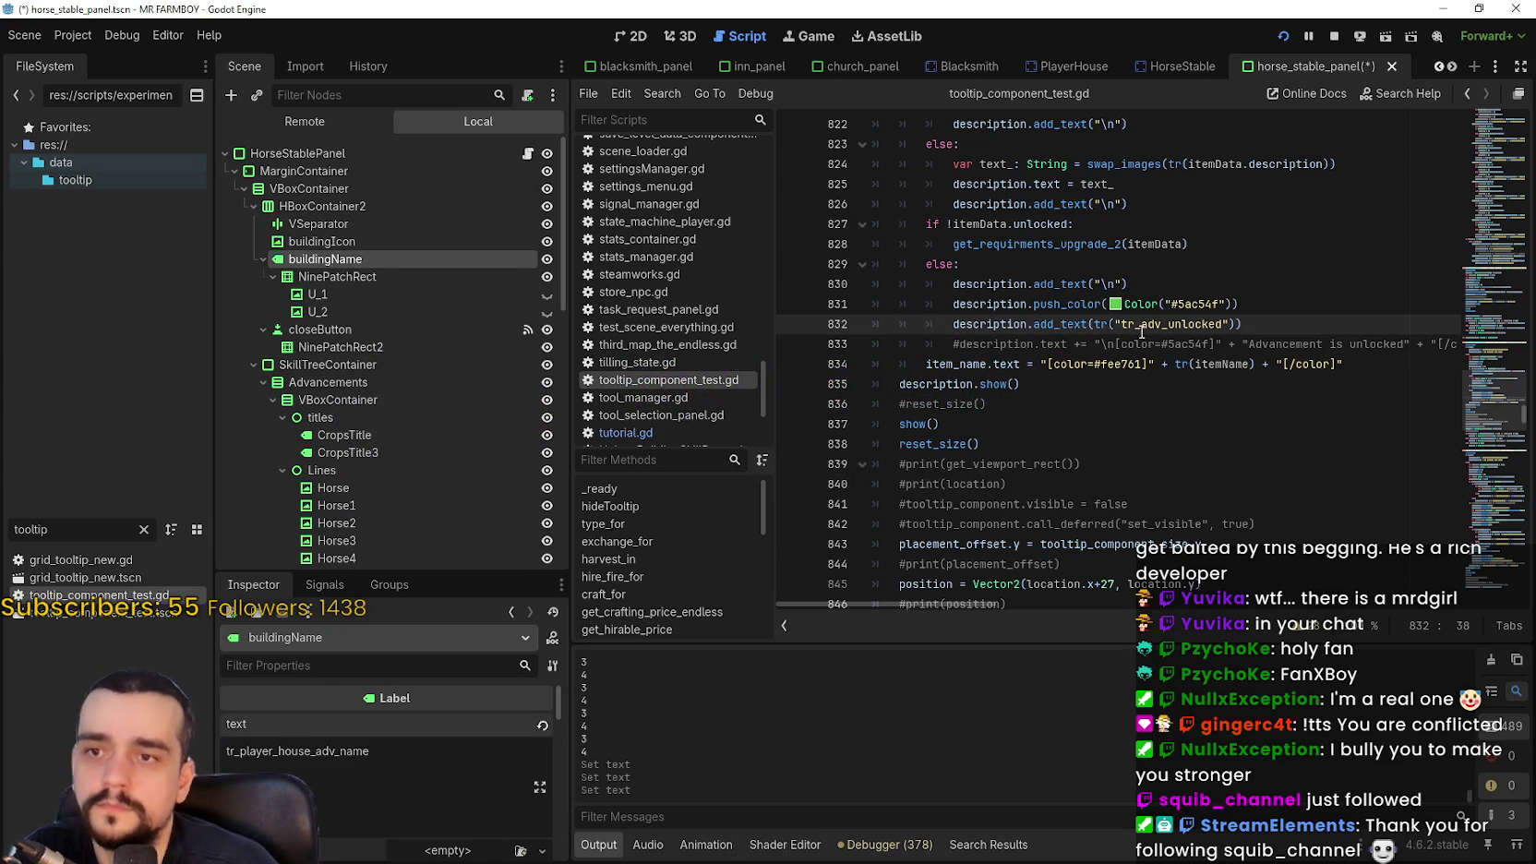
key("ctrl+s")
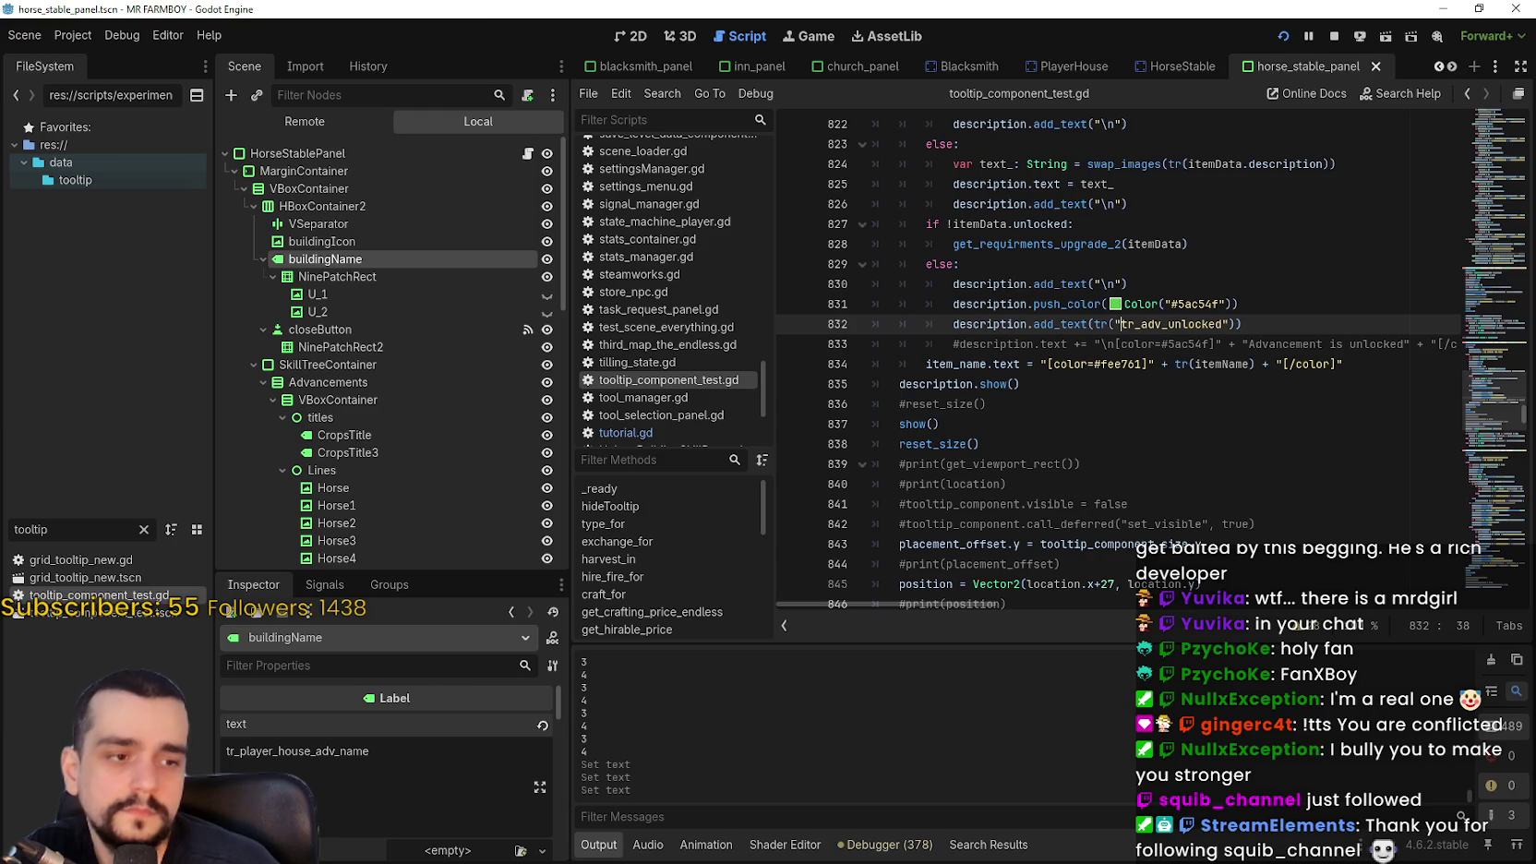
key("alt+Tab")
Close the Player House panel, ride past the barns, and briefly open and close the chicken coop
key("Escape")
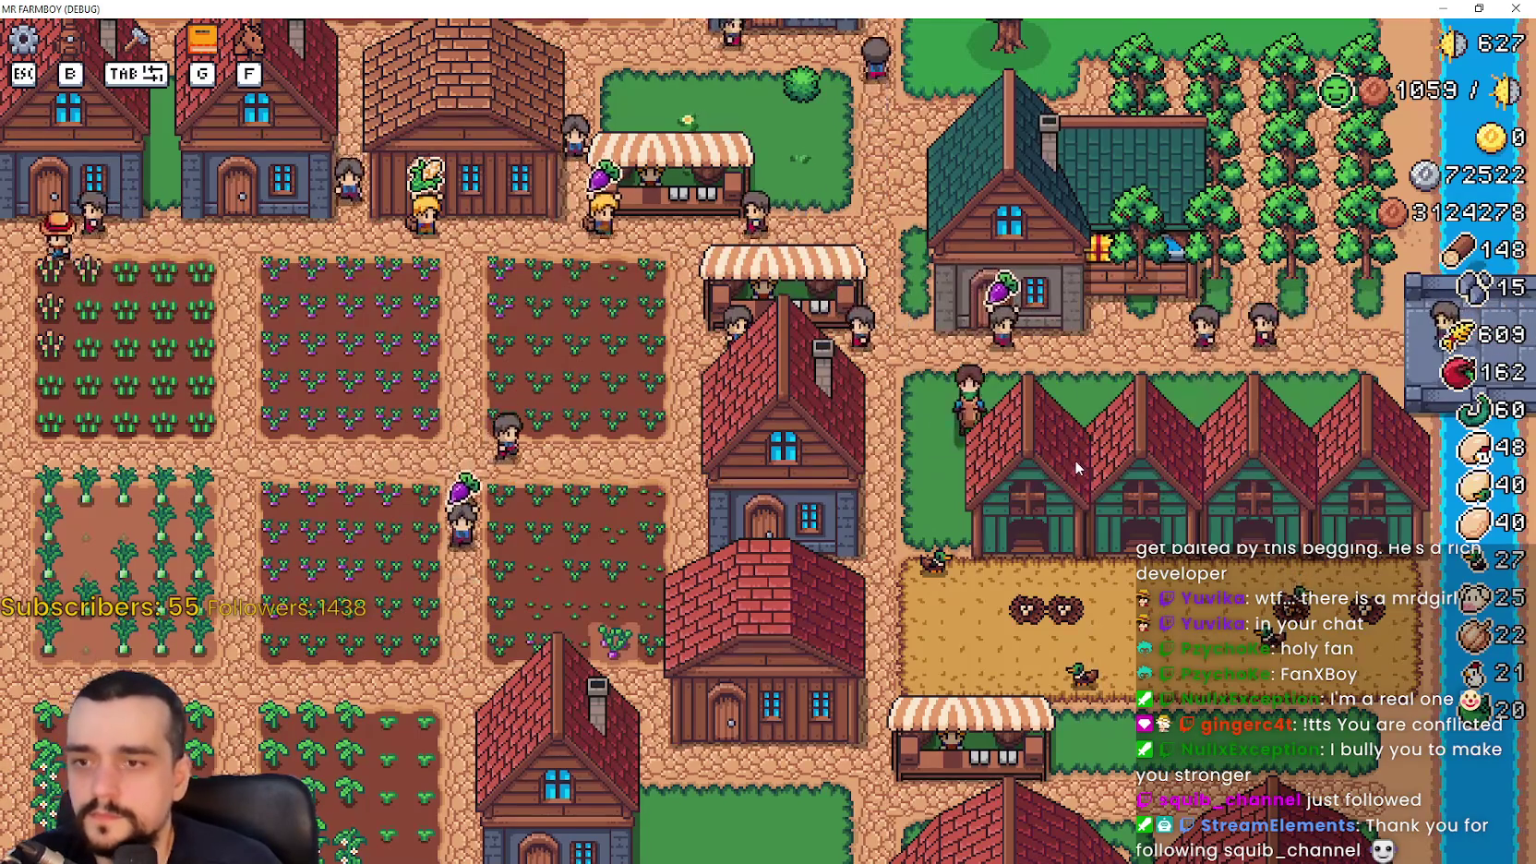
key("s")
left_click(1148, 498)
key("Escape")
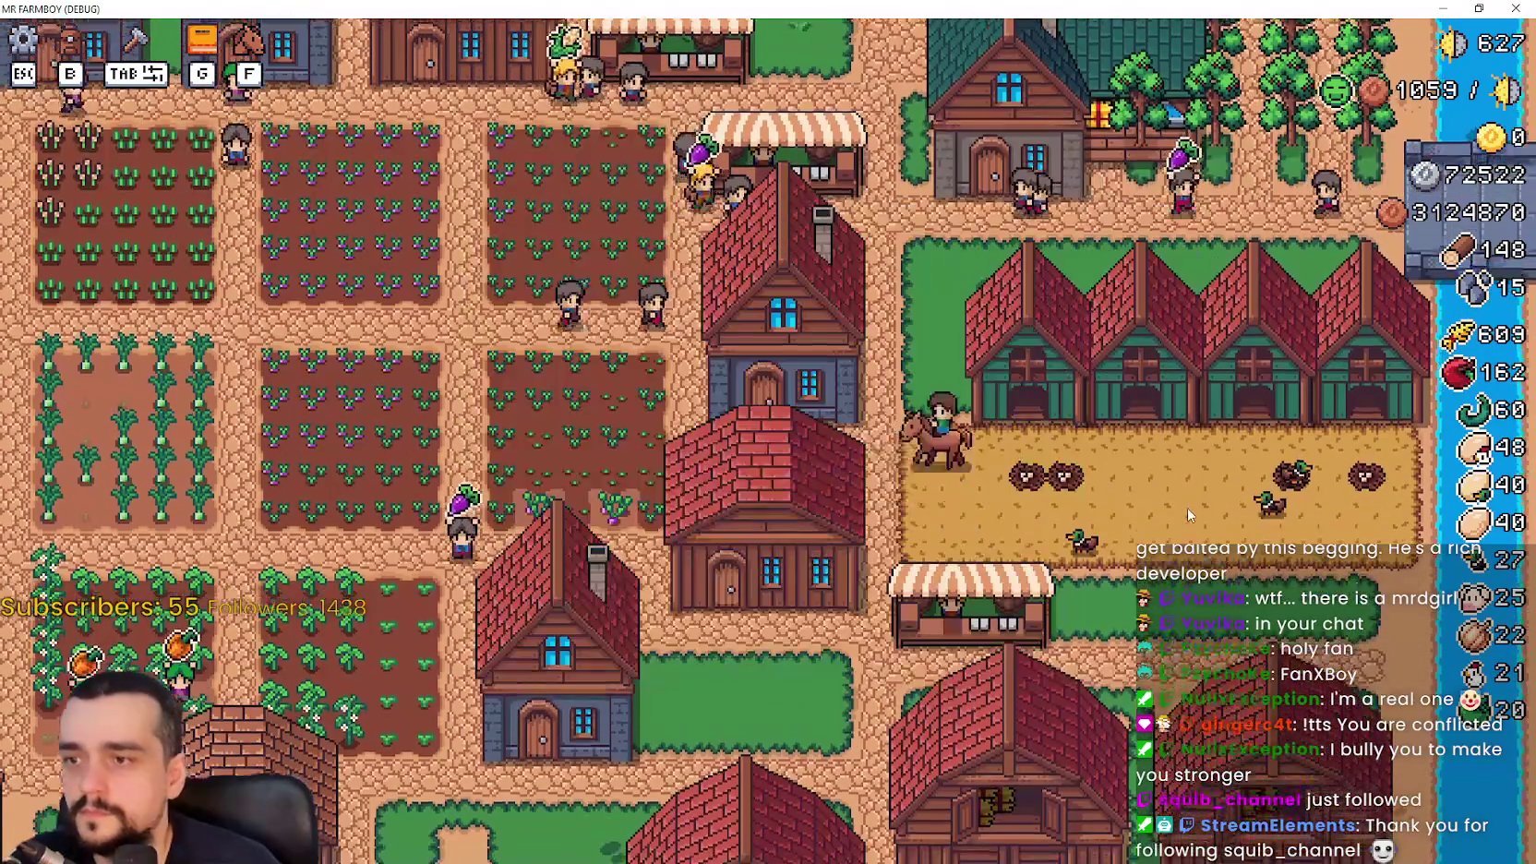
key("s")
key("a")
key("a")
key("s")
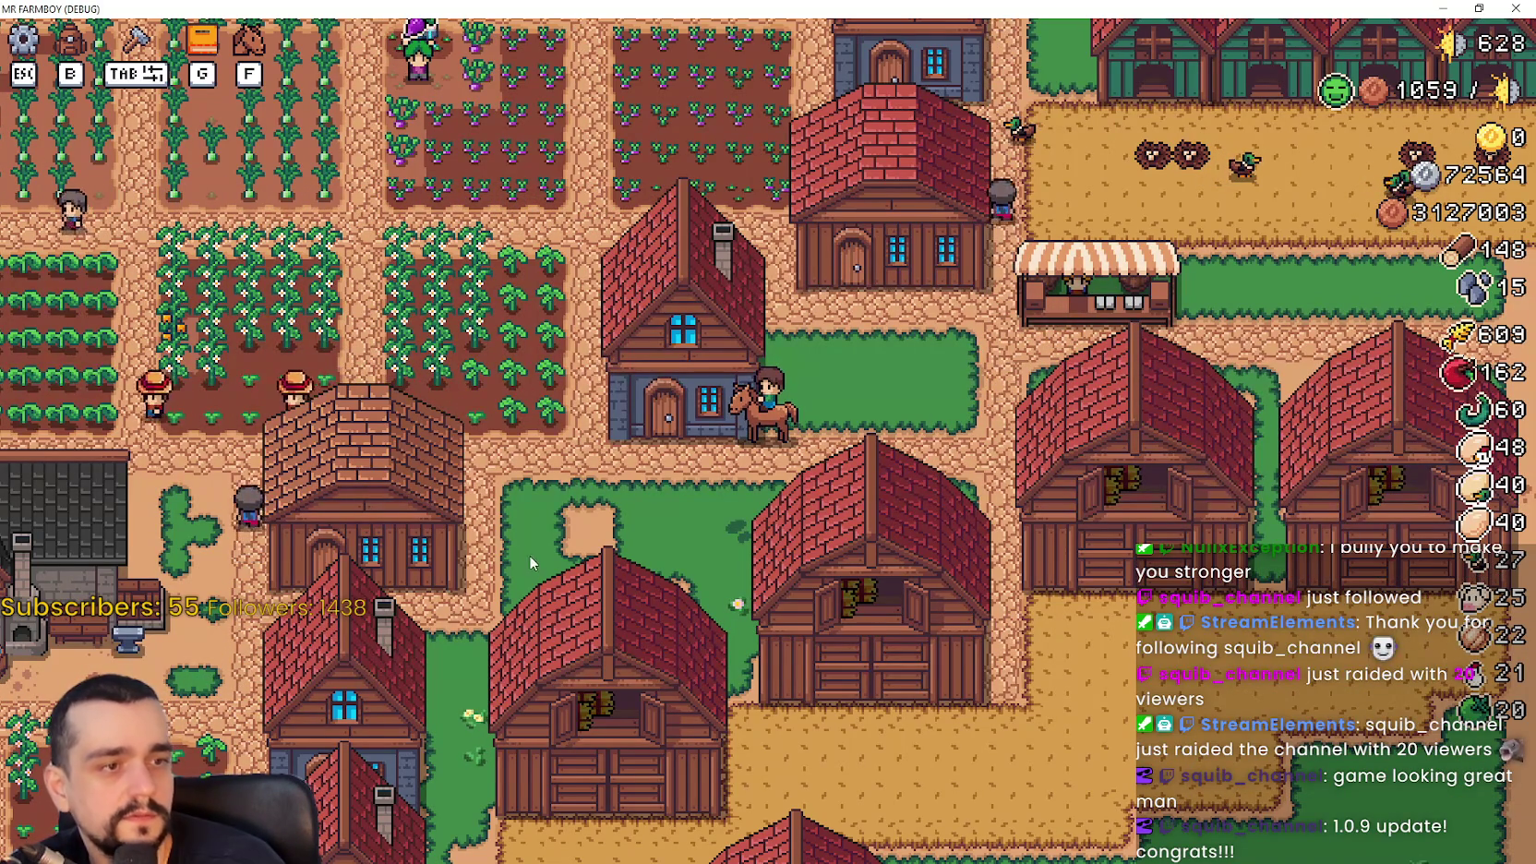
Ride southwest through the forest to the Gasthaus and open its panel, titles still English
key("s")
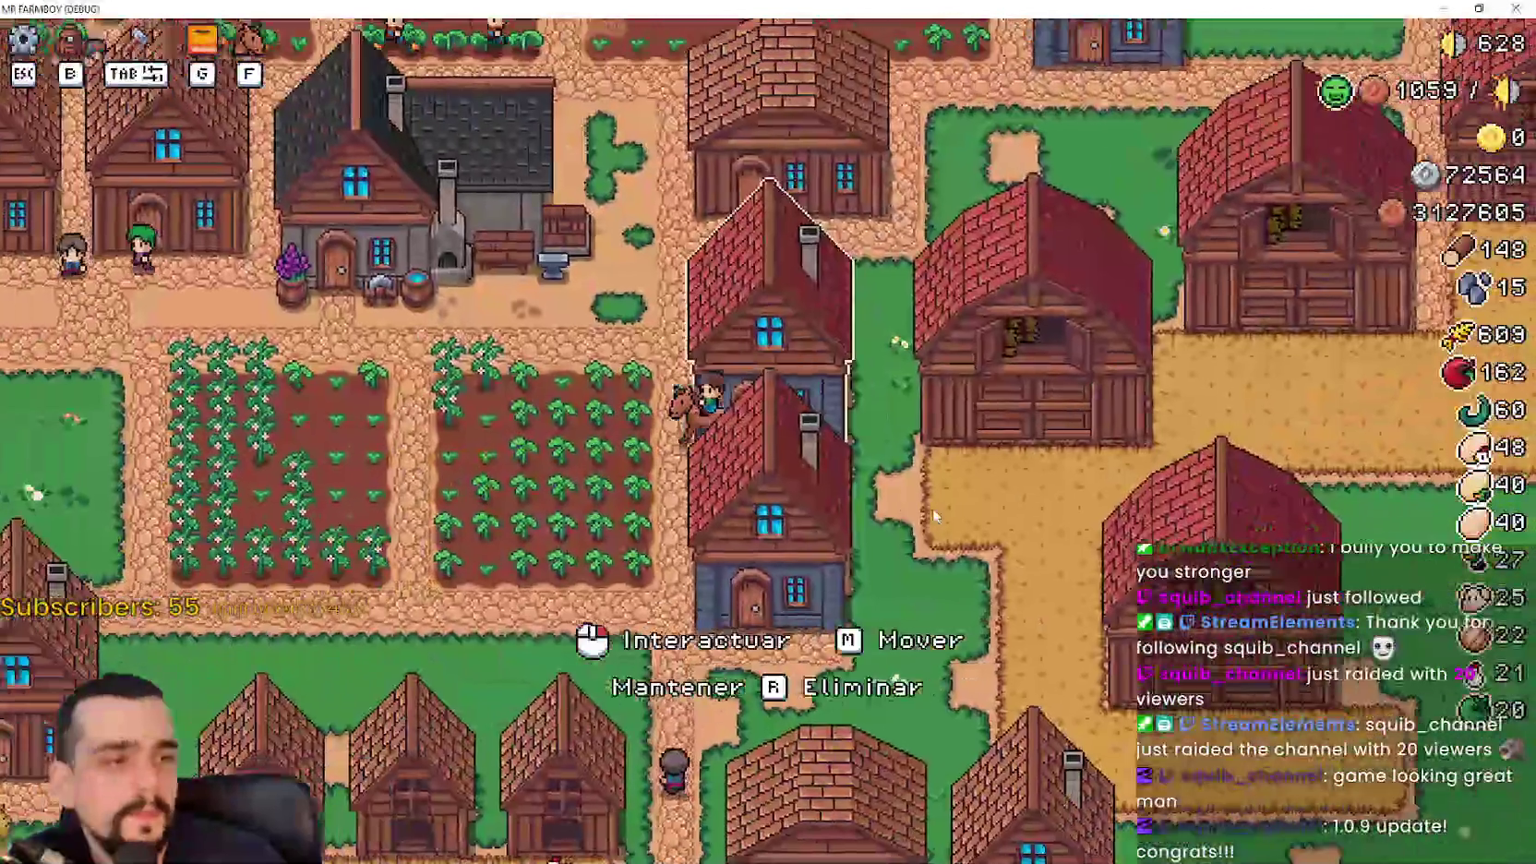
key("a")
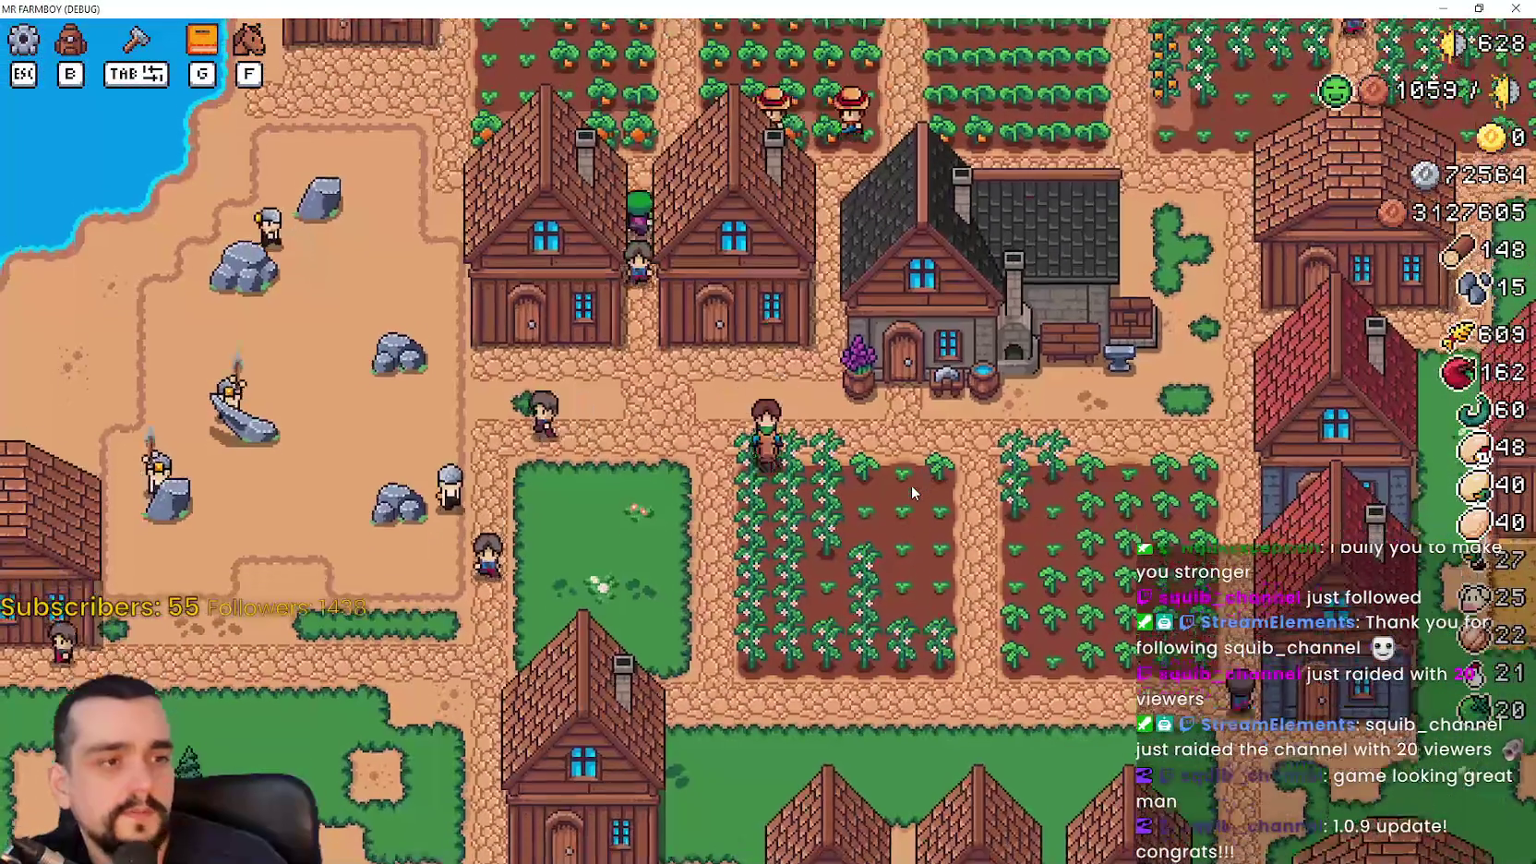
key("s")
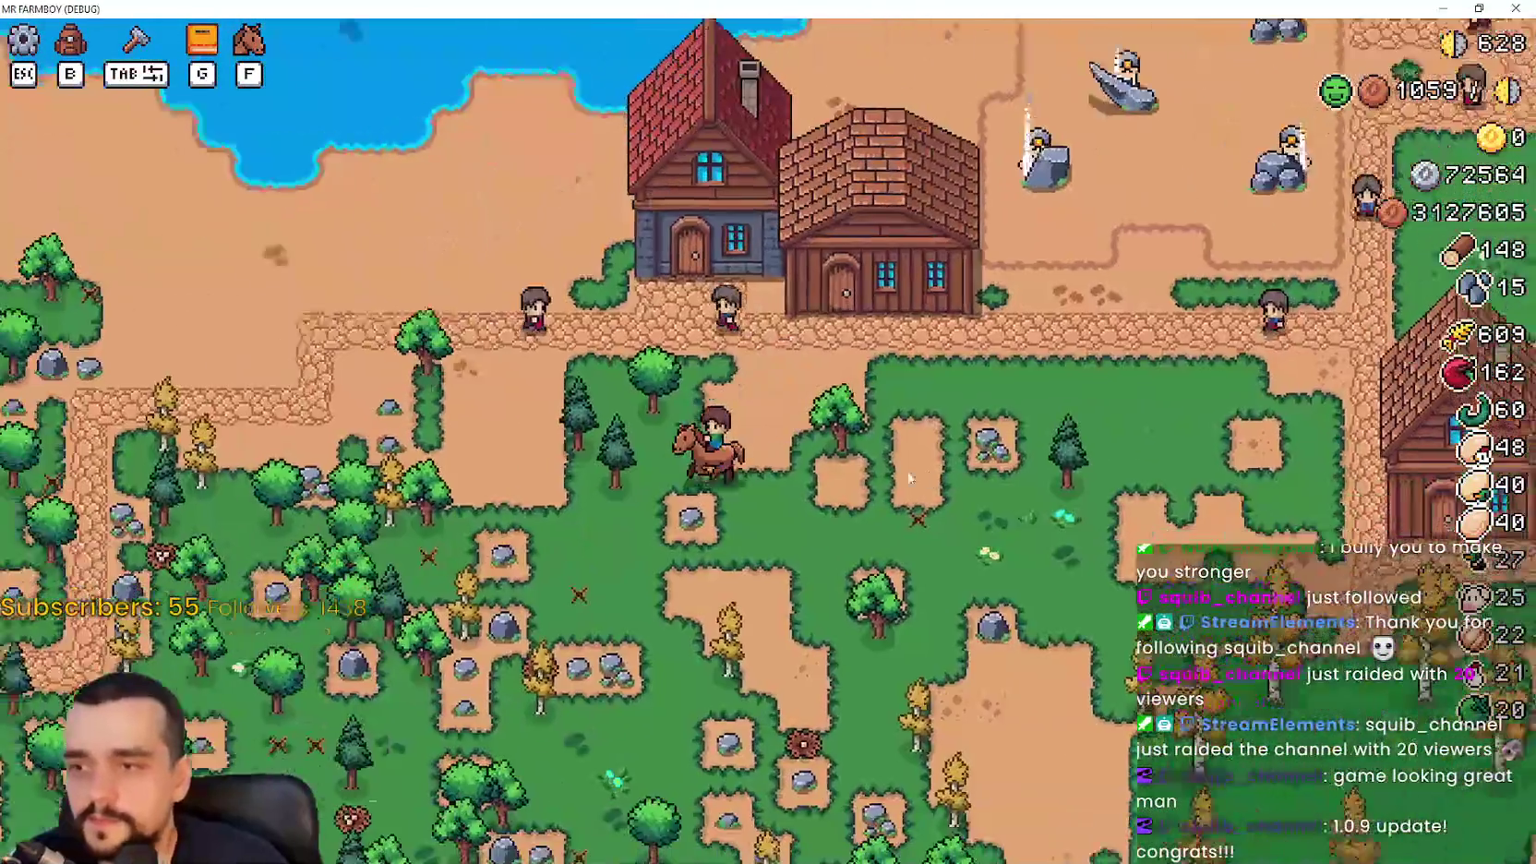
key("w")
key("a")
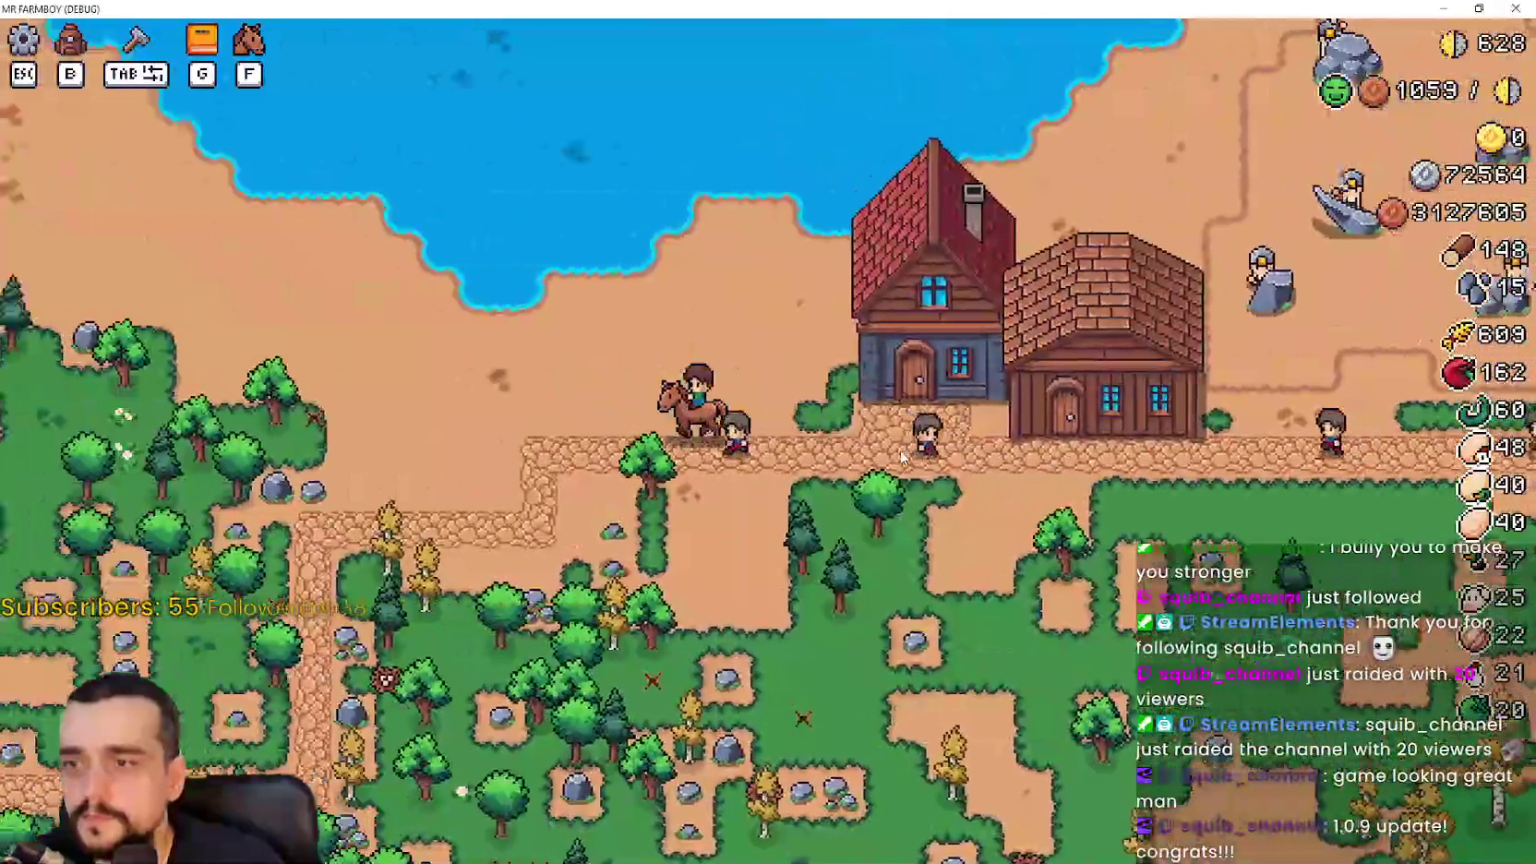
key("s")
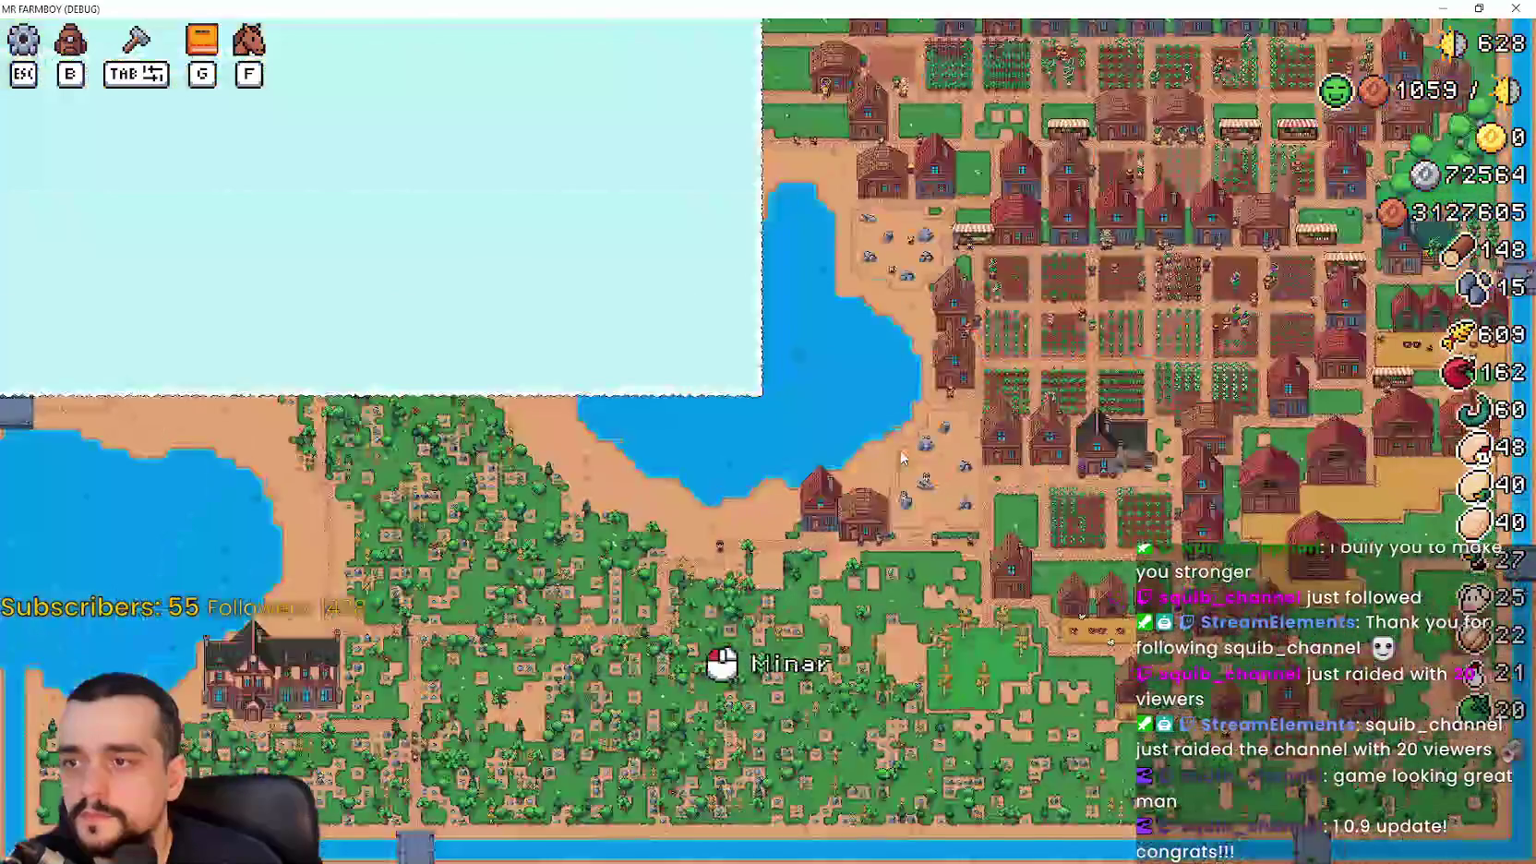
key("w")
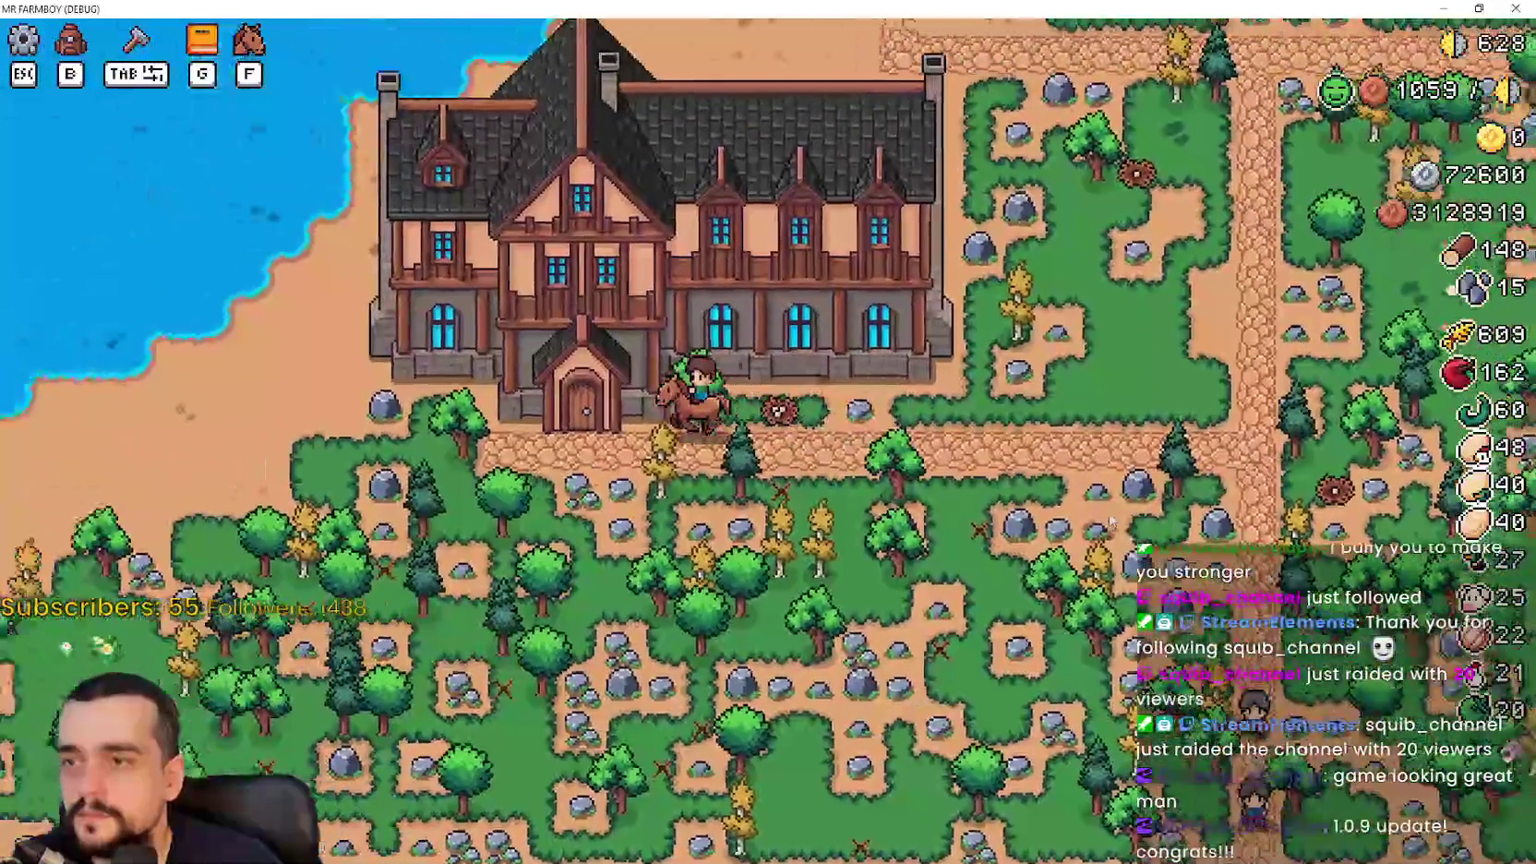
key("e")
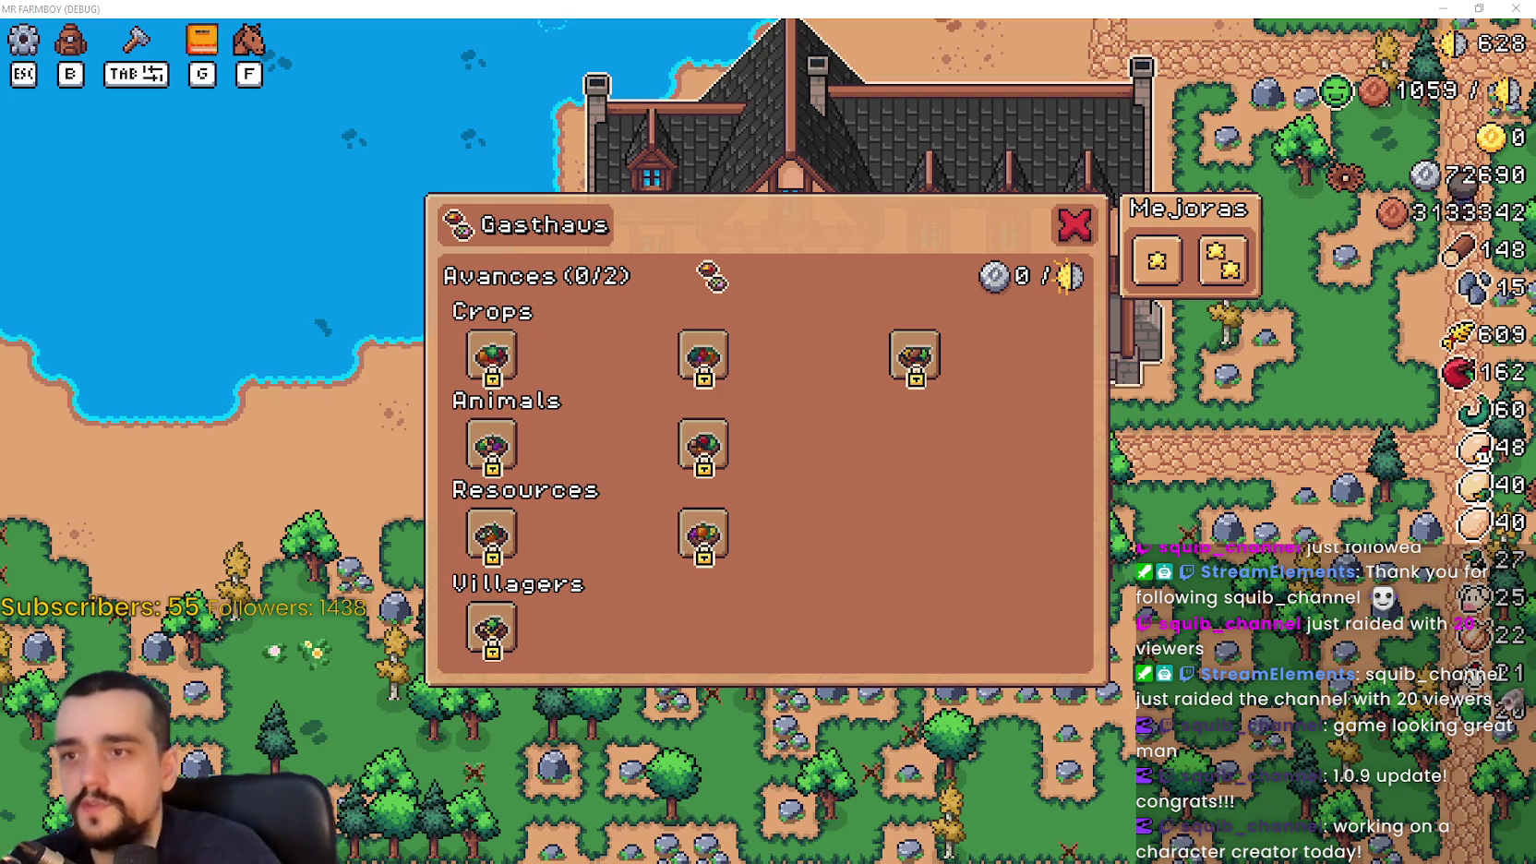
mouse_move(1155, 266)
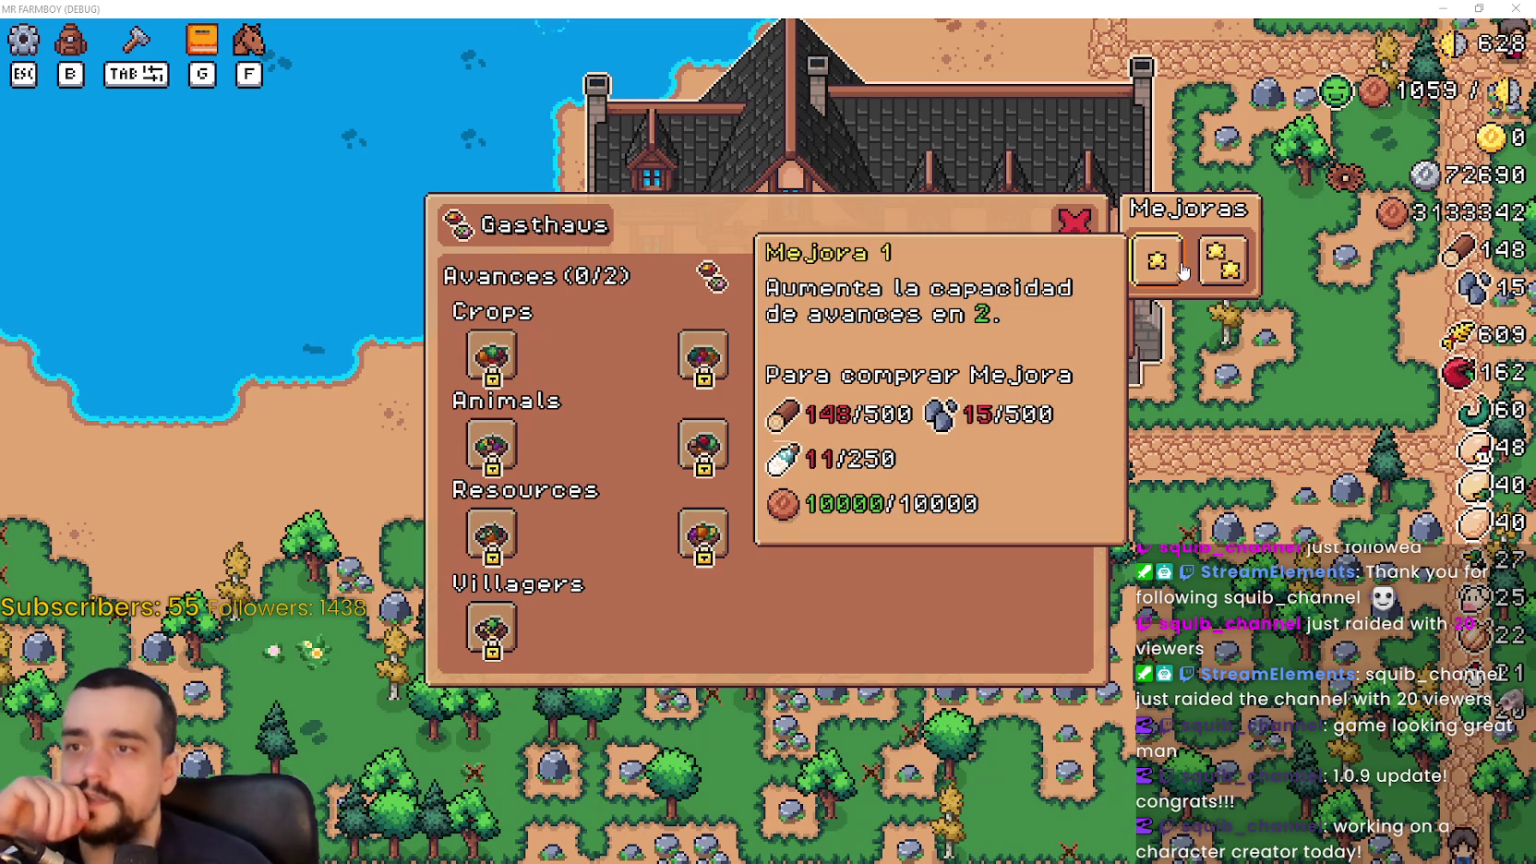
mouse_move(907, 367)
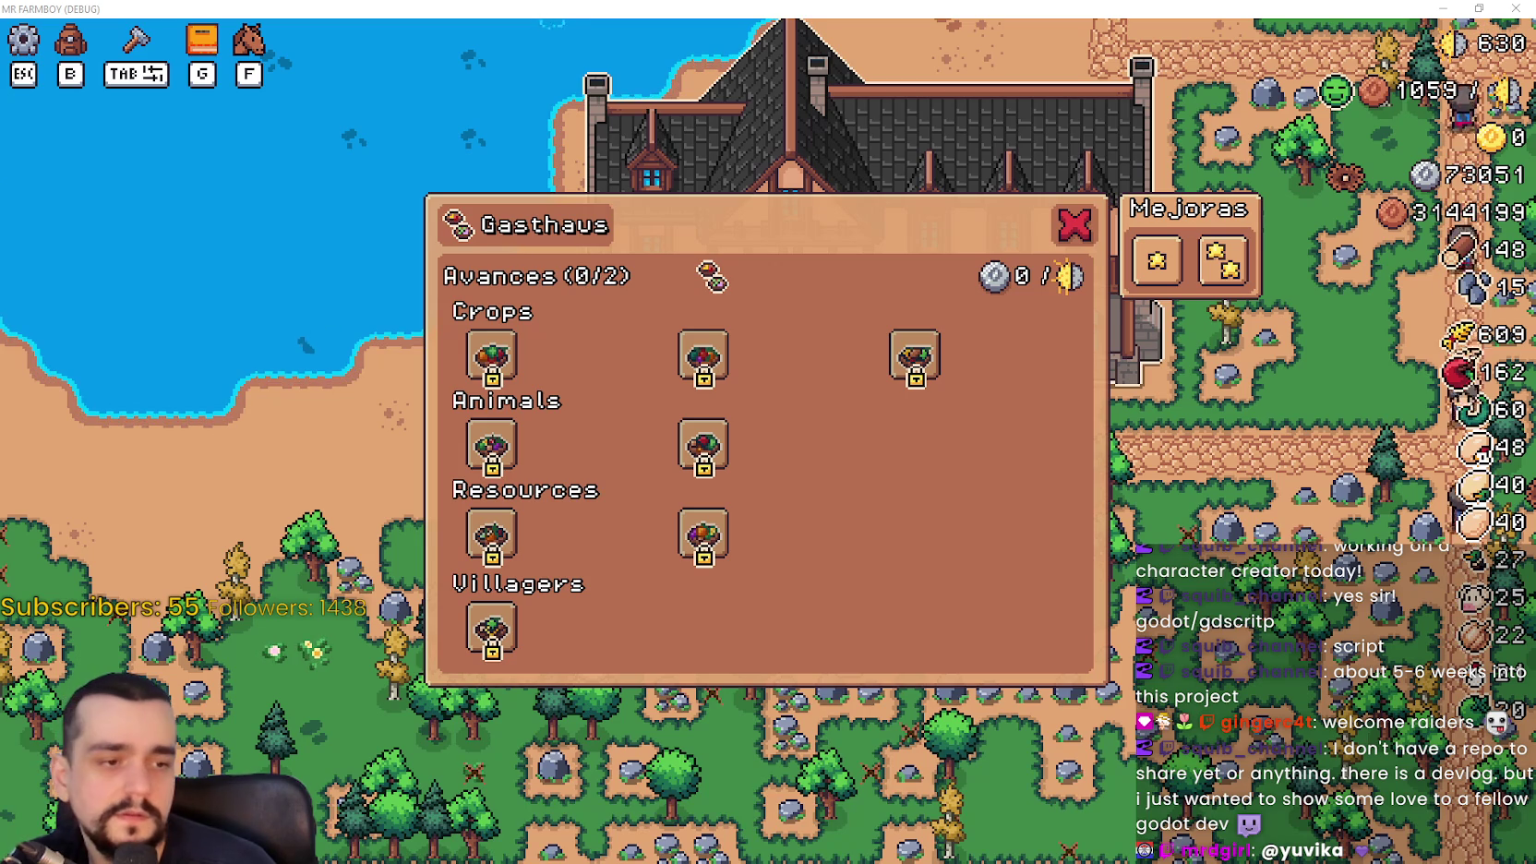
Open the inn_panel scene tab in Godot, then switch to the MR FARMBOY Steam page
key("alt+Tab")
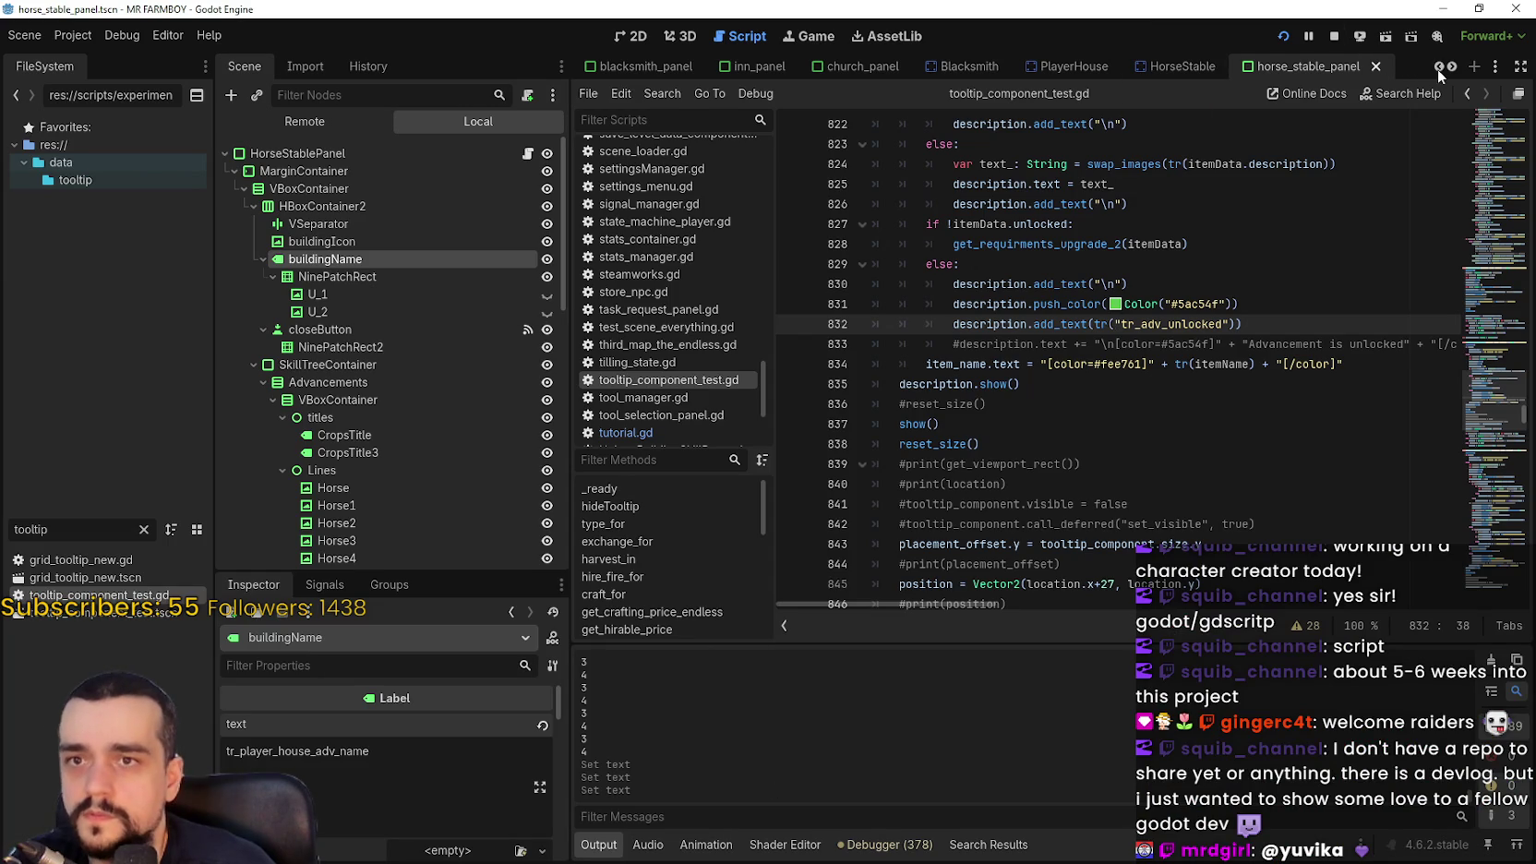
left_click(1437, 66)
left_click(1437, 66)
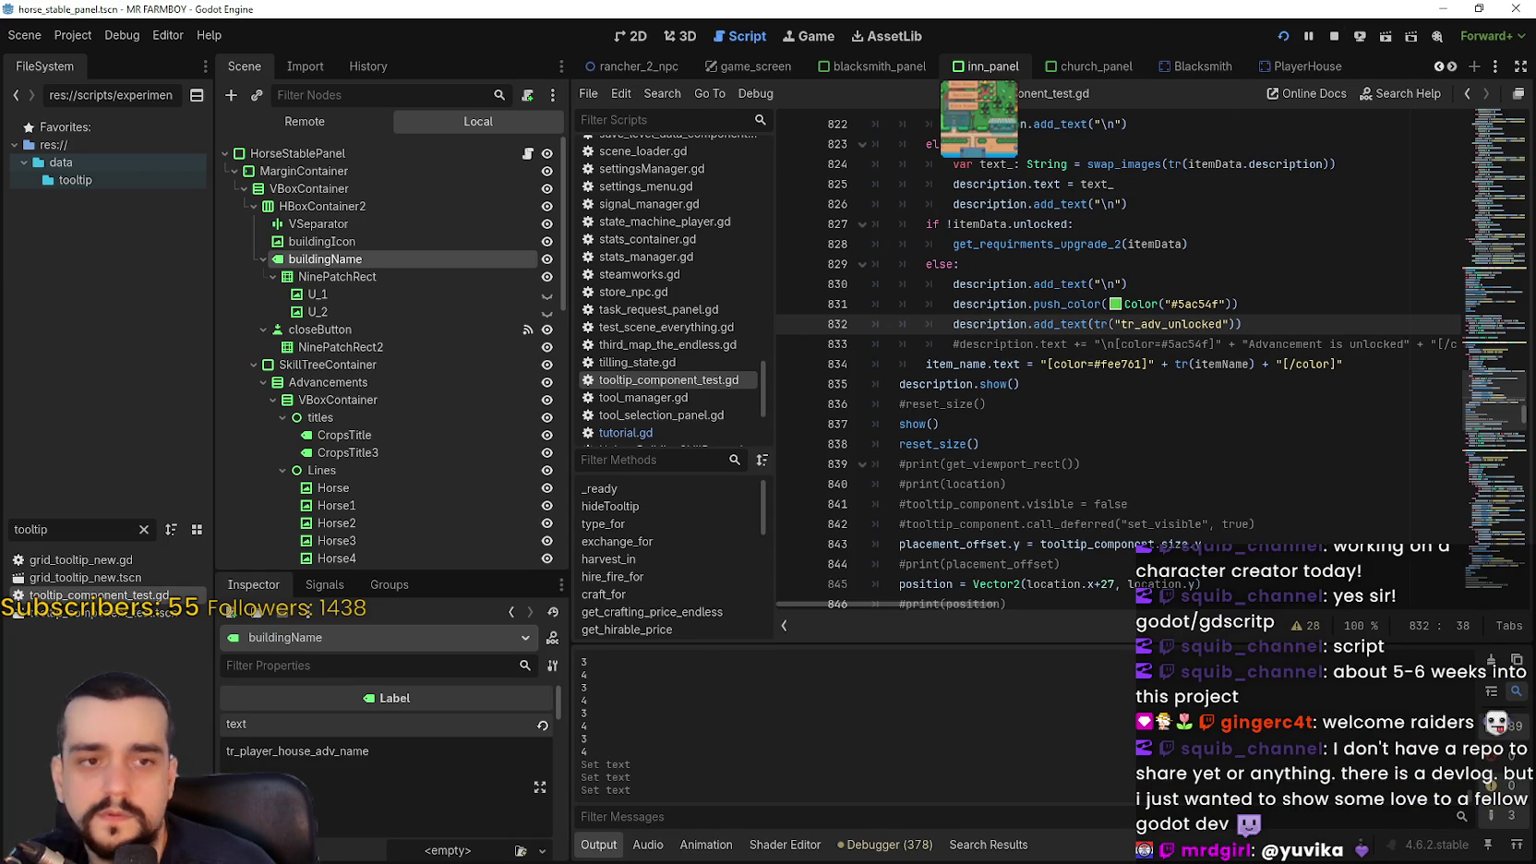
left_click(987, 67)
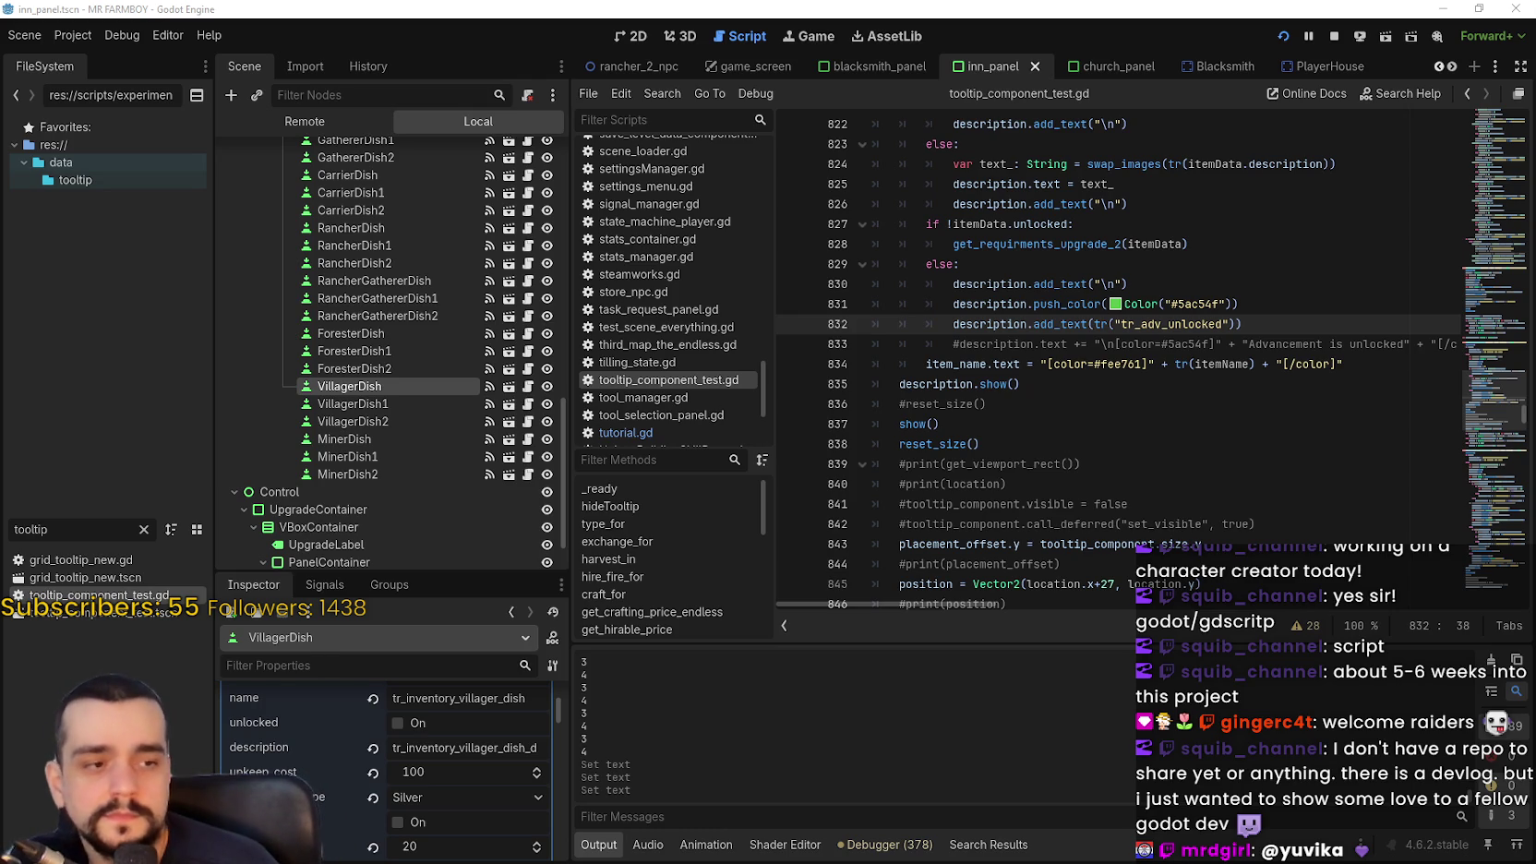
key("alt+Tab")
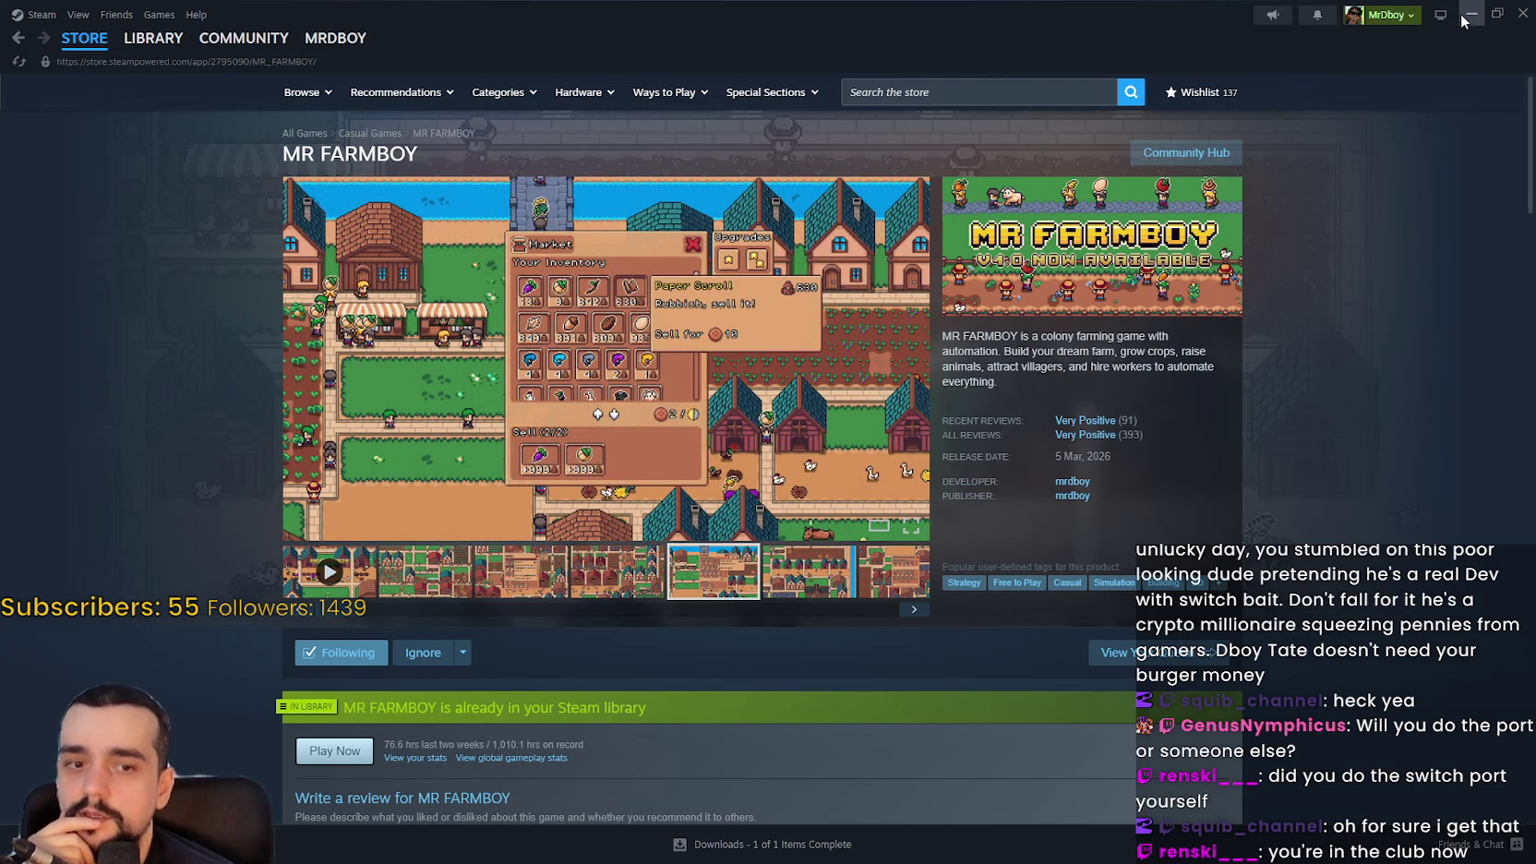
Minimize the MR FARMBOY Steam store window to bring the Godot editor back
left_click(1463, 16)
Change the inn panel's CropsTitle text from Crops to tr_esc_crops, save, then select AnimalsTitle
left_click(991, 428)
left_click(1048, 395)
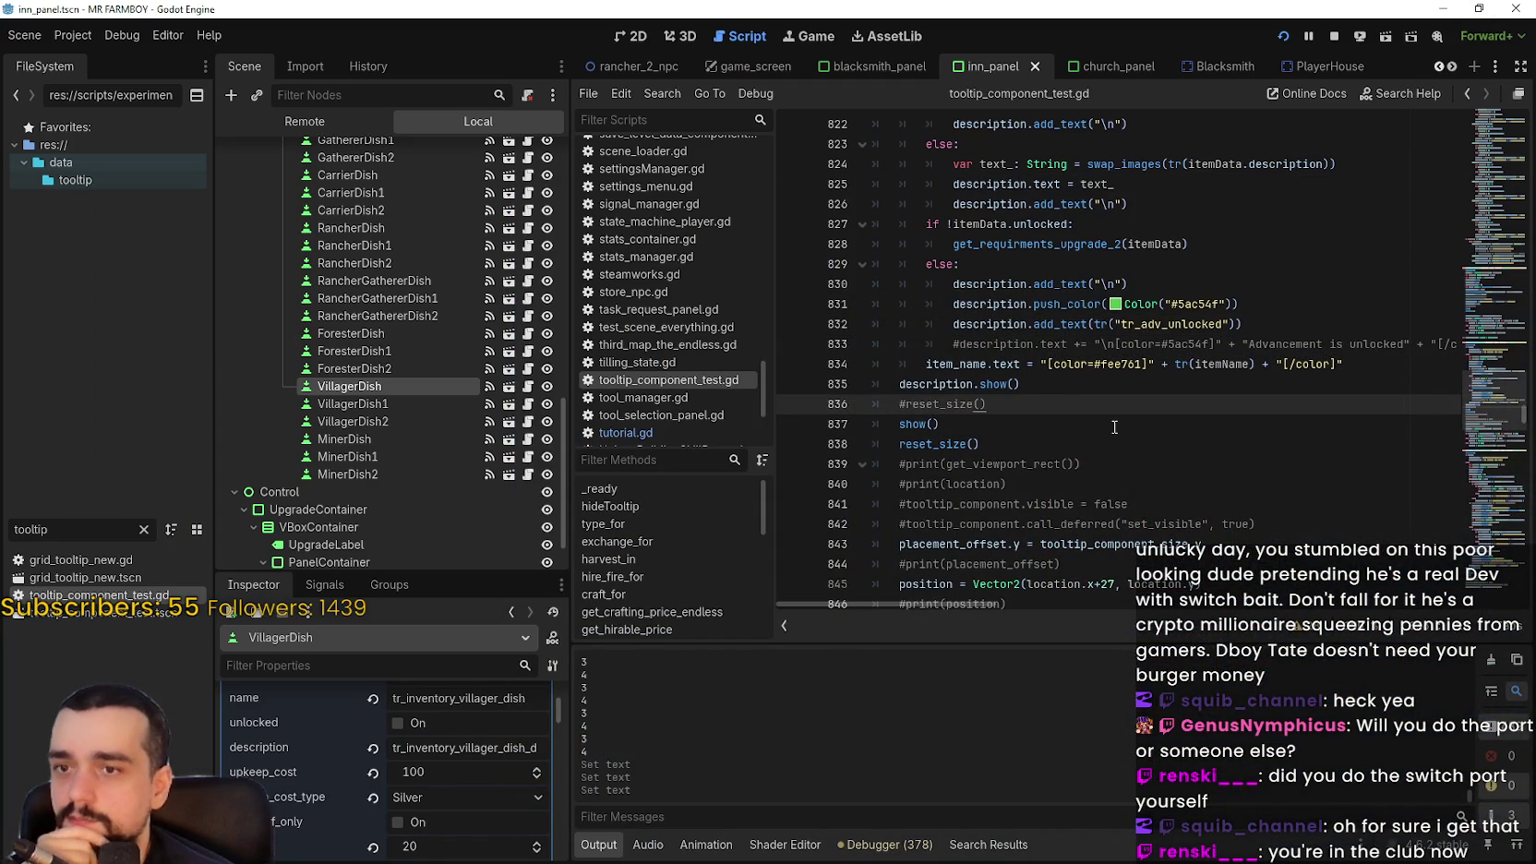
left_click(633, 36)
left_click(725, 297)
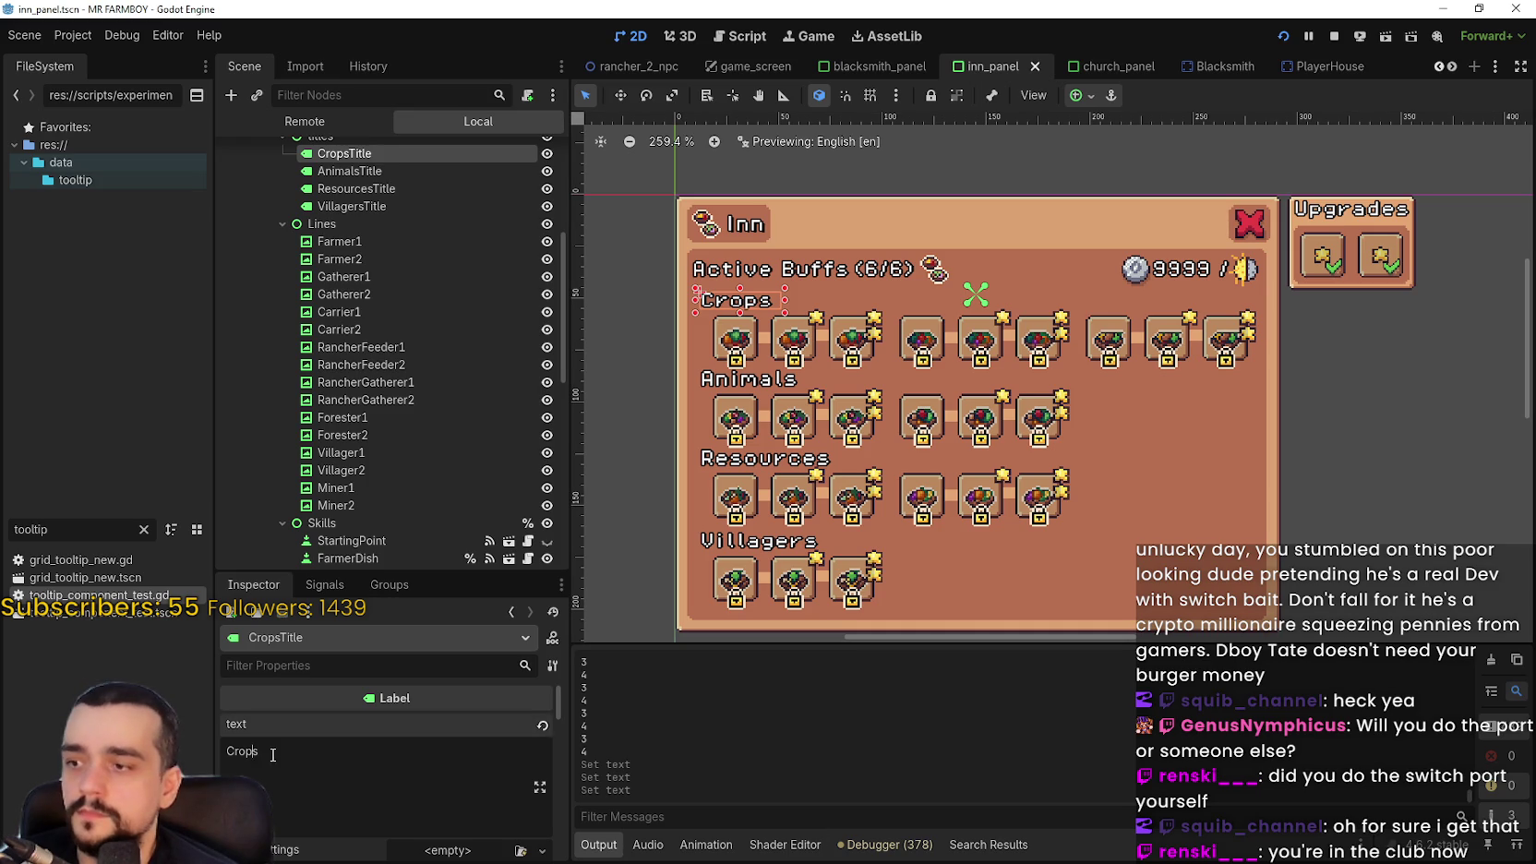
key("ctrl+a")
type("tr_esc_crops")
key("ctrl+s")
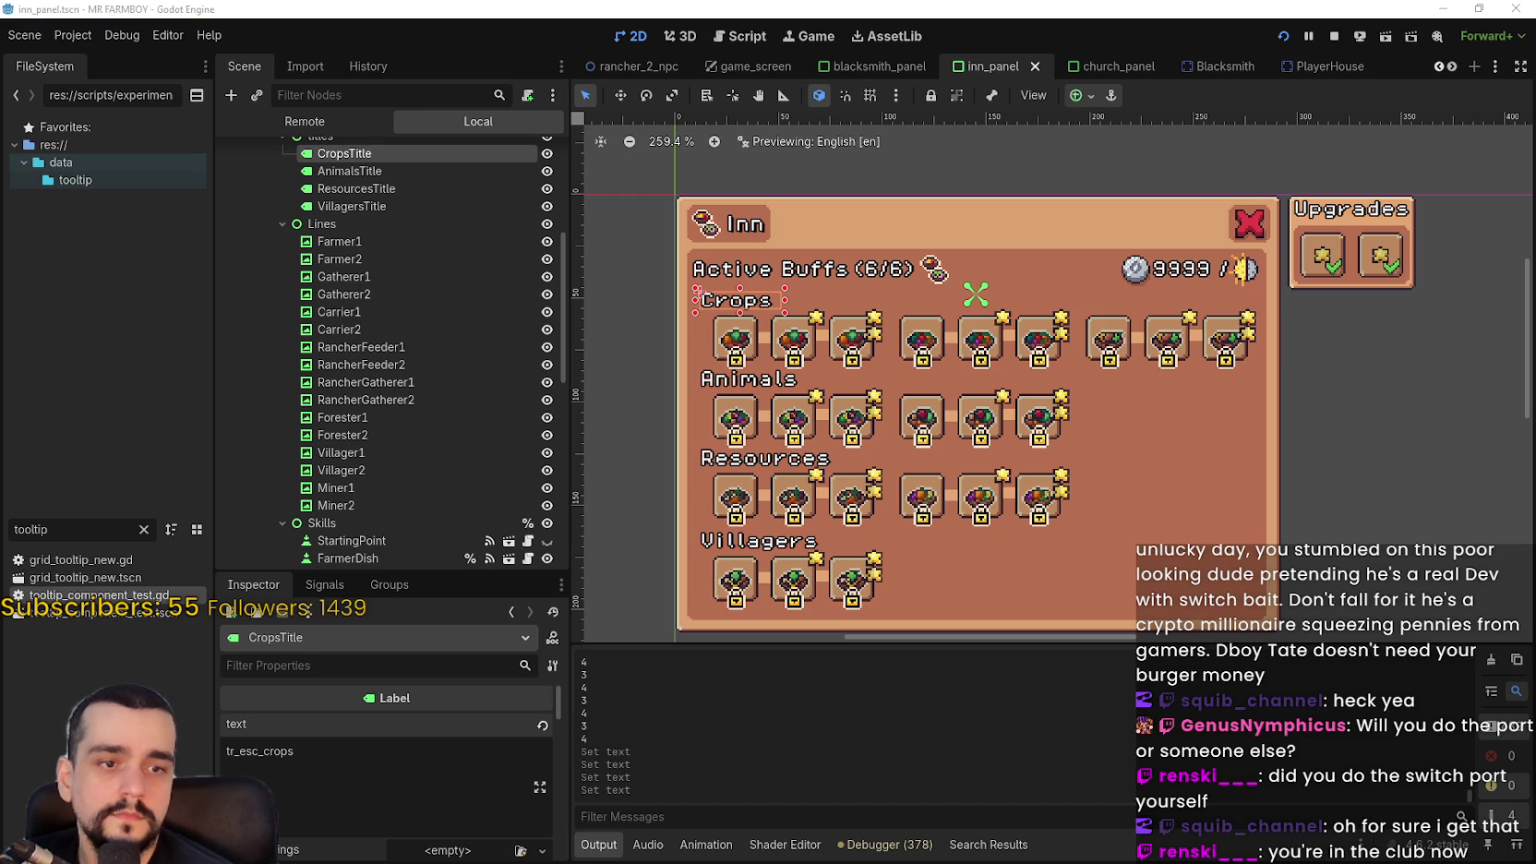
scroll(387, 286, "up", 1)
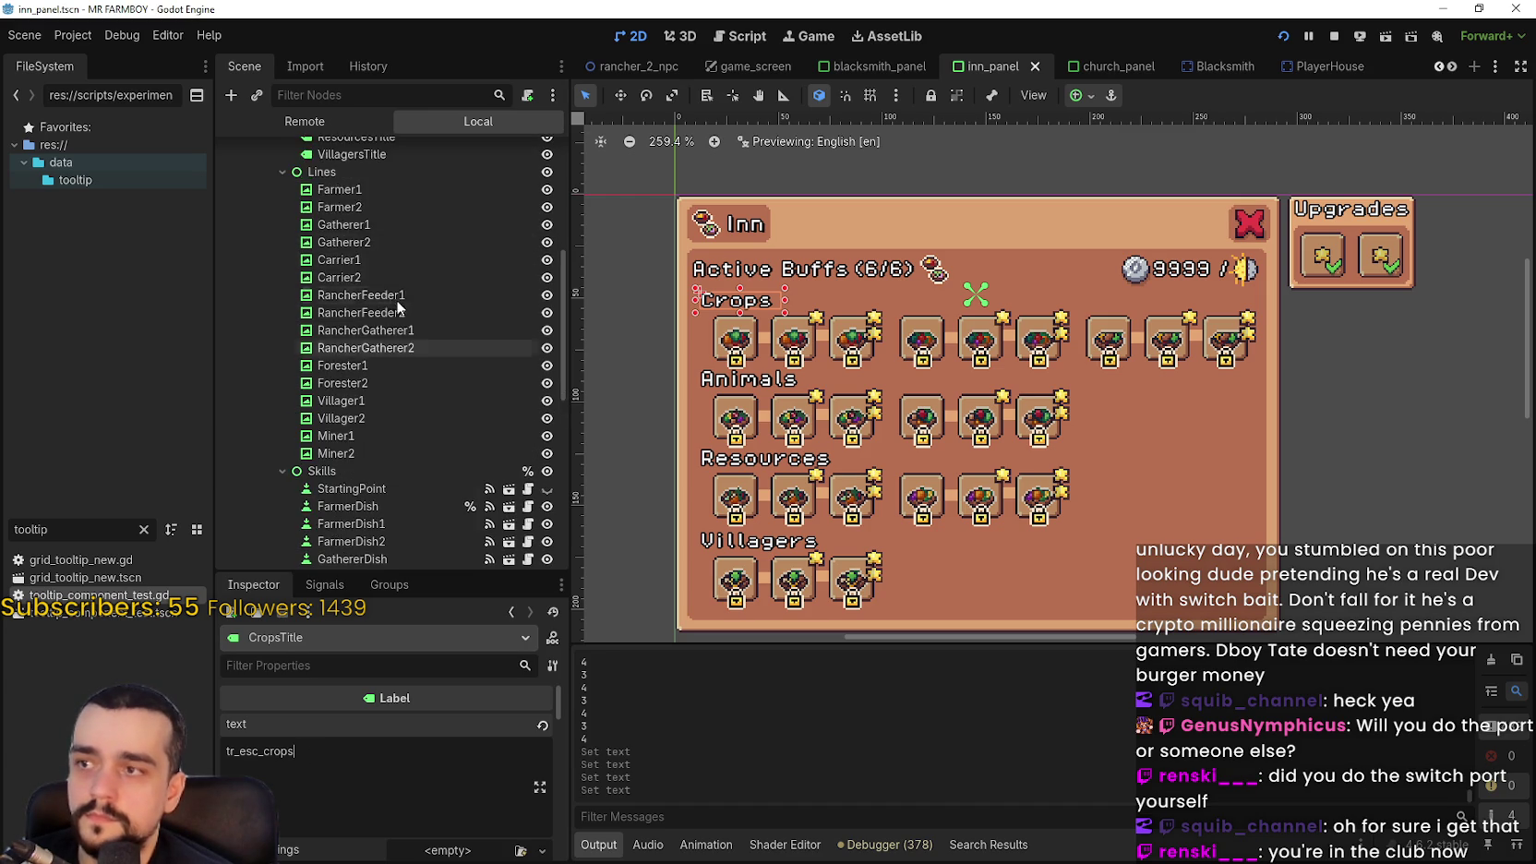
left_click(350, 224)
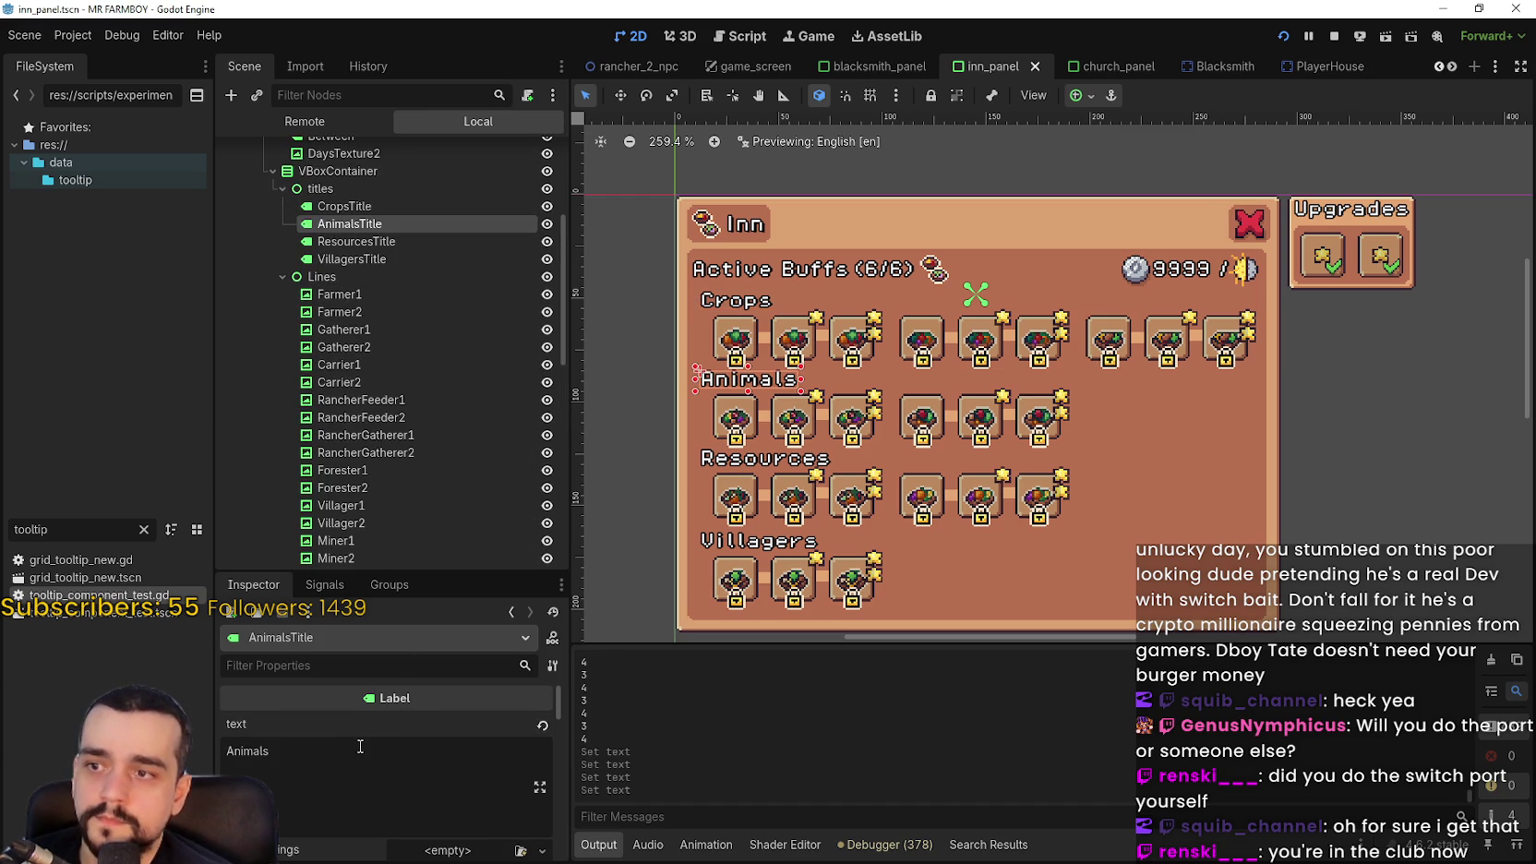
Replace the AnimalsTitle text with its pasted translation key and save the inn panel
left_click(360, 746)
key("ctrl+a")
type("tr_menu_merchant_animals")
key("ctrl+s")
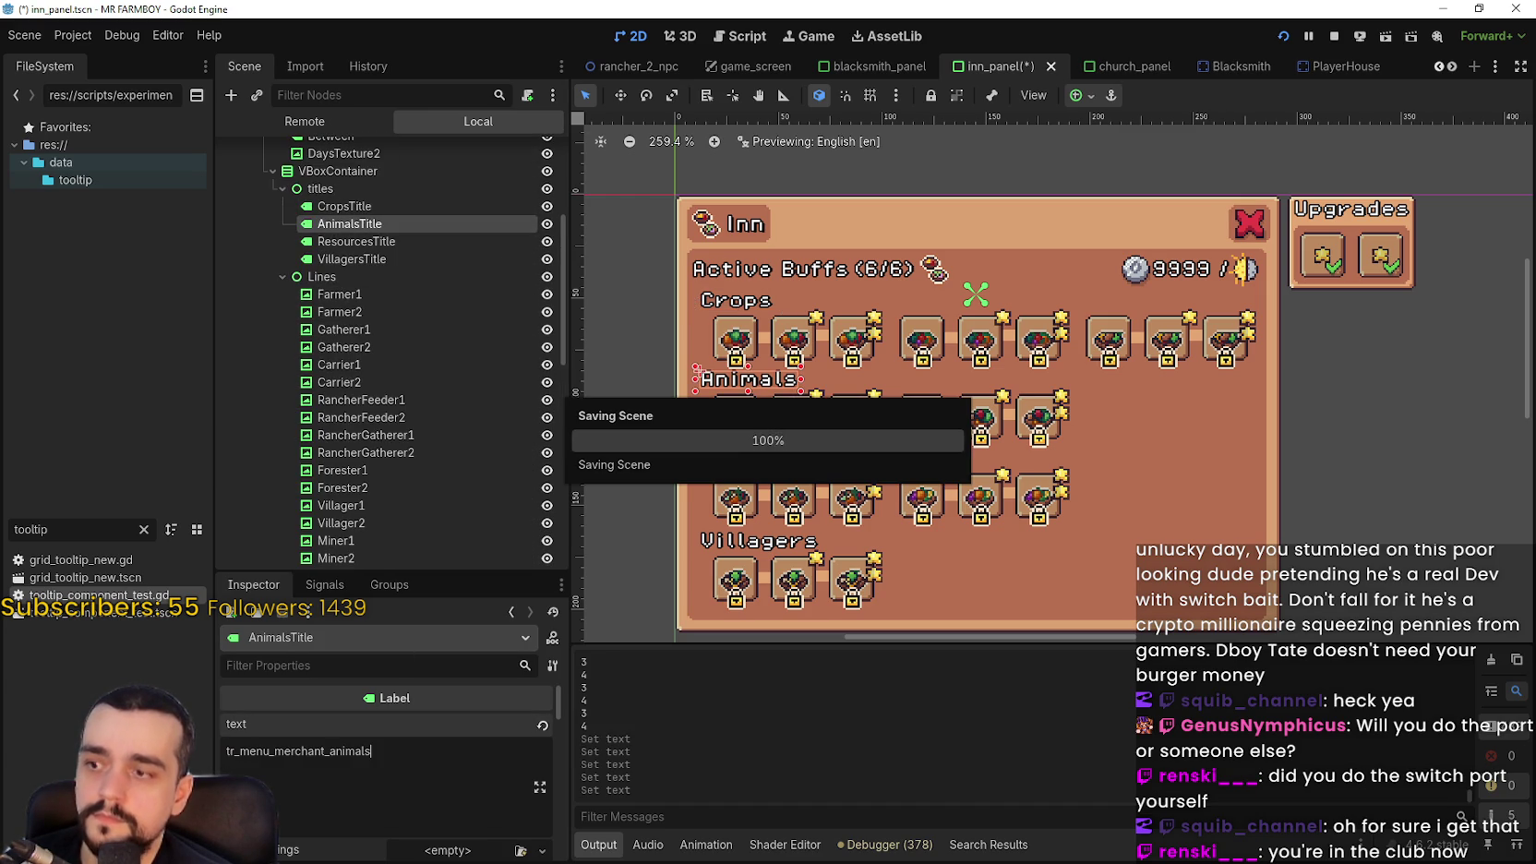
Set ResourcesTitle's text to tr_menu_merchant_resources, save, and select the Villagers title
left_click(375, 241)
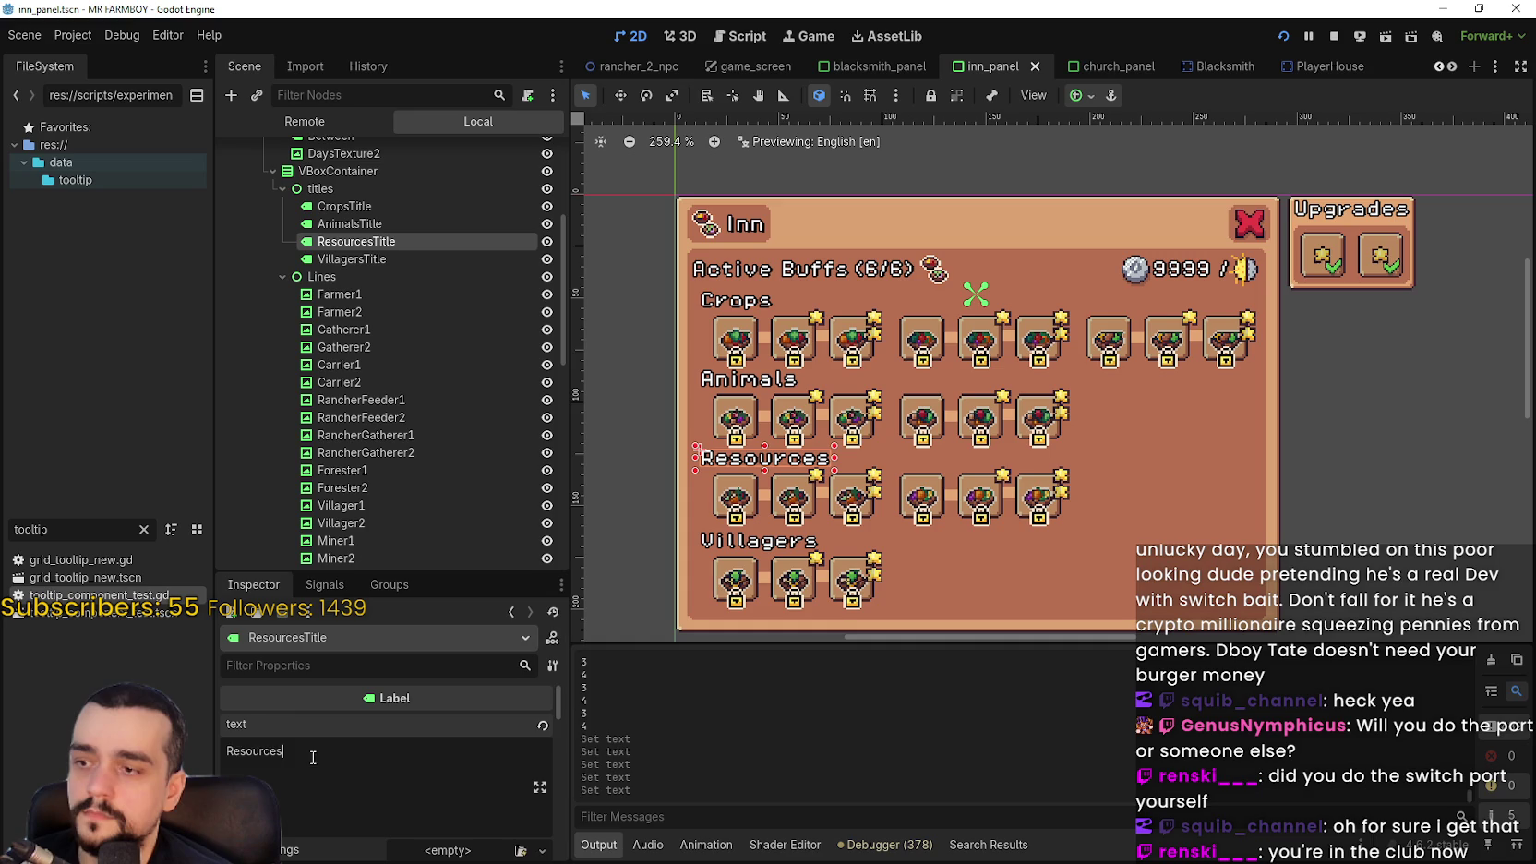
key("ctrl+a")
type("tr_menu_merchant_resources")
key("ctrl+s")
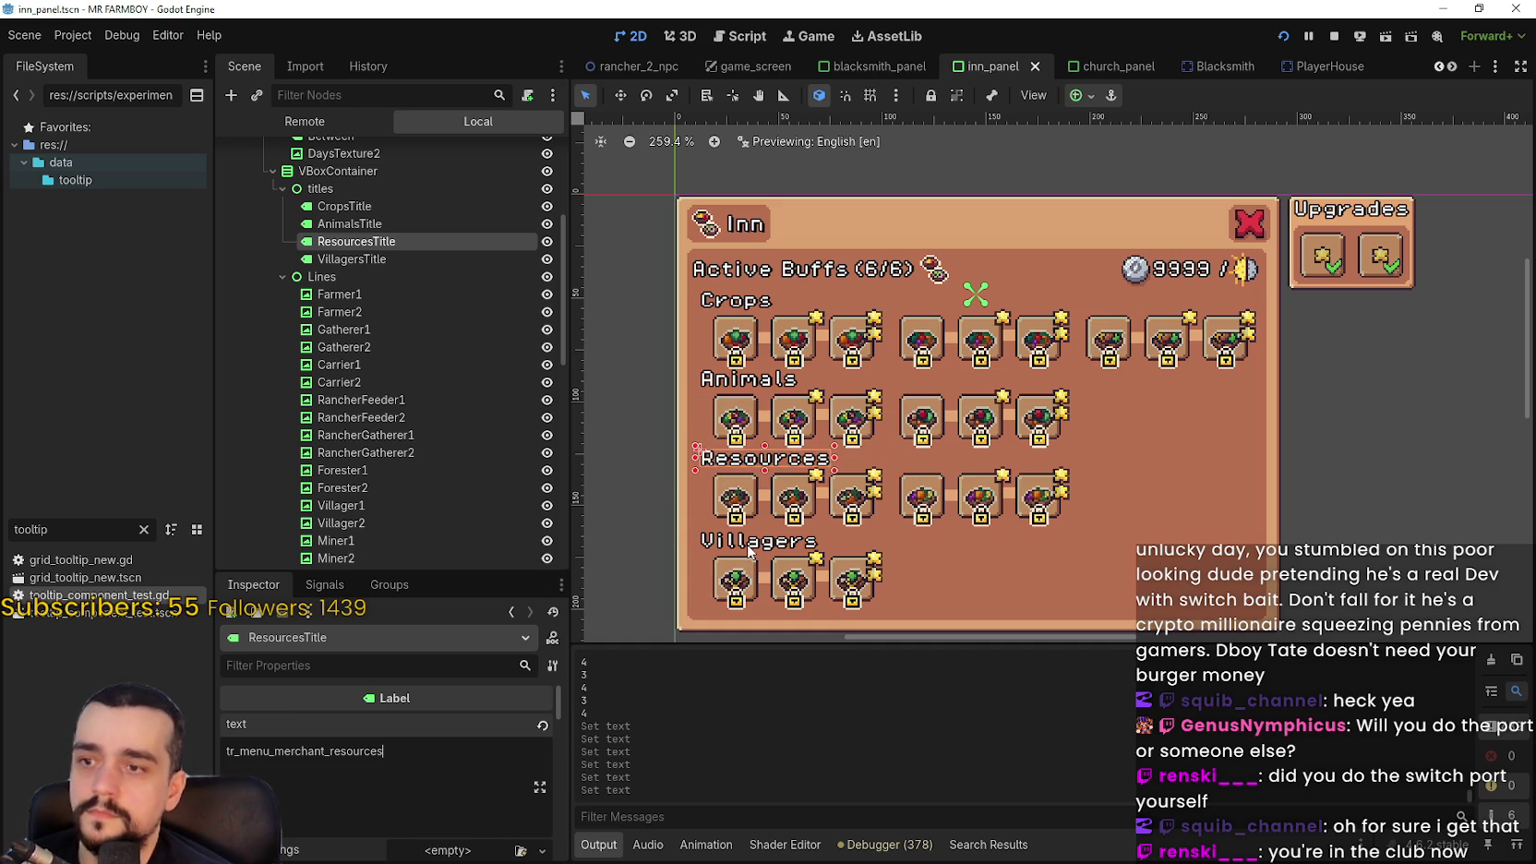
left_click(749, 551)
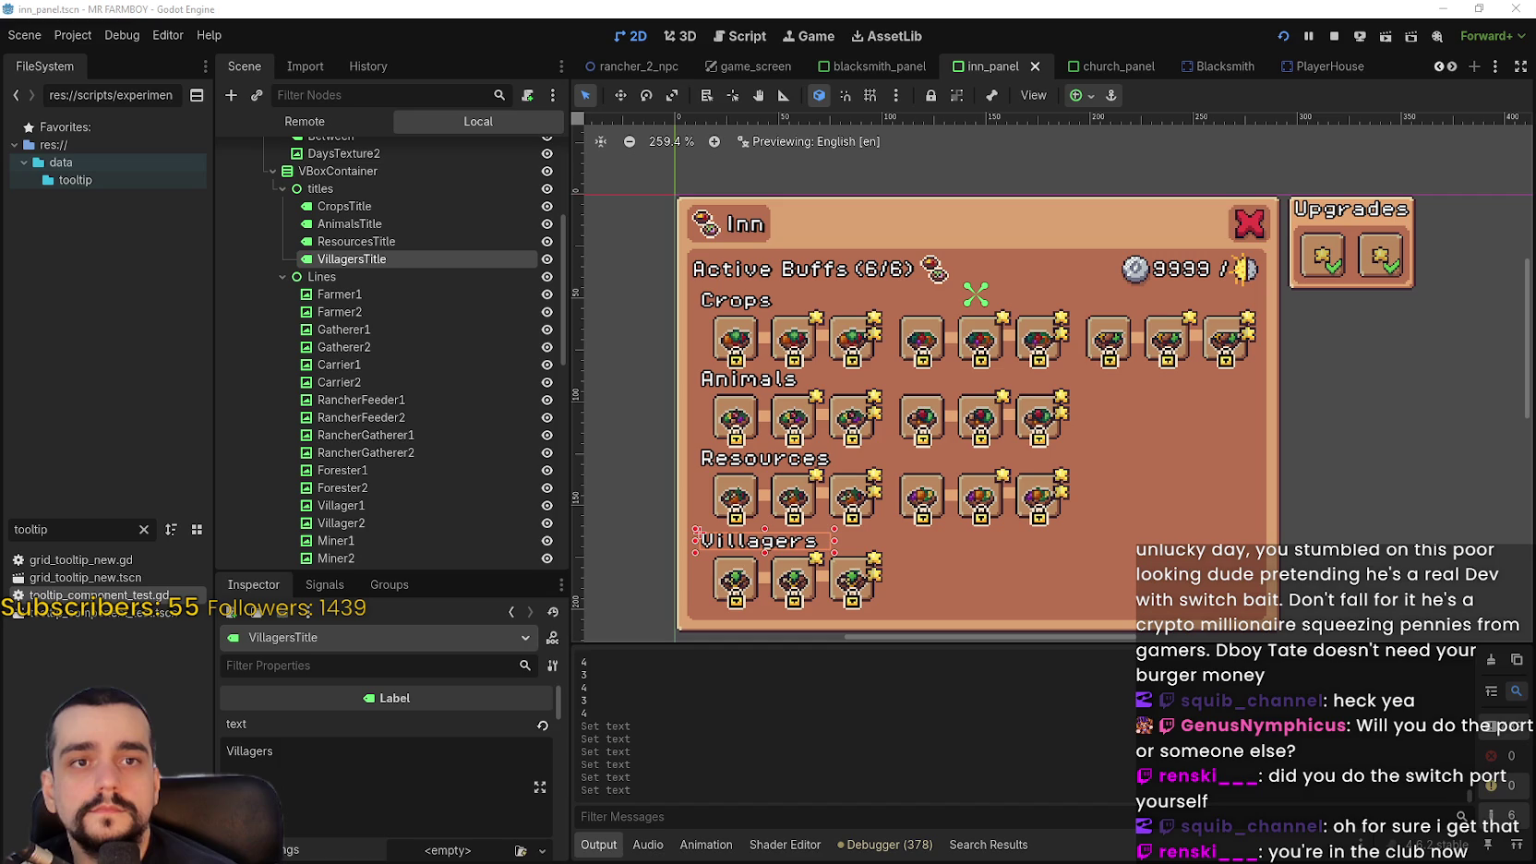
Save the scene and launch the game for testing
key("ctrl+s")
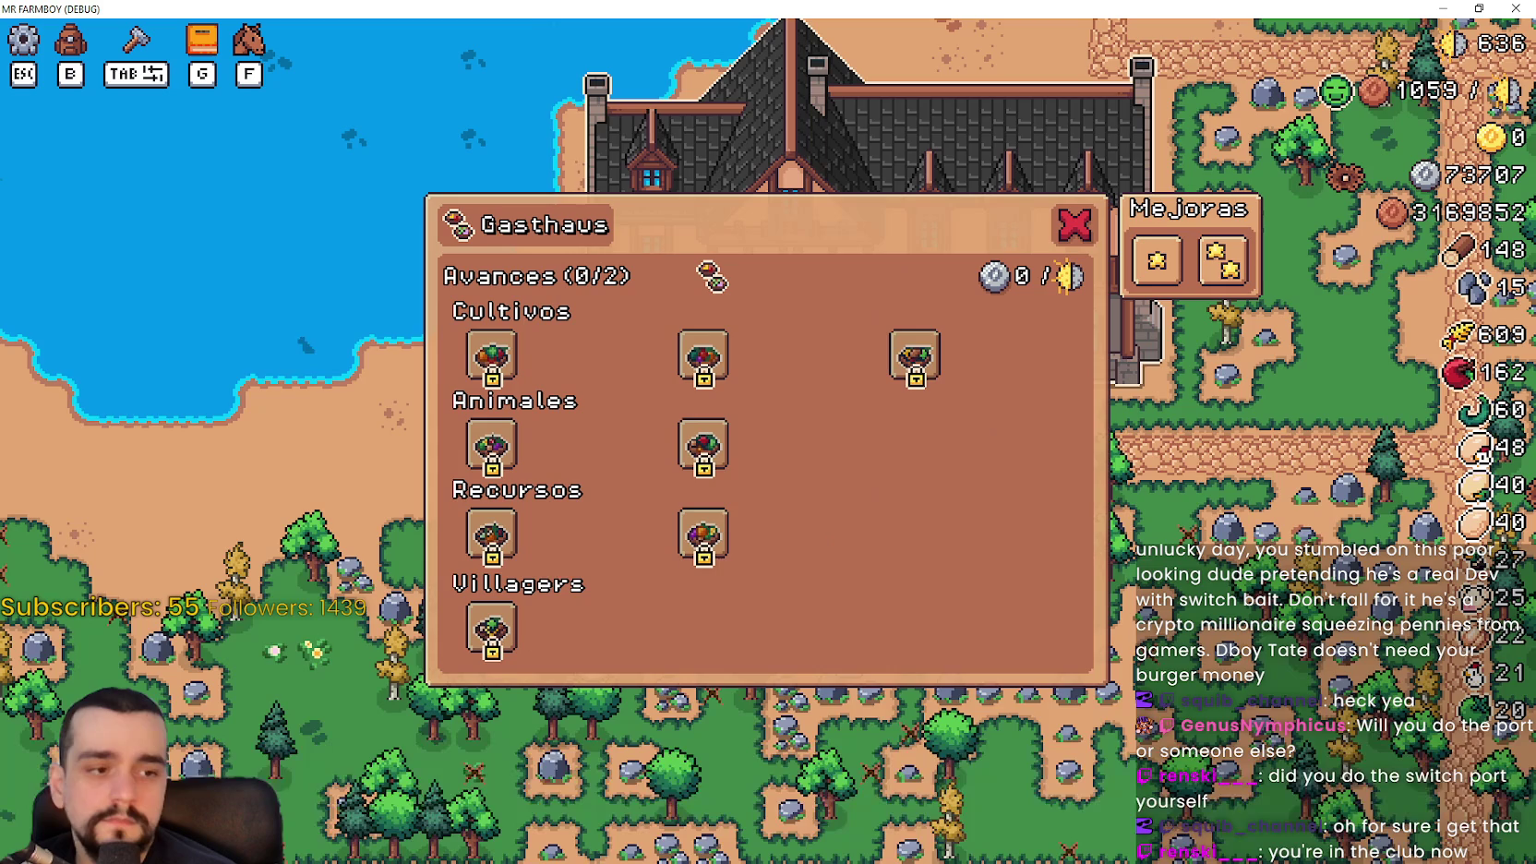
key("Escape")
scroll(1100, 500, "down", 5)
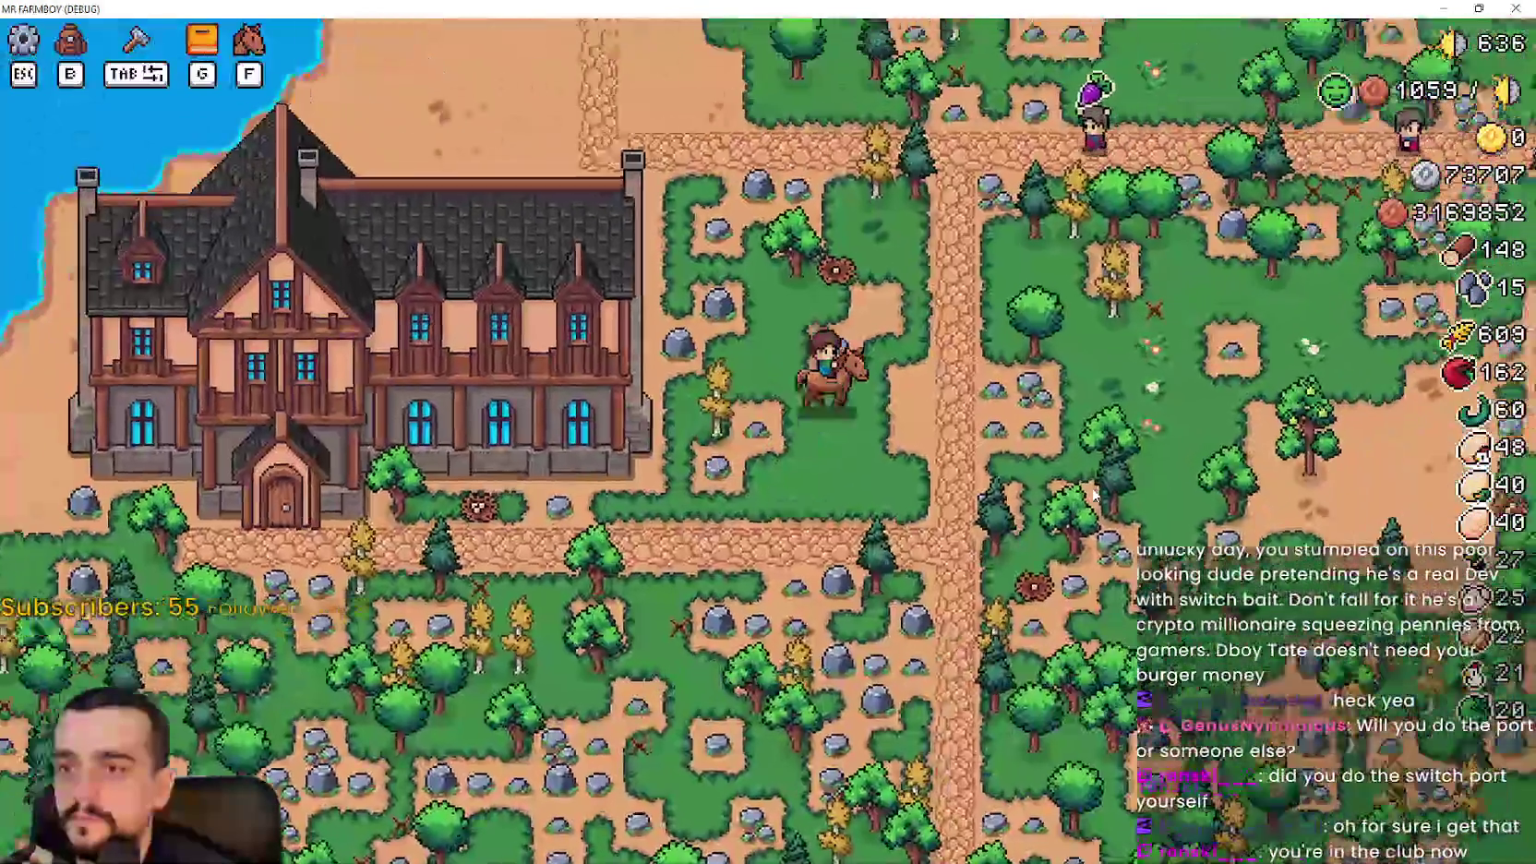
scroll(1077, 481, "up", 8)
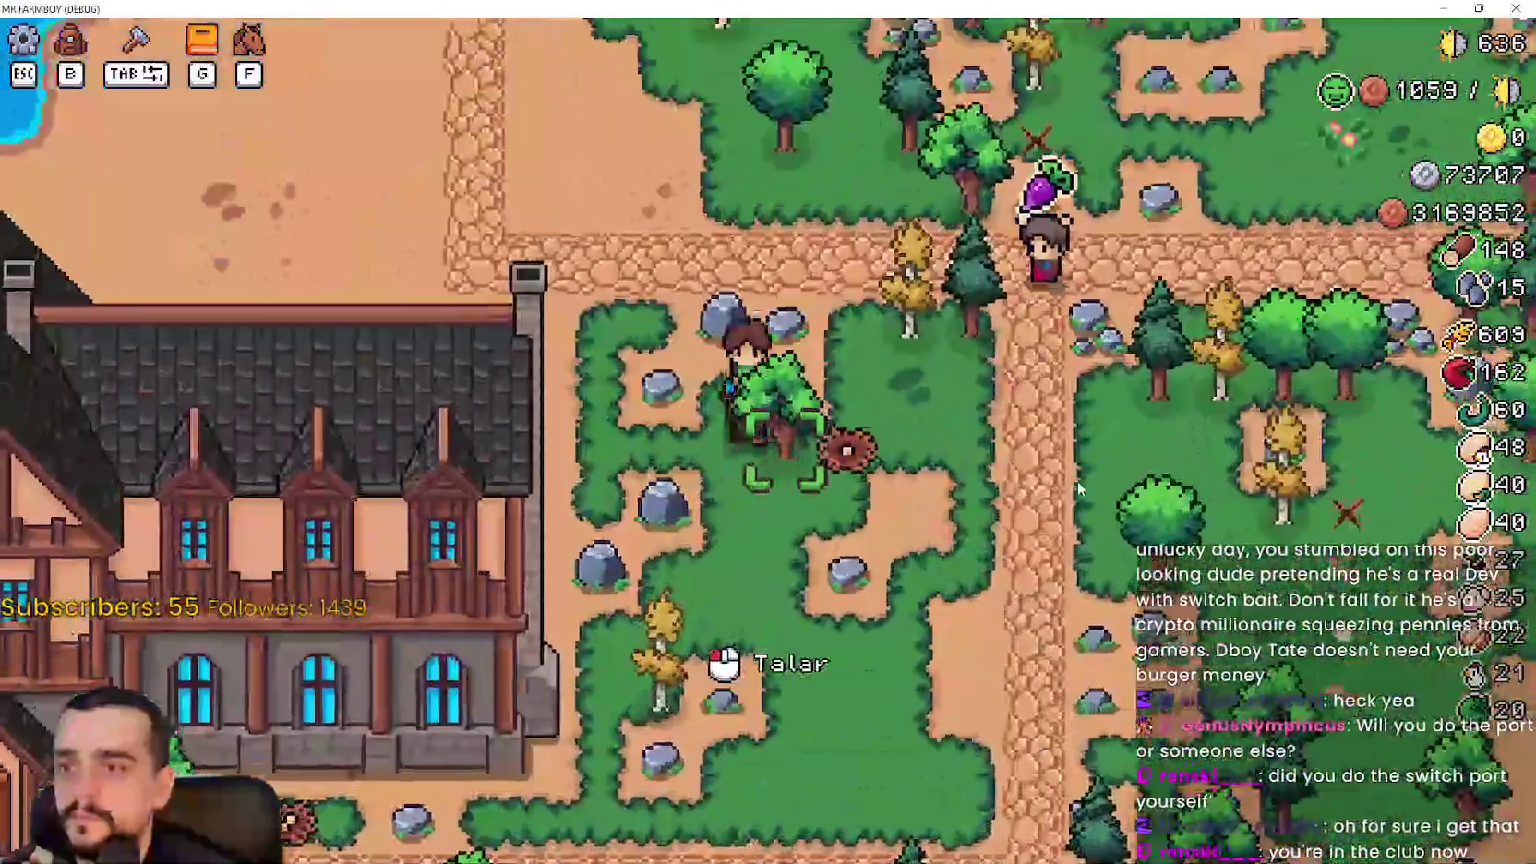
Ride to the inn and check its panel shows Cultivos, Animales and Recursos, then close it
key("s")
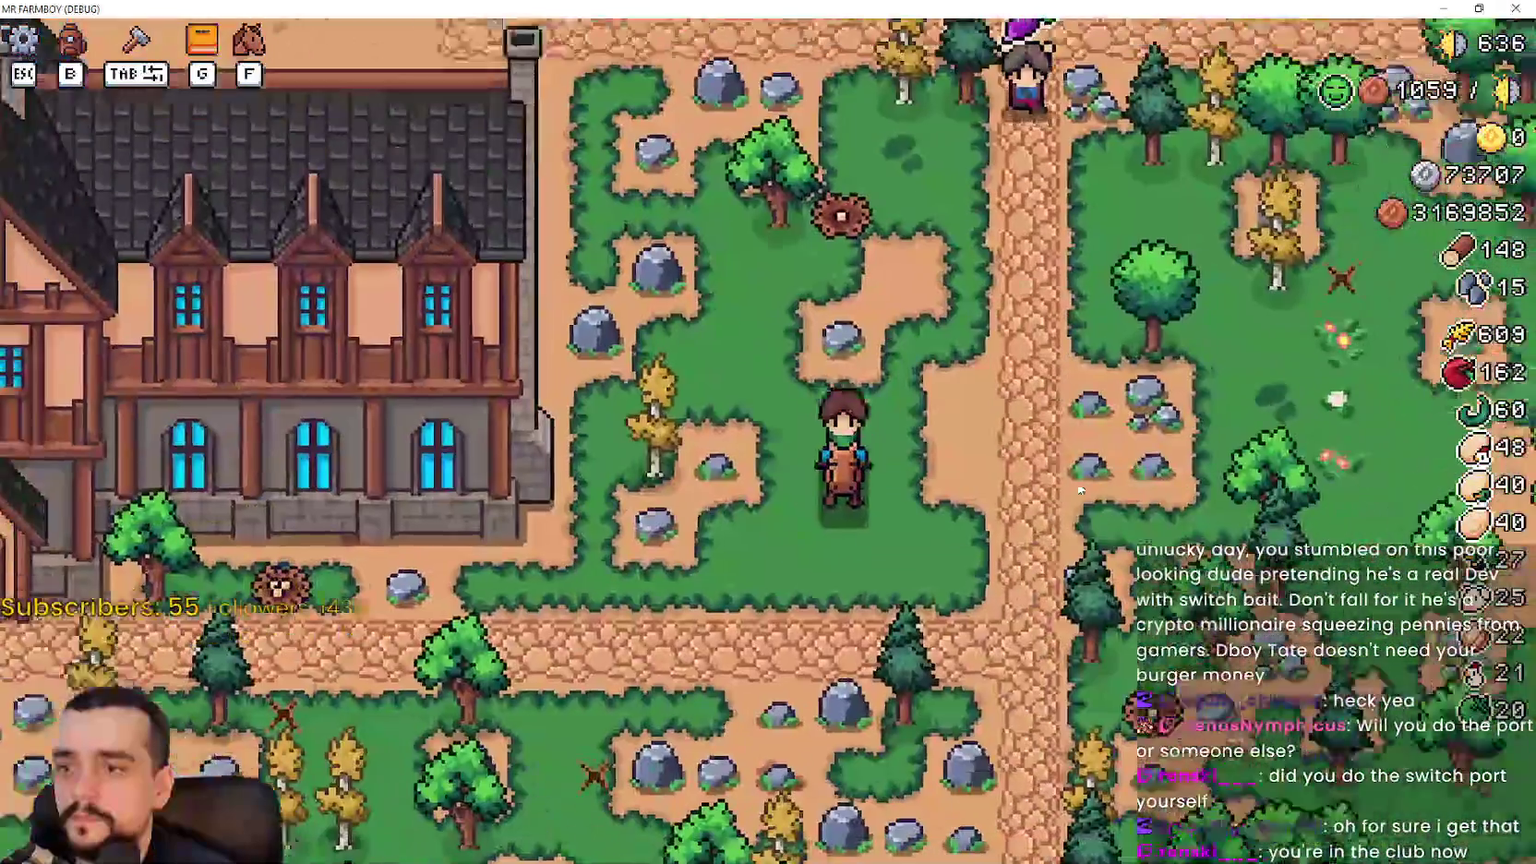
key("a")
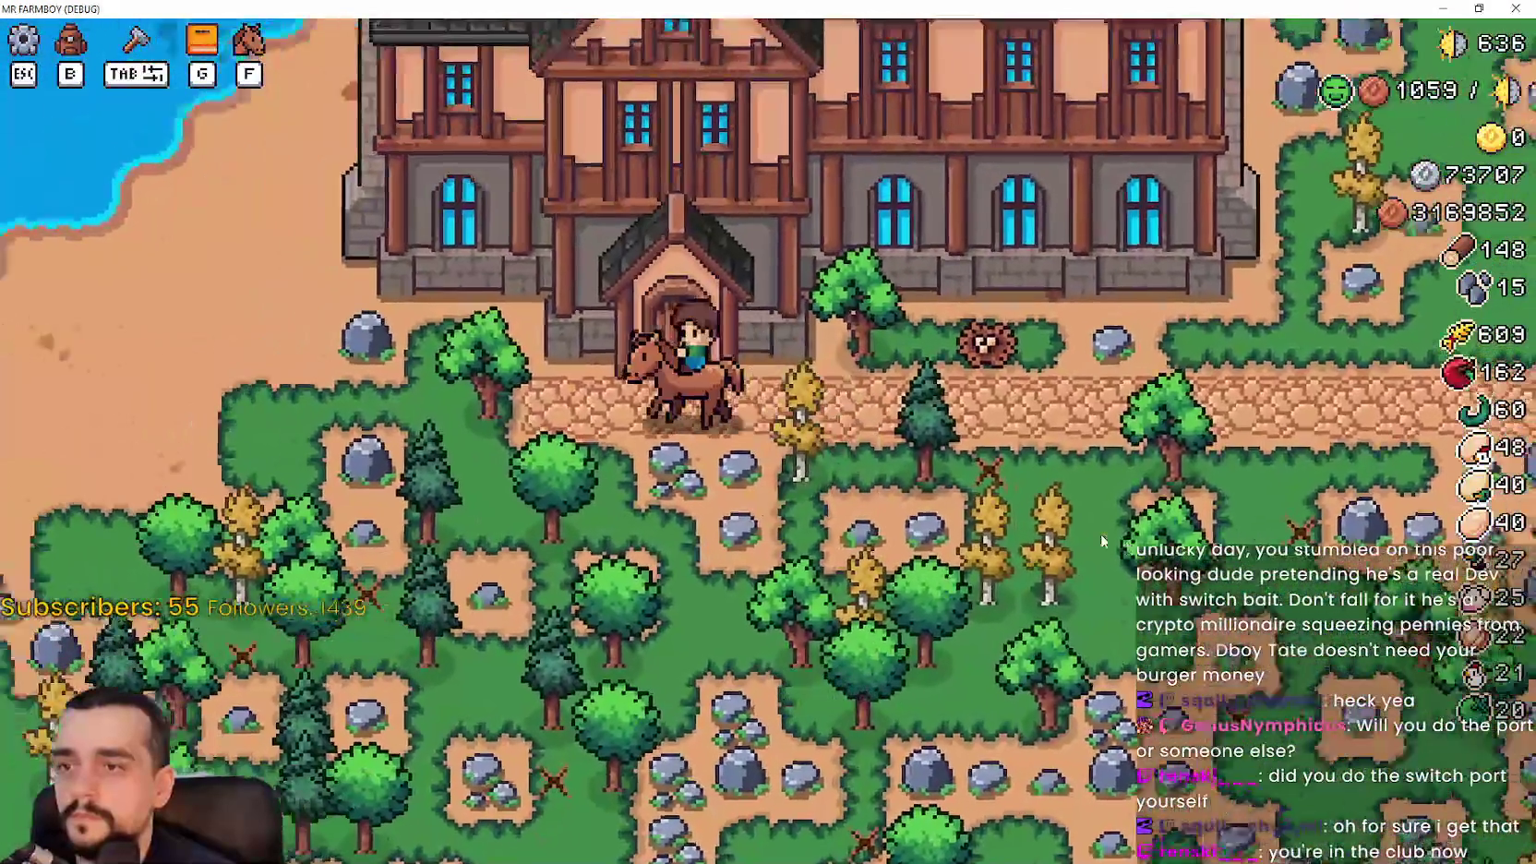
key("e")
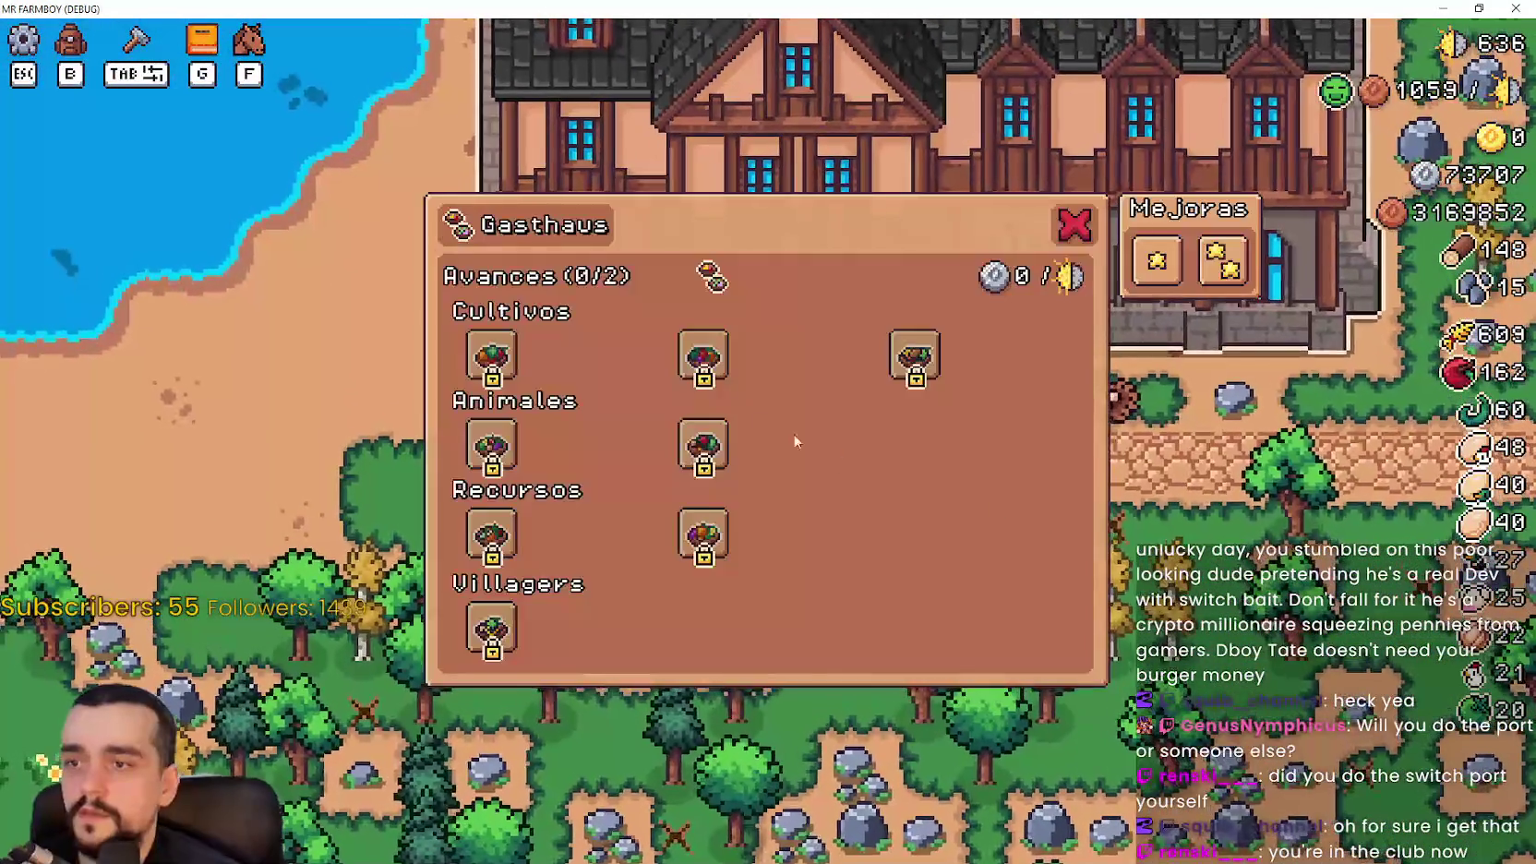
mouse_move(925, 355)
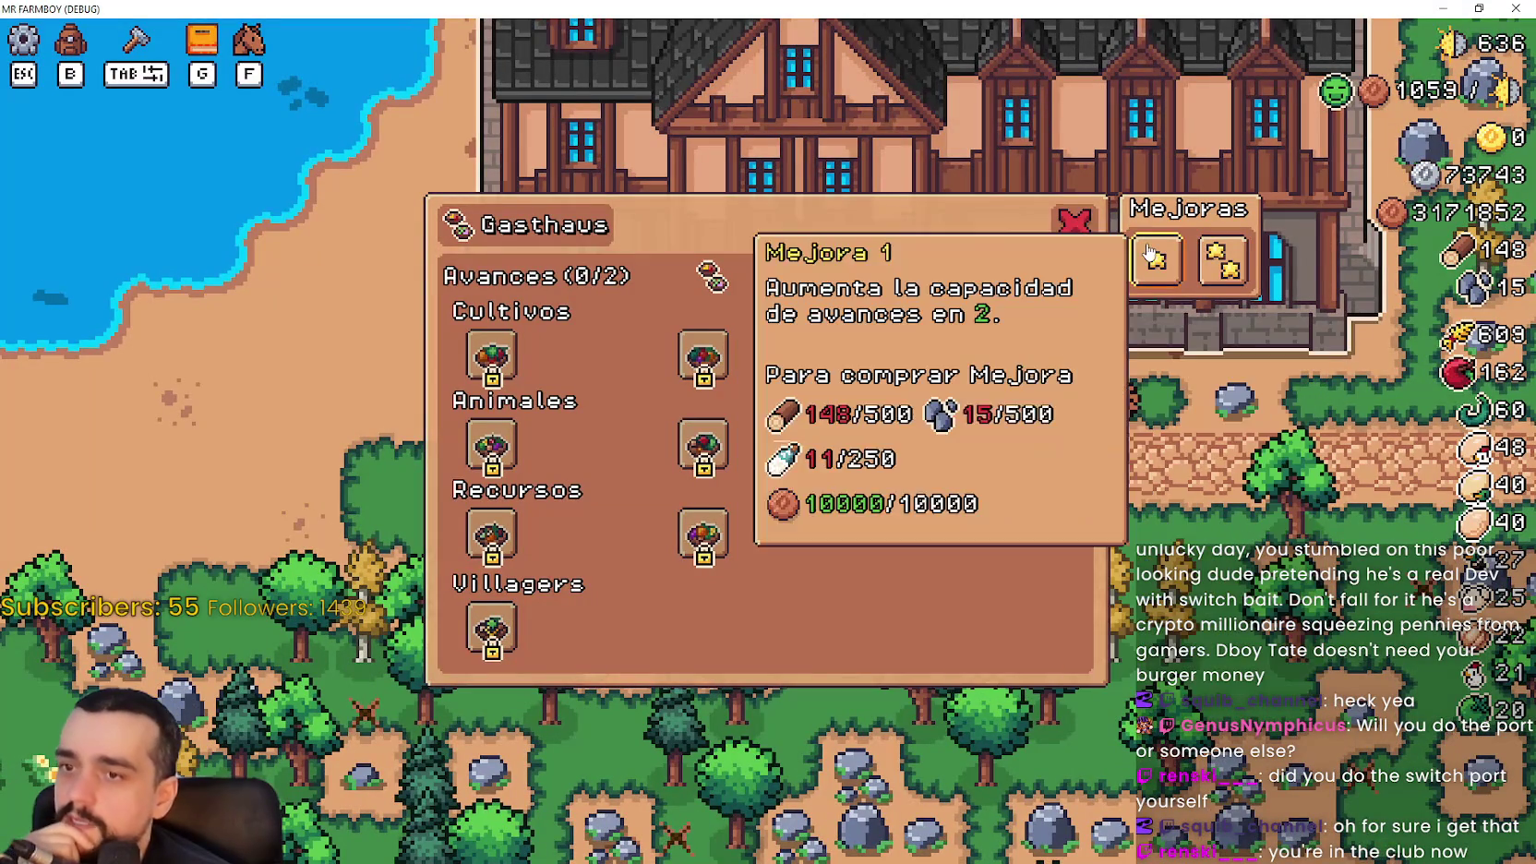
left_click(1075, 225)
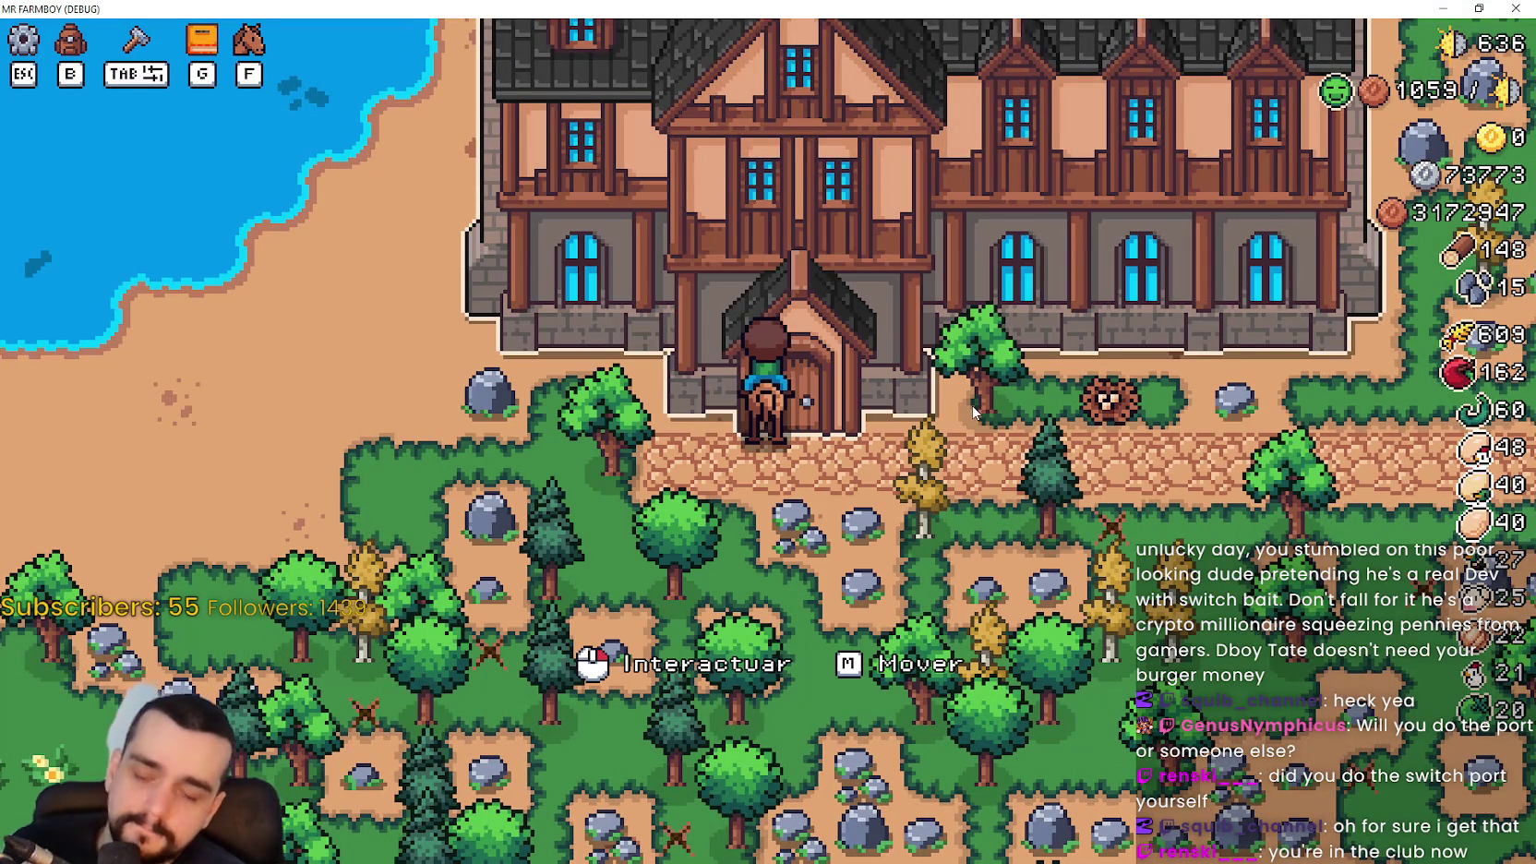
Ride north along the path and open the Estadísticas e Inventario panel
key("d")
key("w")
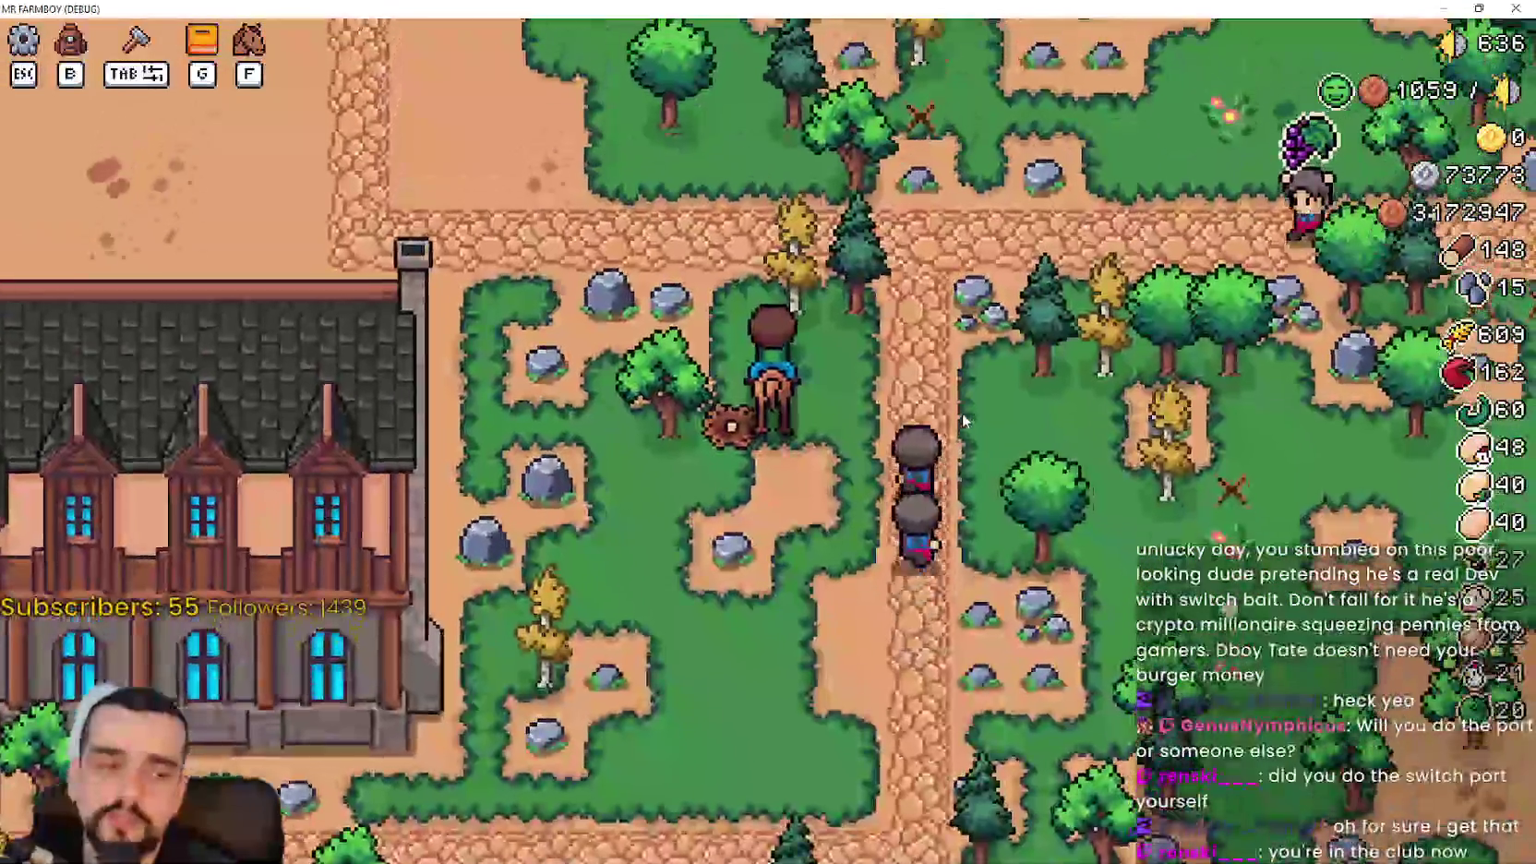
key("b")
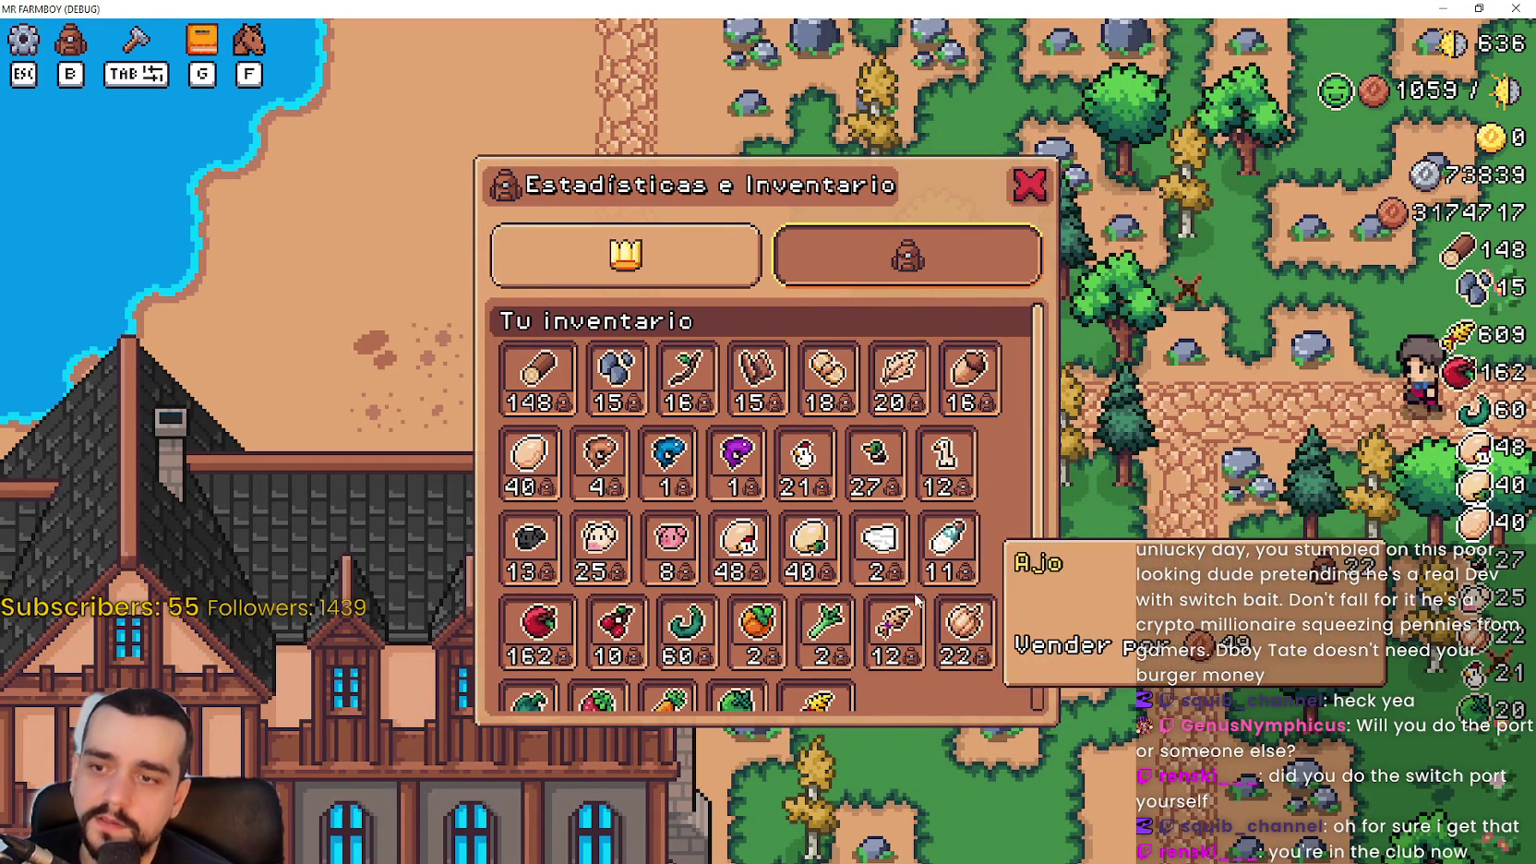
Switch the inventory panel to its statistics view, then close the panel
scroll(830, 627, "down", 1)
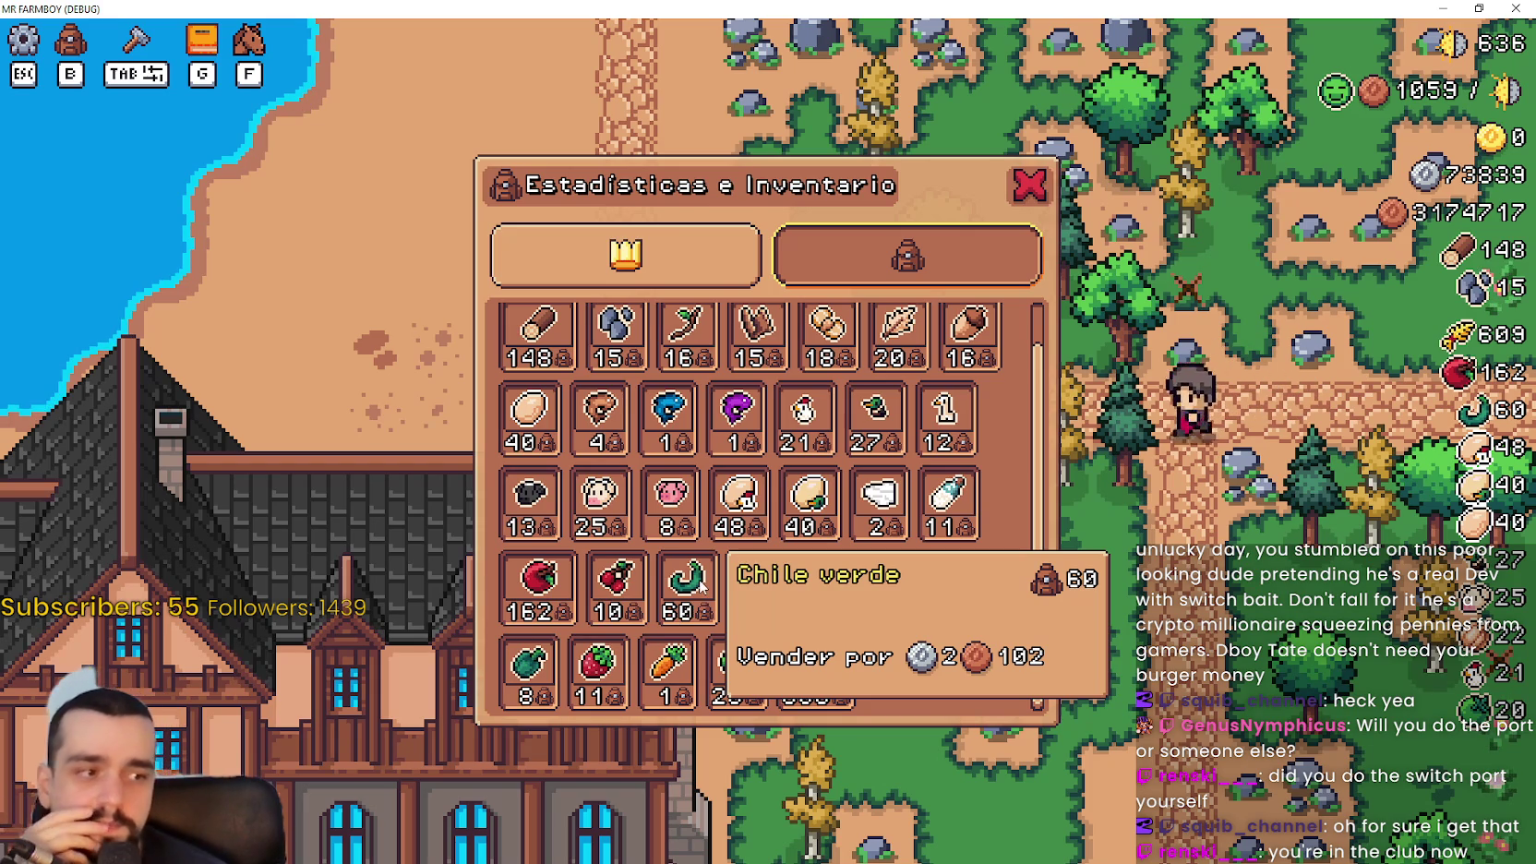
scroll(900, 581, "up", 1)
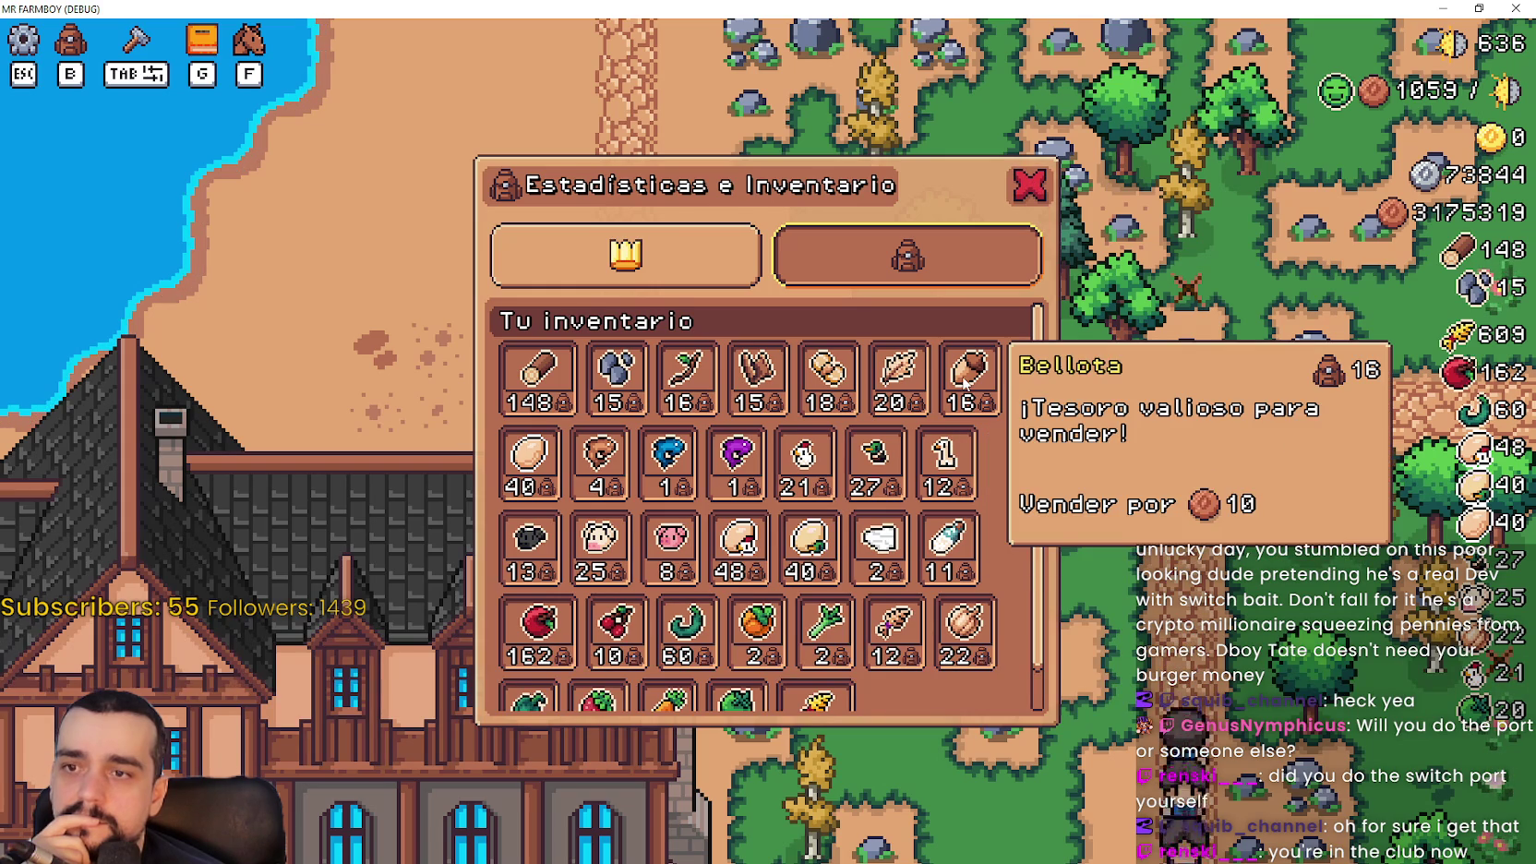
mouse_move(1355, 107)
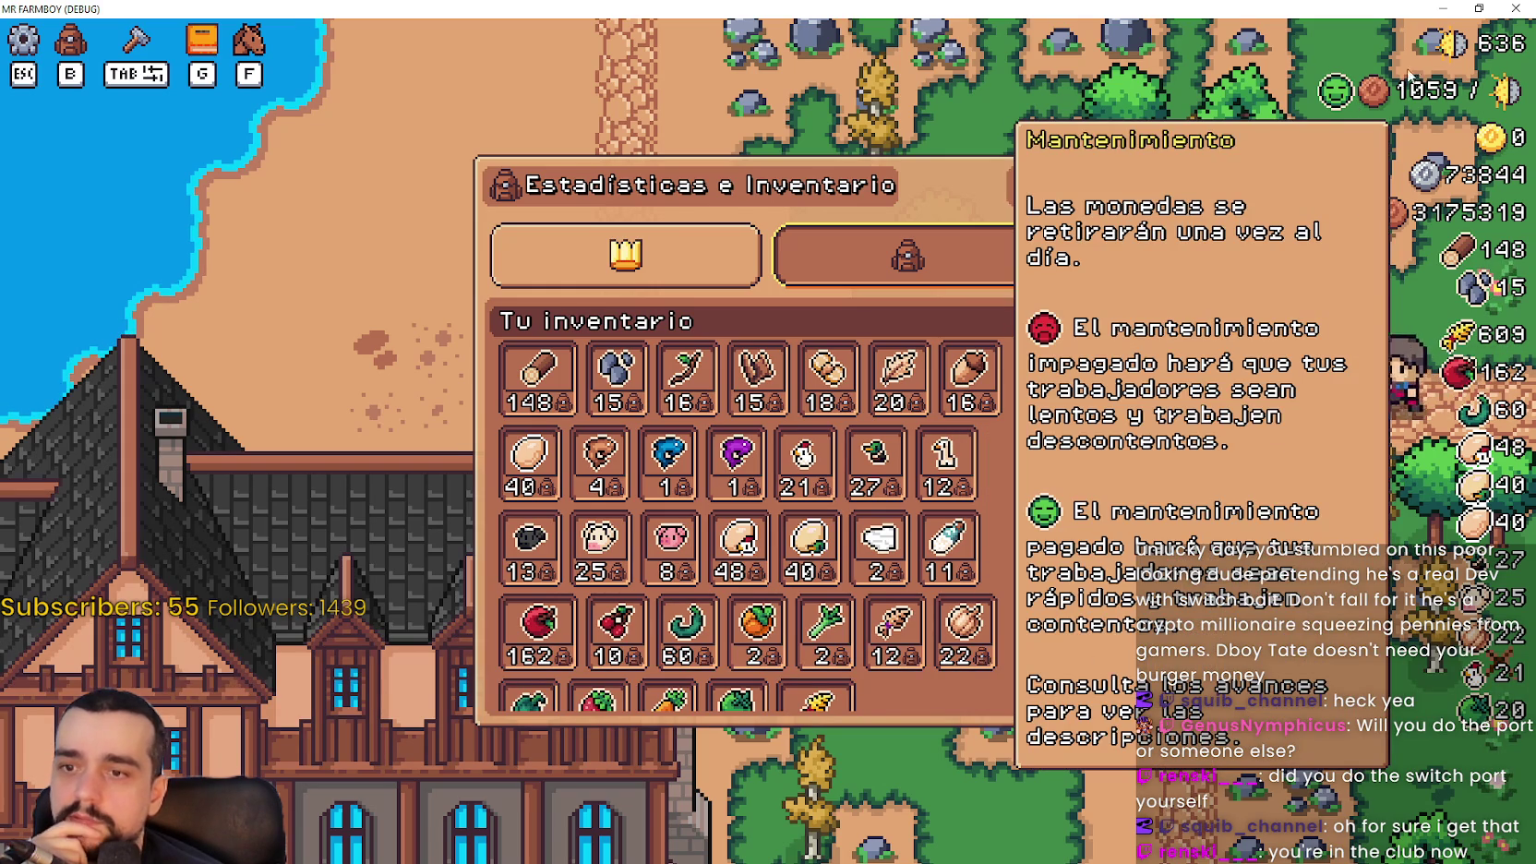
left_click(742, 267)
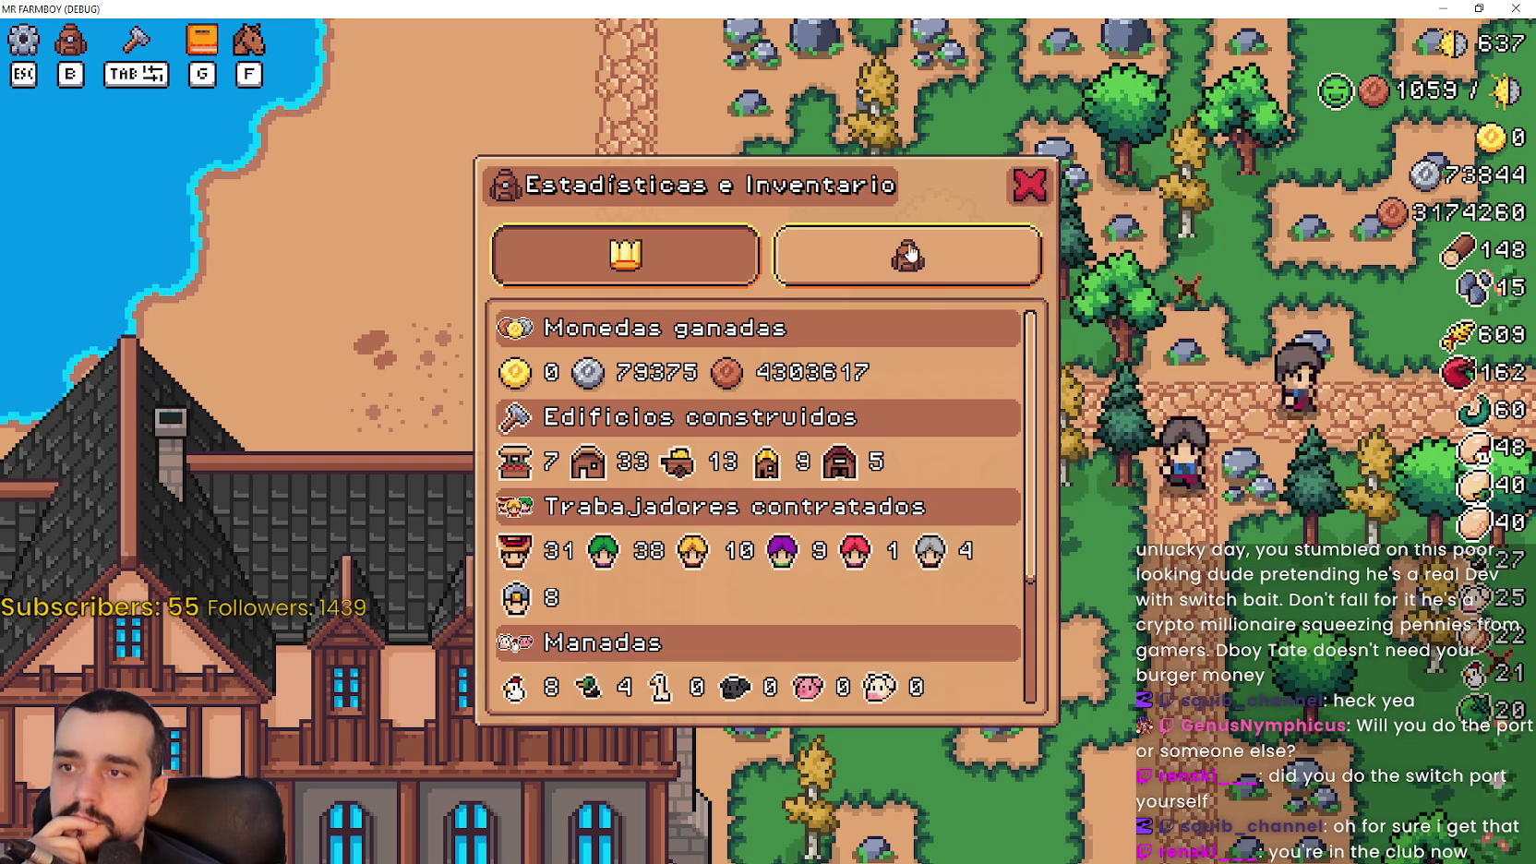
scroll(944, 525, "down", 2)
scroll(943, 525, "down", 1)
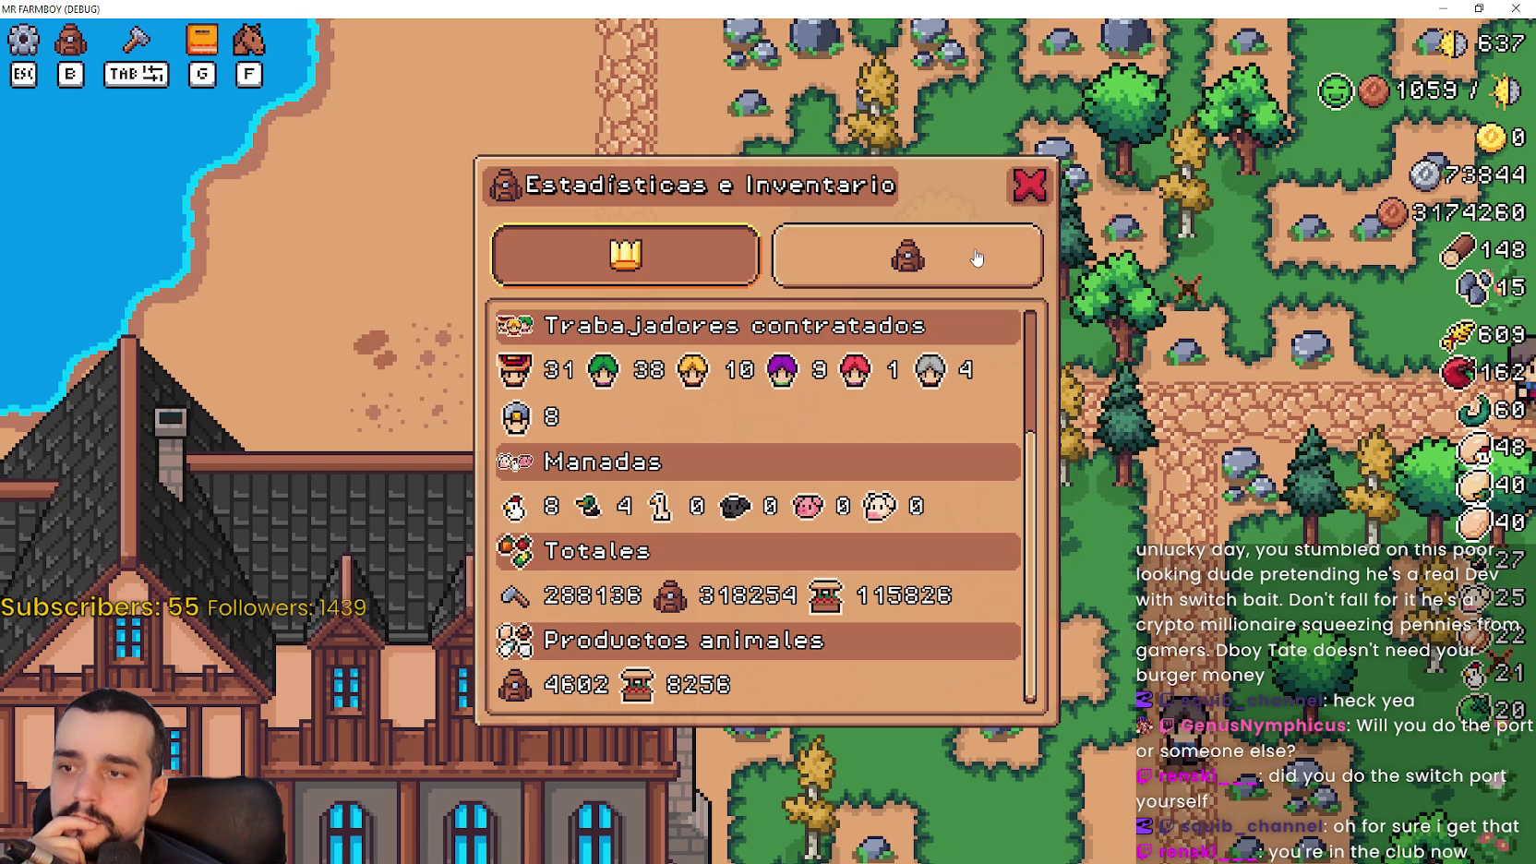
left_click(1029, 184)
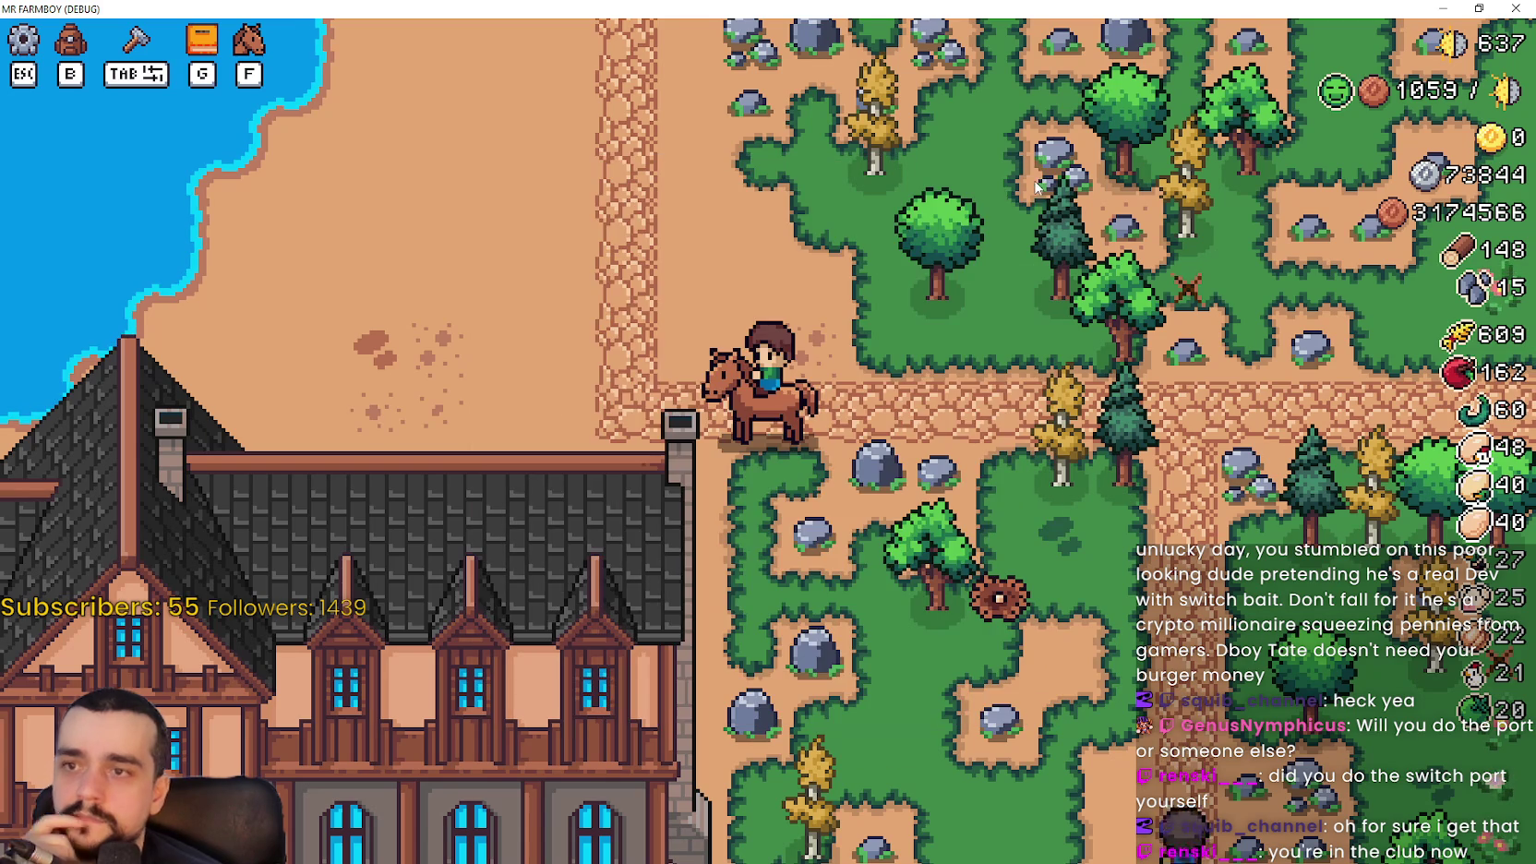
Move the character up the map and bring up the pause menu
key("w")
scroll(905, 423, "down", 5)
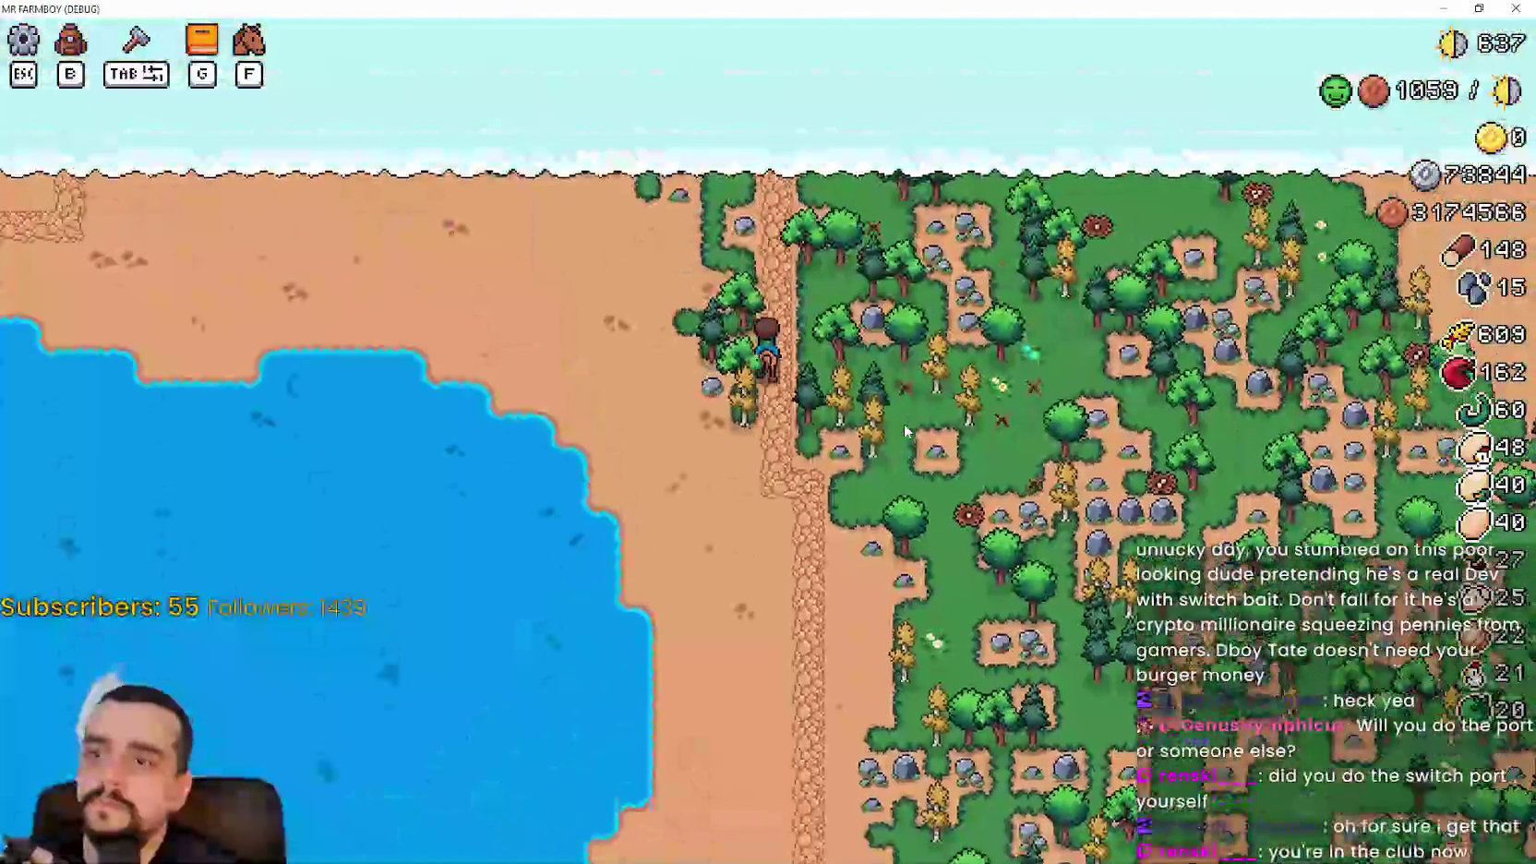
scroll(905, 430, "up", 3)
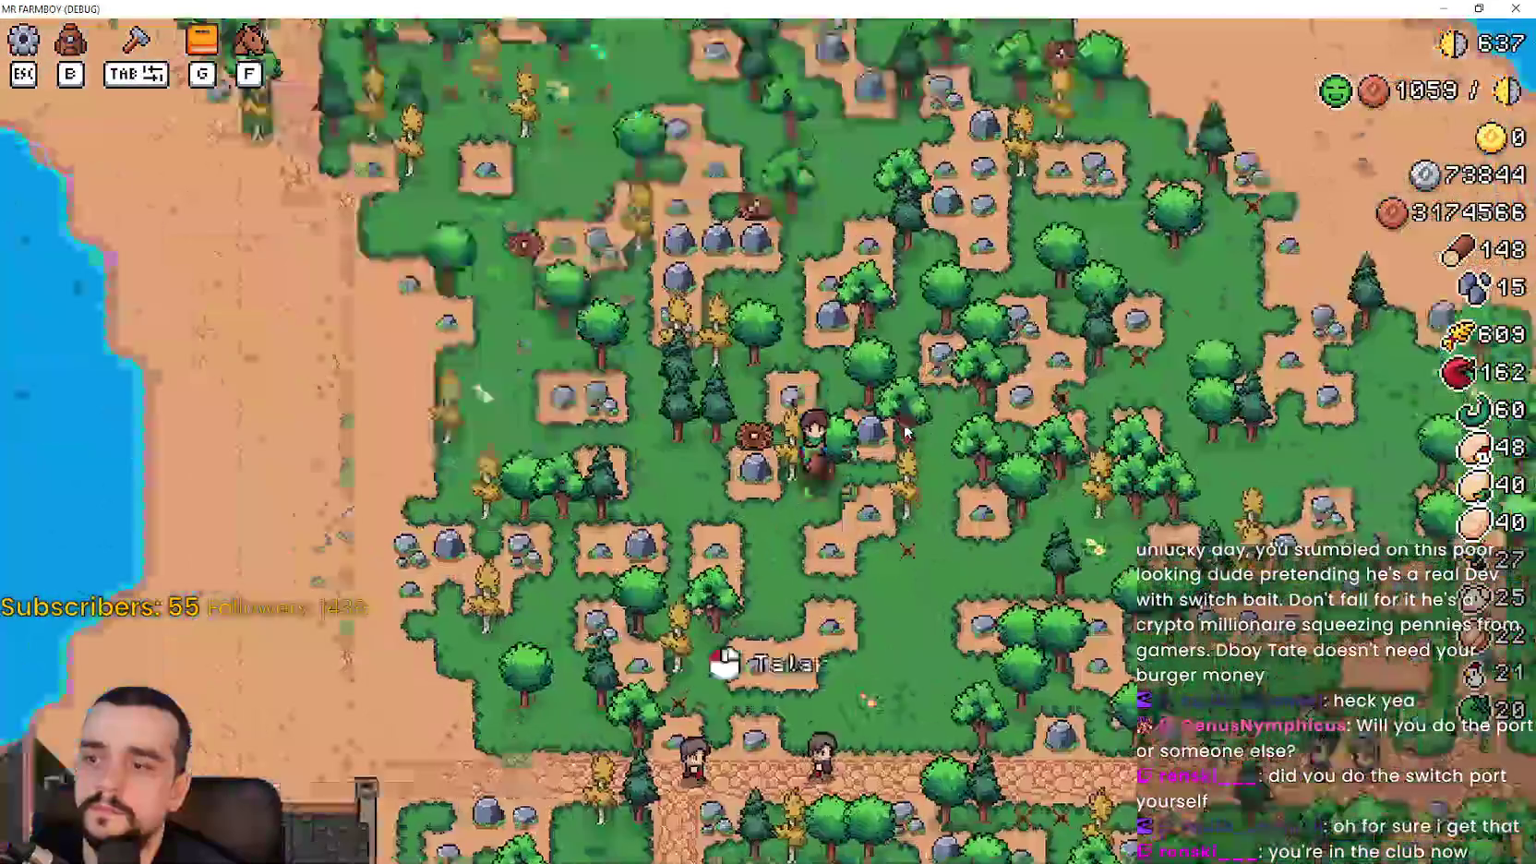
scroll(905, 434, "down", 3)
scroll(905, 443, "up", 2)
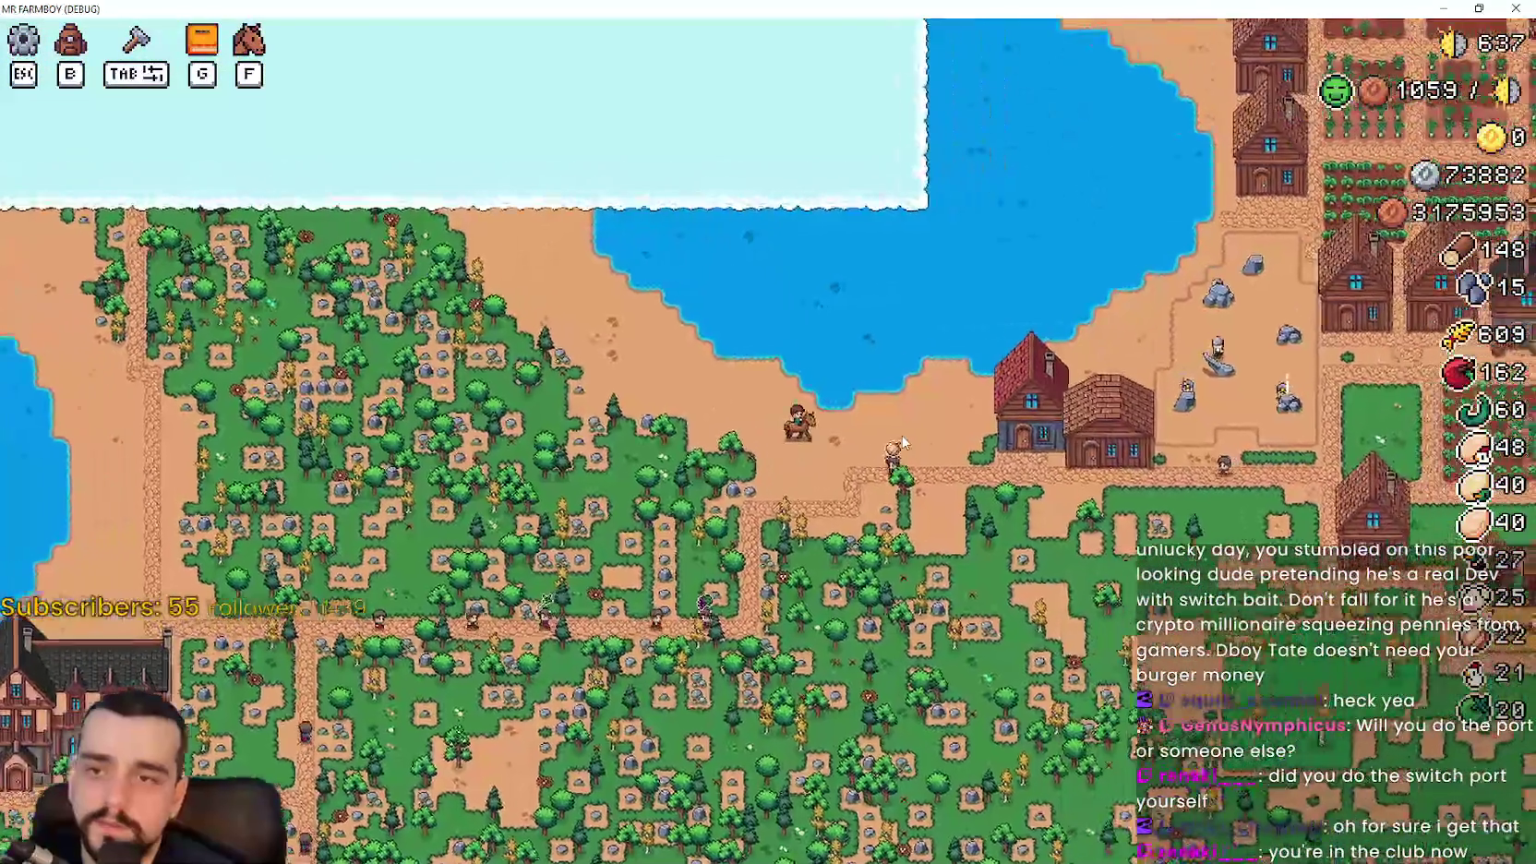
key("Escape")
Return to the title screen and browse the saved game list, expanding the first slot
left_click(909, 517)
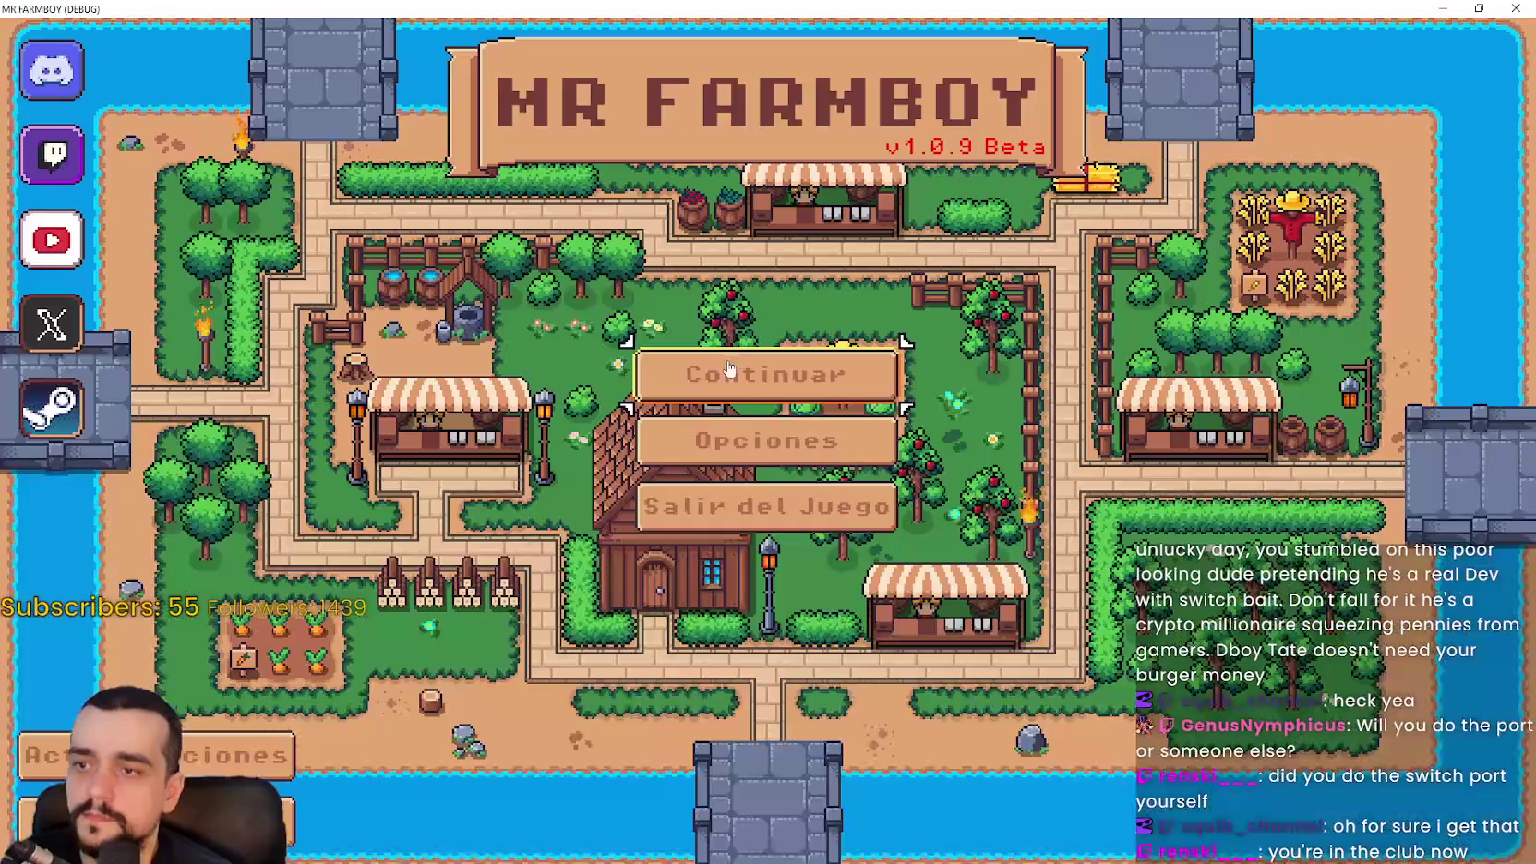
left_click(729, 378)
left_click(634, 339)
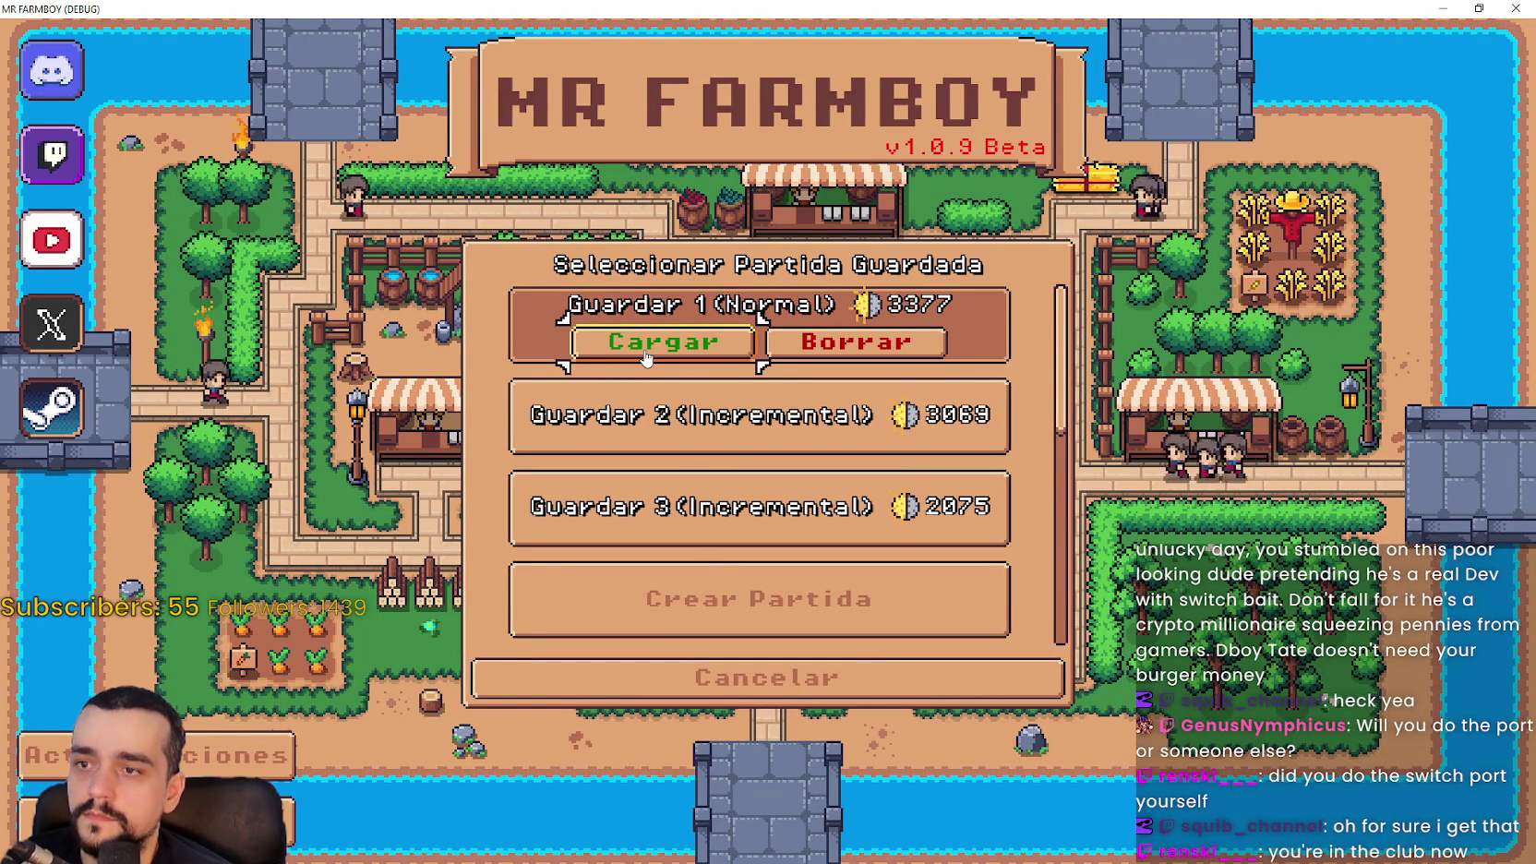
scroll(824, 591, "down", 2)
scroll(824, 591, "down", 2)
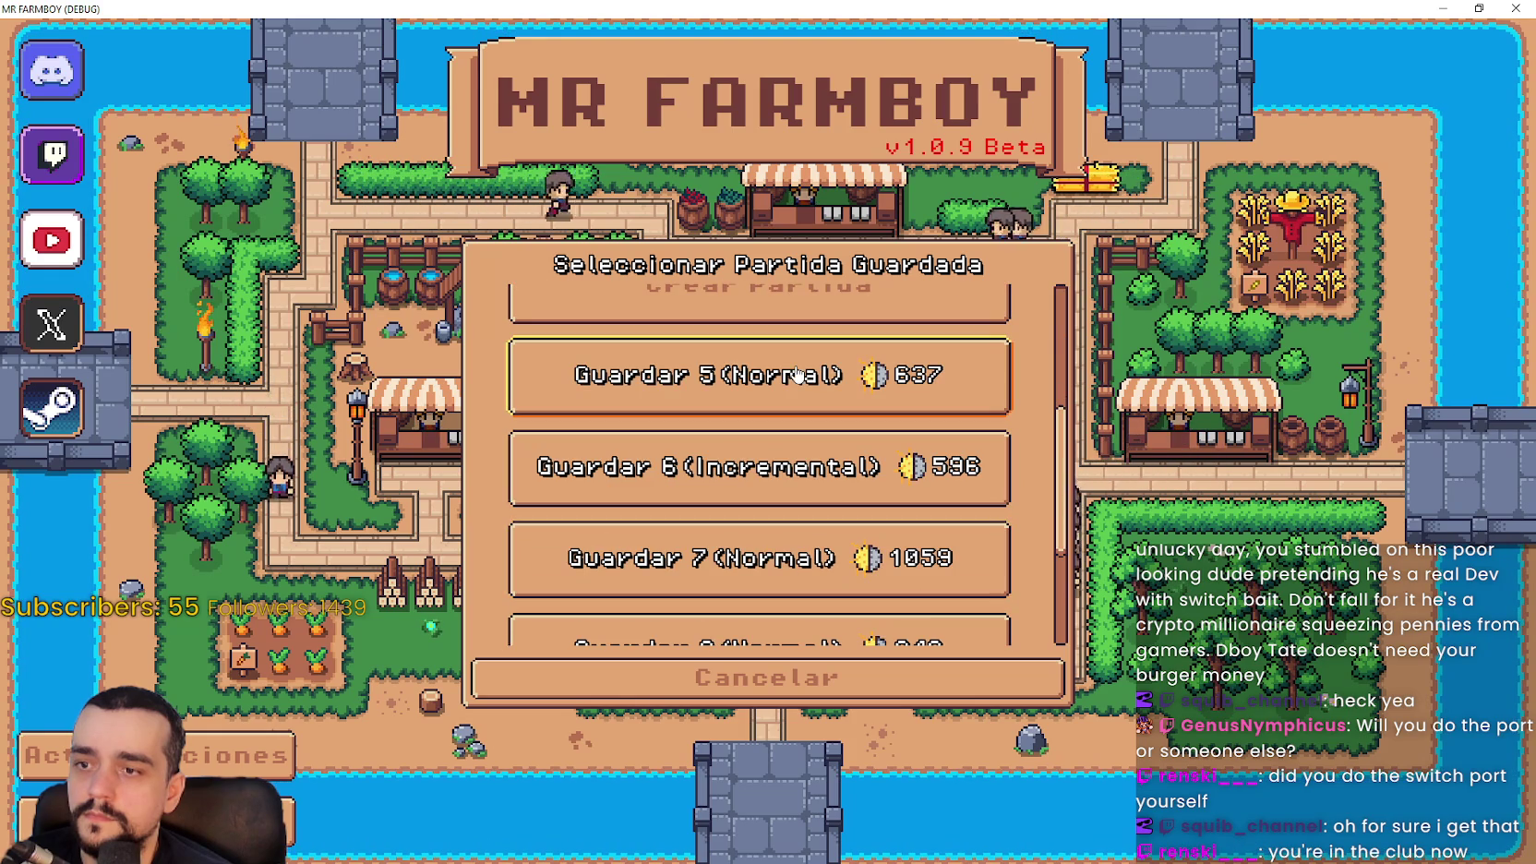
scroll(788, 569, "down", 2)
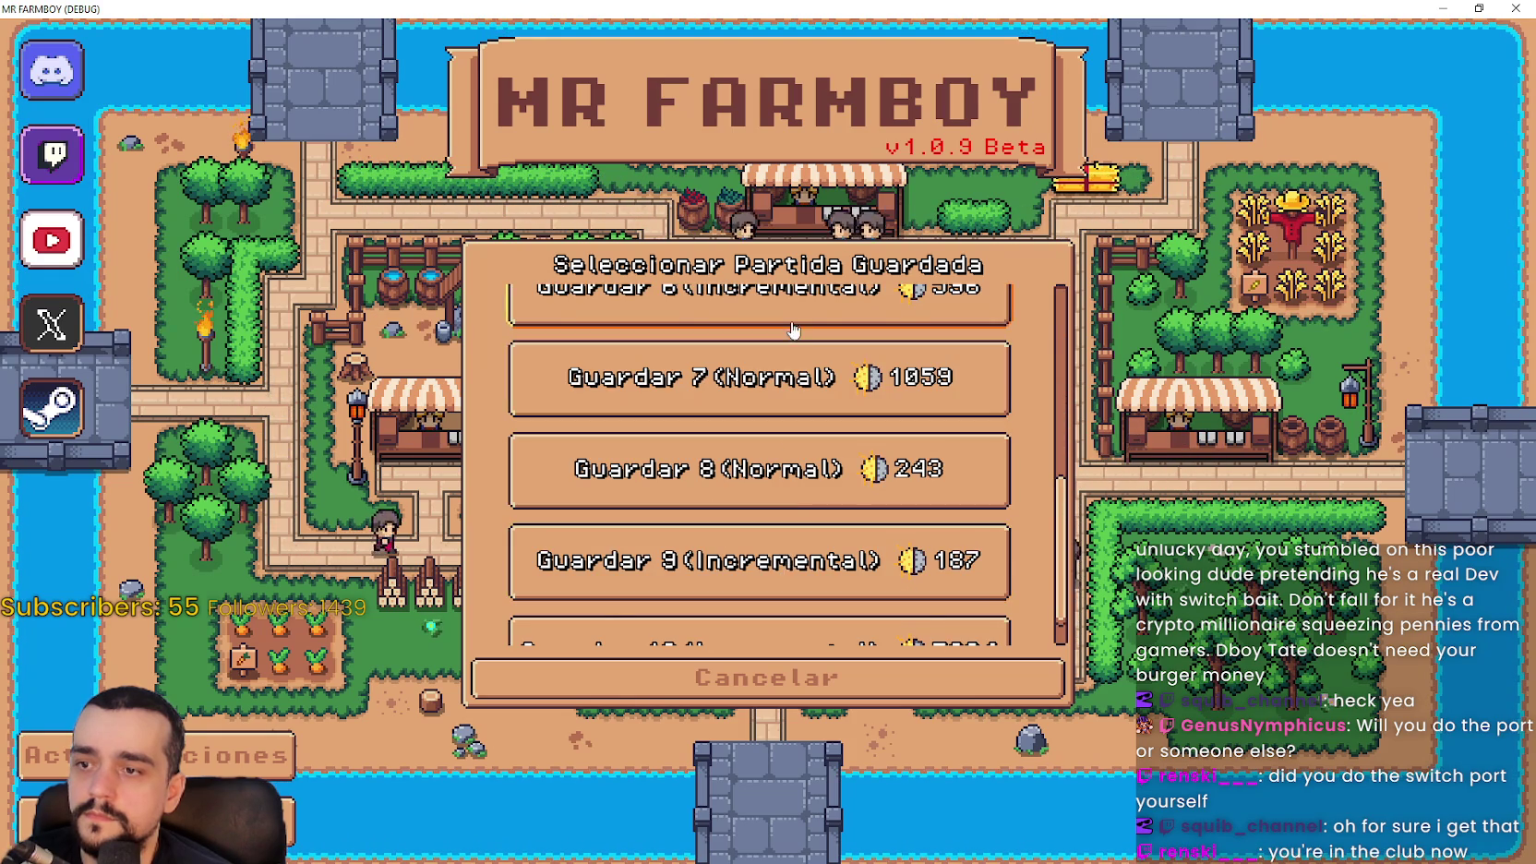
scroll(787, 569, "down", 1)
scroll(817, 631, "up", 5)
scroll(817, 631, "up", 1)
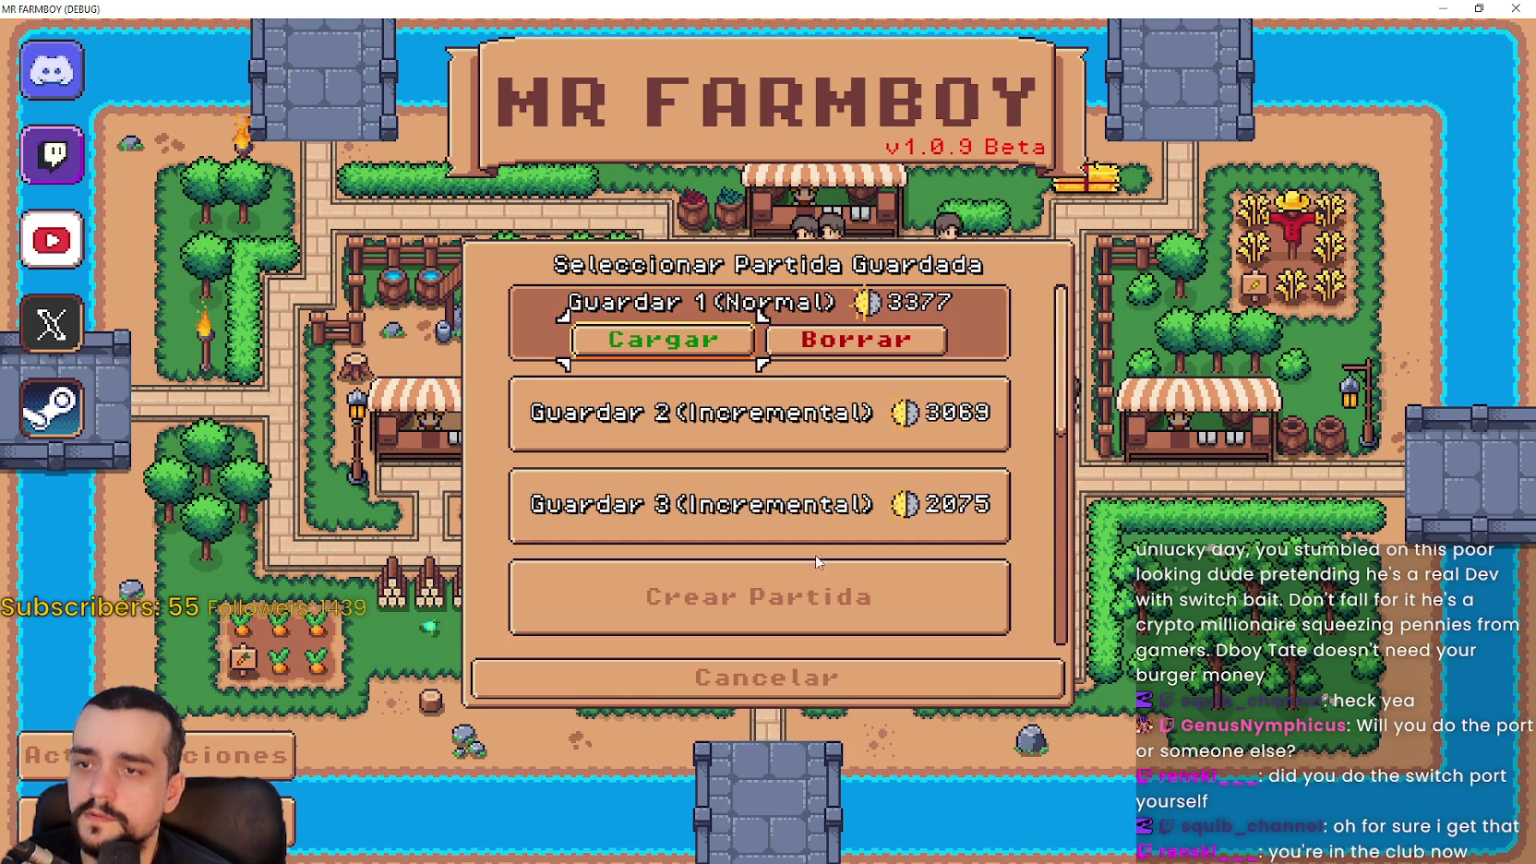
left_click(766, 682)
Switch the game language to Polski, check the save list in Polish, then quit the game
left_click(775, 434)
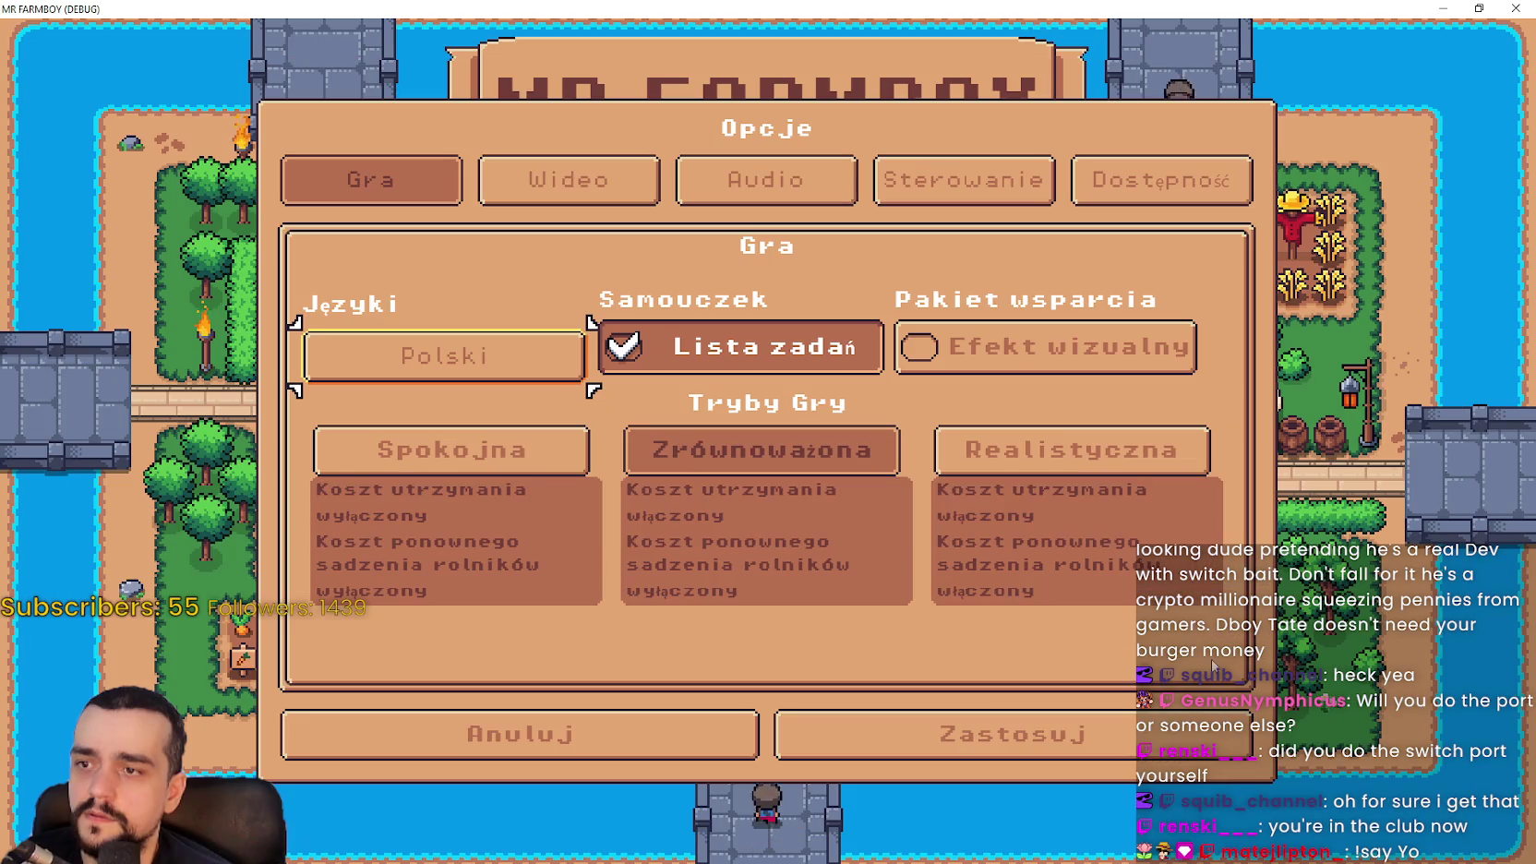
left_click(794, 734)
left_click(781, 380)
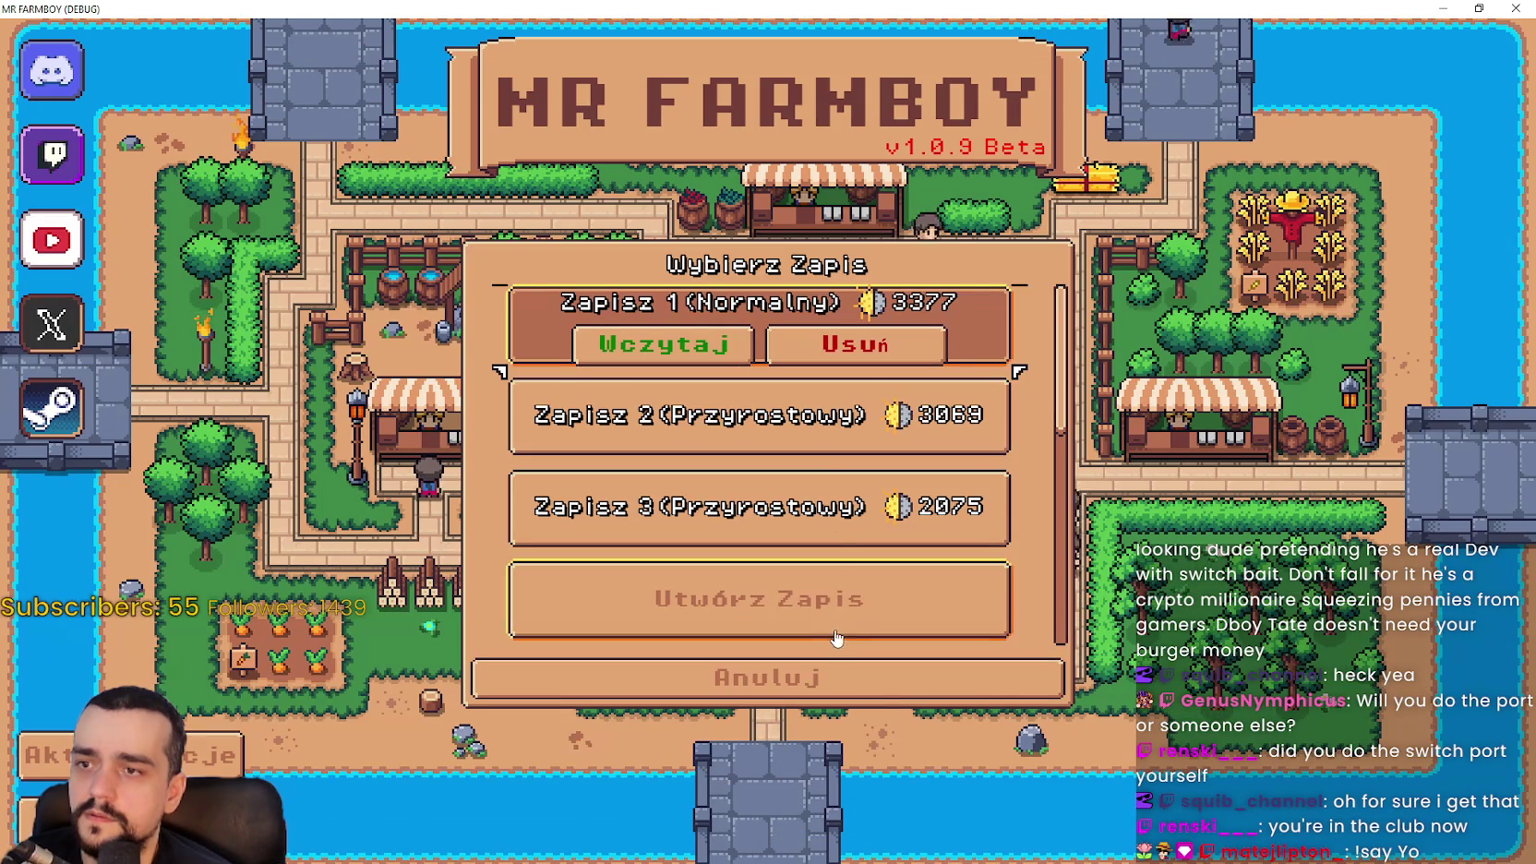
scroll(780, 462, "down", 3)
scroll(783, 507, "up", 2)
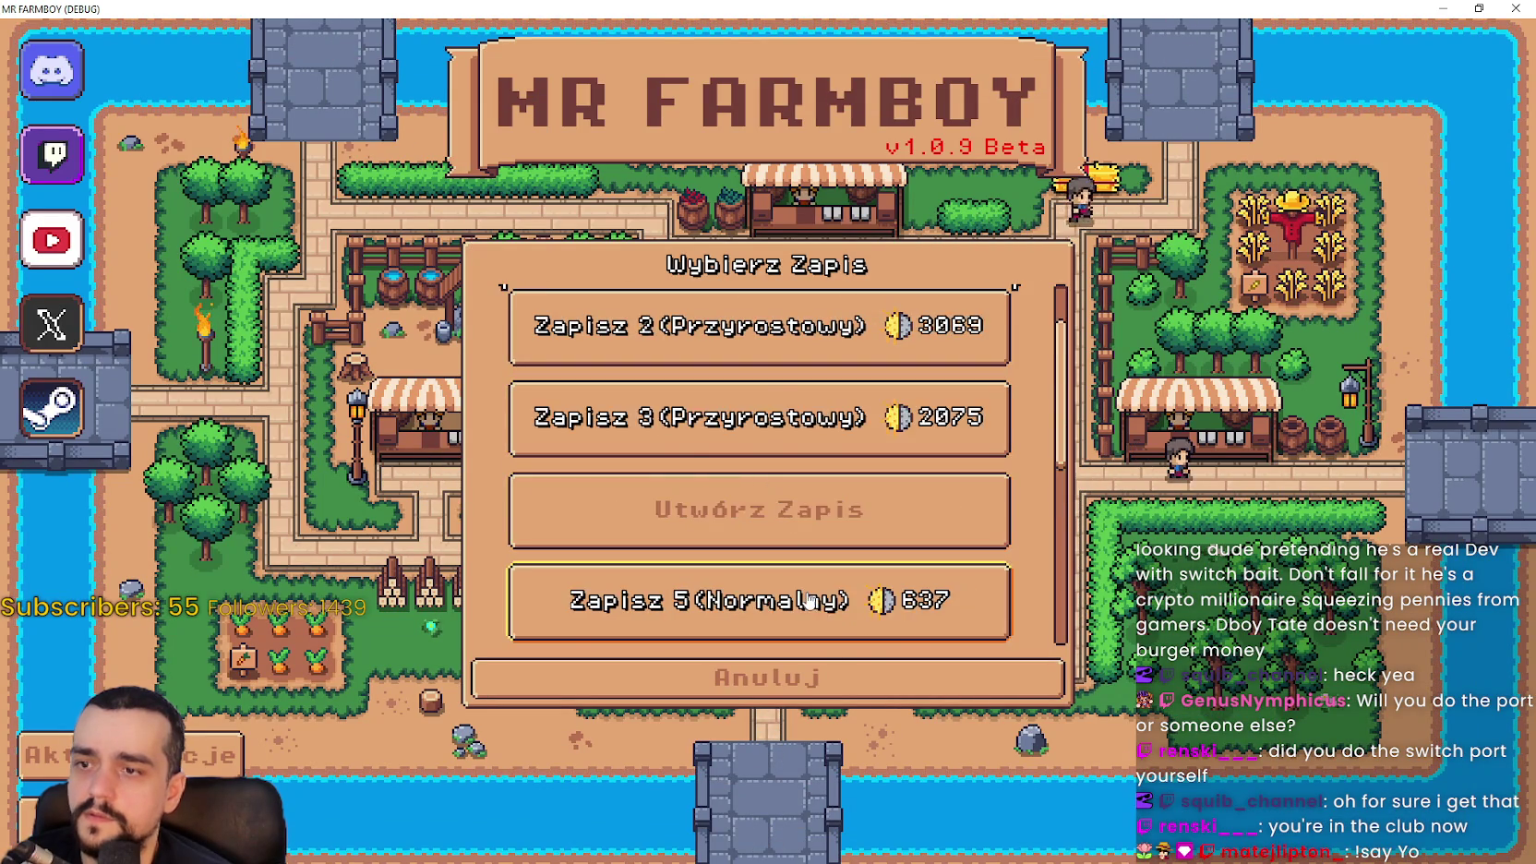
left_click(829, 695)
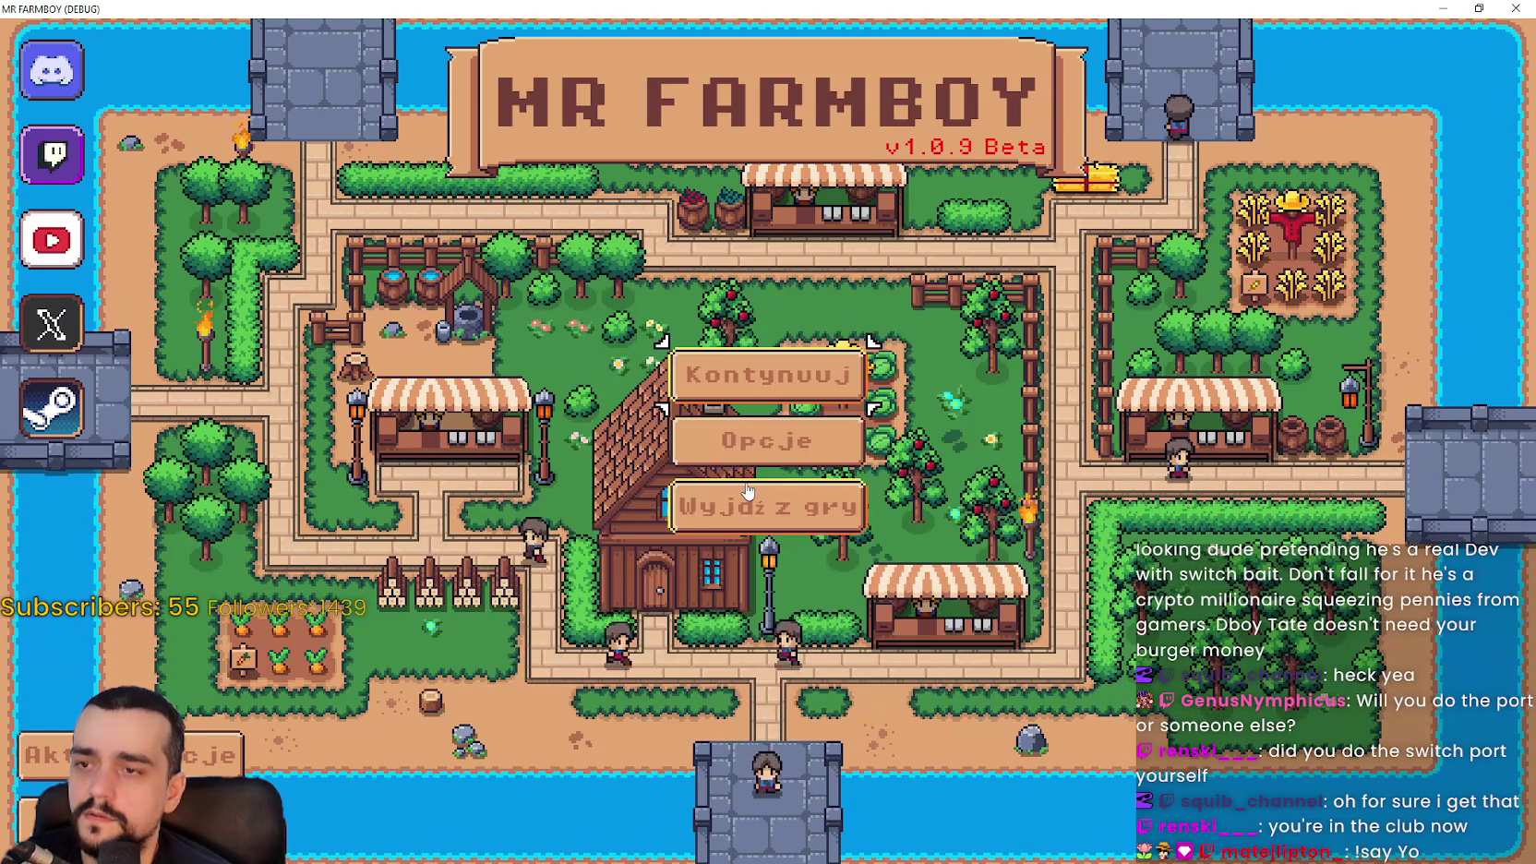
left_click(750, 495)
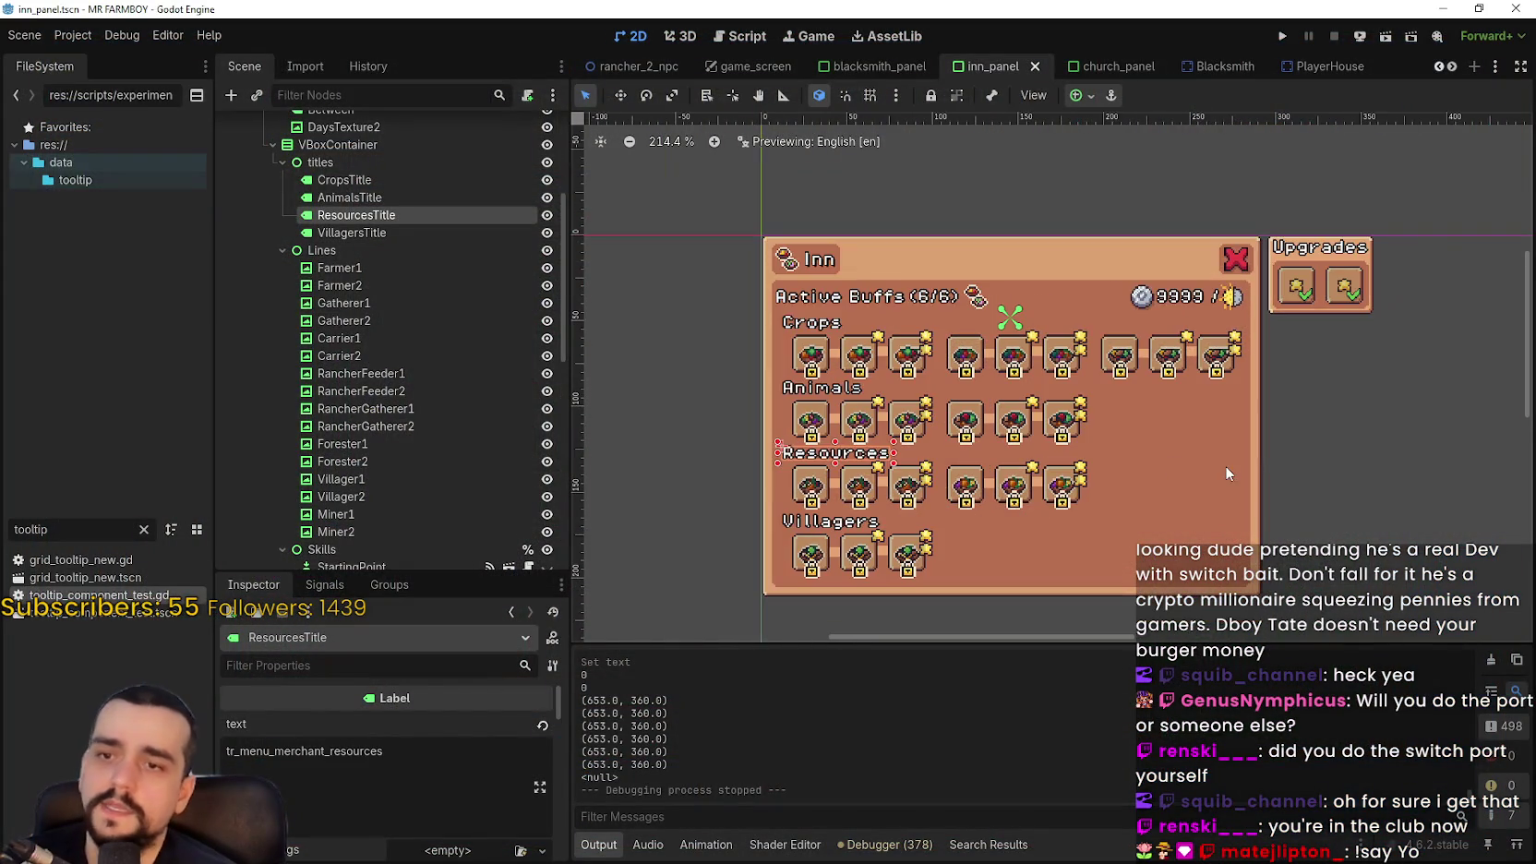
Launch the game again with Run Project and end that debug run in the editor
scroll(1278, 420, "up", 1)
left_click(1278, 436)
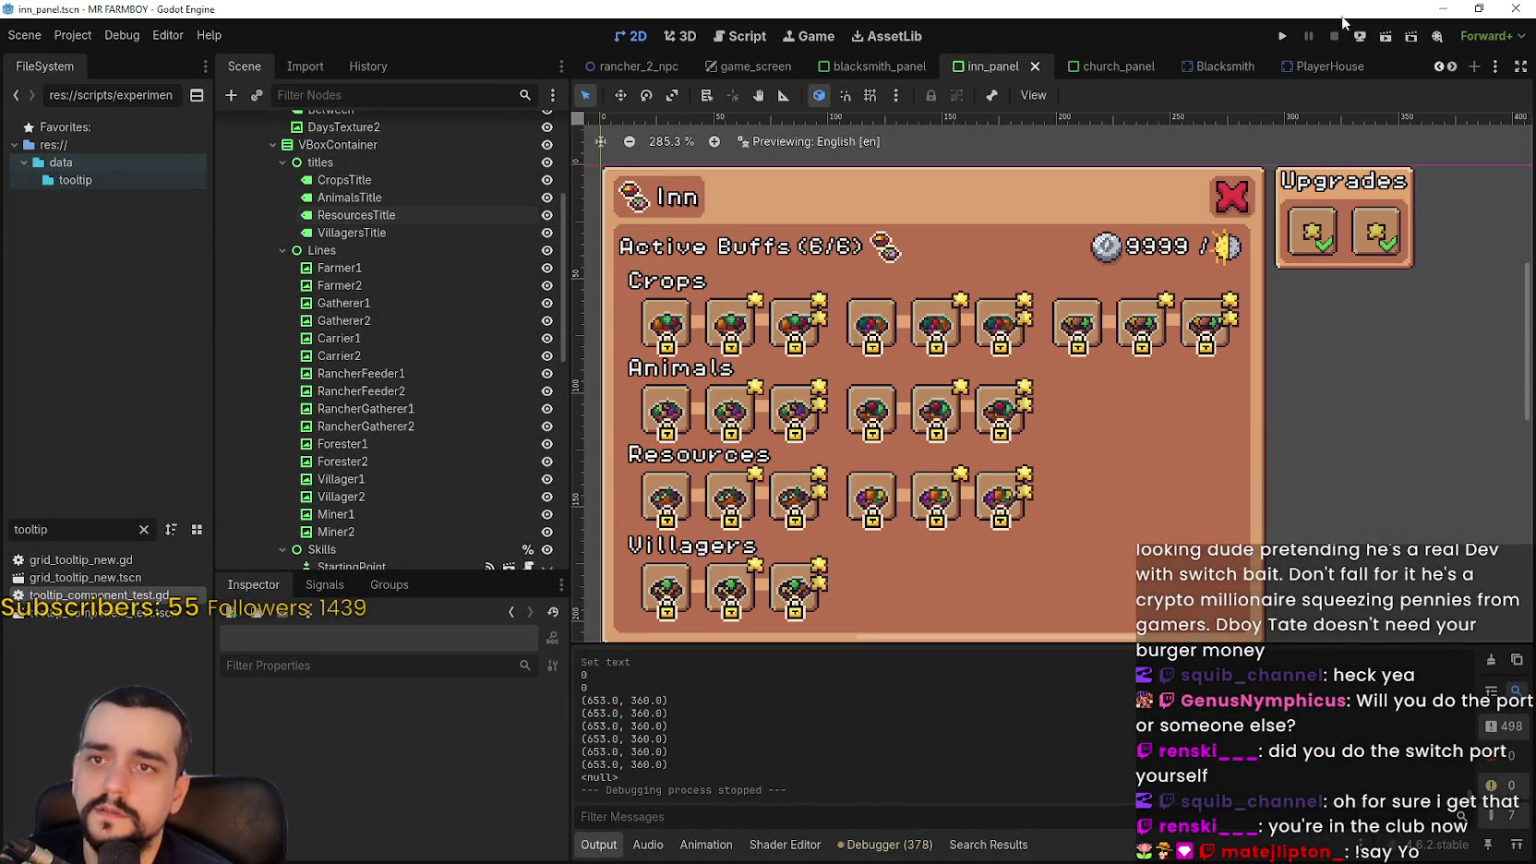
left_click(1282, 36)
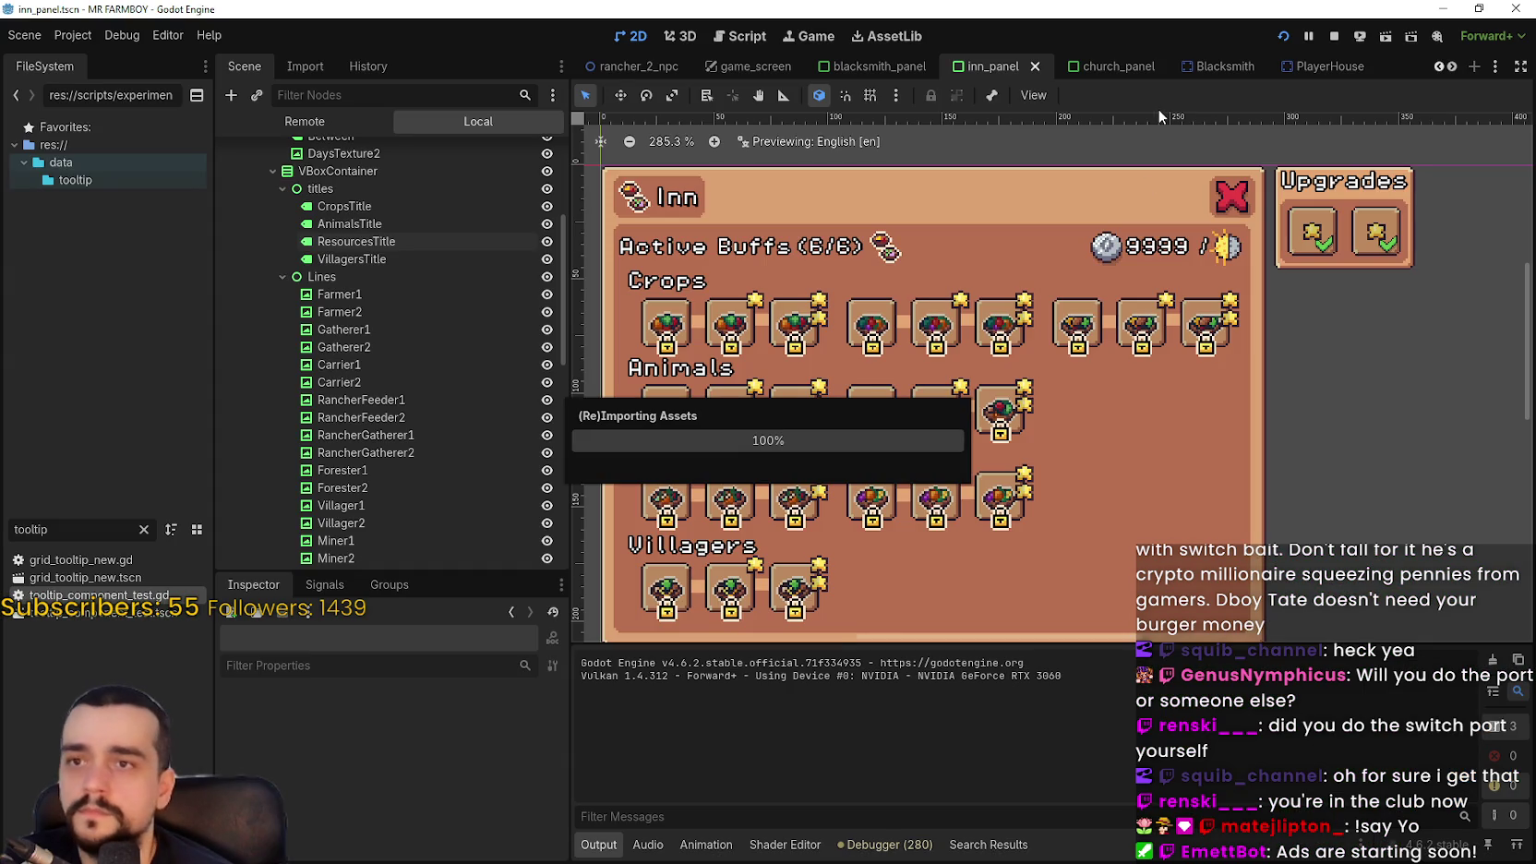
left_click(101, 31)
left_click(159, 32)
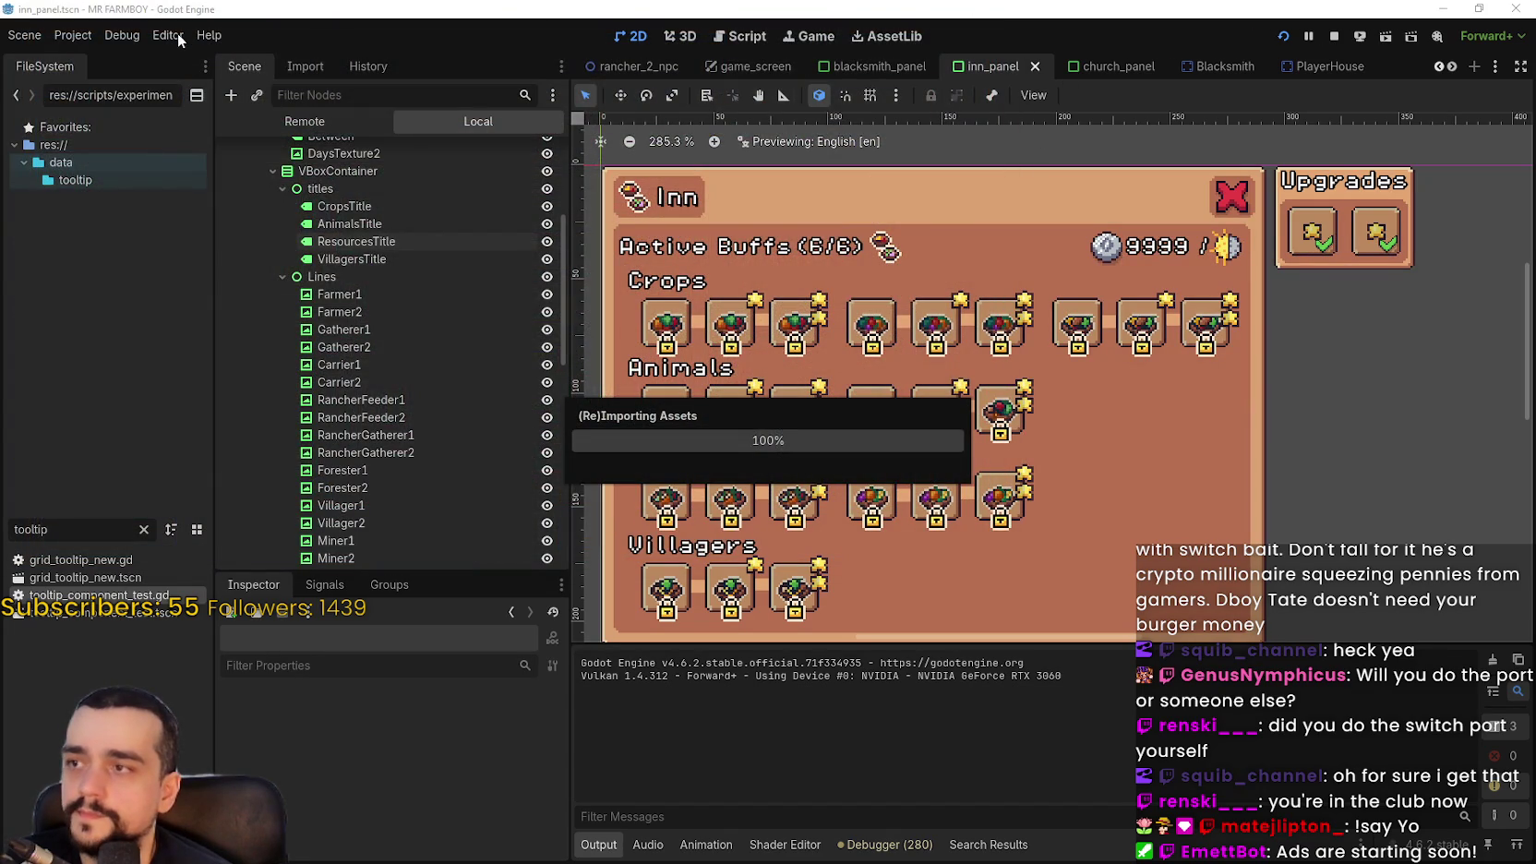
left_click(181, 34)
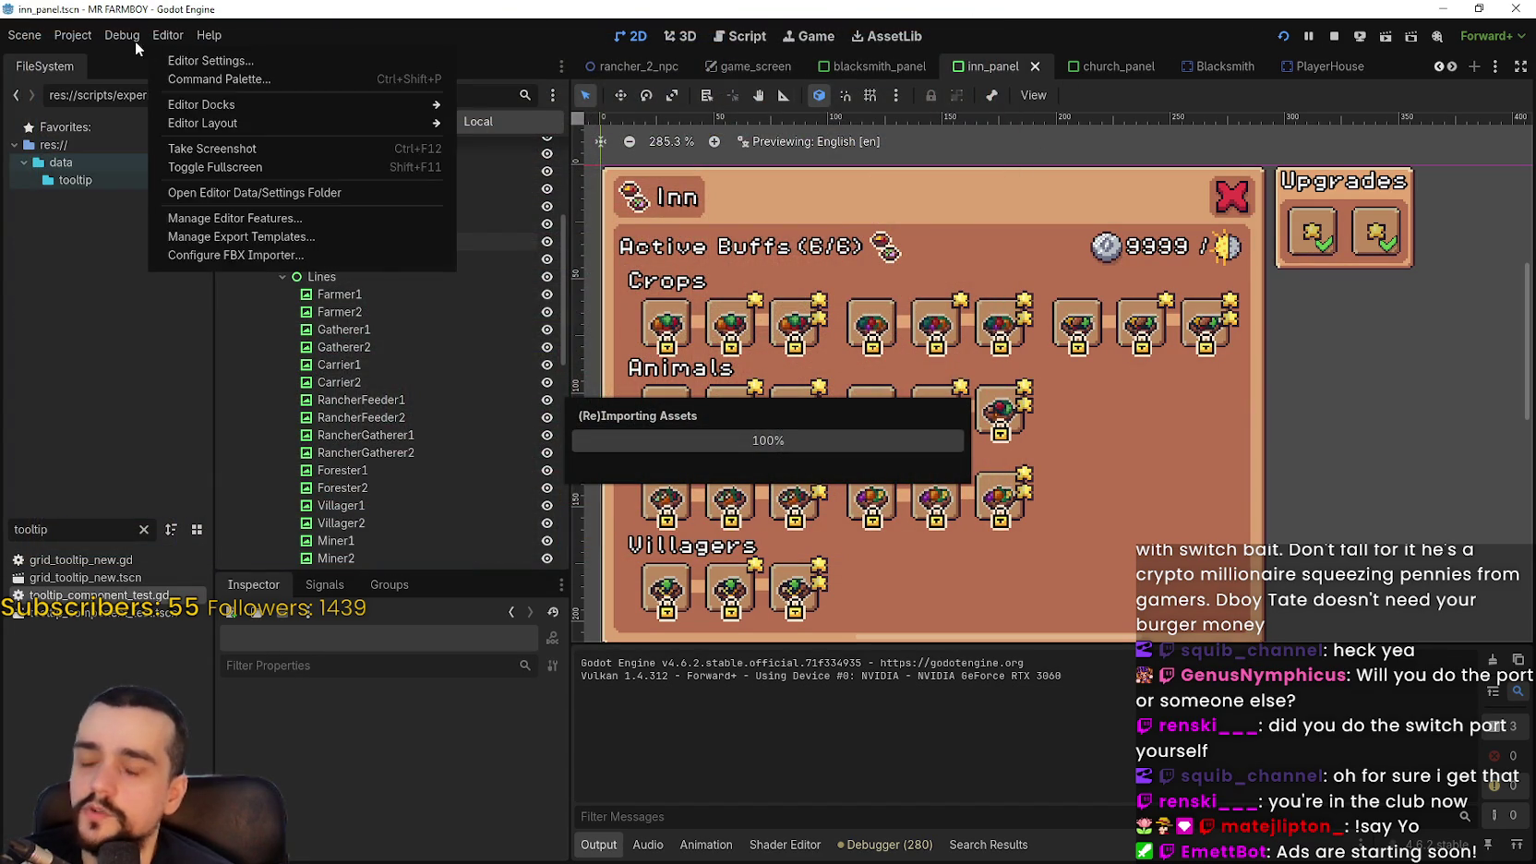
Stop the game and set the inn's VillagersTitle text to tr_adv_buildings_villagers, then save
left_click(835, 677)
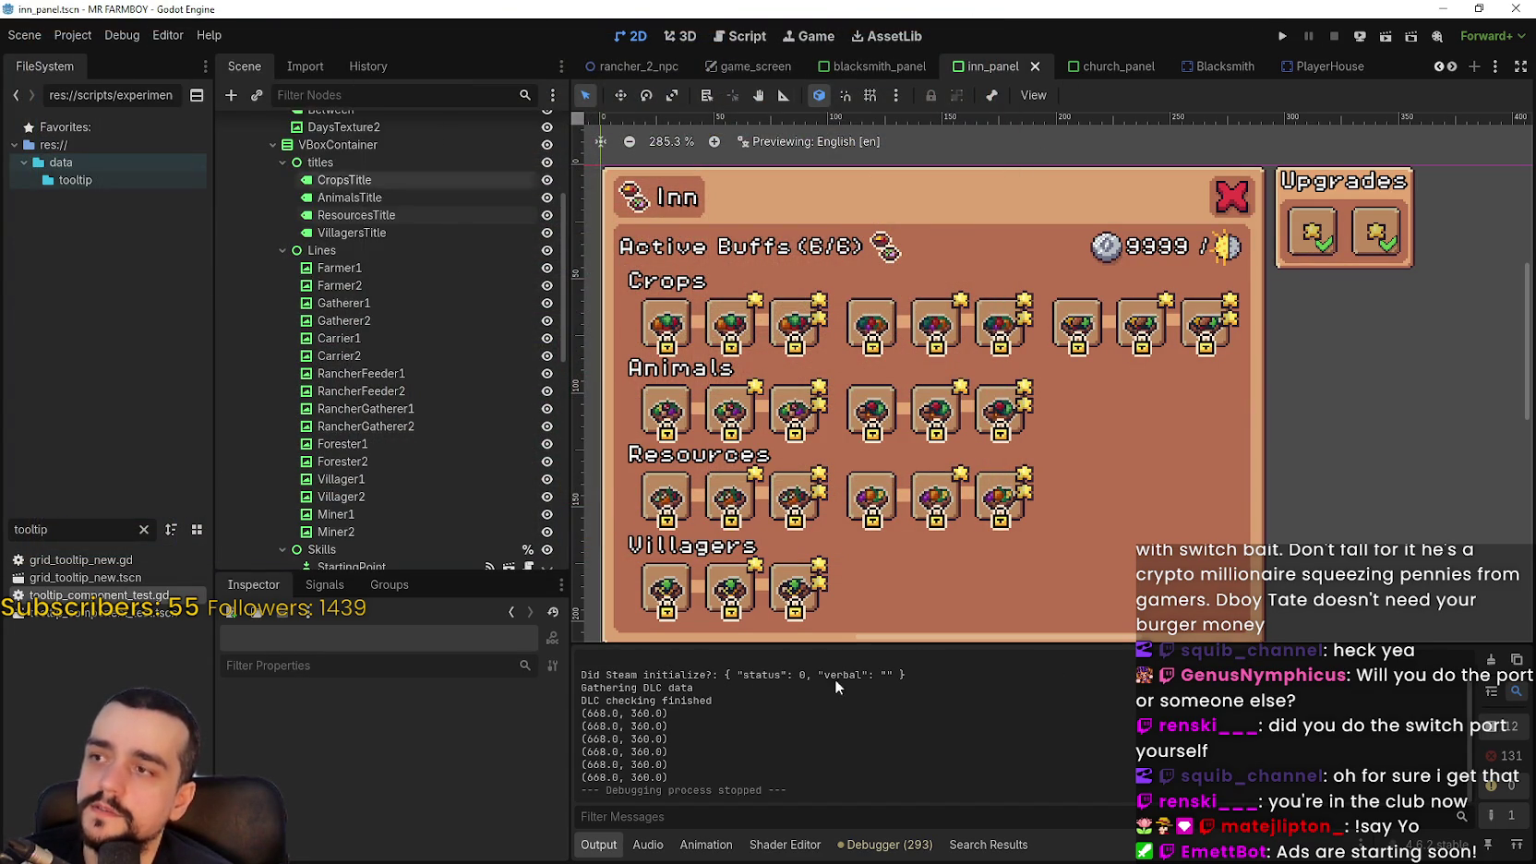
scroll(440, 519, "down", 5)
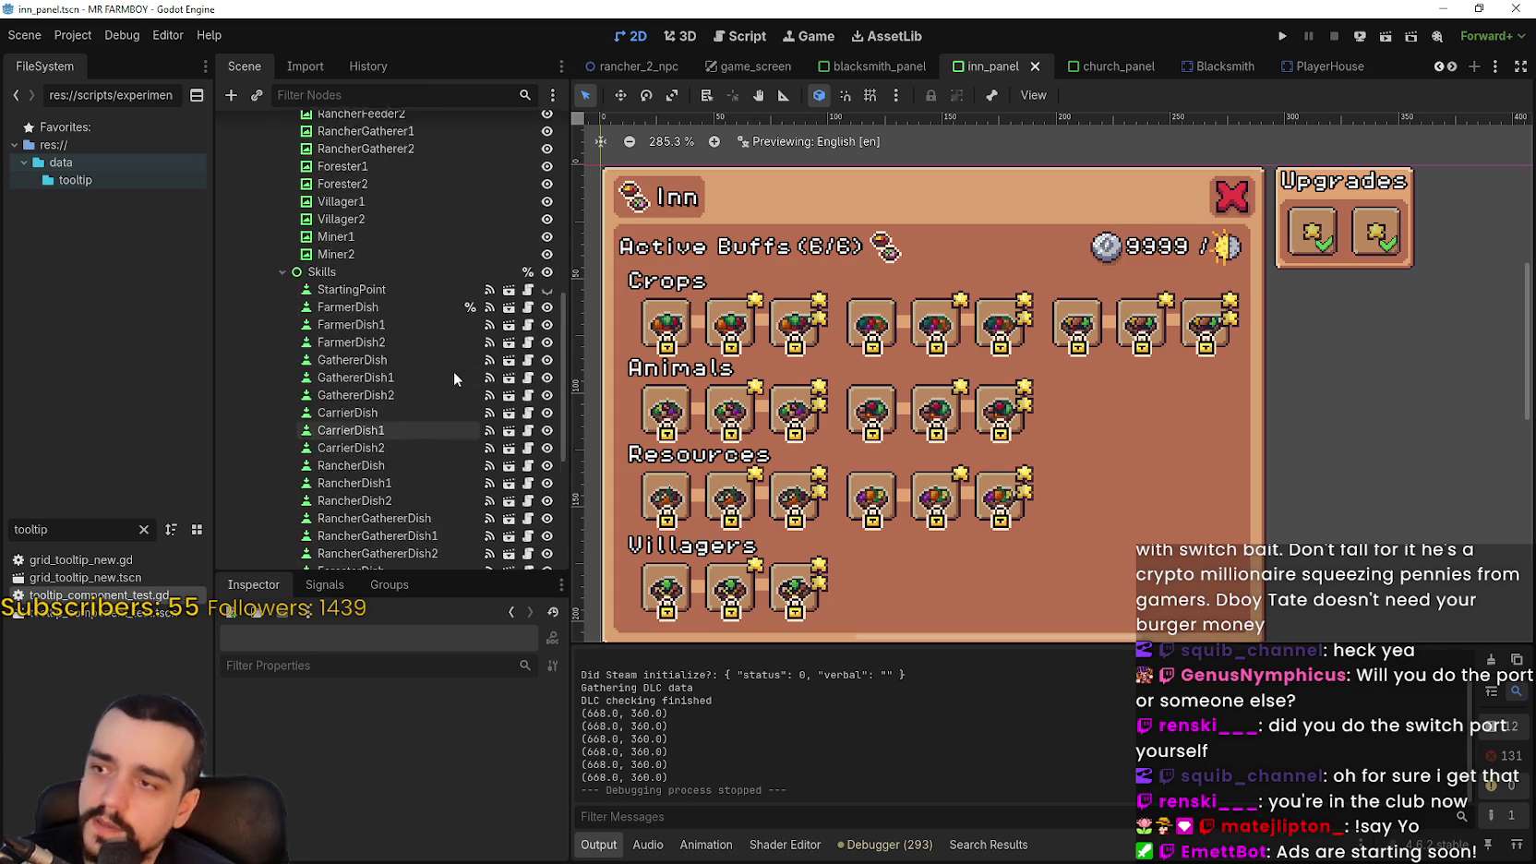
scroll(453, 372, "up", 1)
left_click(675, 552)
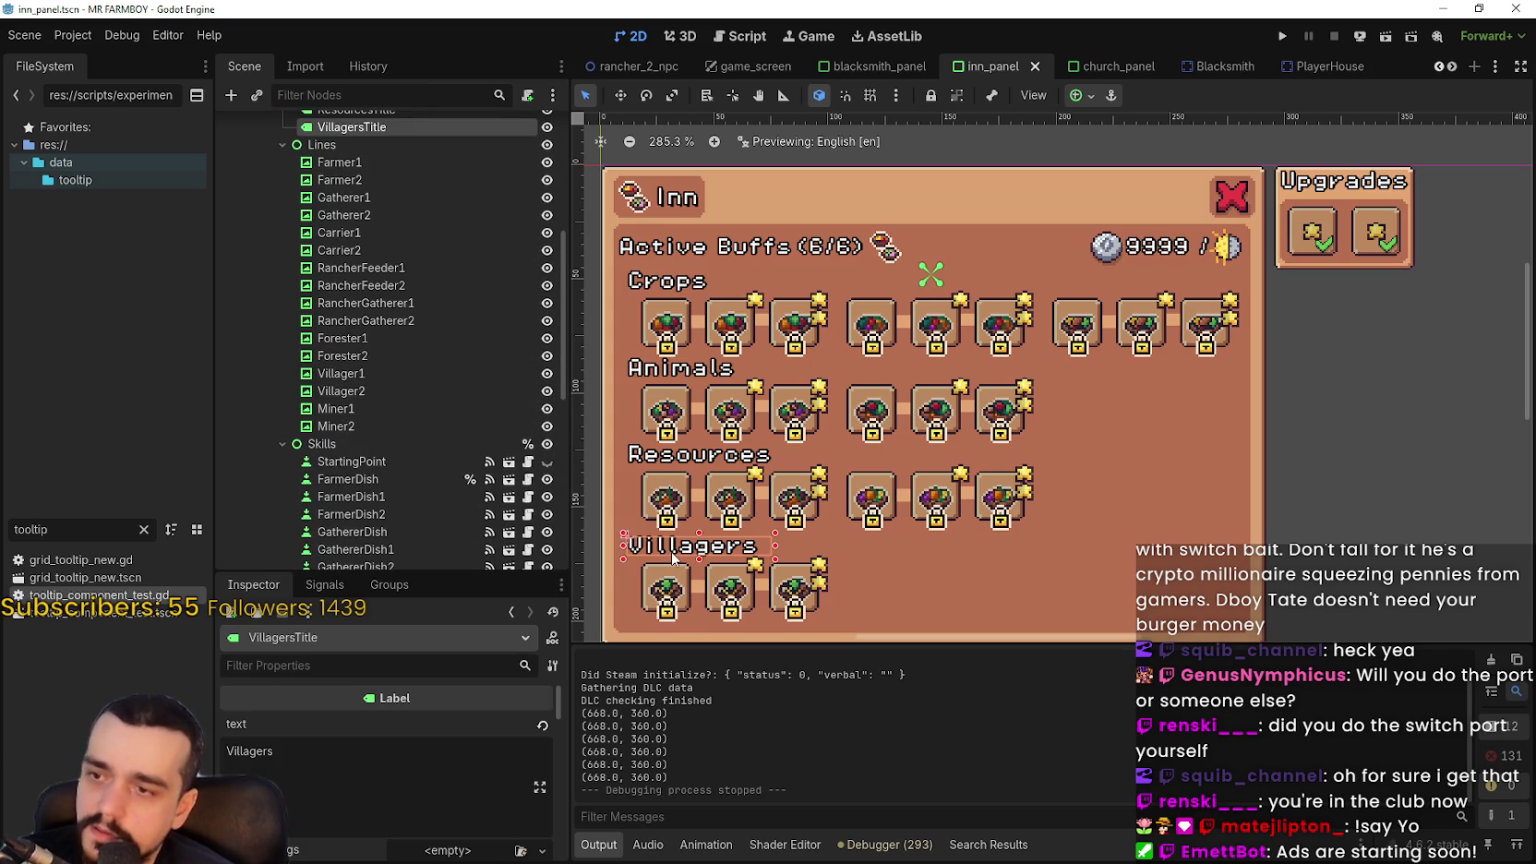
left_click(351, 757)
type("tr_adv_buildings_villagers")
key("ctrl+s")
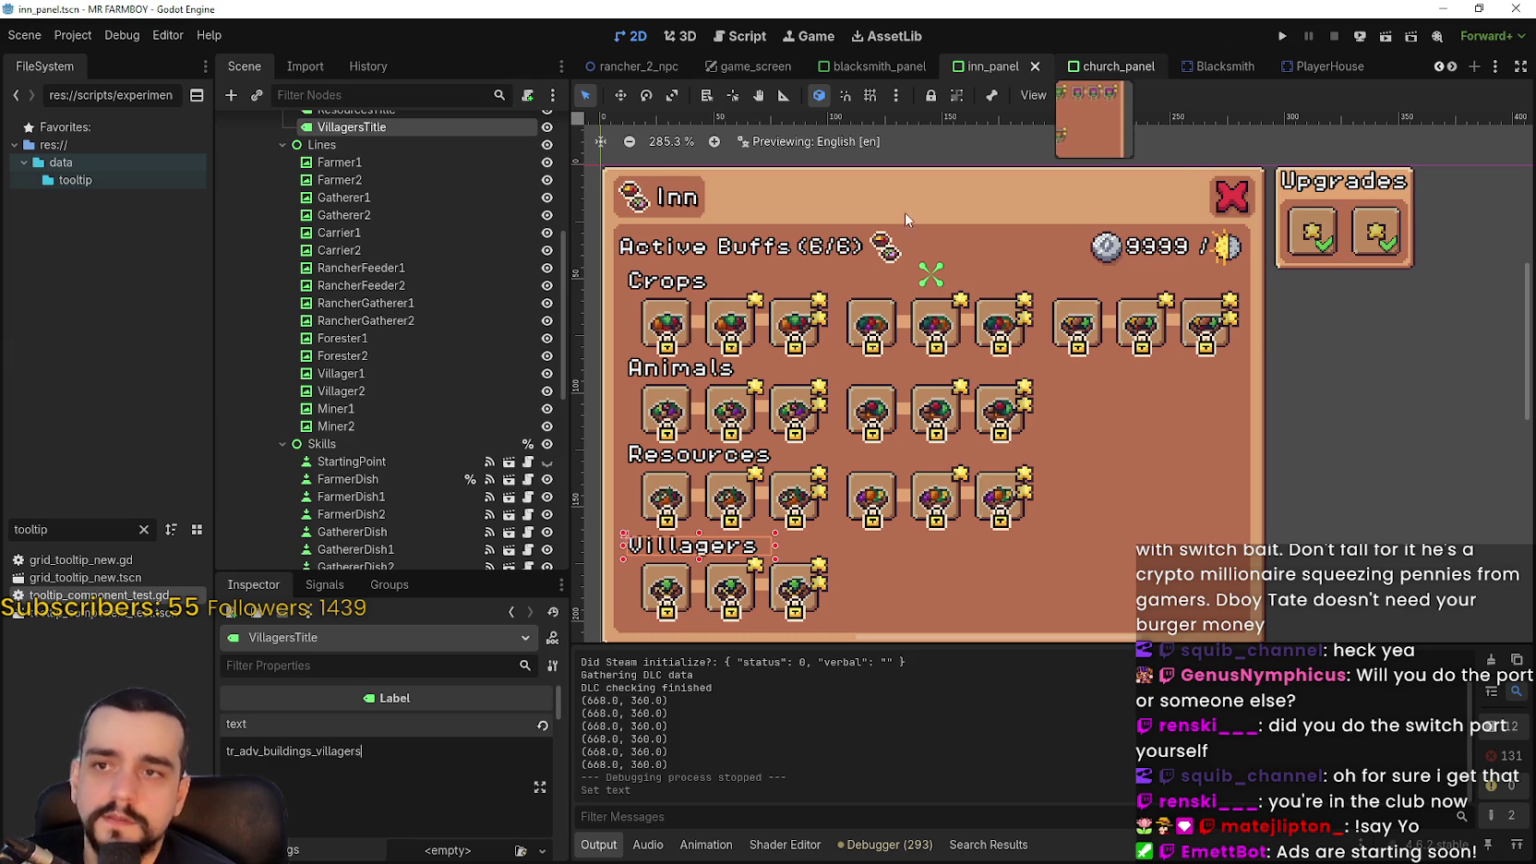
Give the temple panel's CropsTitle the tr_esc_crops key, matching the inn panel, and save
left_click(1115, 69)
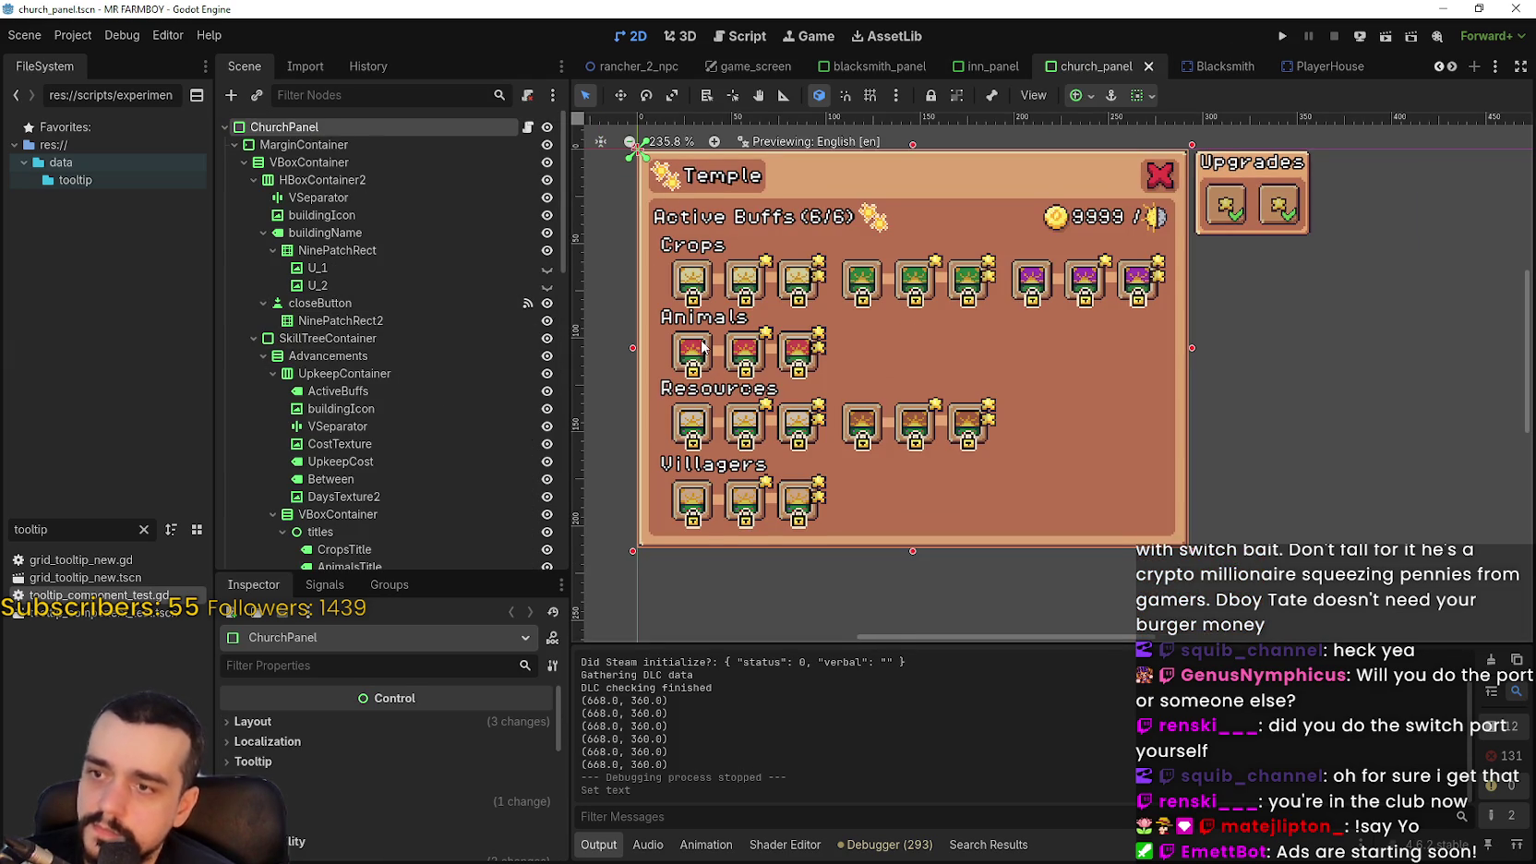
scroll(702, 346, "up", 2)
left_click(679, 237)
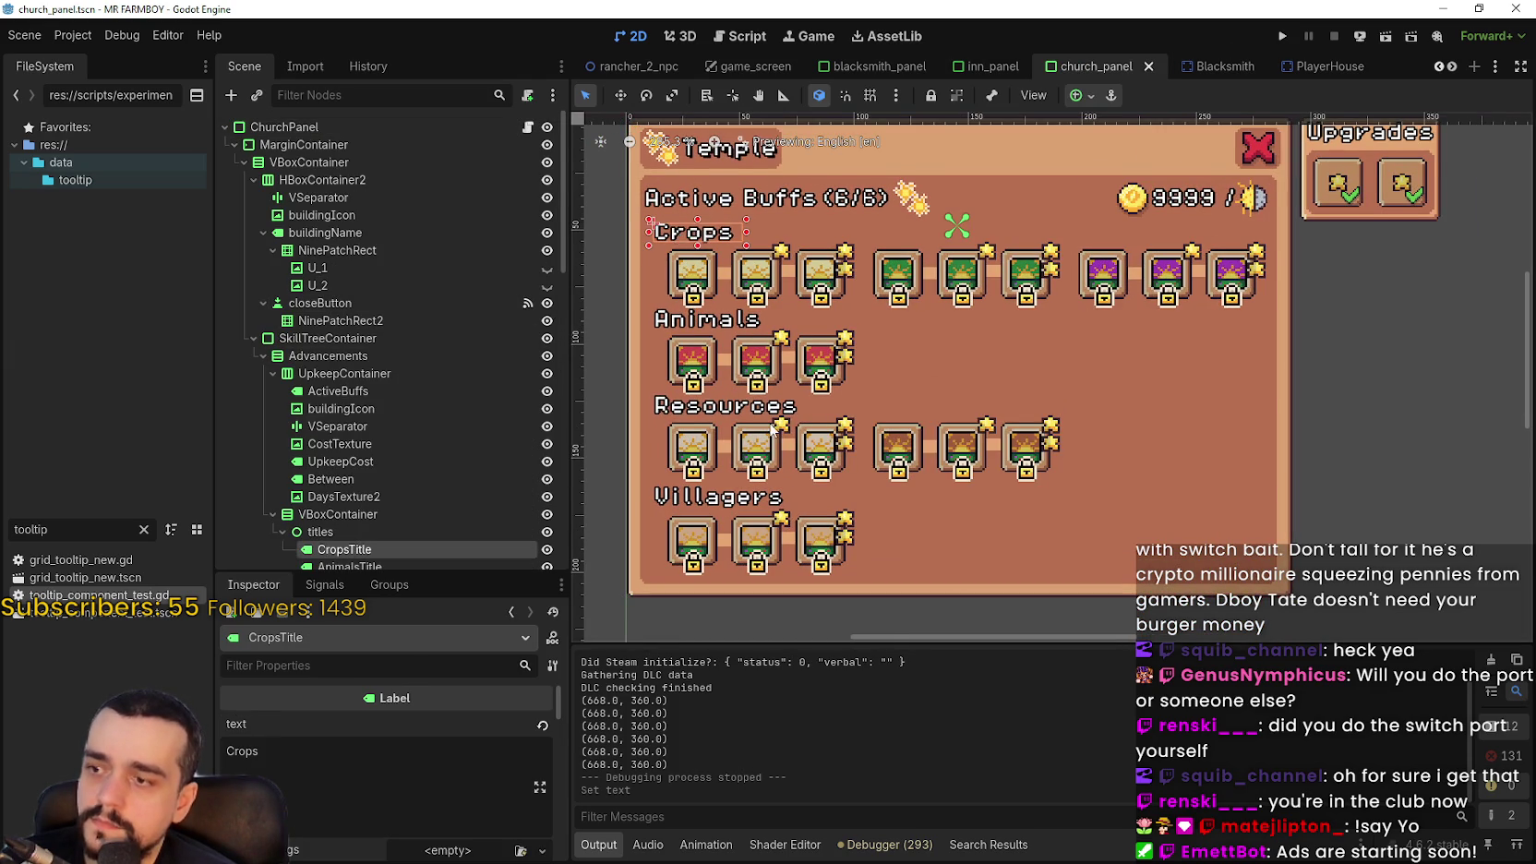
left_click(986, 66)
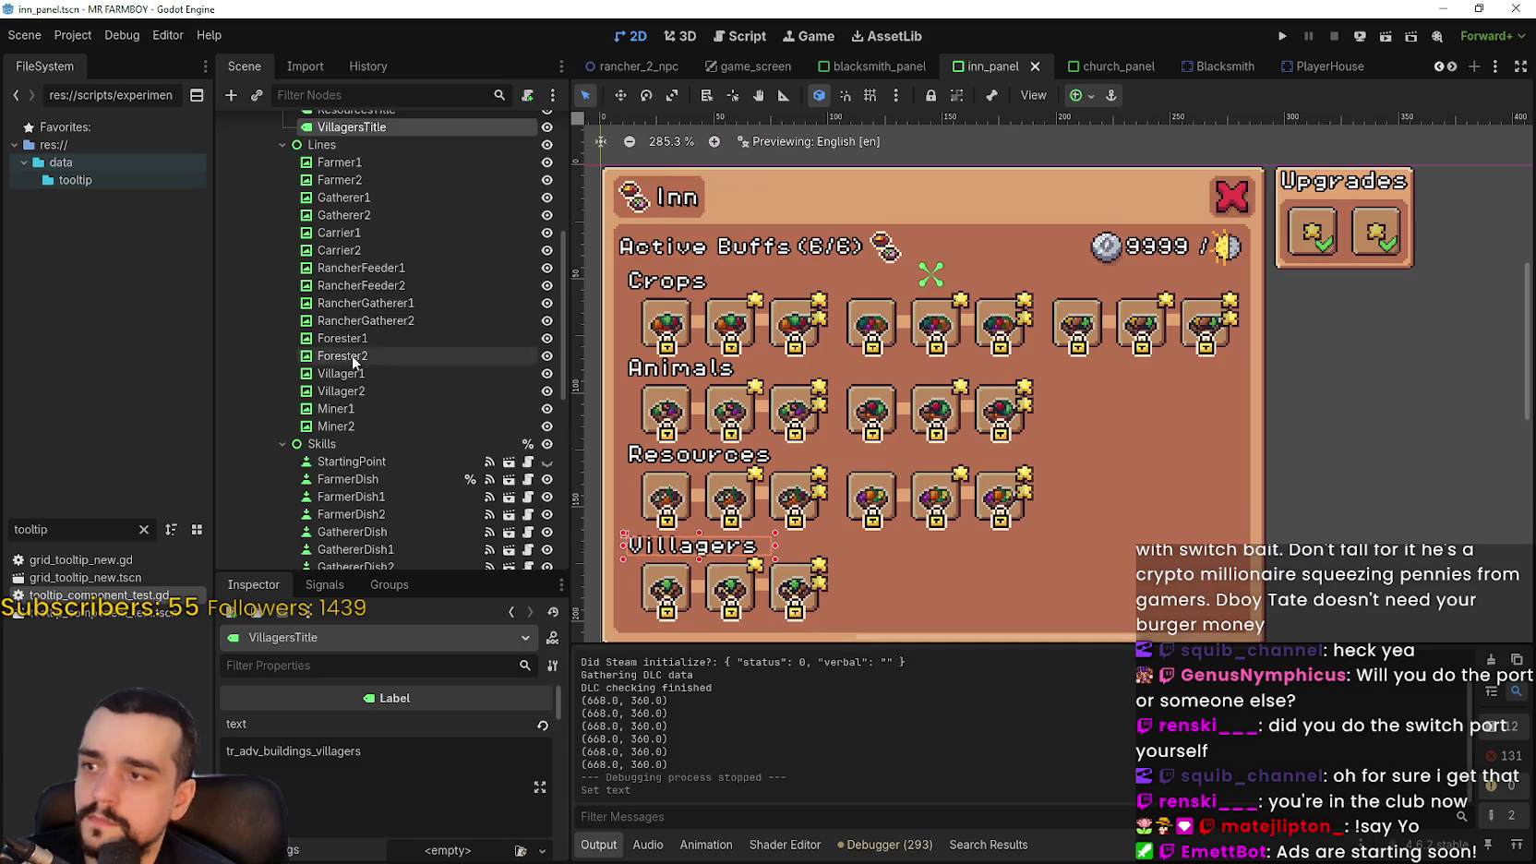
scroll(359, 356, "up", 3)
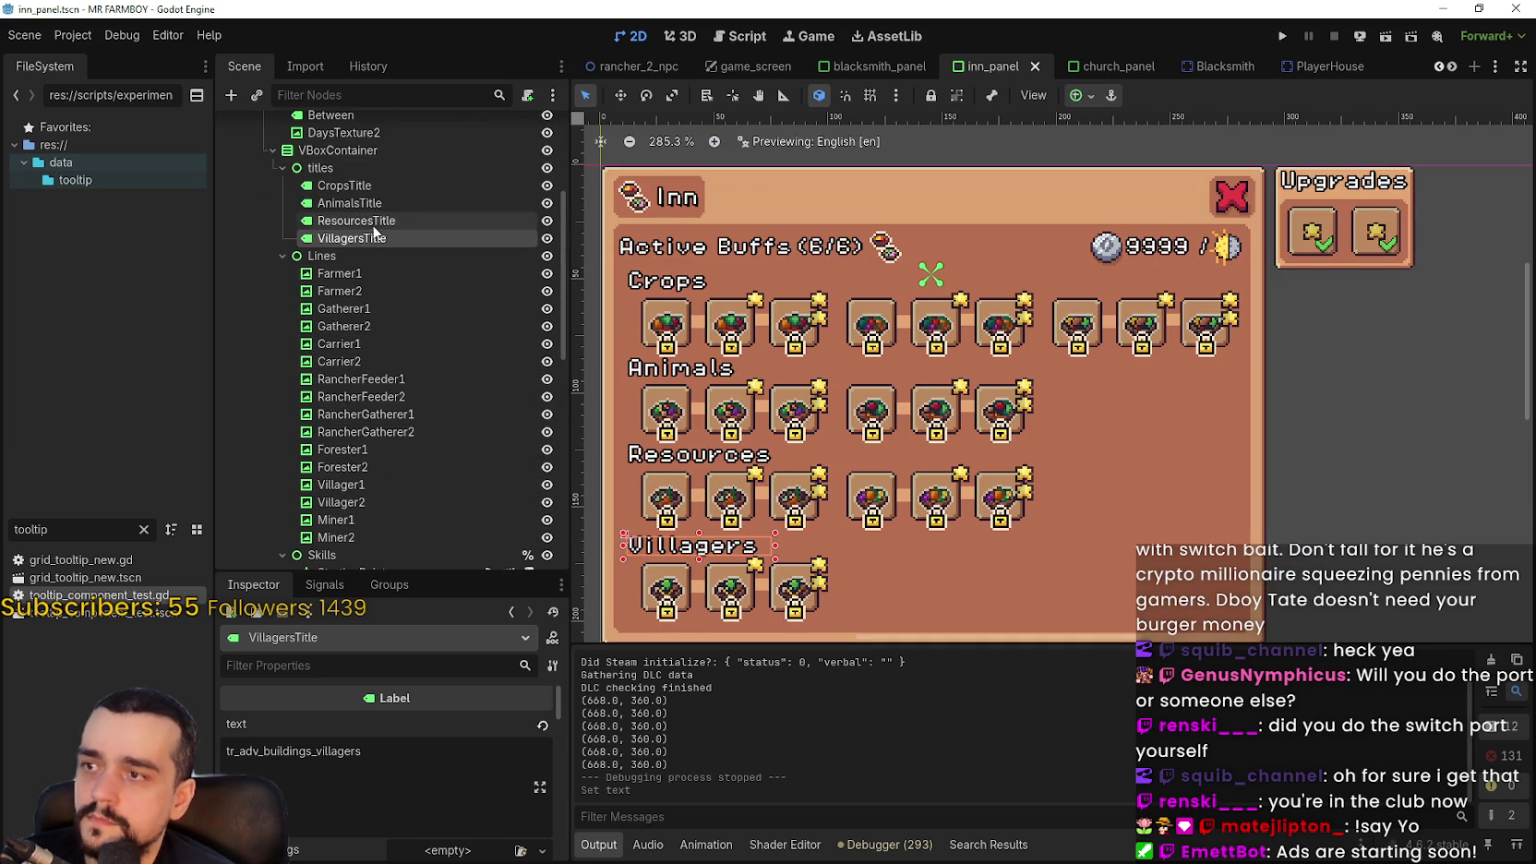
left_click(344, 185)
double_click(227, 751)
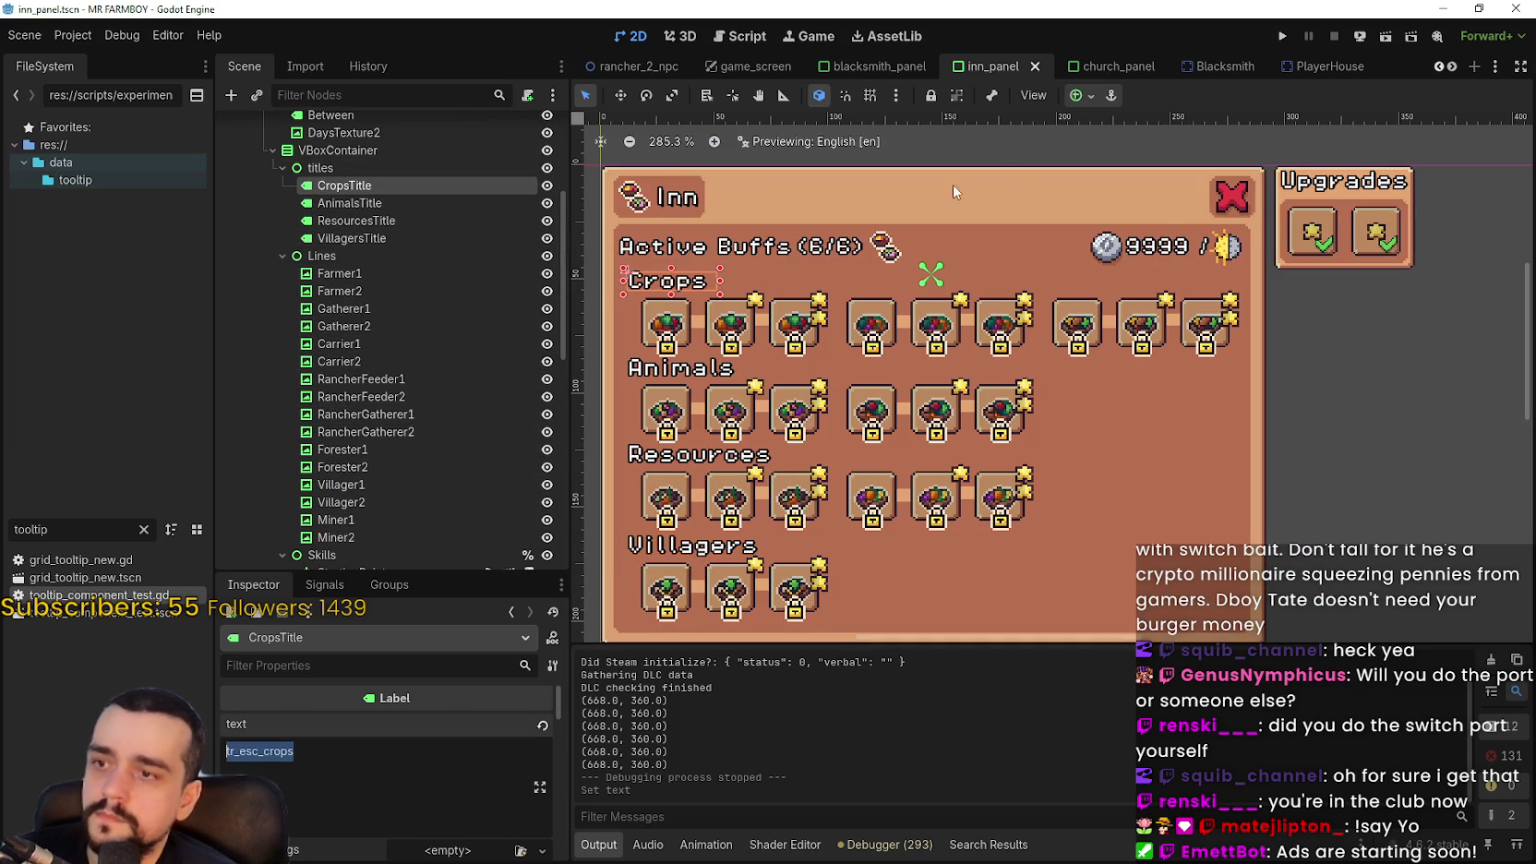
left_click(1128, 66)
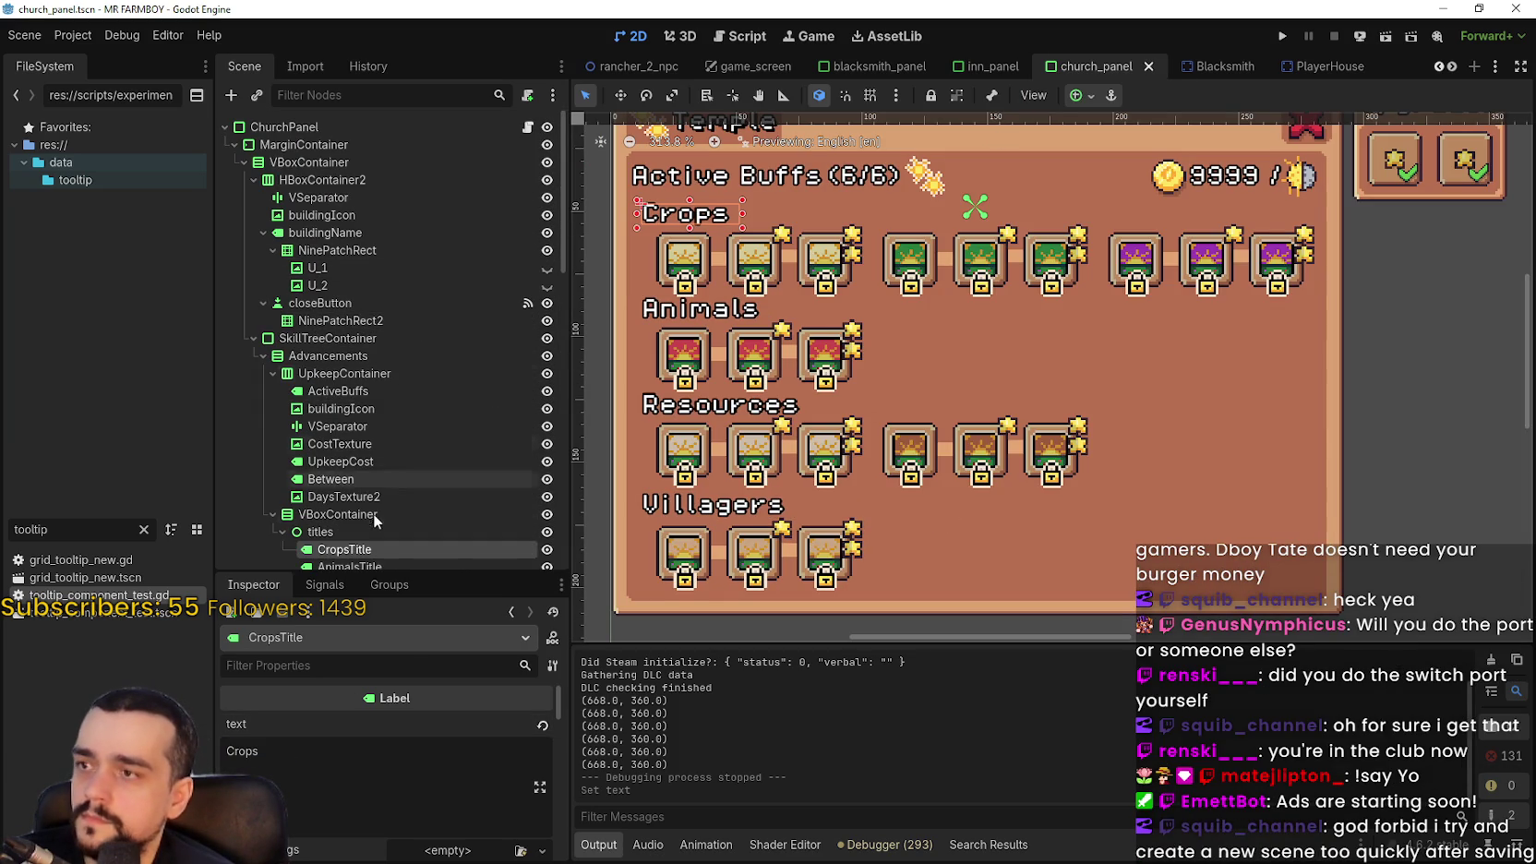
scroll(379, 461, "down", 6)
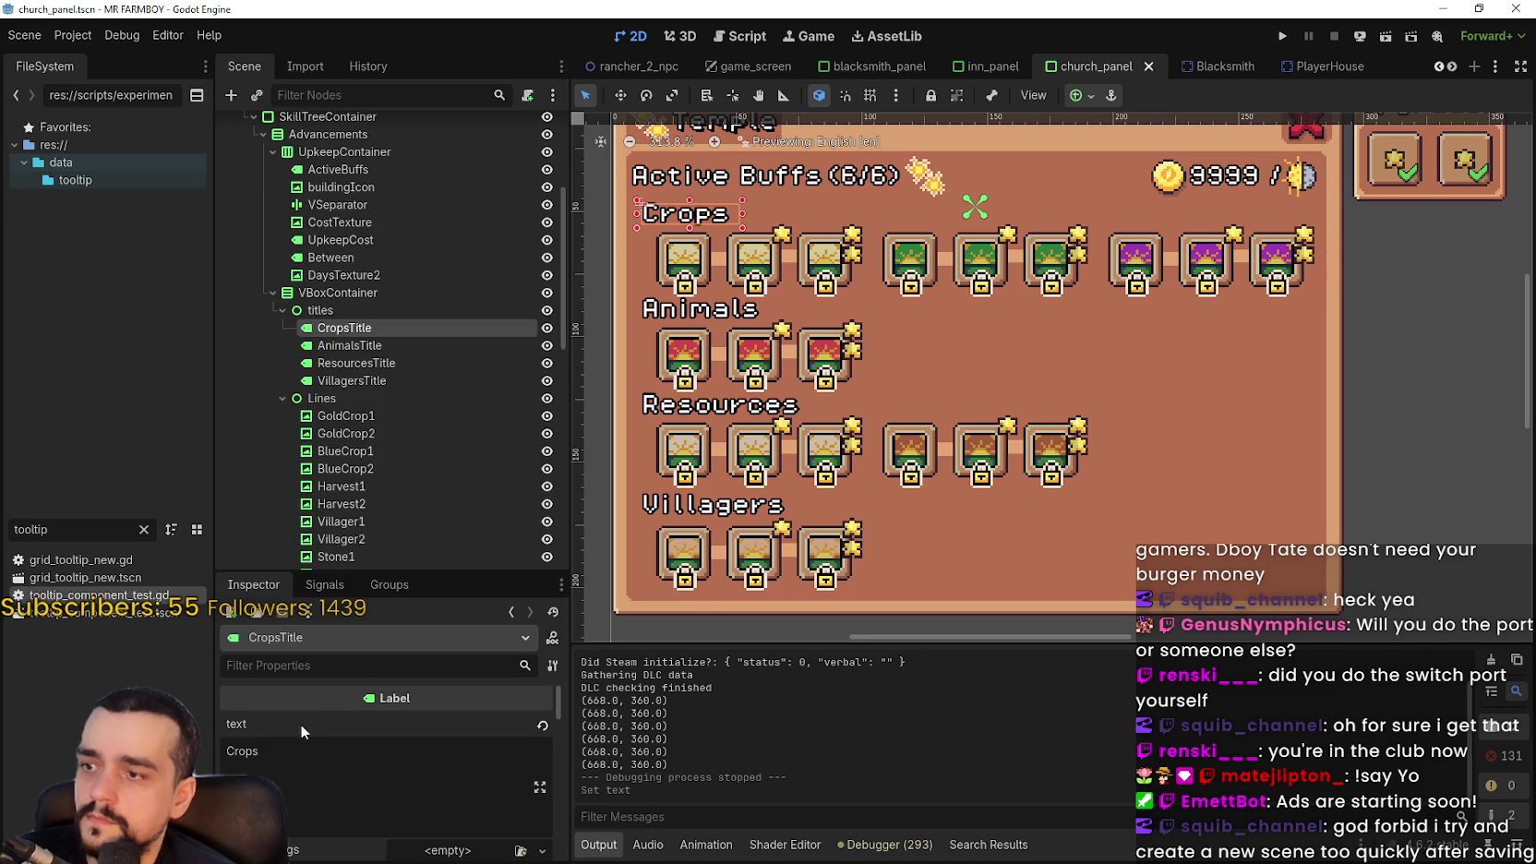
type("tr_esc_crops")
key("ctrl+s")
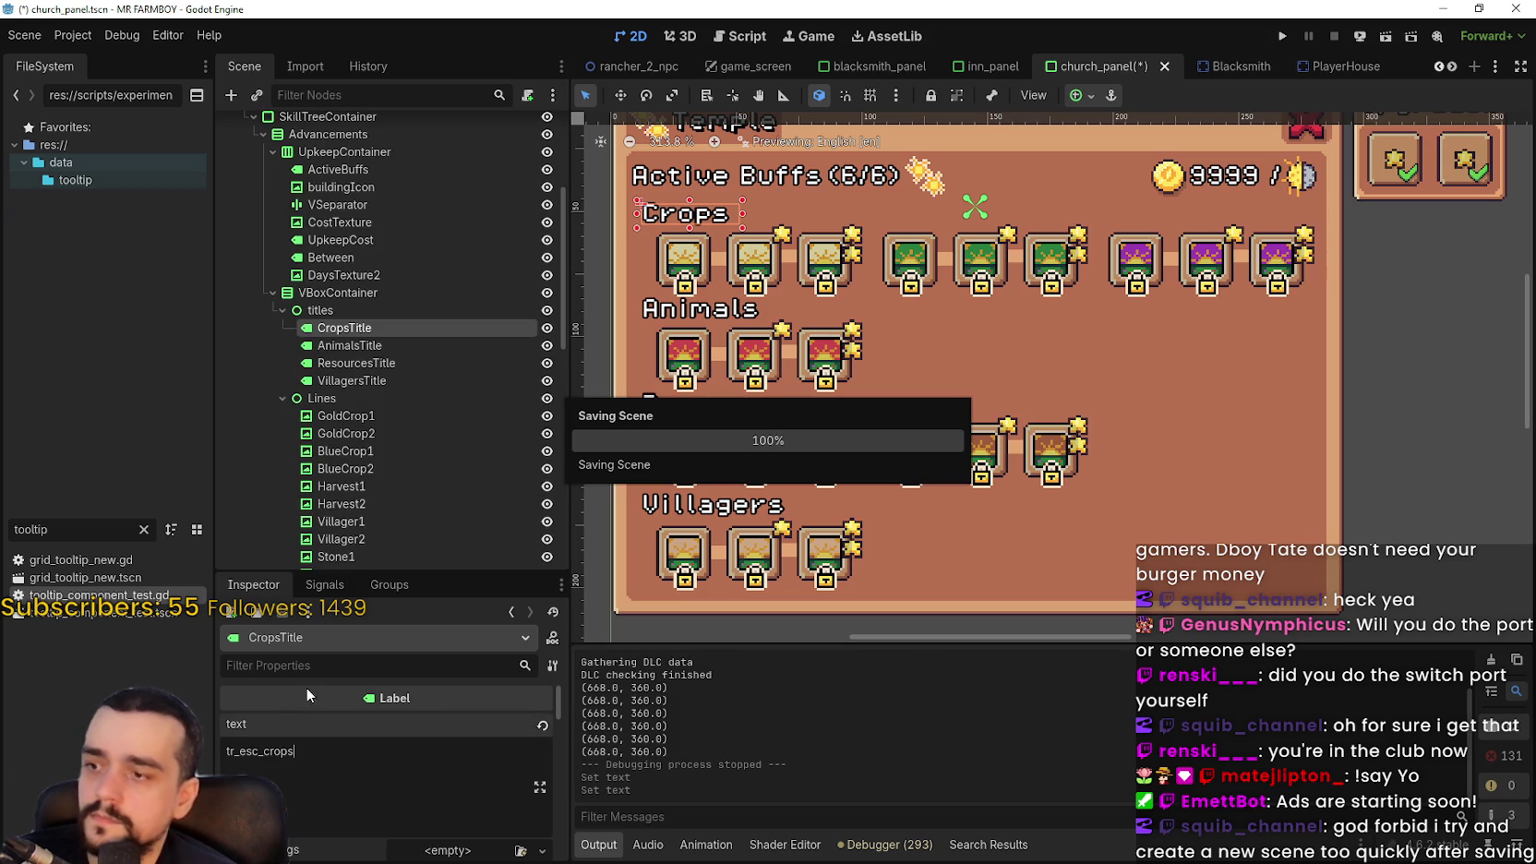
Set the temple's AnimalsTitle to tr_menu_merchant_animals copied from the inn panel, and save
left_click(712, 181)
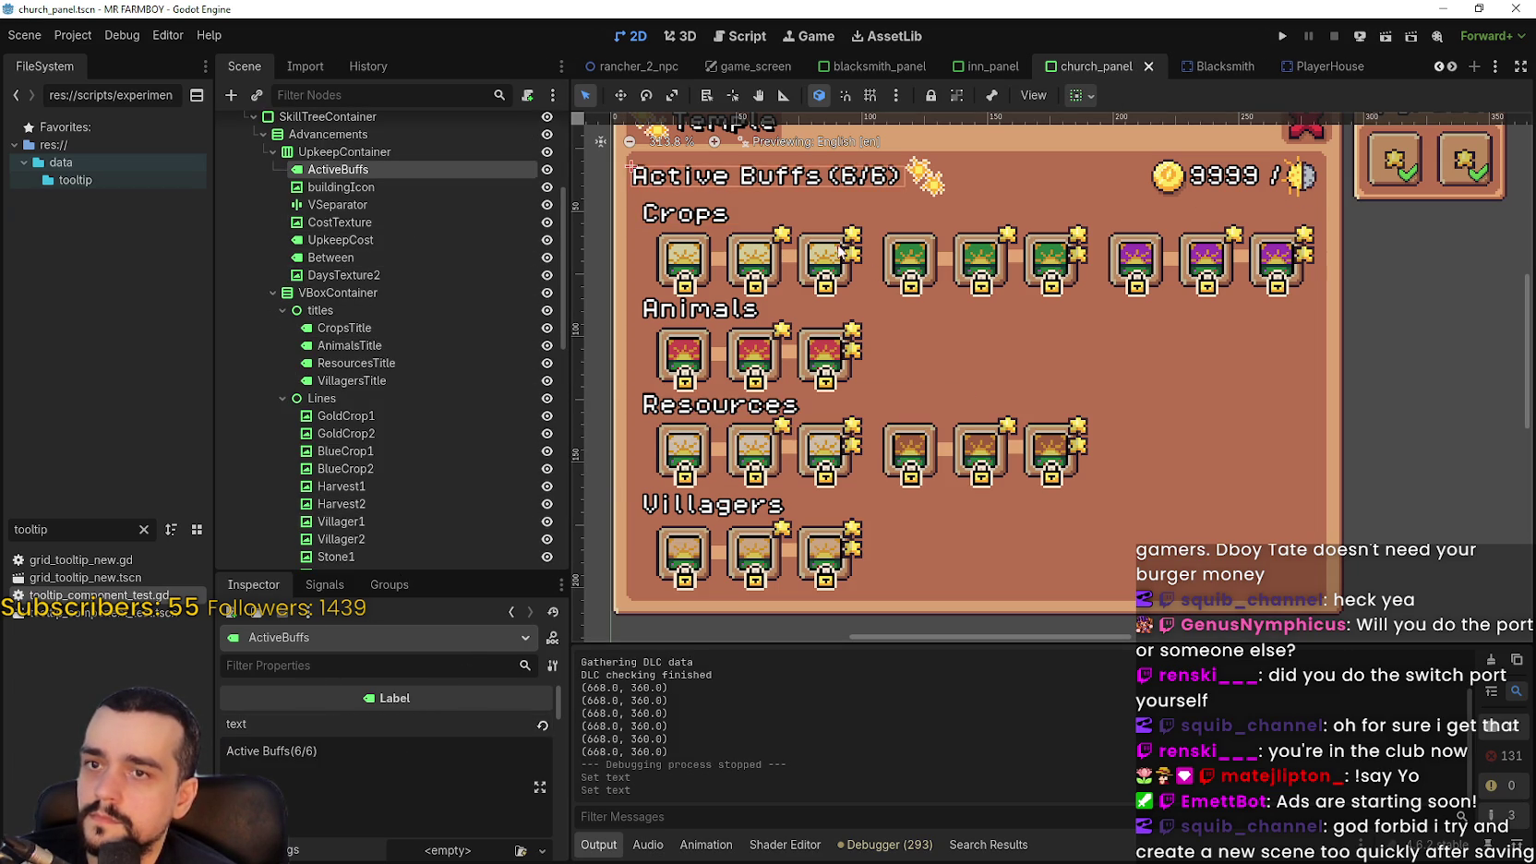
left_click(661, 317)
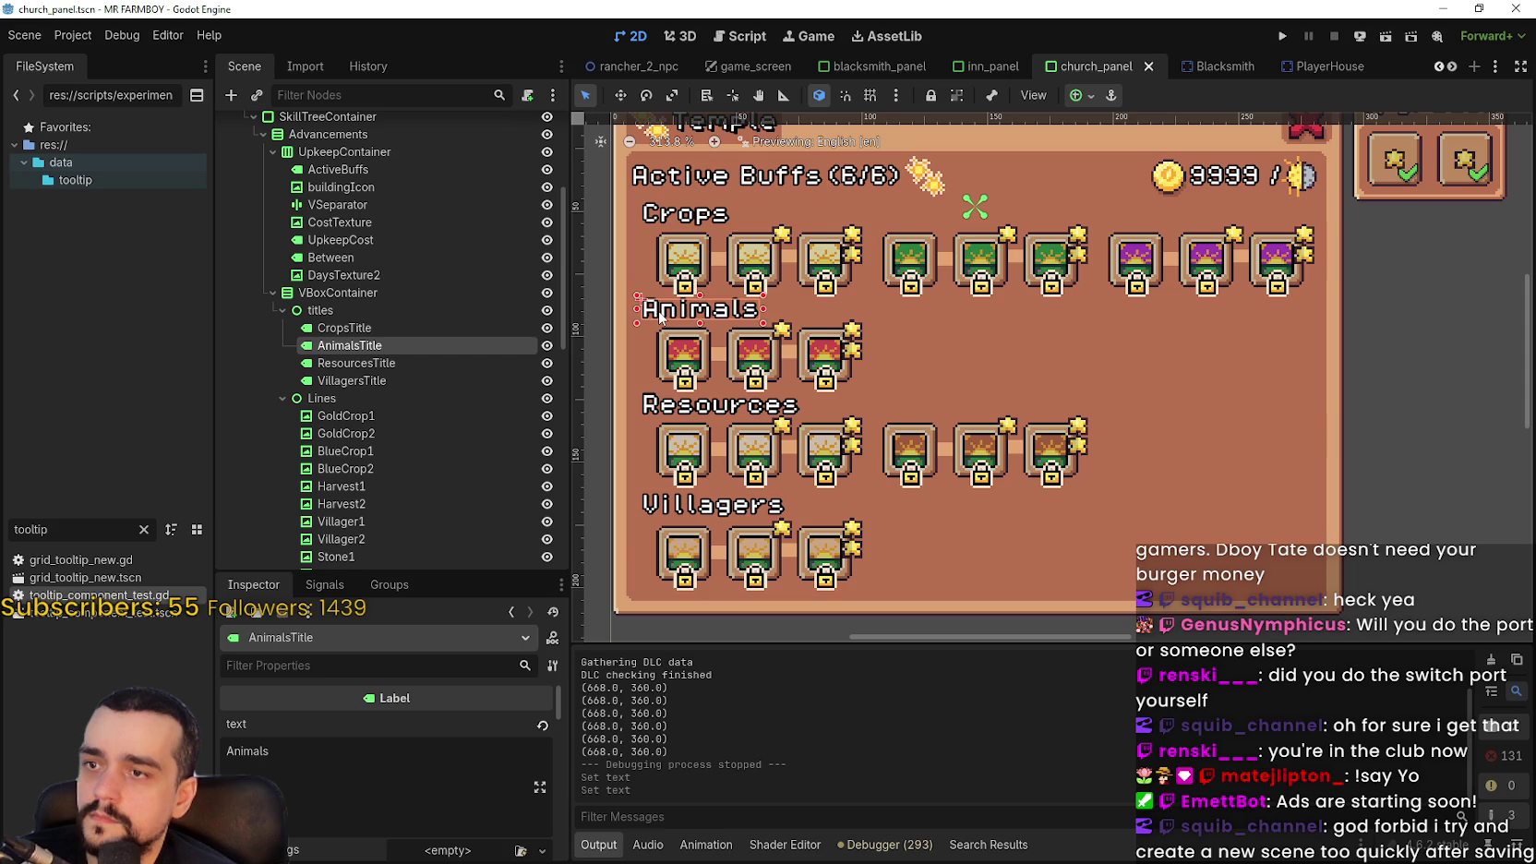
left_click(987, 69)
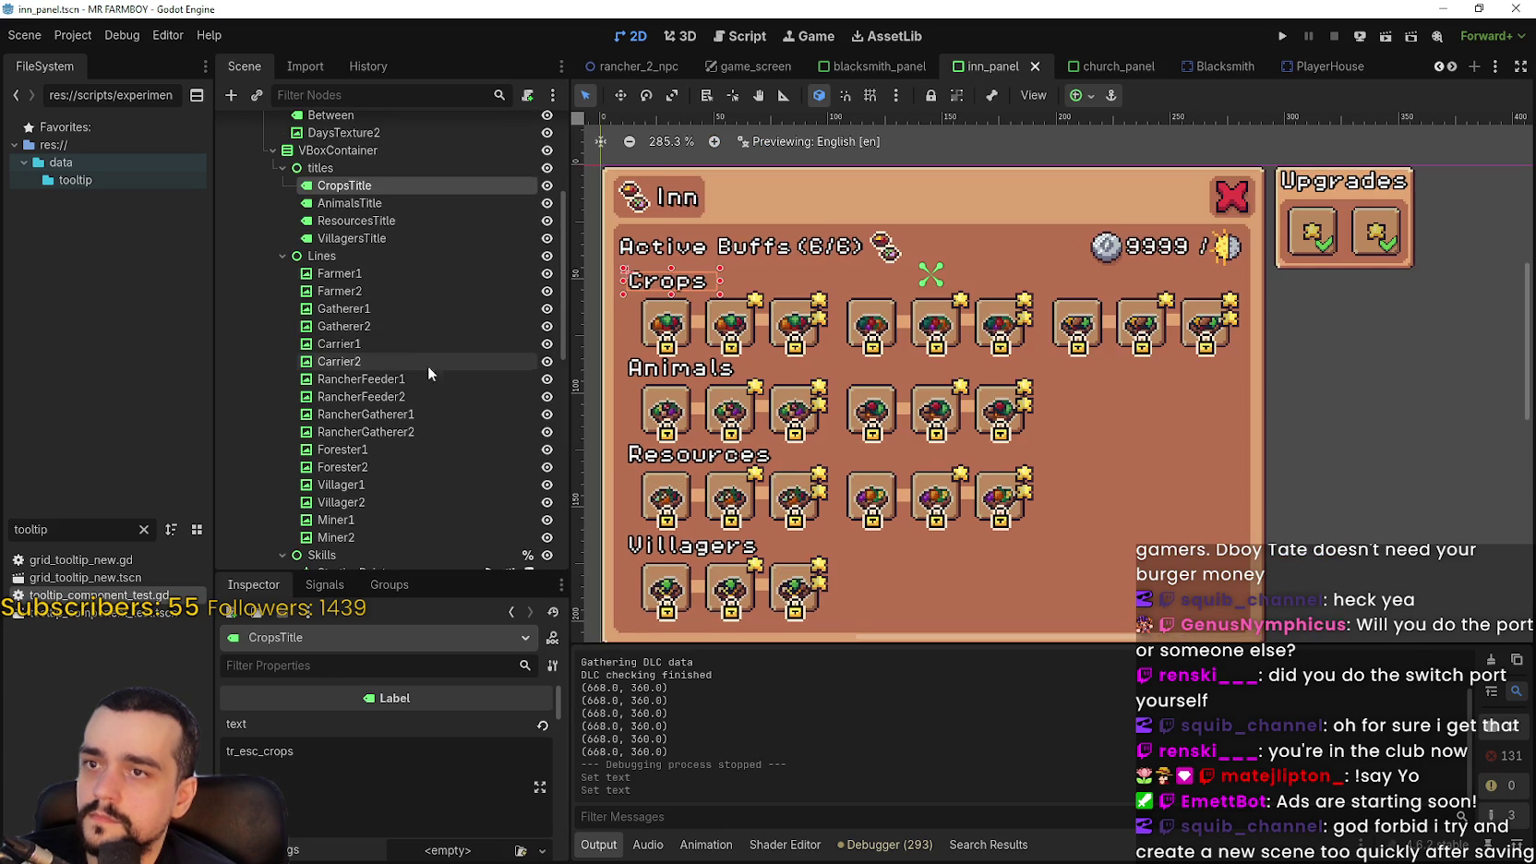
scroll(427, 365, "down", 3)
double_click(298, 750)
key("ctrl+c")
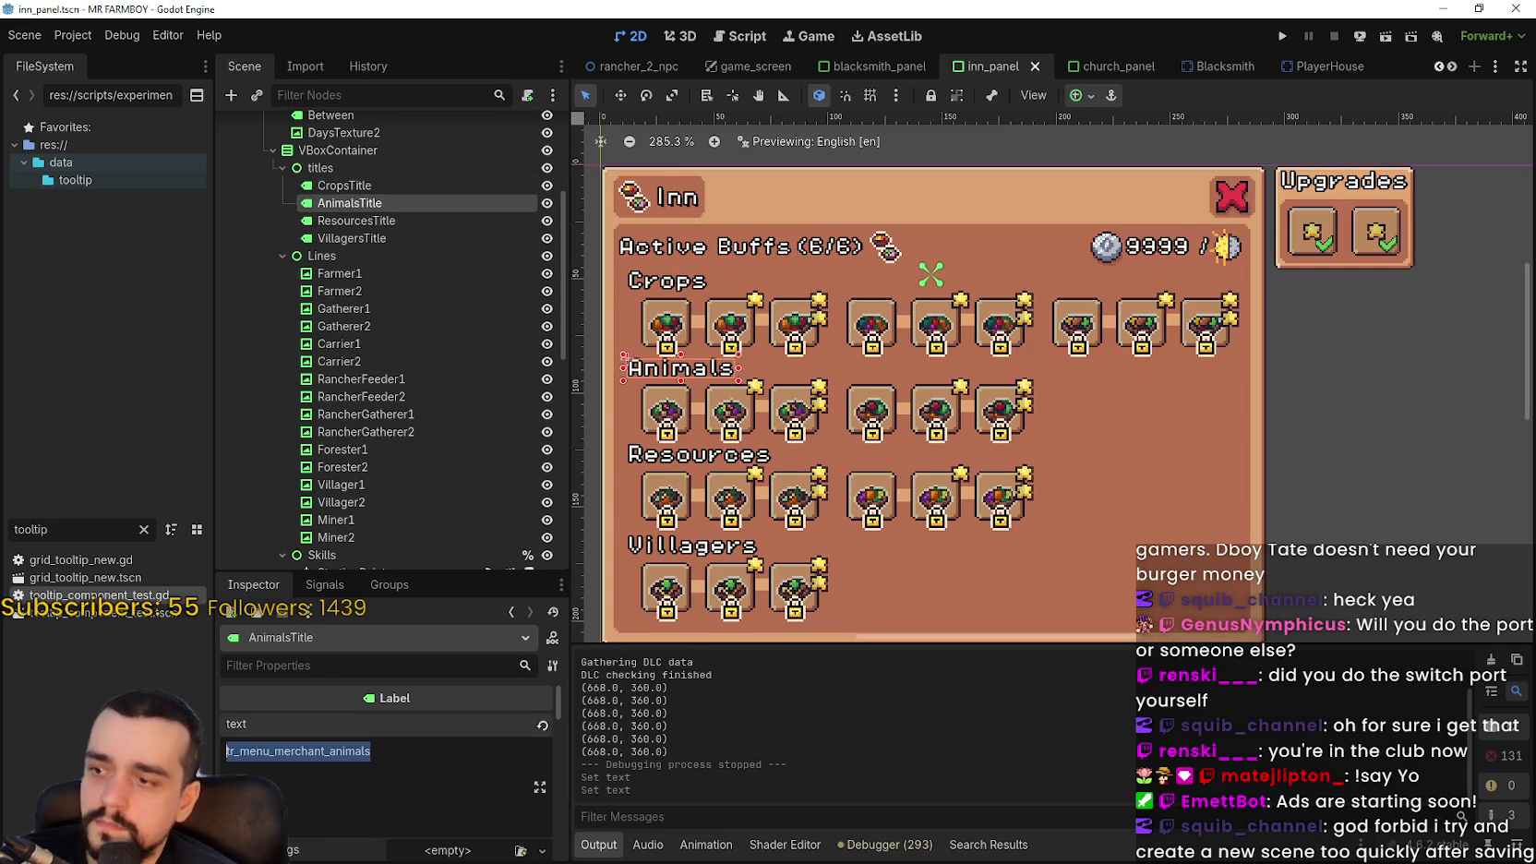
left_click(1077, 69)
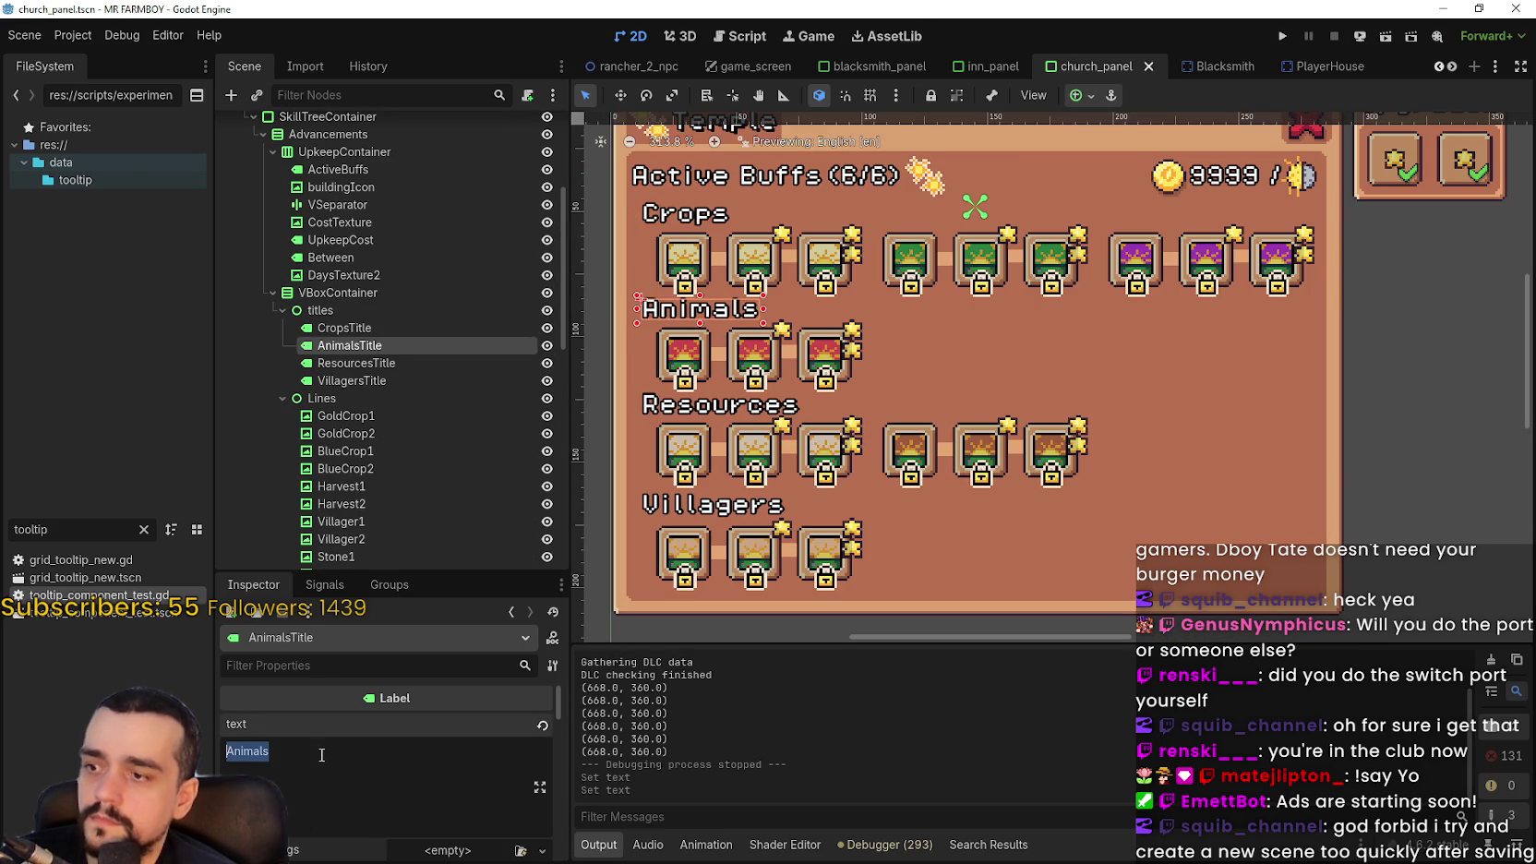
key("ctrl+v")
key("ctrl+s")
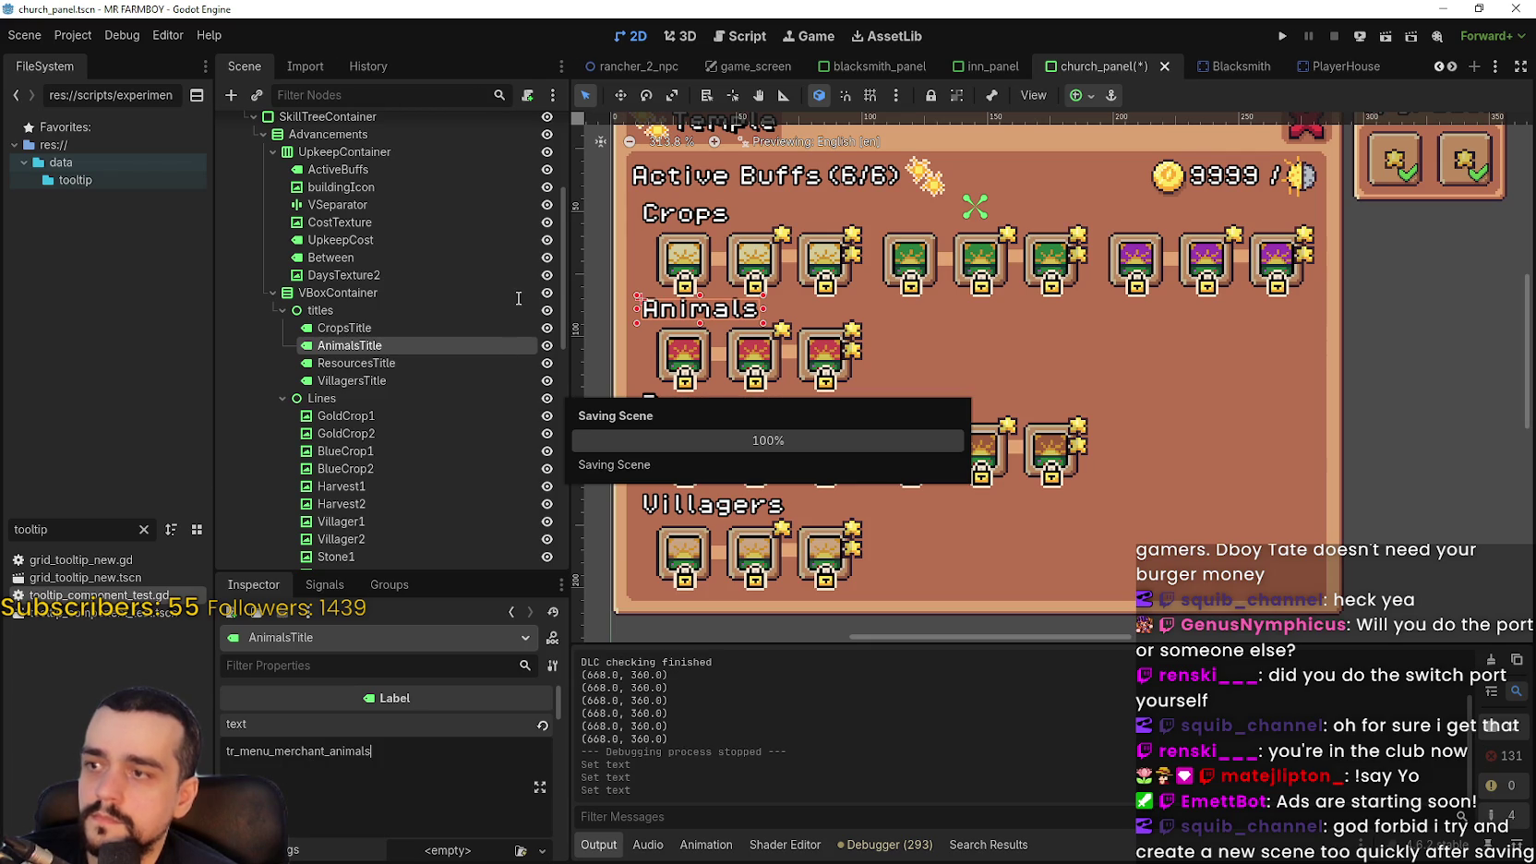
Set the temple's ResourcesTitle to tr_menu_merchant_resources copied from the inn panel, and save
left_click(392, 364)
left_click(984, 69)
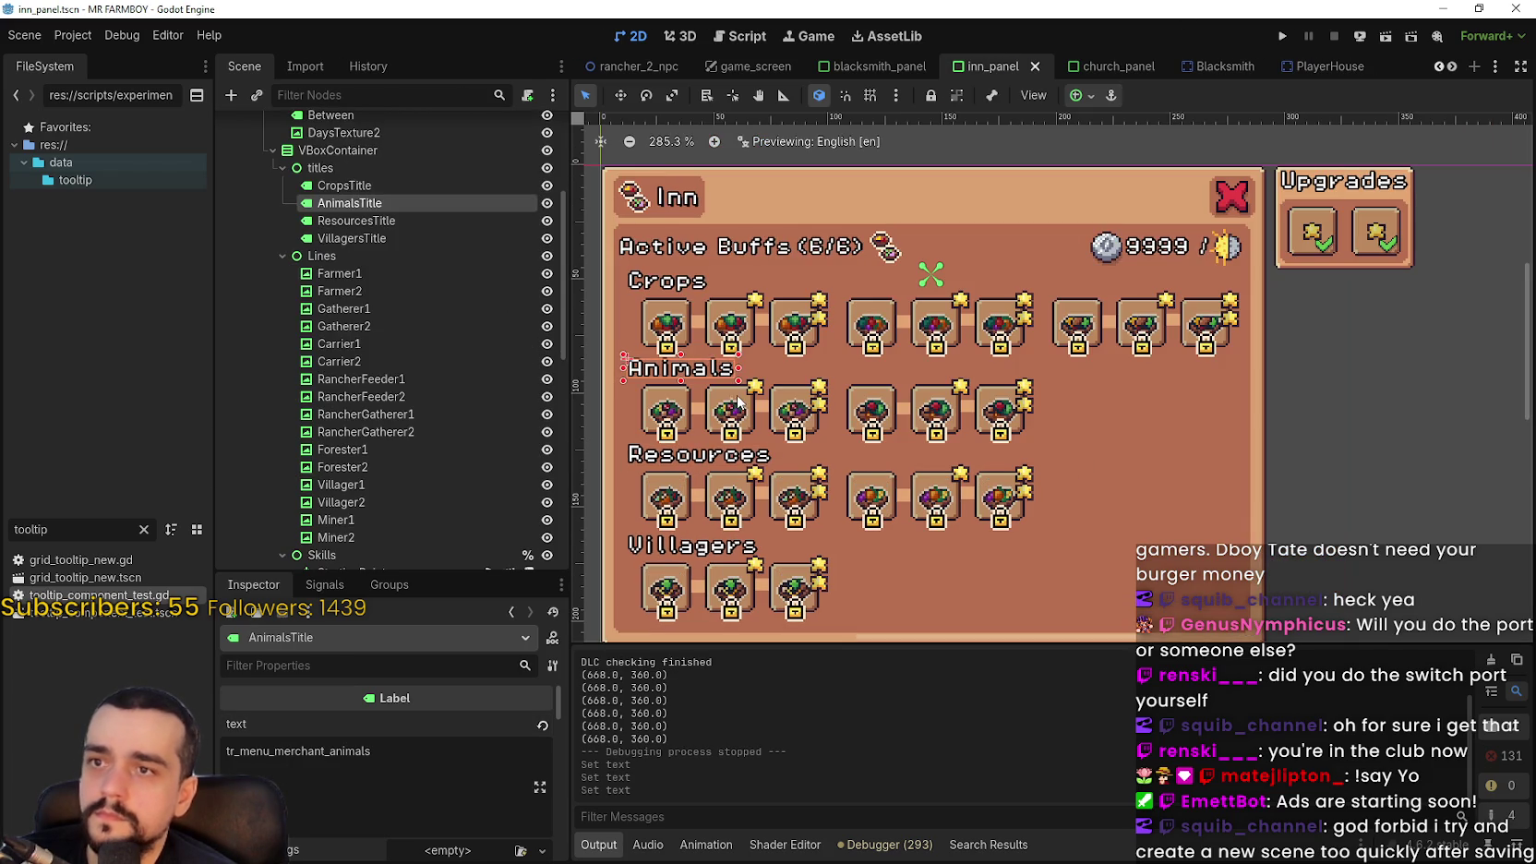
left_click(387, 220)
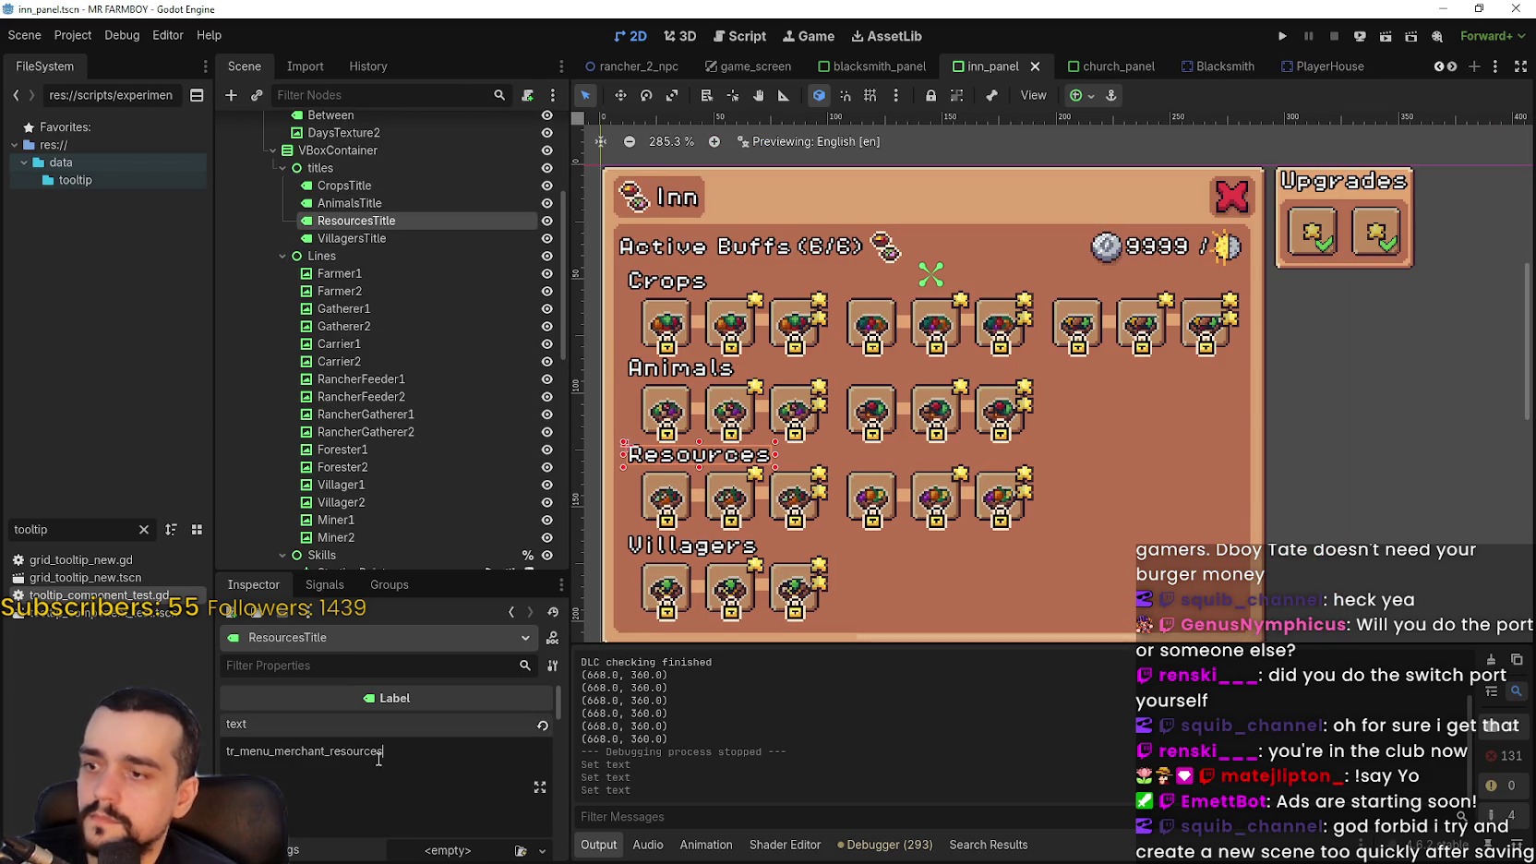
double_click(349, 748)
key("ctrl+c")
left_click(1098, 67)
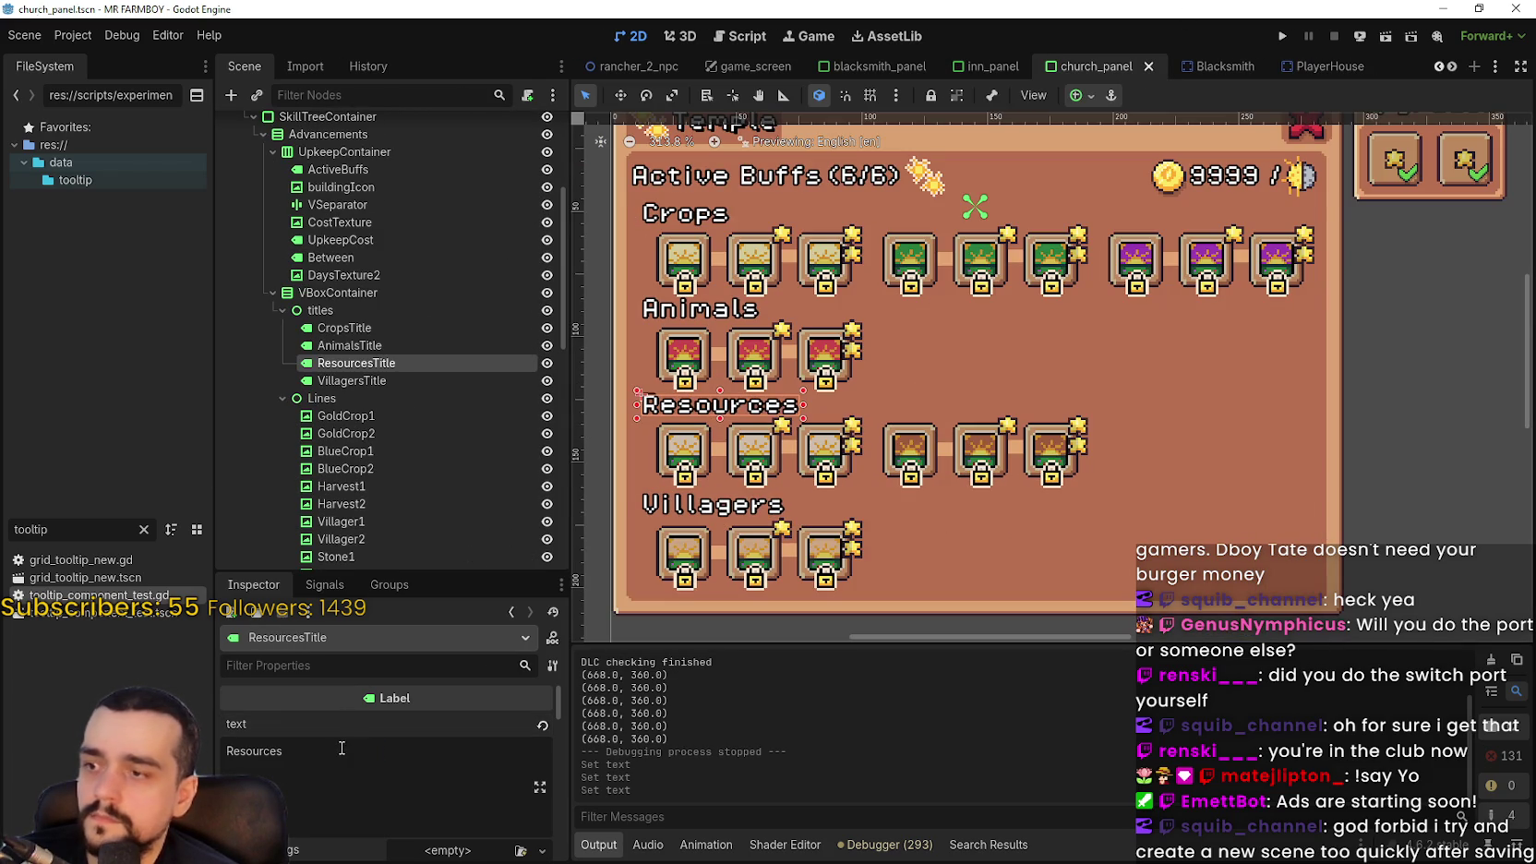
double_click(337, 748)
key("ctrl+v")
key("ctrl+s")
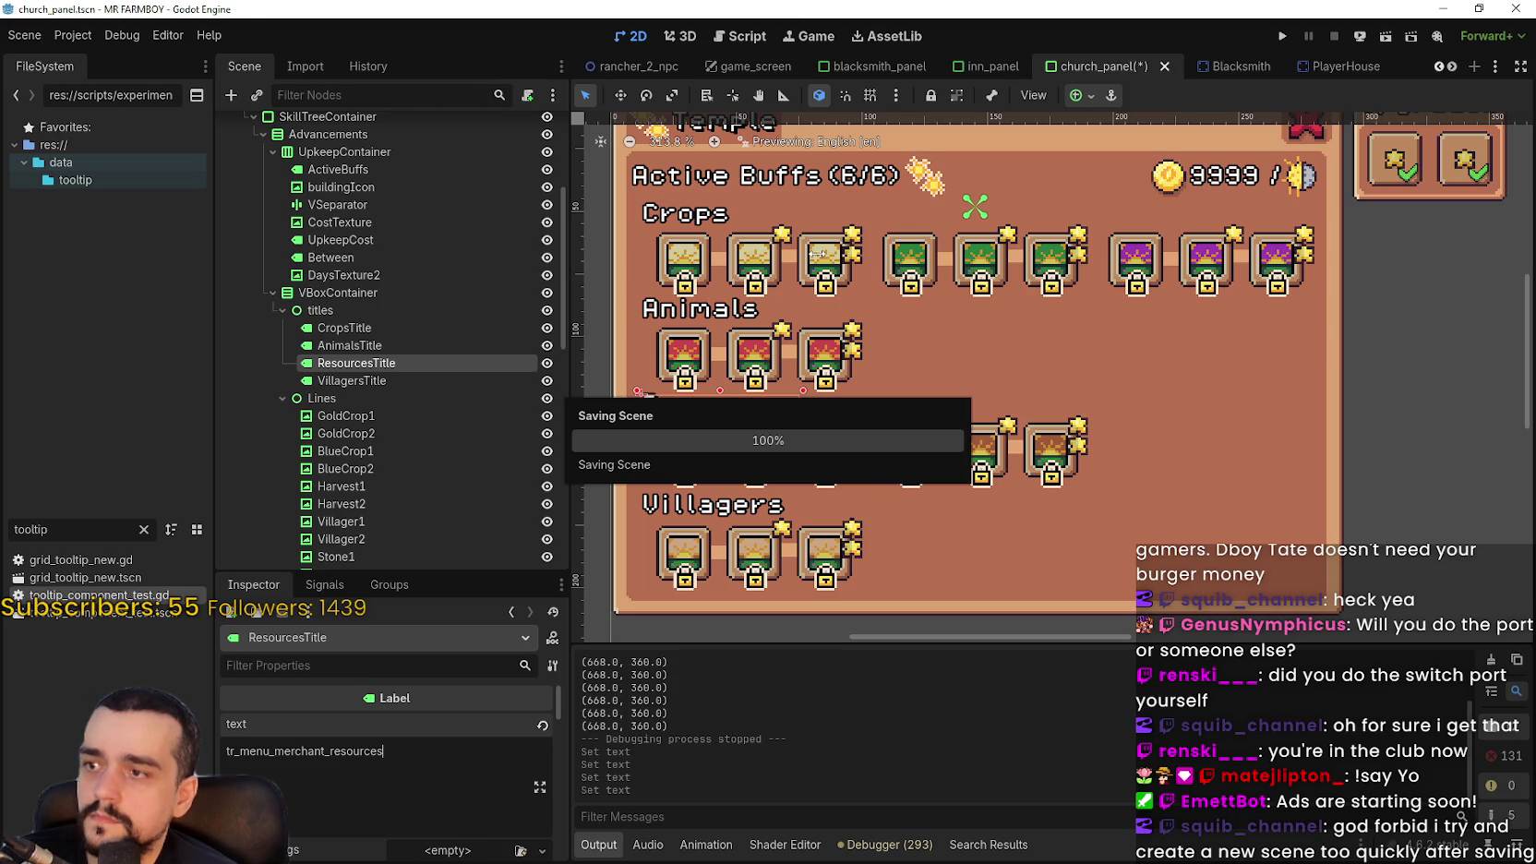
Replace the temple's VillagersTitle text with tr_adv_buildings_villagers and save the church panel
left_click(711, 504)
mouse_move(974, 68)
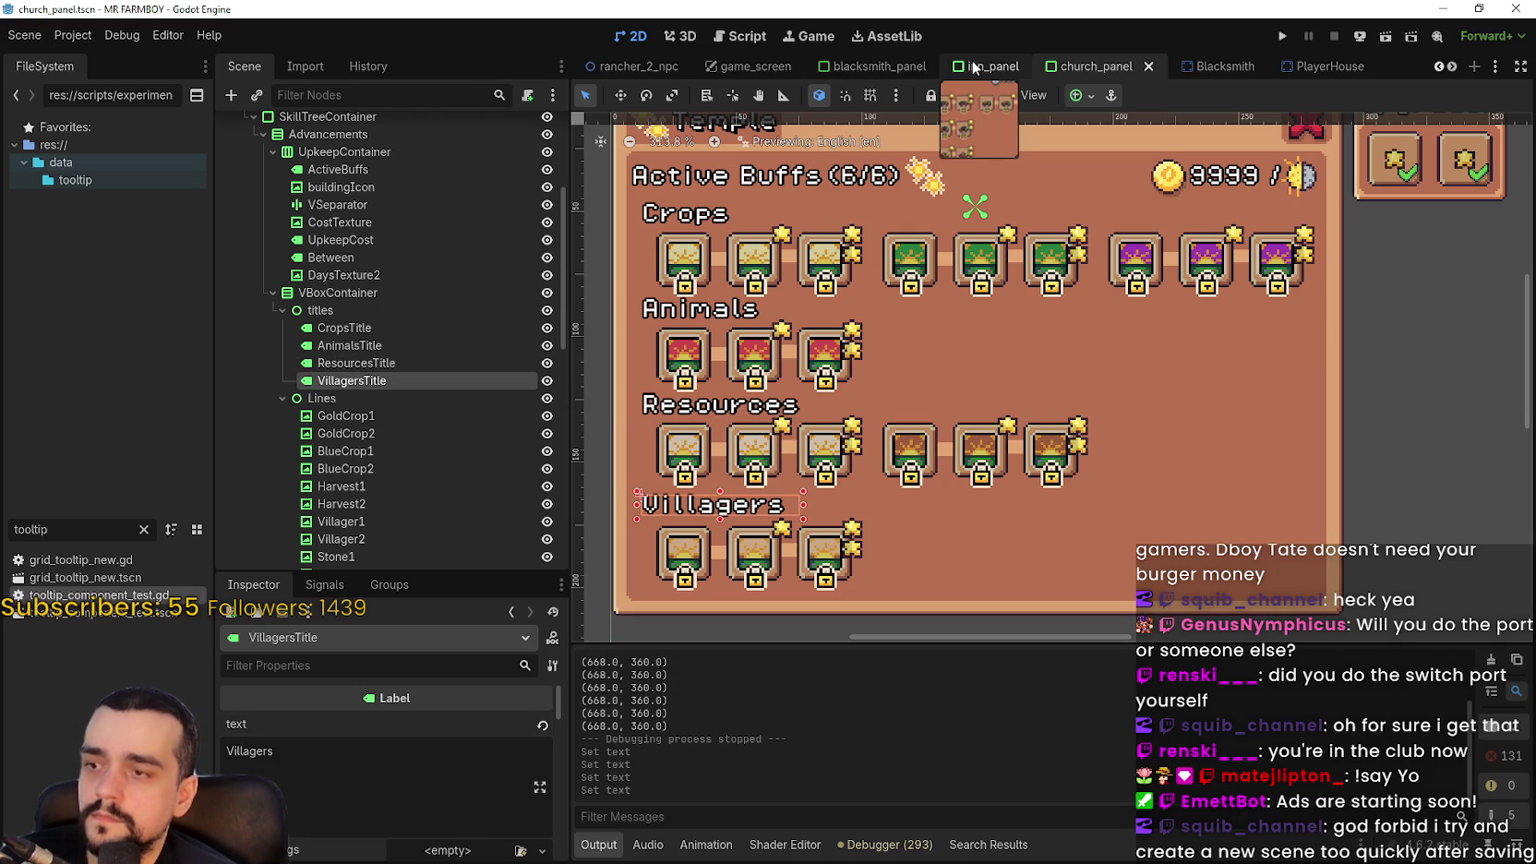
left_click(977, 66)
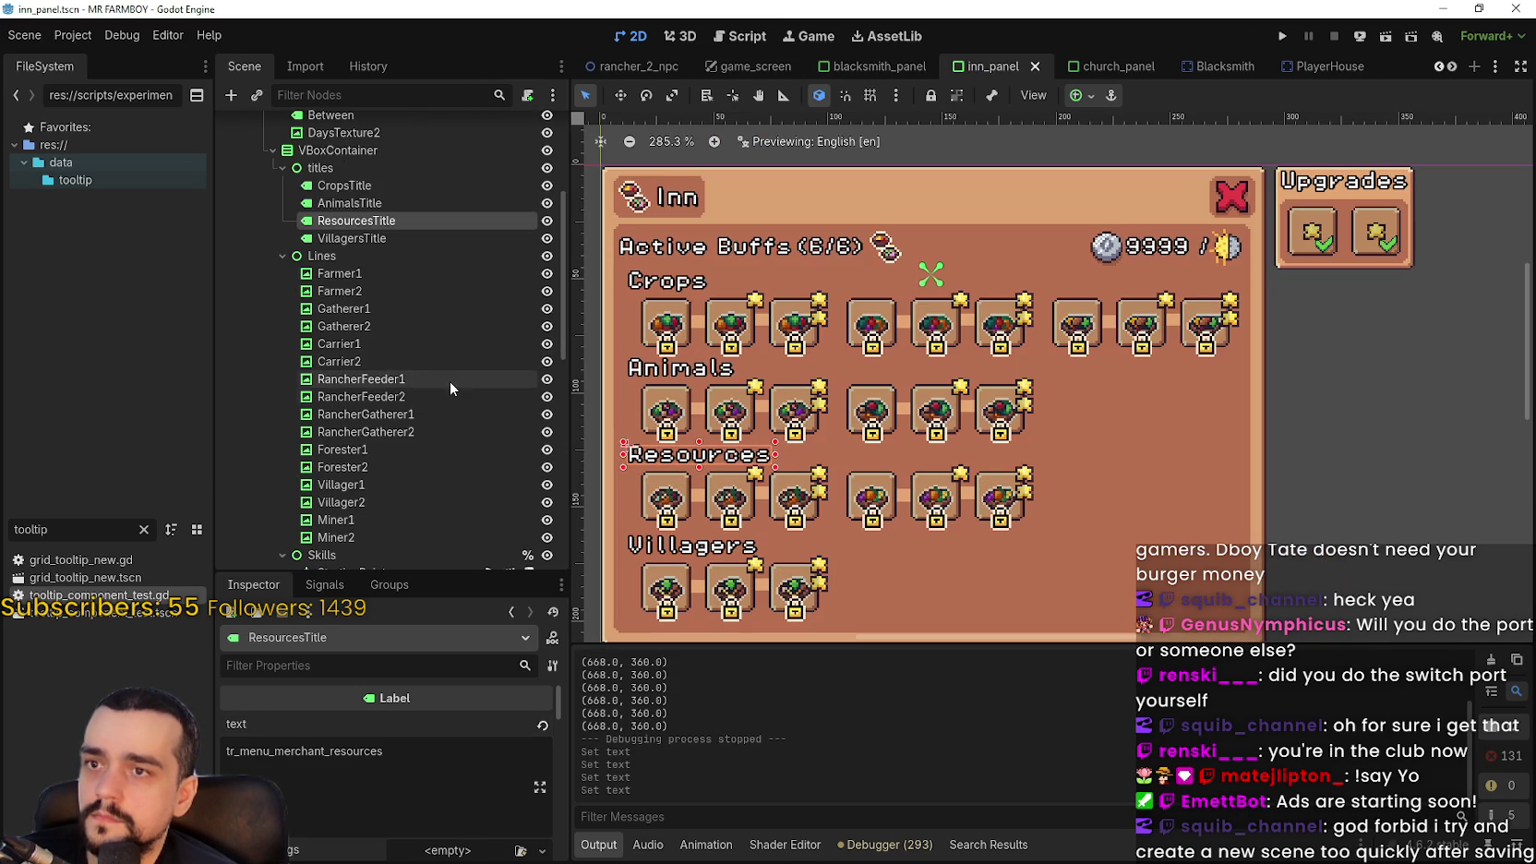
left_click(365, 238)
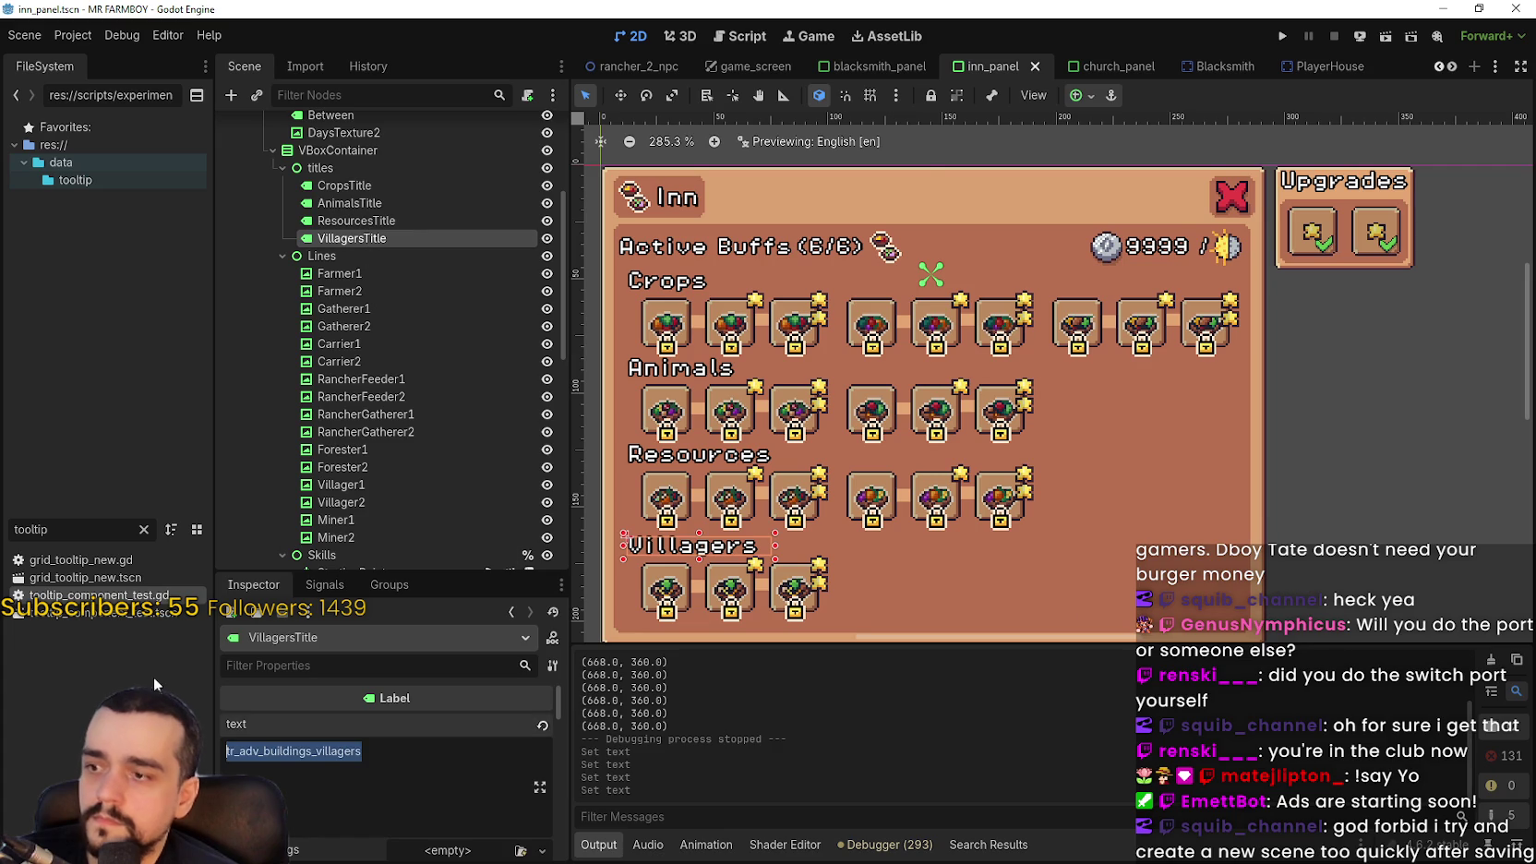
left_click(1074, 74)
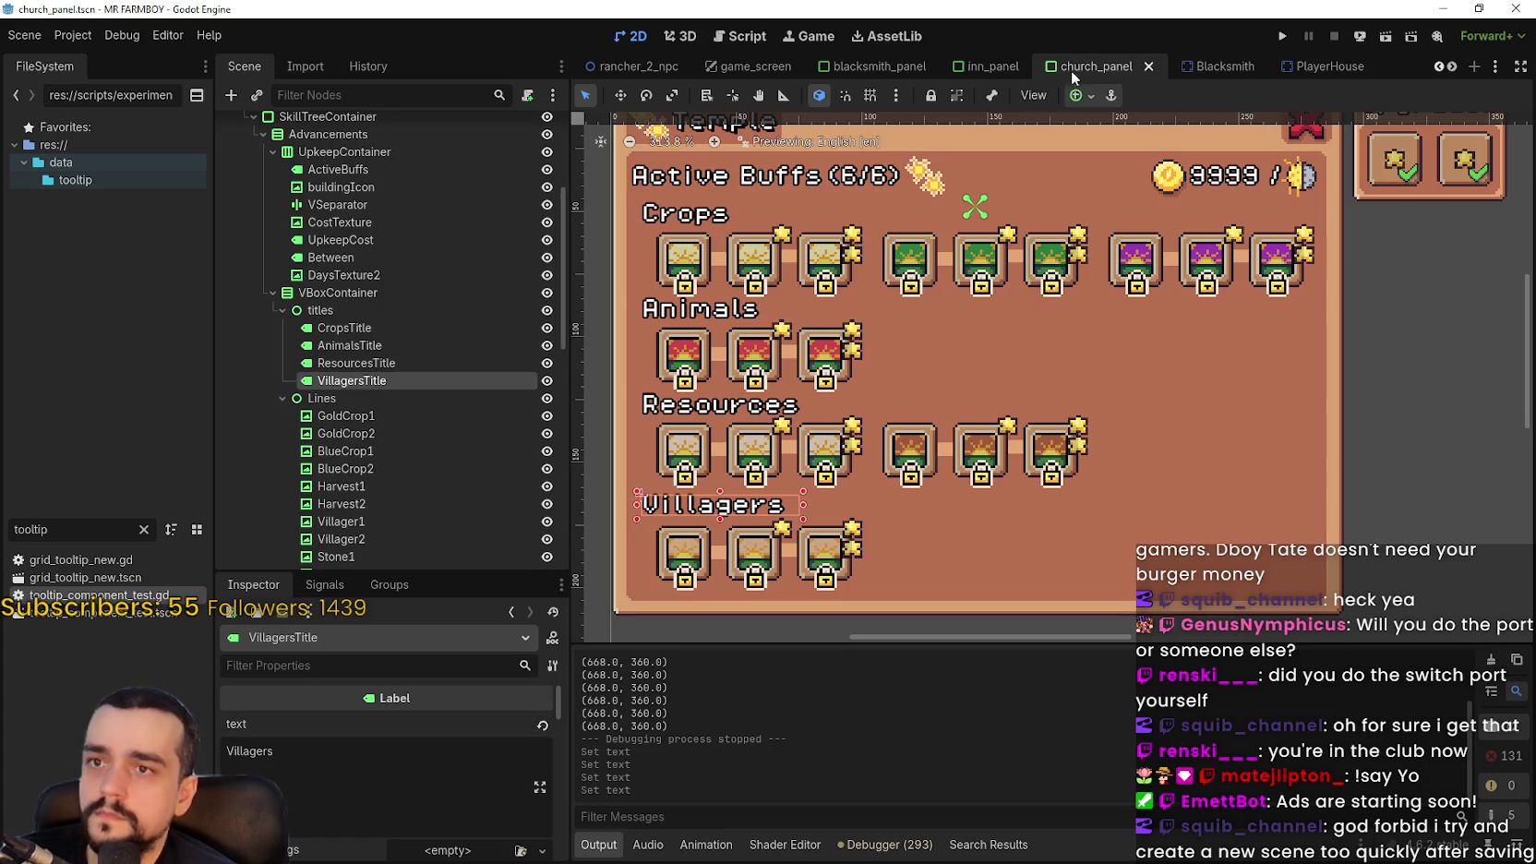
left_click(330, 742)
key("ctrl+a")
type("tr_adv_buildings_villagers")
key("ctrl+s")
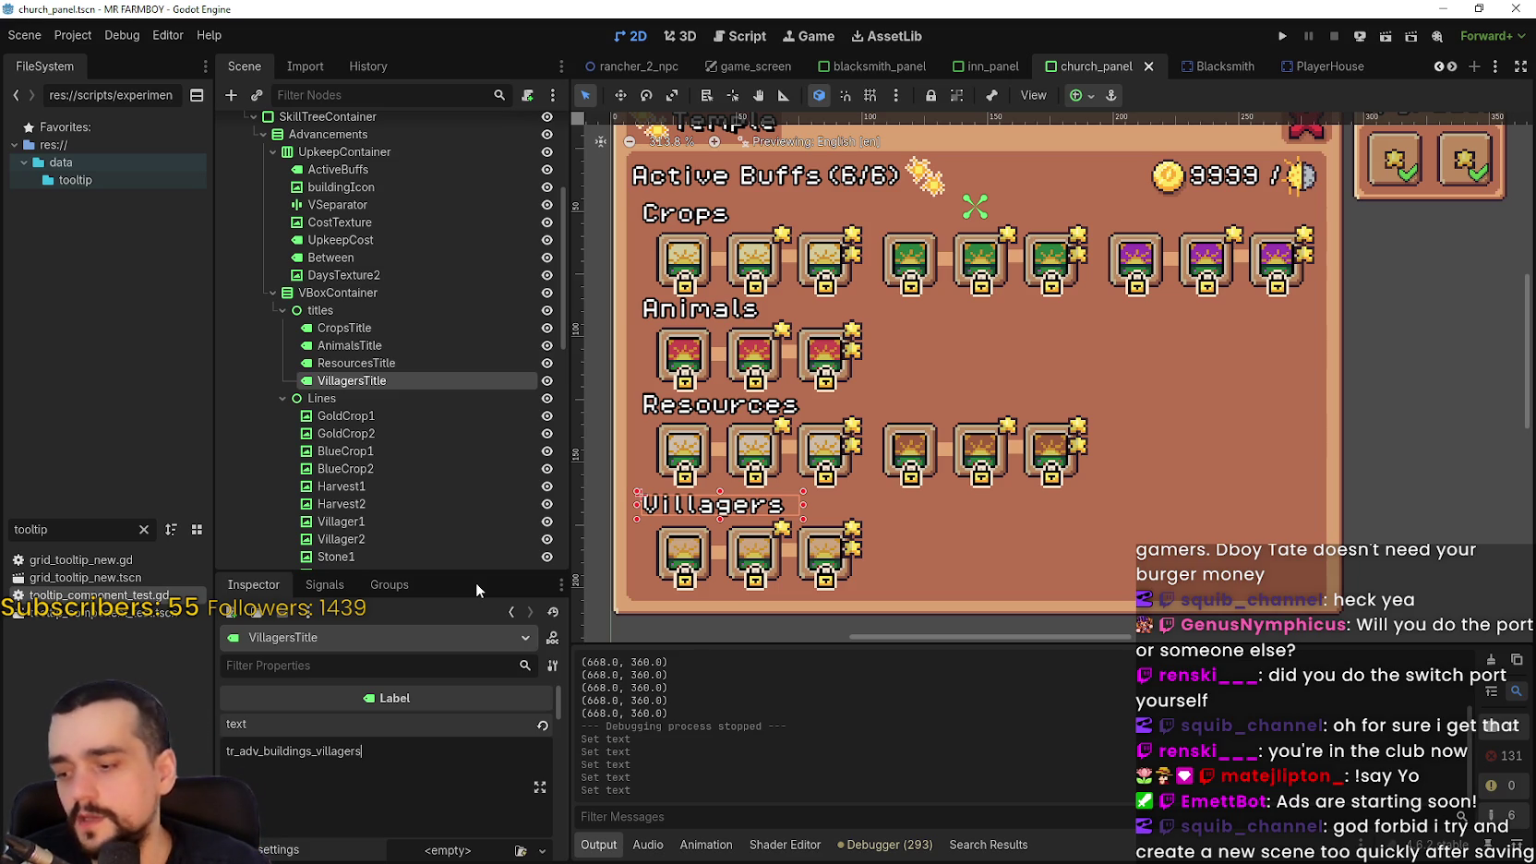
Zoom out to review the Temple panel, then run the project to test it
scroll(1057, 410, "down", 2)
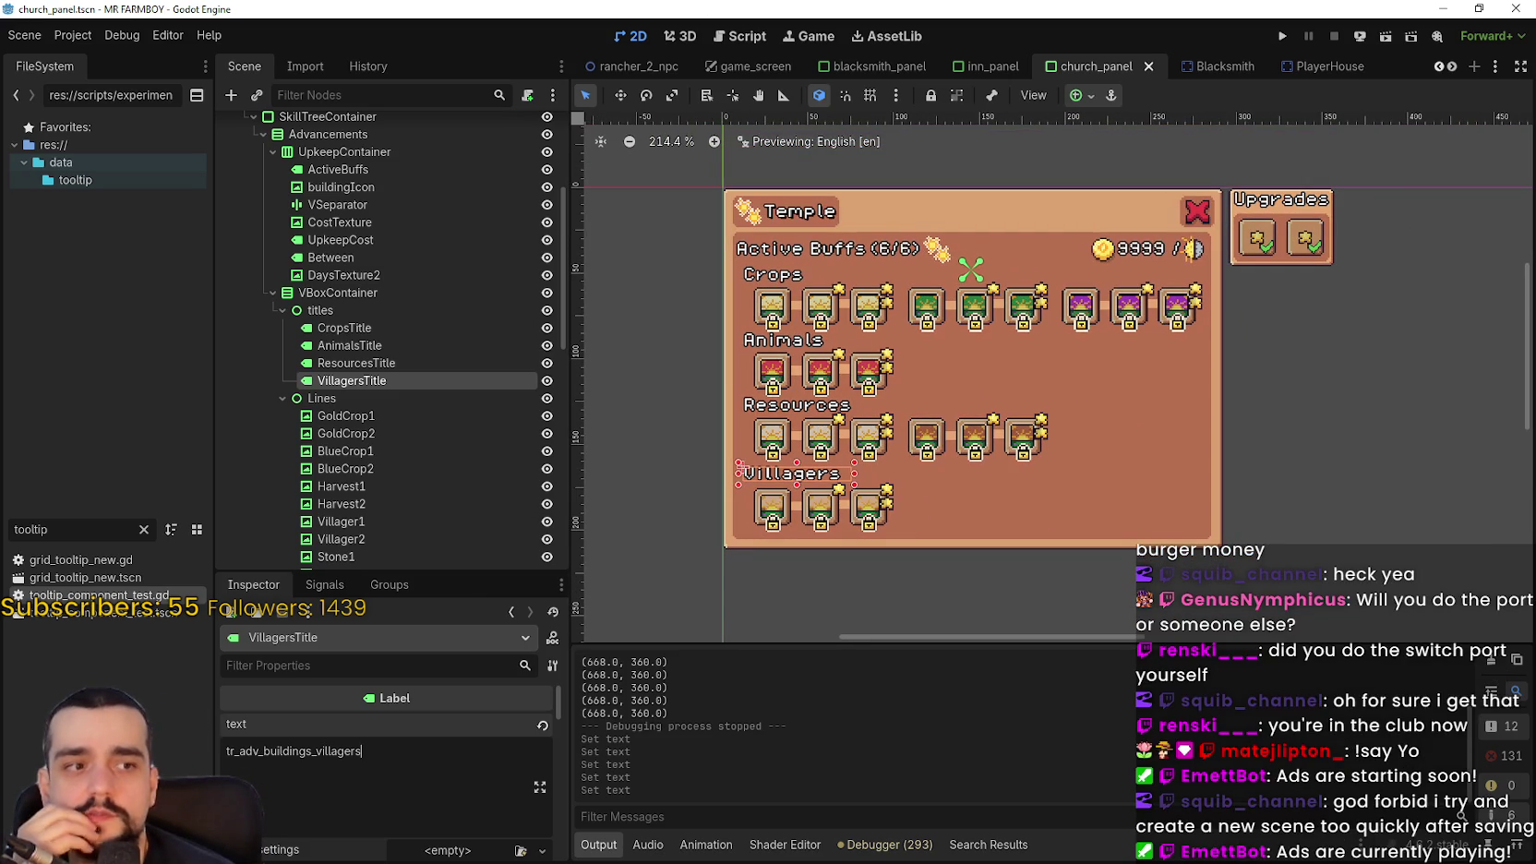
scroll(1028, 541, "down", 1)
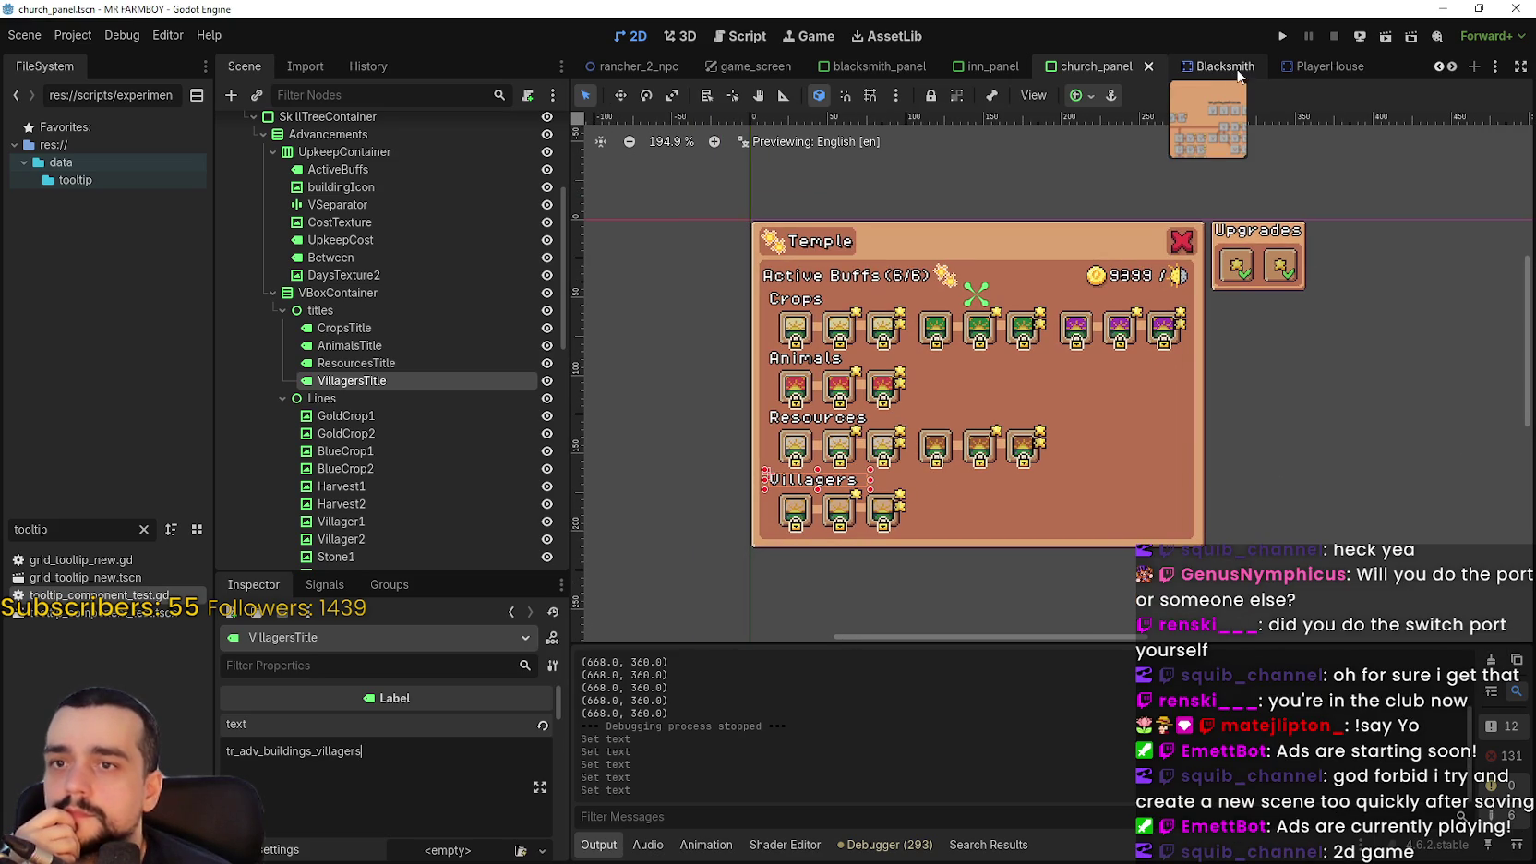
left_click(1289, 37)
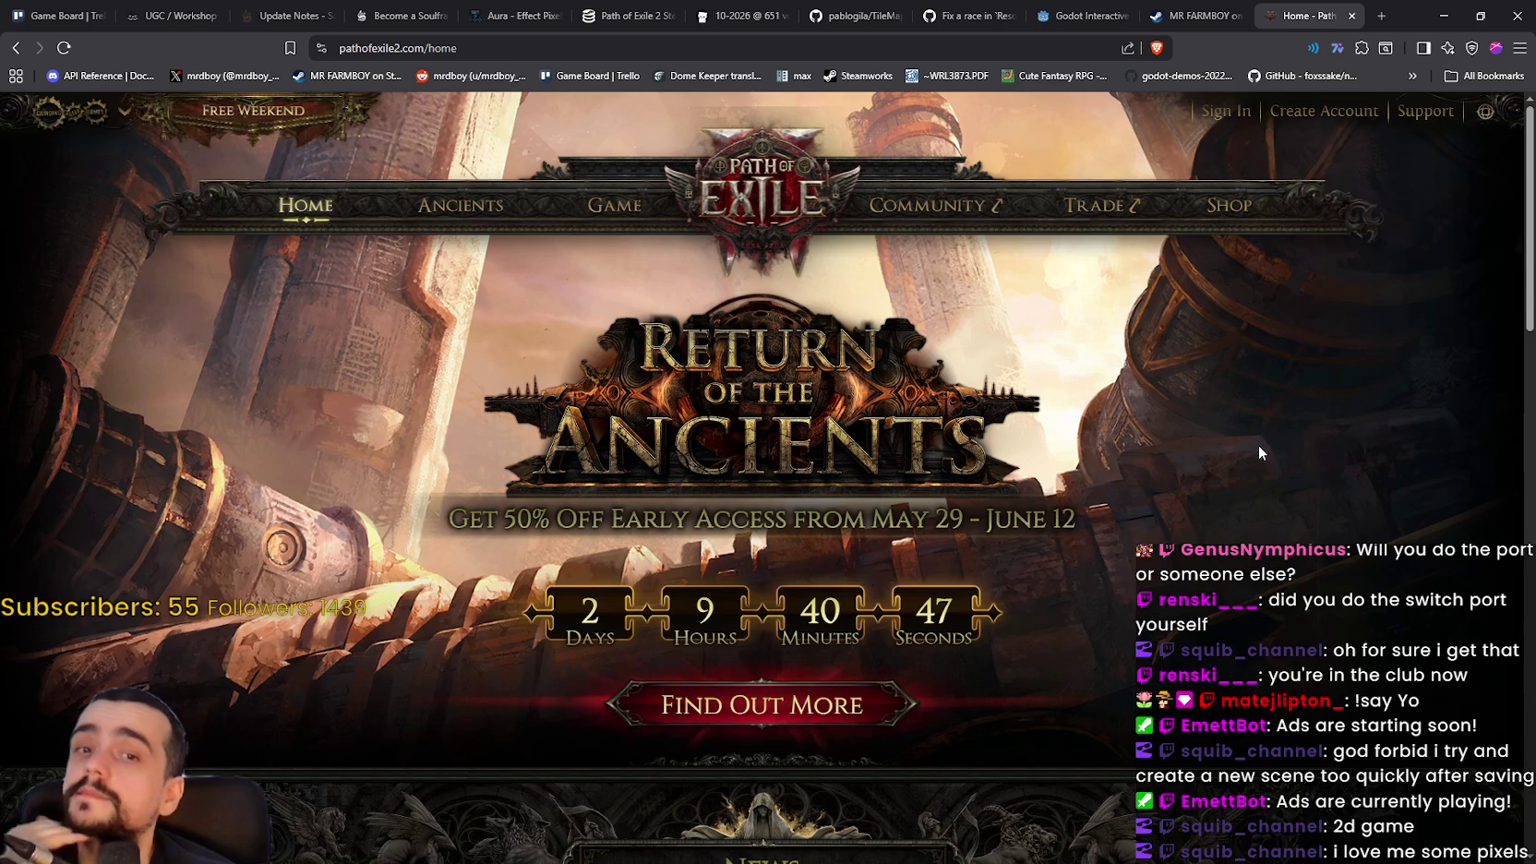
Switch to the Soulframe Update Notes tab and reload the page
left_click(296, 18)
scroll(720, 318, "up", 2)
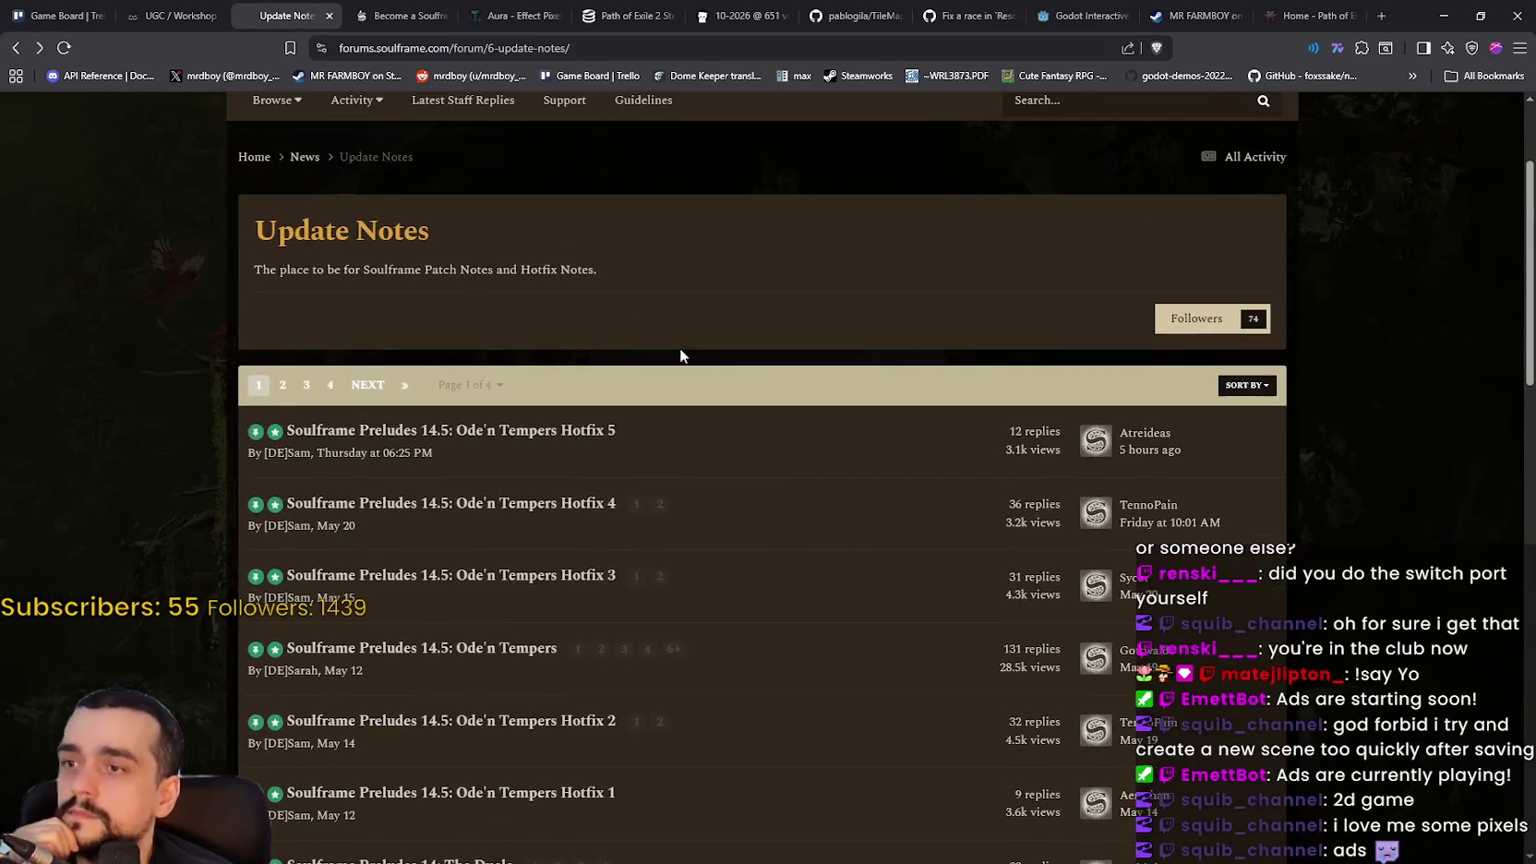
right_click(730, 370)
left_click(792, 432)
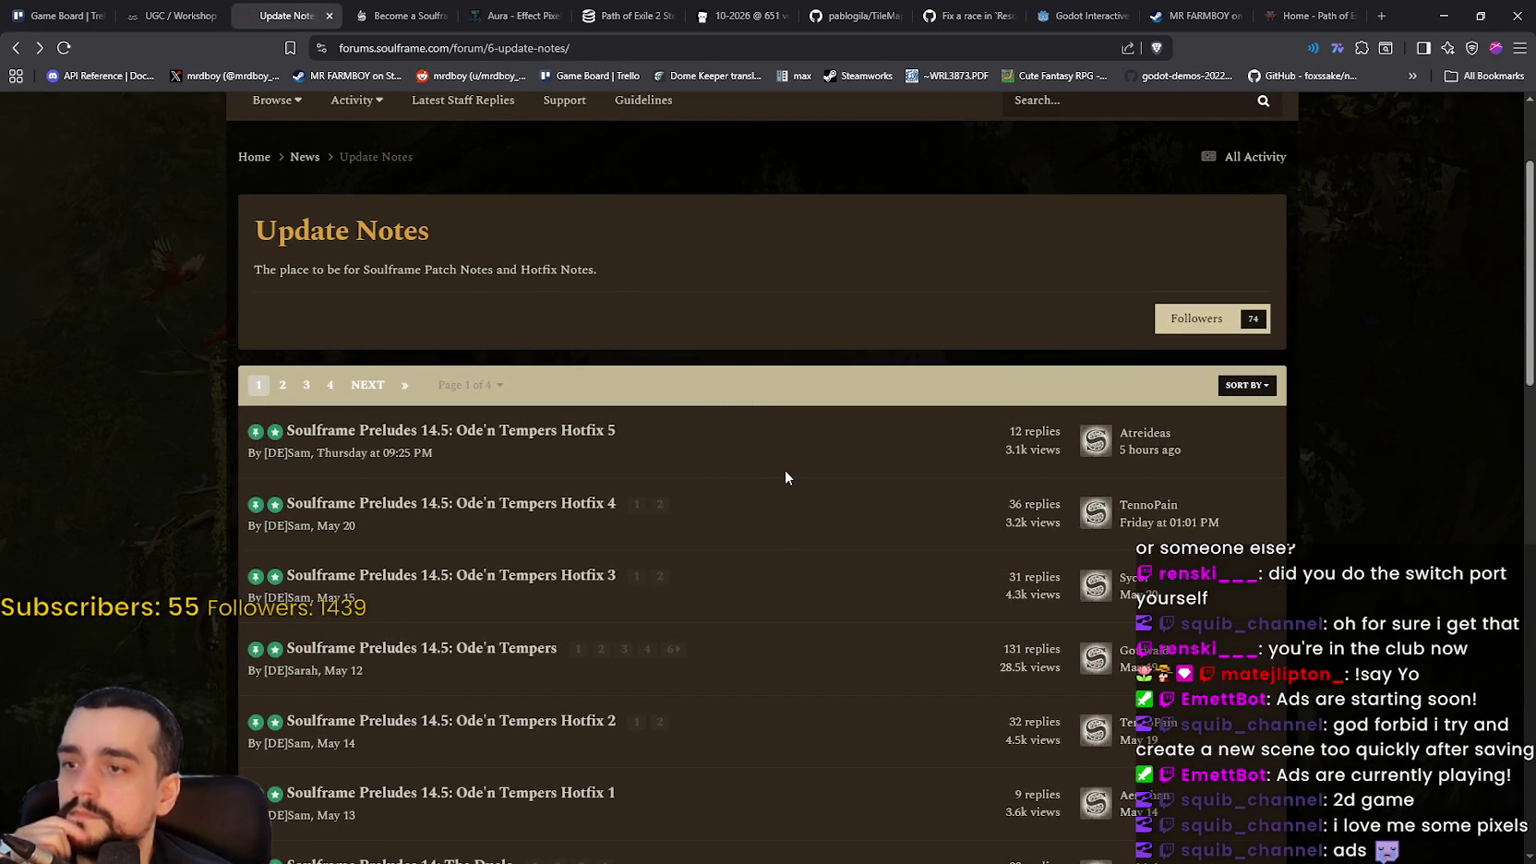
Read the Hotfix 5 post, go back, then minimize the browser from the Path of Exile 2 tab
left_click(550, 431)
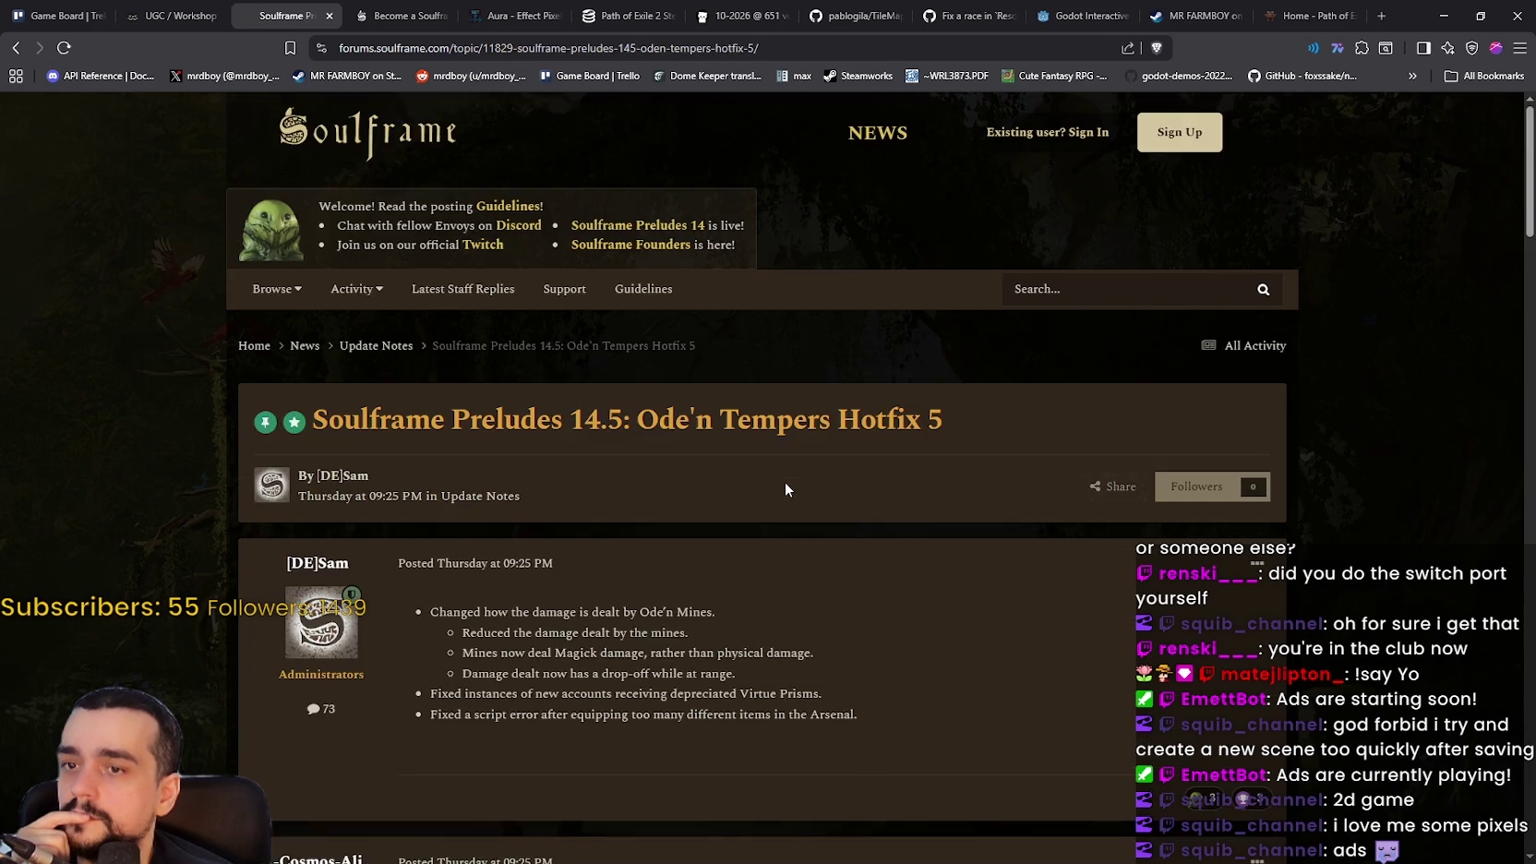
scroll(784, 483, "down", 3)
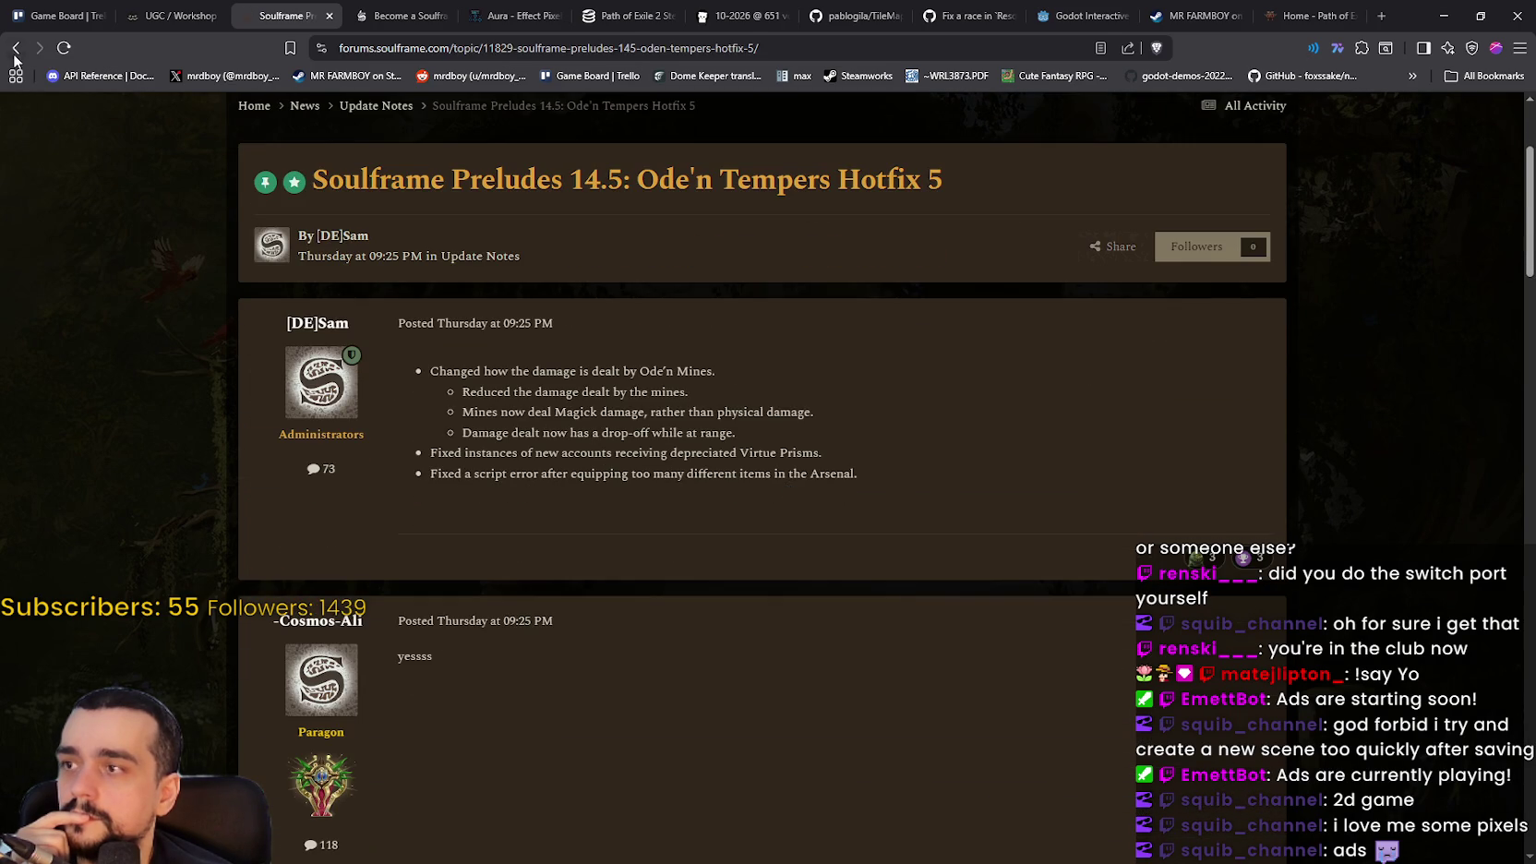
left_click(15, 54)
left_click(1303, 15)
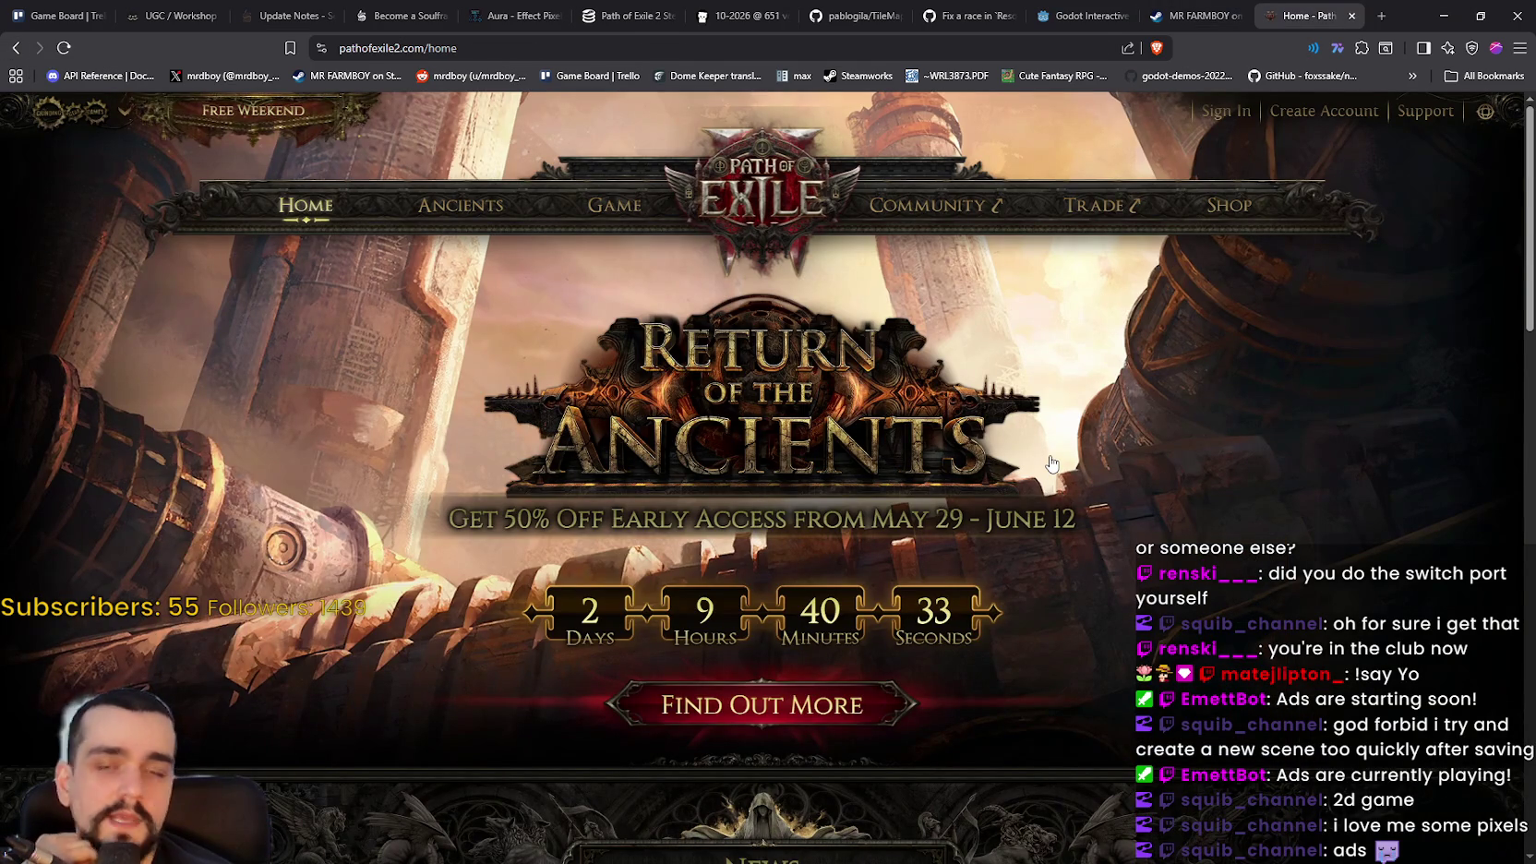
left_click(1440, 16)
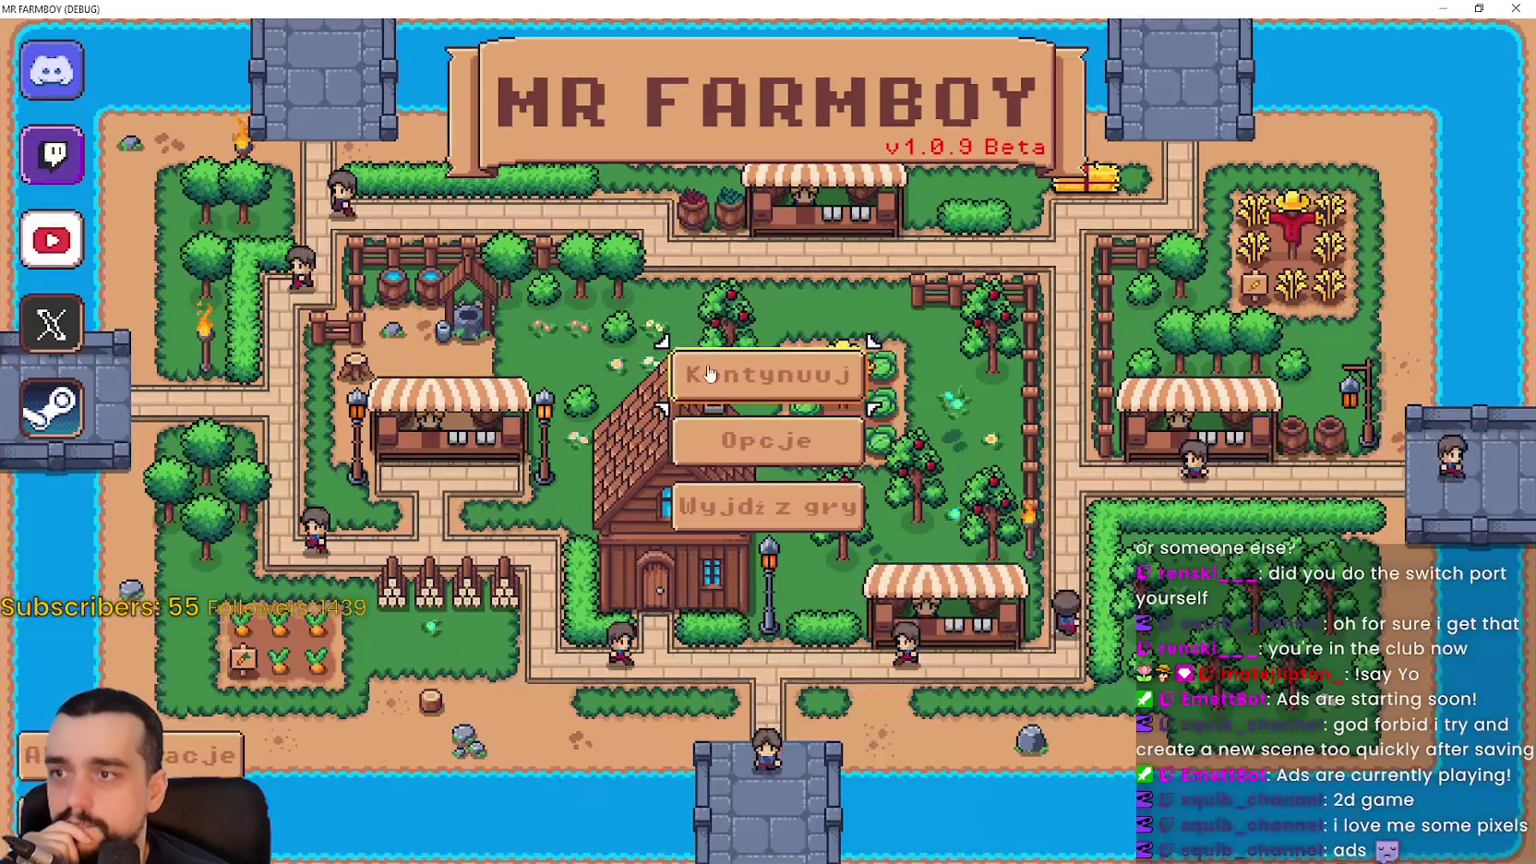
Continue with Kontynuuj and load the first, Normal save slot (Zapisz 1)
left_click(802, 427)
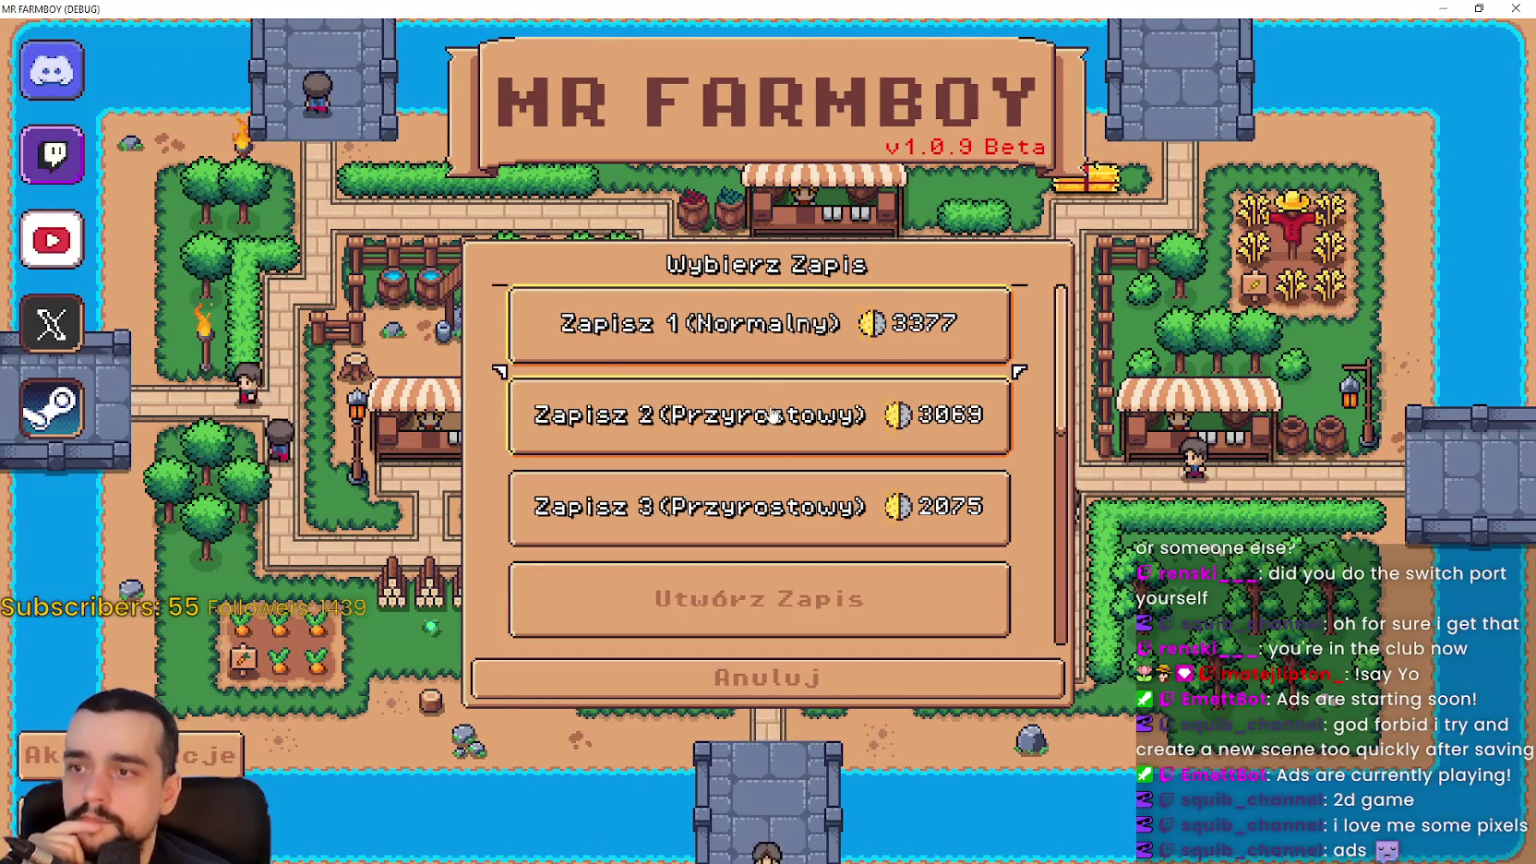
left_click(771, 334)
left_click(658, 347)
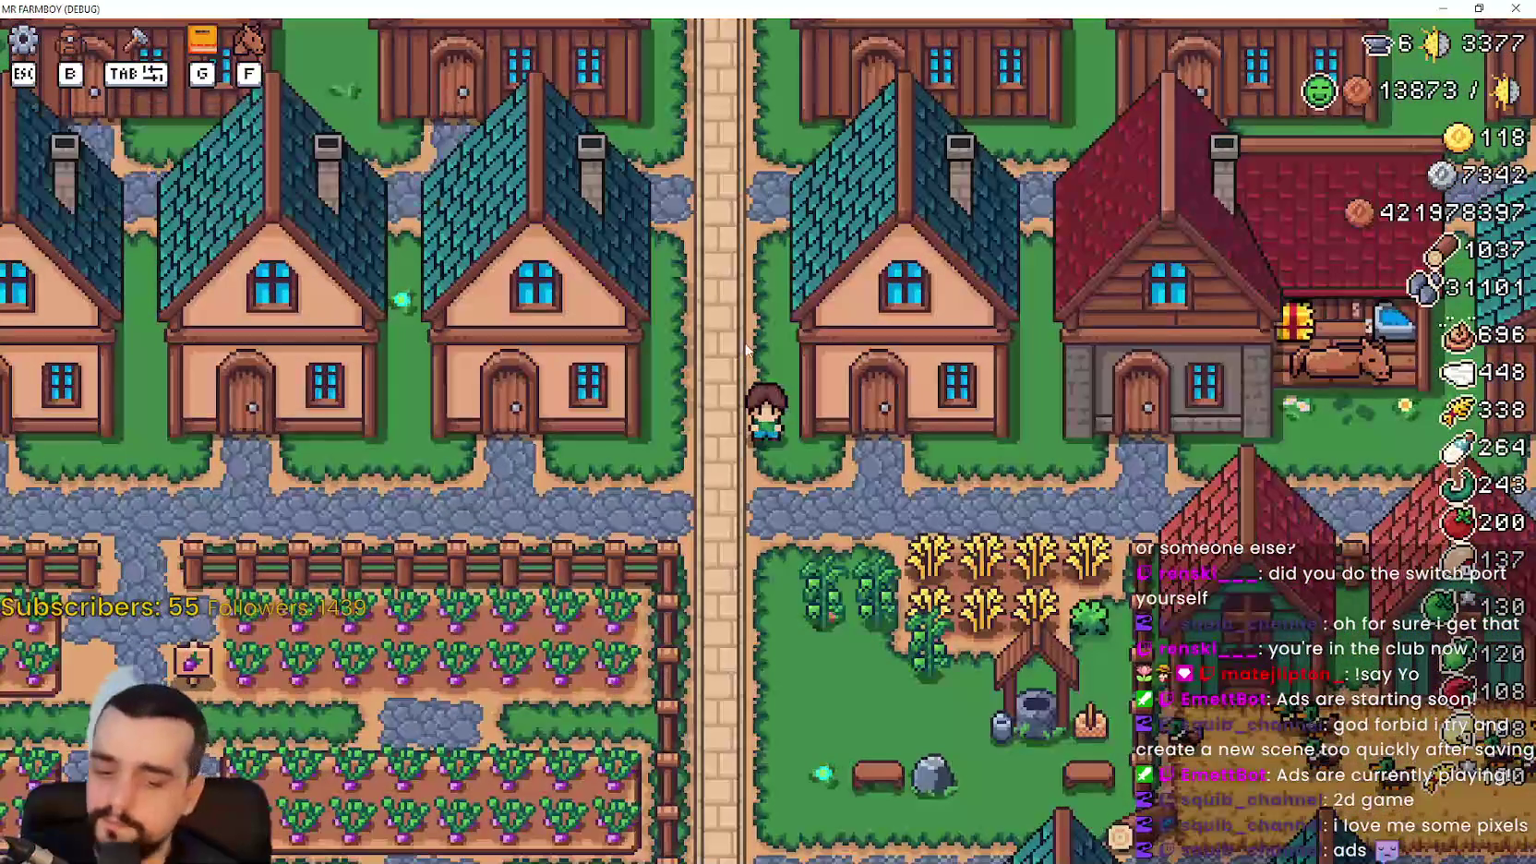
Walk the farmer north, checking the storage panel and the Postępy progress panel
scroll(743, 376, "down", 3)
key("w")
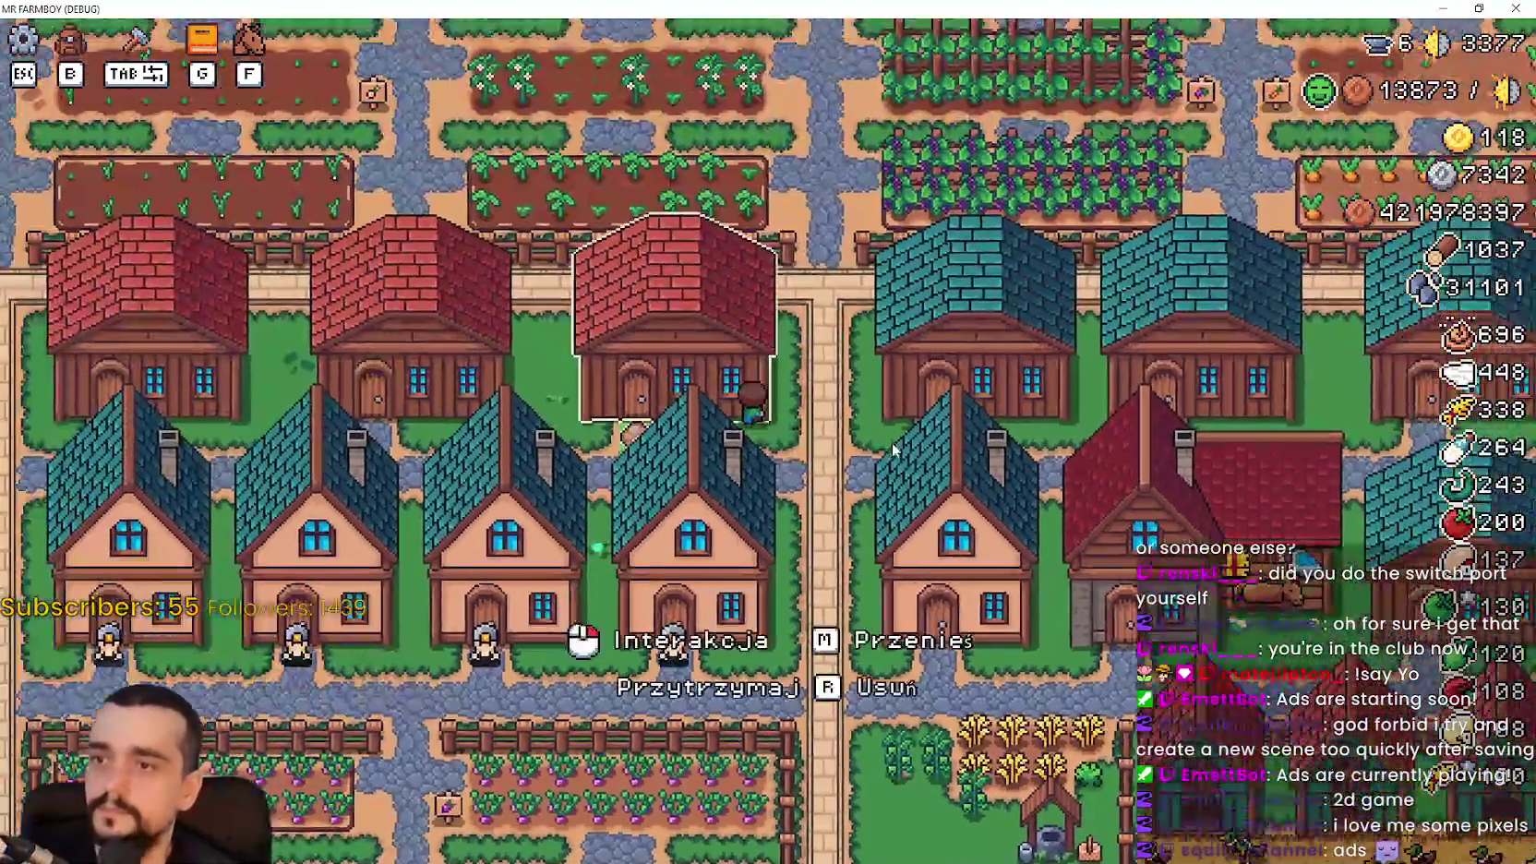
left_click(892, 441)
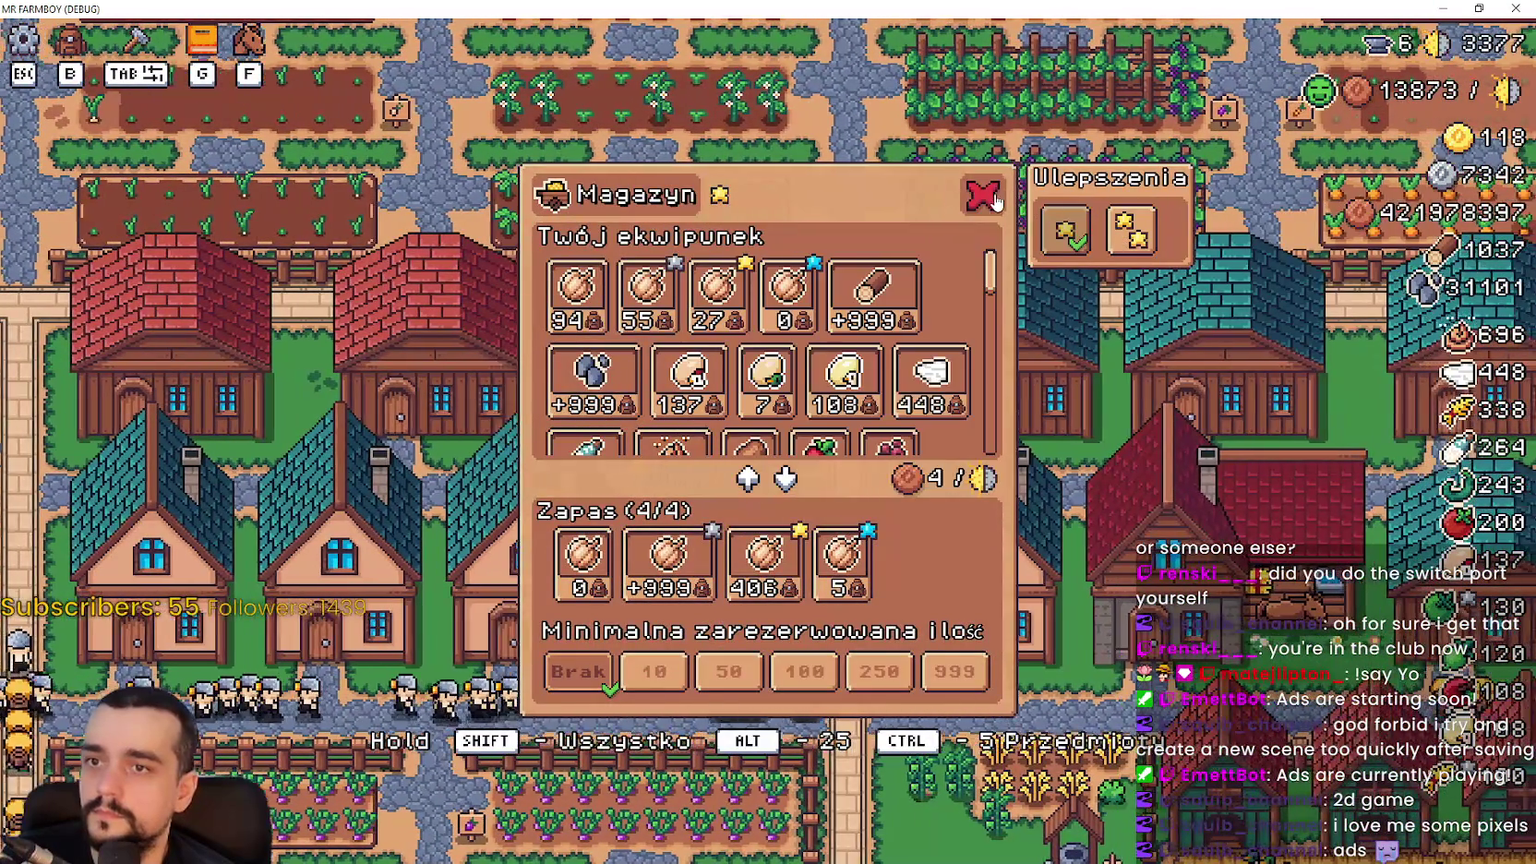
left_click(982, 195)
key("w")
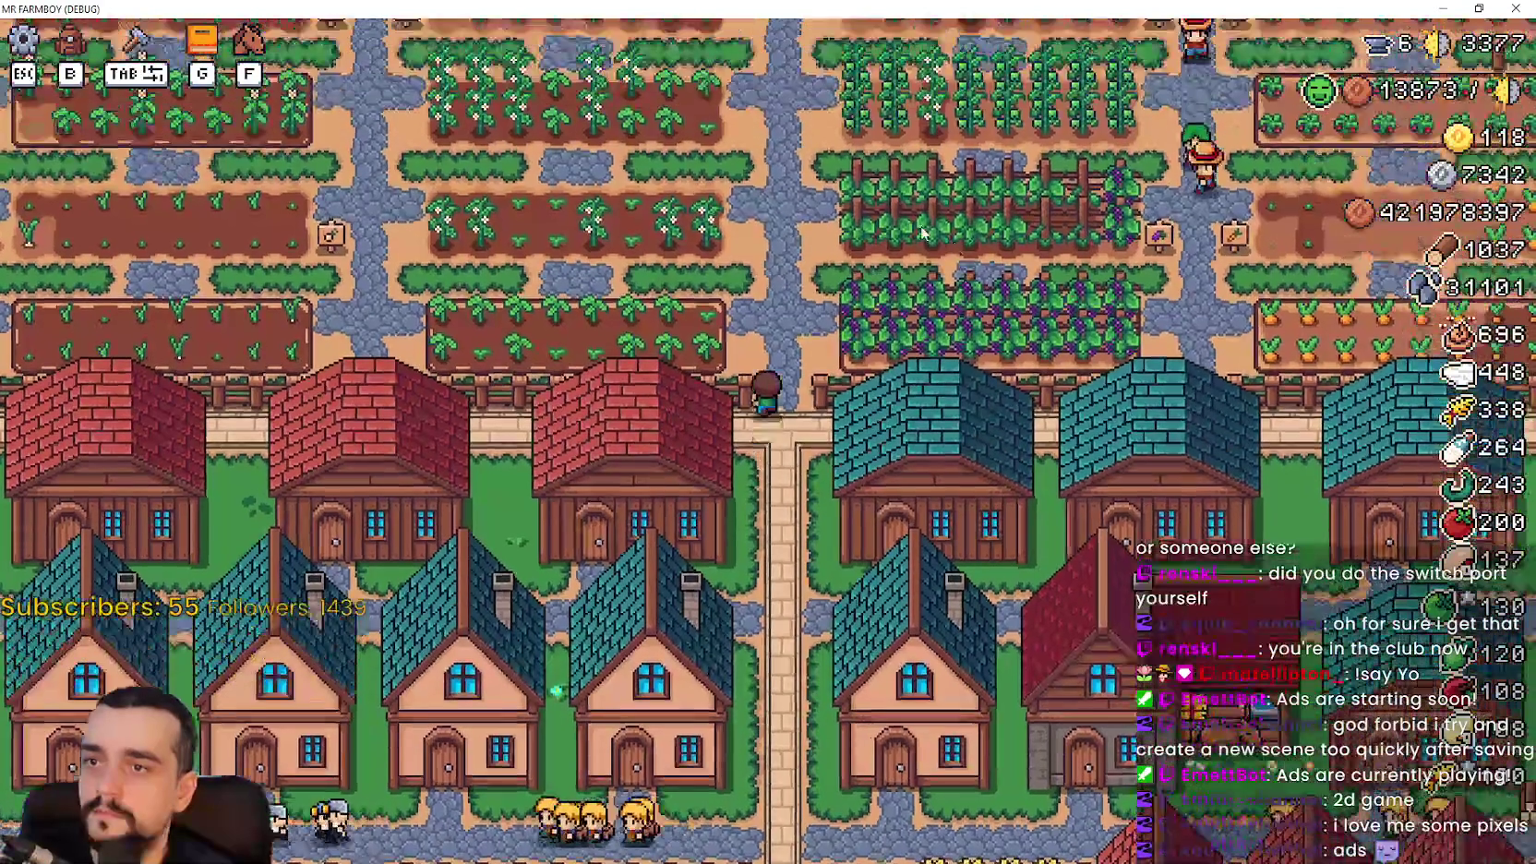
scroll(702, 207, "up", 2)
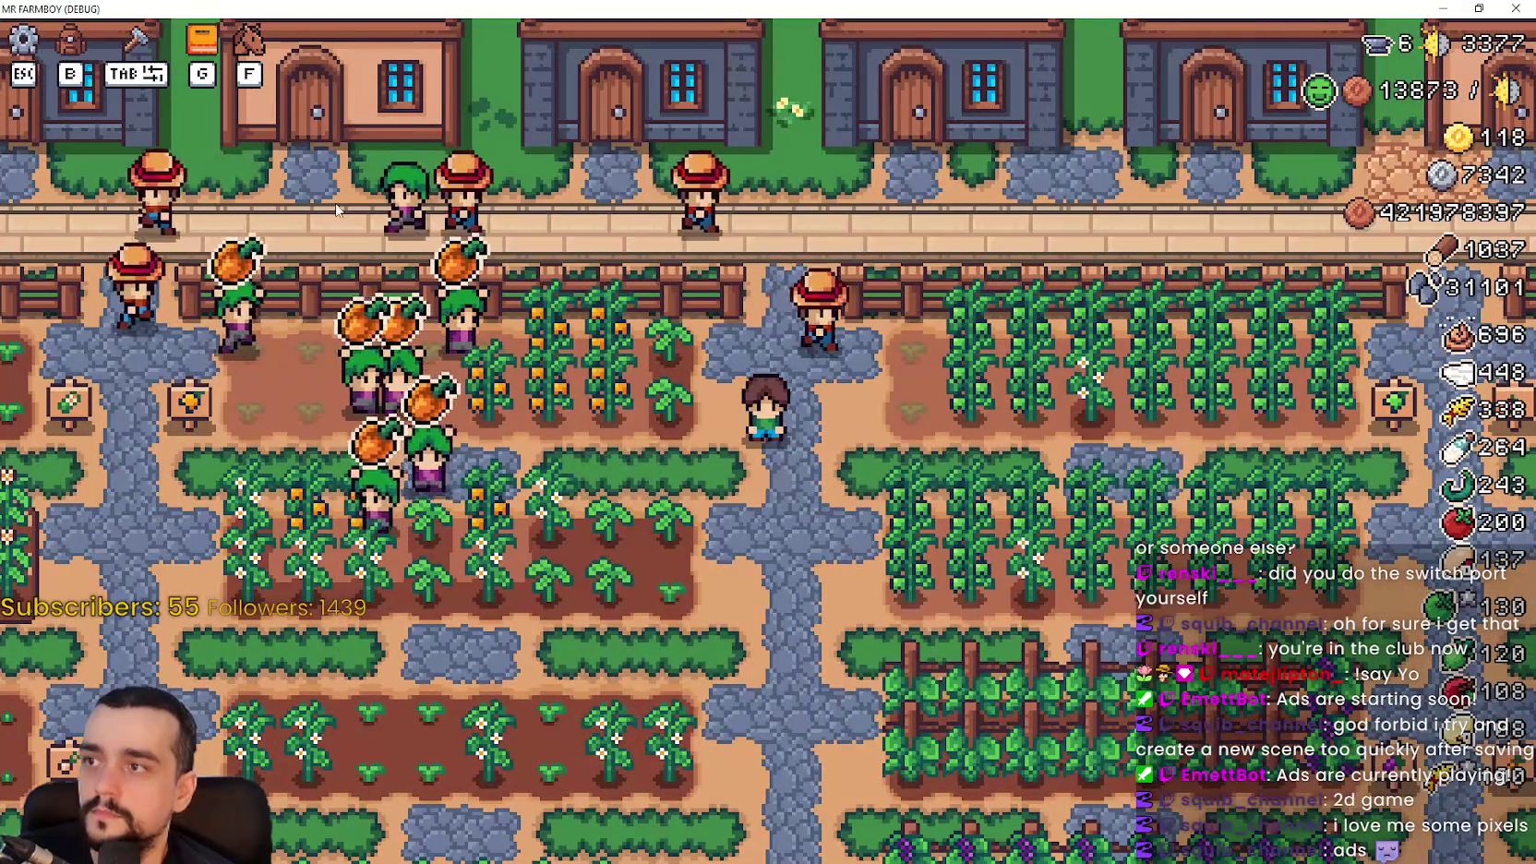
left_click(201, 42)
key("Escape")
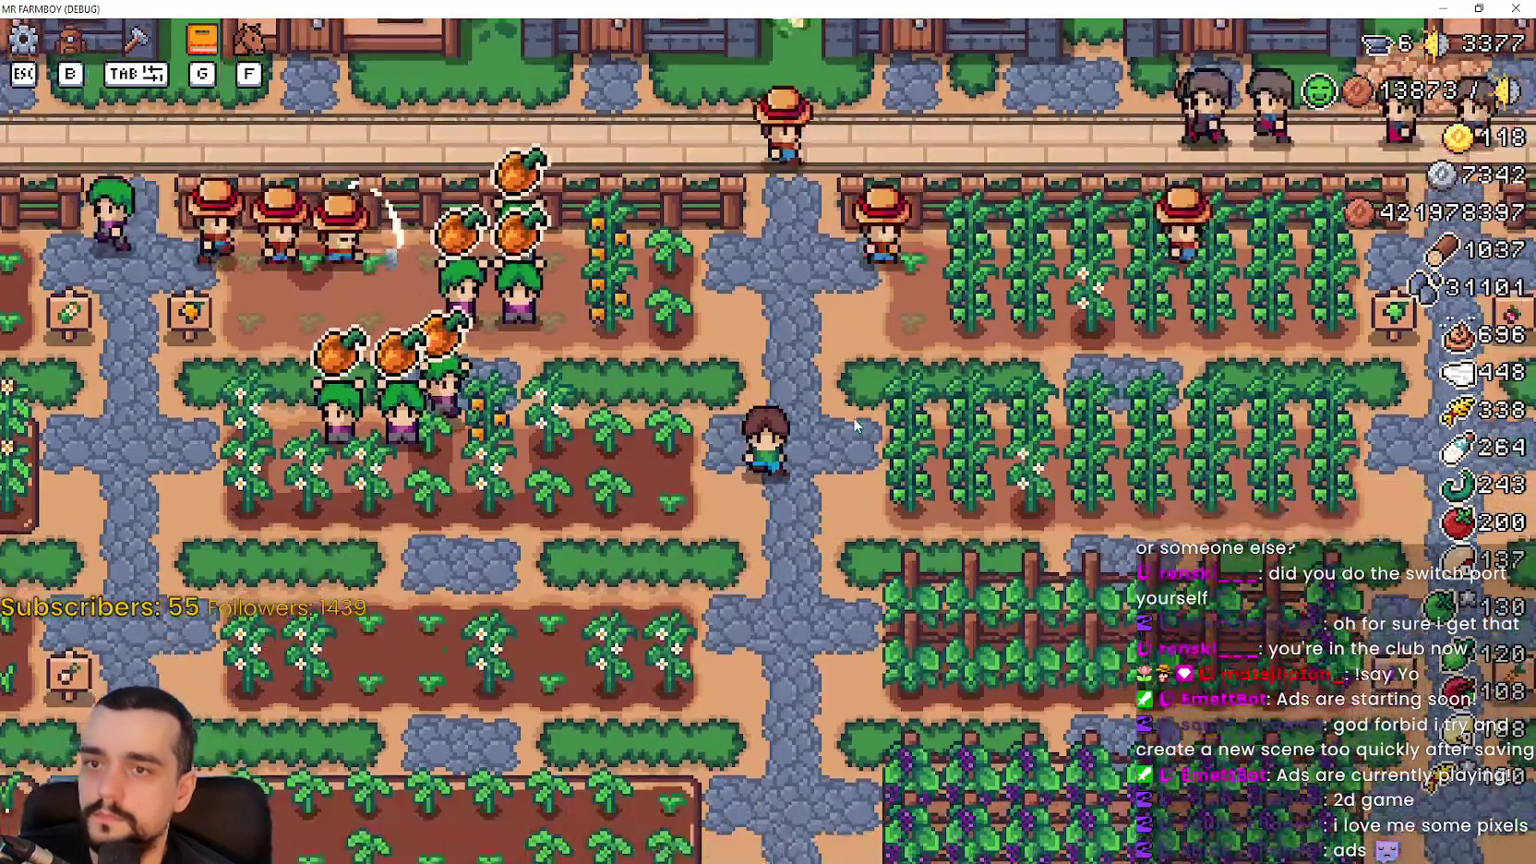
Ride left to the church to open the Świątynia panel, then fullscreen the Discord video
scroll(852, 417, "down", 3)
key("a")
key("s")
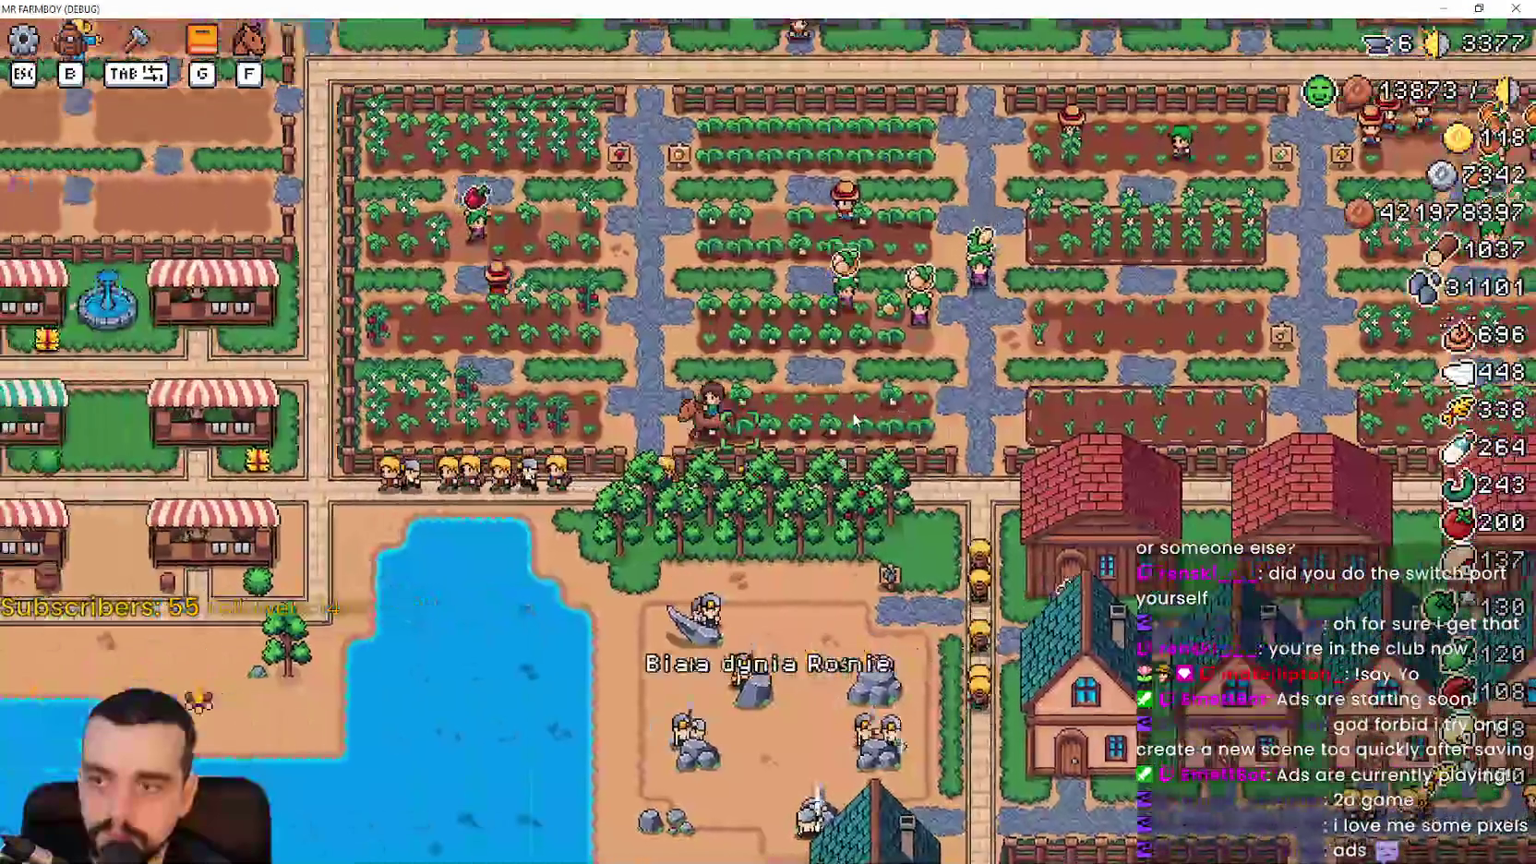
key("a")
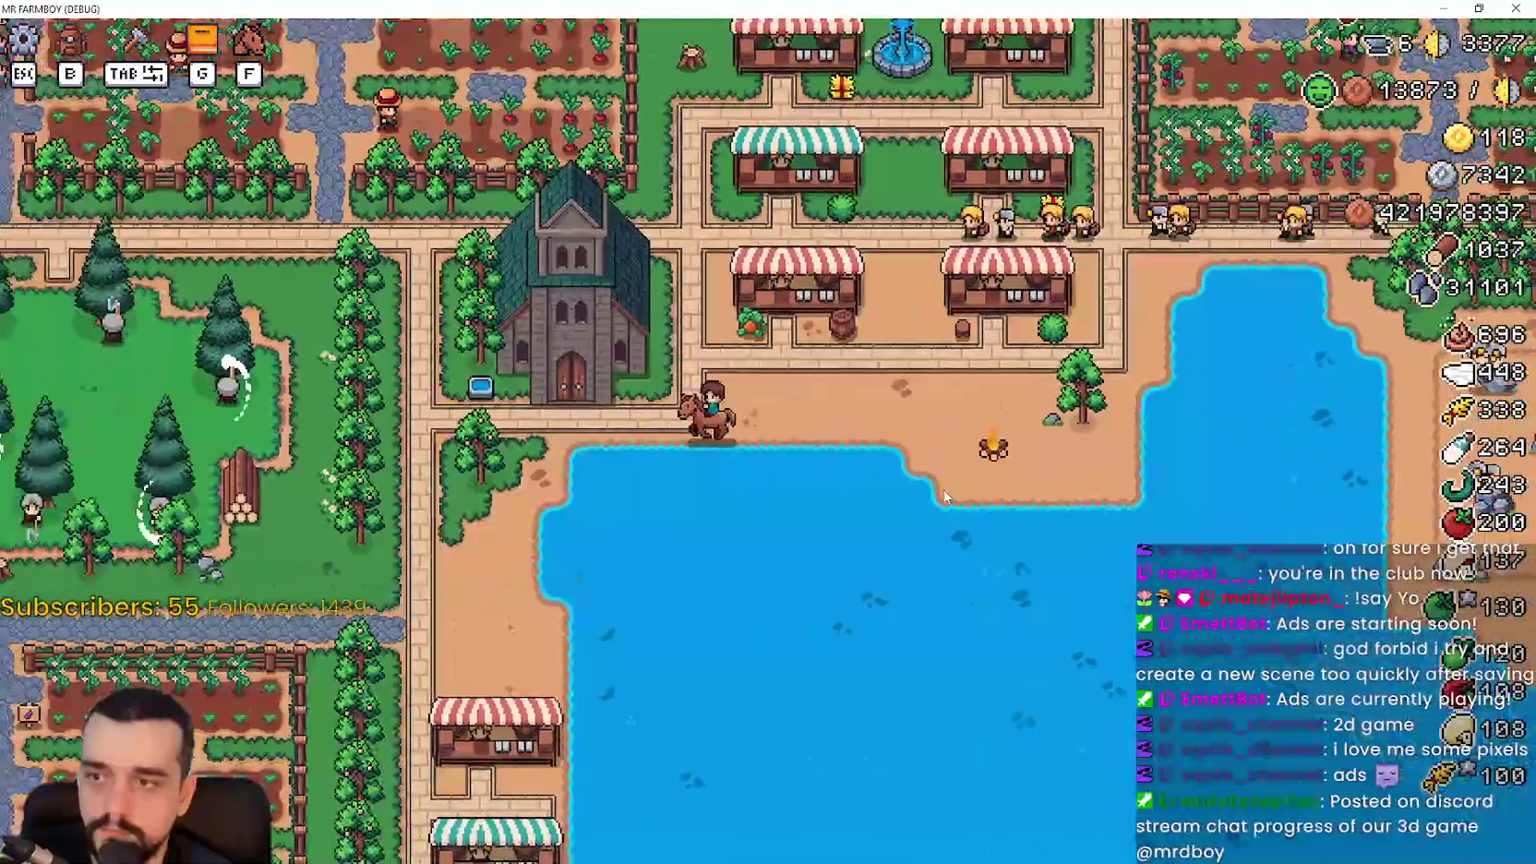
key("e")
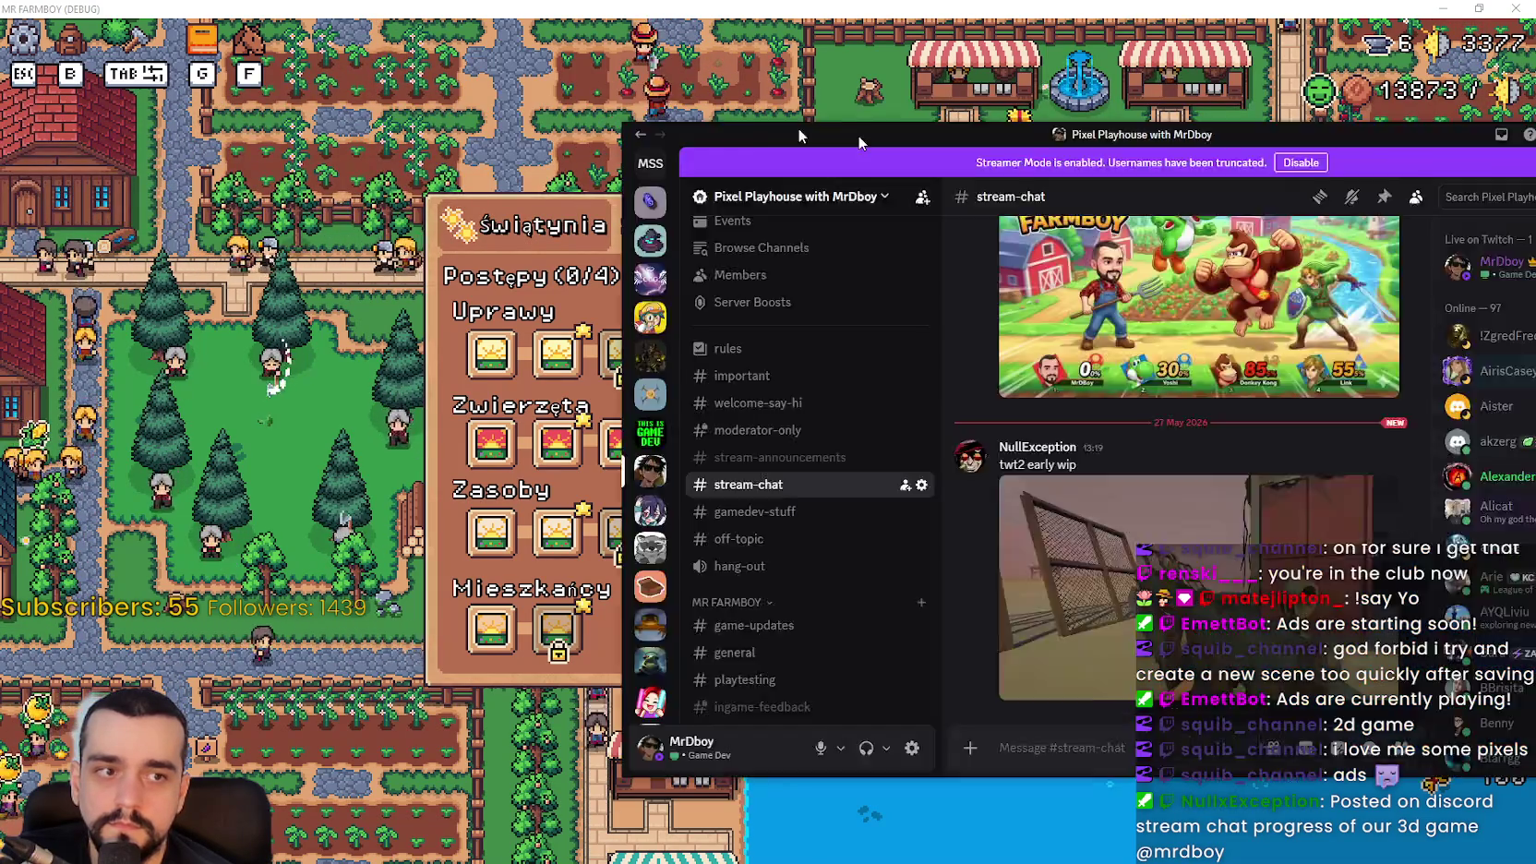
mouse_move(1535, 135)
left_mouse_down()
mouse_move(858, 135)
mouse_move(420, 32)
left_mouse_up()
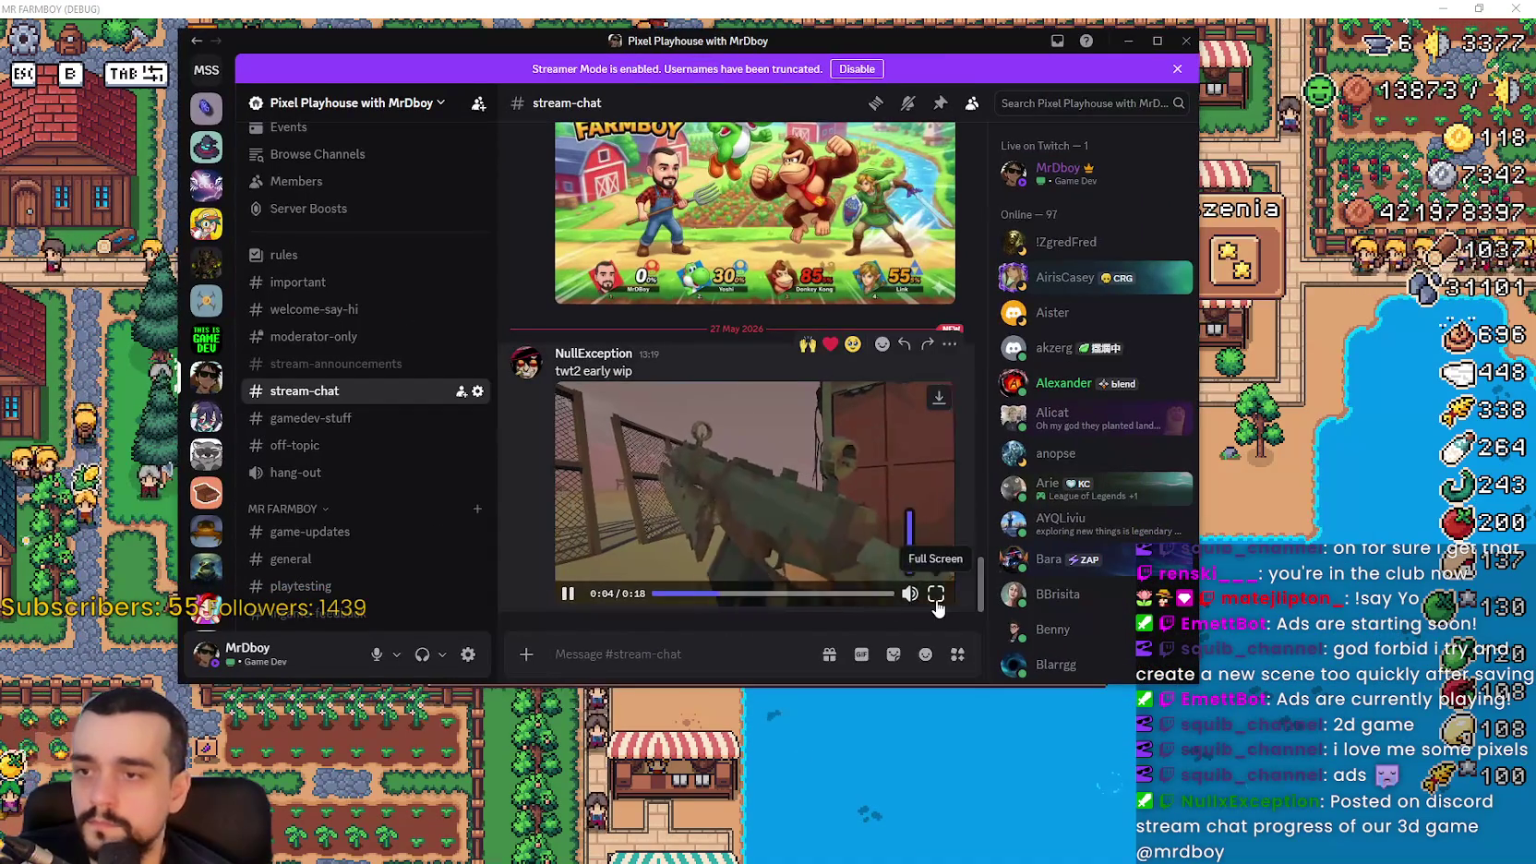
left_click(936, 596)
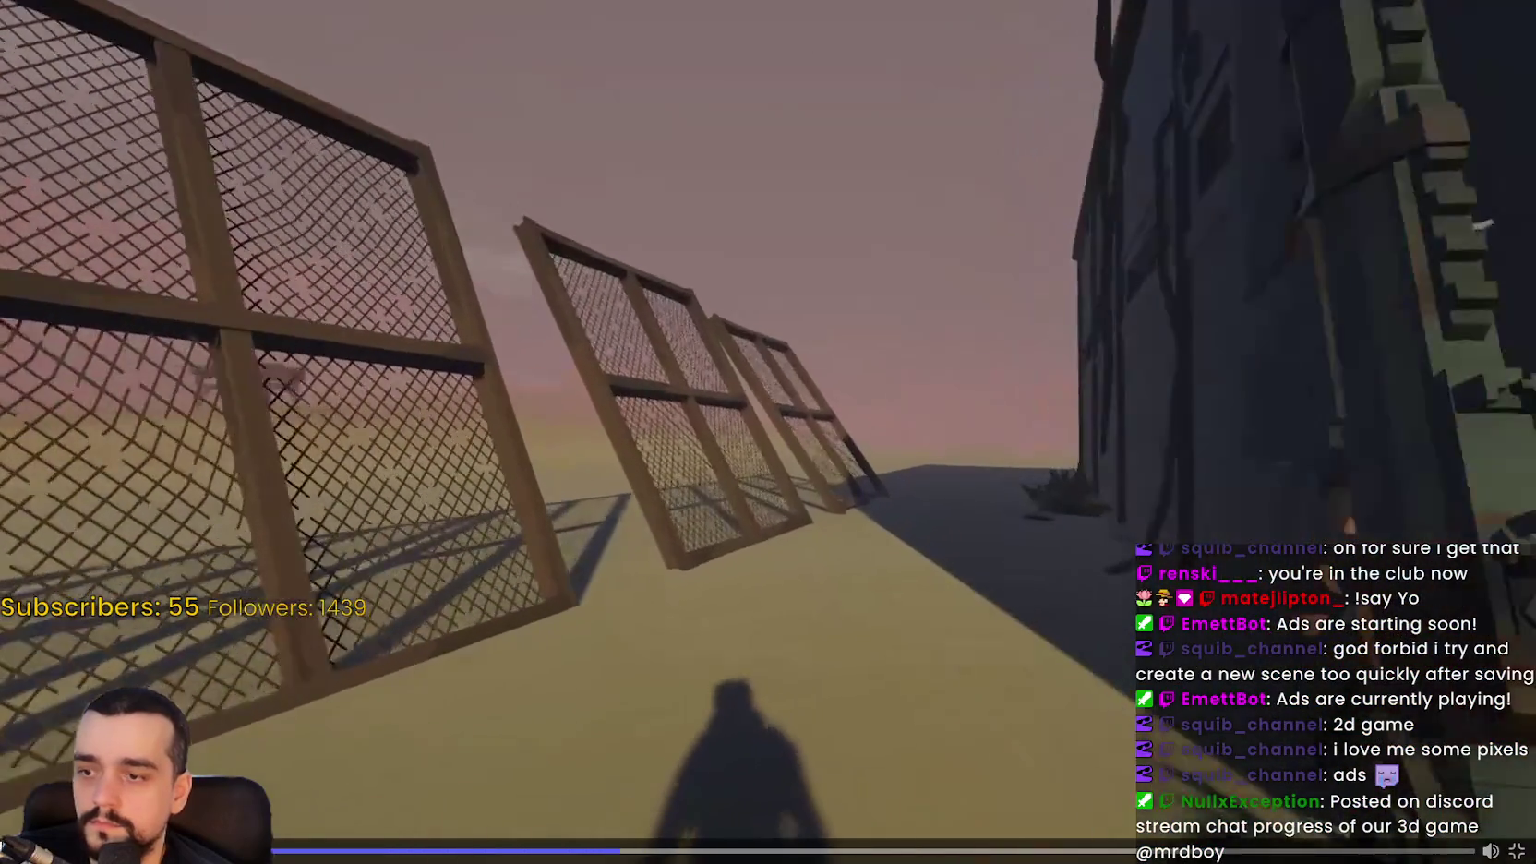
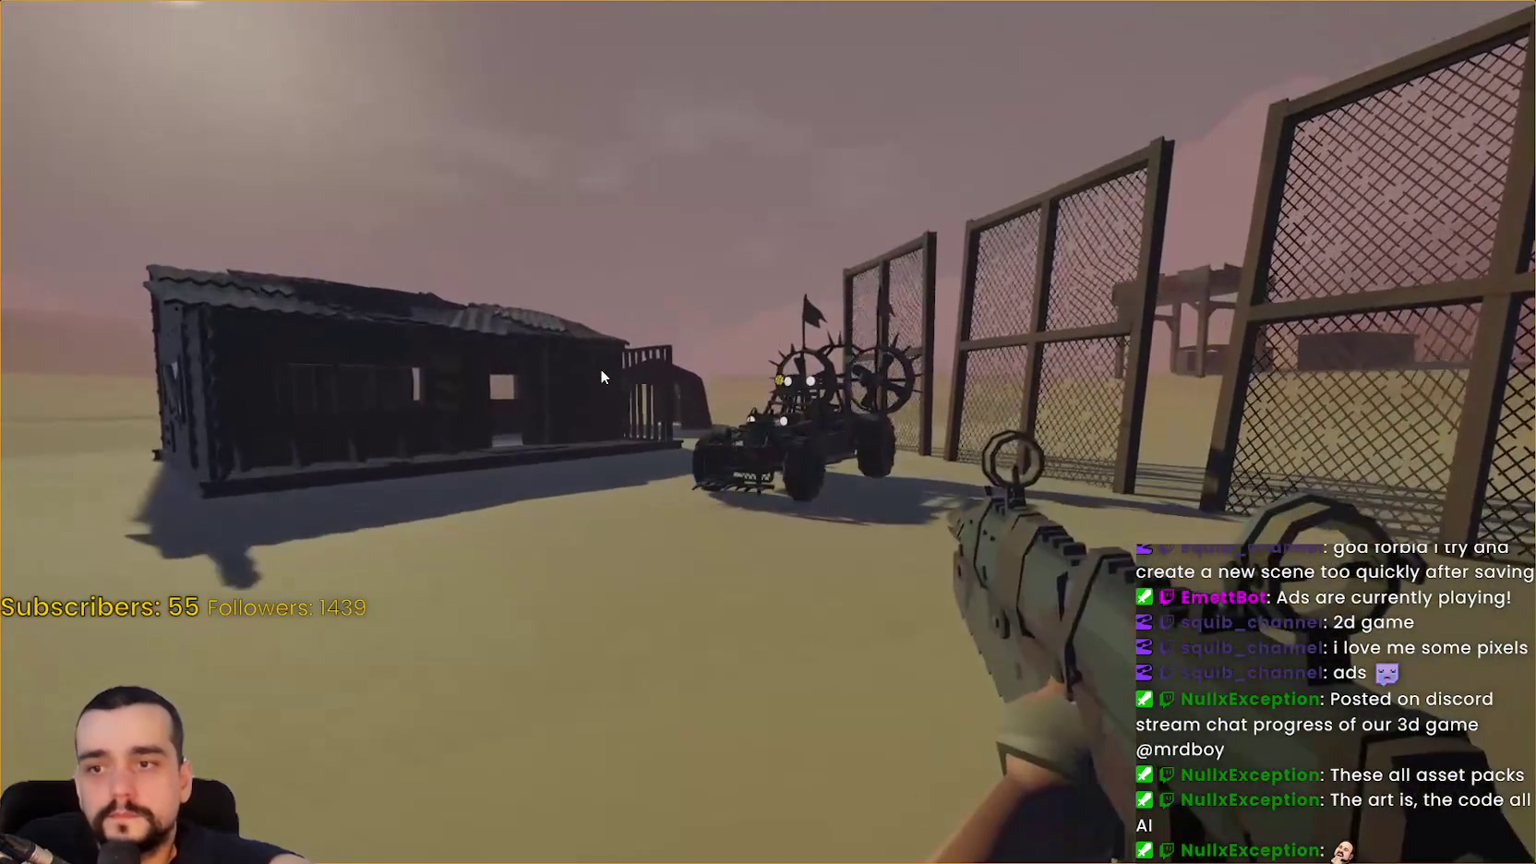
Exit fullscreen on the finished 'twt2 early wip' clip to return to the stream-chat channel
mouse_move(601, 370)
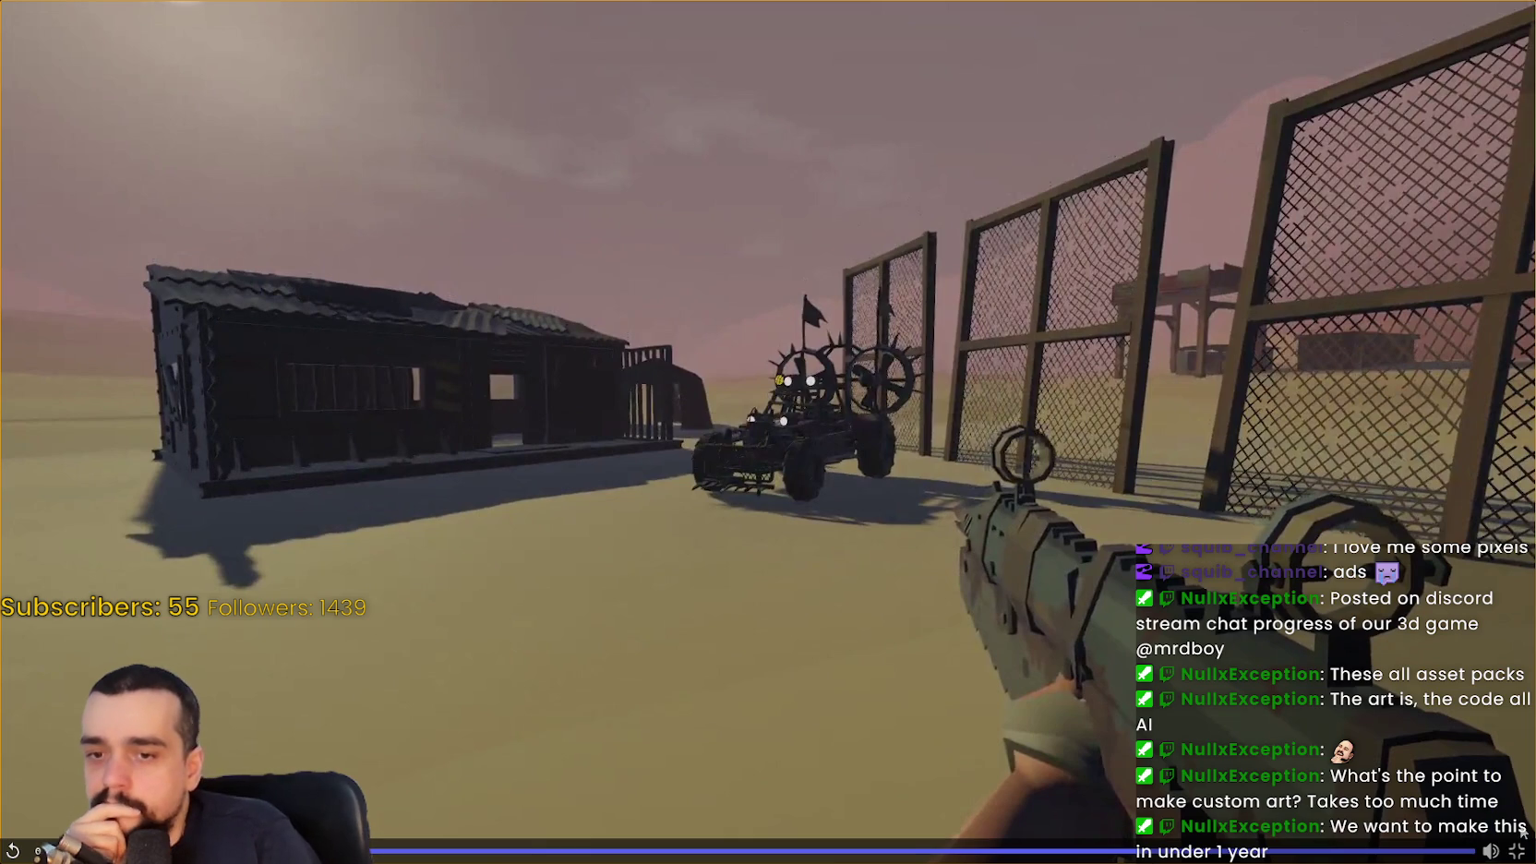
left_click(1515, 847)
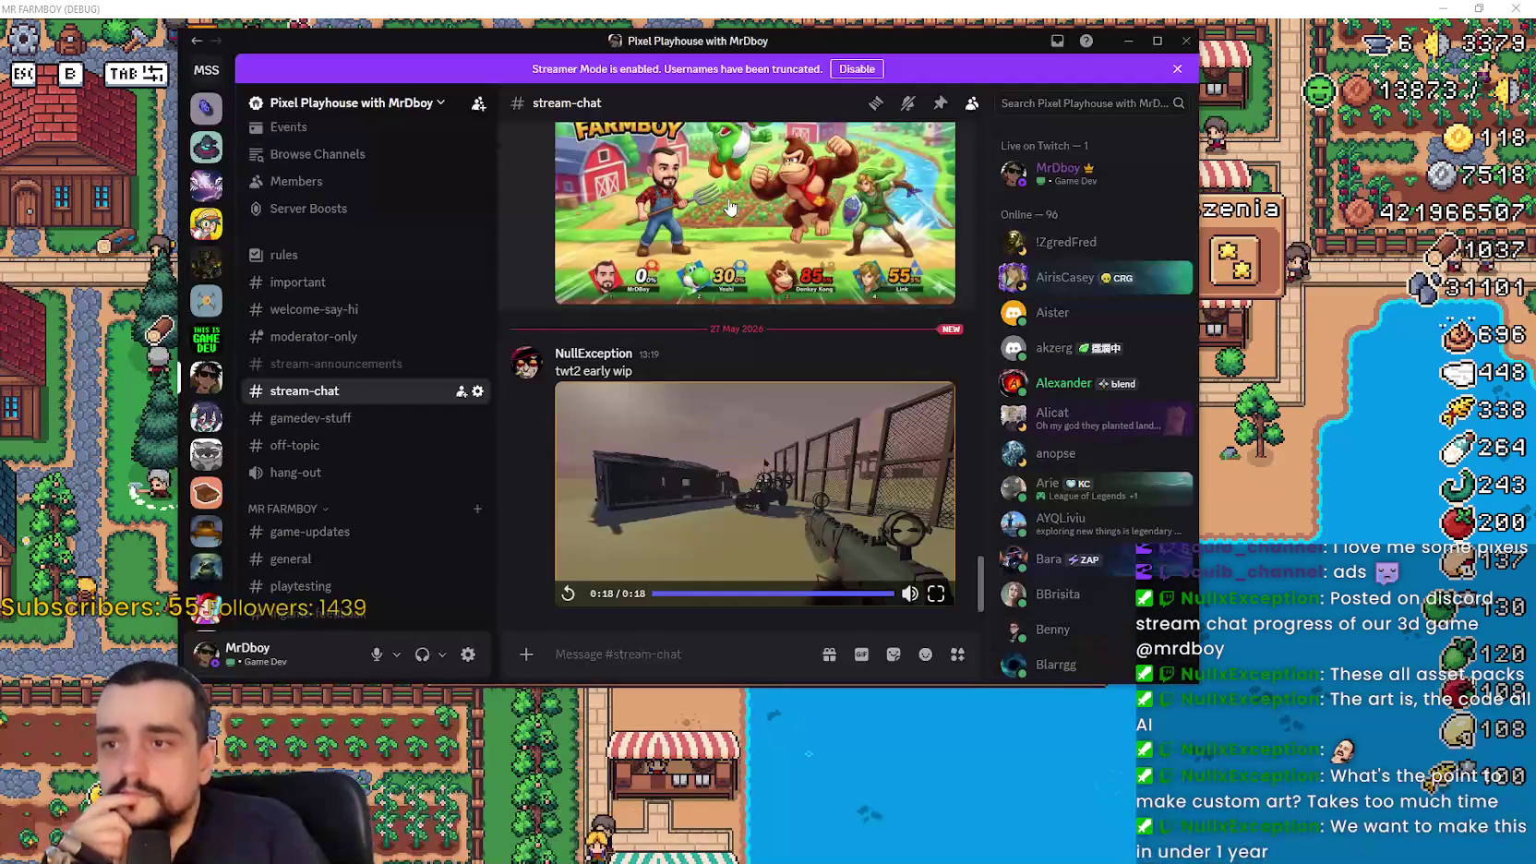
Bring MR FARMBOY to the front and read the Świątynia upgrade item tooltips
key("alt+Tab")
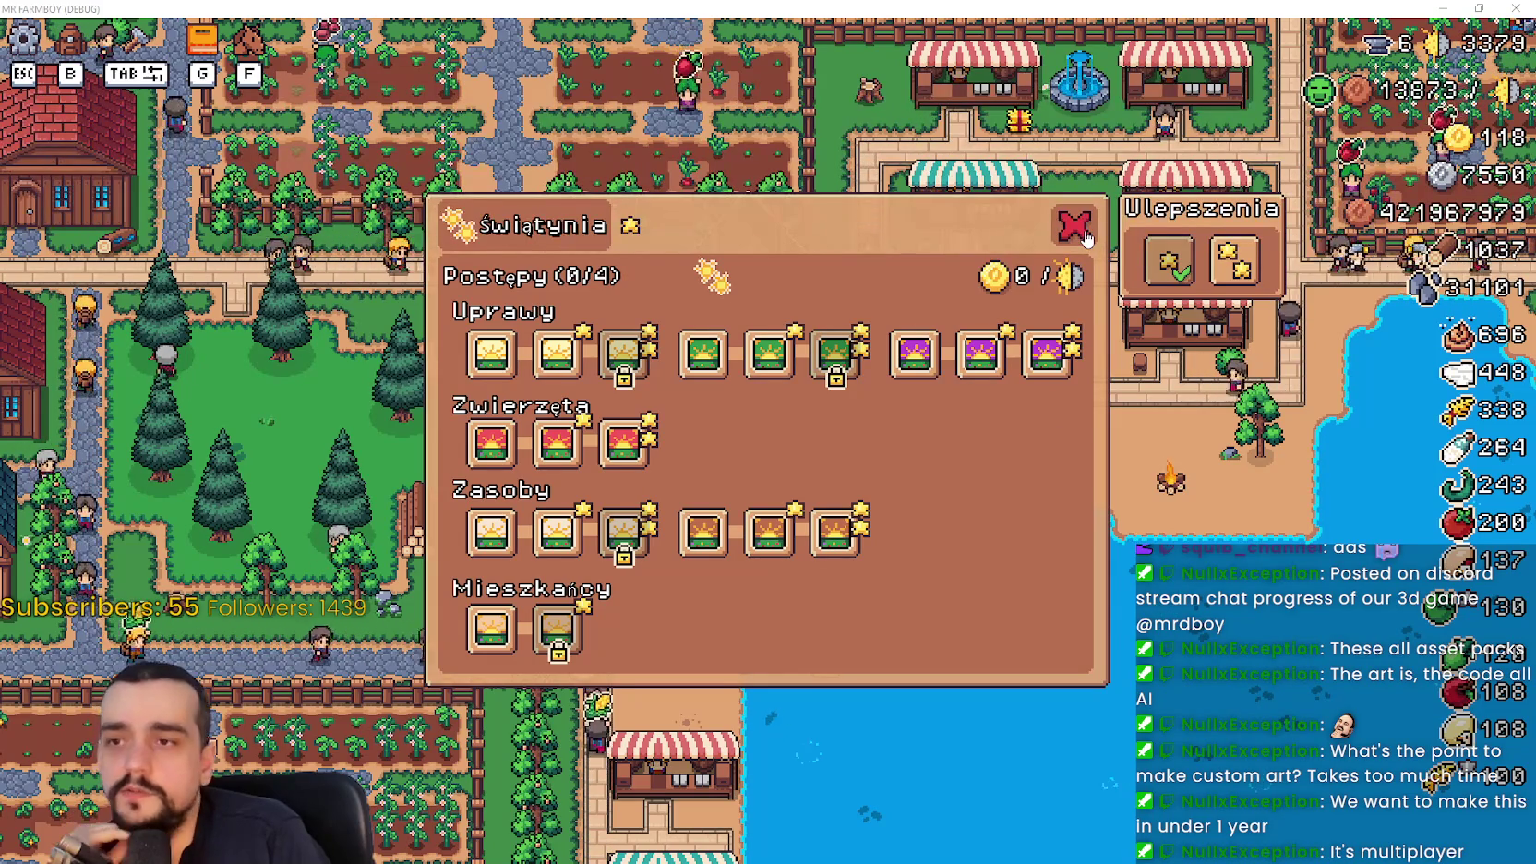
mouse_move(771, 552)
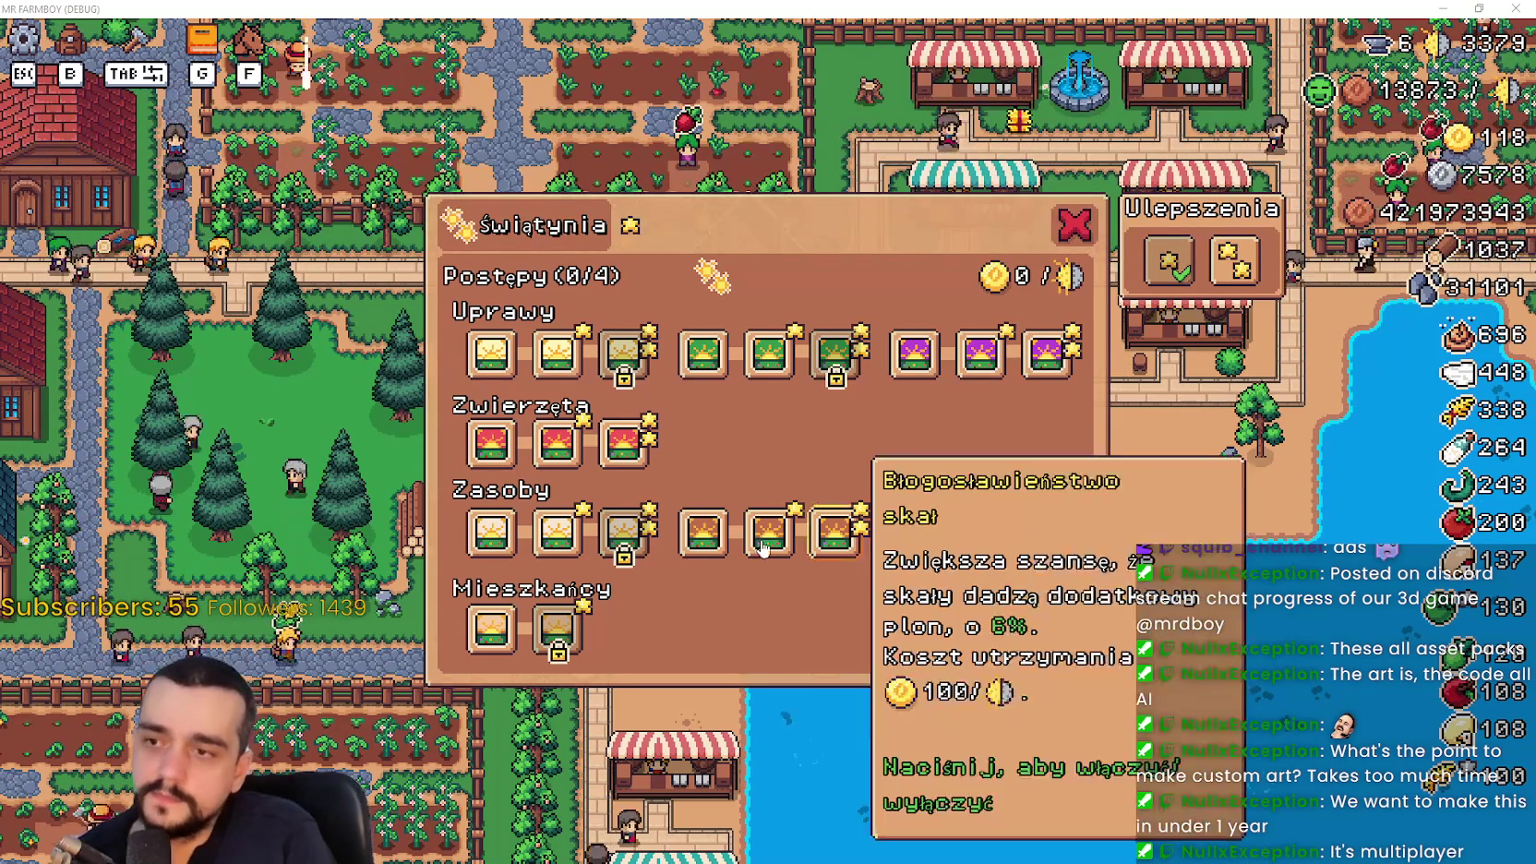
mouse_move(826, 551)
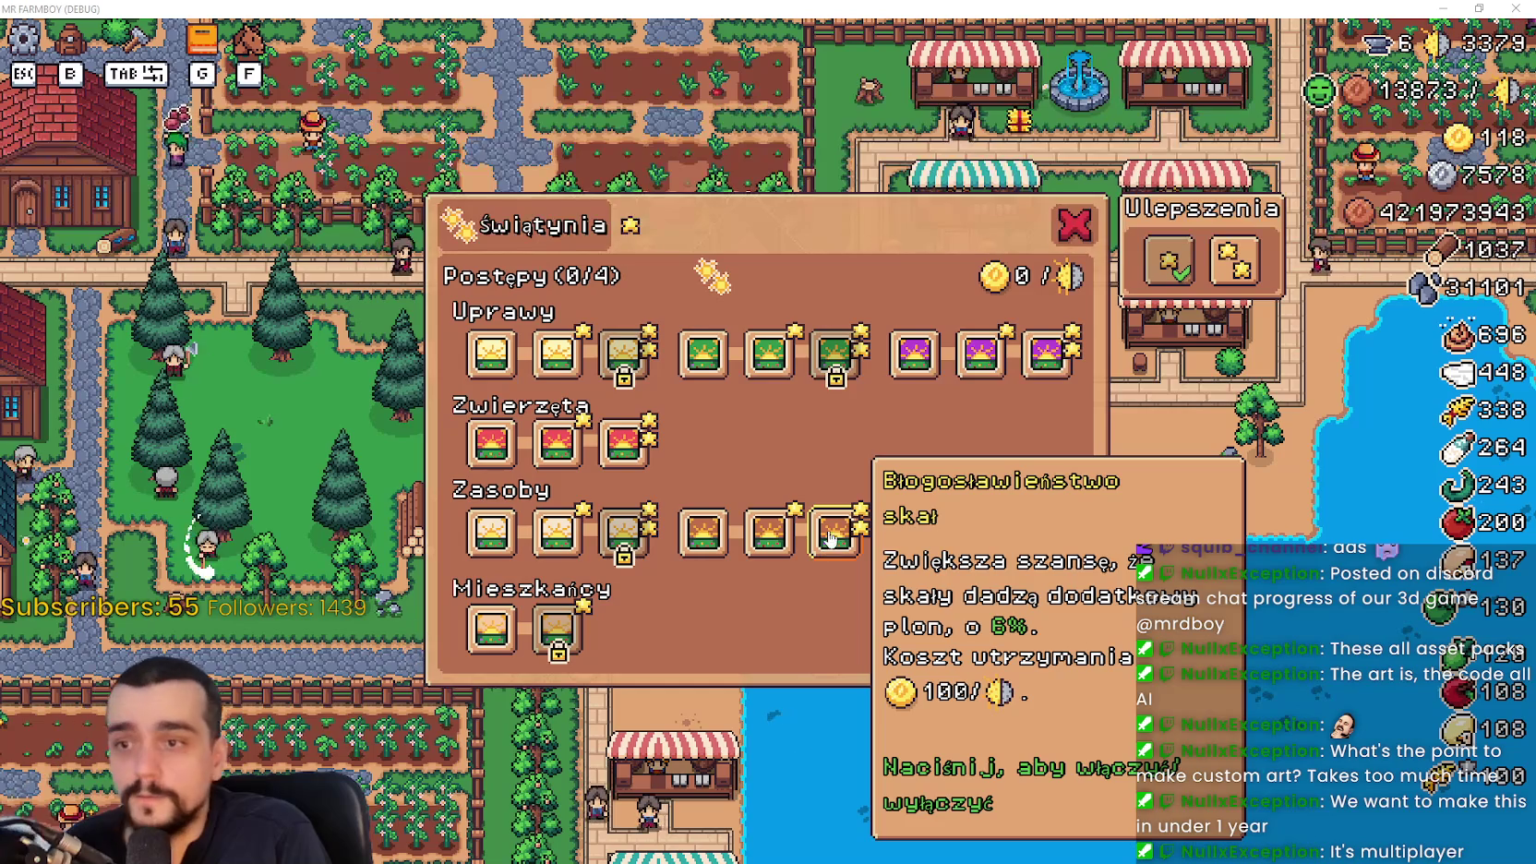
mouse_move(1058, 363)
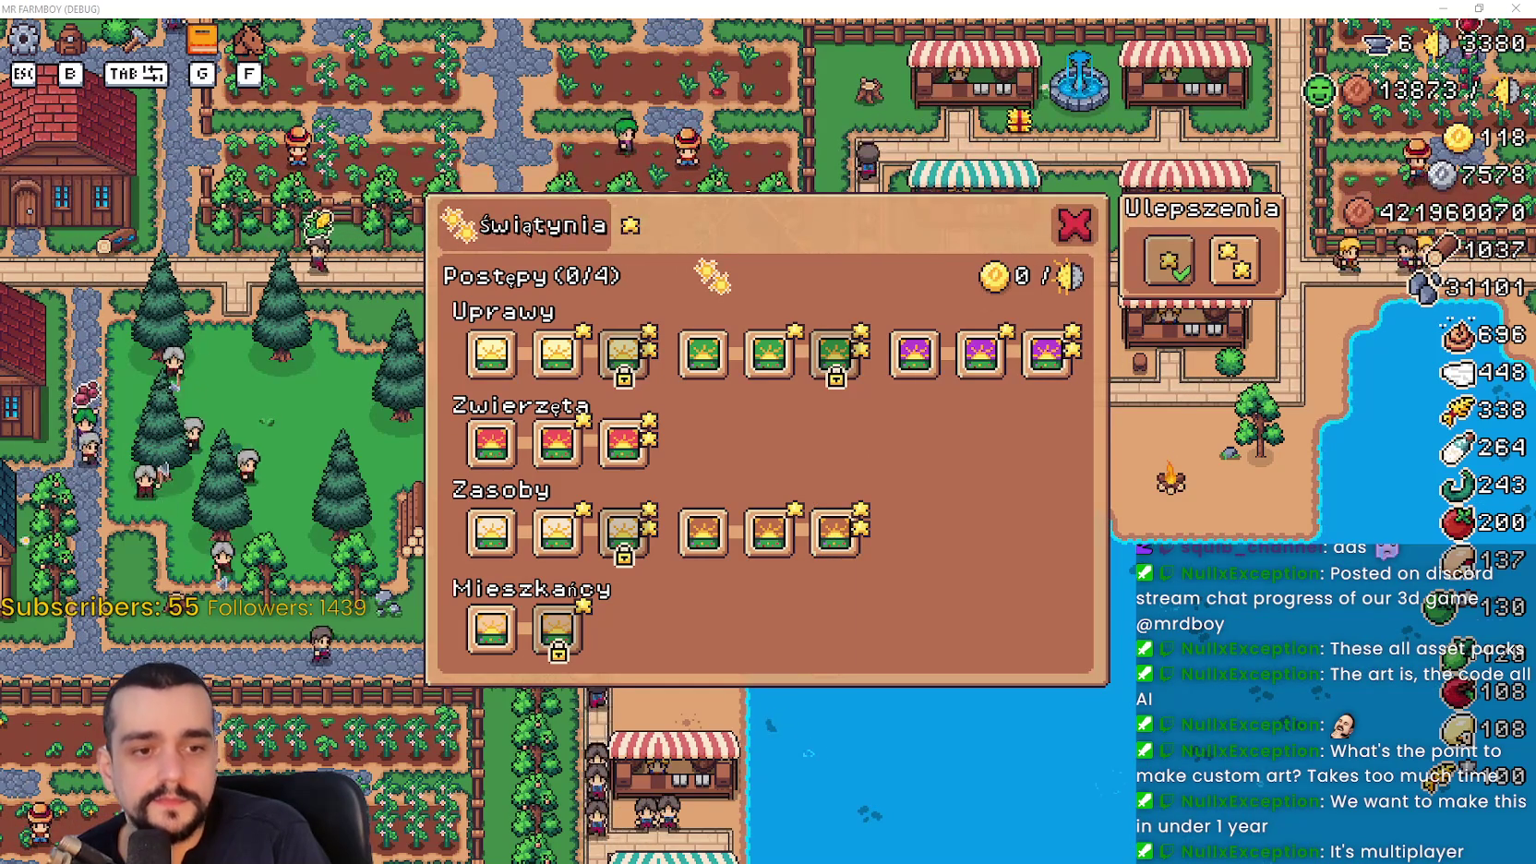
Switch to the browser and briefly scroll the Path of Exile 2 home page
key("alt+Tab")
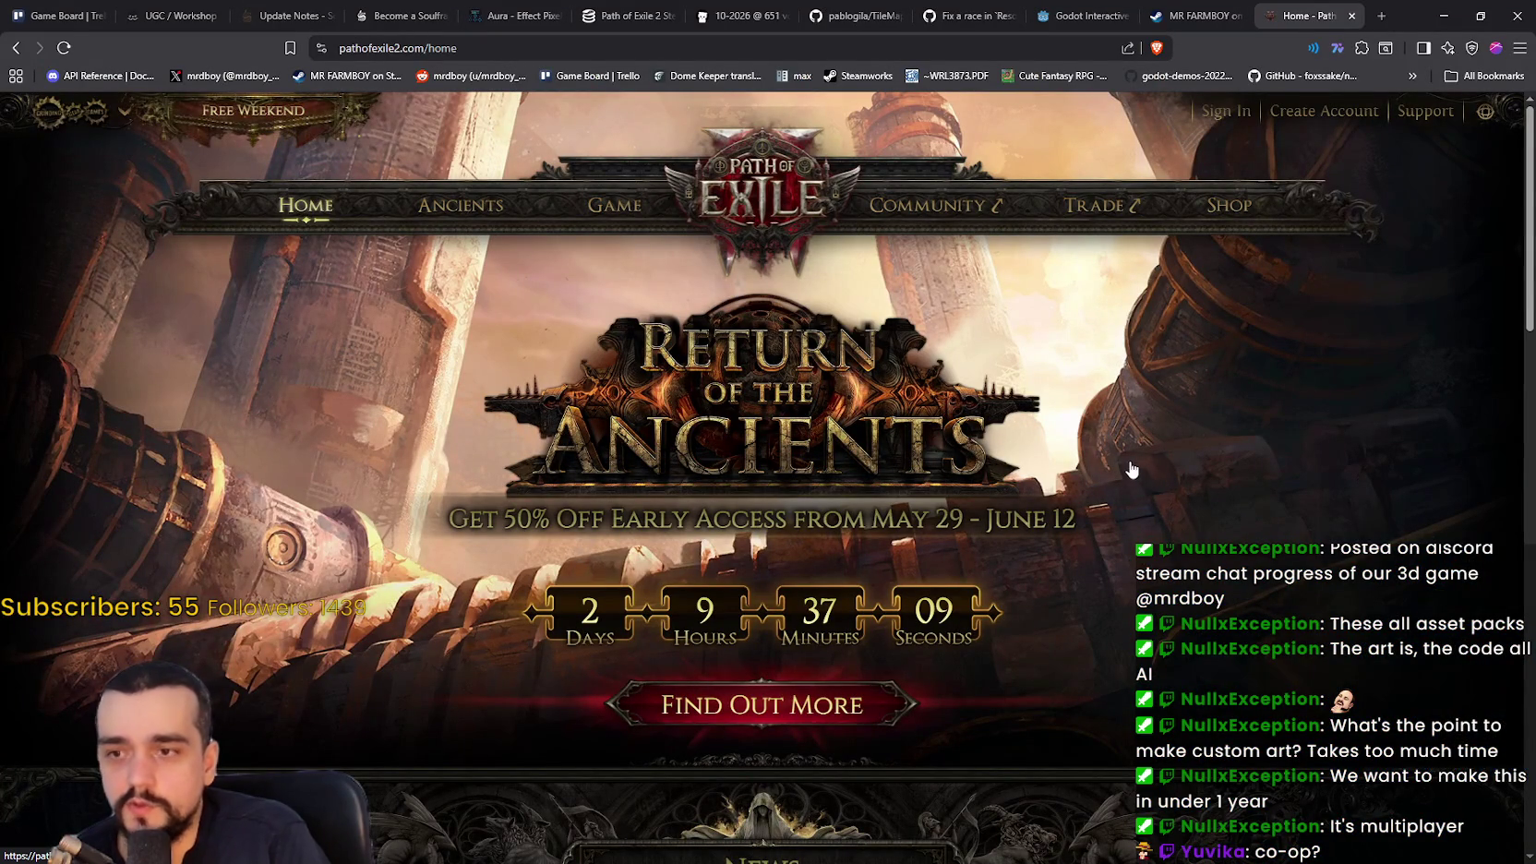
scroll(1113, 494, "down", 1)
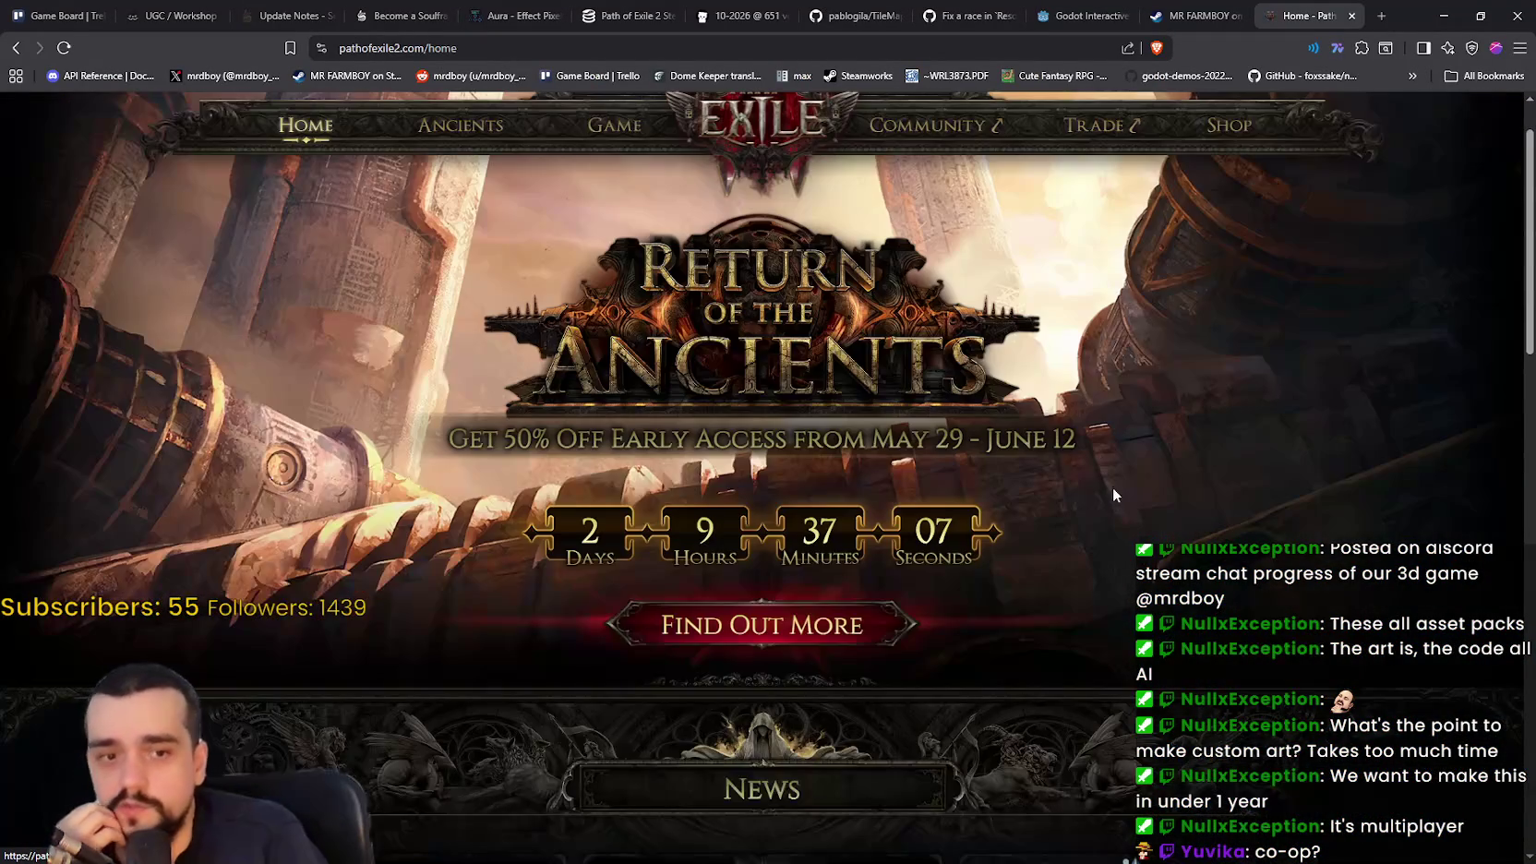
scroll(1110, 483, "up", 1)
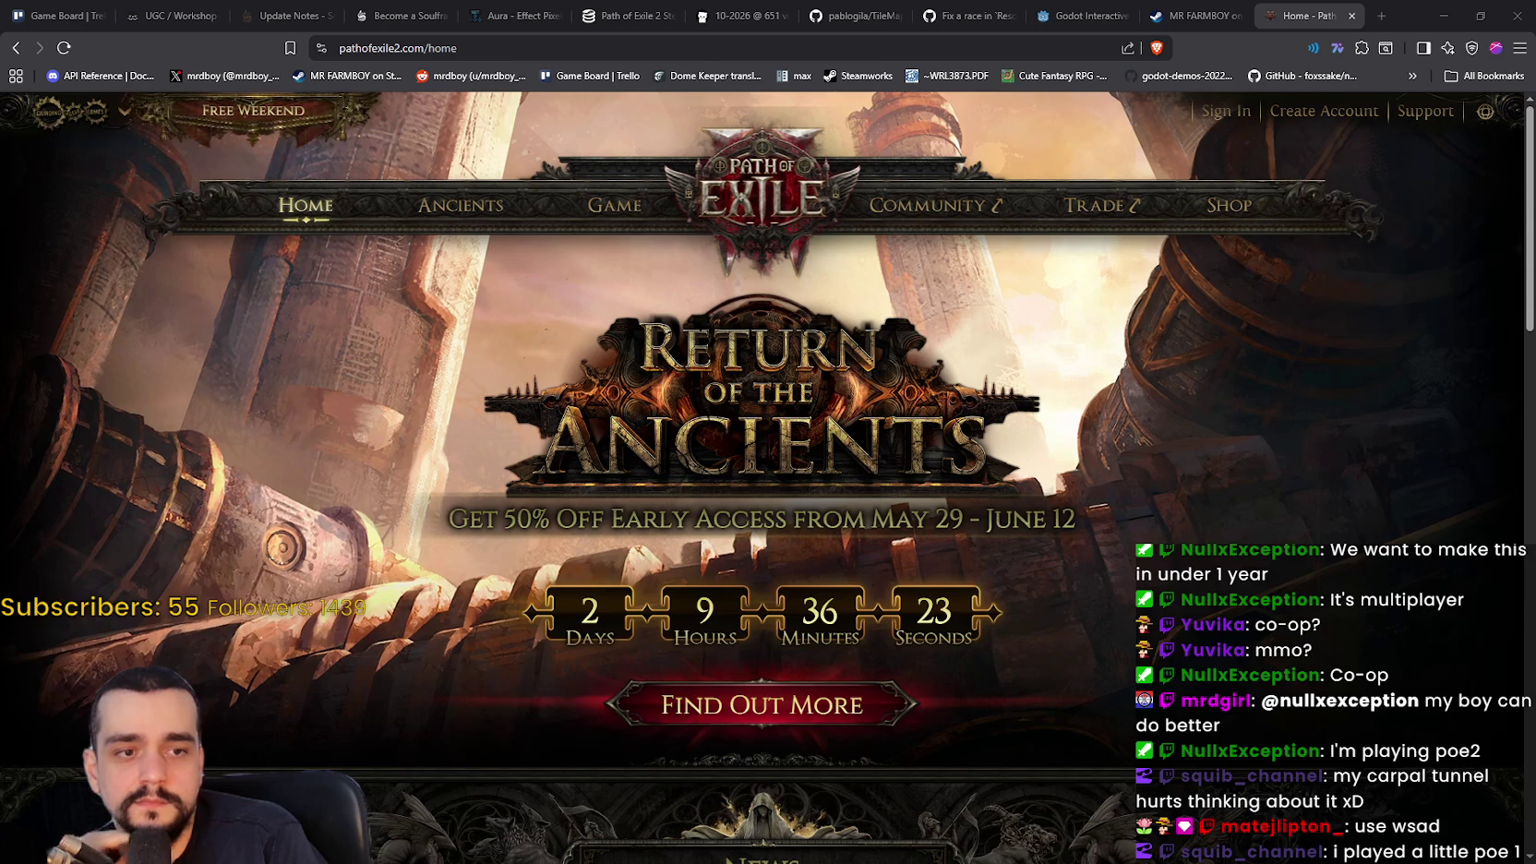
Close the temple panel and ride across the beach and market street to the fountain market
key("alt+Tab")
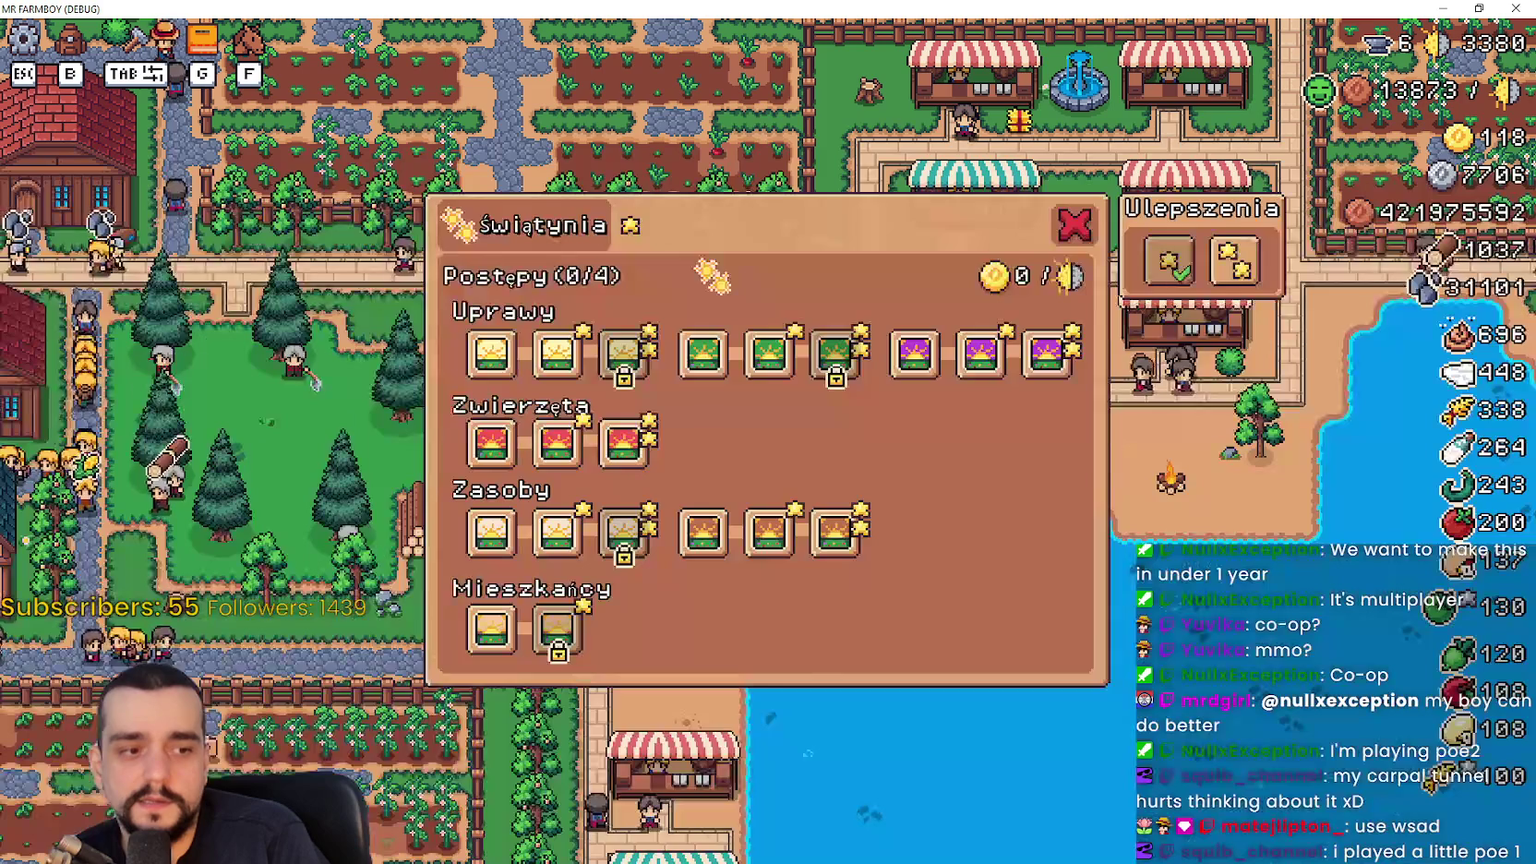
key("Escape")
key("d")
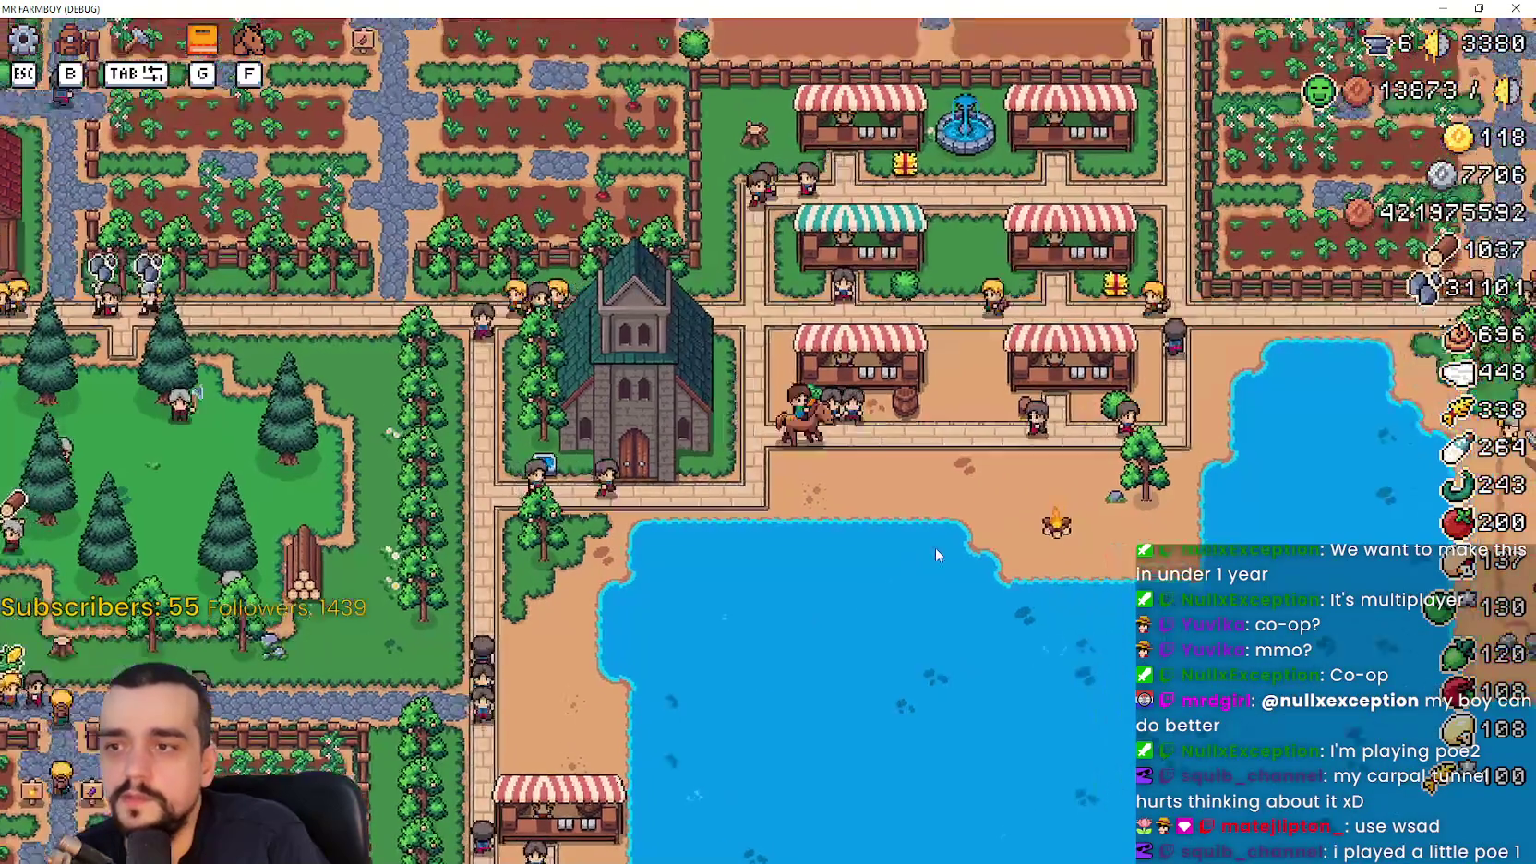
scroll(994, 506, "up", 2)
key("a")
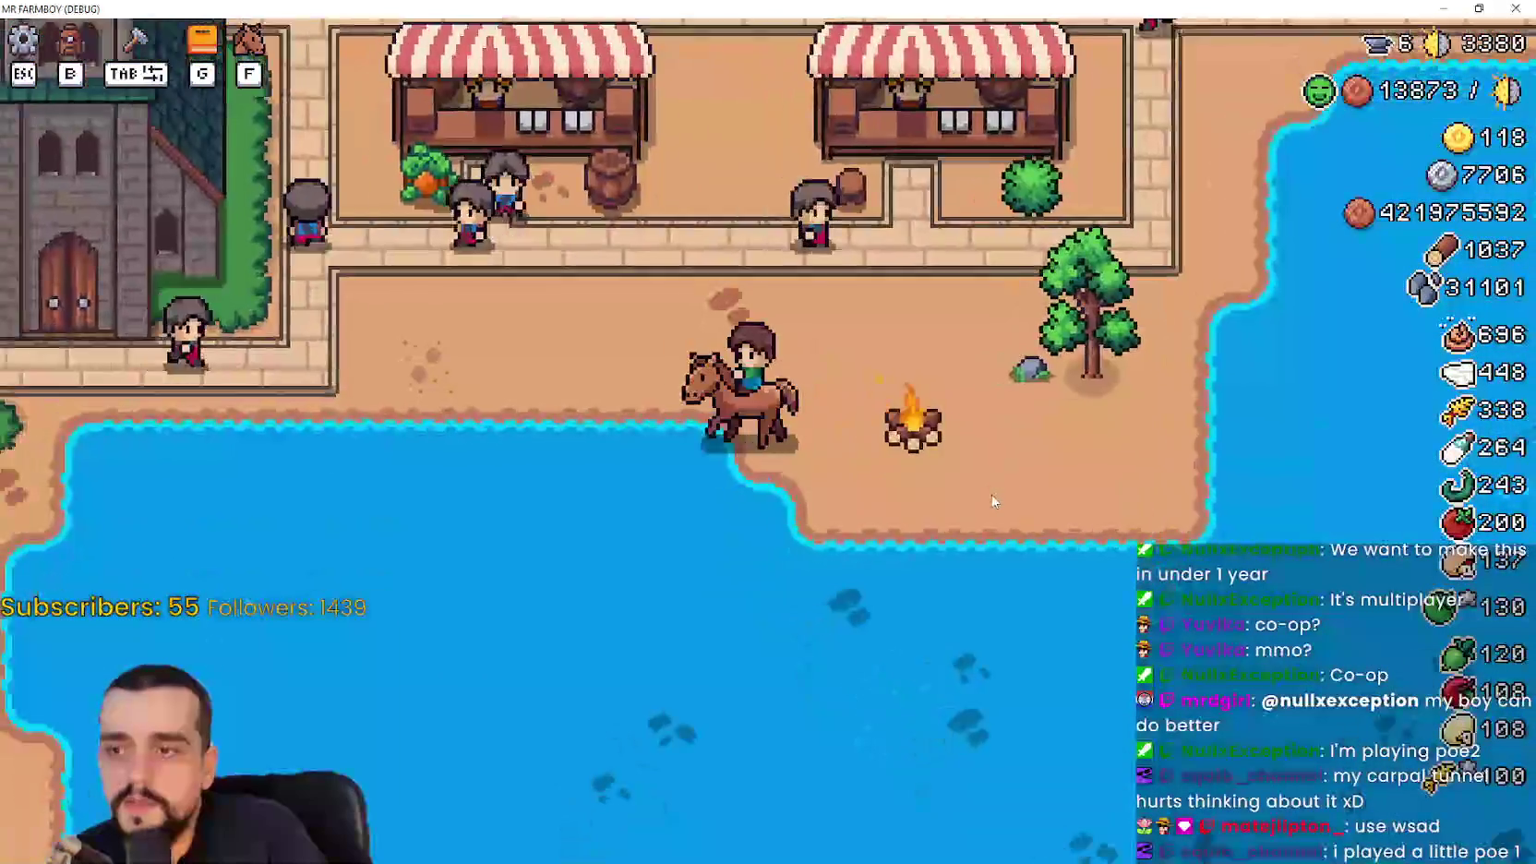
key("w")
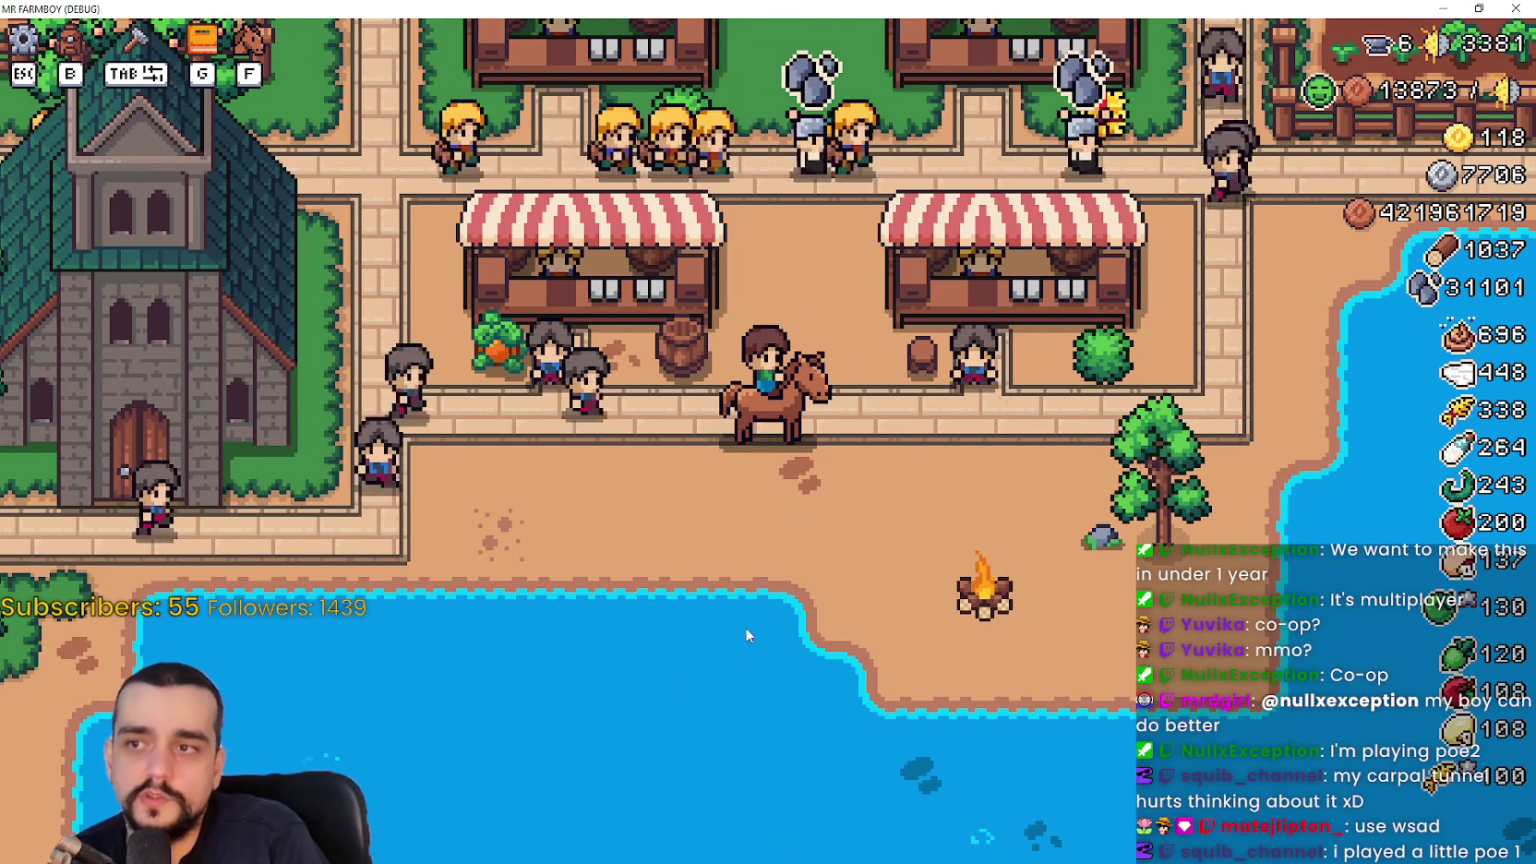
key("d")
key("w")
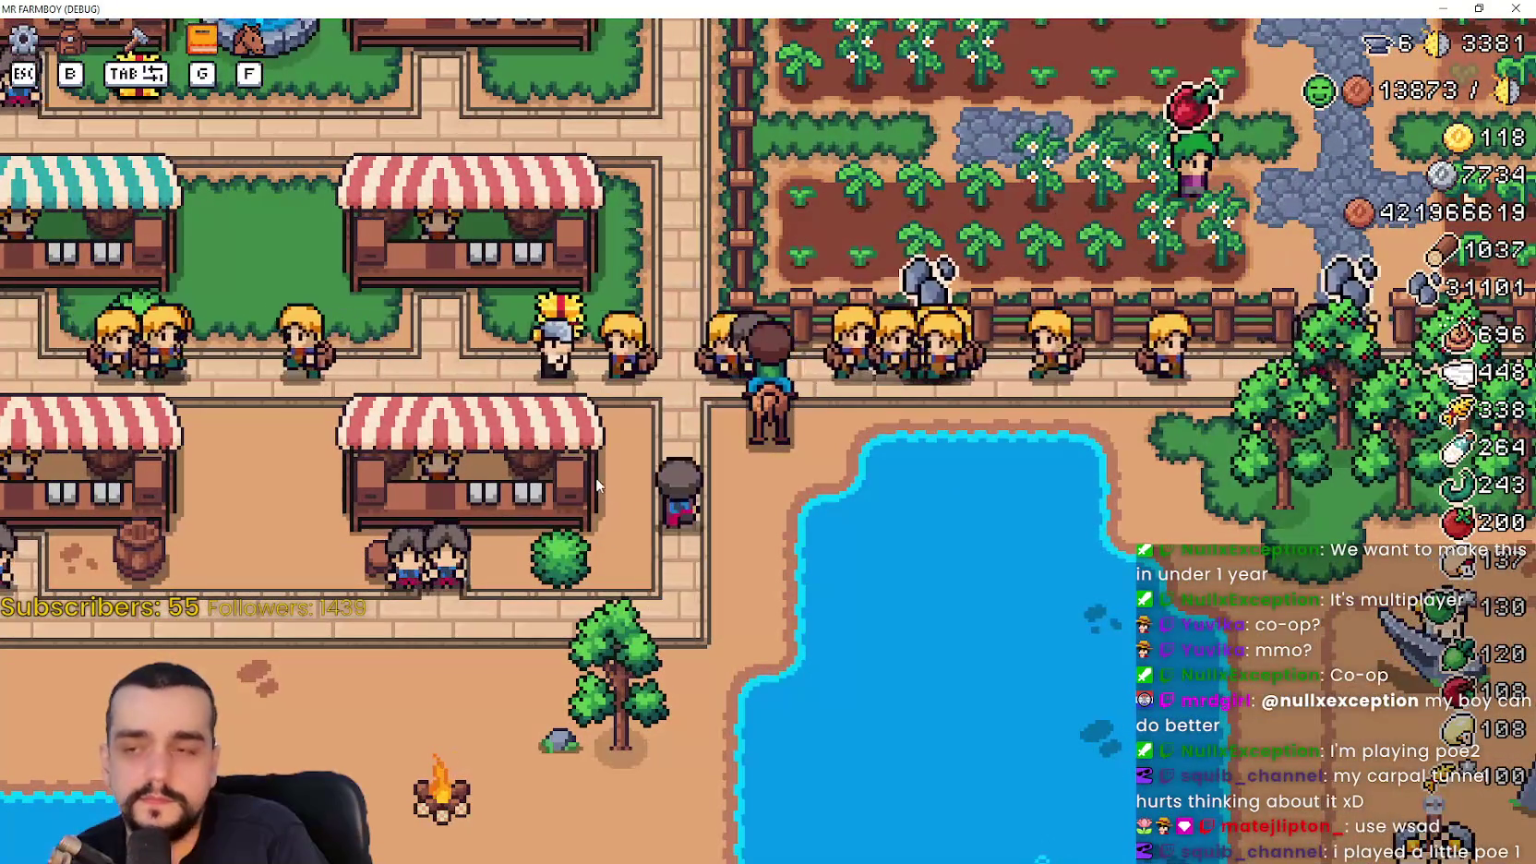
key("w")
key("a")
Ride through the fields, along the houses, into the quarry and market, then return to the browser
key("w")
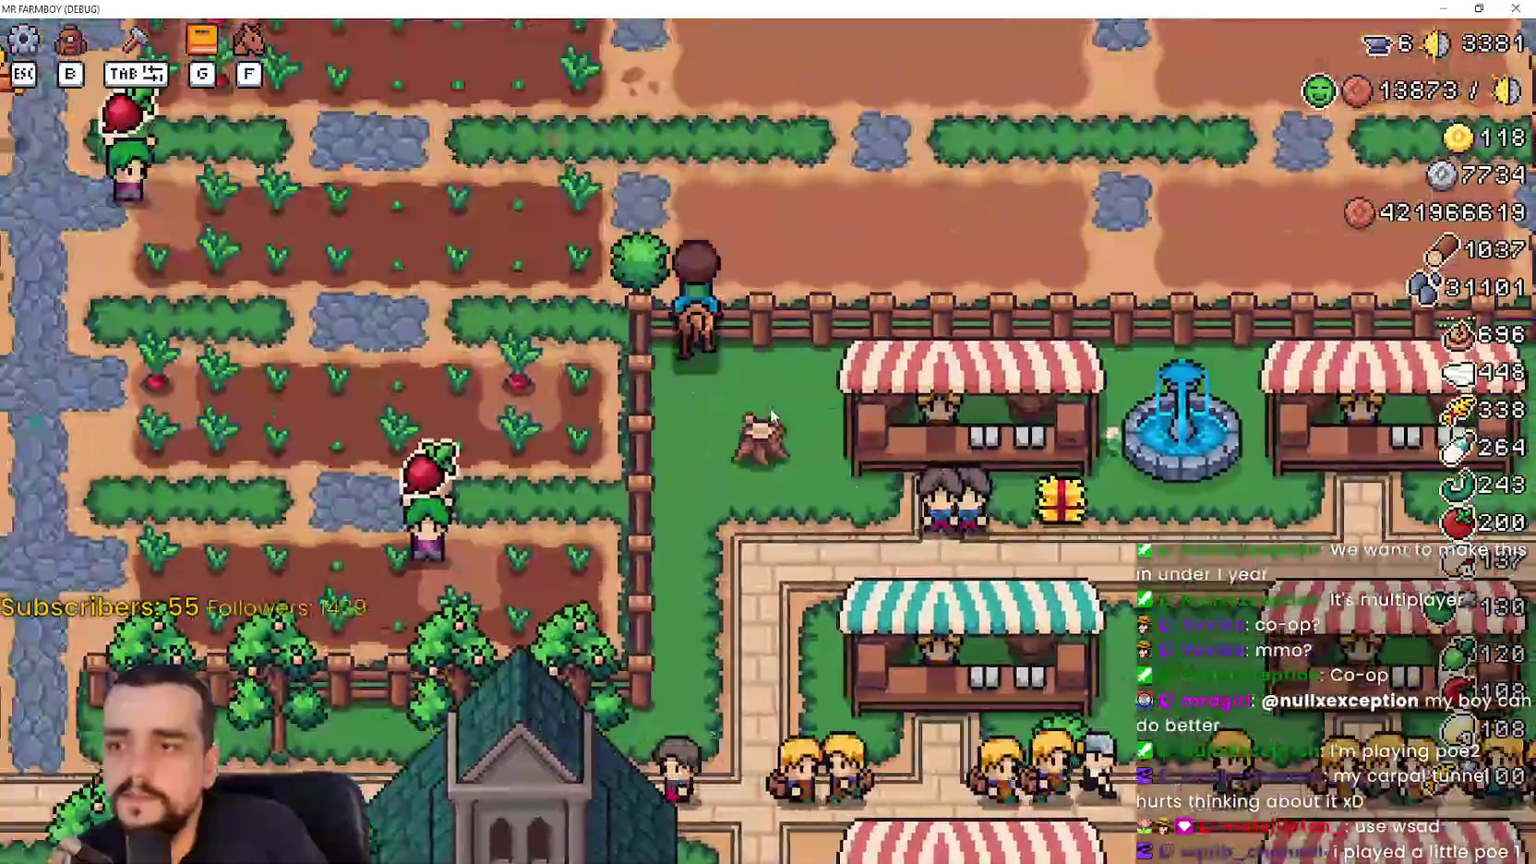
key("w")
key("d")
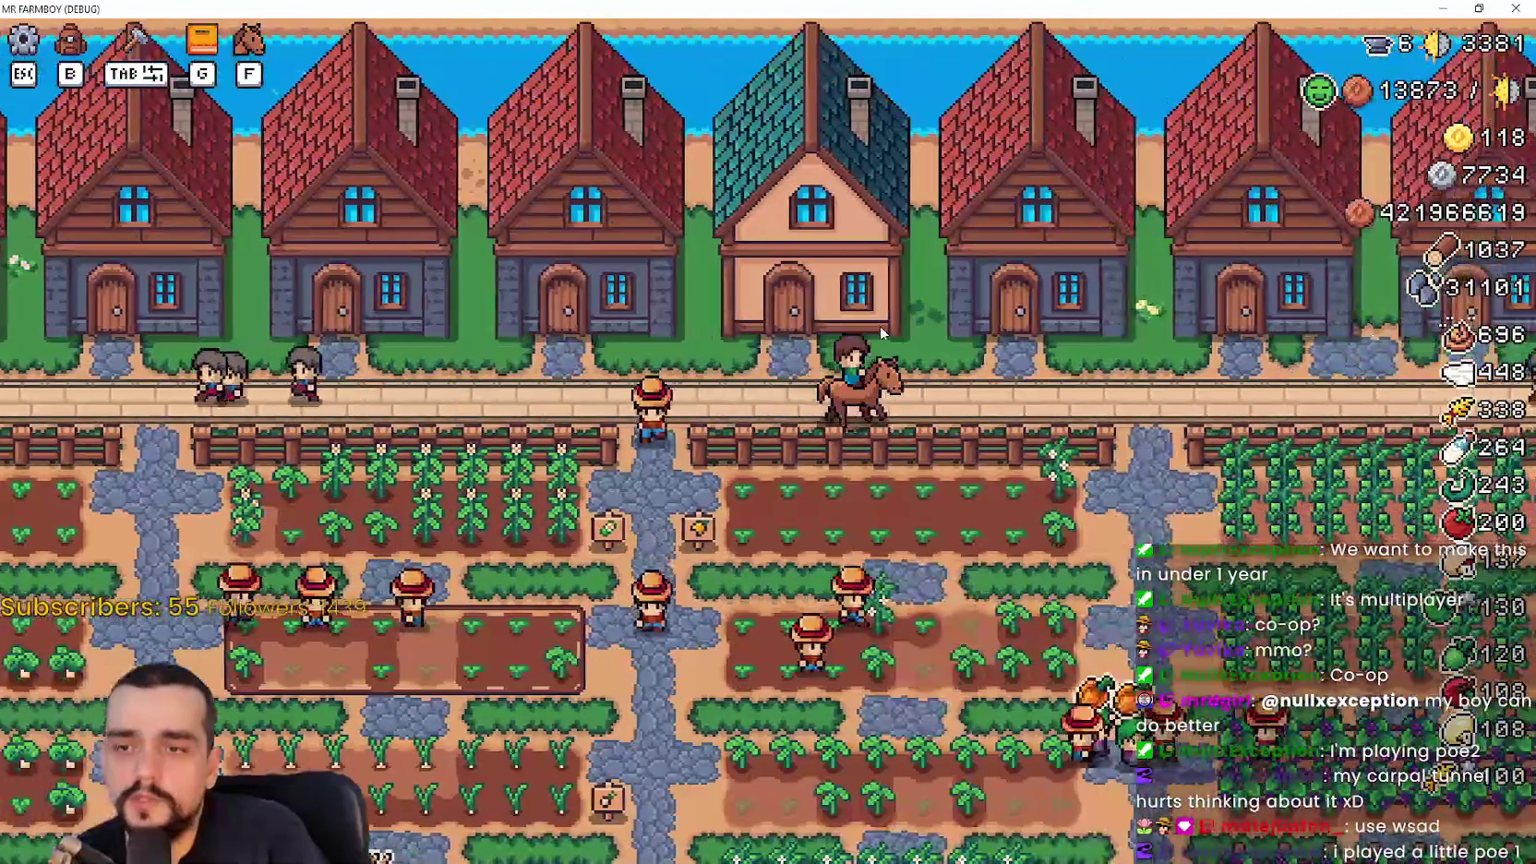
key("s")
key("s")
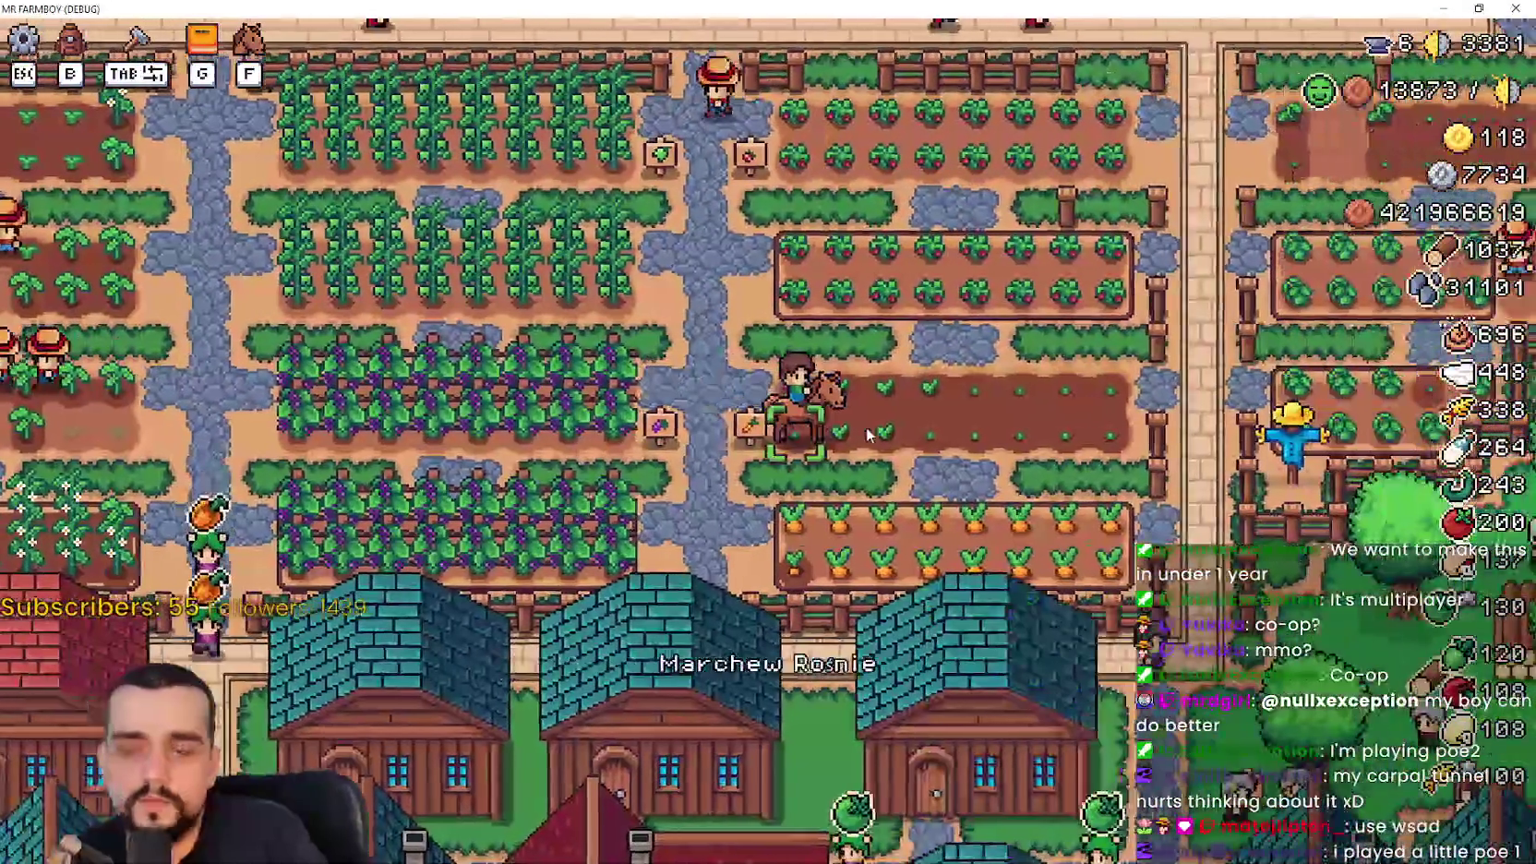
key("d")
key("w")
key("a")
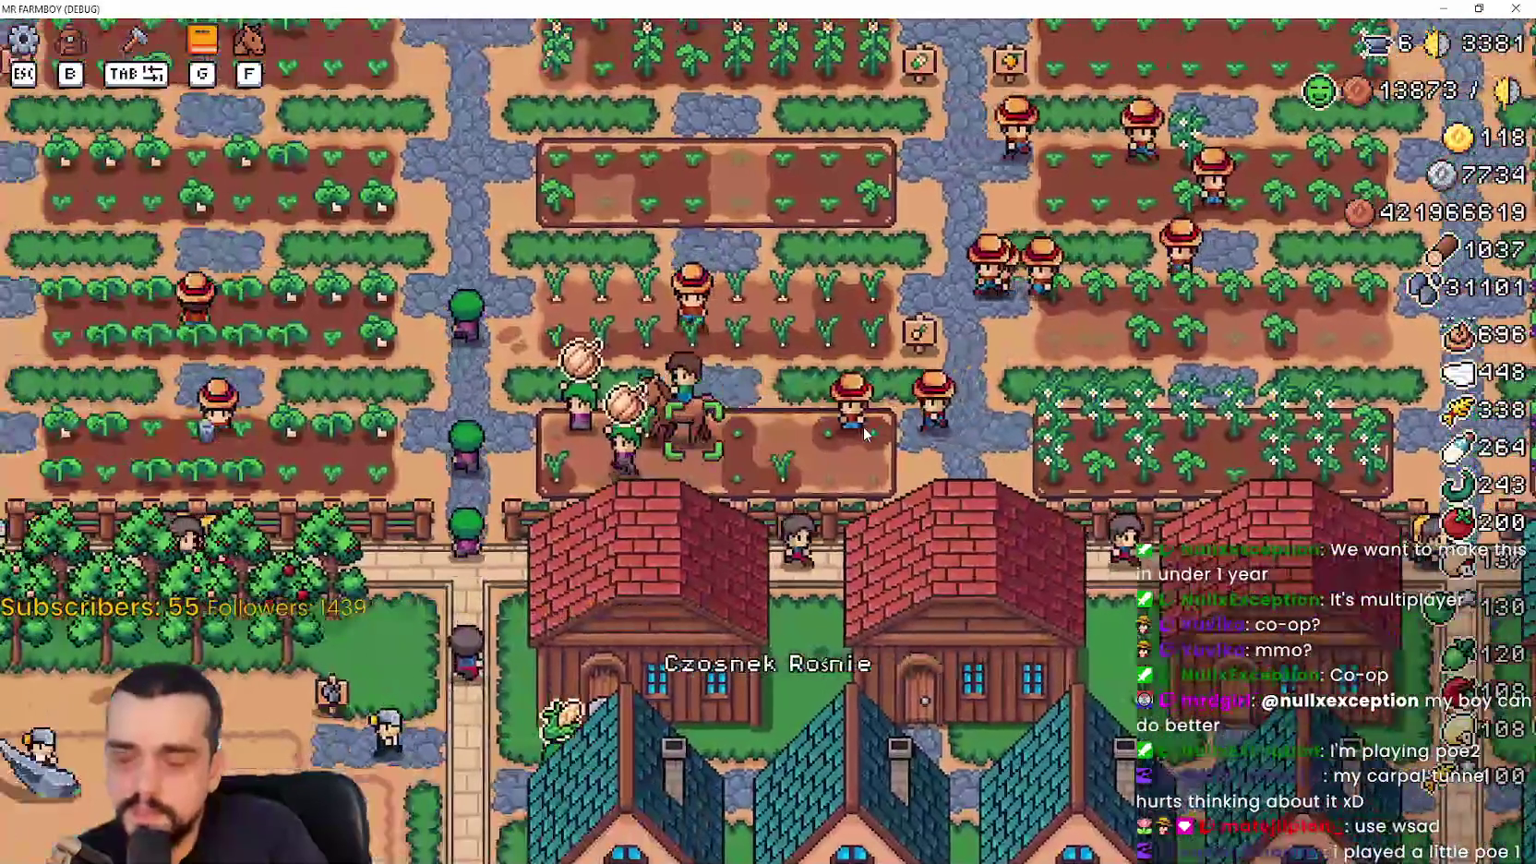
key("s")
key("a")
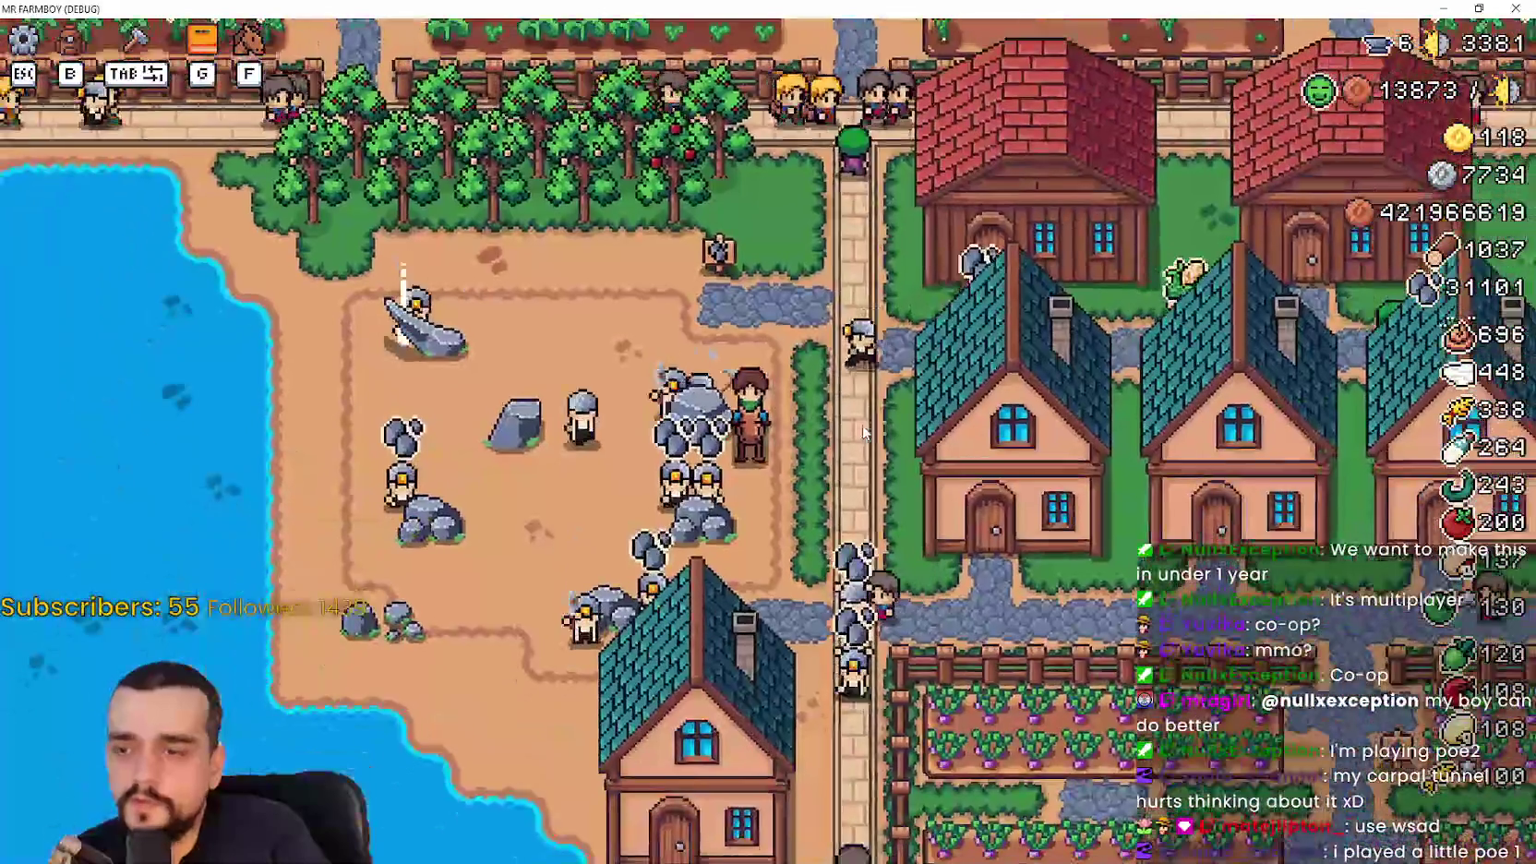
key("w")
key("a")
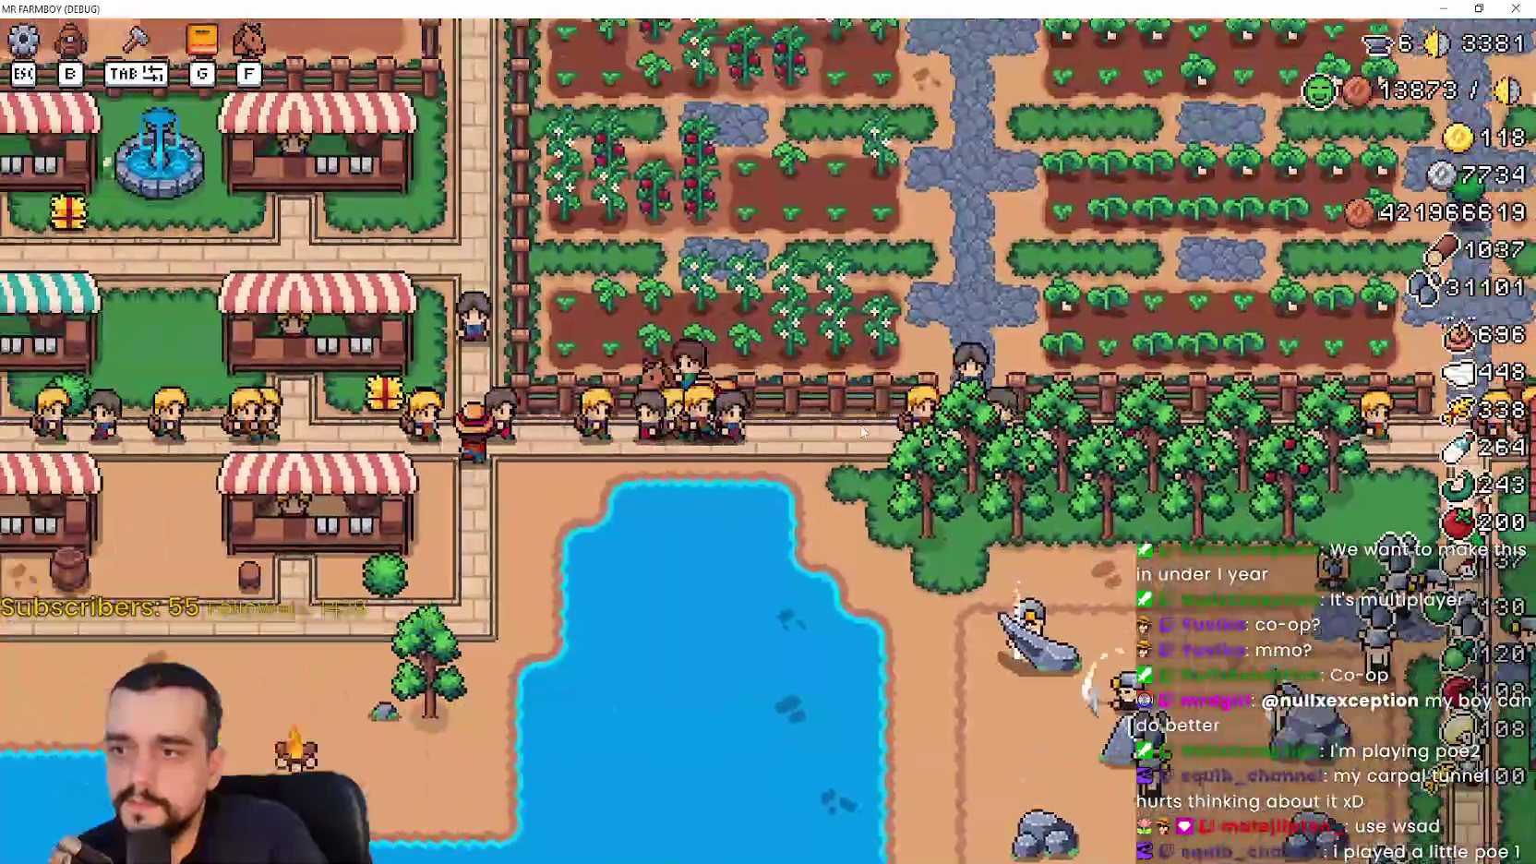
key("d")
key("w")
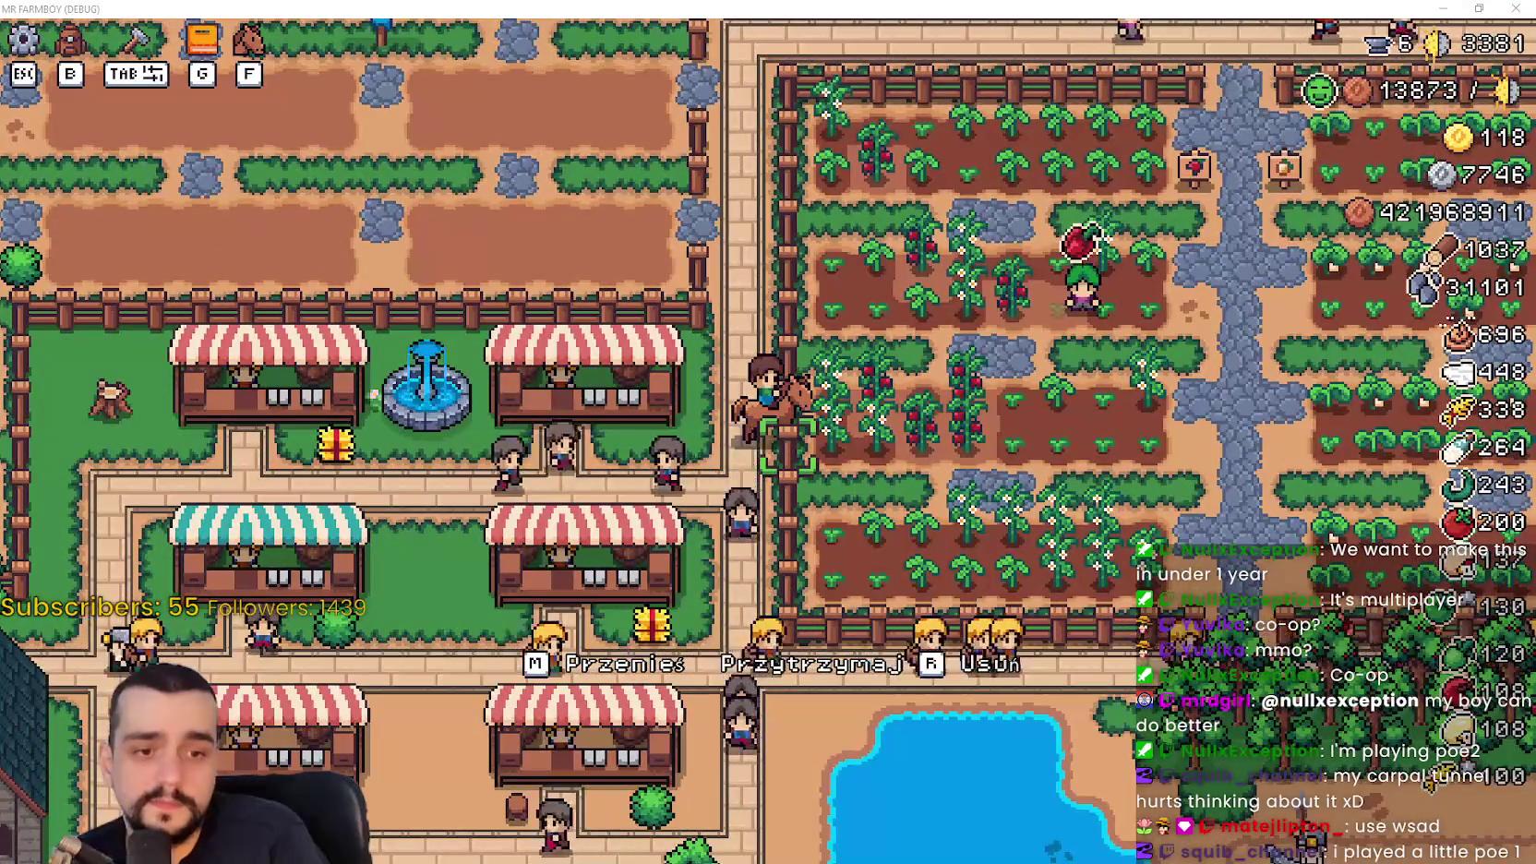
key("alt+Tab")
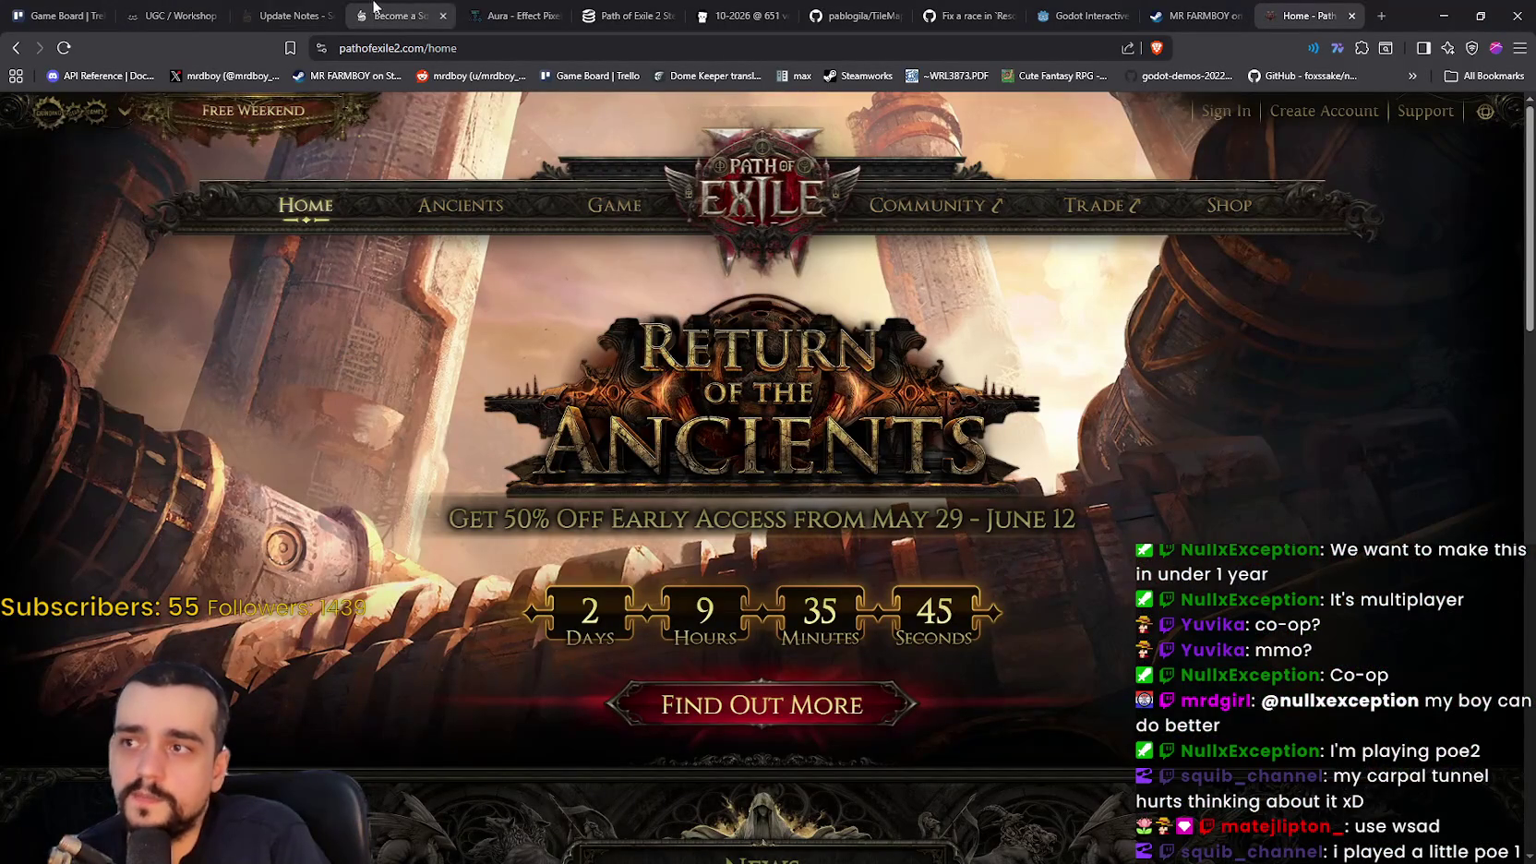
Browse the Soulframe Update Notes forum, founders shop and home page
left_click(283, 13)
scroll(1346, 423, "up", 2)
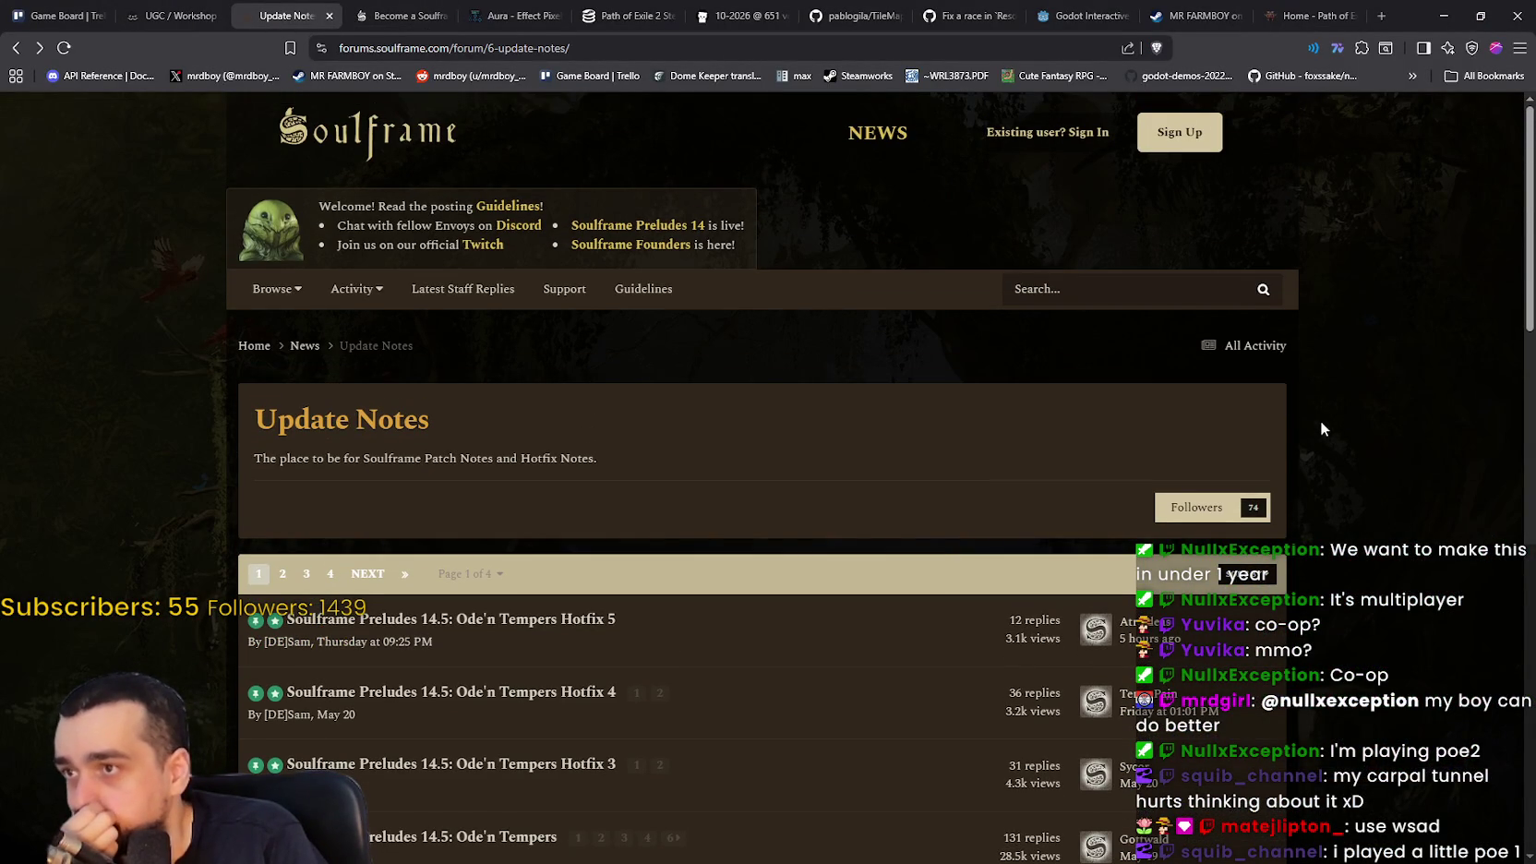
left_click(401, 9)
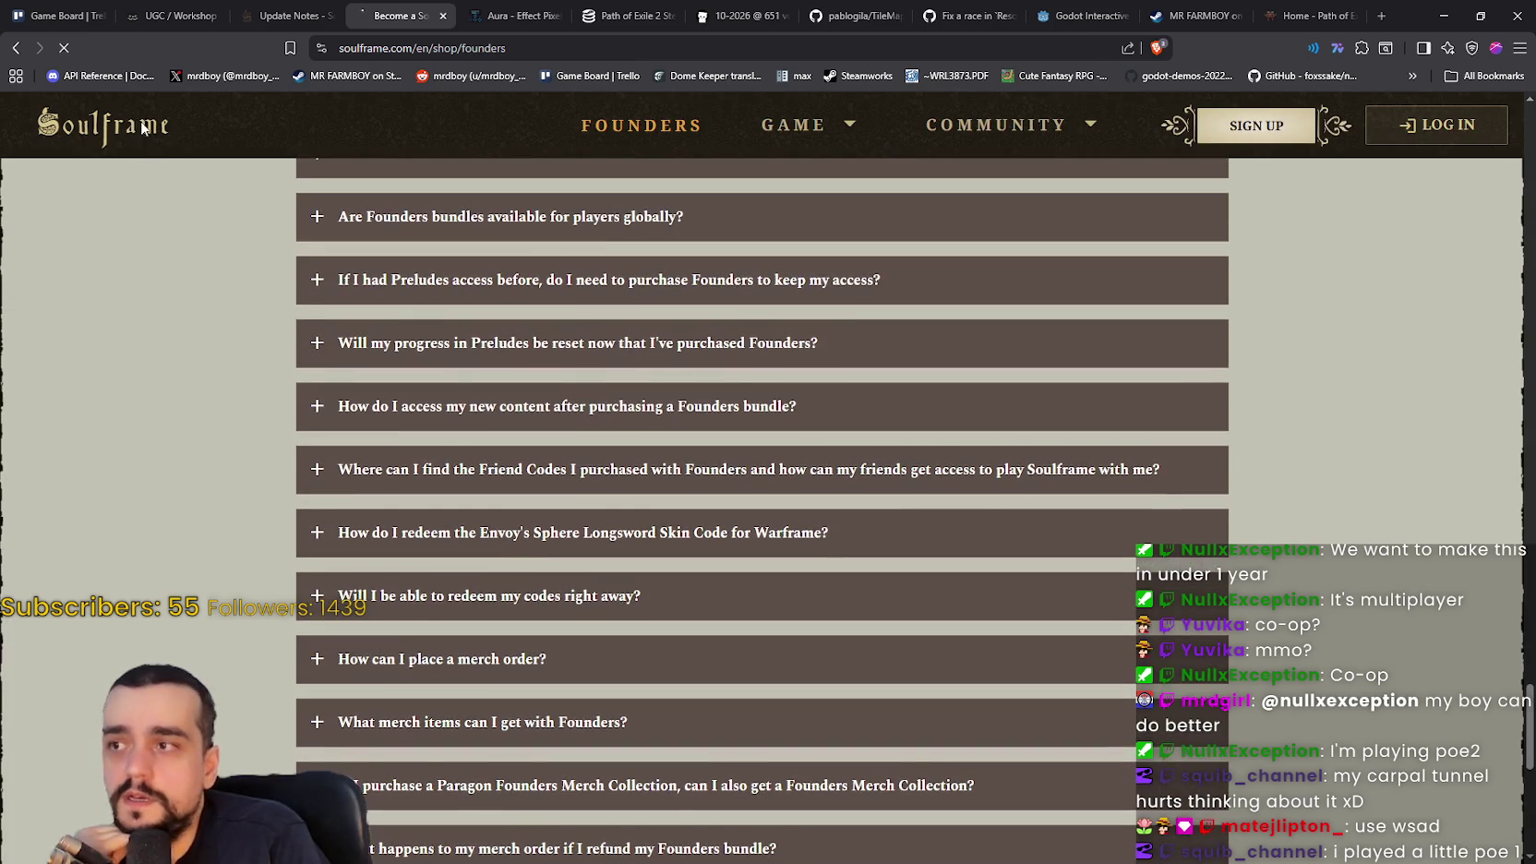
left_click(143, 128)
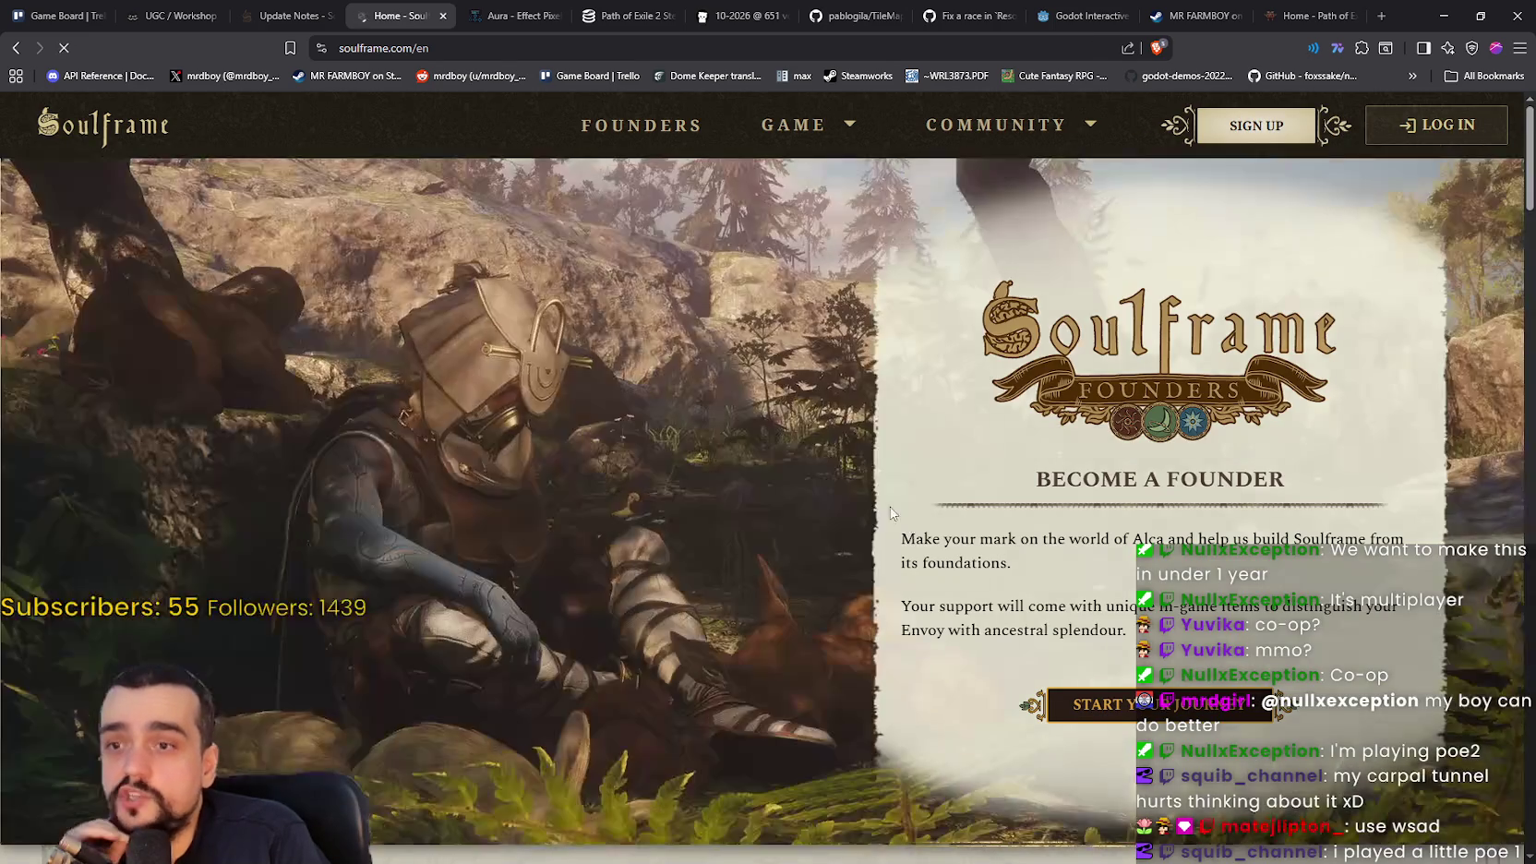
scroll(627, 415, "down", 1)
scroll(627, 416, "down", 7)
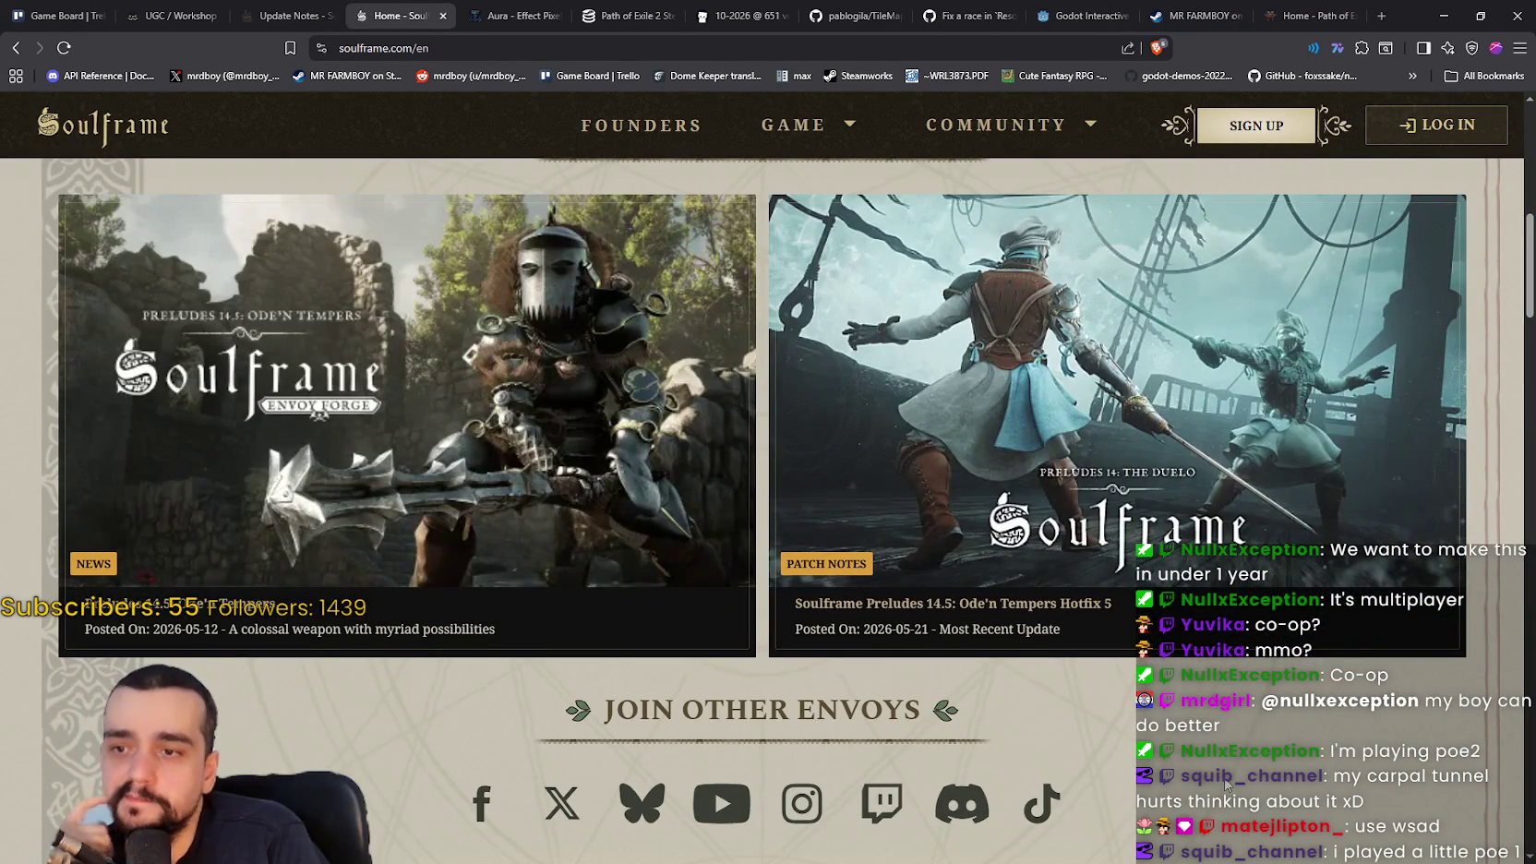
left_click(328, 8)
scroll(893, 683, "down", 3)
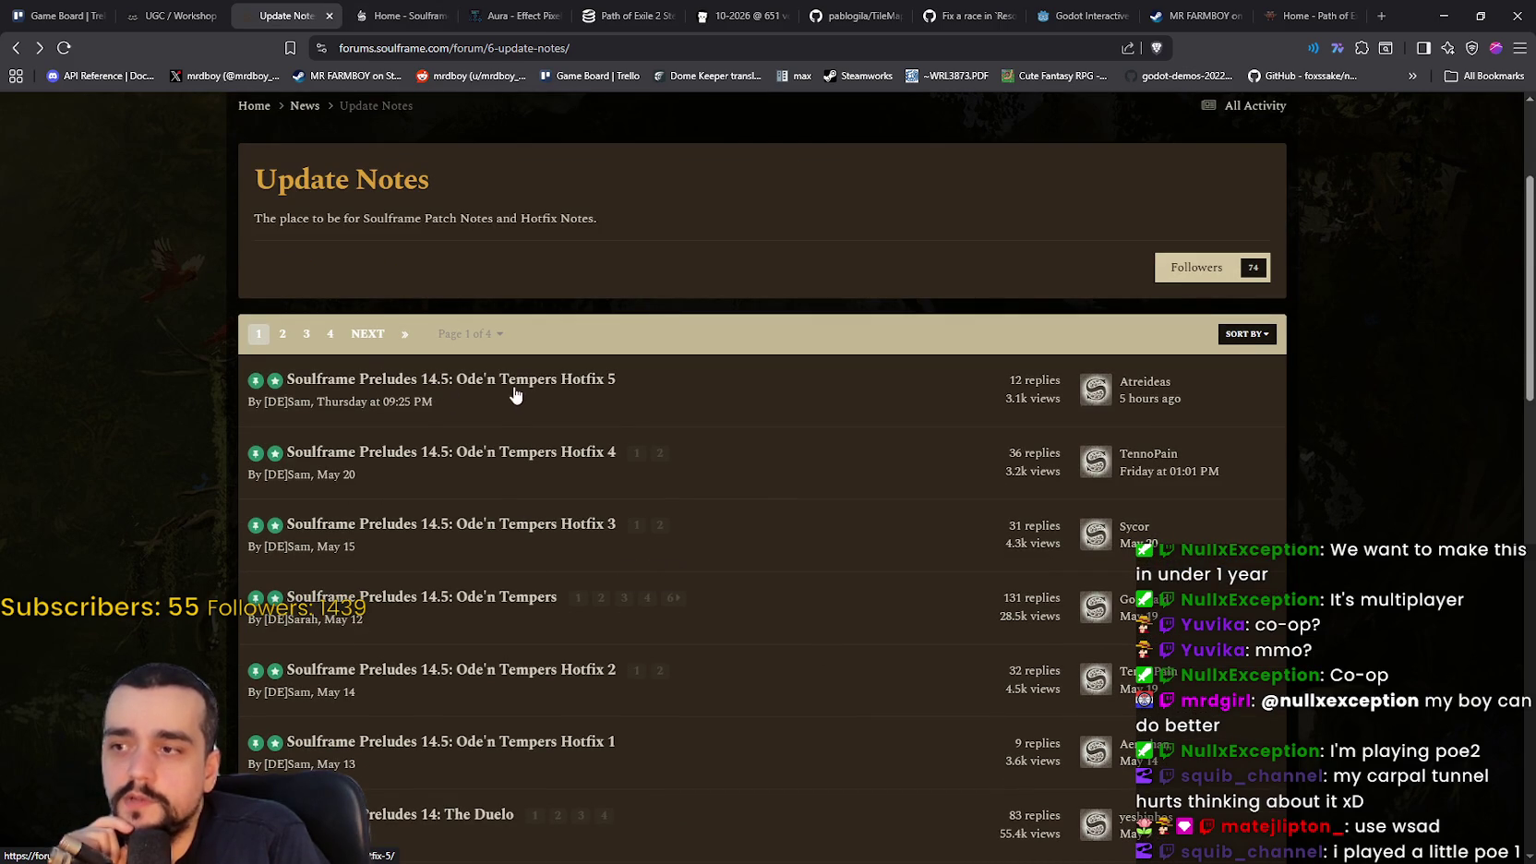
scroll(819, 523, "up", 3)
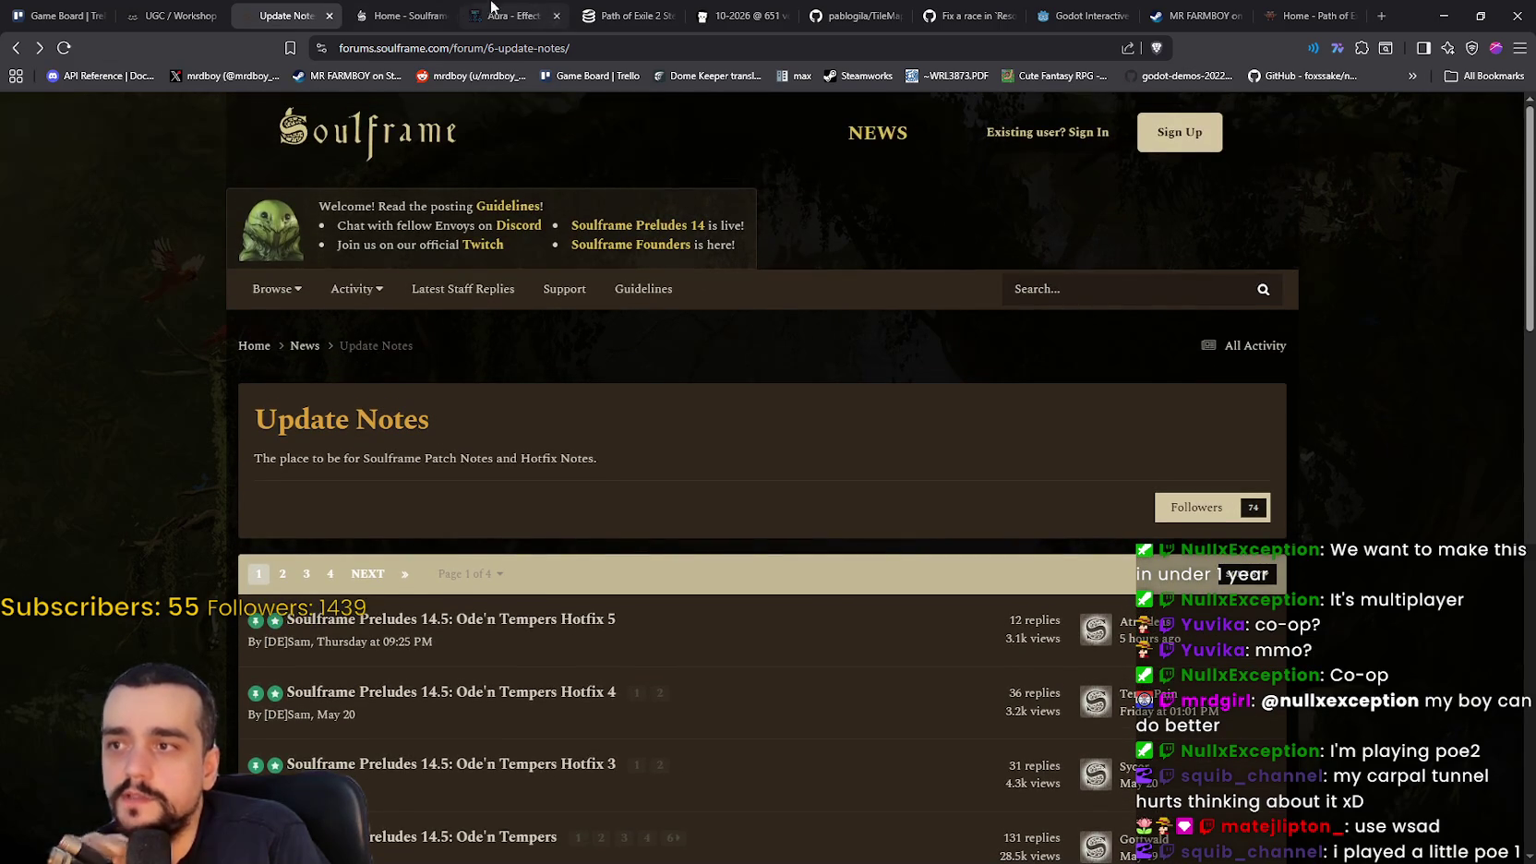
Scroll through the Soulframe home page, then minimize the browser
left_click(429, 7)
scroll(1173, 676, "down", 15)
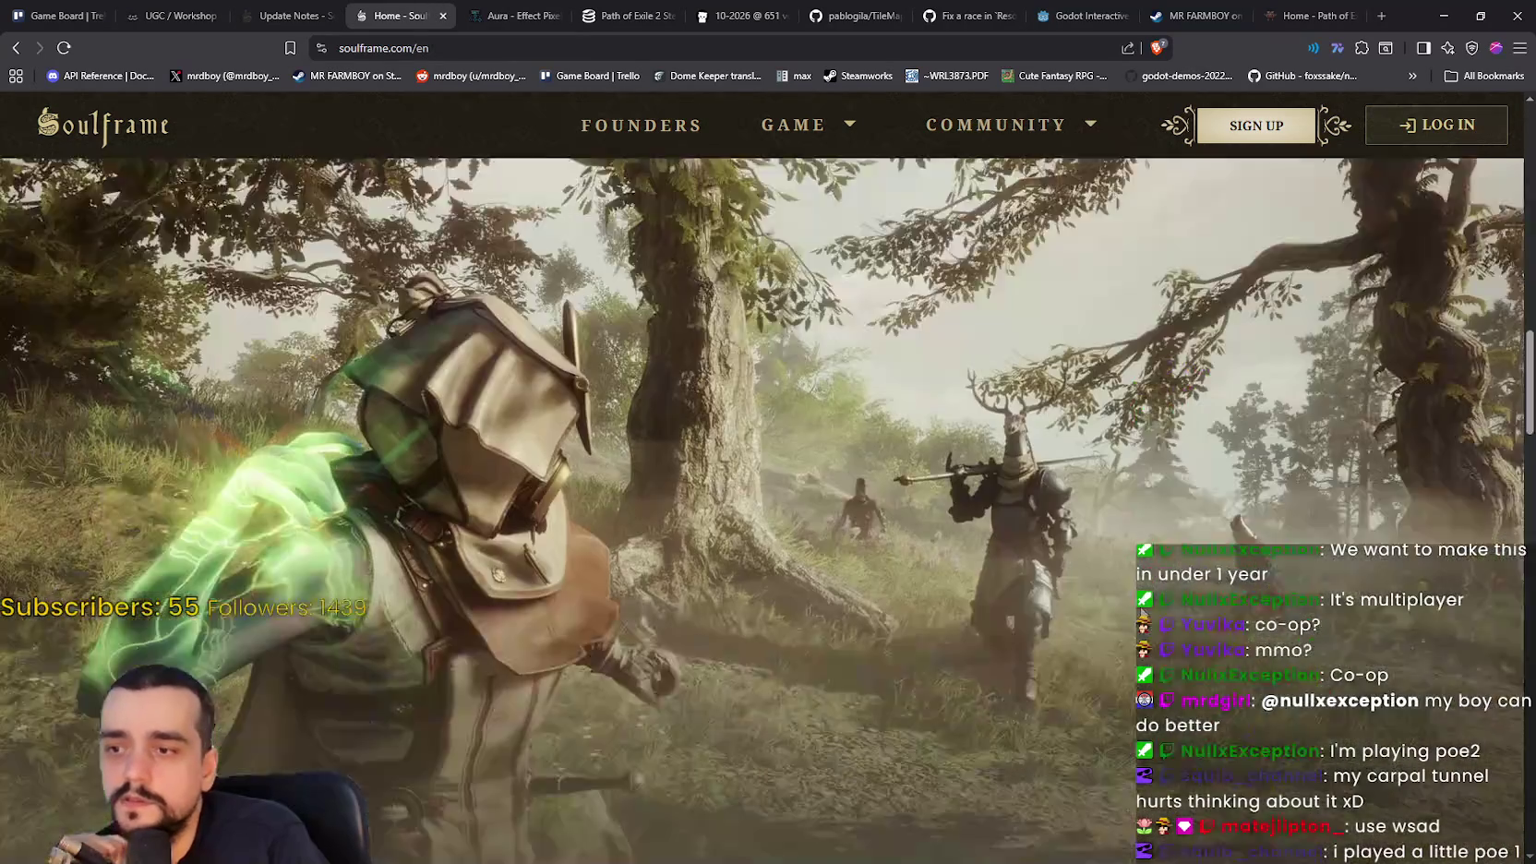
scroll(1231, 641, "down", 7)
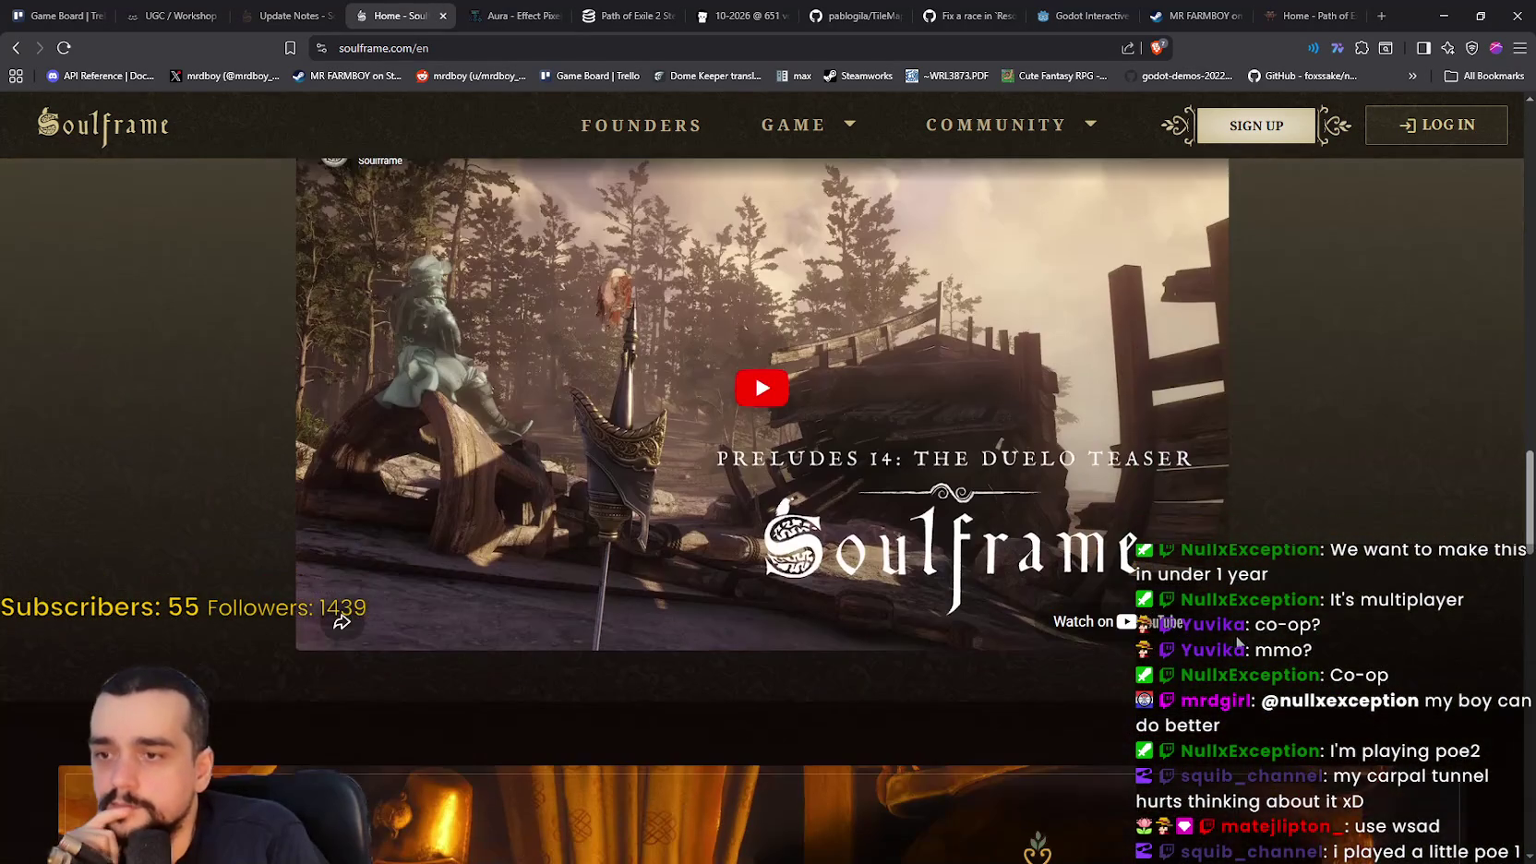
scroll(1232, 624, "down", 10)
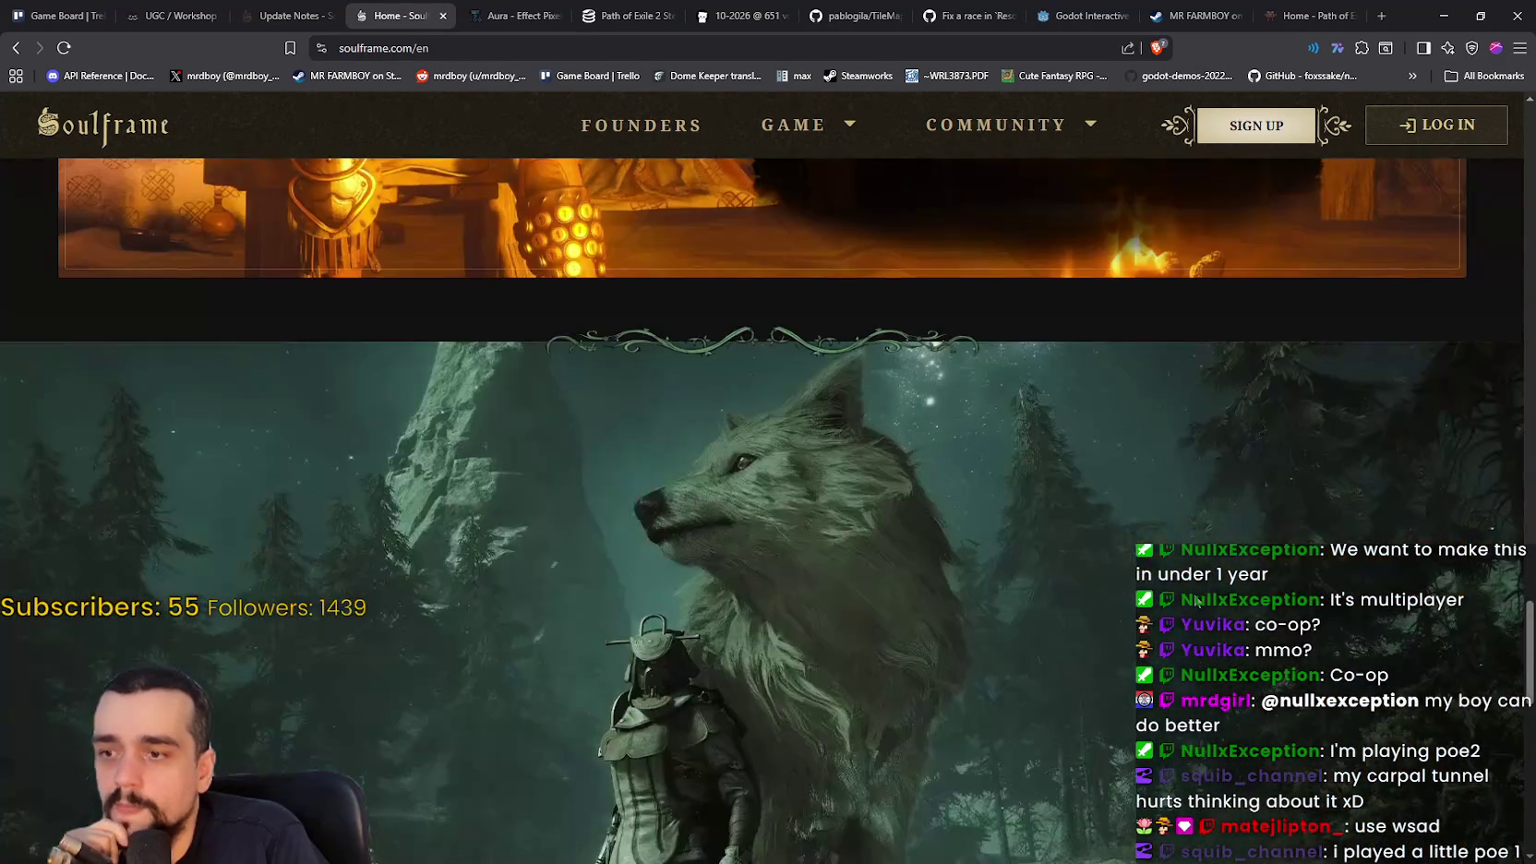
scroll(1186, 574, "up", 3)
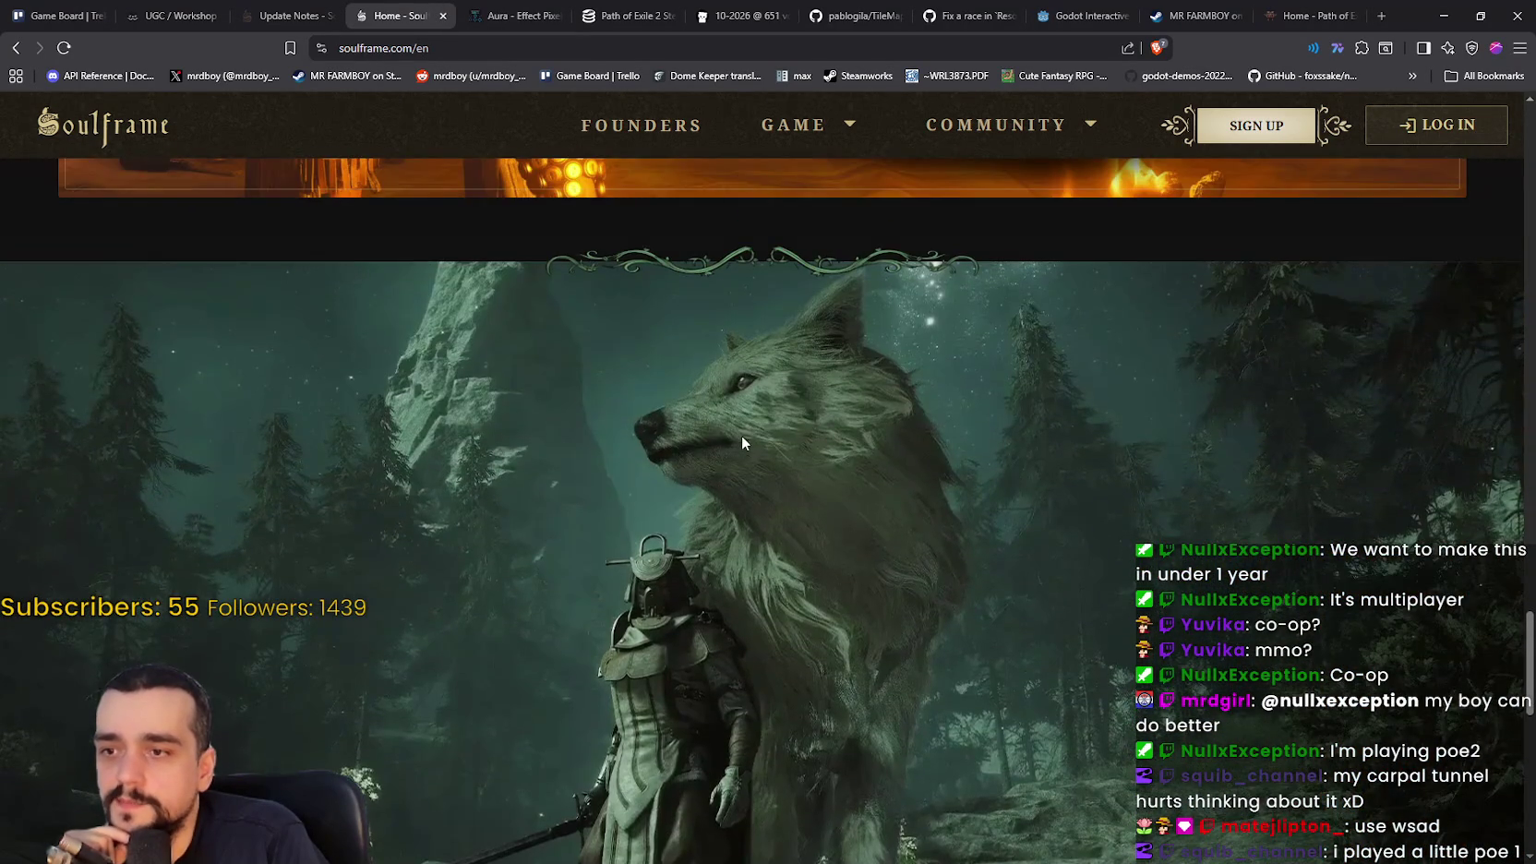
scroll(825, 512, "down", 5)
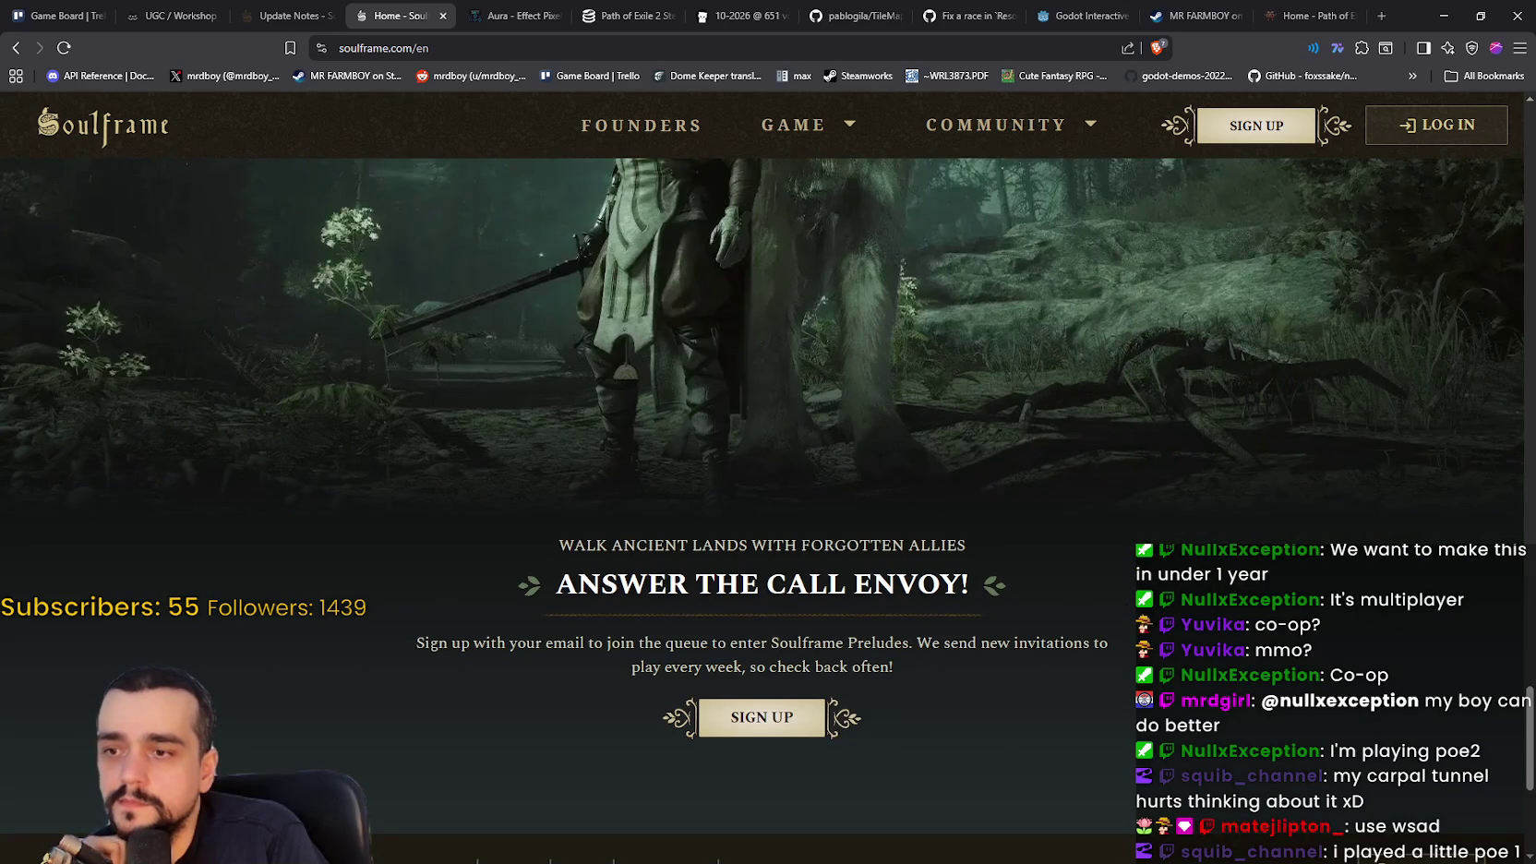
scroll(767, 507, "up", 15)
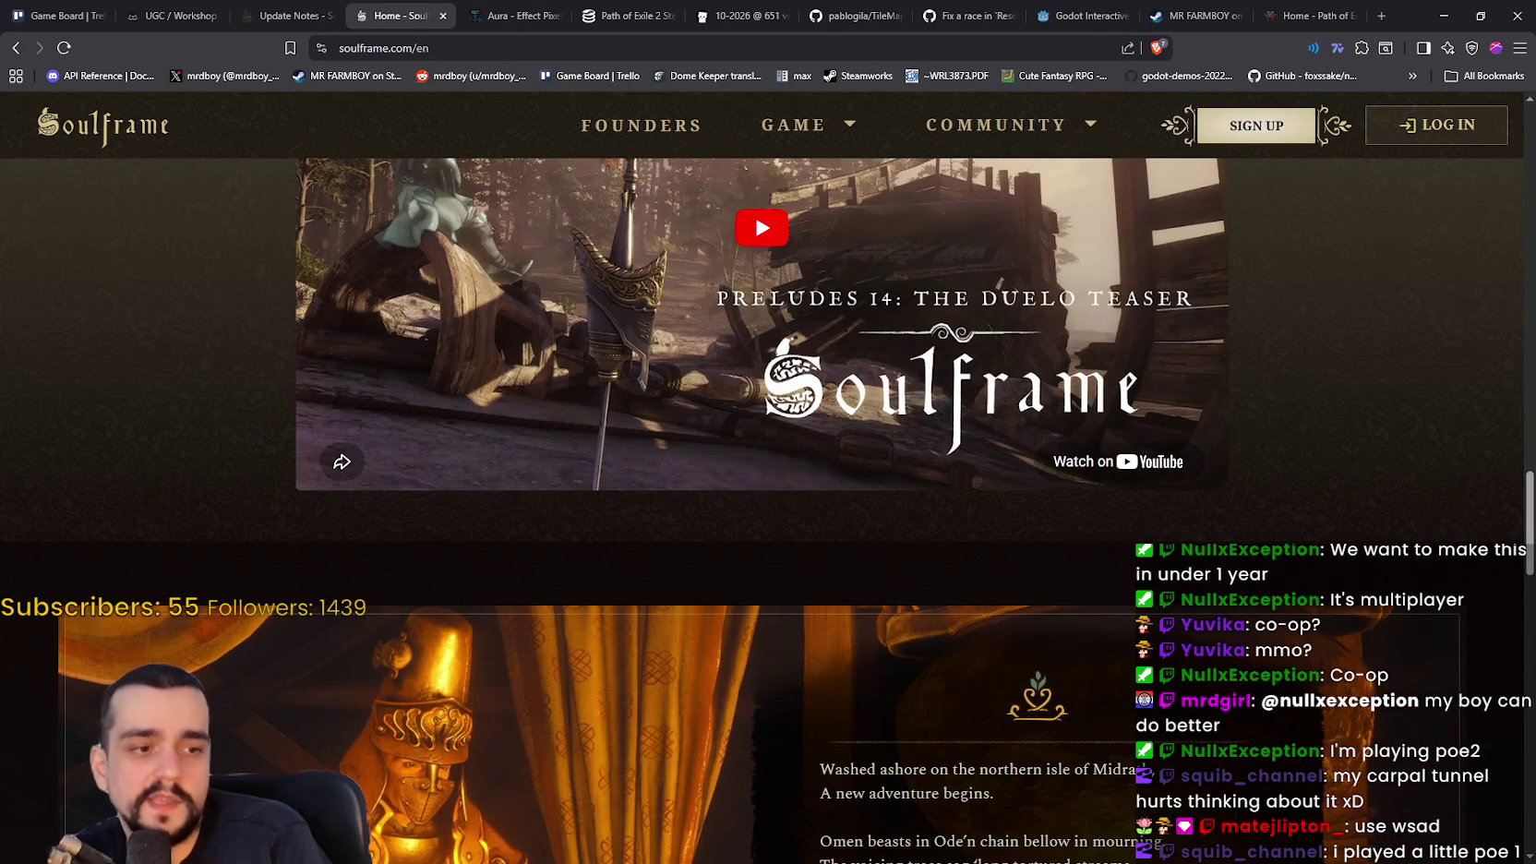
scroll(1044, 417, "up", 10)
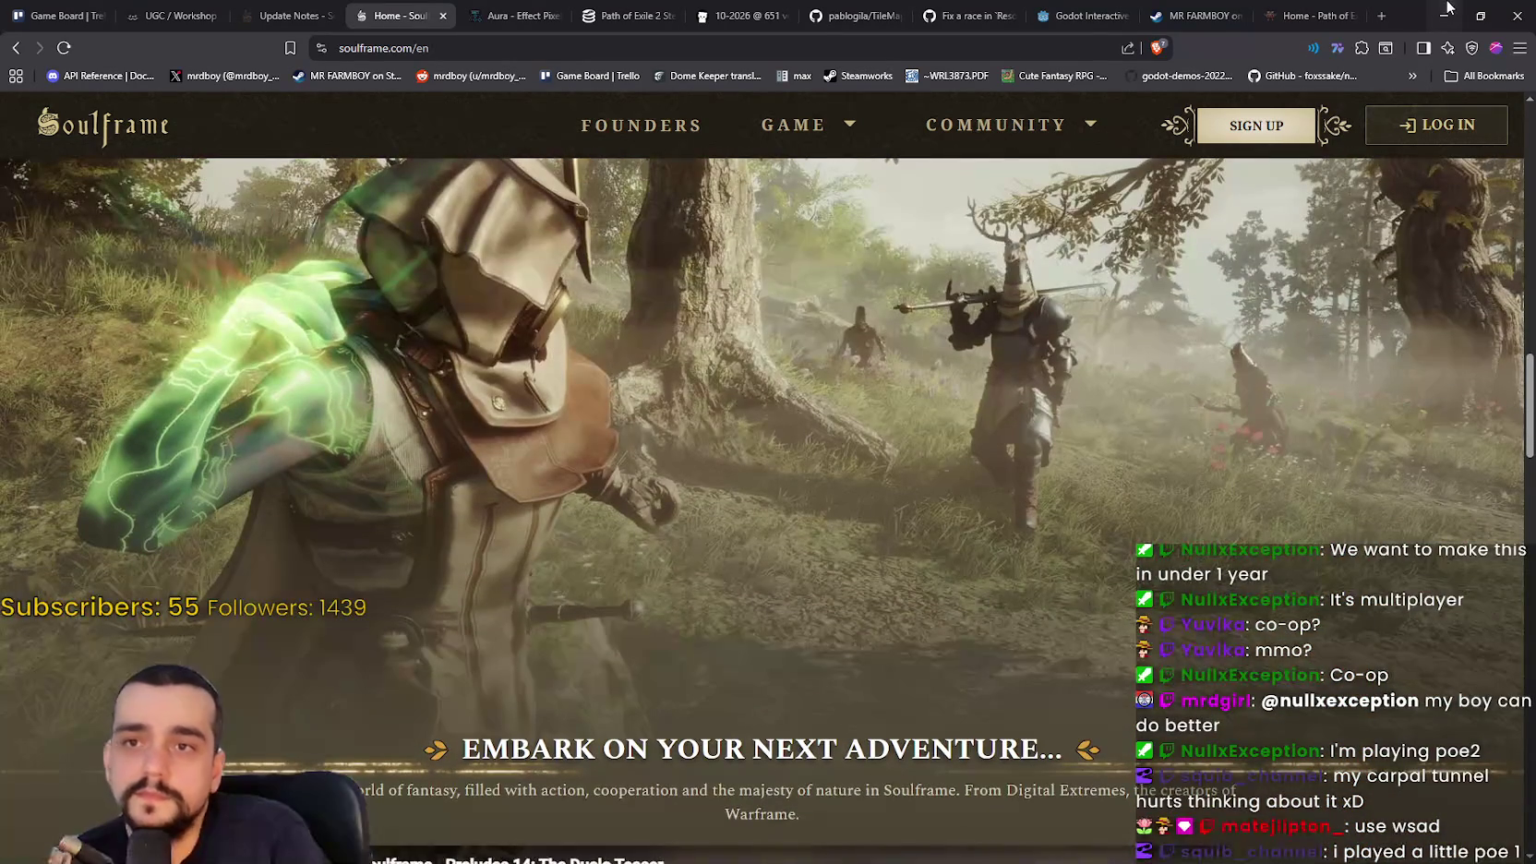
left_click(1445, 8)
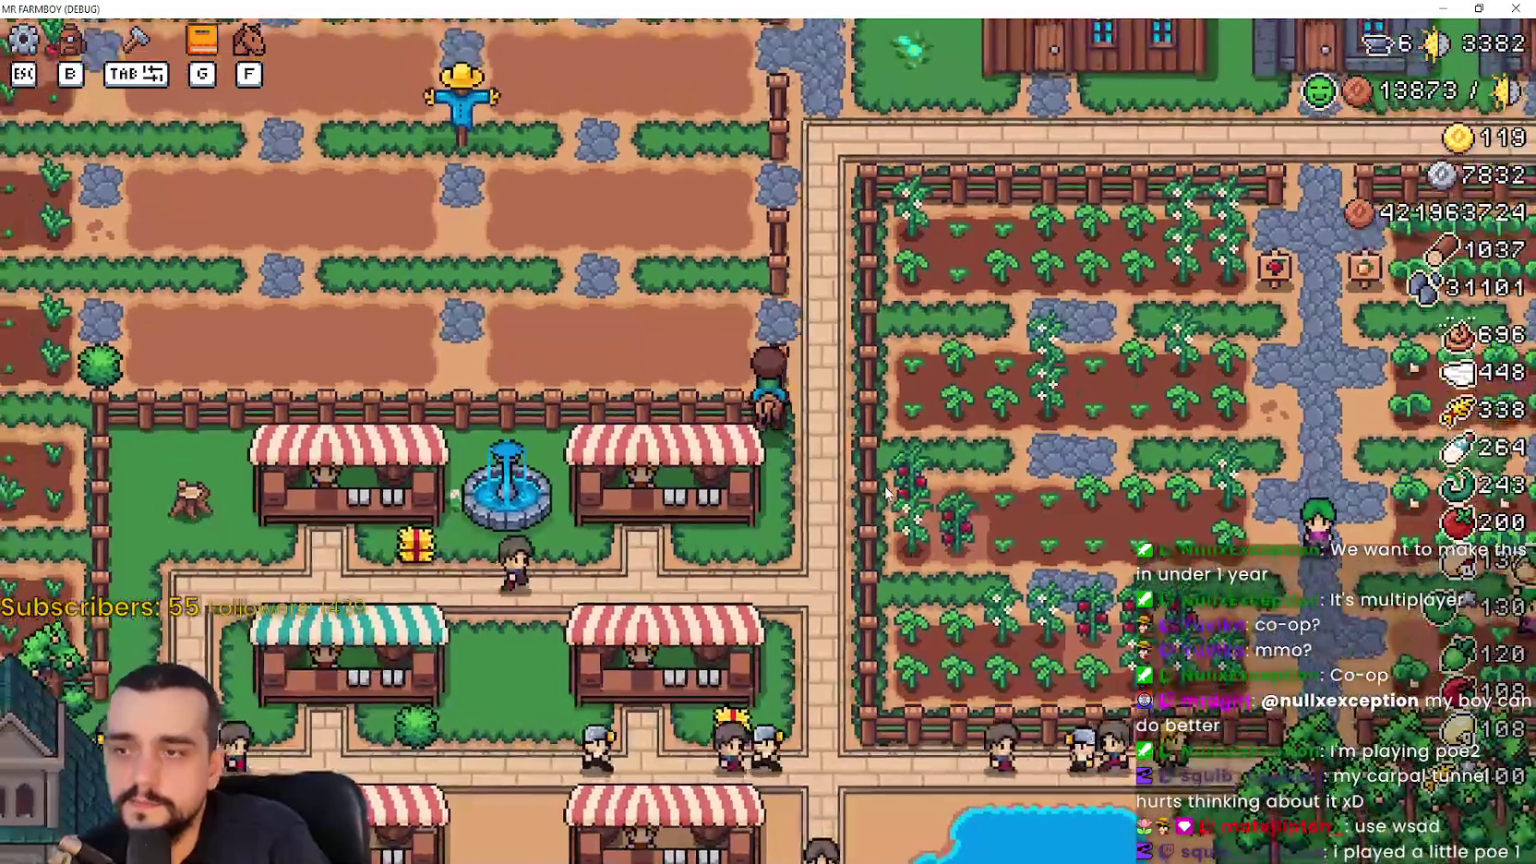
Ride right and south into the village, then open and close the inventory with B
key("d")
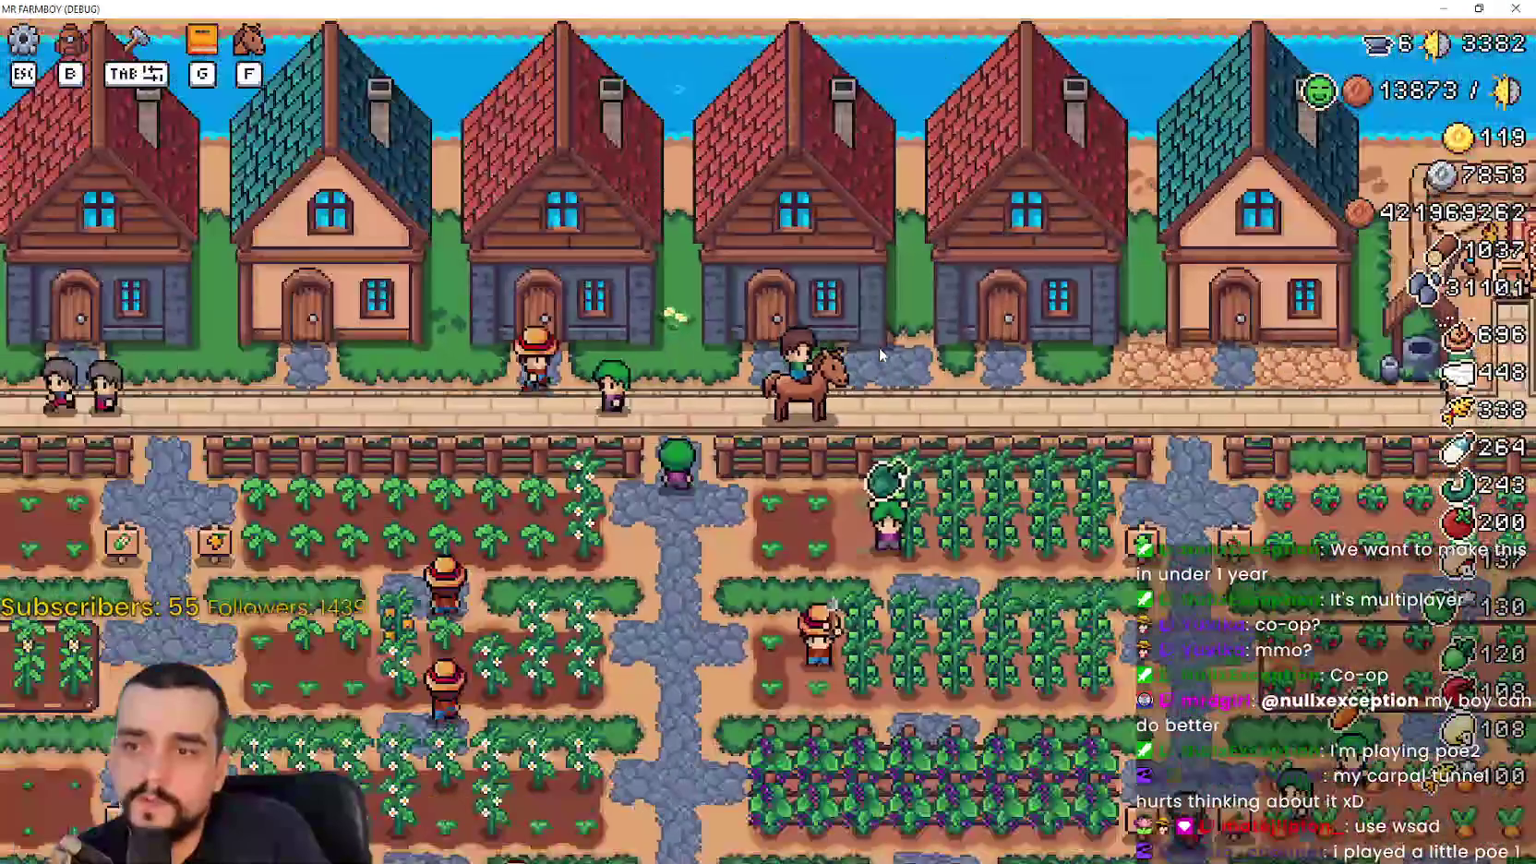
key("s")
scroll(984, 552, "down", 3)
key("s")
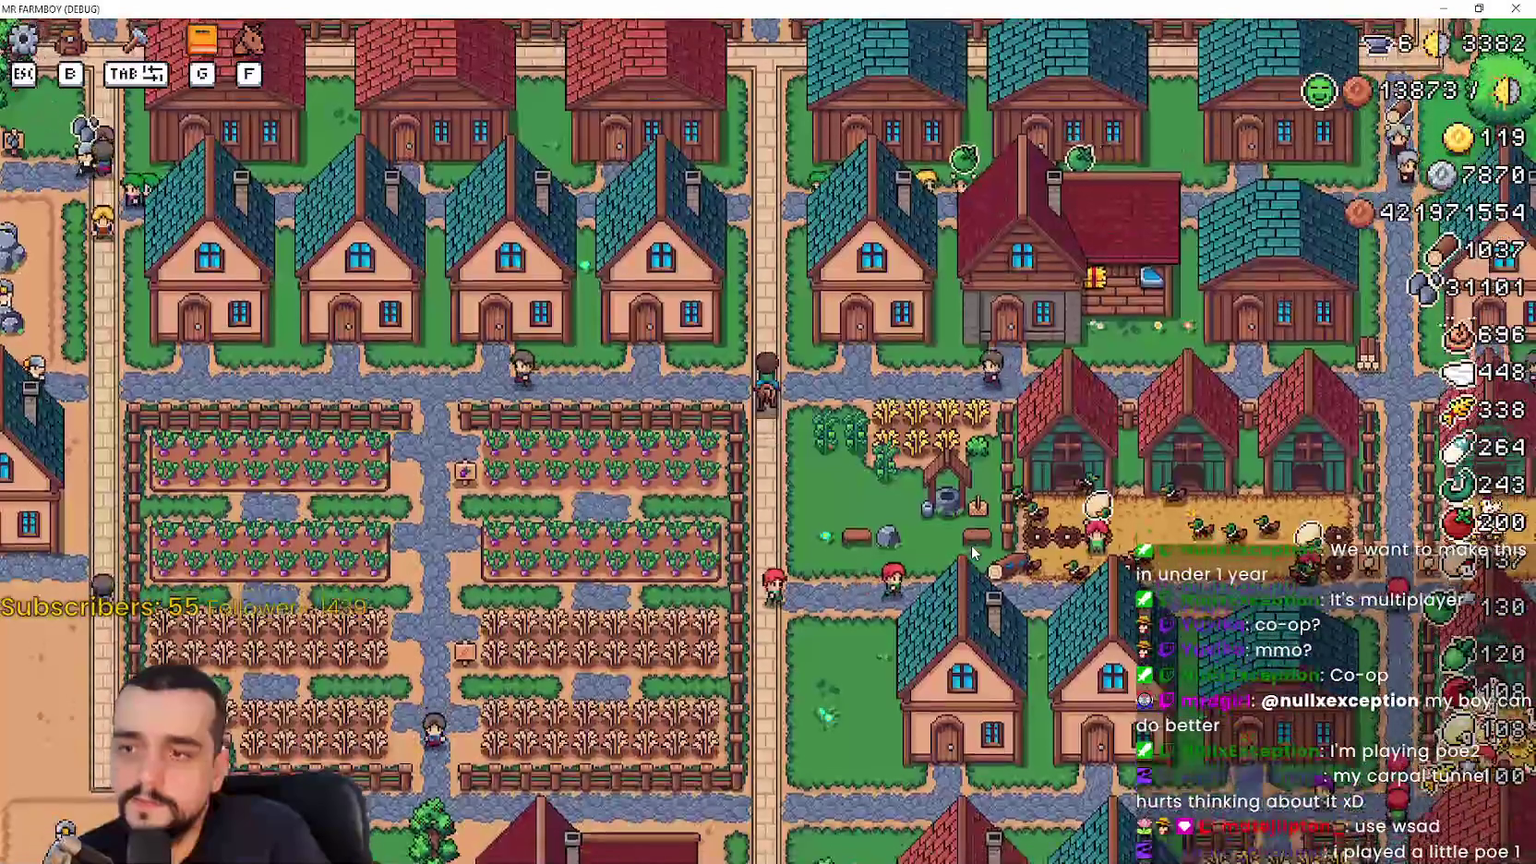
key("b")
scroll(972, 552, "down", 5)
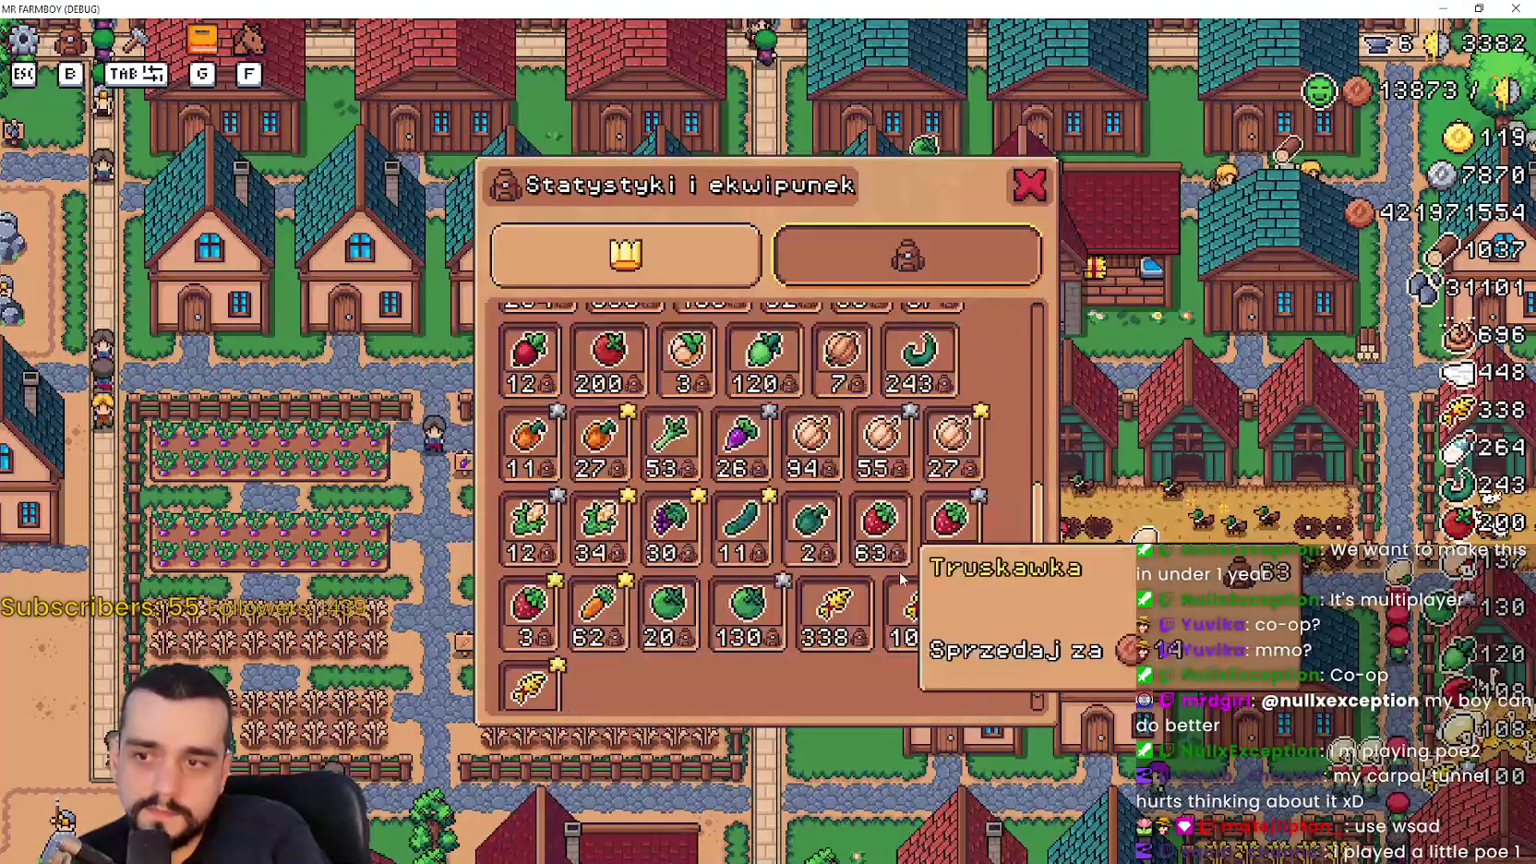
key("b")
scroll(822, 473, "up", 3)
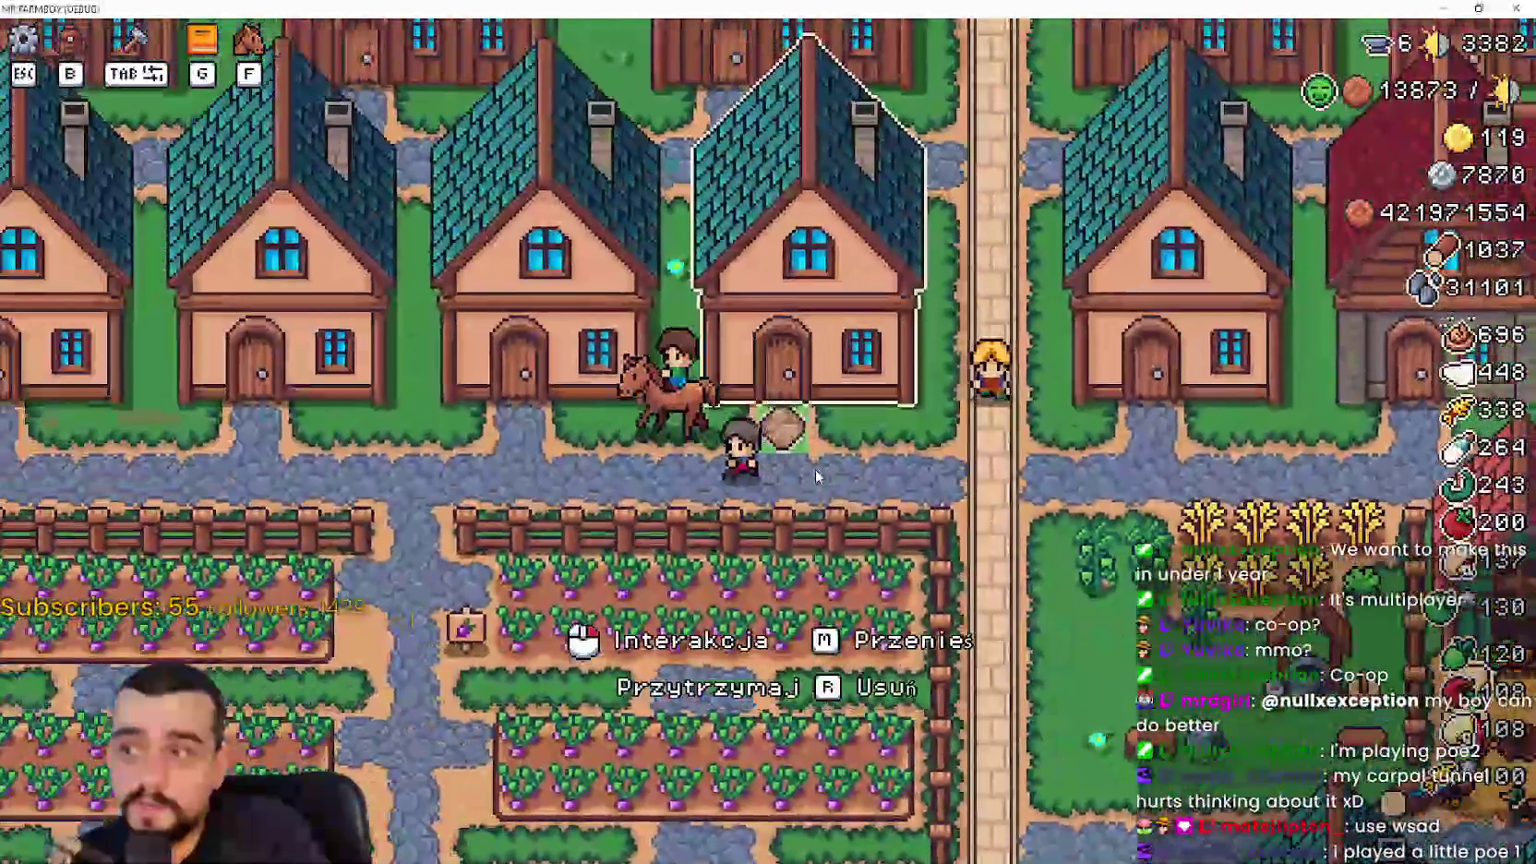
Open the Postępy panel with G, view the Zwierzęta and Dekoracje trees, then close it
key("a")
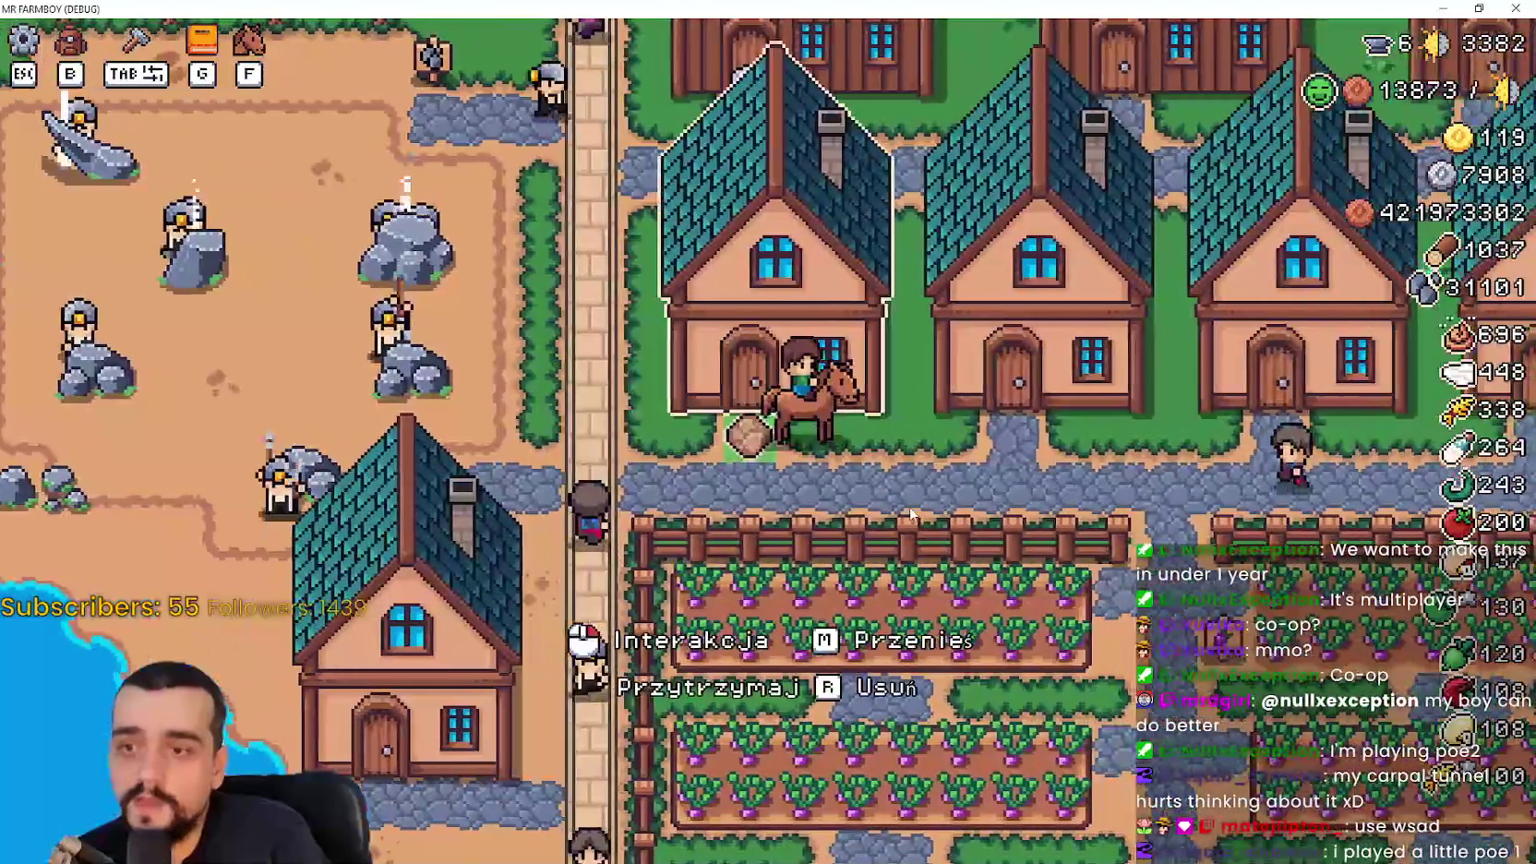
key("g")
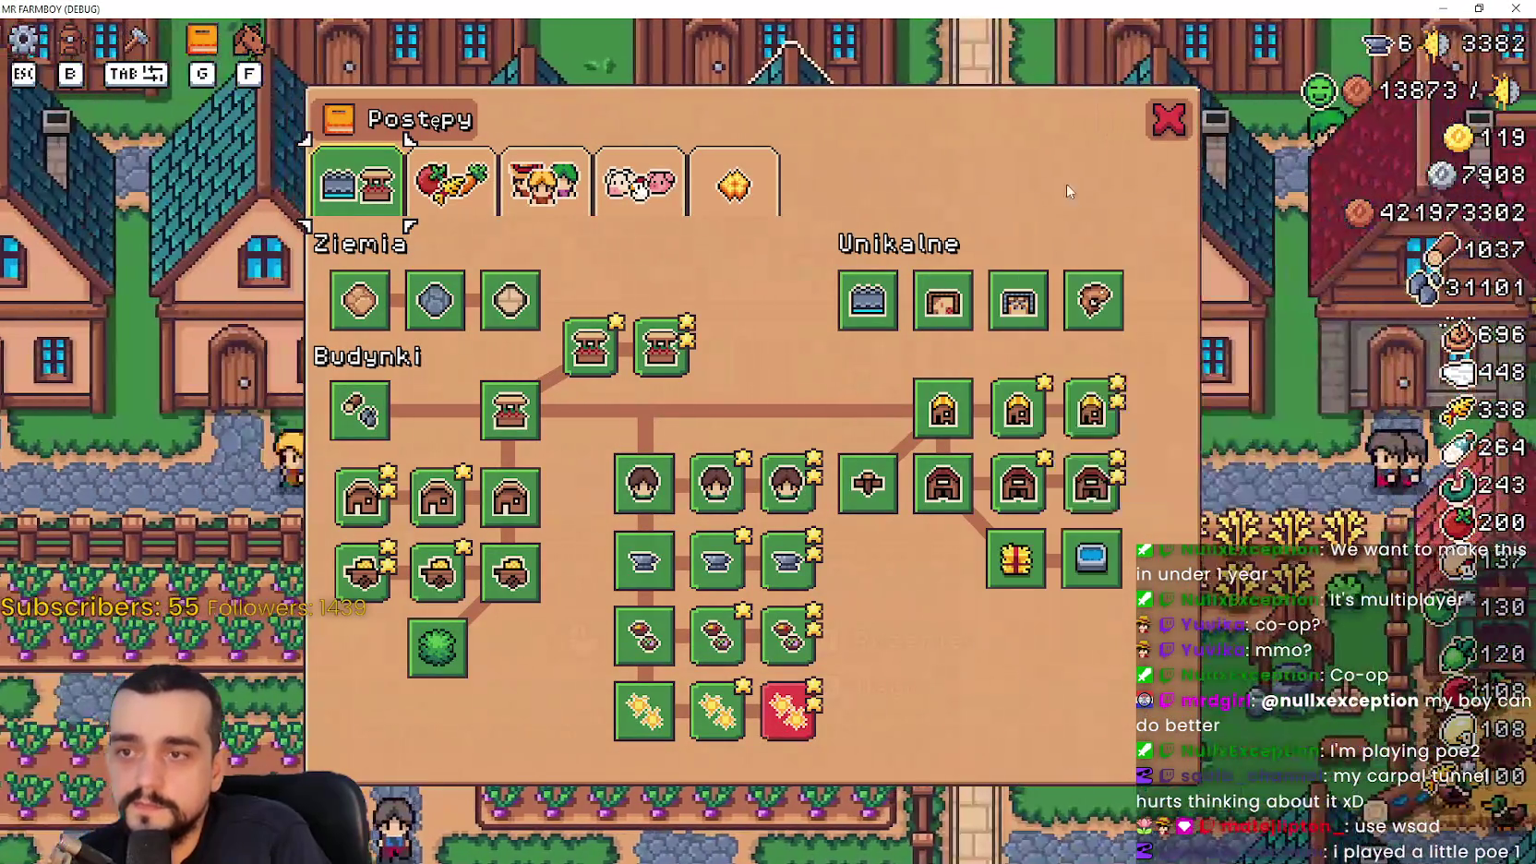
left_click(640, 182)
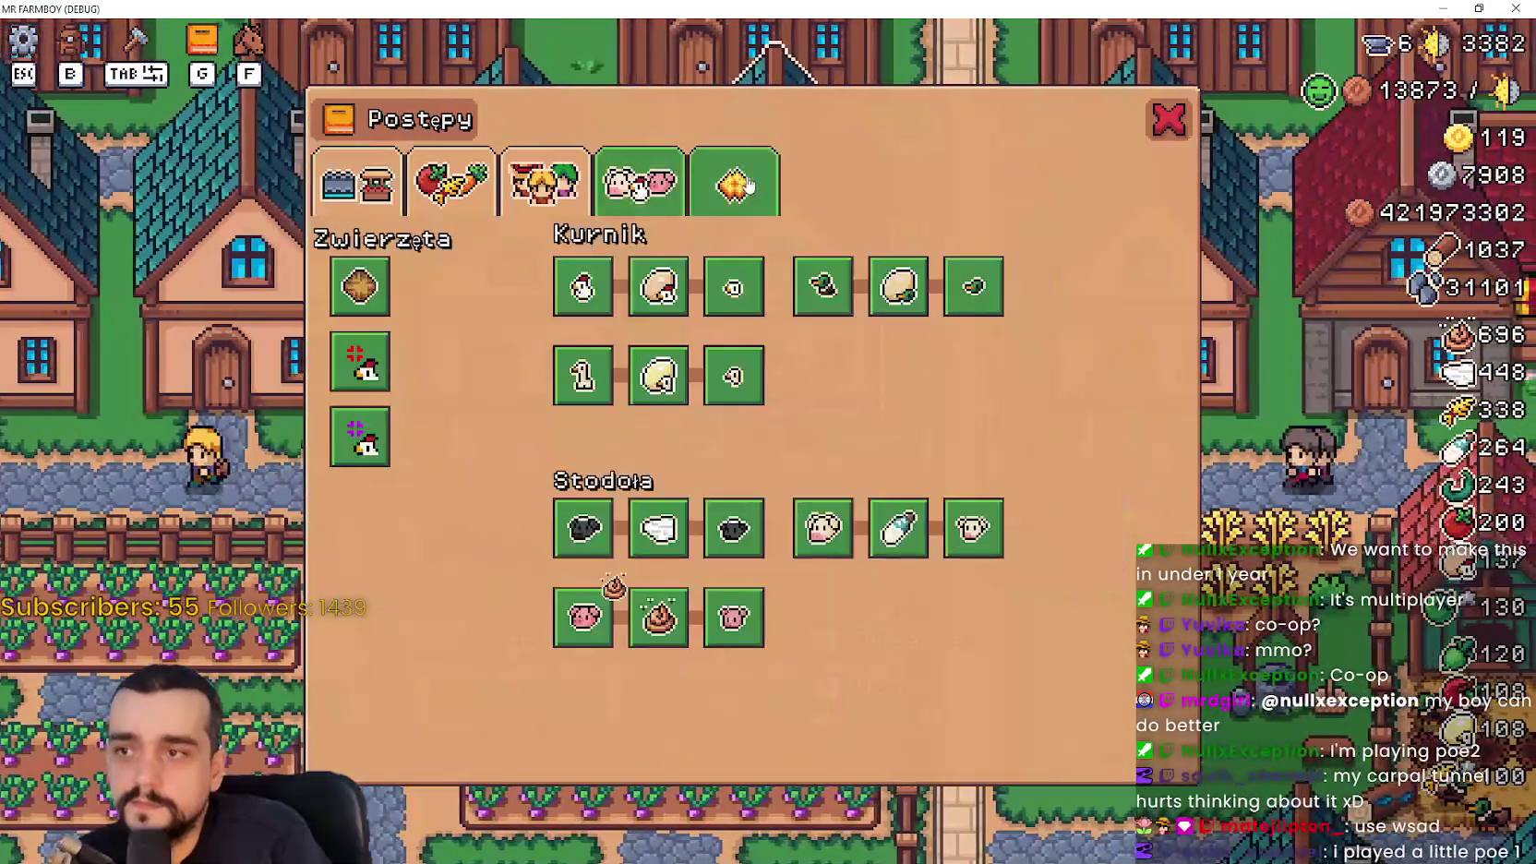
left_click(738, 184)
left_click(640, 182)
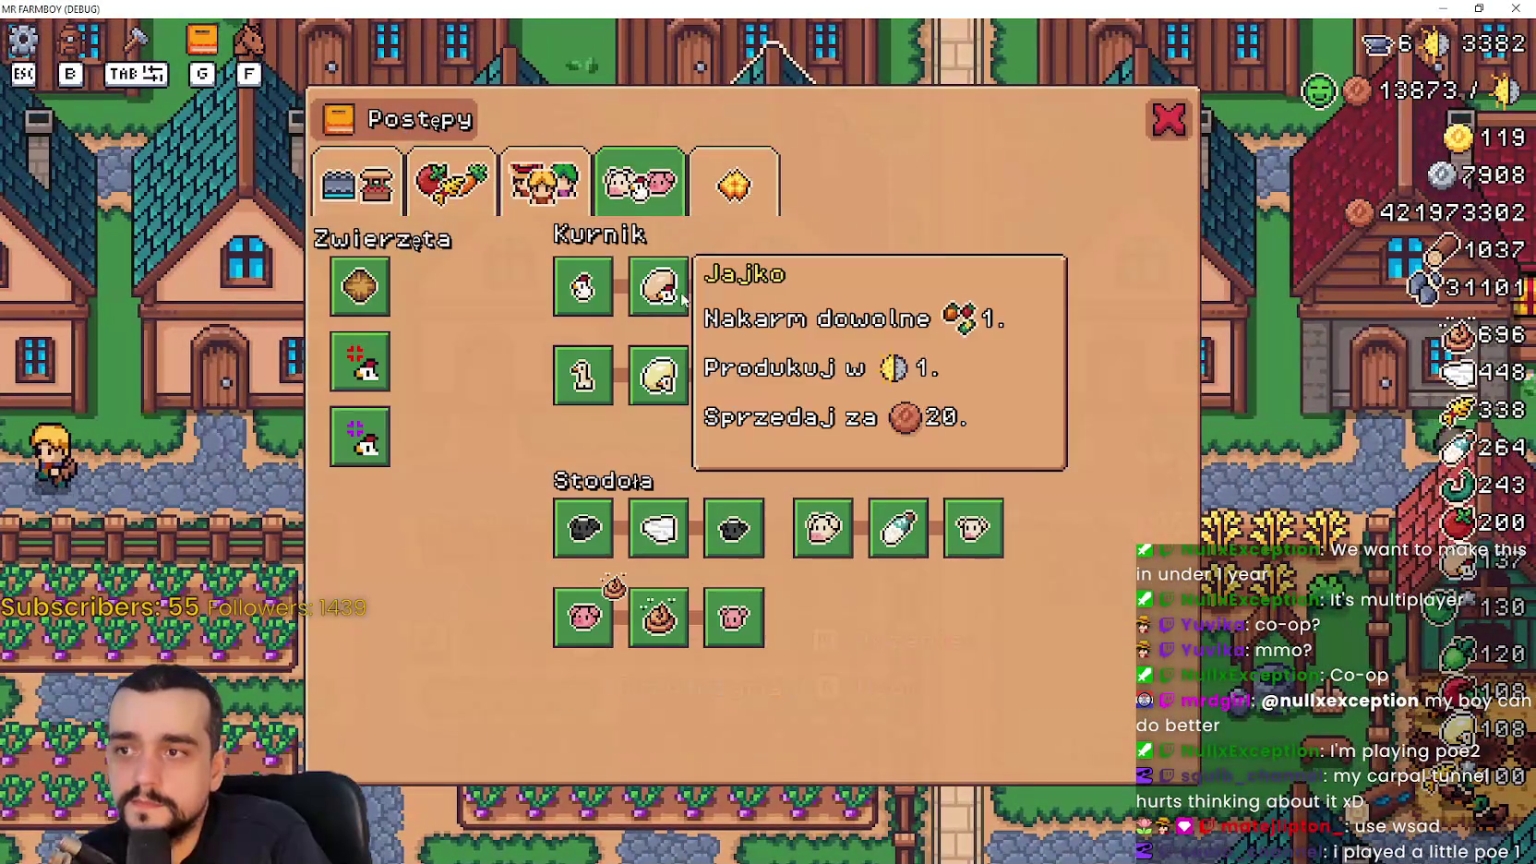
left_click(1168, 121)
scroll(1095, 404, "down", 5)
scroll(1089, 399, "up", 8)
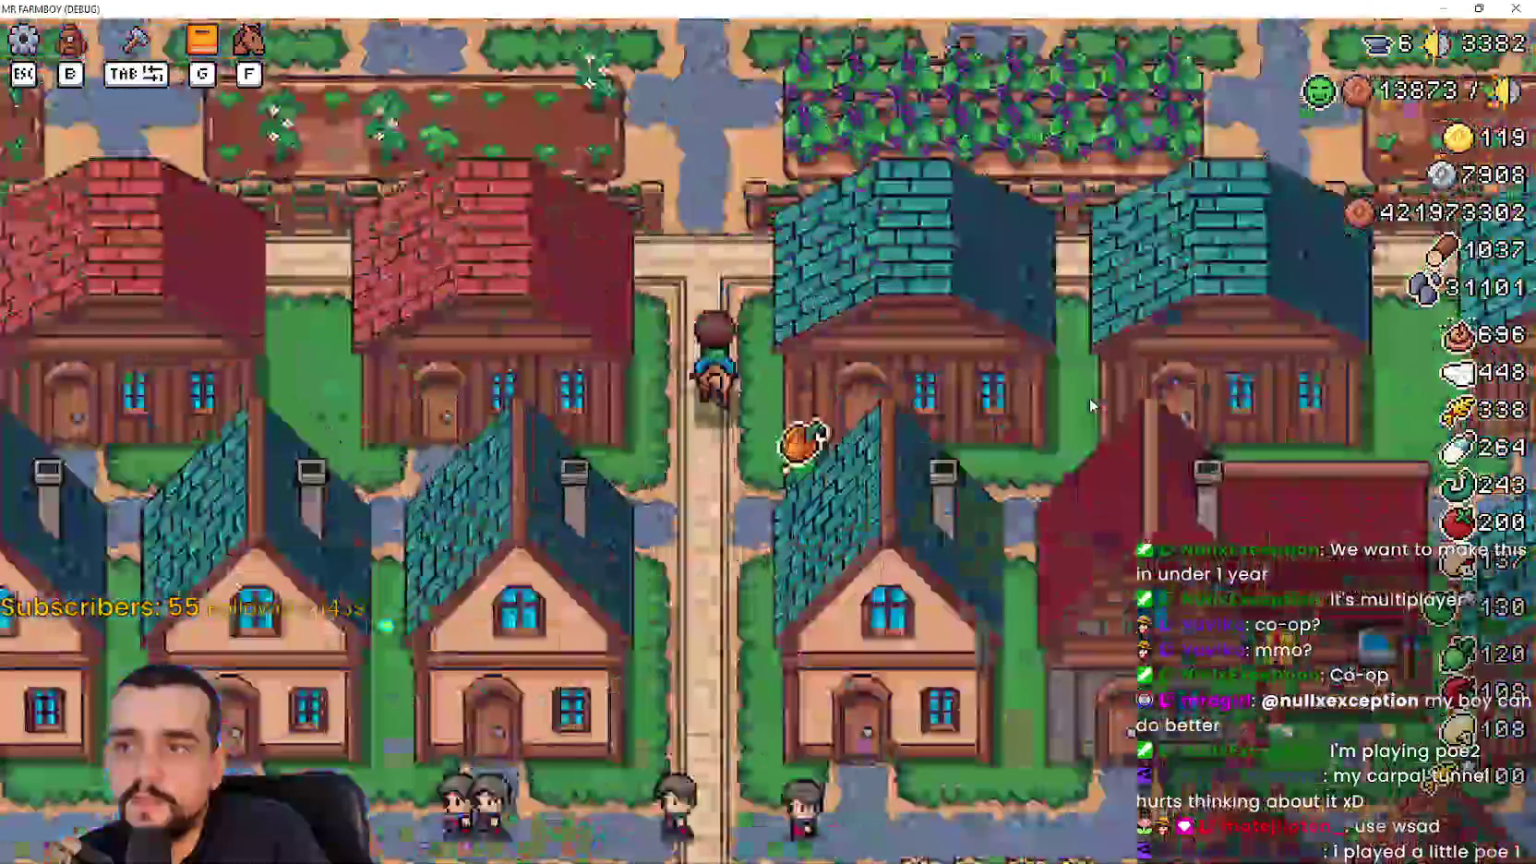
Ride to the bridge road, view and close the Posterunek Króla info, then ride south to a house
key("w")
scroll(1089, 399, "down", 4)
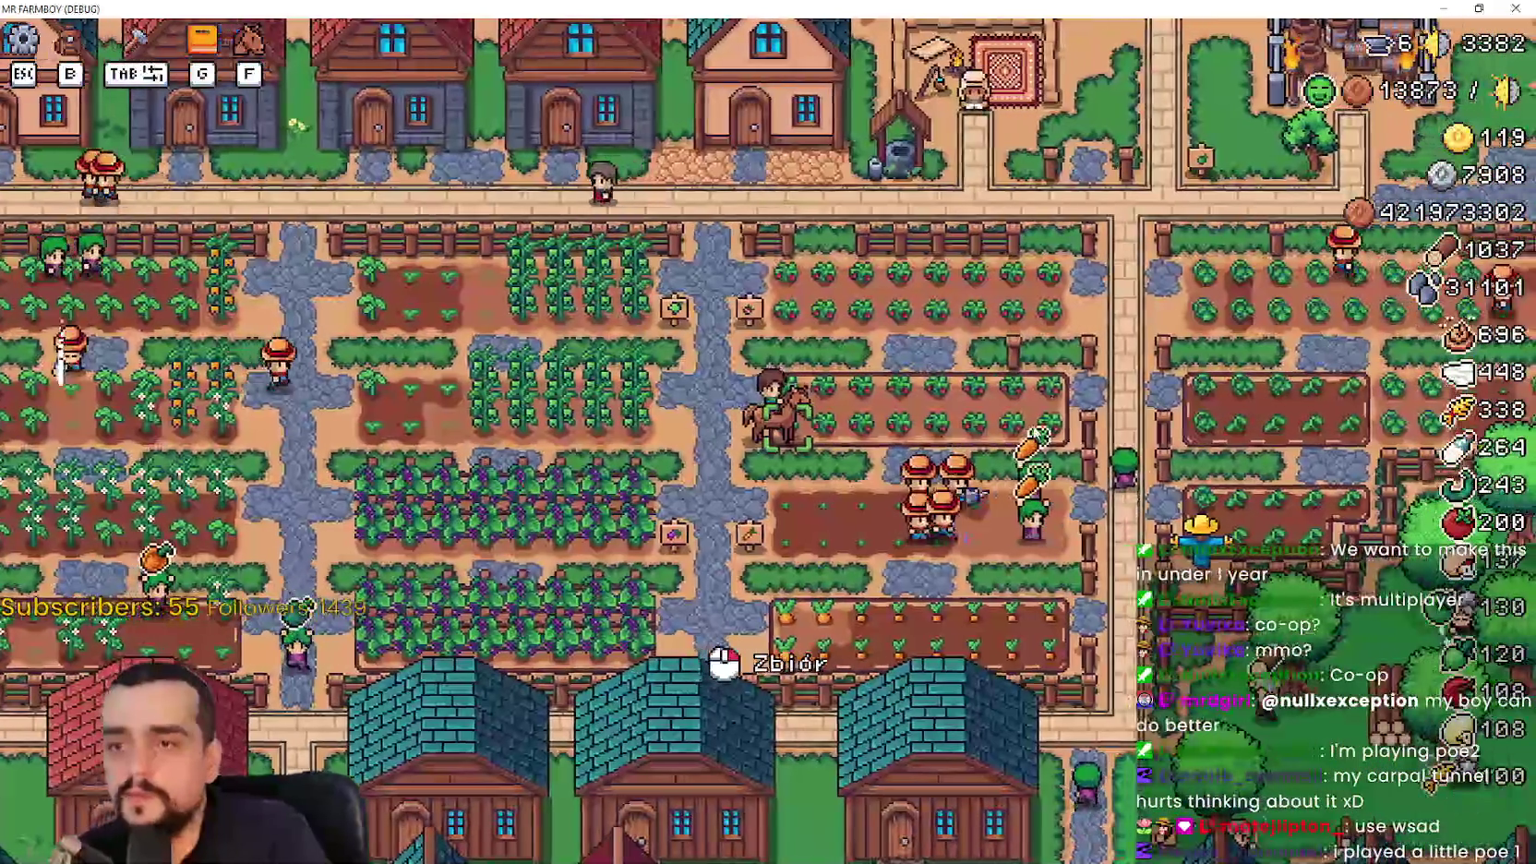
key("d")
scroll(1019, 405, "up", 3)
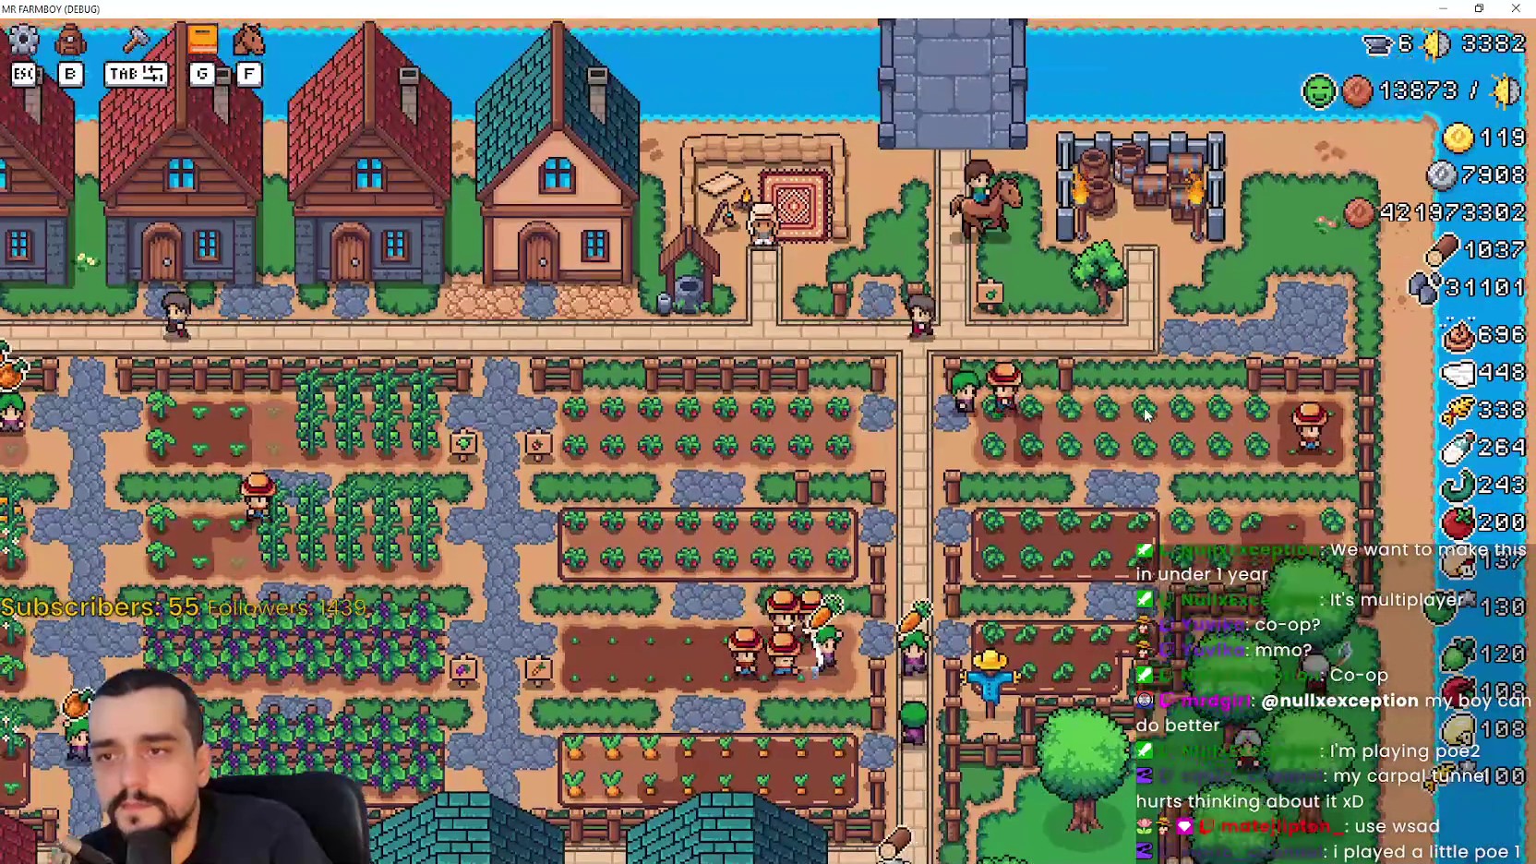
left_click(1222, 409)
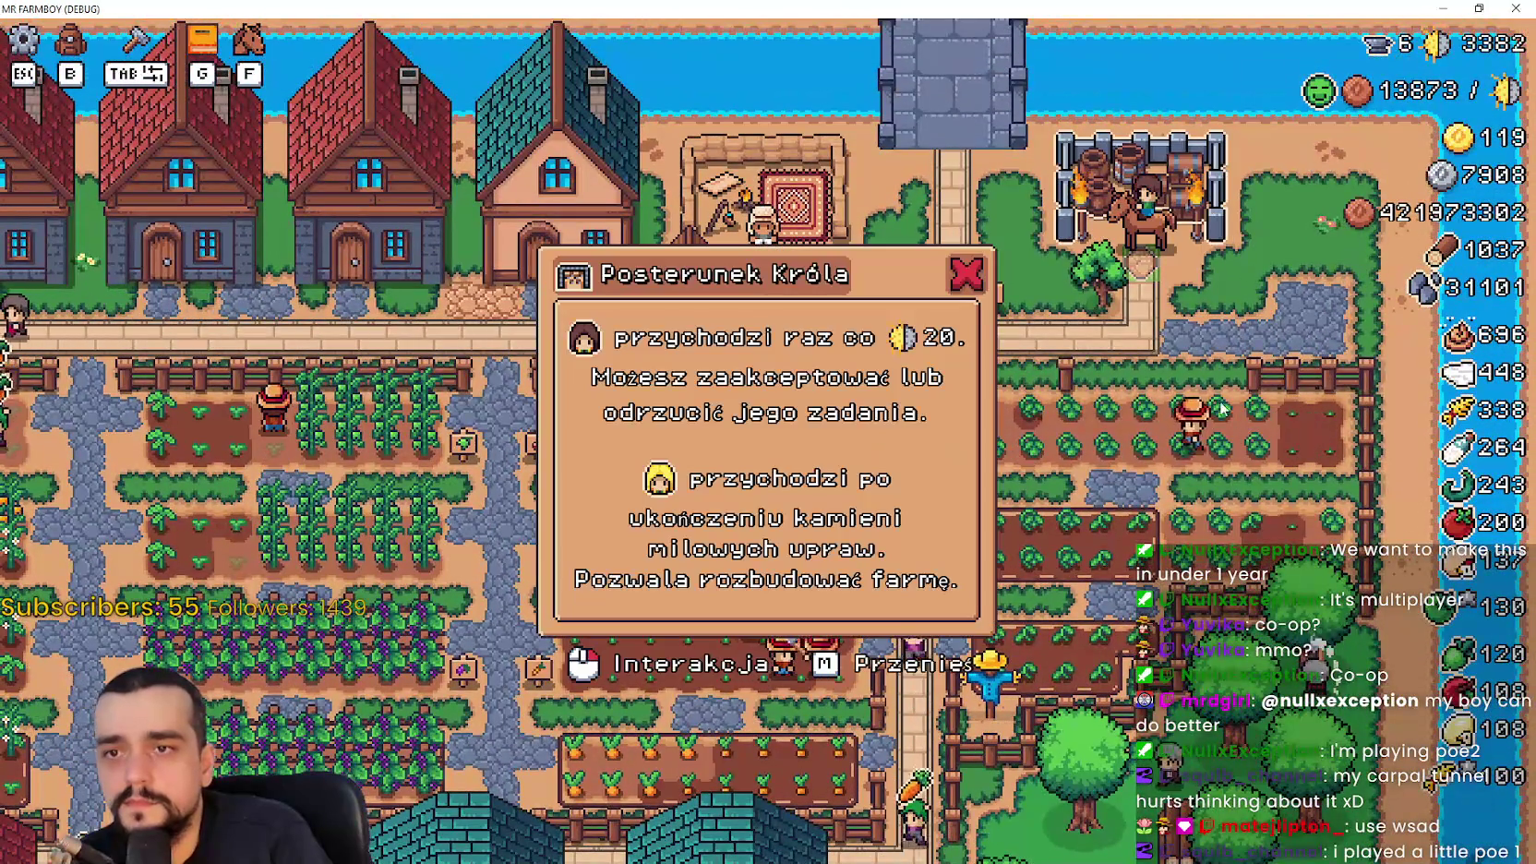
left_click(960, 277)
key("s")
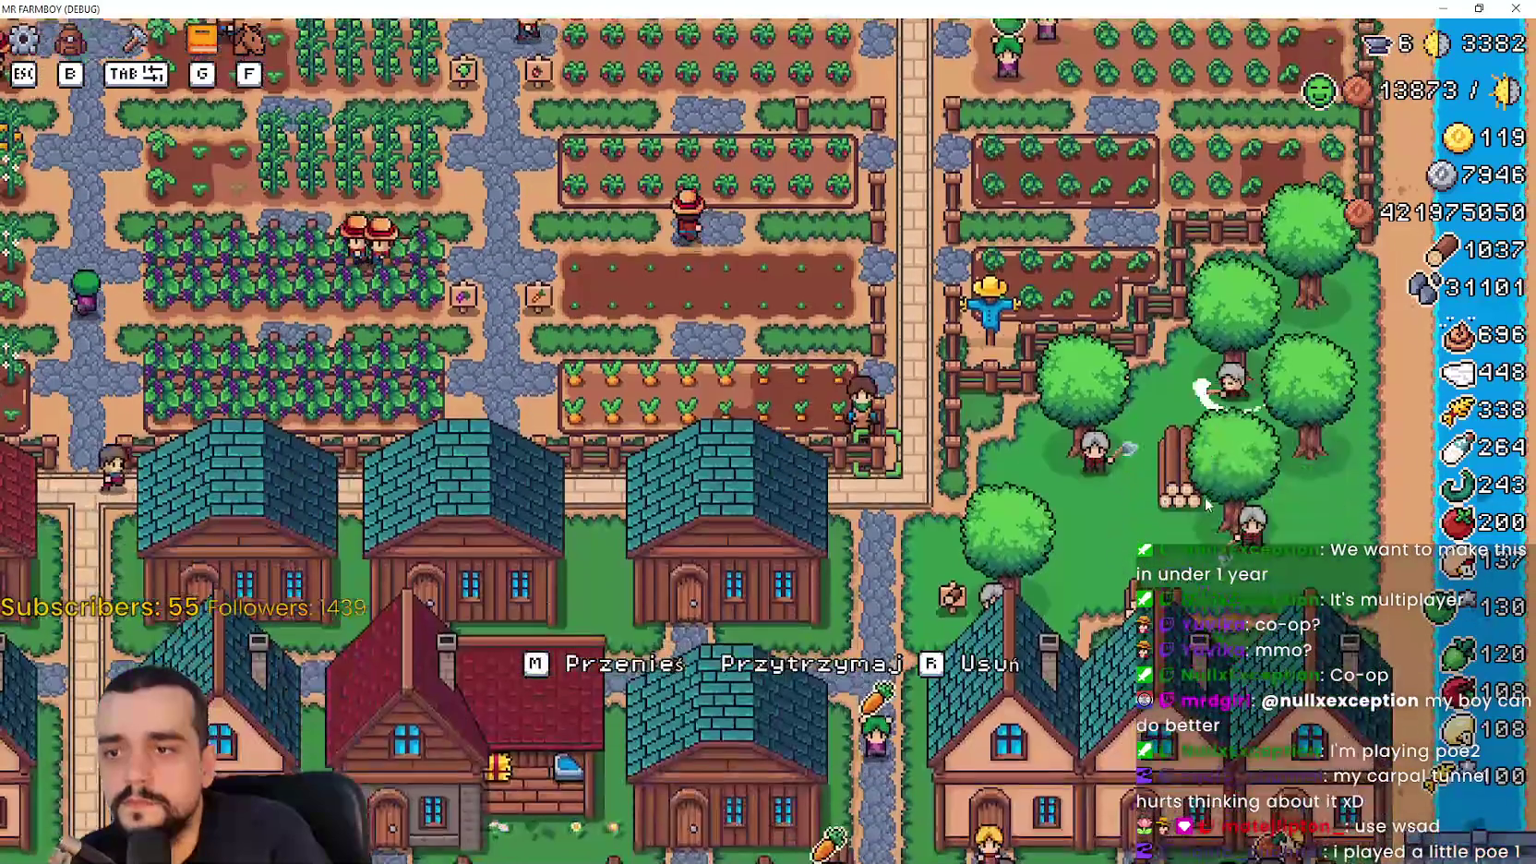
key("a")
key("s")
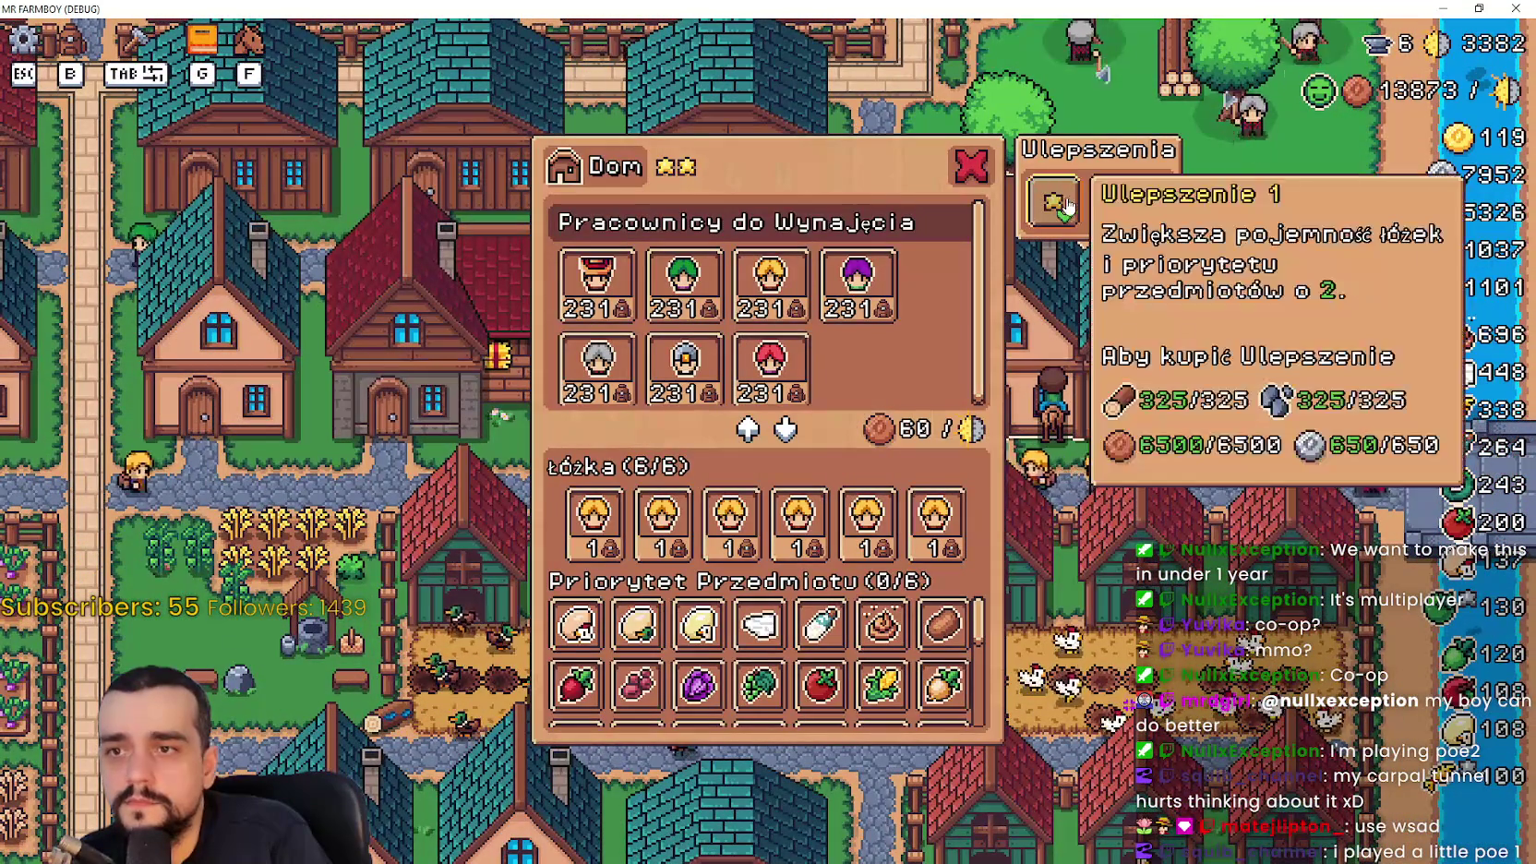
Leave the house panels and ride through the village toward the chicken coops and back
key("d")
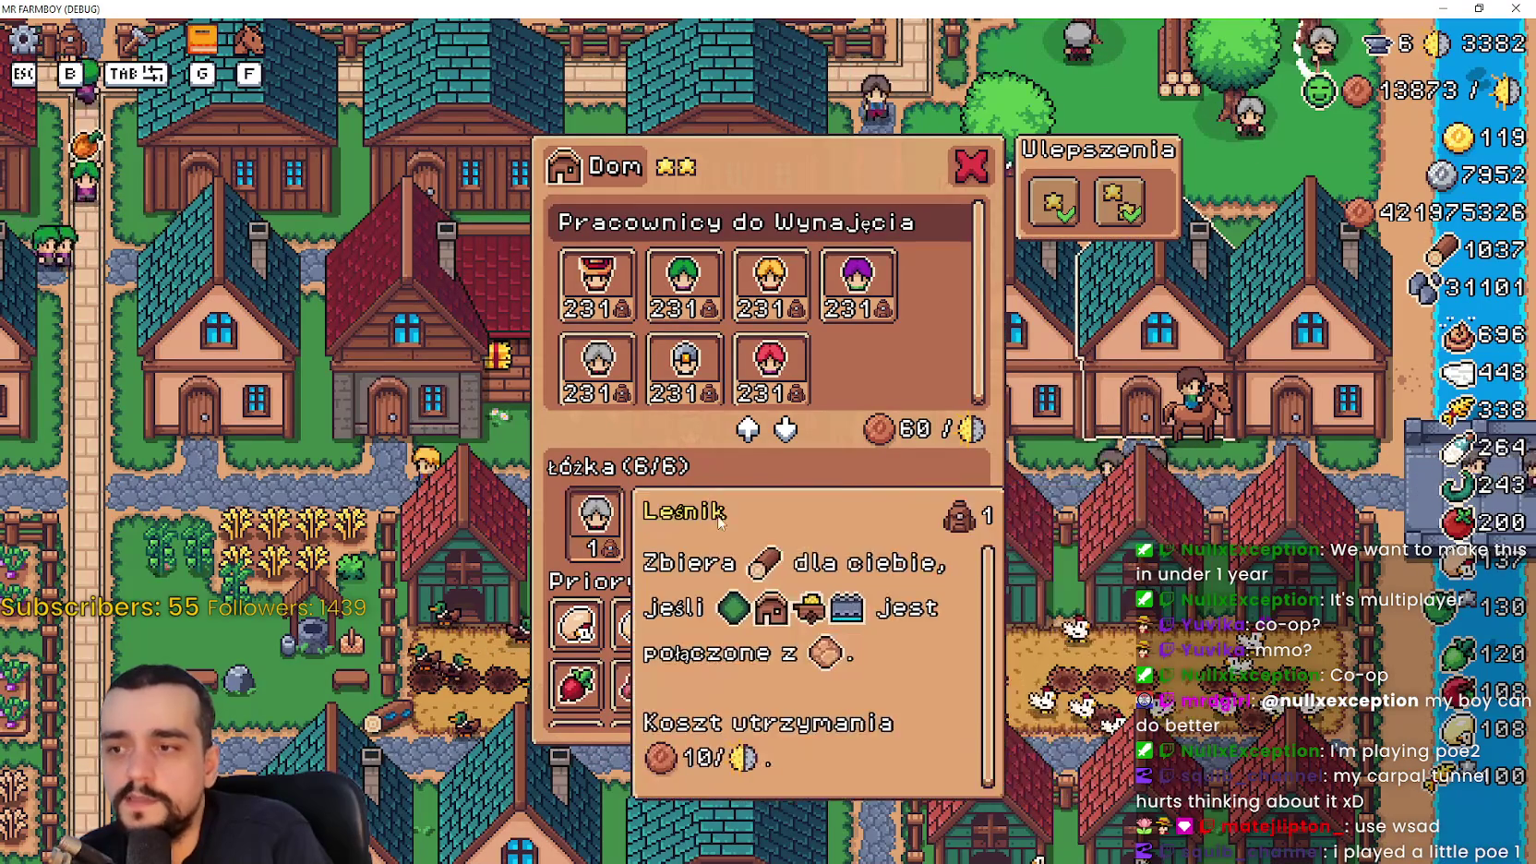
key("a")
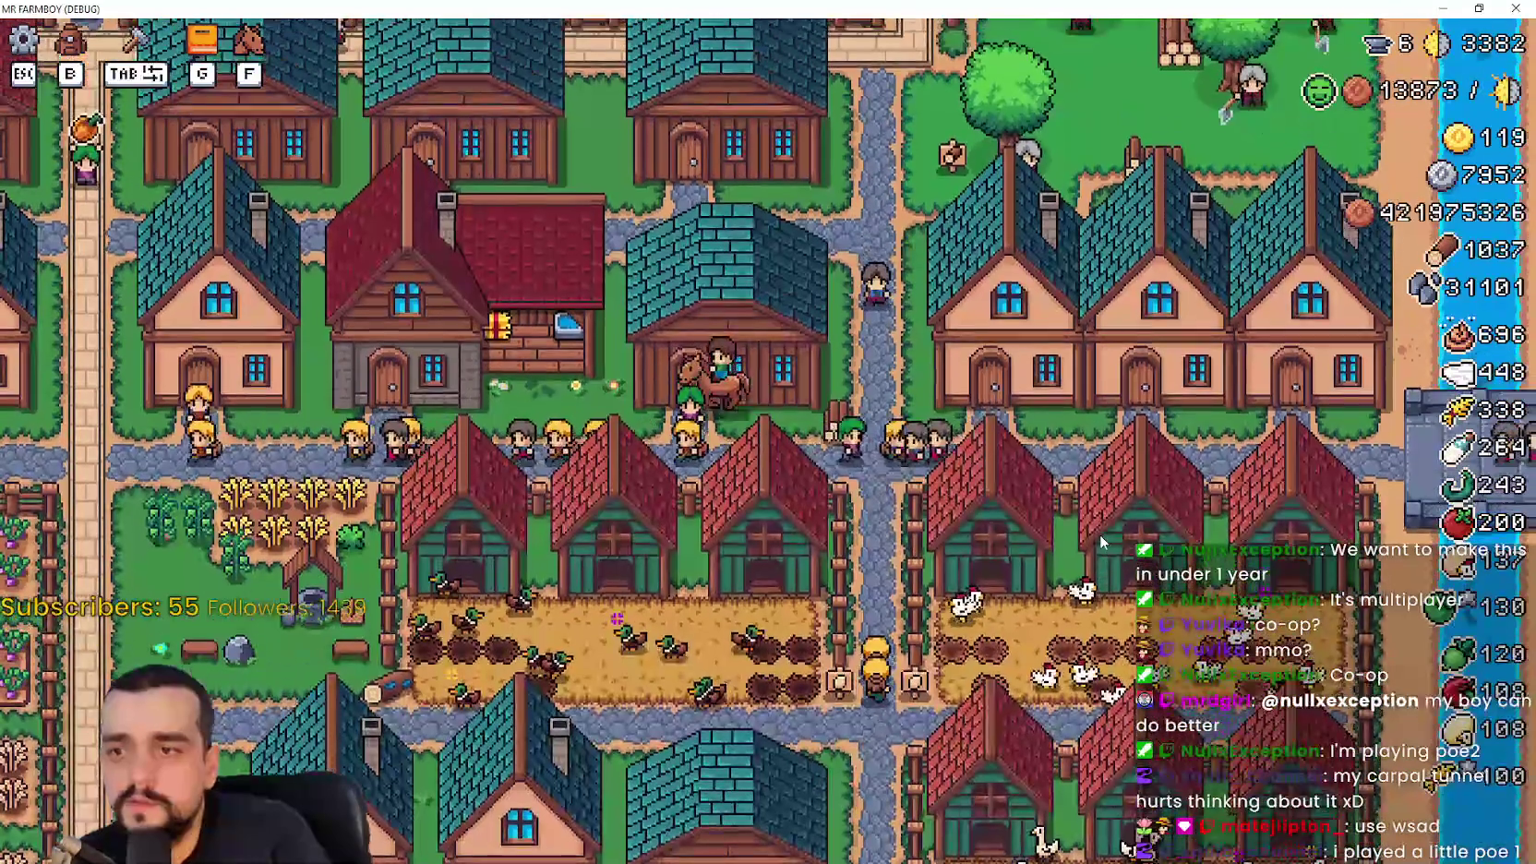
key("Escape")
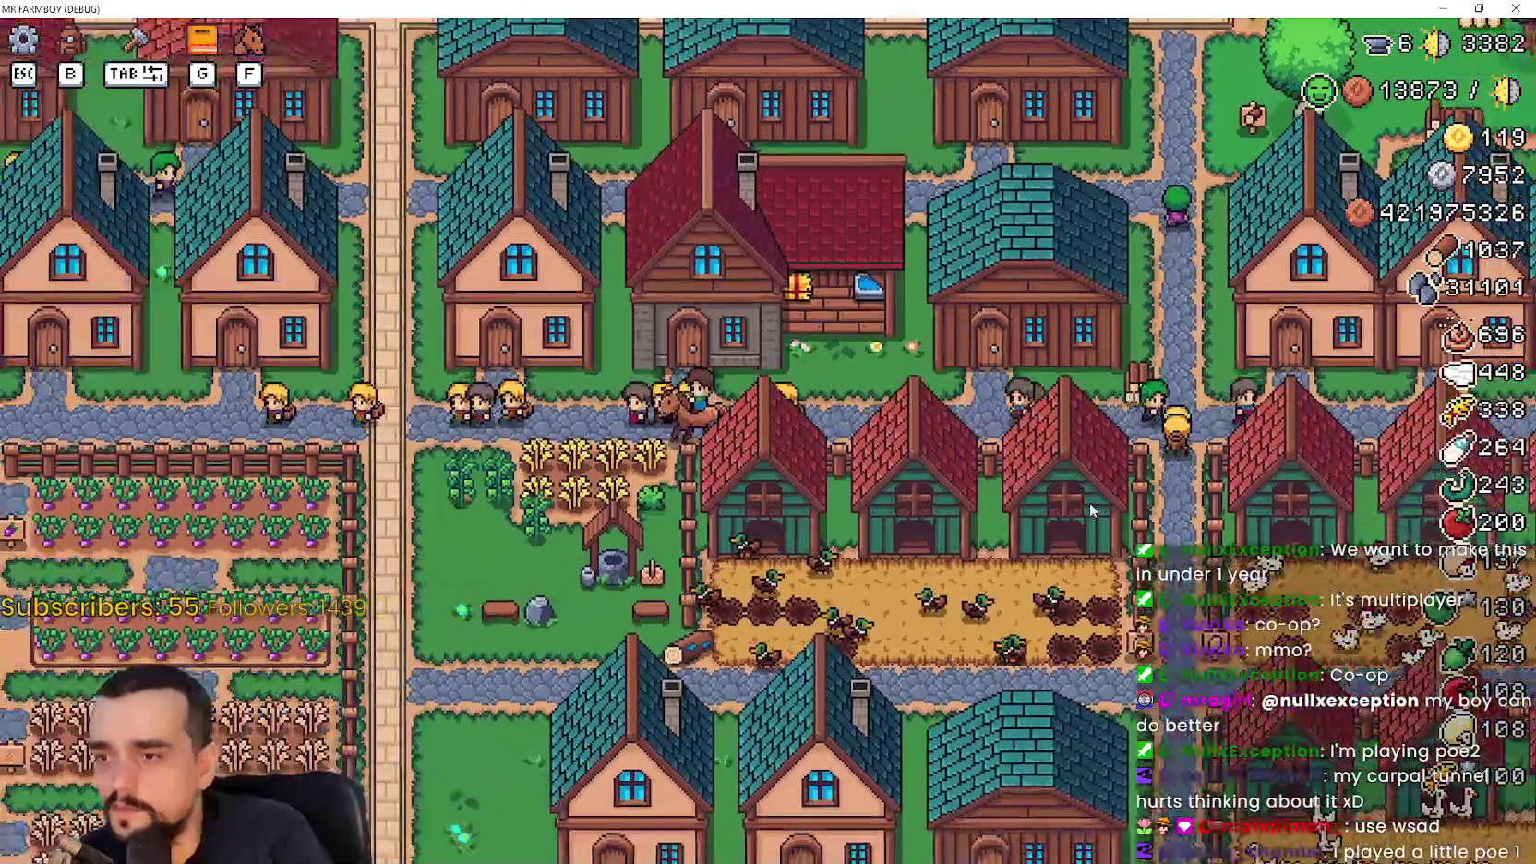
key("s")
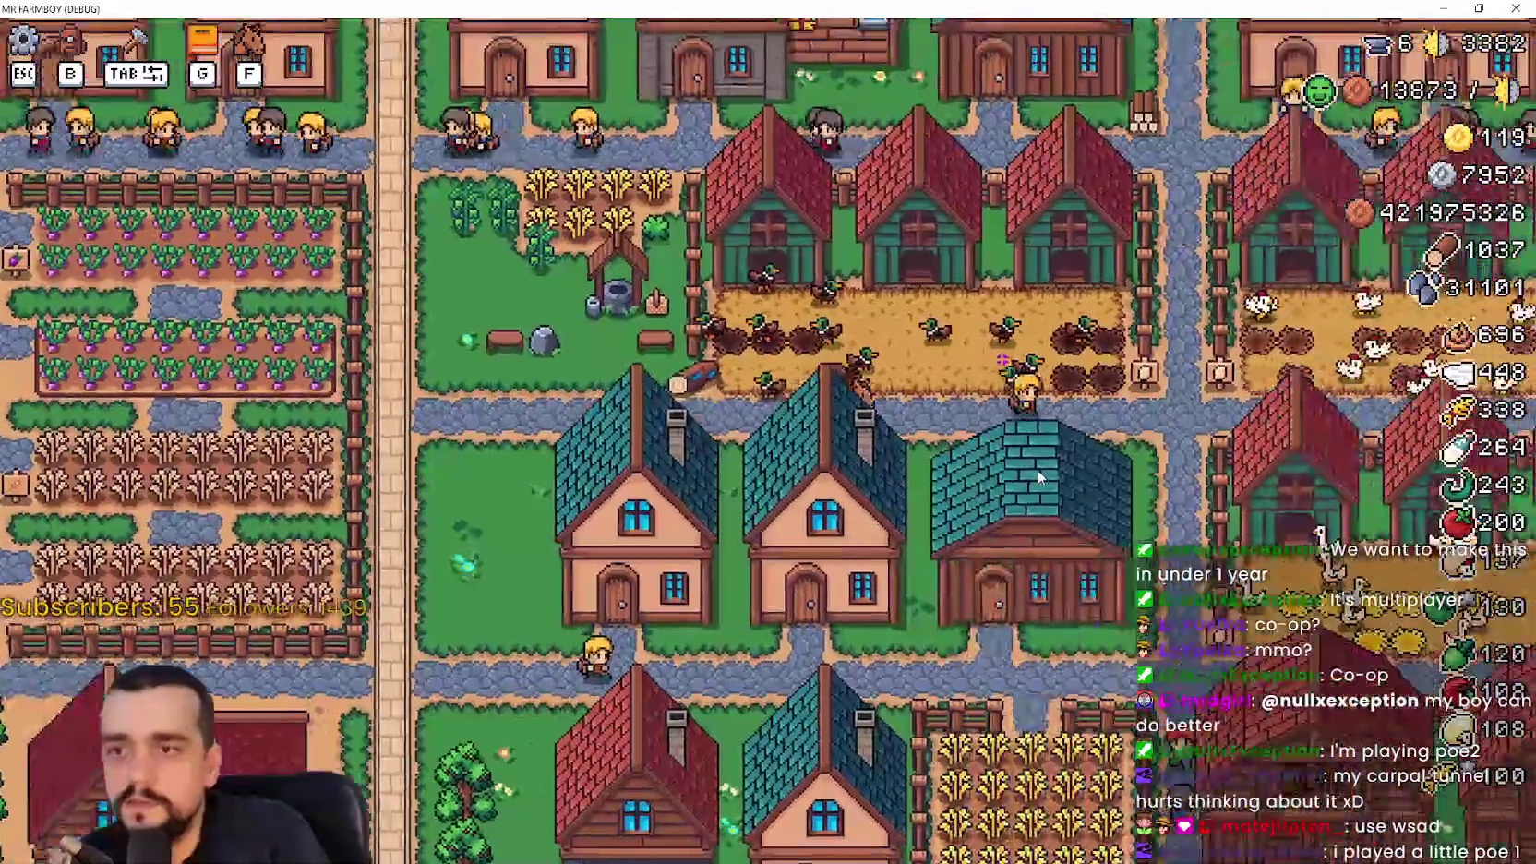
key("d")
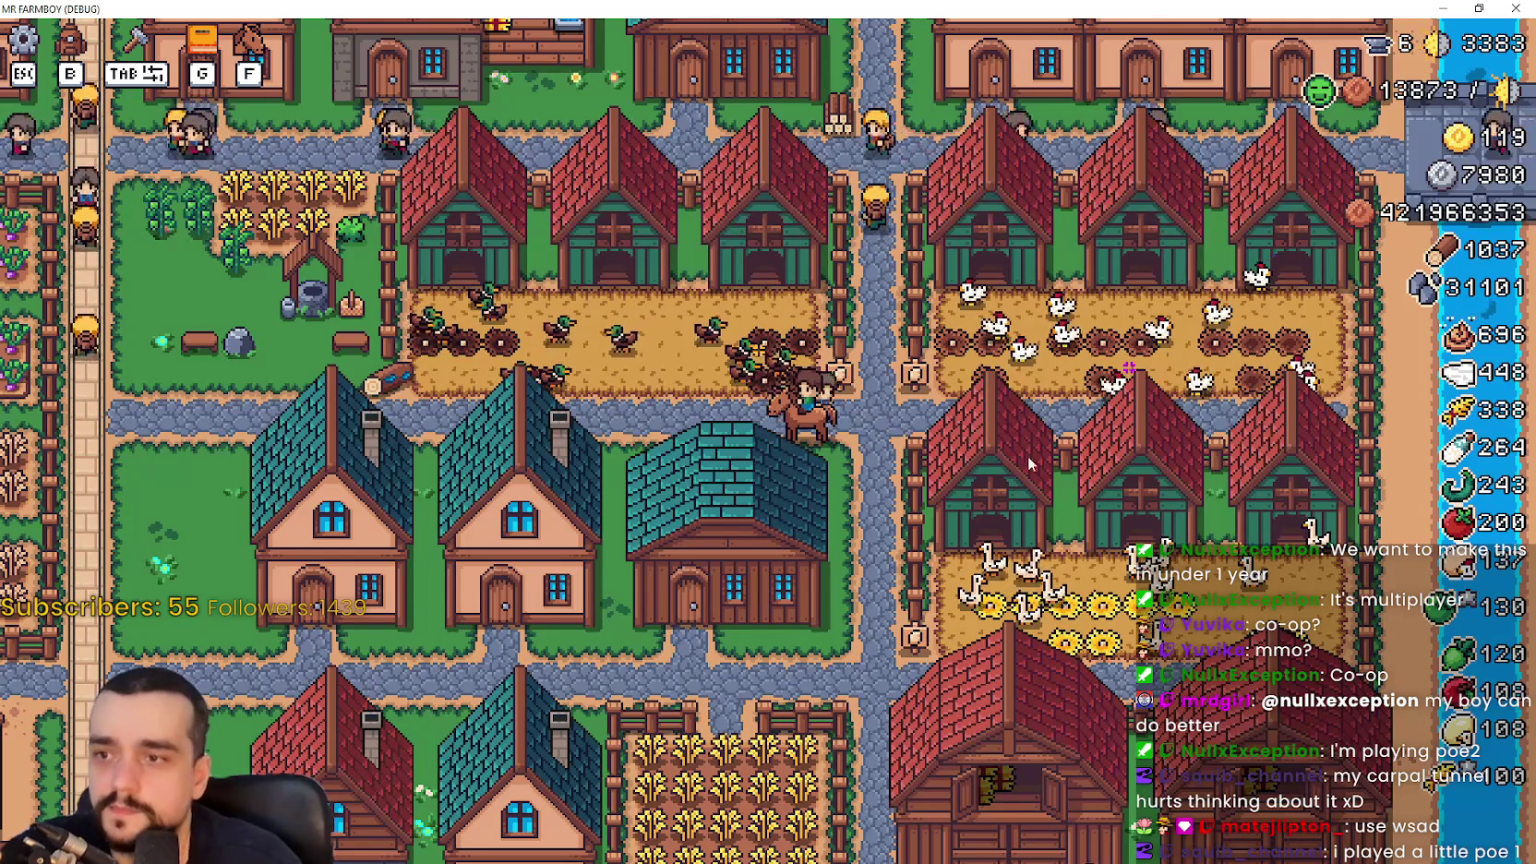
key("a")
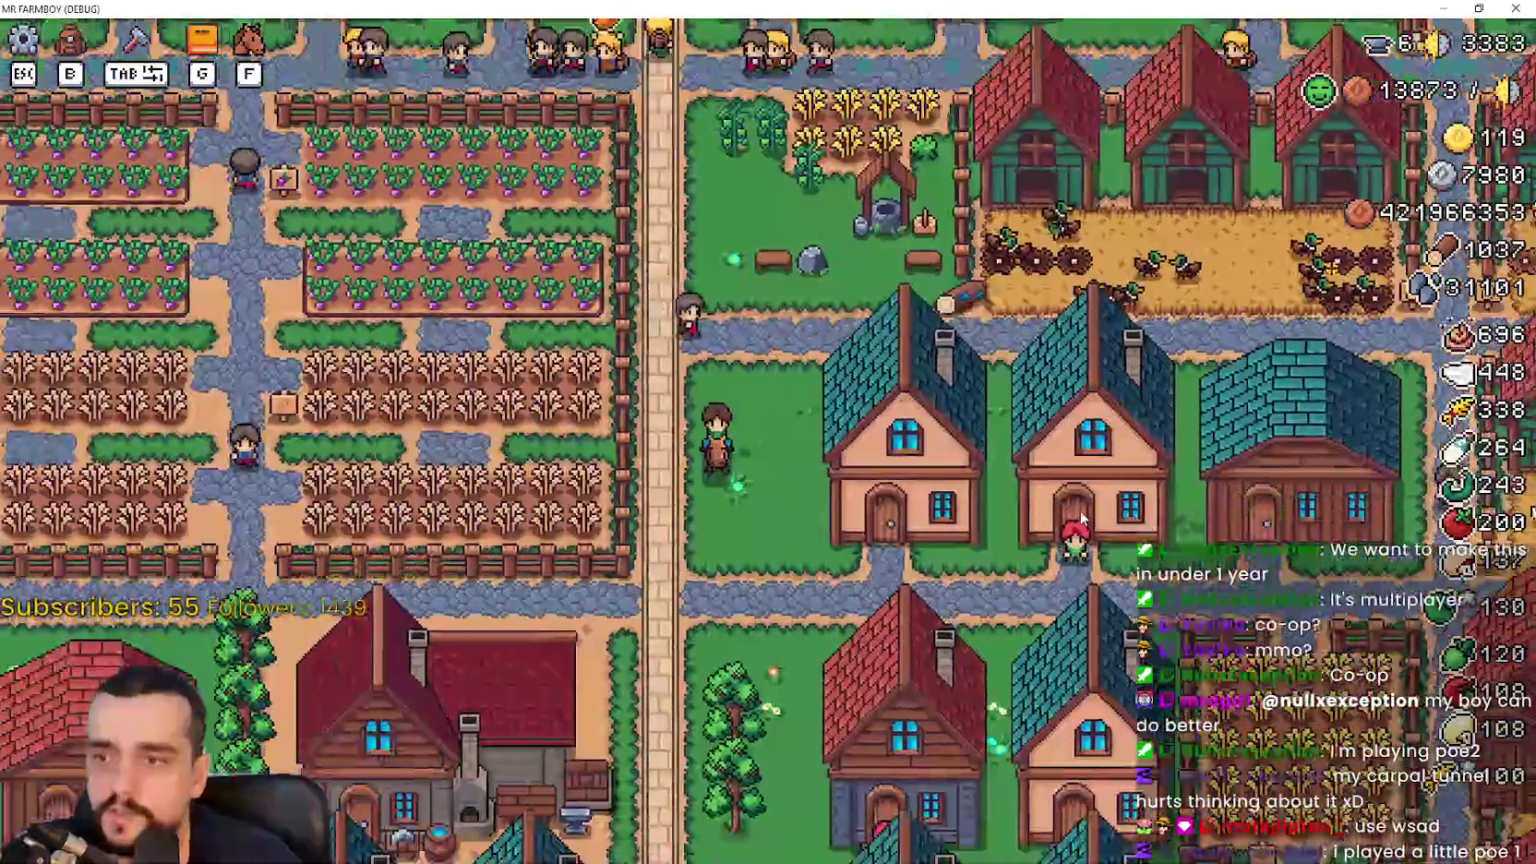
key("d")
Open and close a house's Dom panel, then open the Magazyn storage panel
key("e")
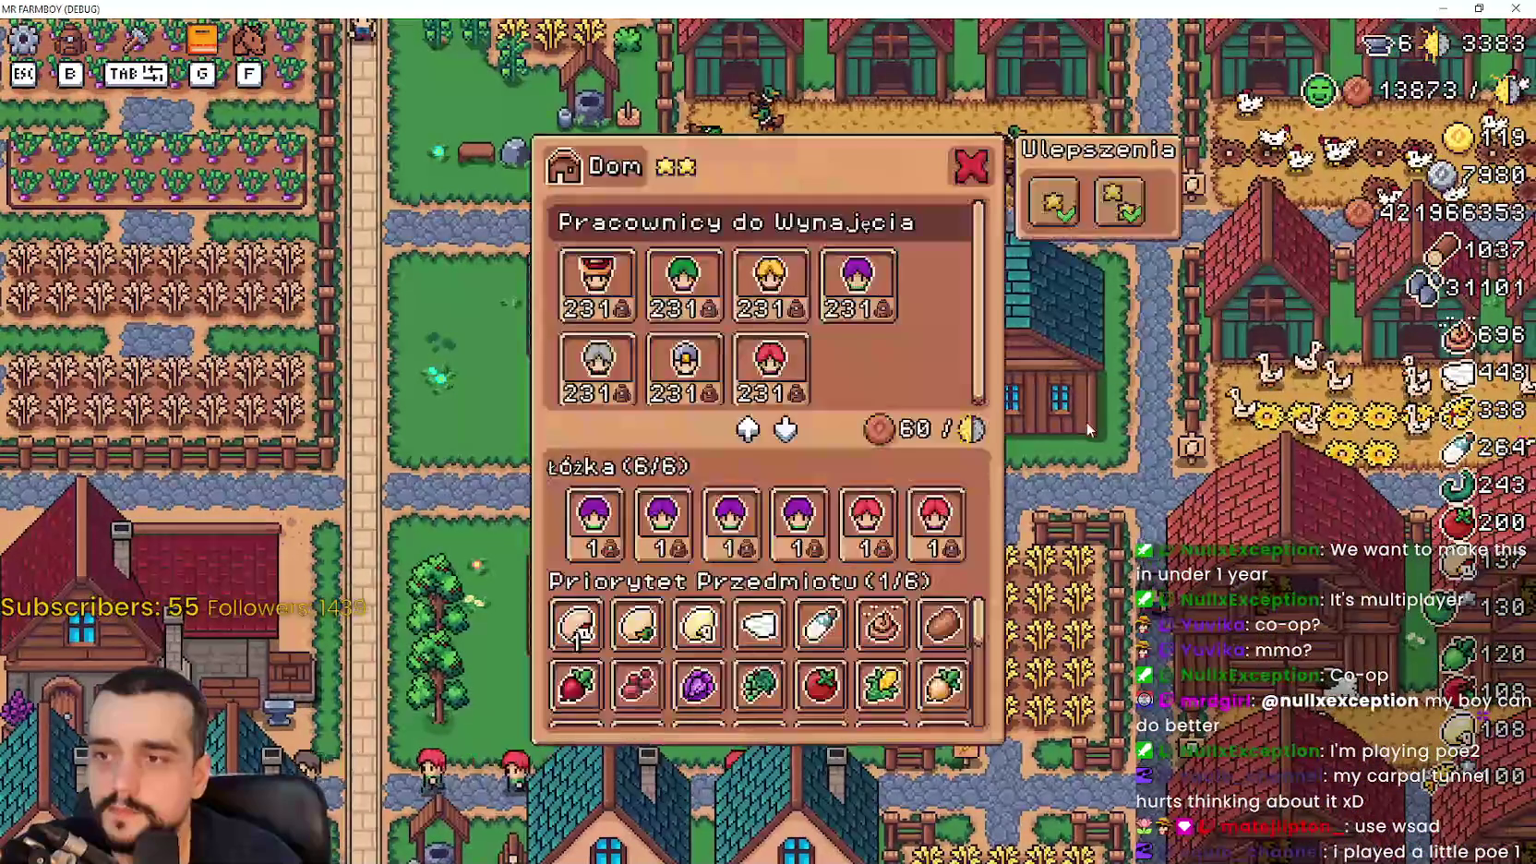
left_click(973, 166)
key("d")
key("e")
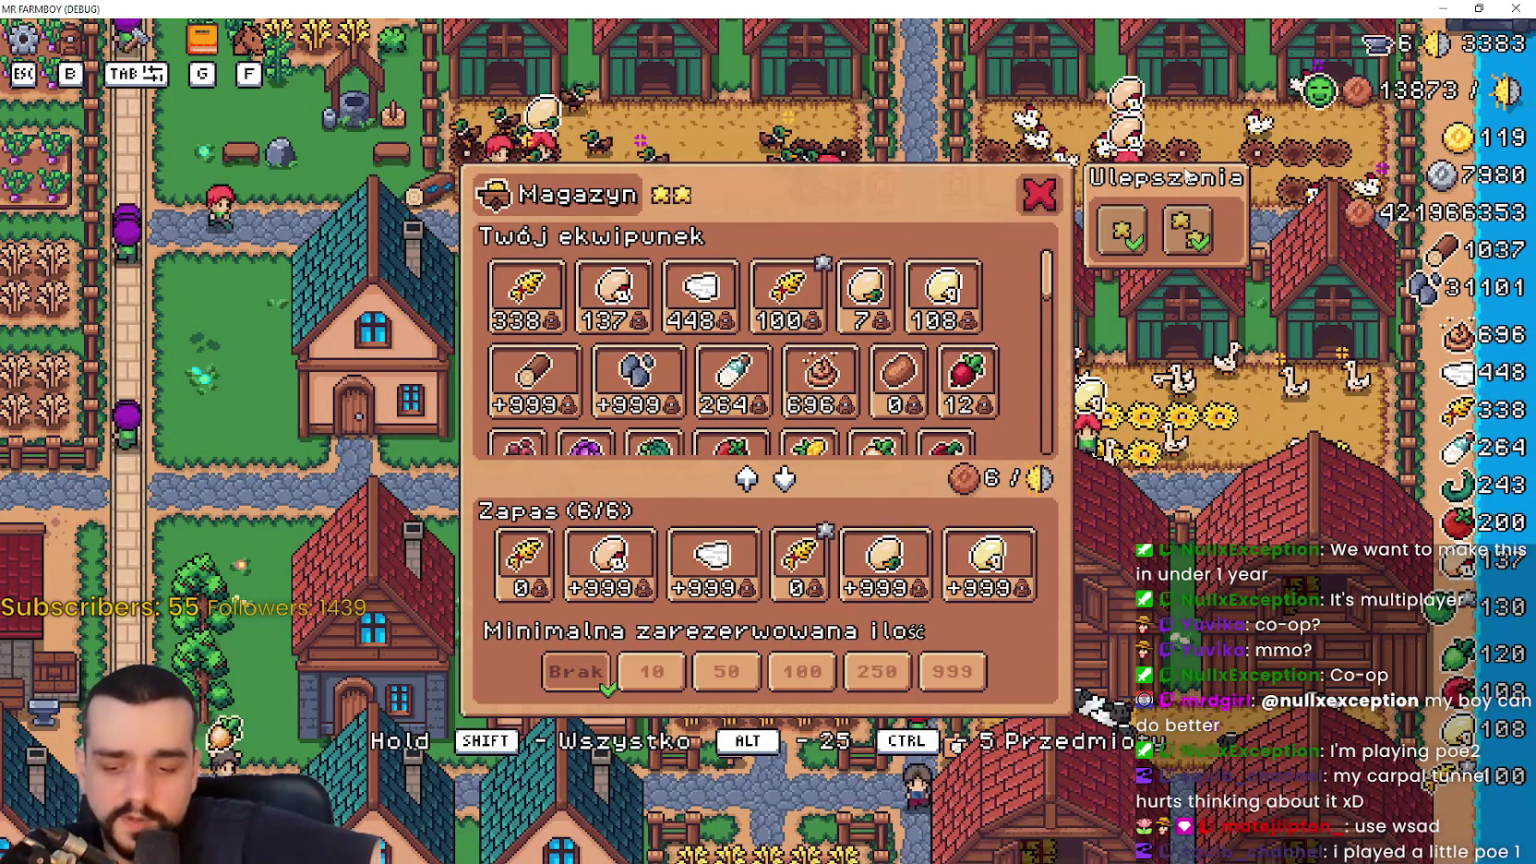
Ride past the teal house and reopen the storage building's panel
key("Escape")
key("a")
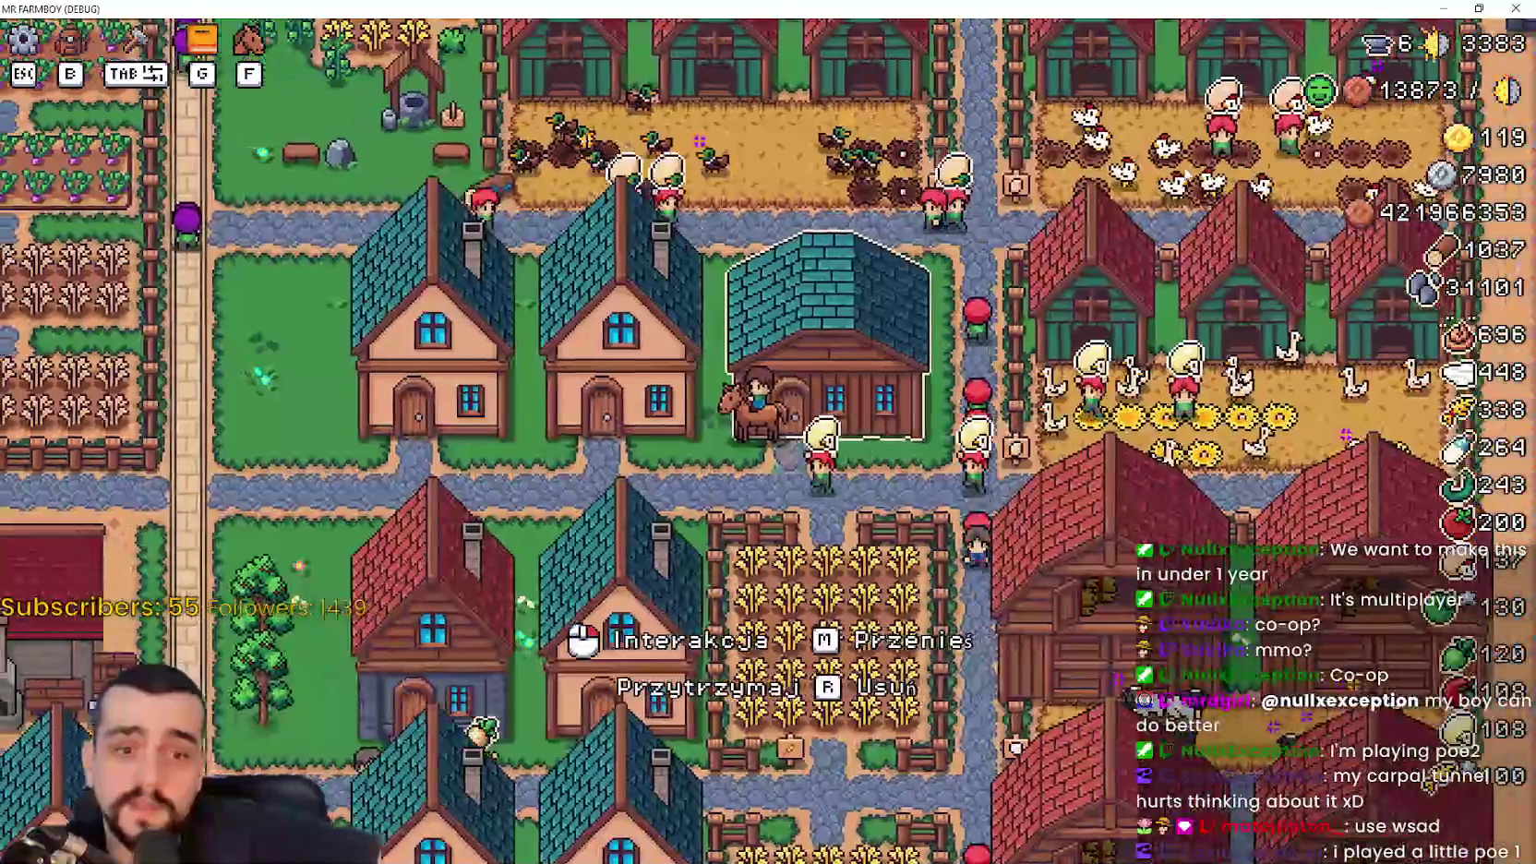
key("d")
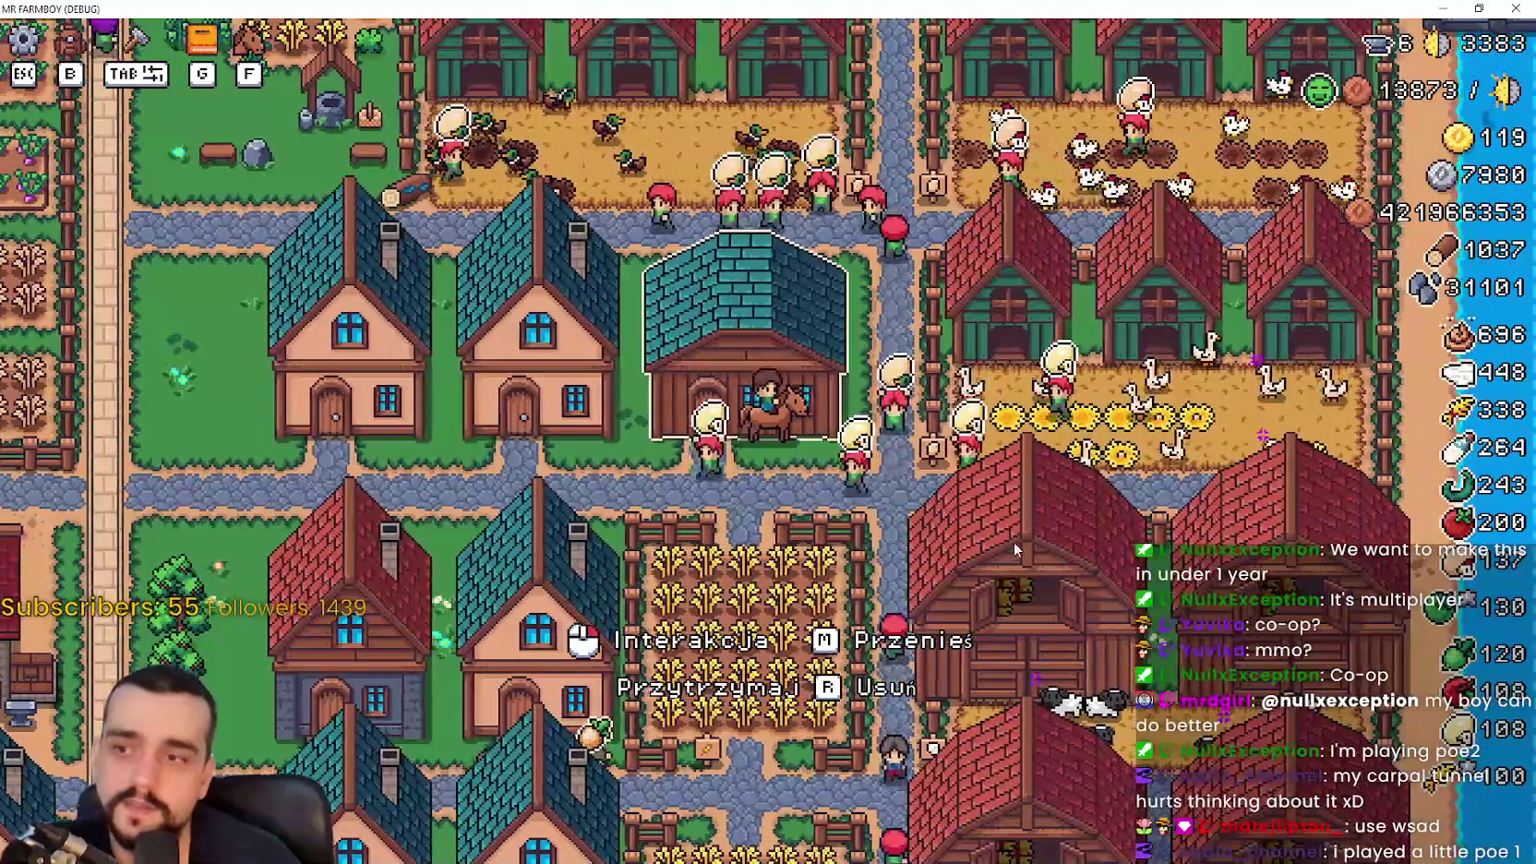
left_click(990, 507)
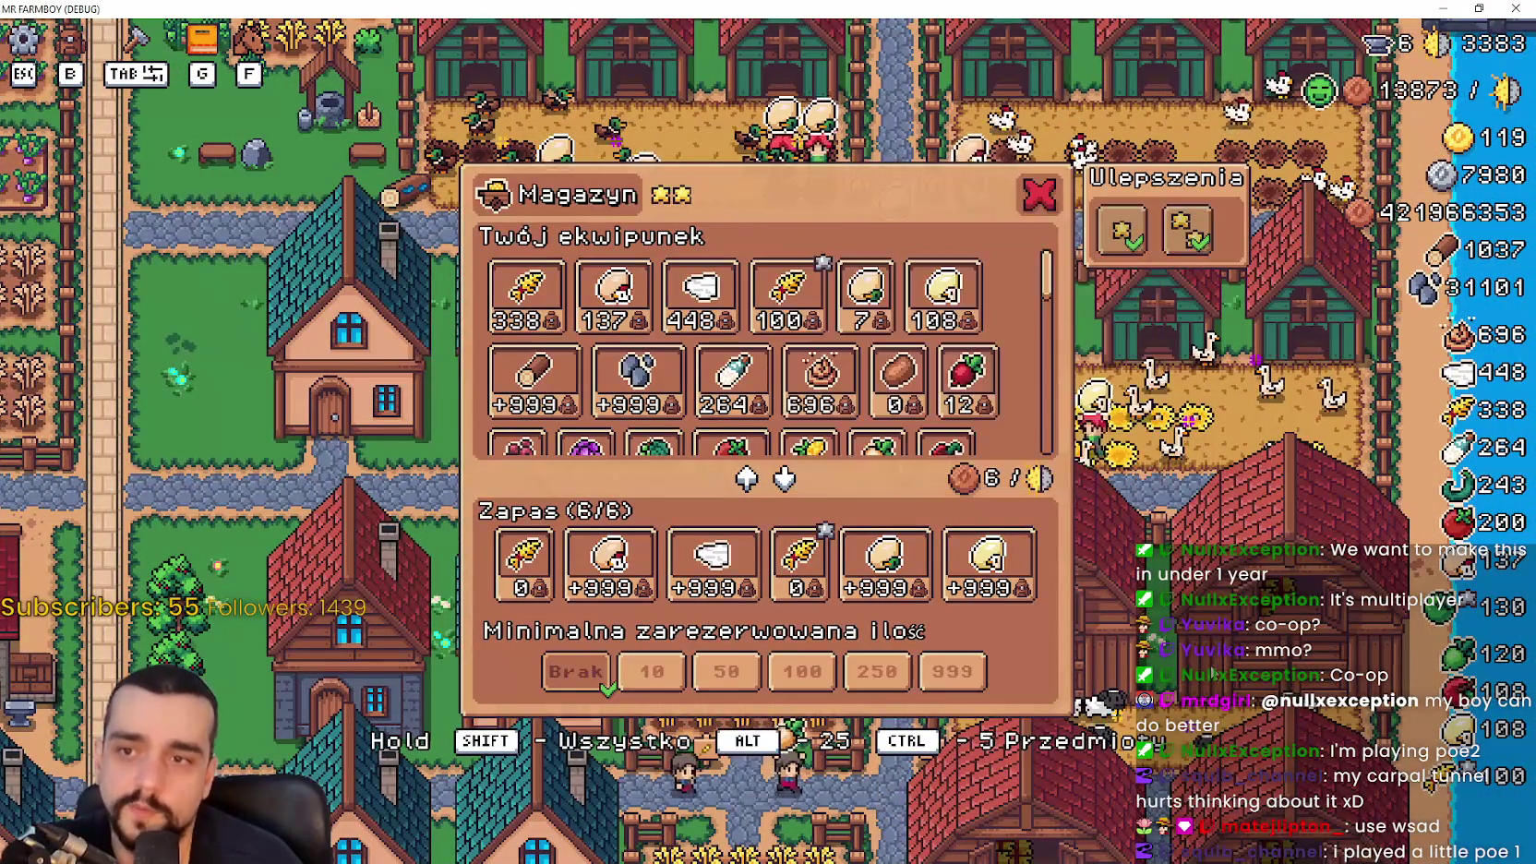
left_click(1174, 609)
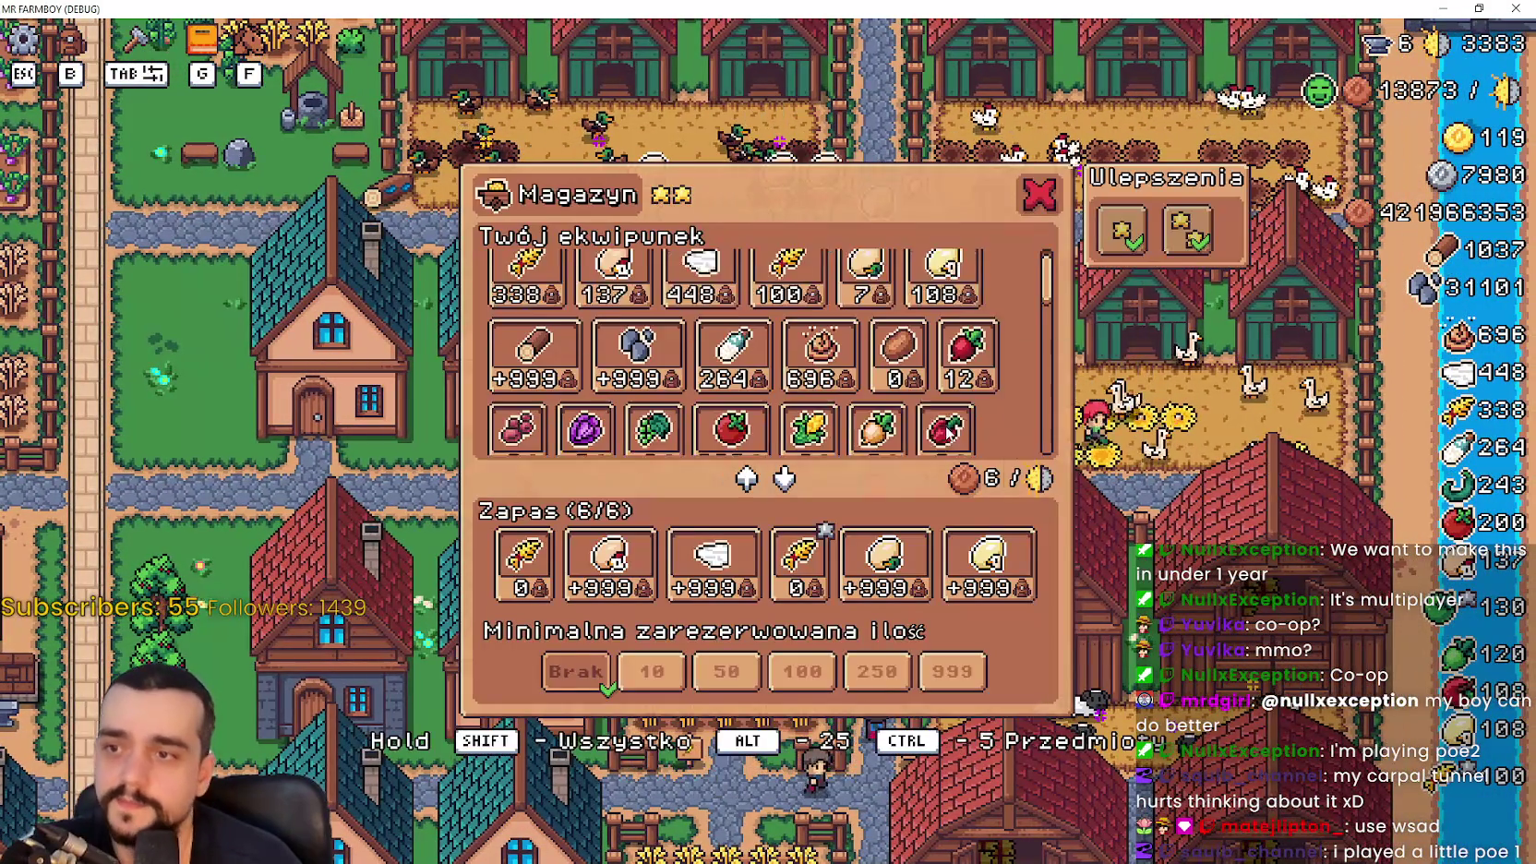
scroll(948, 432, "down", 6)
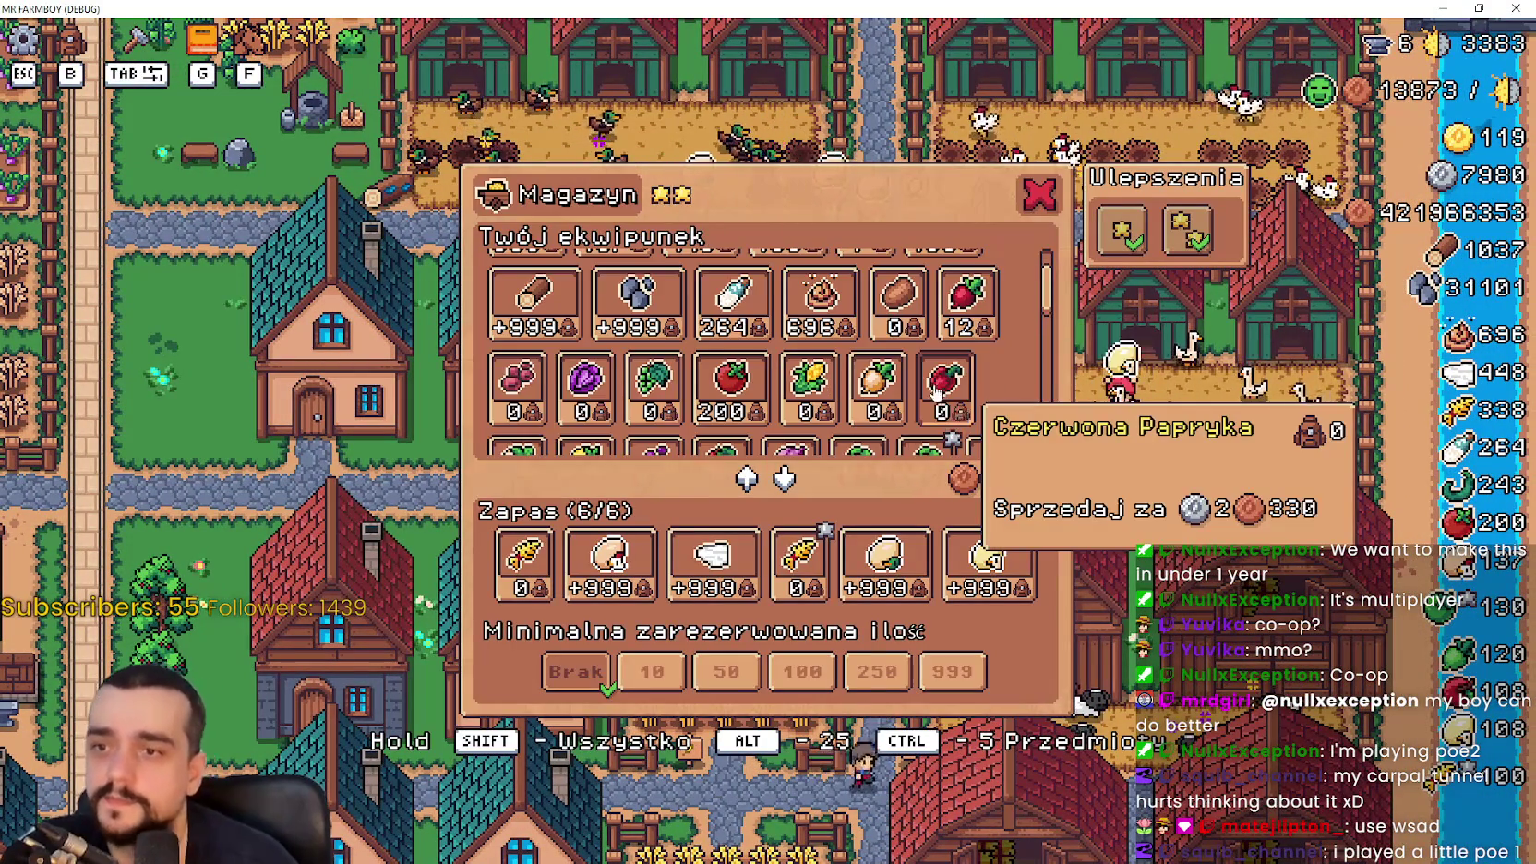
scroll(935, 411, "up", 8)
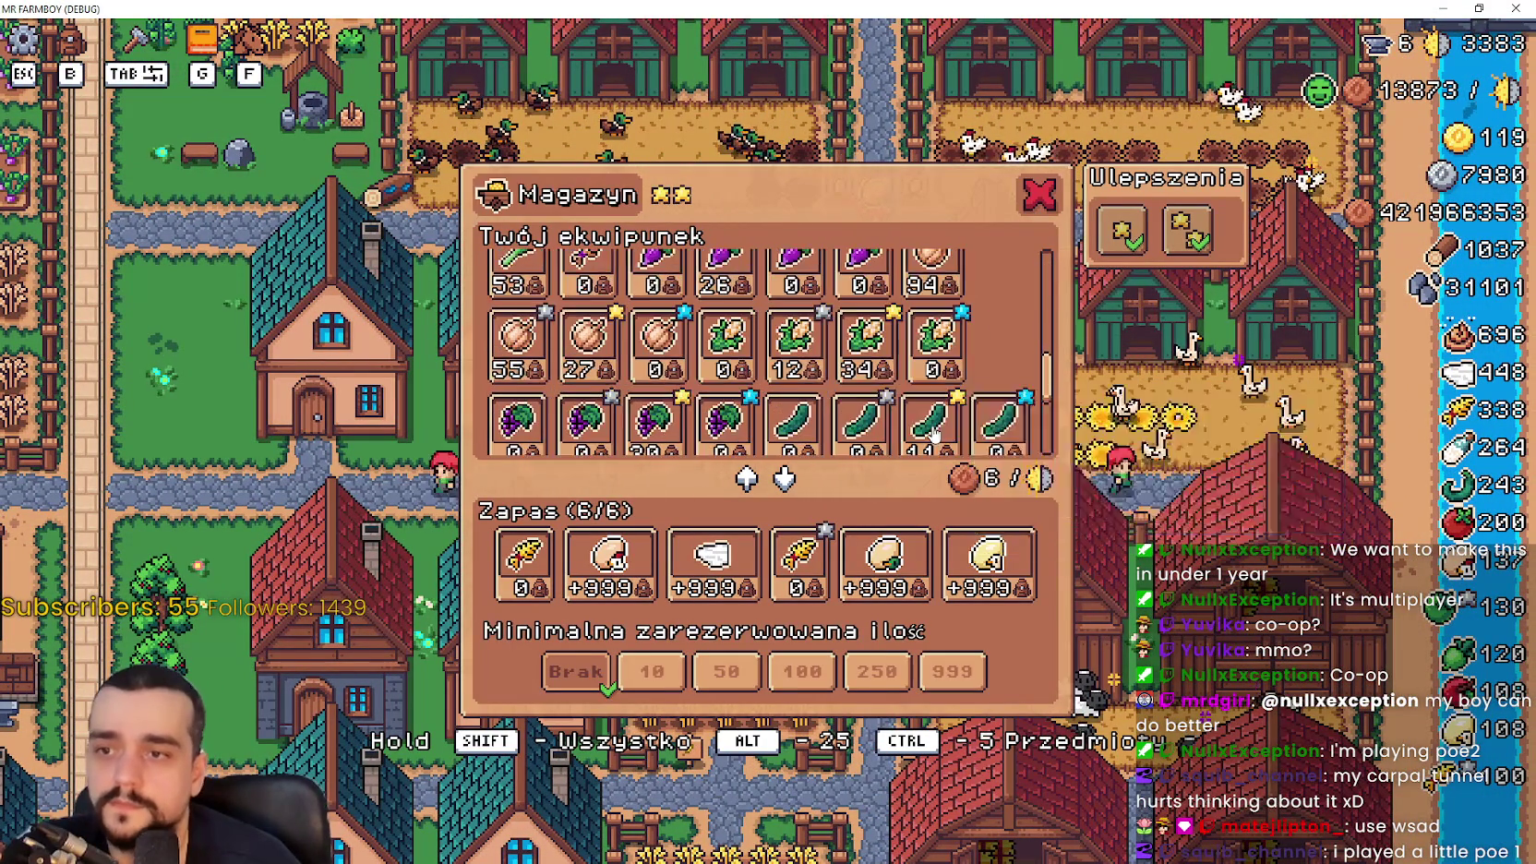
Ride up through the village, check a house panel, open the Blacksmith panel, and return to Godot
key("s")
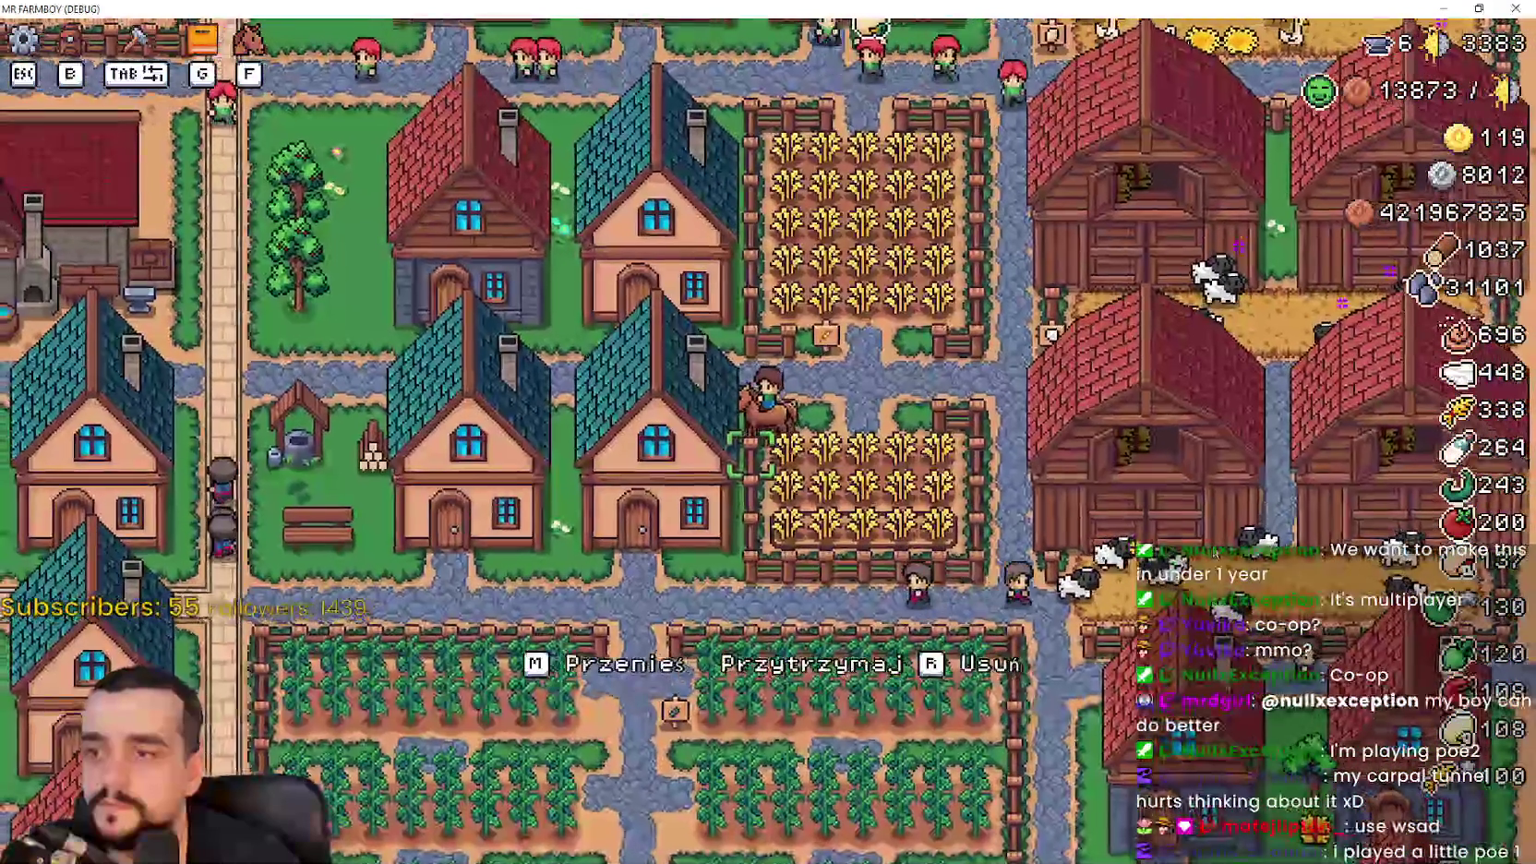
key("a")
key("w")
left_click(1078, 236)
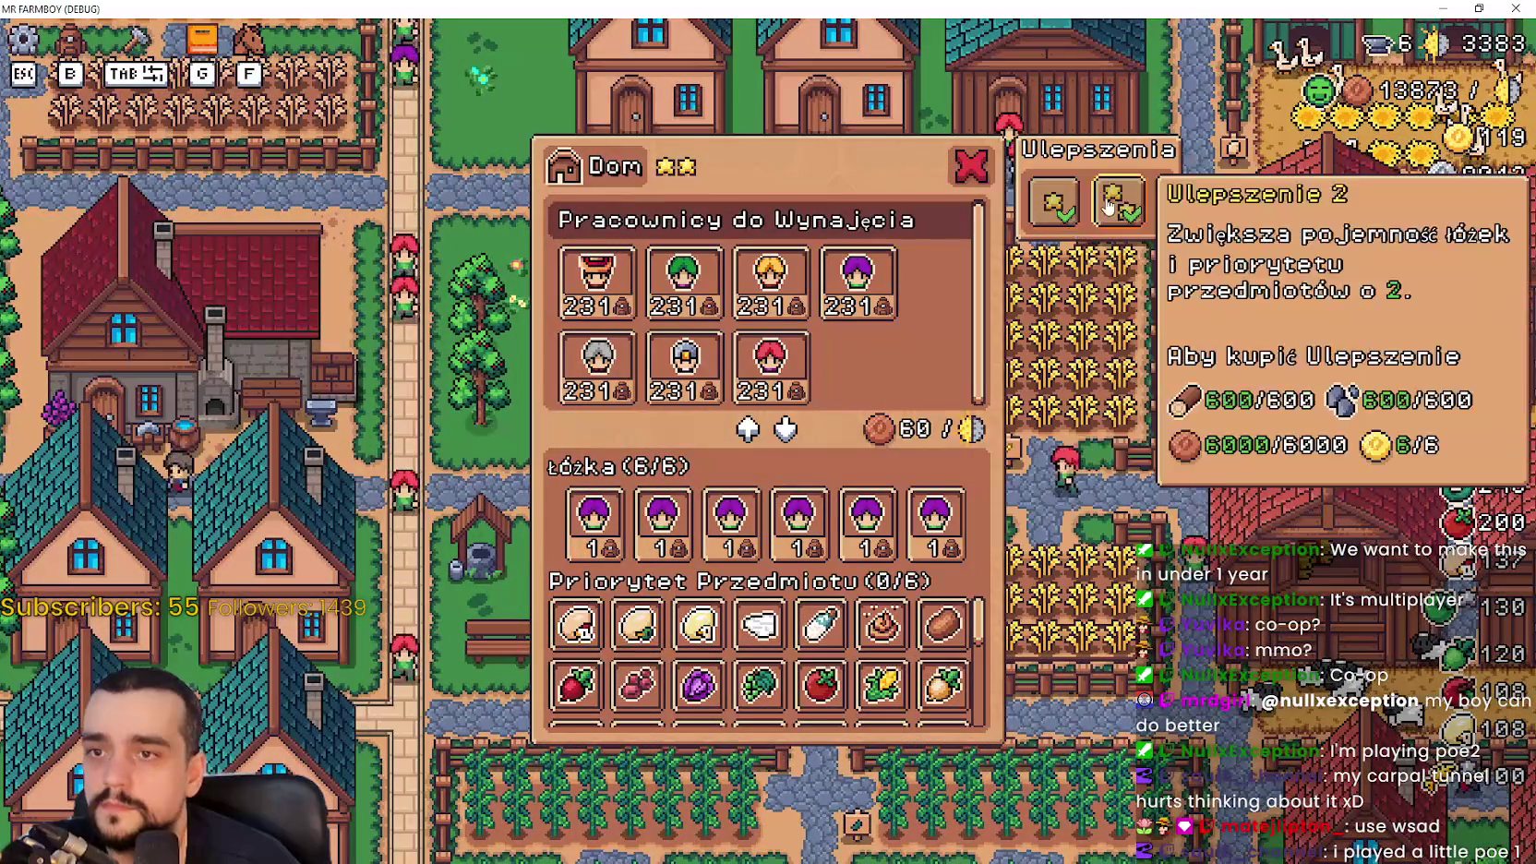
key("a")
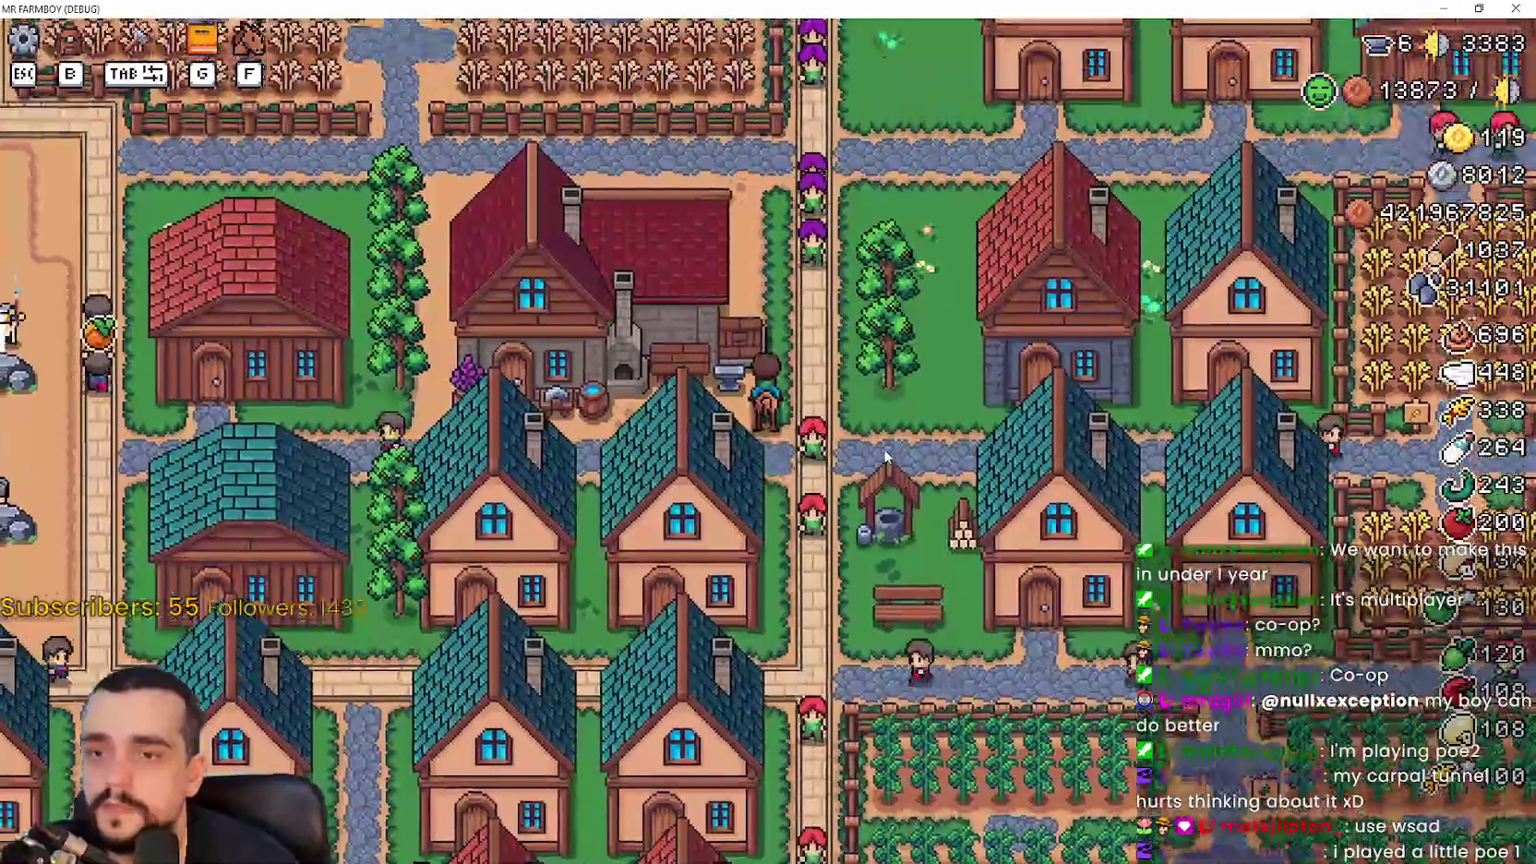
left_click(821, 375)
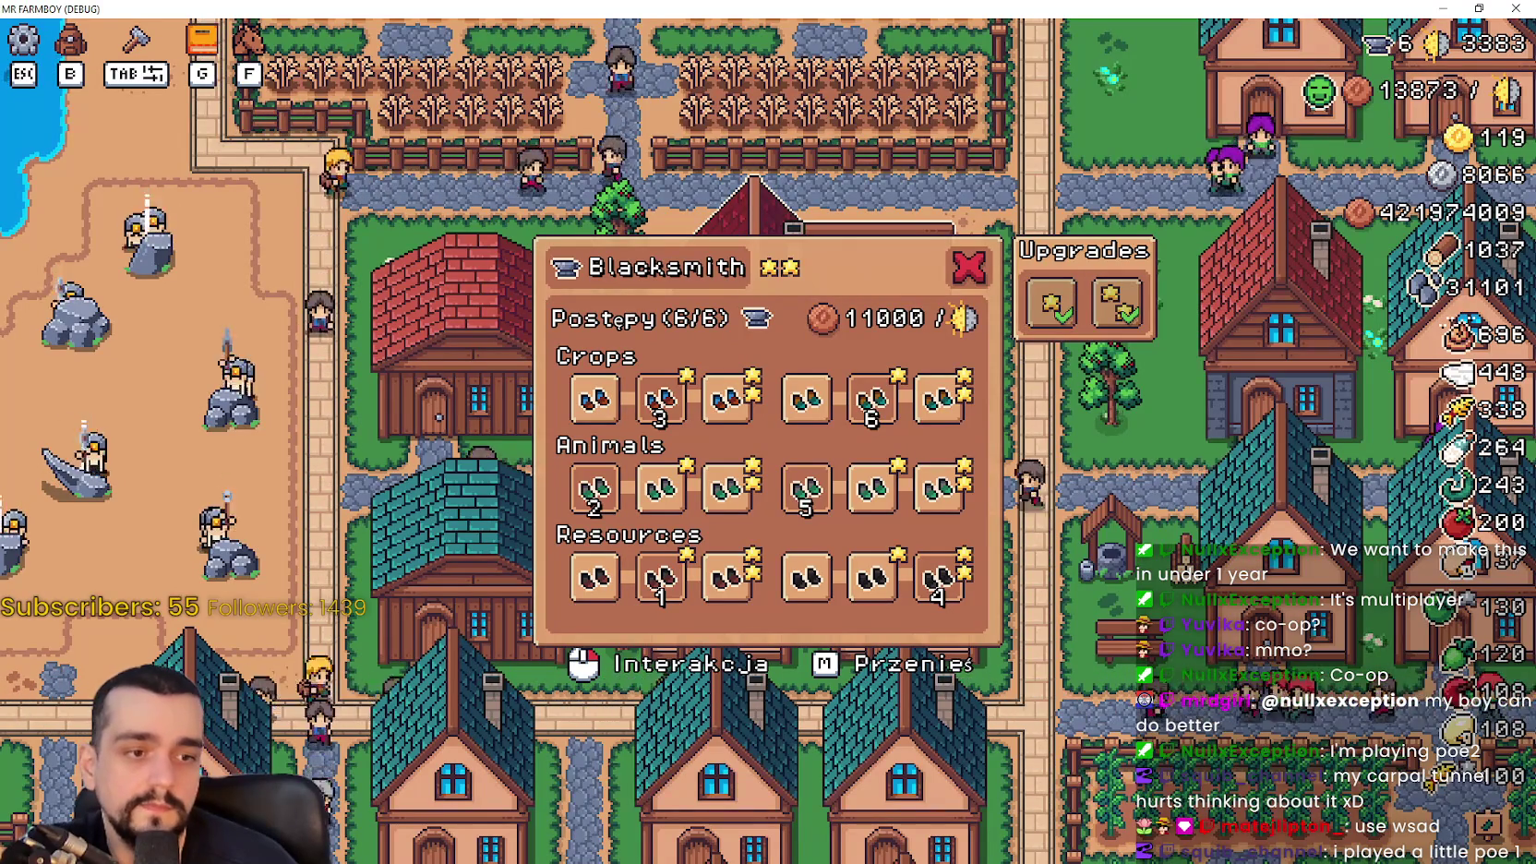
key("alt+Tab")
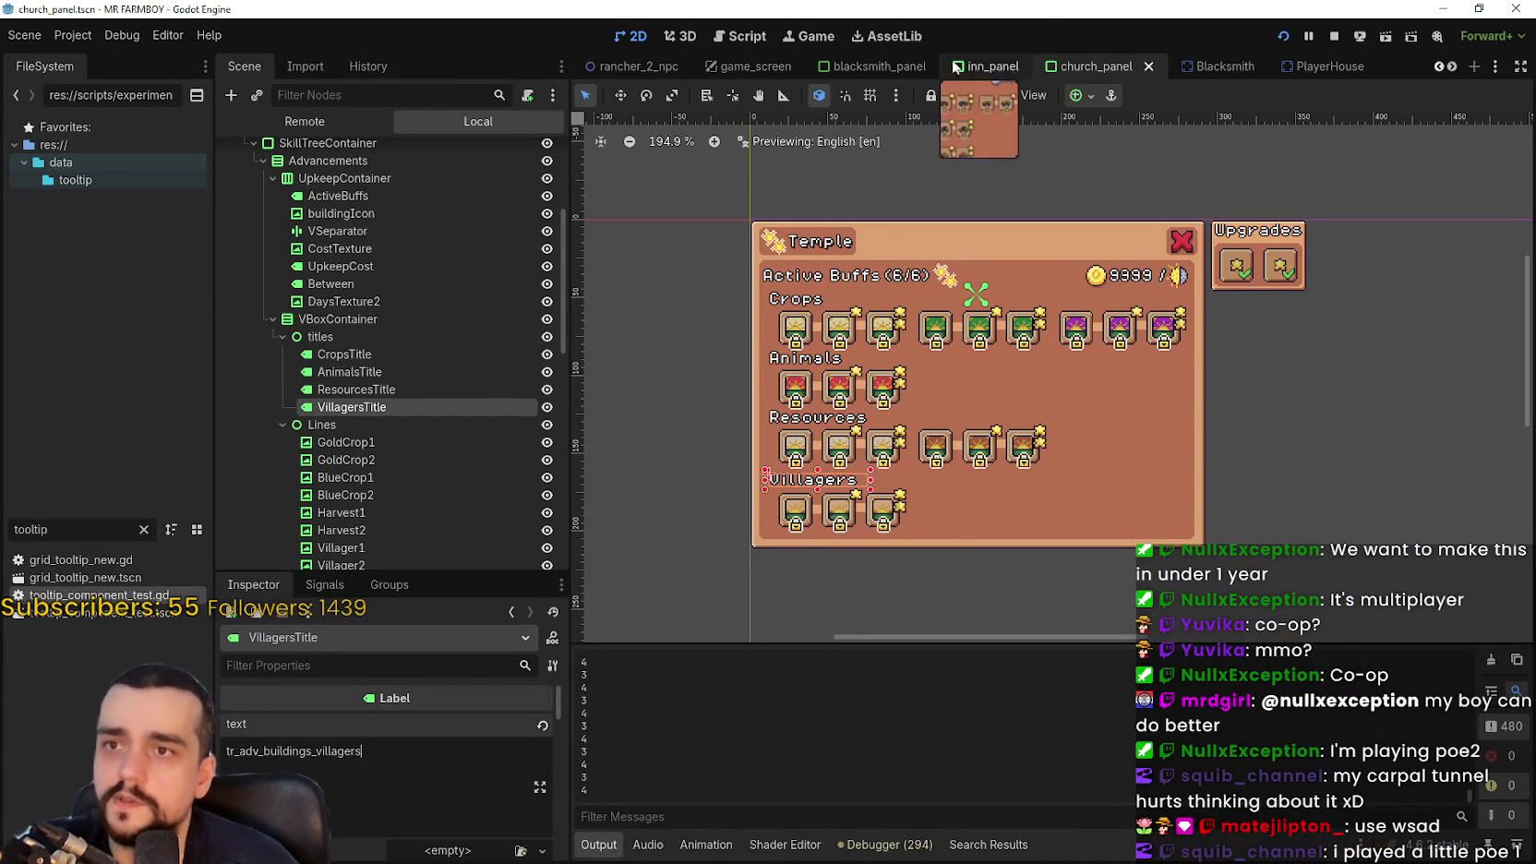
Set blacksmith_panel's Crops heading to the tr_esc_crops key copied from church_panel and save
mouse_move(858, 72)
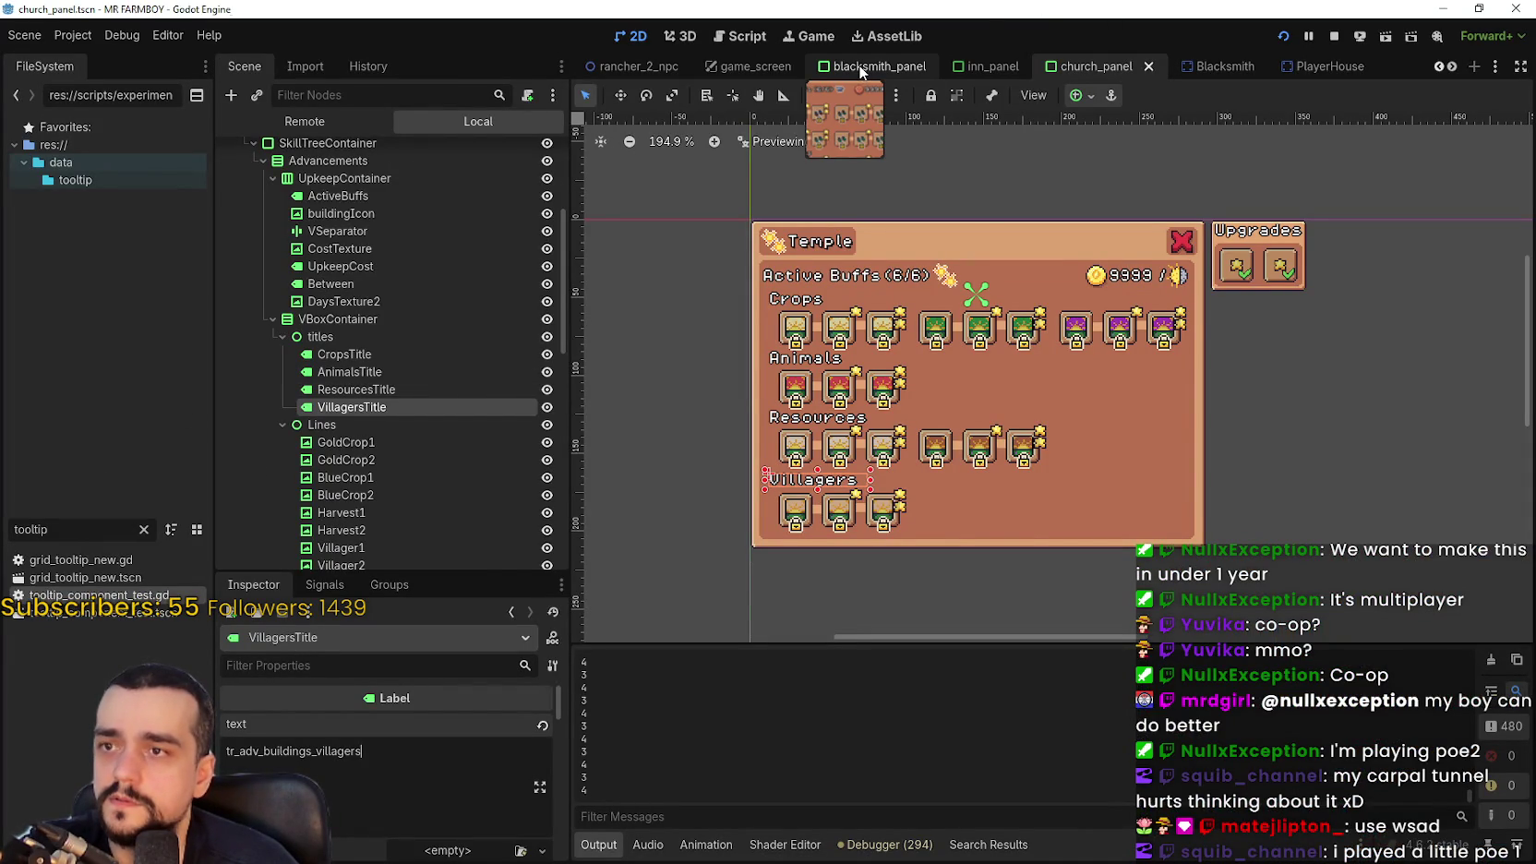
left_click(858, 68)
left_click(834, 318)
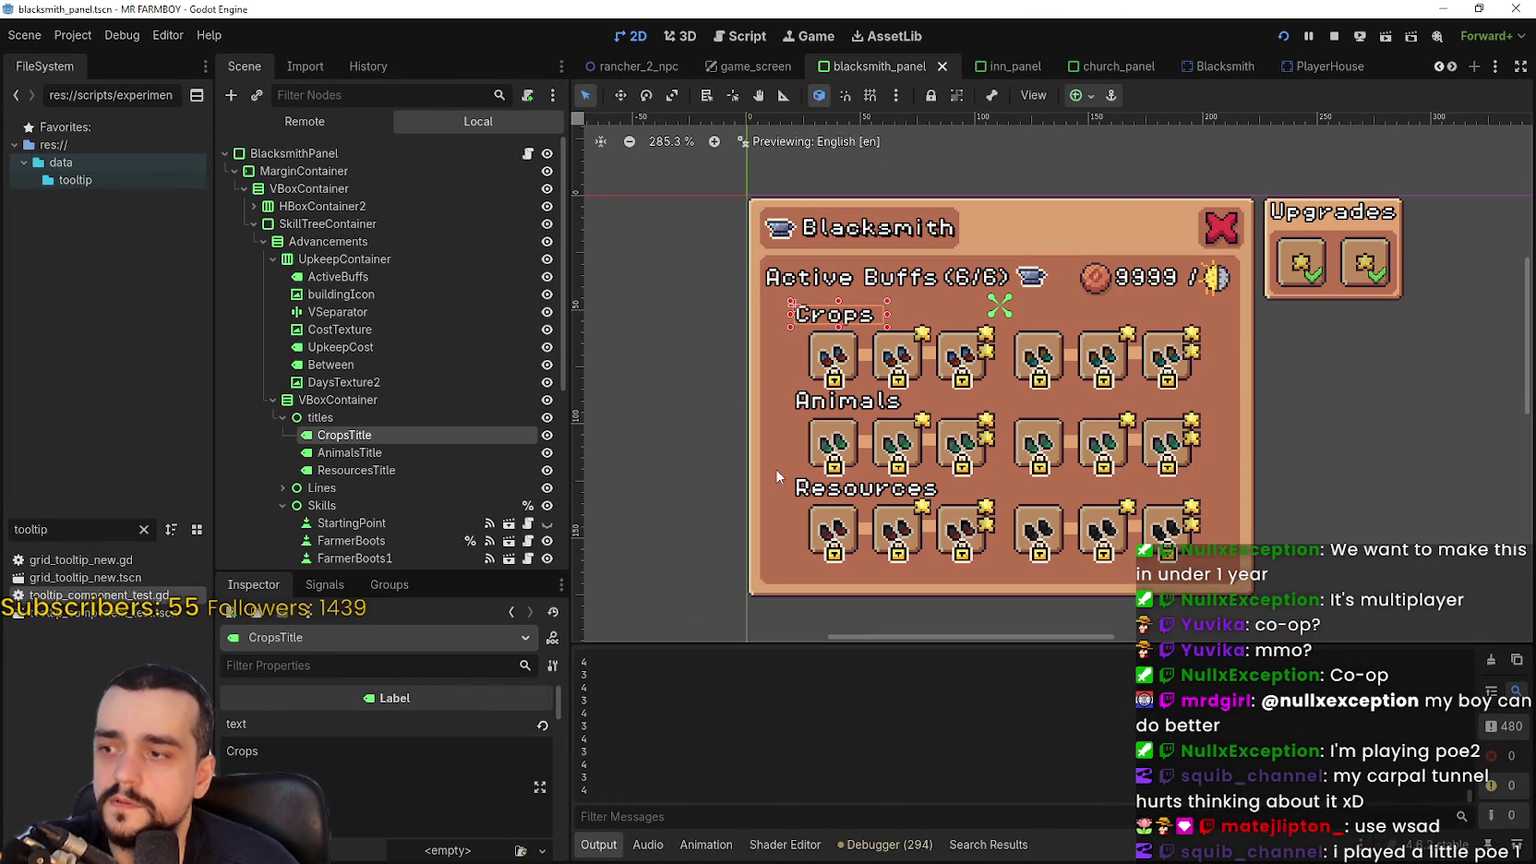
left_click(1075, 69)
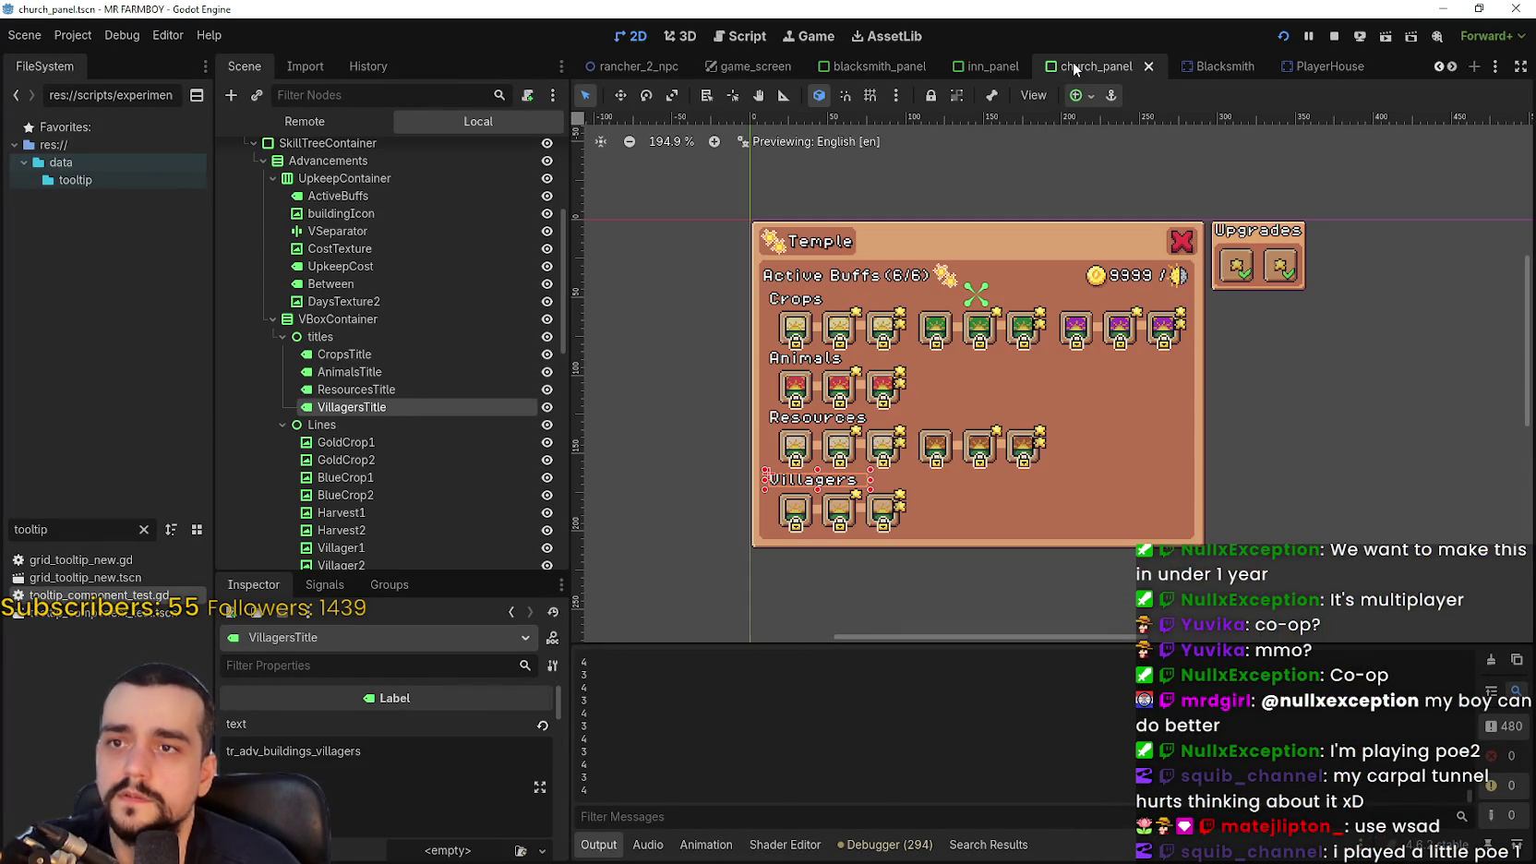
left_click(360, 355)
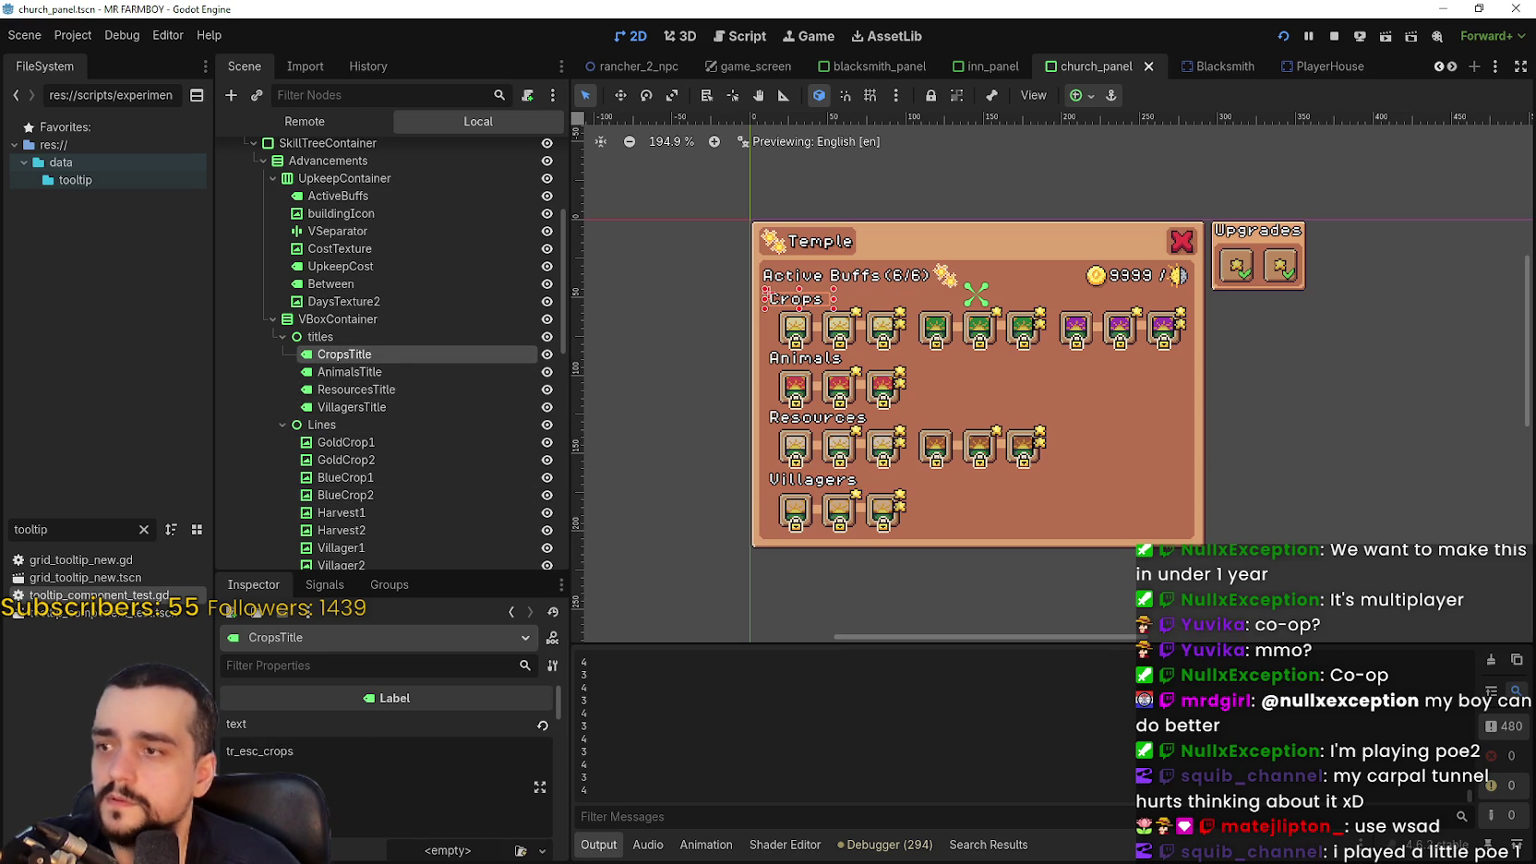
left_click_drag(334, 764, 314, 709)
key("ctrl+c")
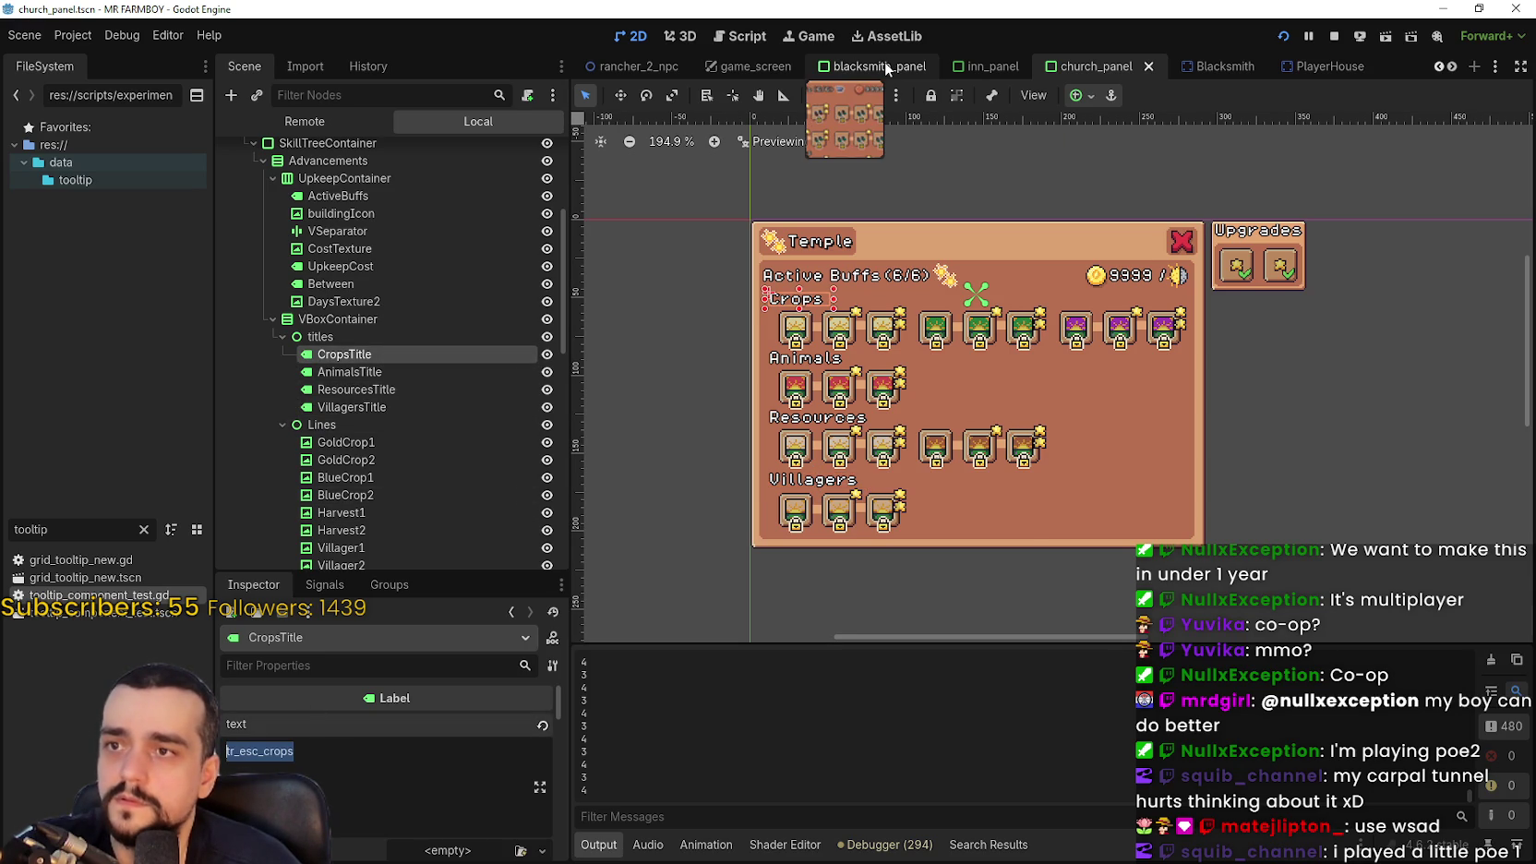
left_click(867, 66)
key("ctrl+v")
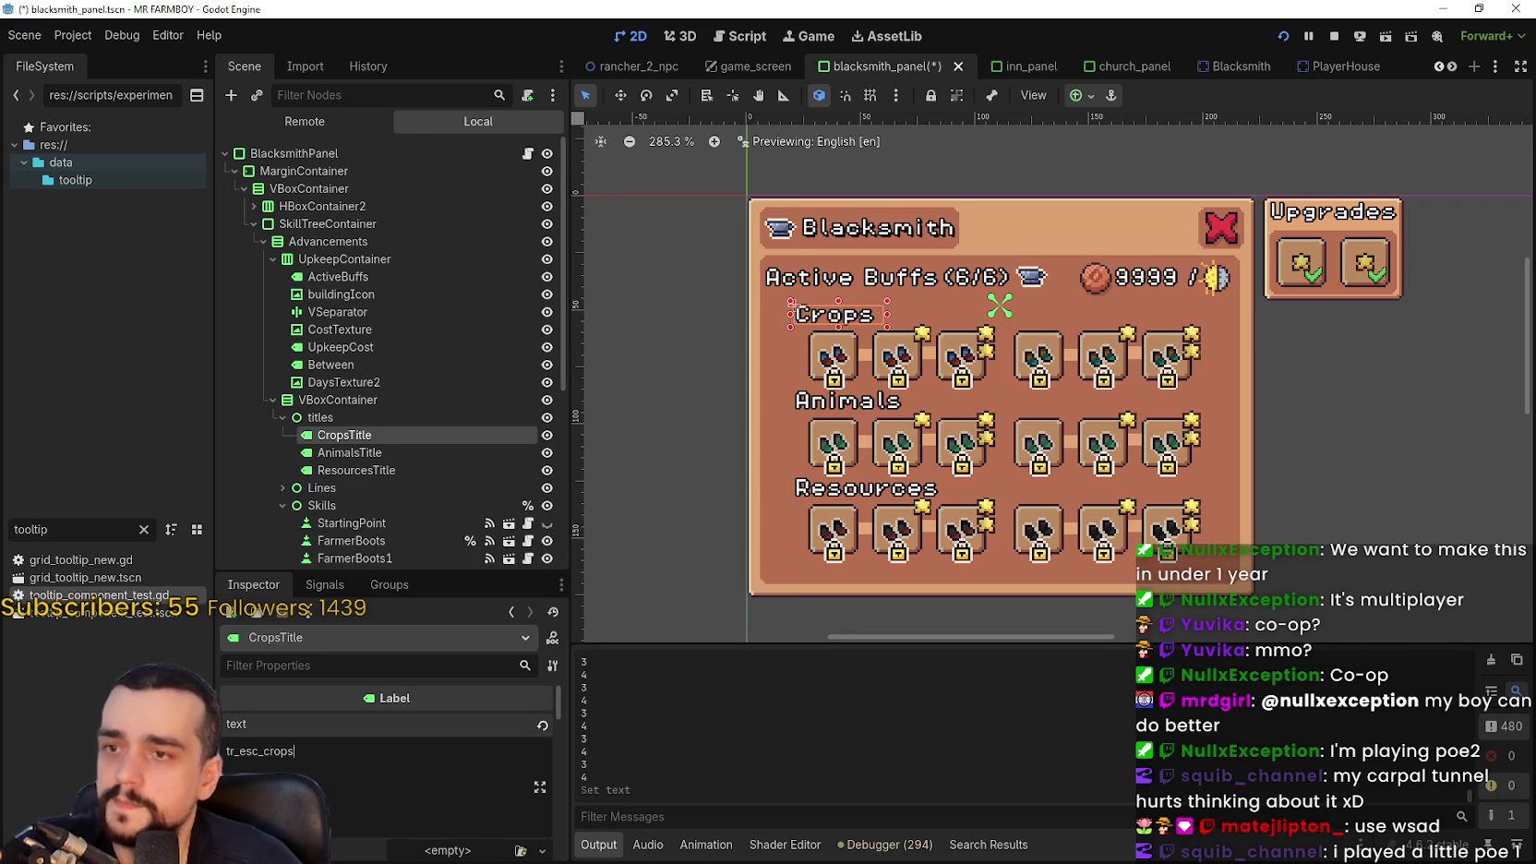
key("ctrl+s")
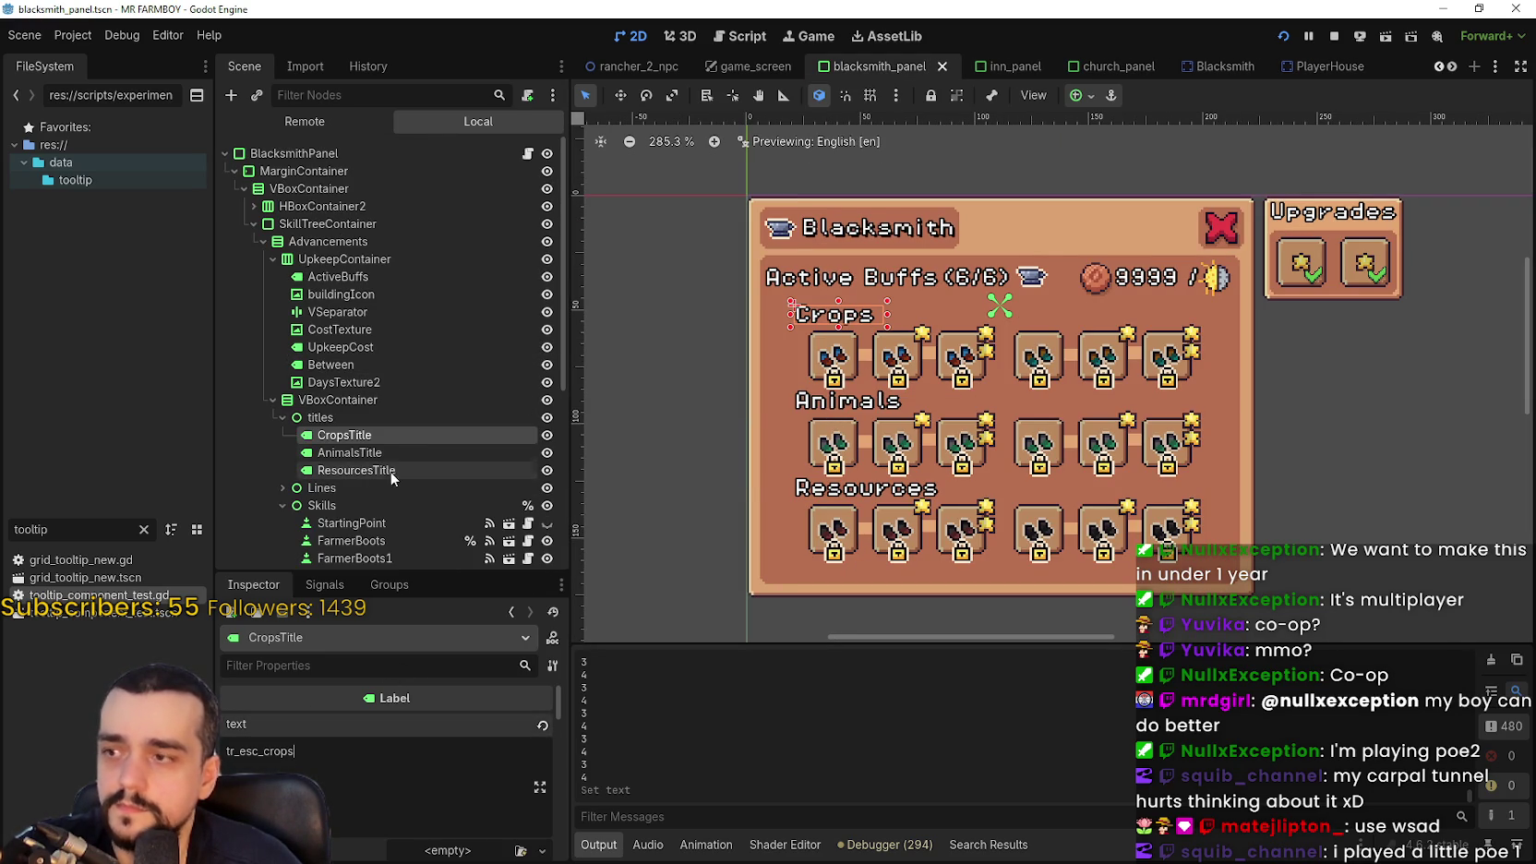
Replace the Animals heading text with the animals translation key from inn_panel and save
left_click(369, 452)
left_click(1018, 72)
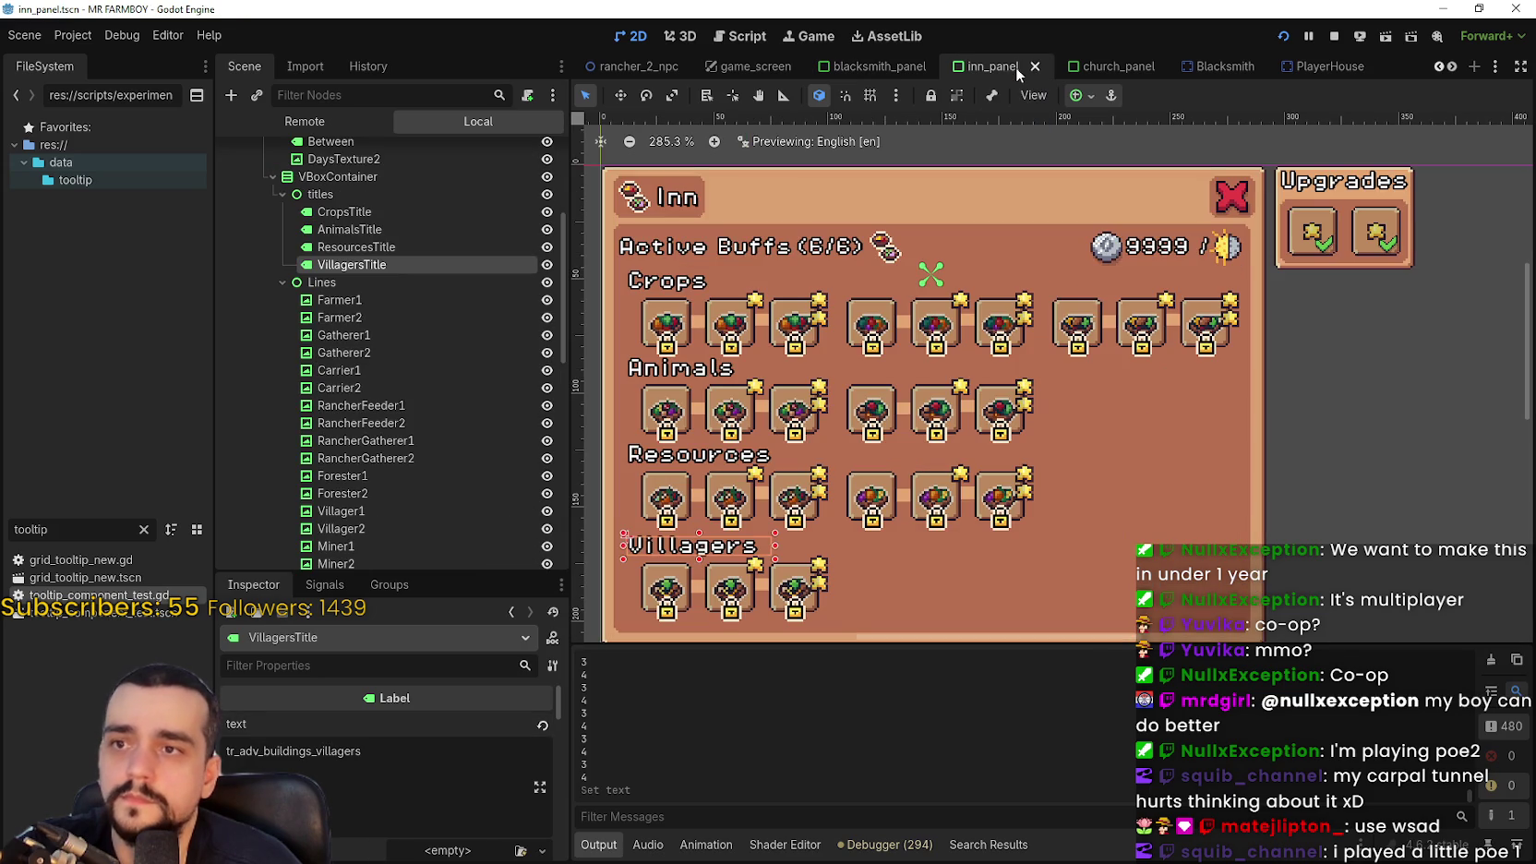
left_click(661, 369)
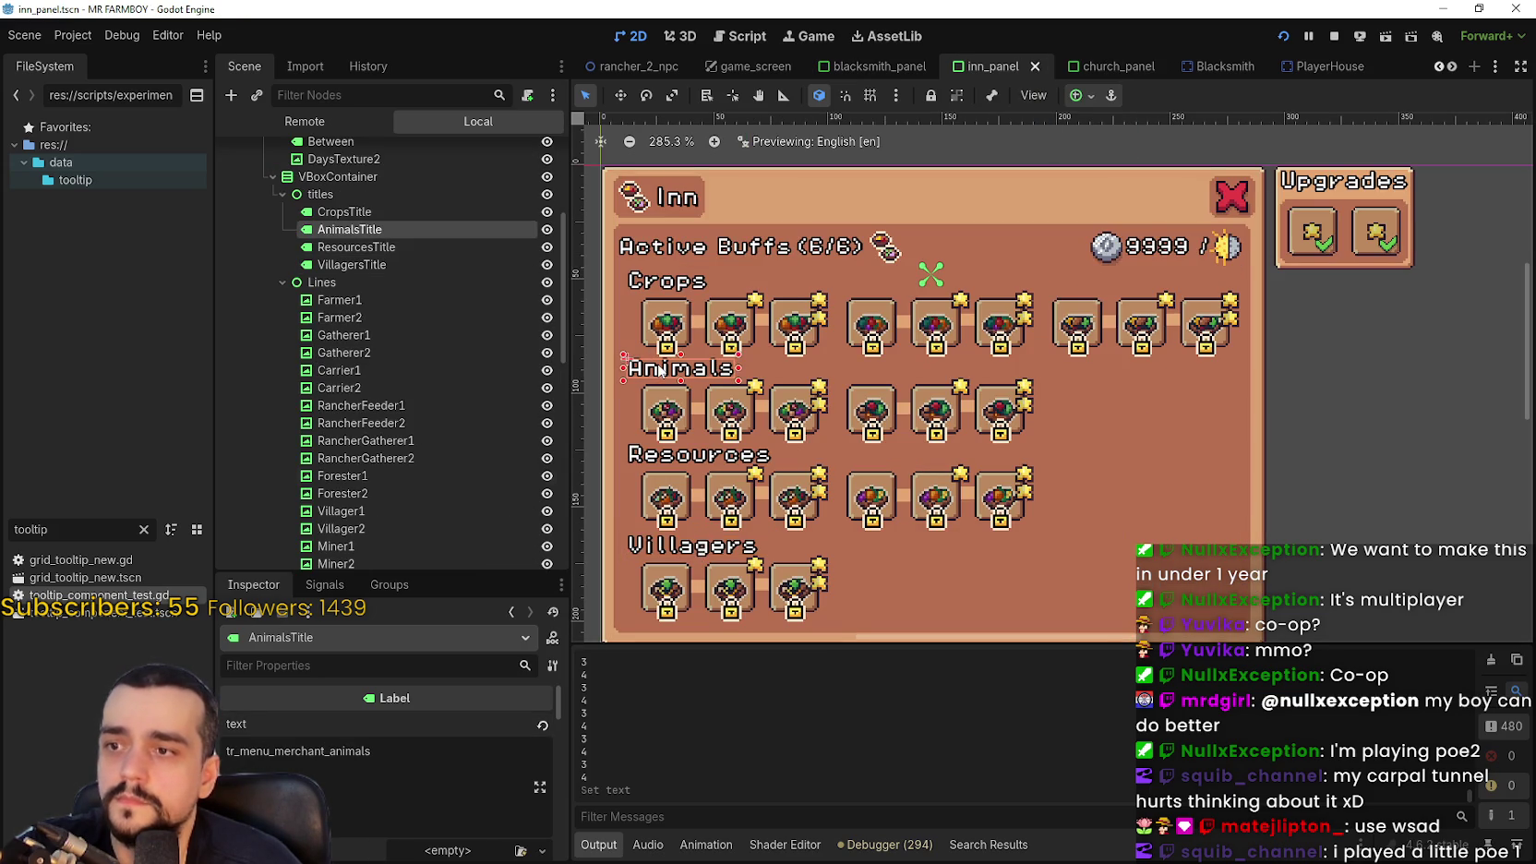
double_click(401, 774)
key("ctrl+c")
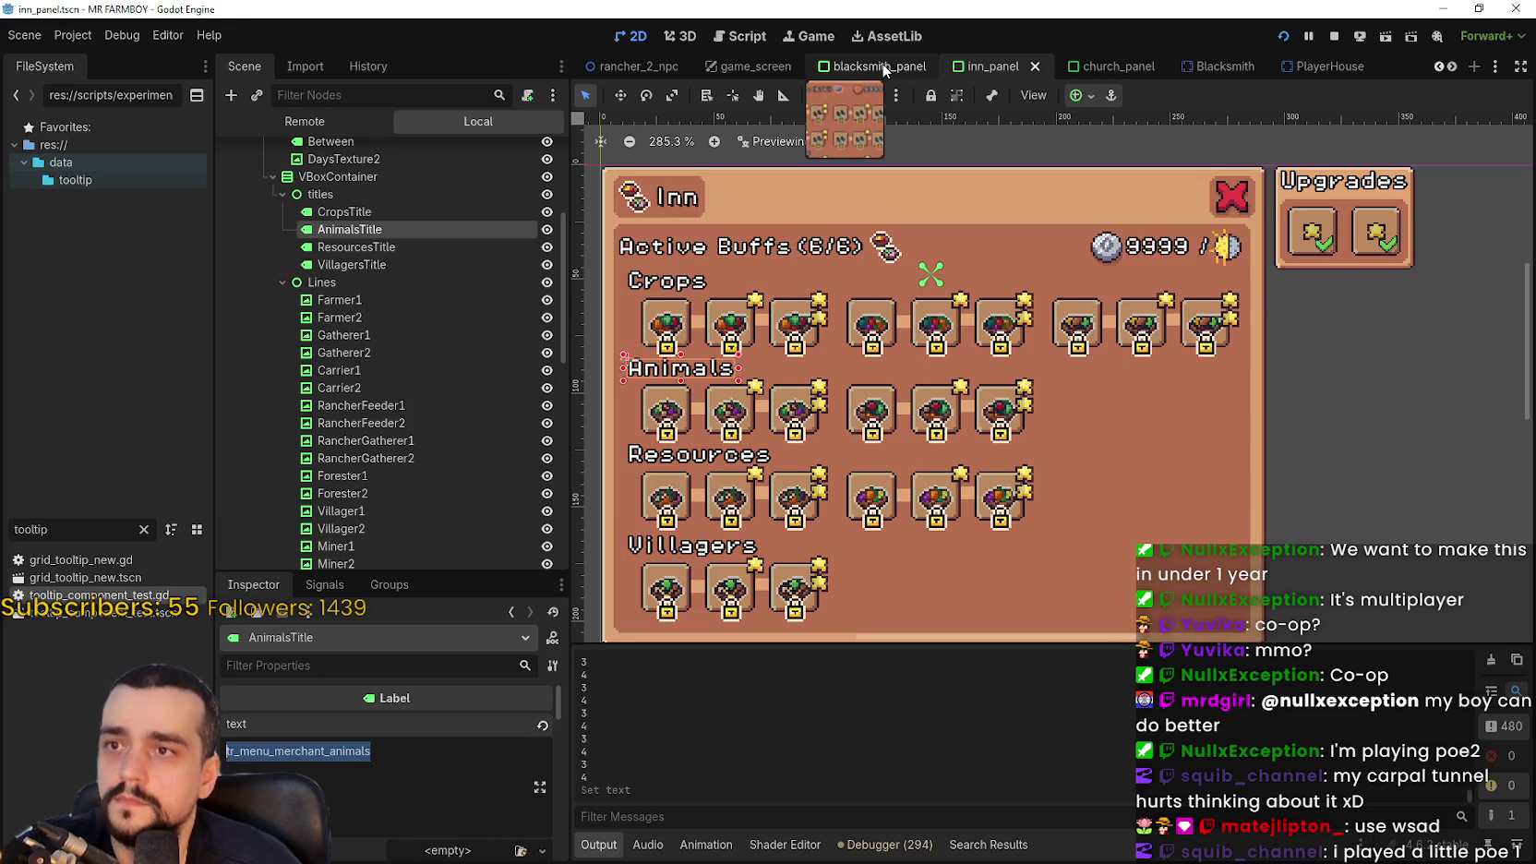
left_click(884, 67)
key("ctrl+a")
key("ctrl+v")
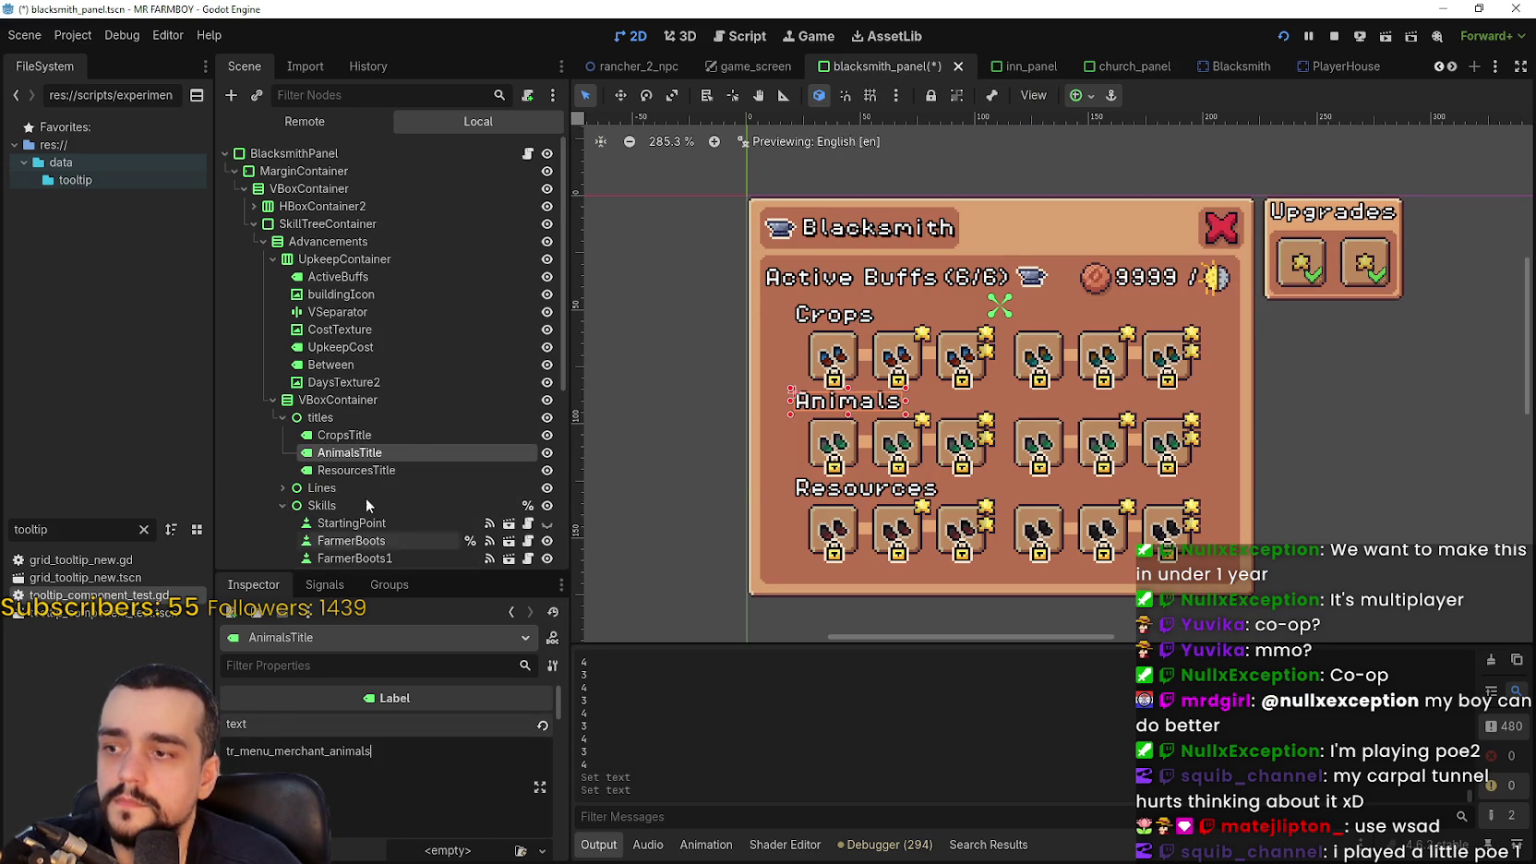
key("ctrl+s")
Replace the Resources heading text with the resources translation key from inn_panel and save
left_click(375, 467)
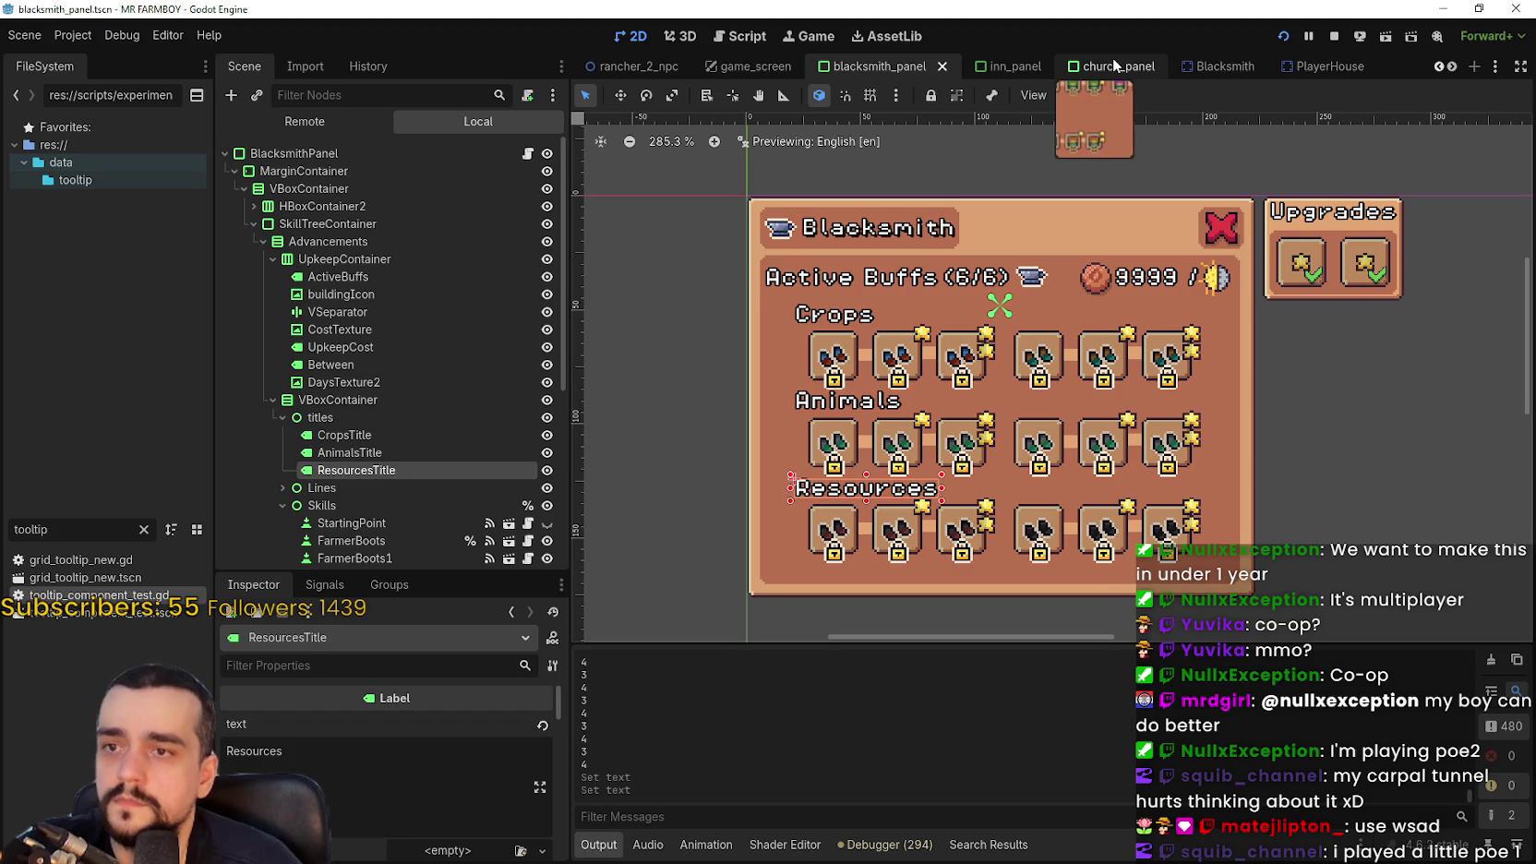
left_click(1013, 70)
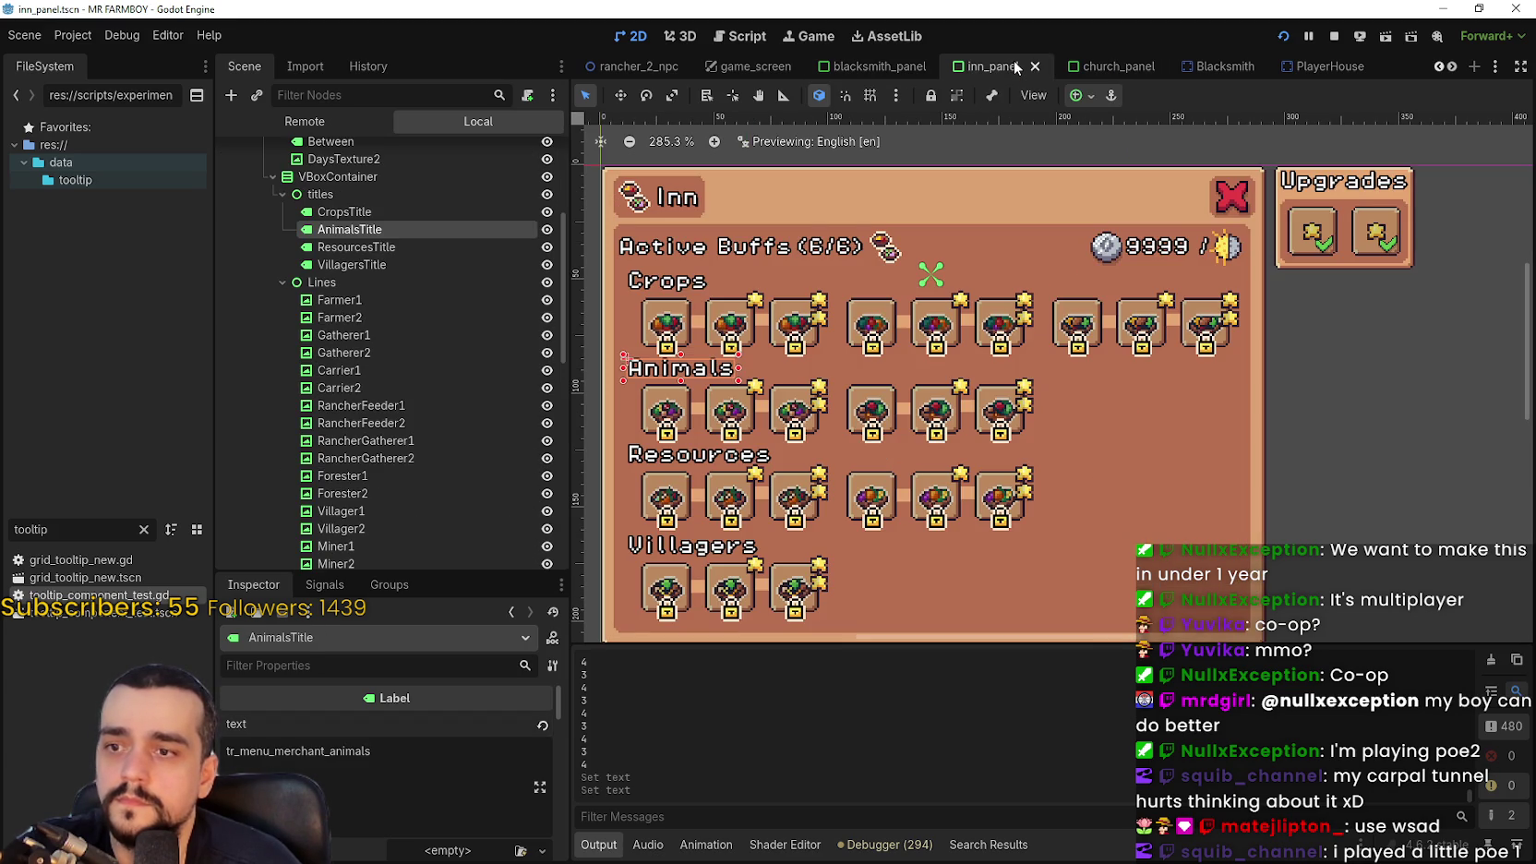
left_click(678, 458)
double_click(410, 753)
key("ctrl+c")
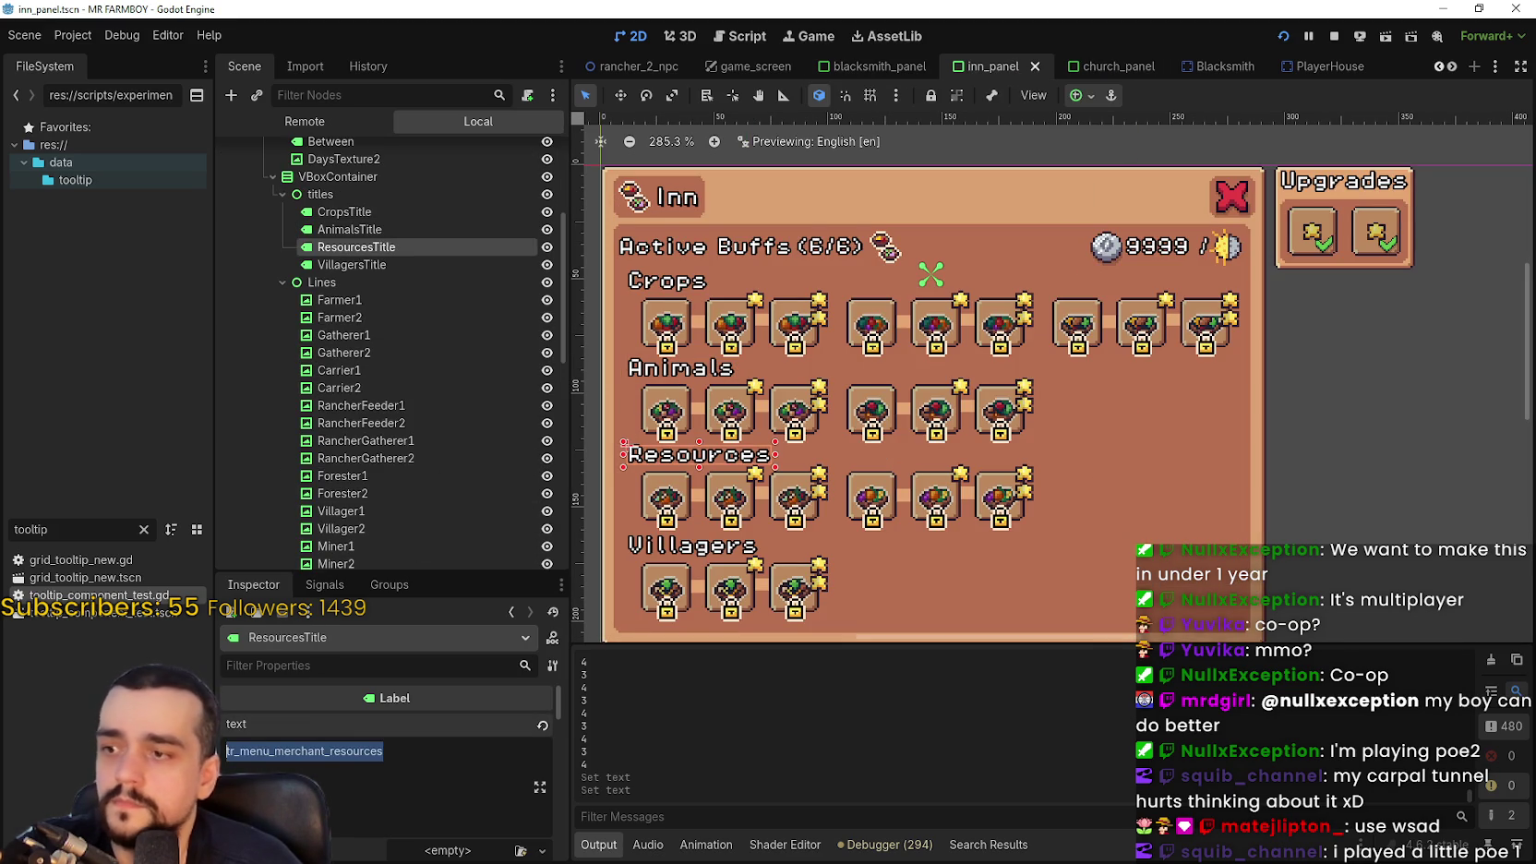
left_click(872, 67)
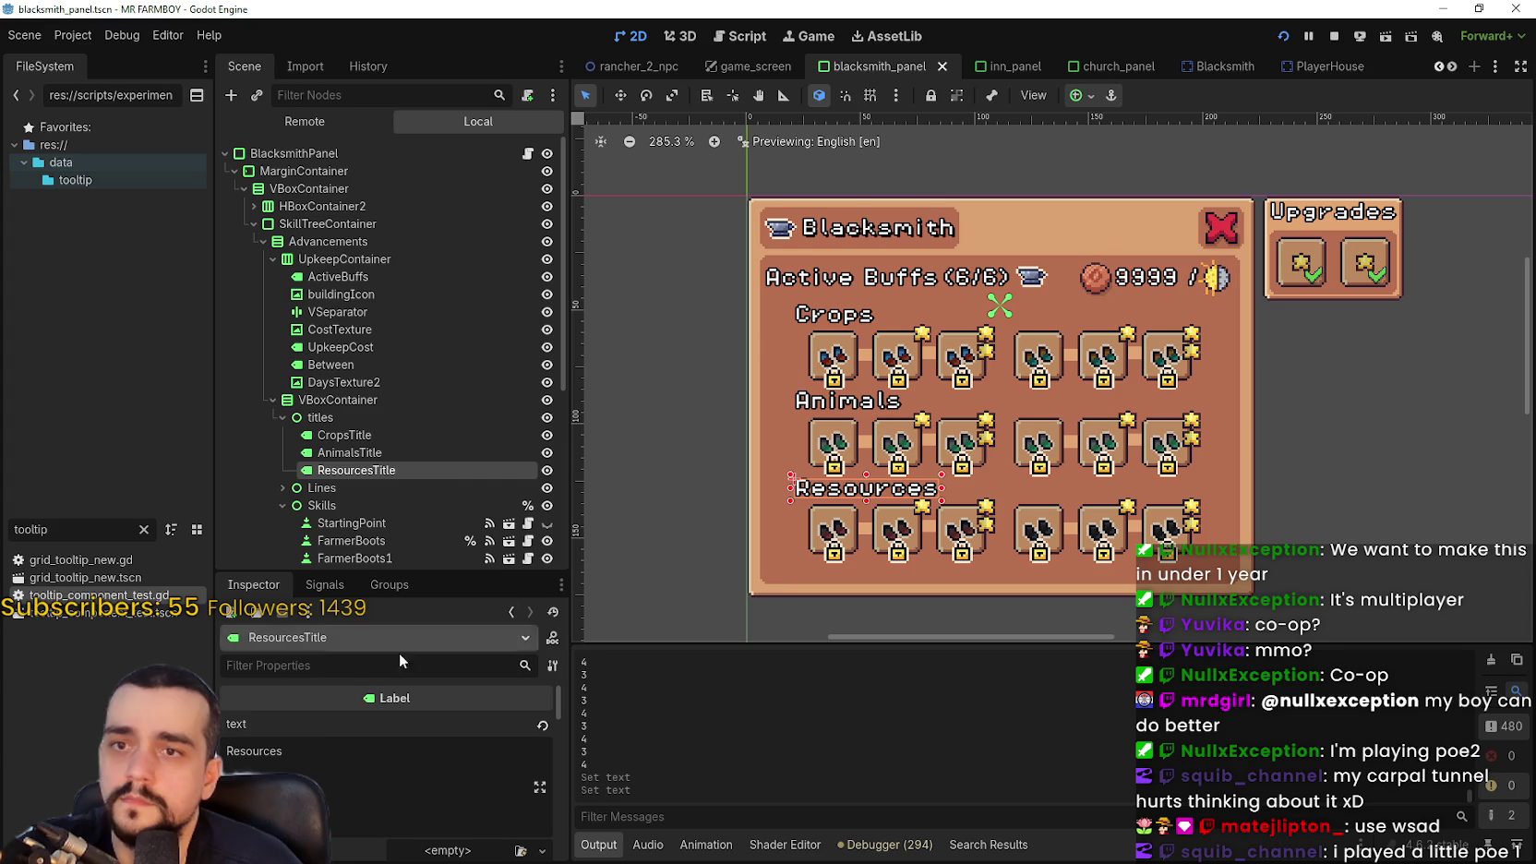
double_click(307, 758)
key("ctrl+v")
key("ctrl+s")
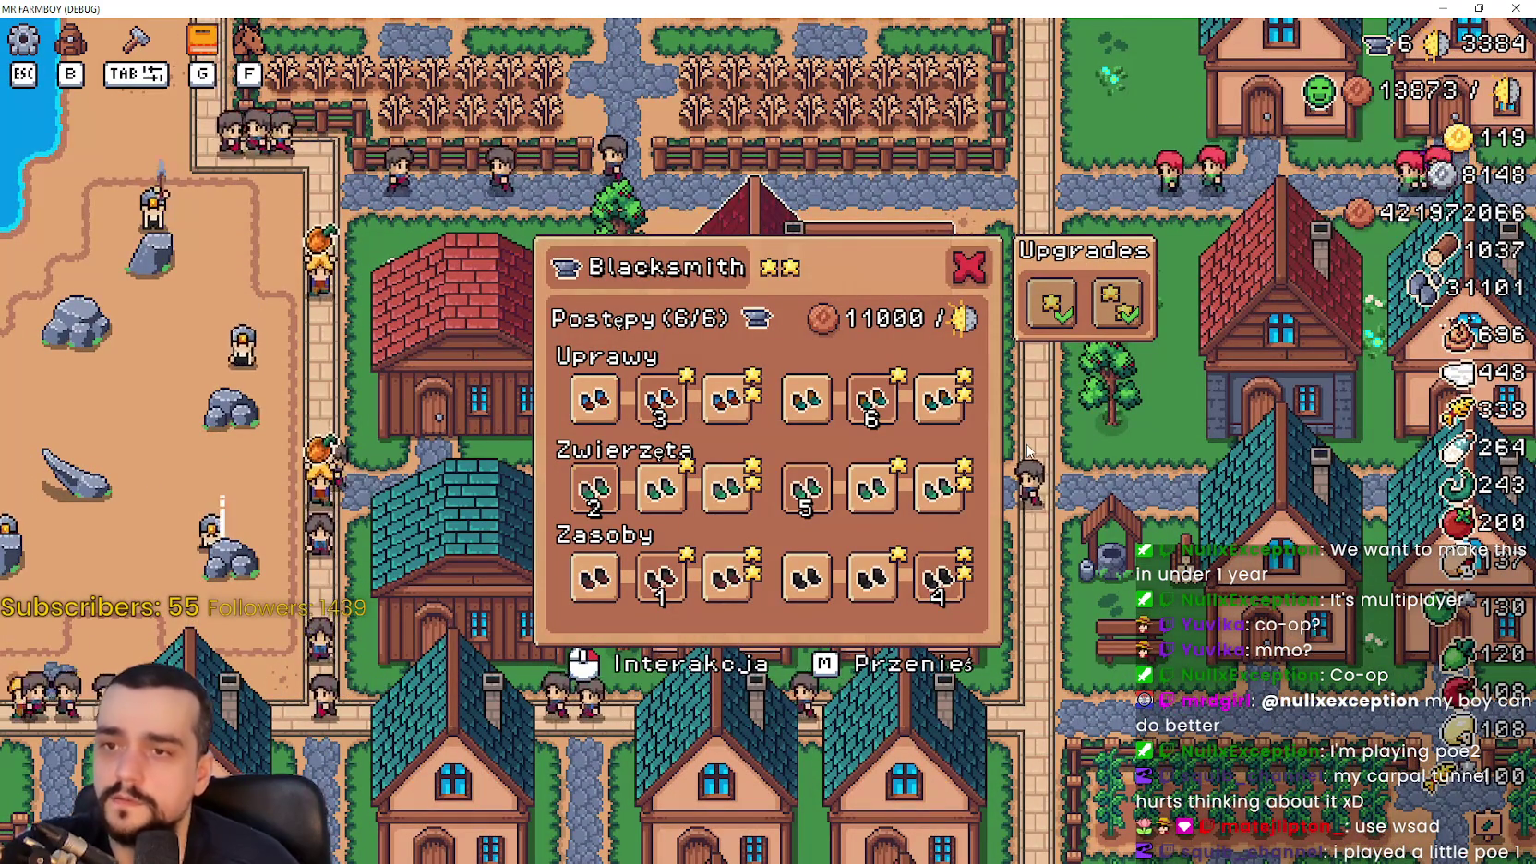
Set the Upgrades label text to tr_menu_upgrades, save, and run the game to check
key("alt+Tab")
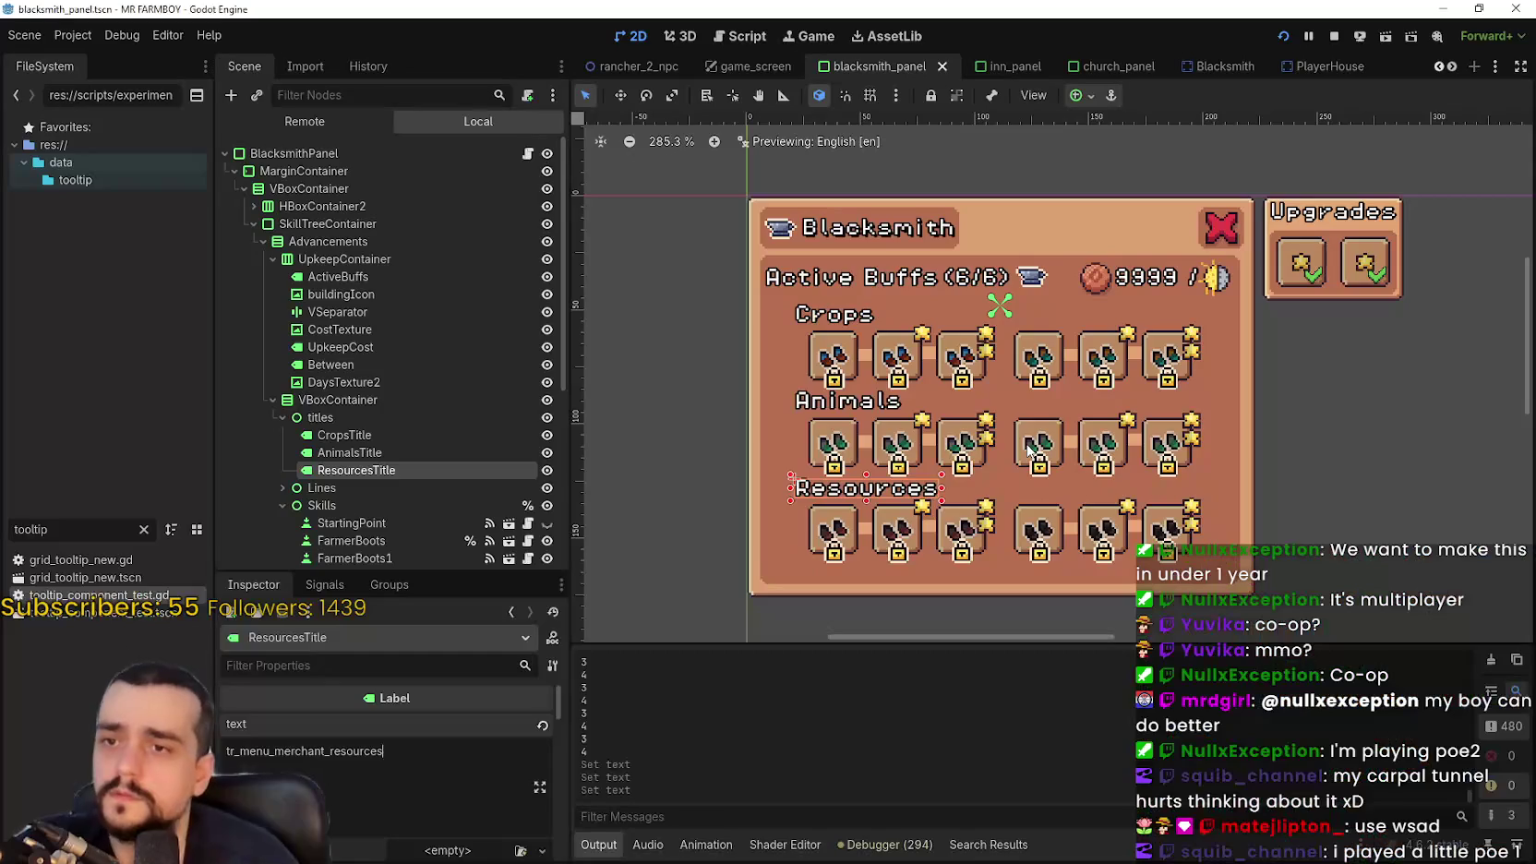
left_click(1353, 214)
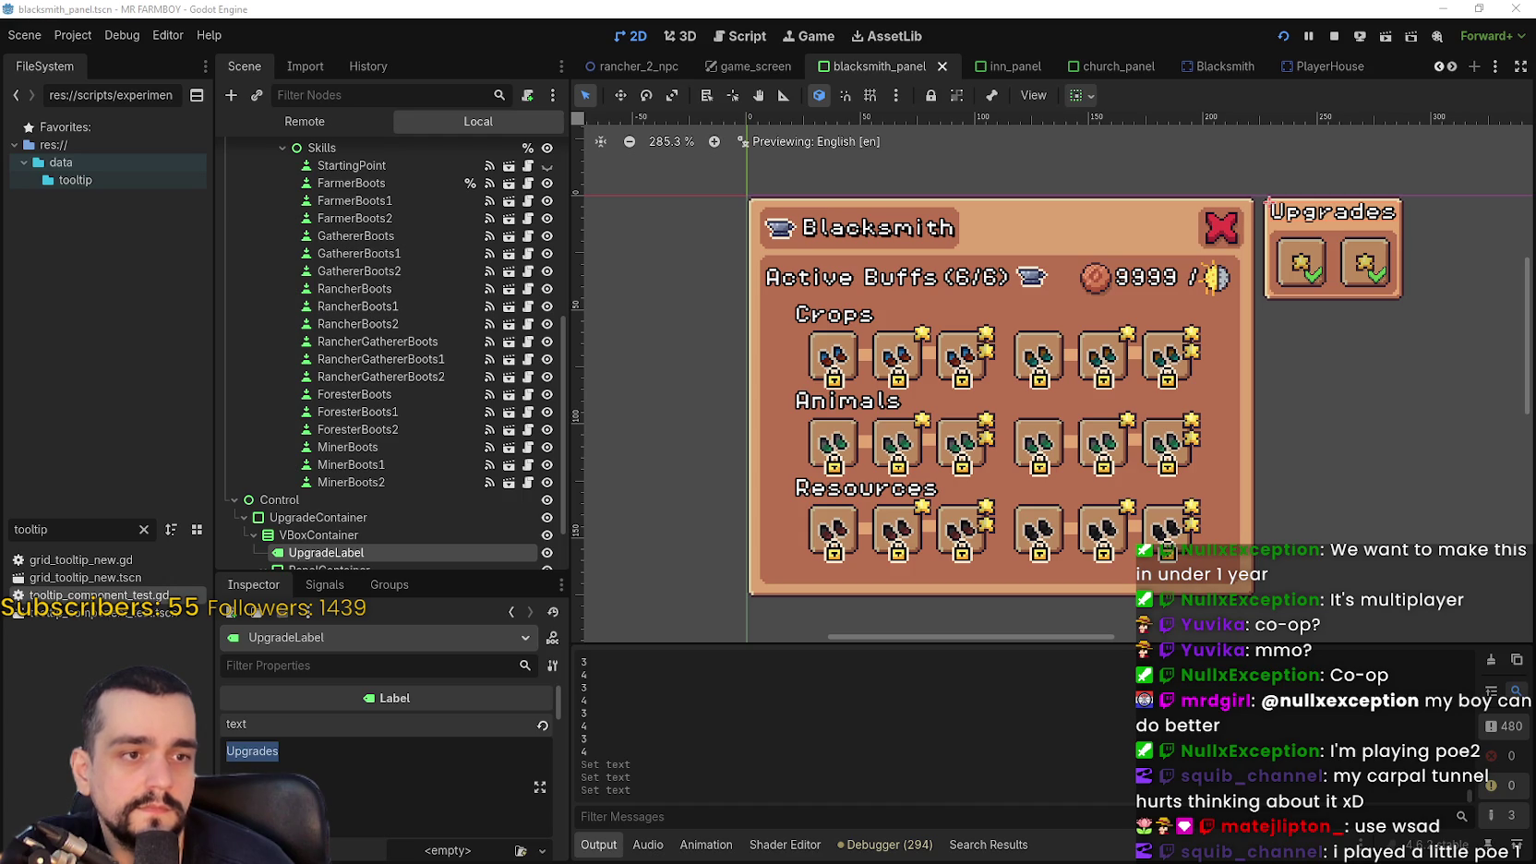
type("tr_menu_upgrades")
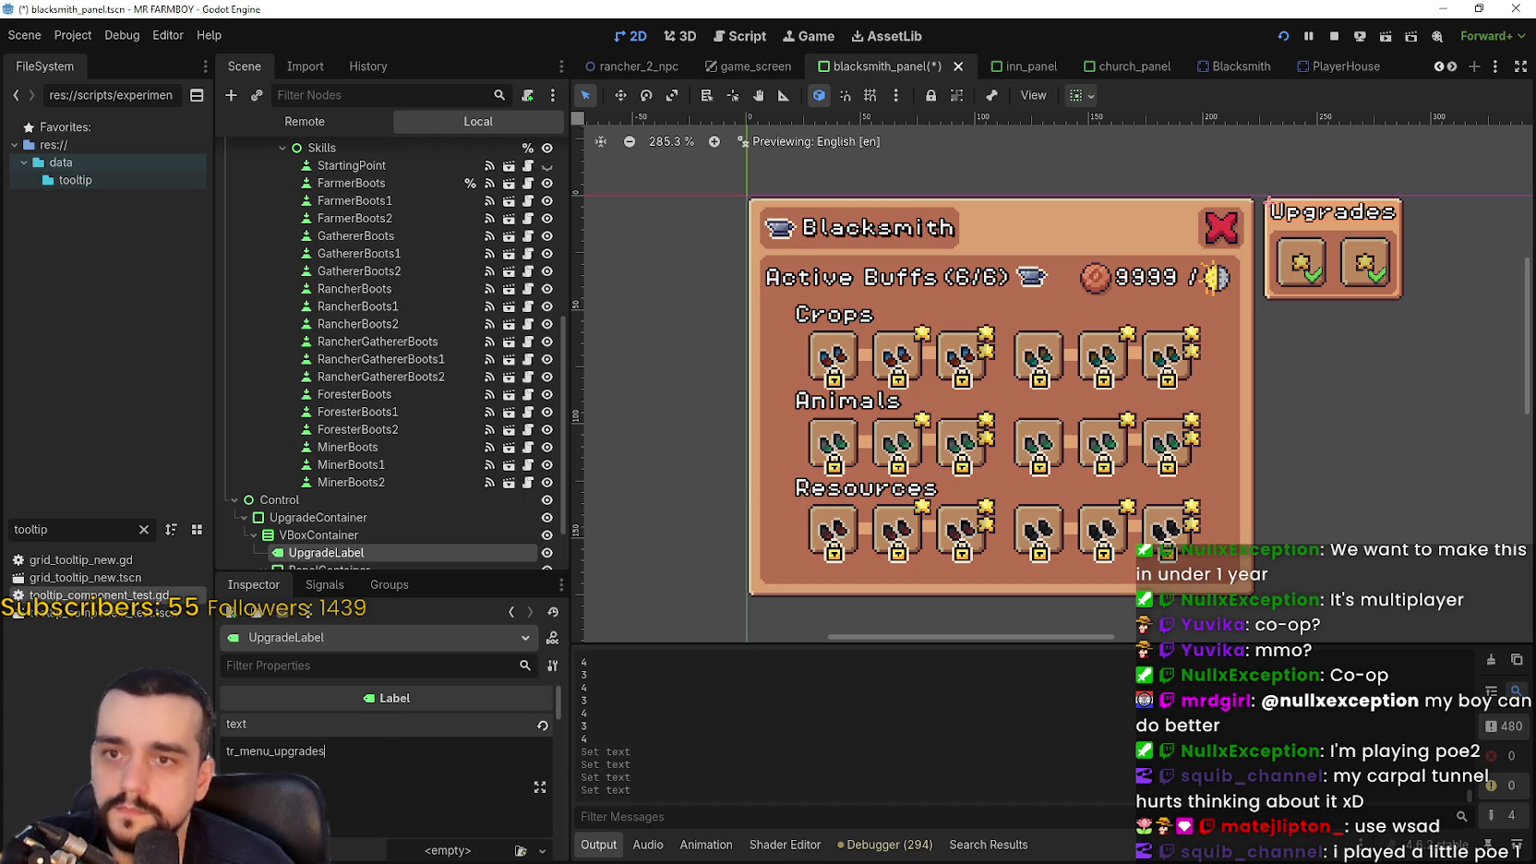
key("ctrl+s")
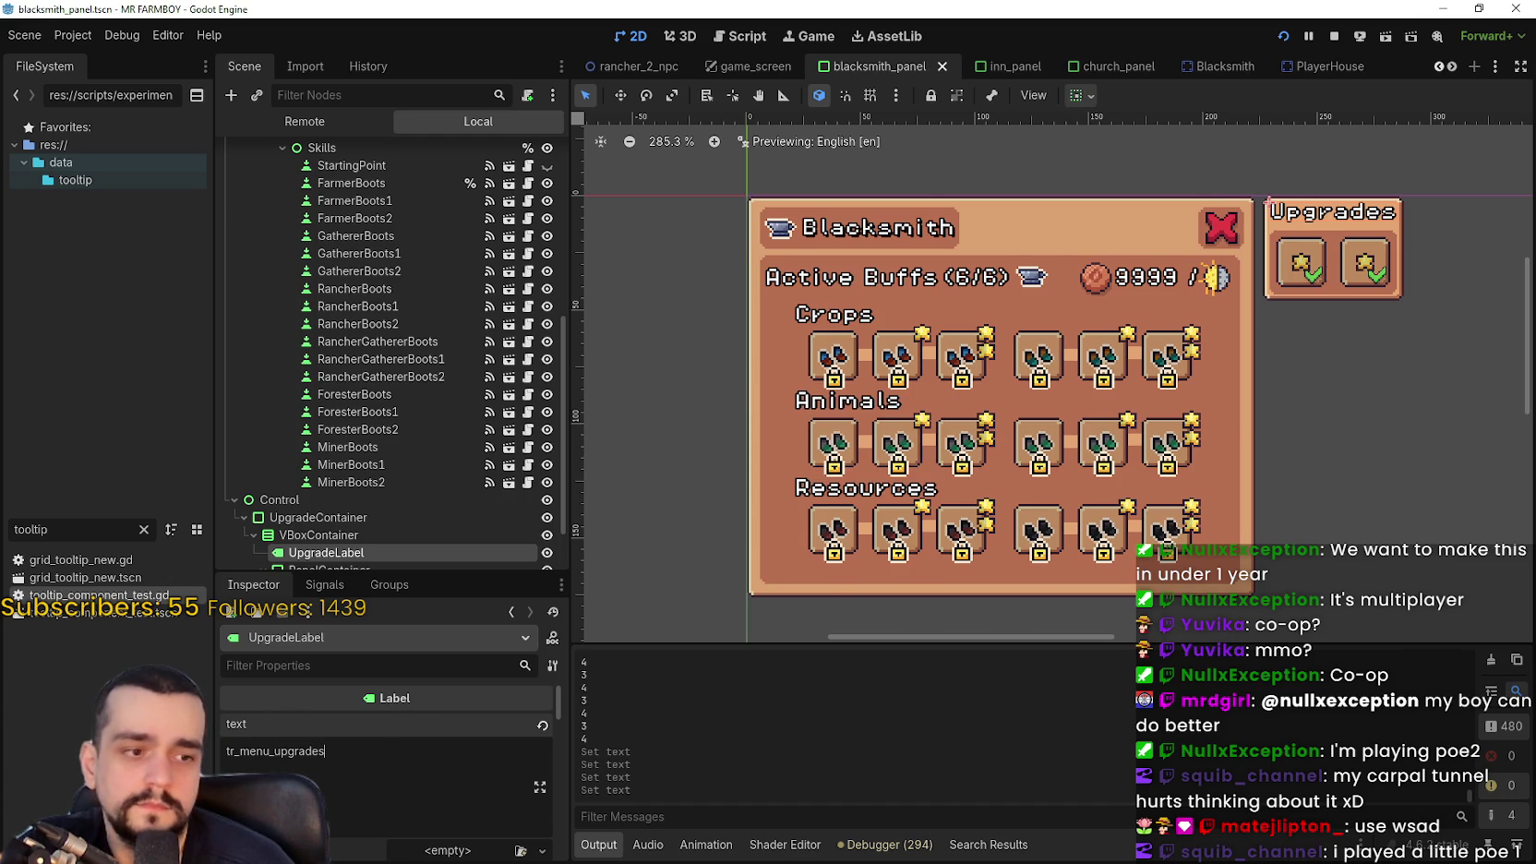
key("alt+Tab")
key("alt+Tab")
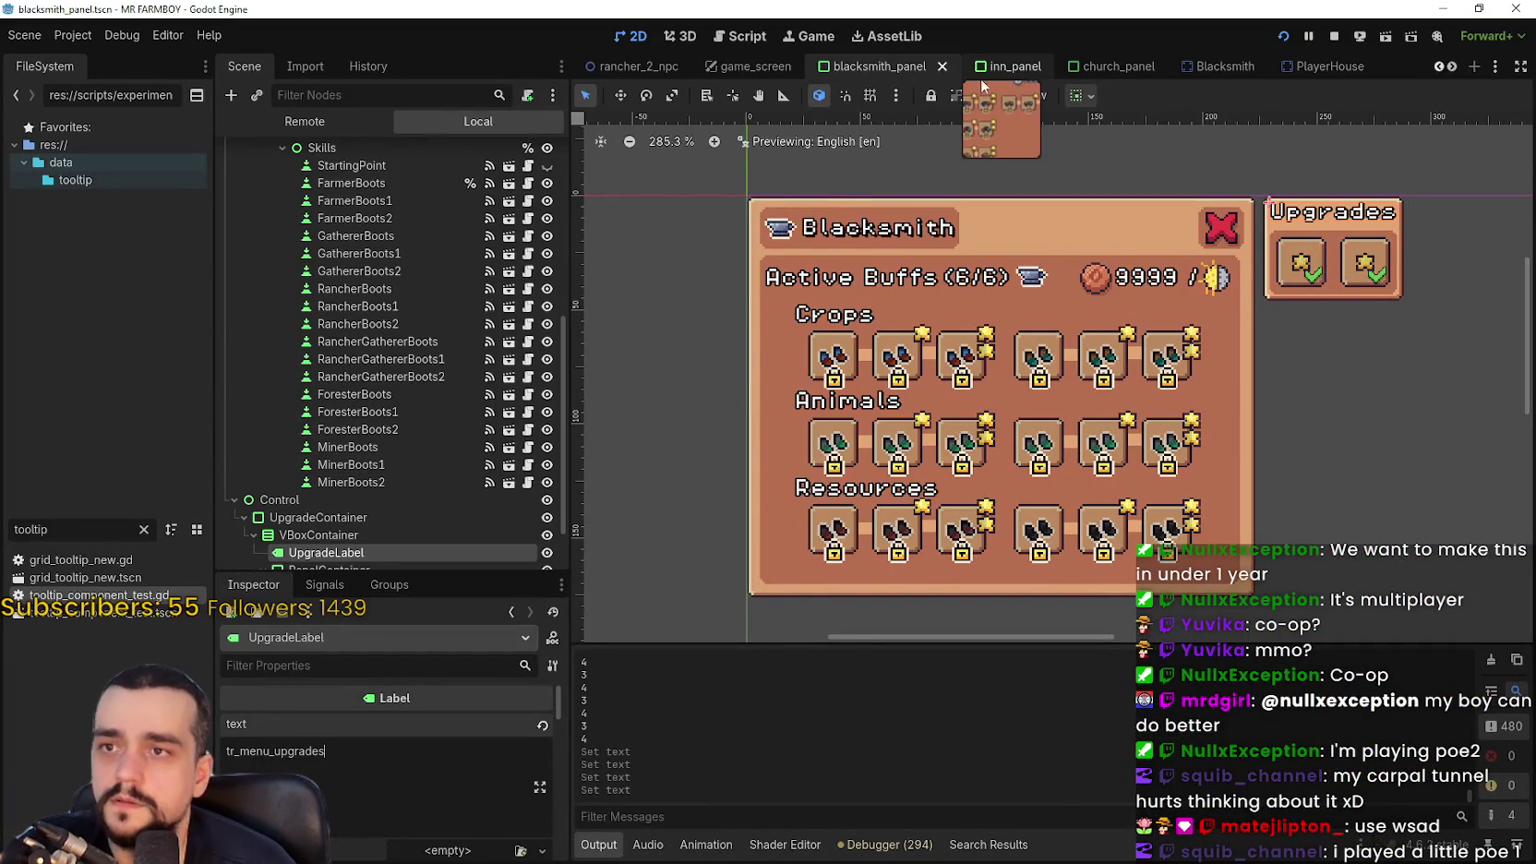
Verify the UpgradeLabel in the inn, church and horse stable panels uses tr_menu_upgrades
left_click(1011, 65)
scroll(447, 334, "up", 2)
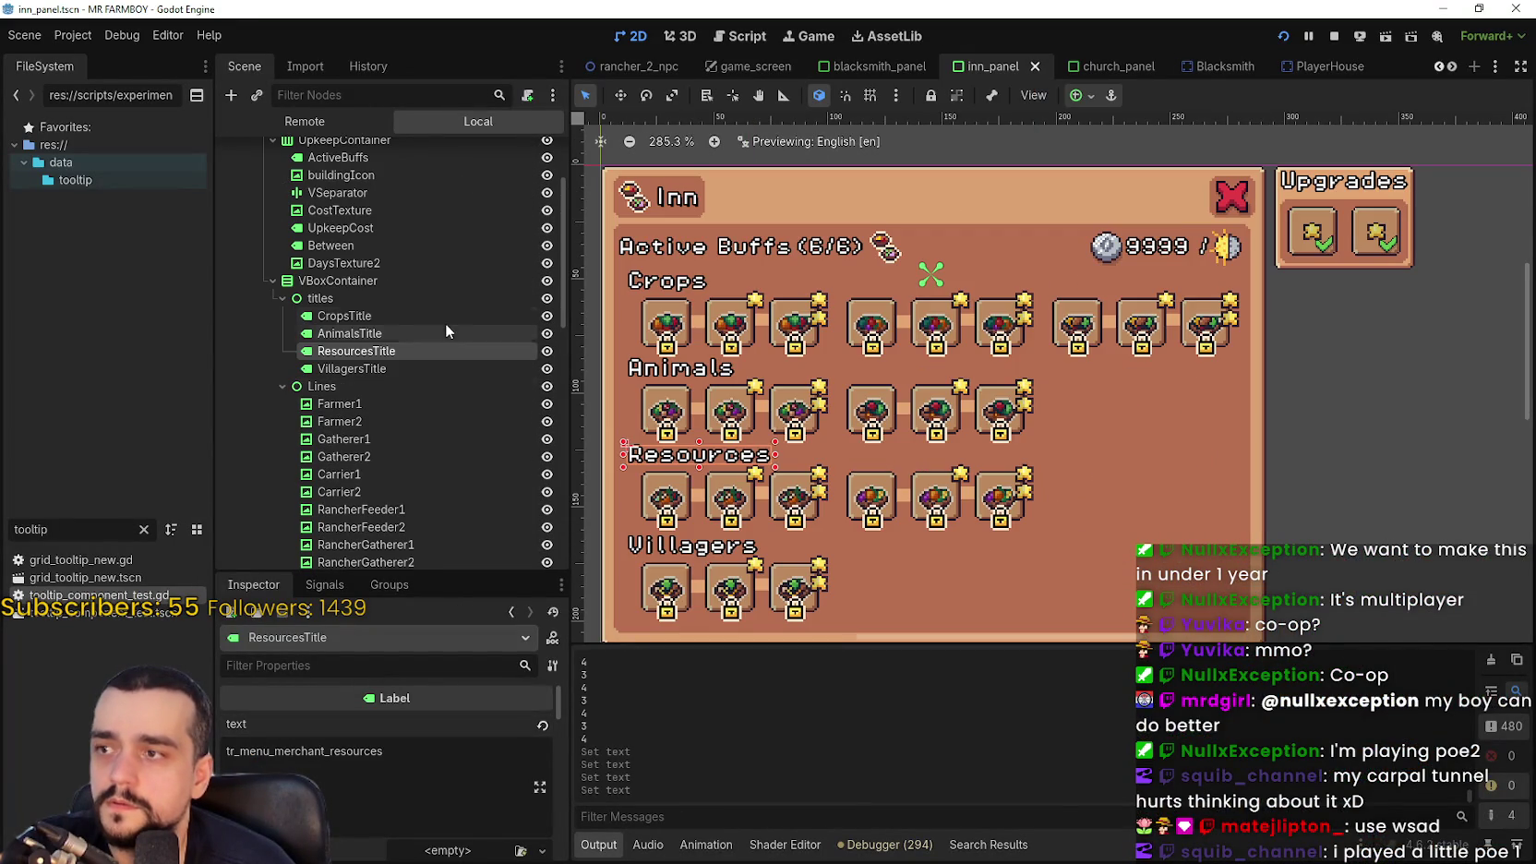
left_click(1314, 187)
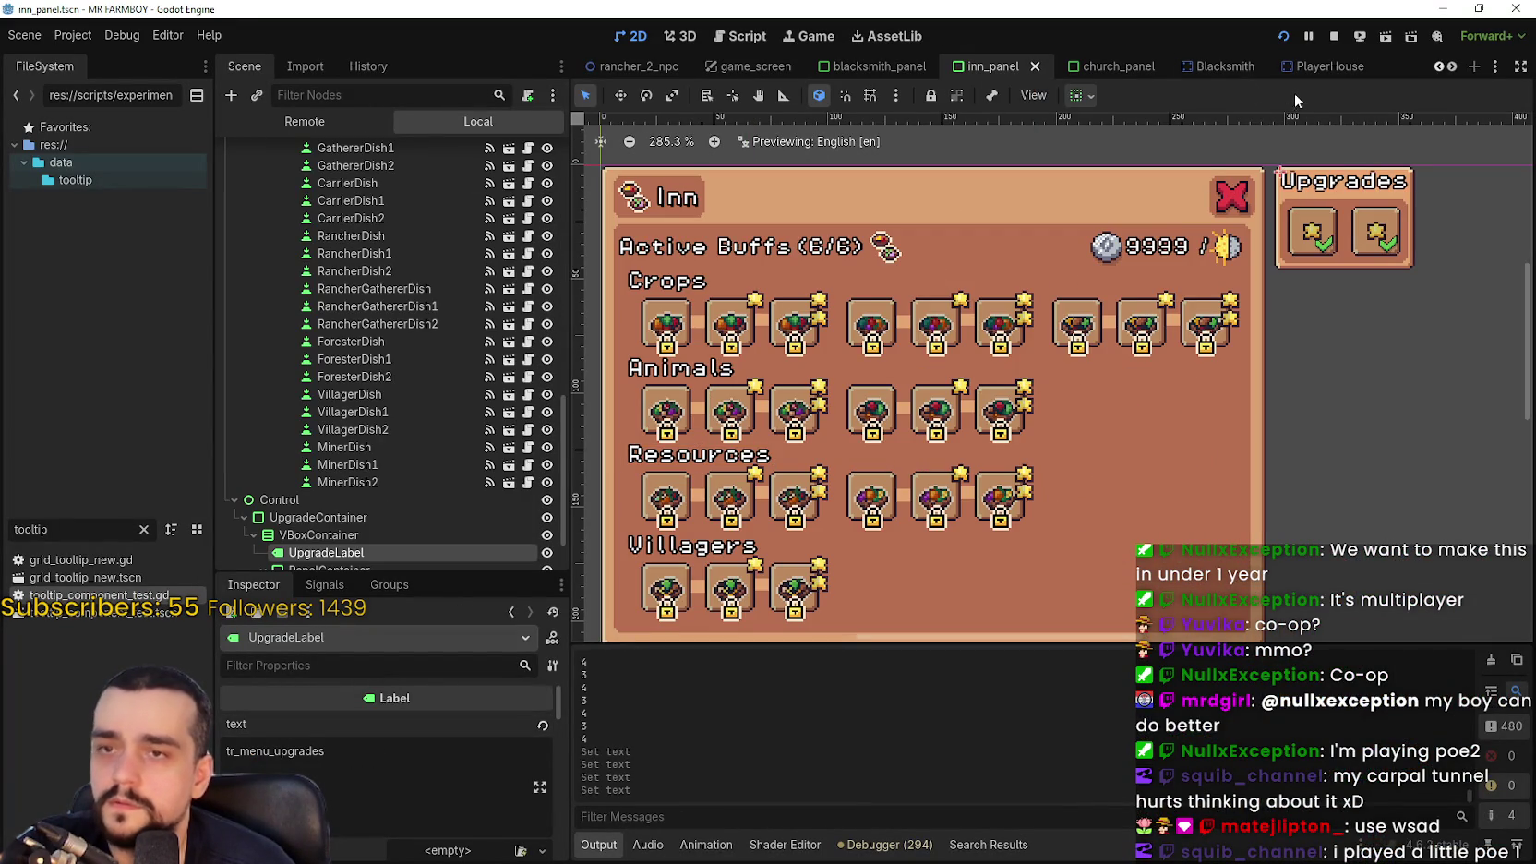
left_click(863, 67)
left_click(1106, 67)
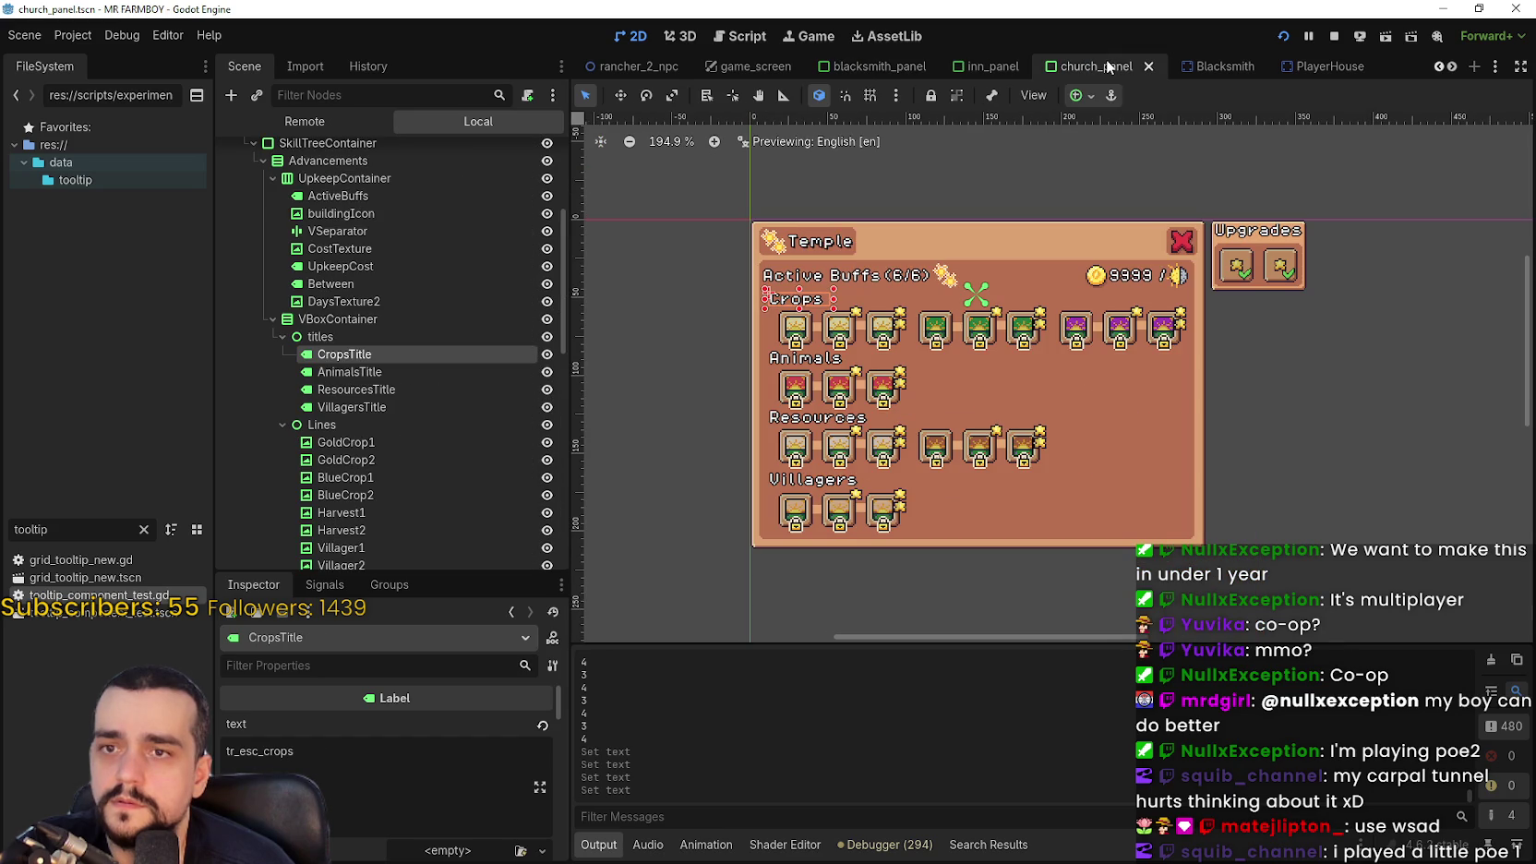
left_click(1249, 234)
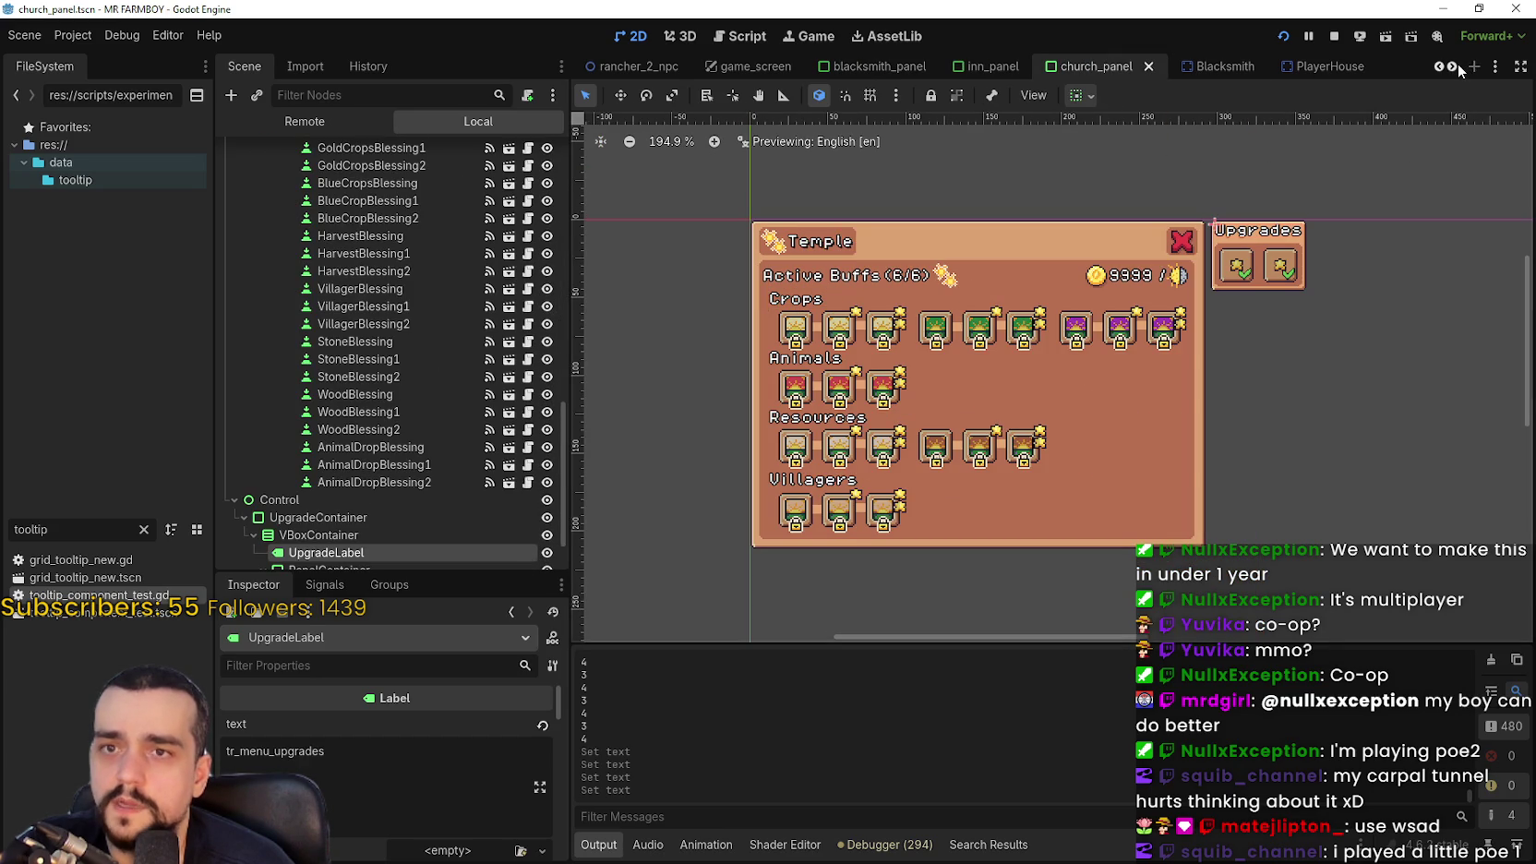
scroll(1458, 71, "down", 4)
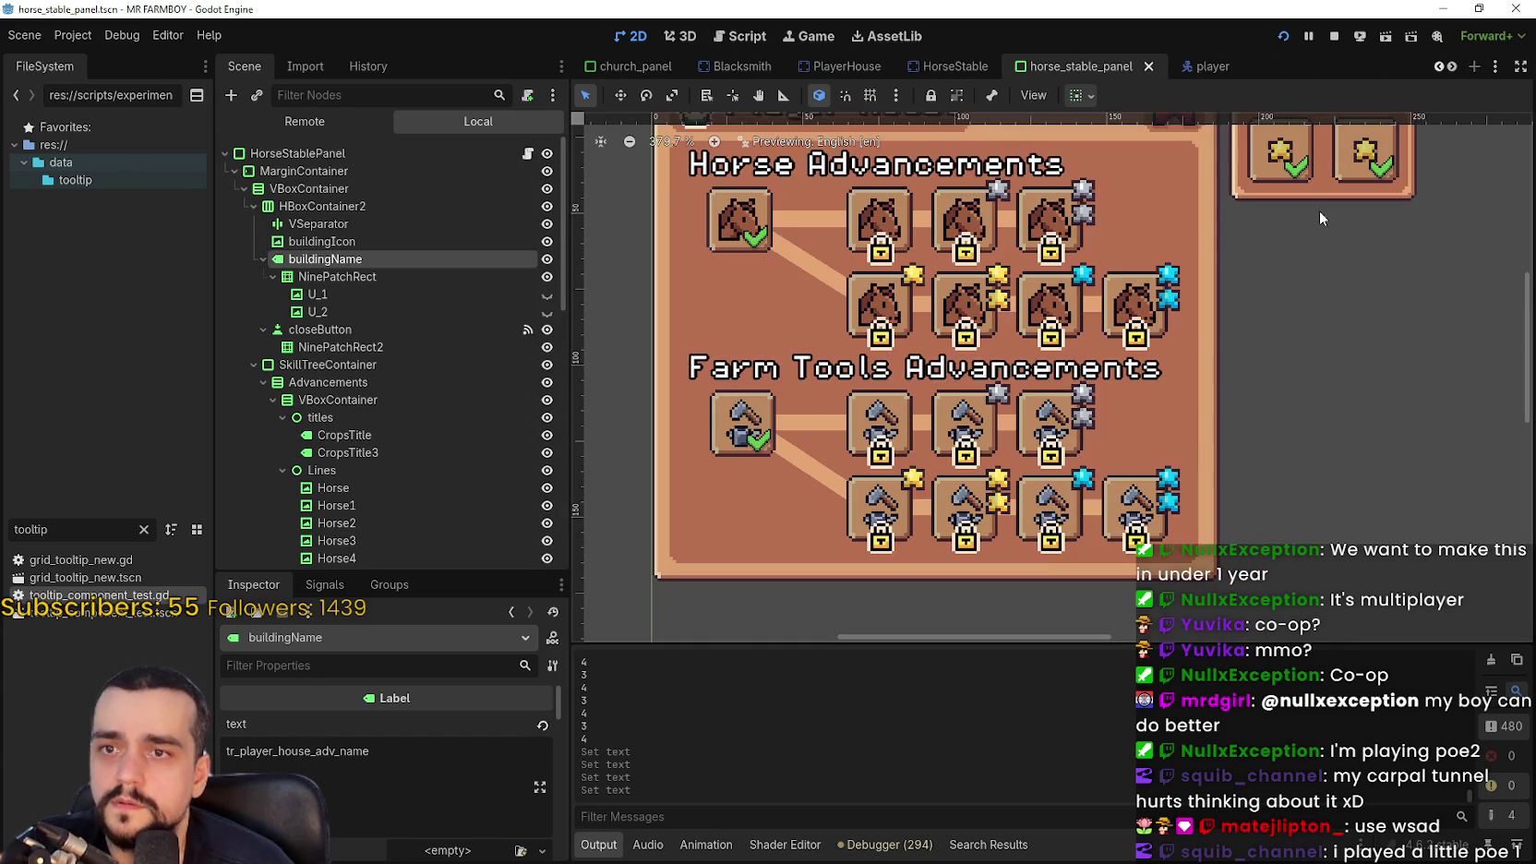
left_click(1270, 237)
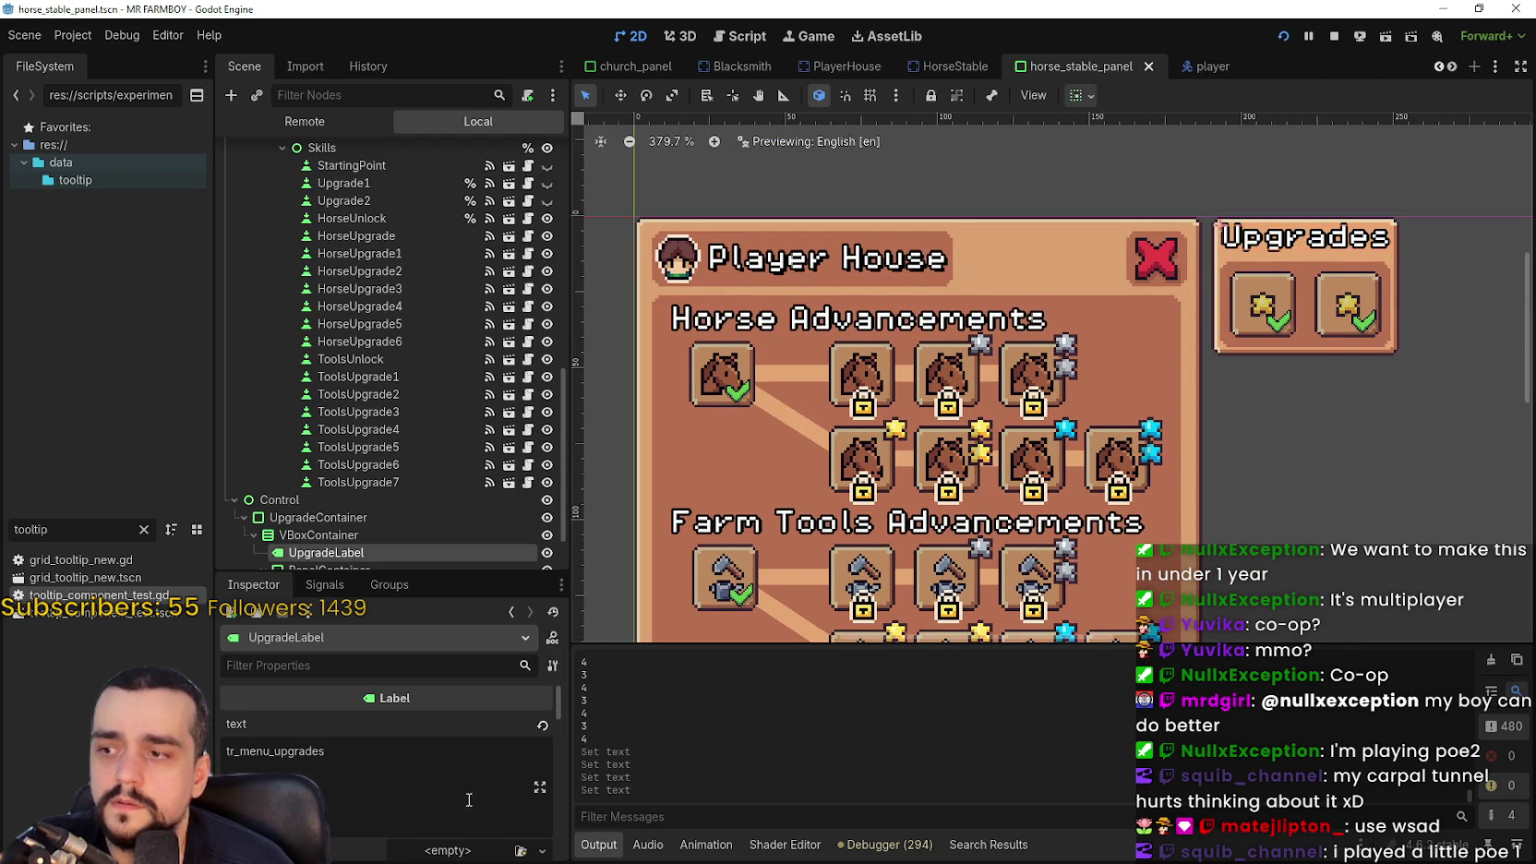
Launch the game and check the player house upgrades panel
key("alt+Tab")
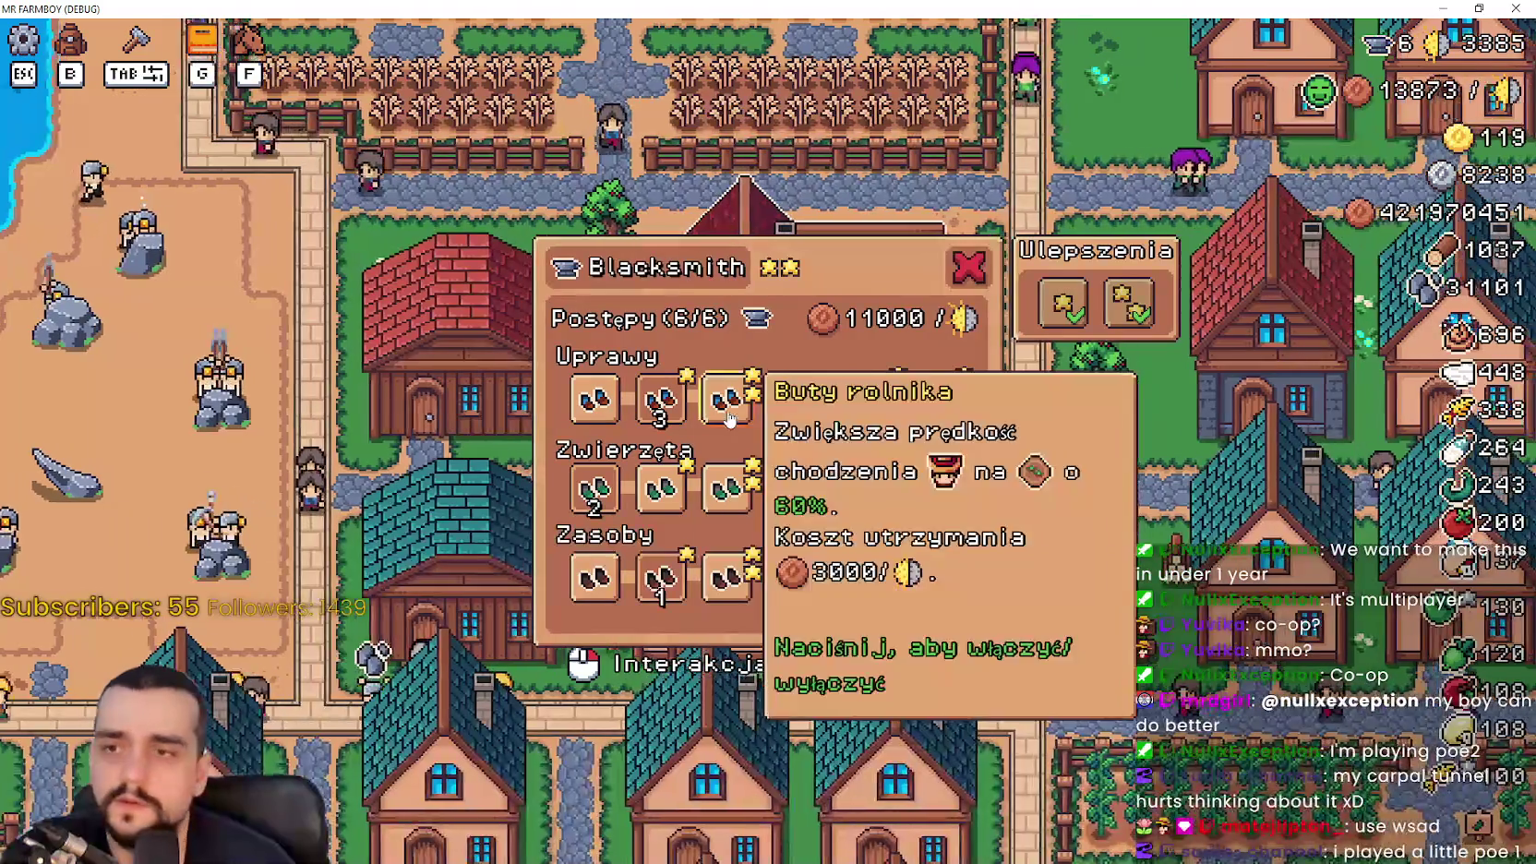
key("Escape")
key("w")
scroll(873, 417, "up", 2)
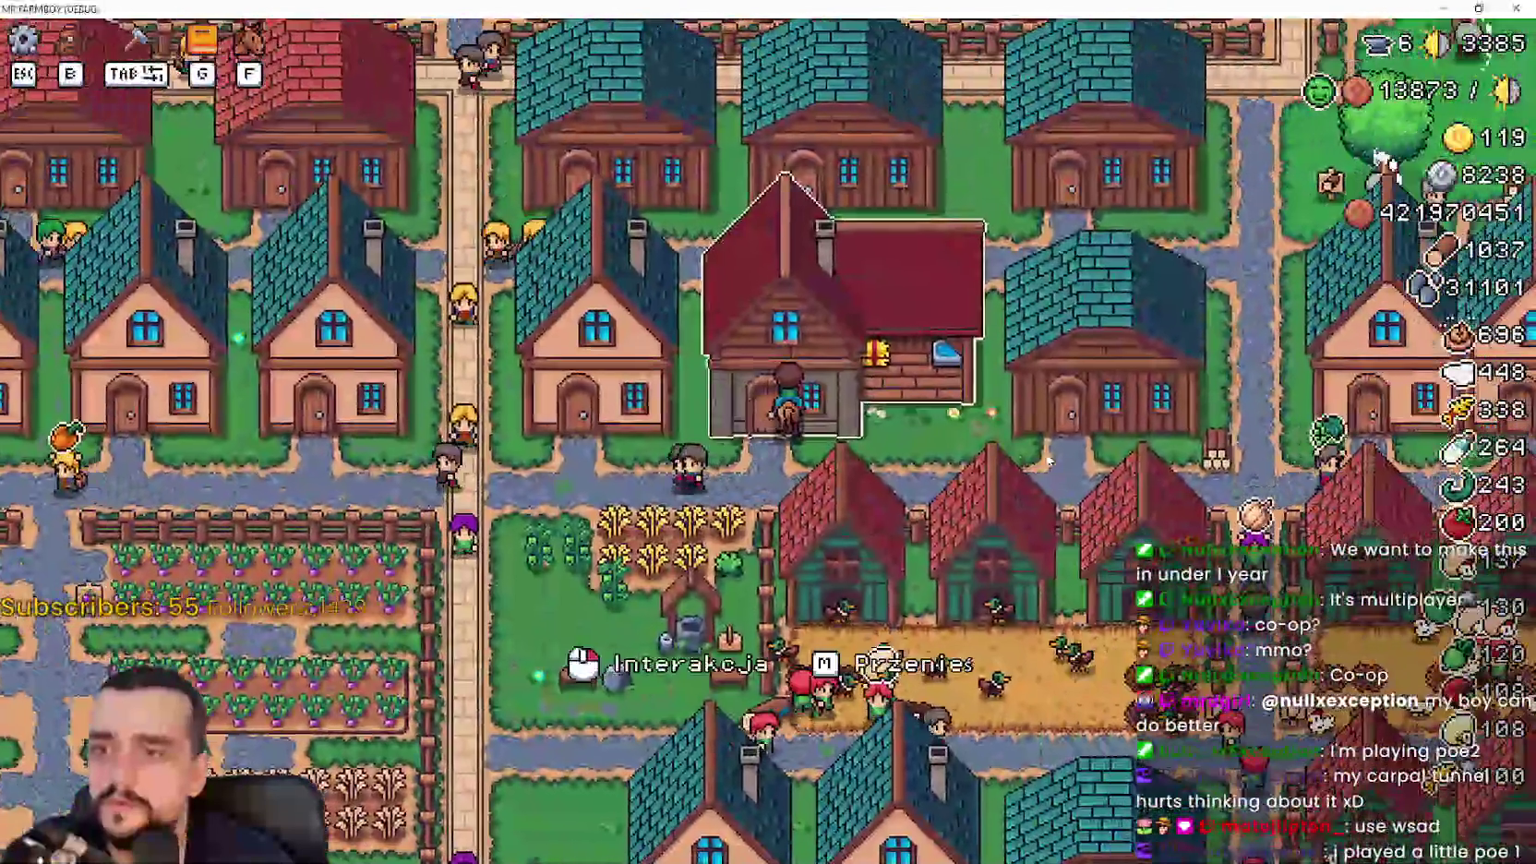
left_click(1048, 461)
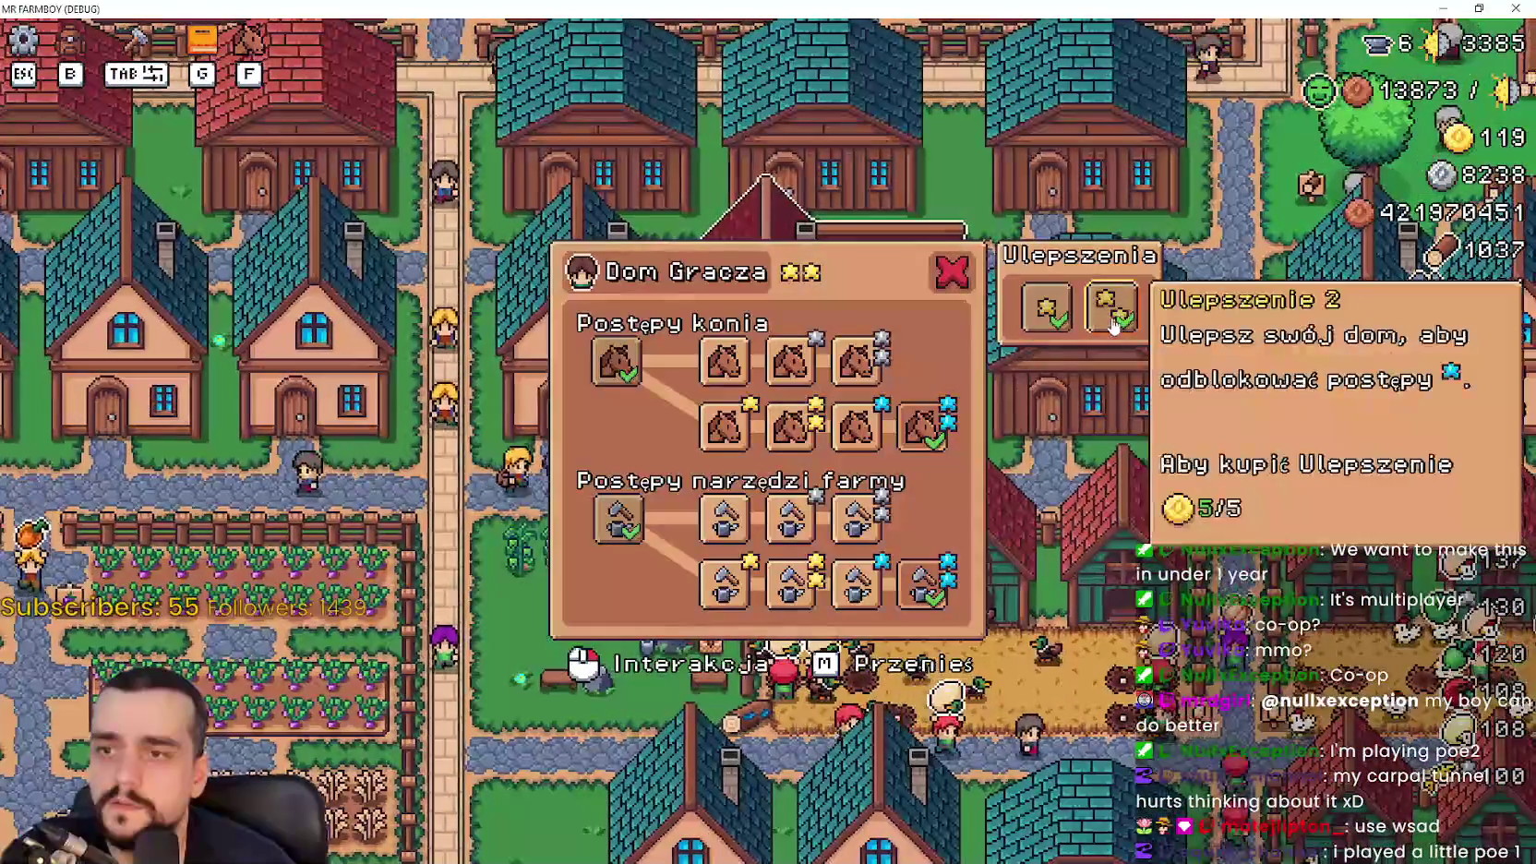
key("Escape")
Ride to the inn and check its upgrades panel
key("s")
scroll(981, 540, "down", 5)
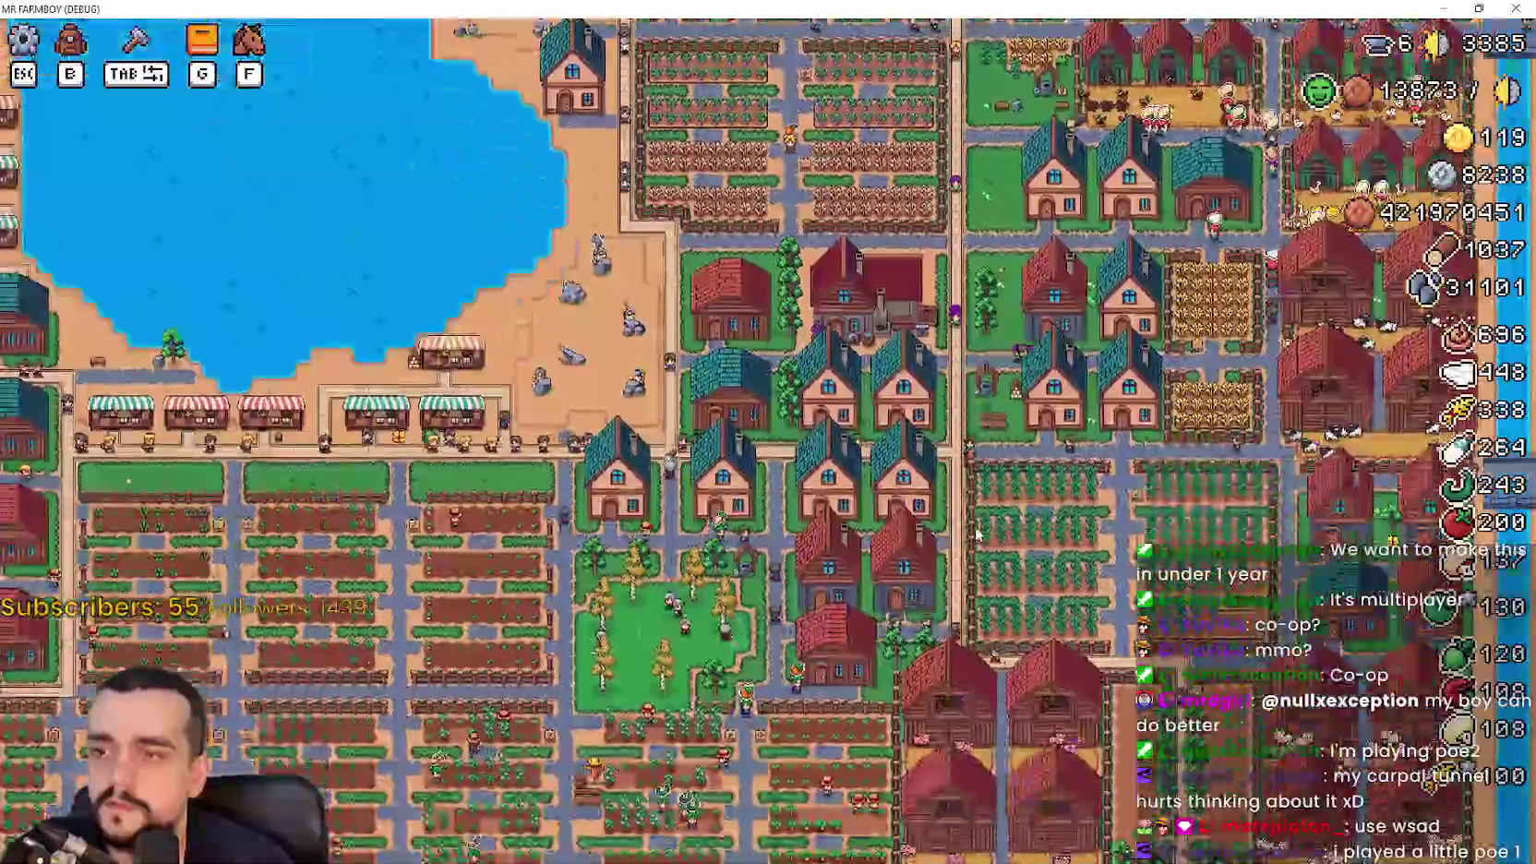
scroll(951, 508, "up", 5)
key("a")
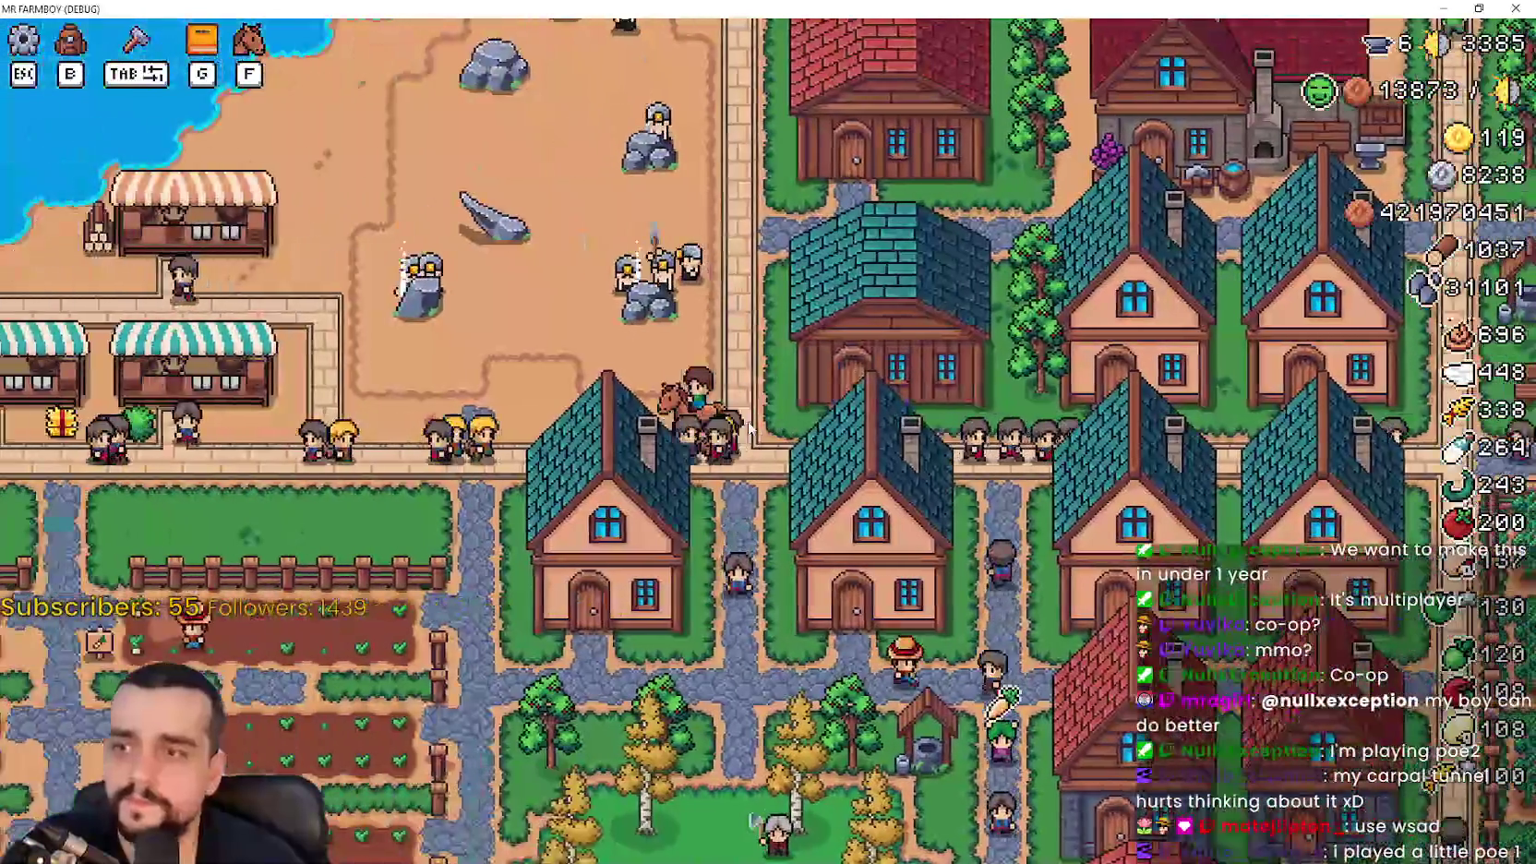
key("s")
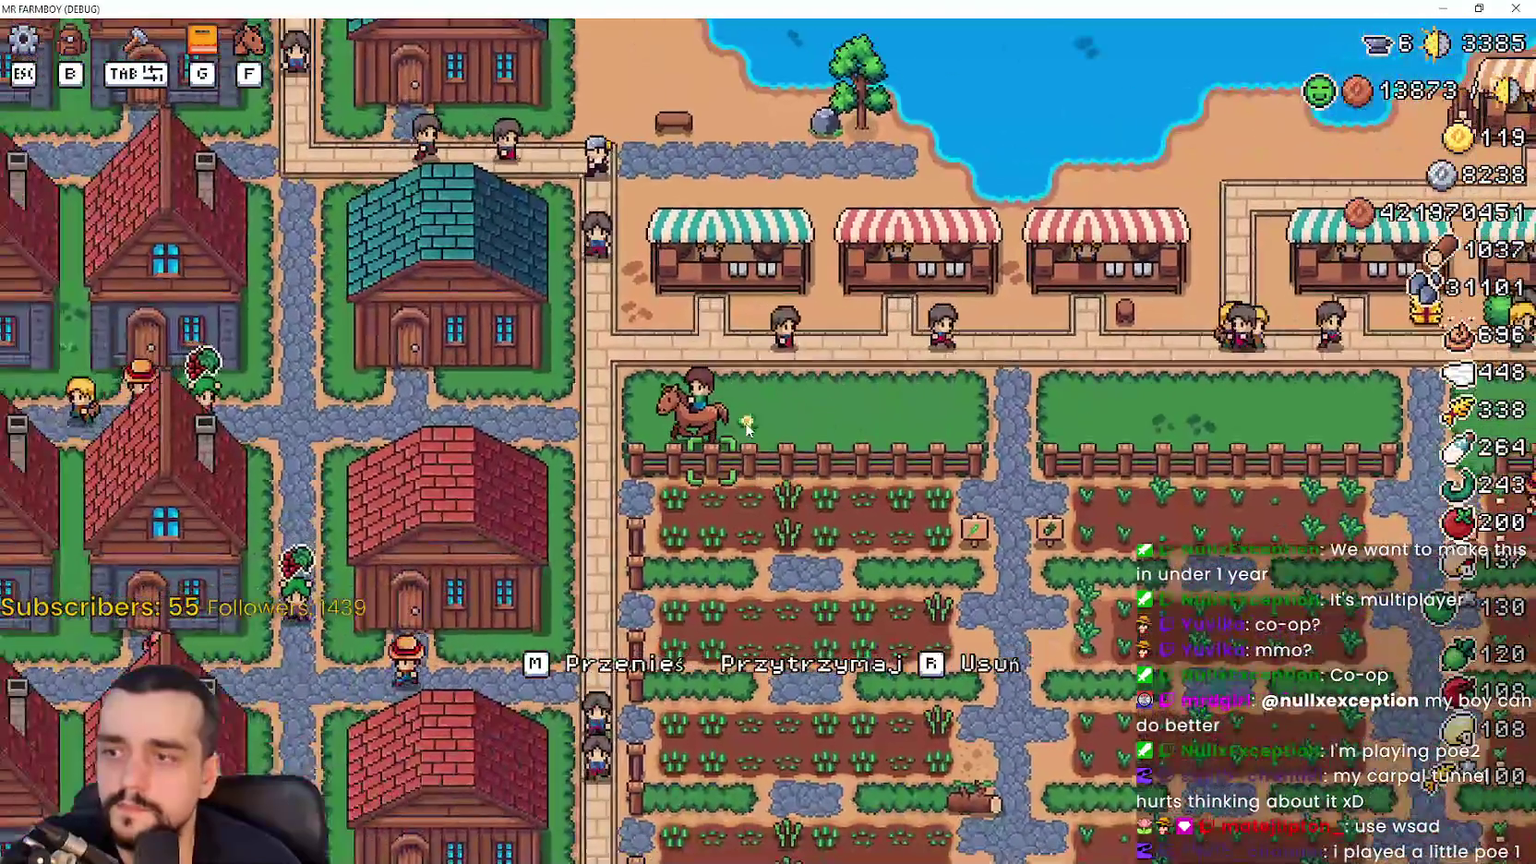
key("a")
key("s")
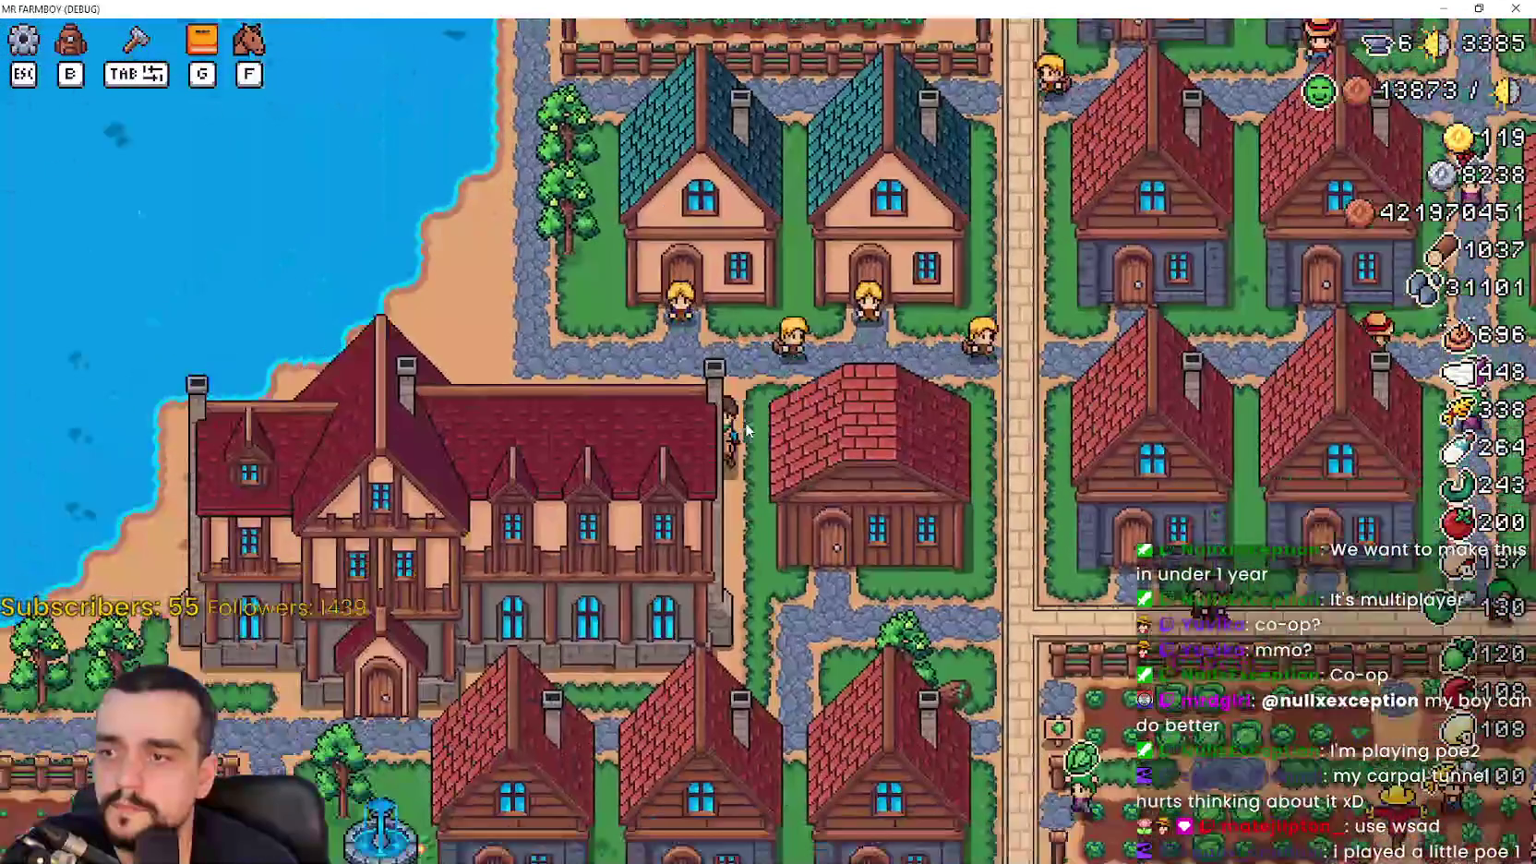
key("w")
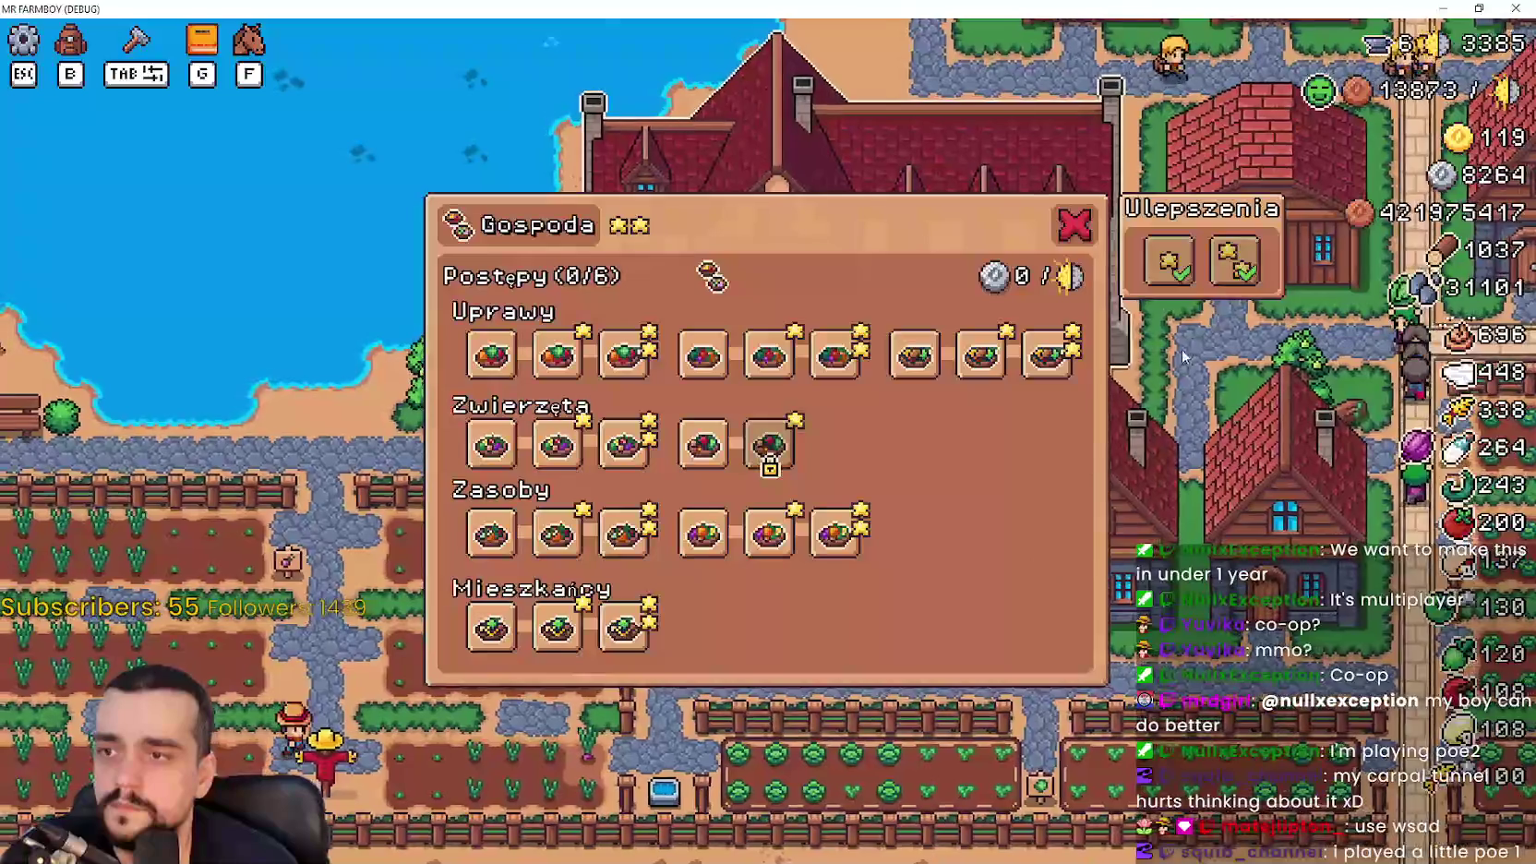
key("w")
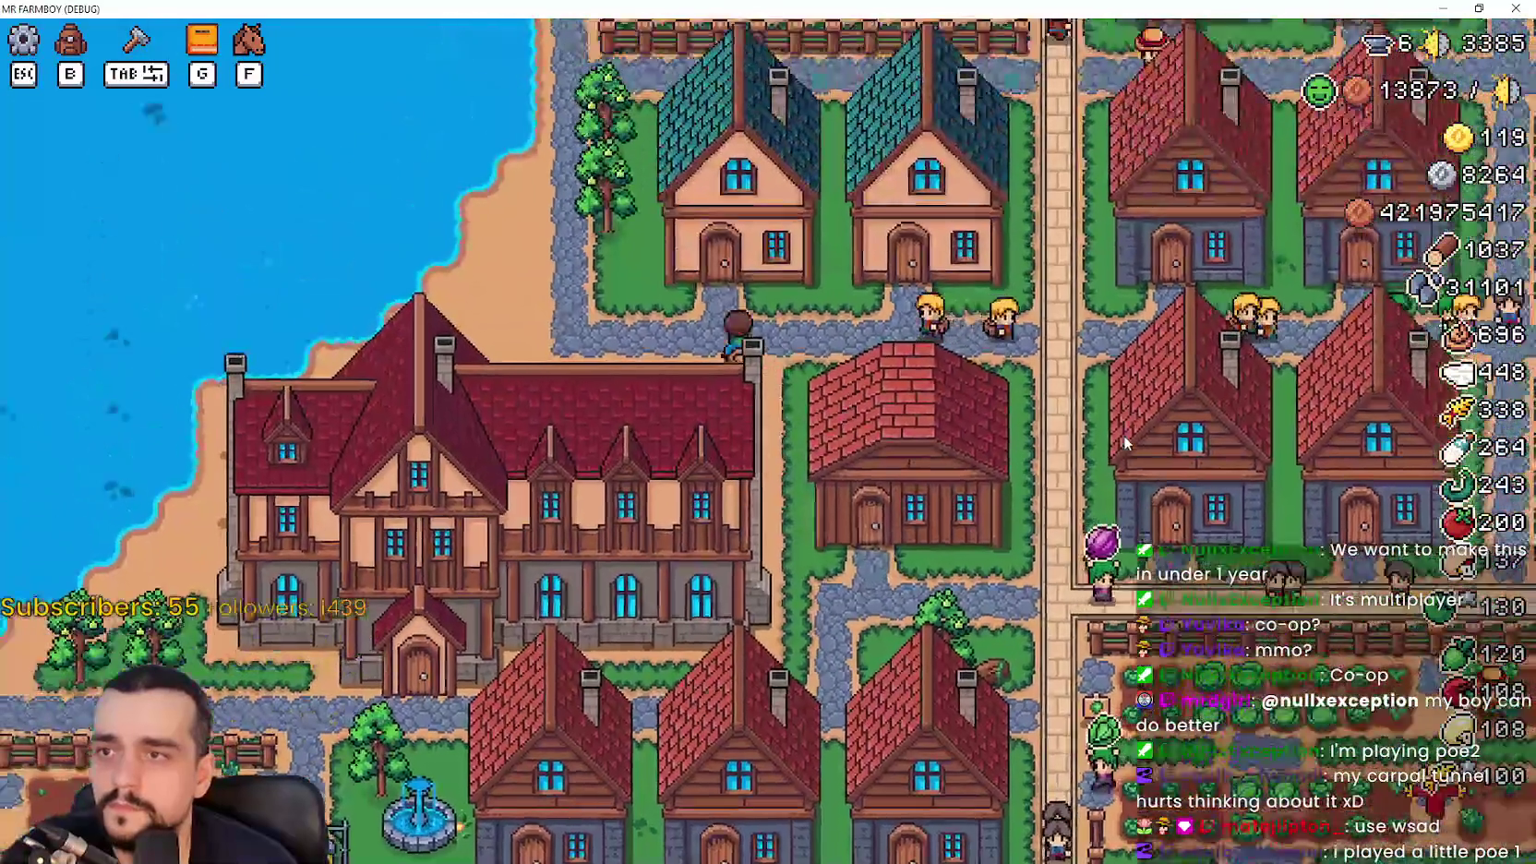
Ride to the church by the lake and check the temple upgrades panel
key("a")
key("w")
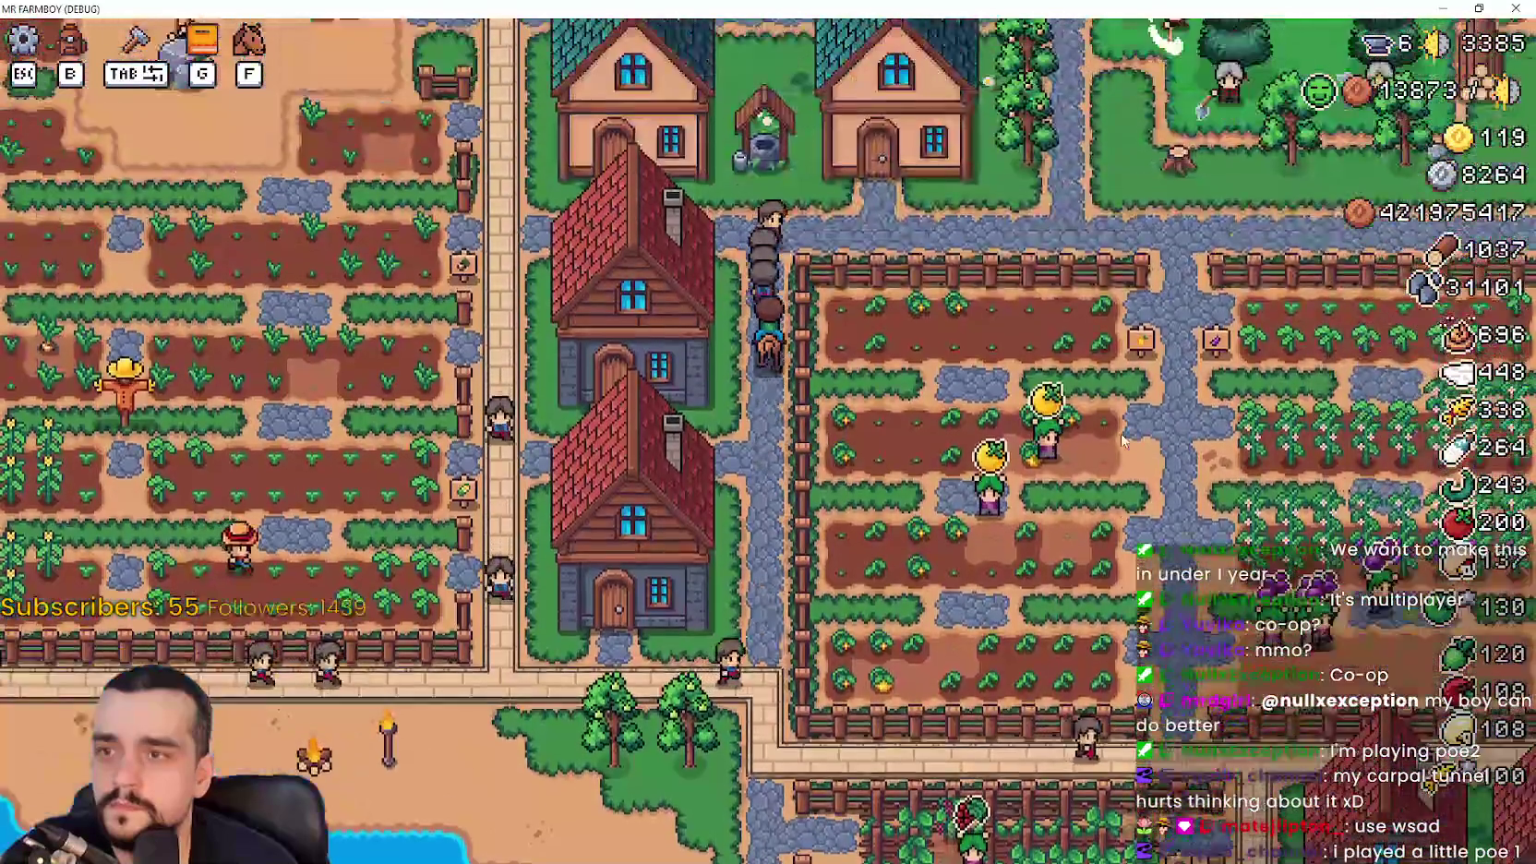
key("d")
key("w")
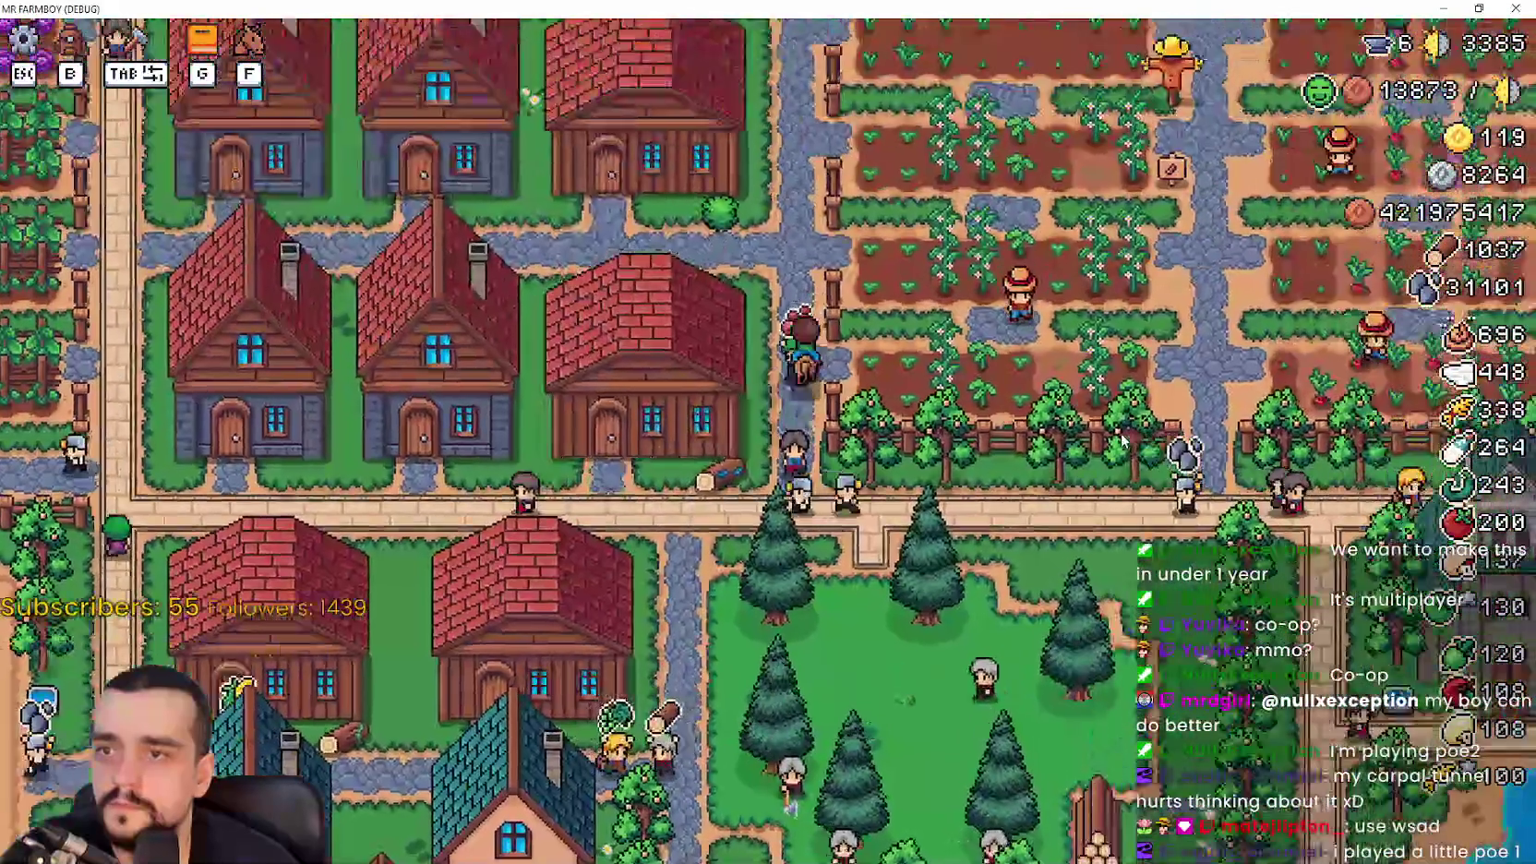
key("d")
key("s")
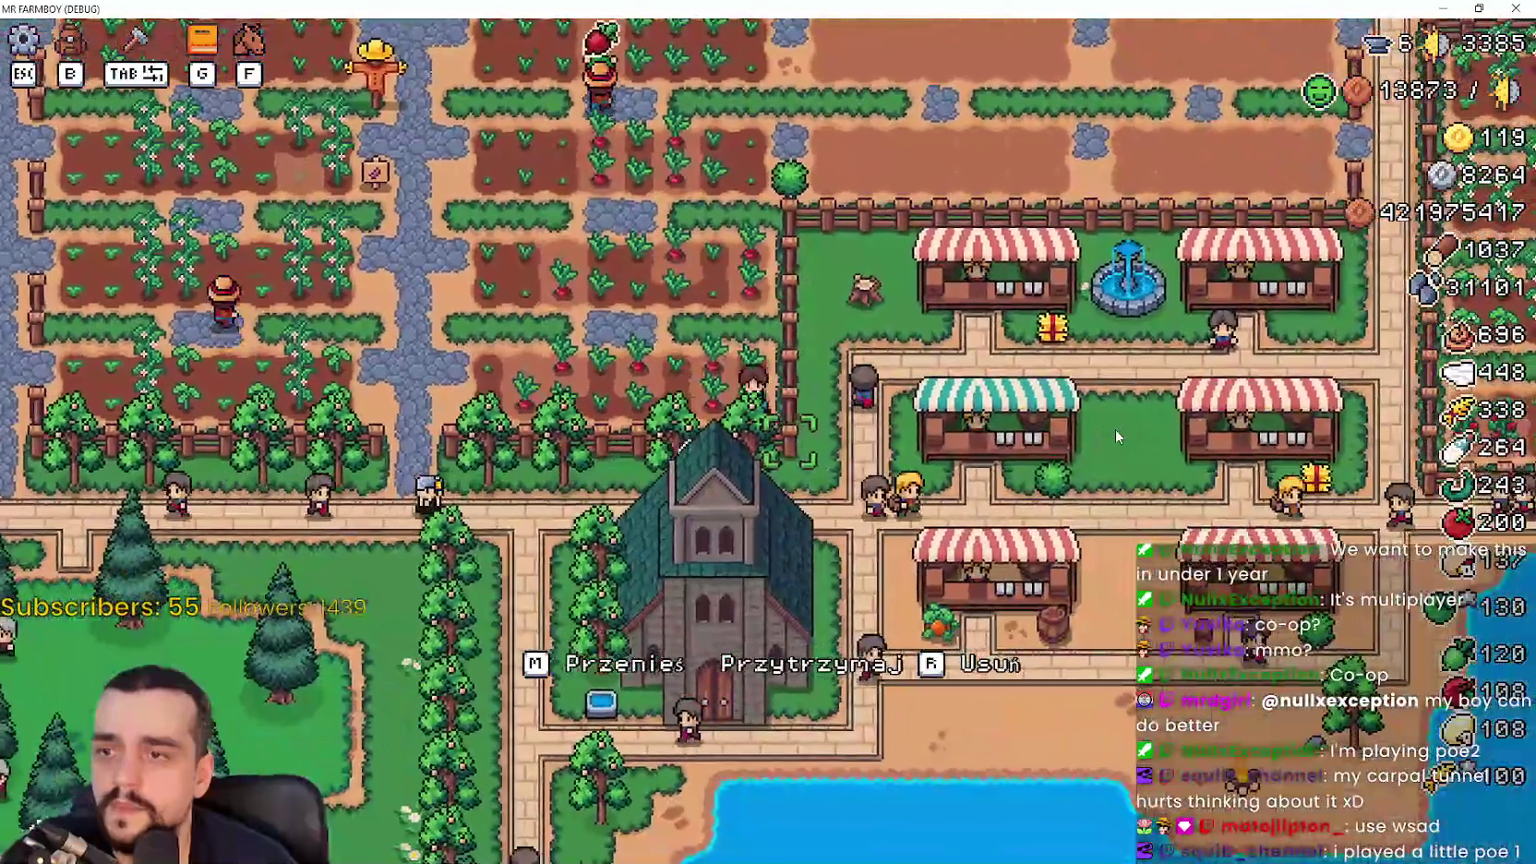
key("a")
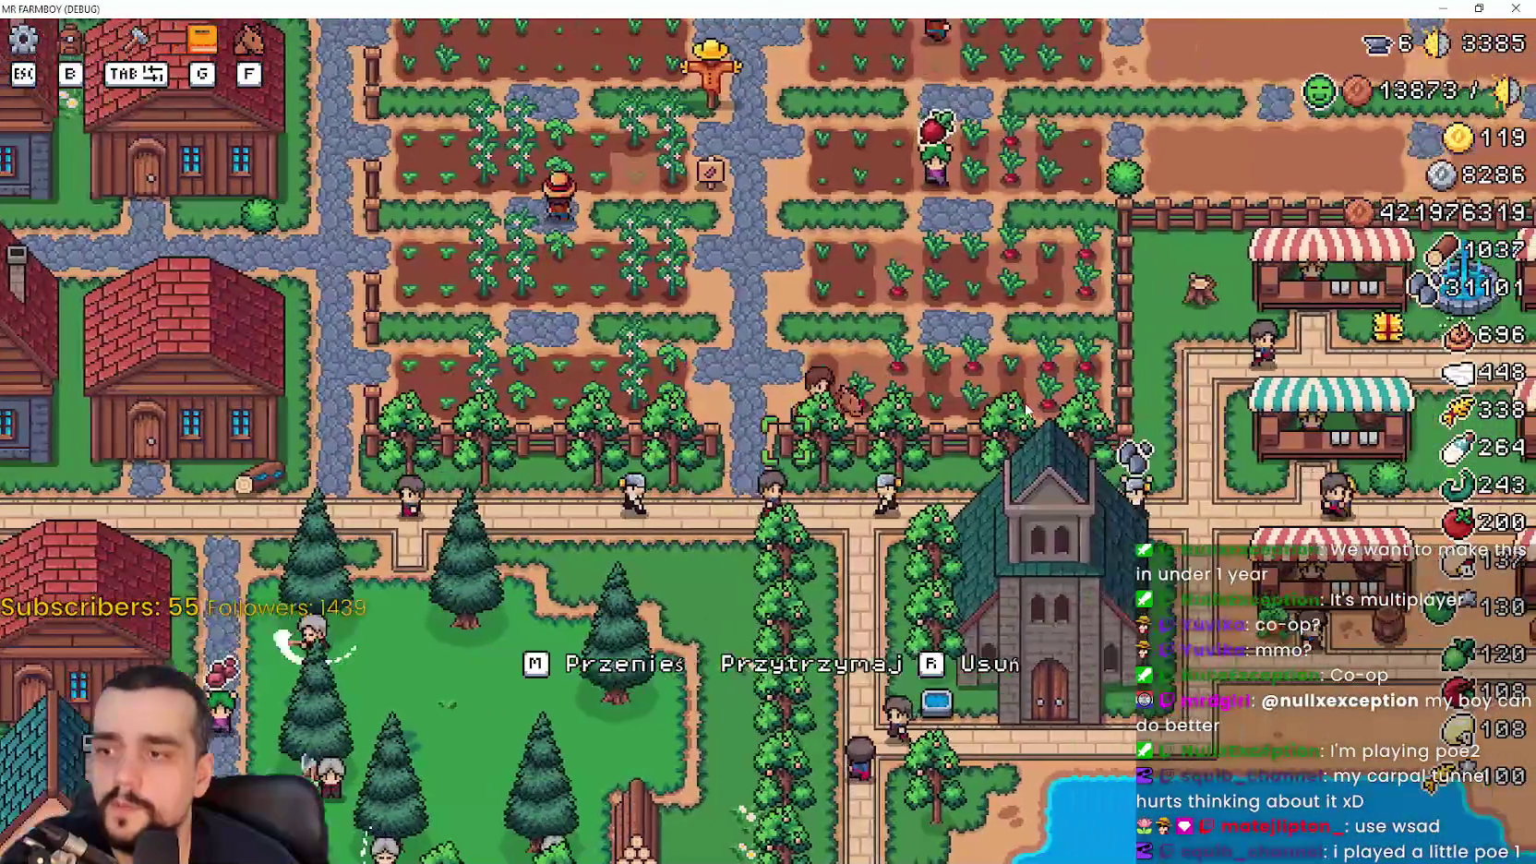
key("s")
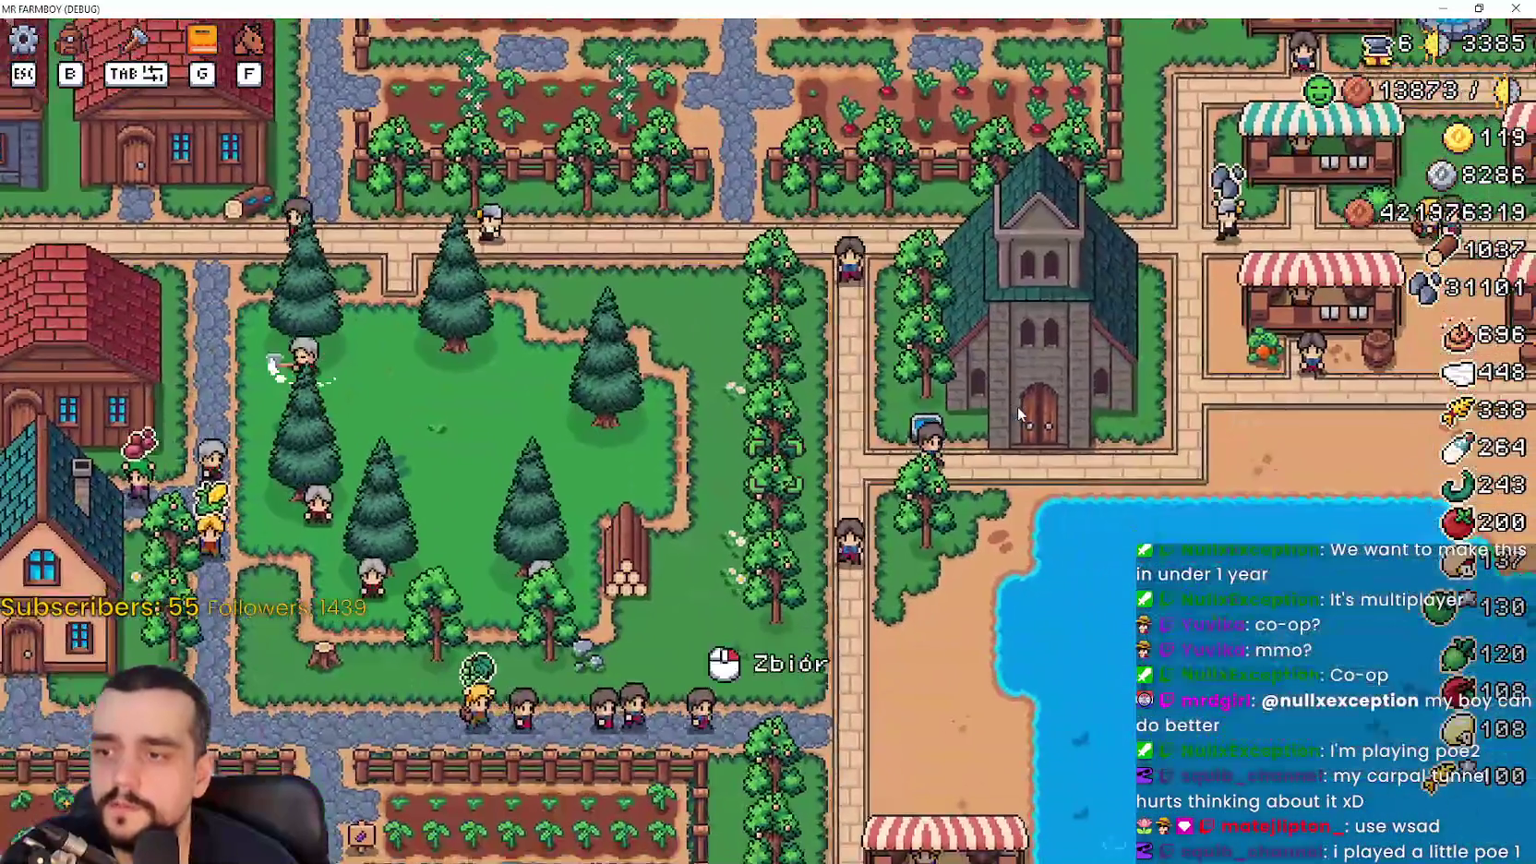
key("w")
key("d")
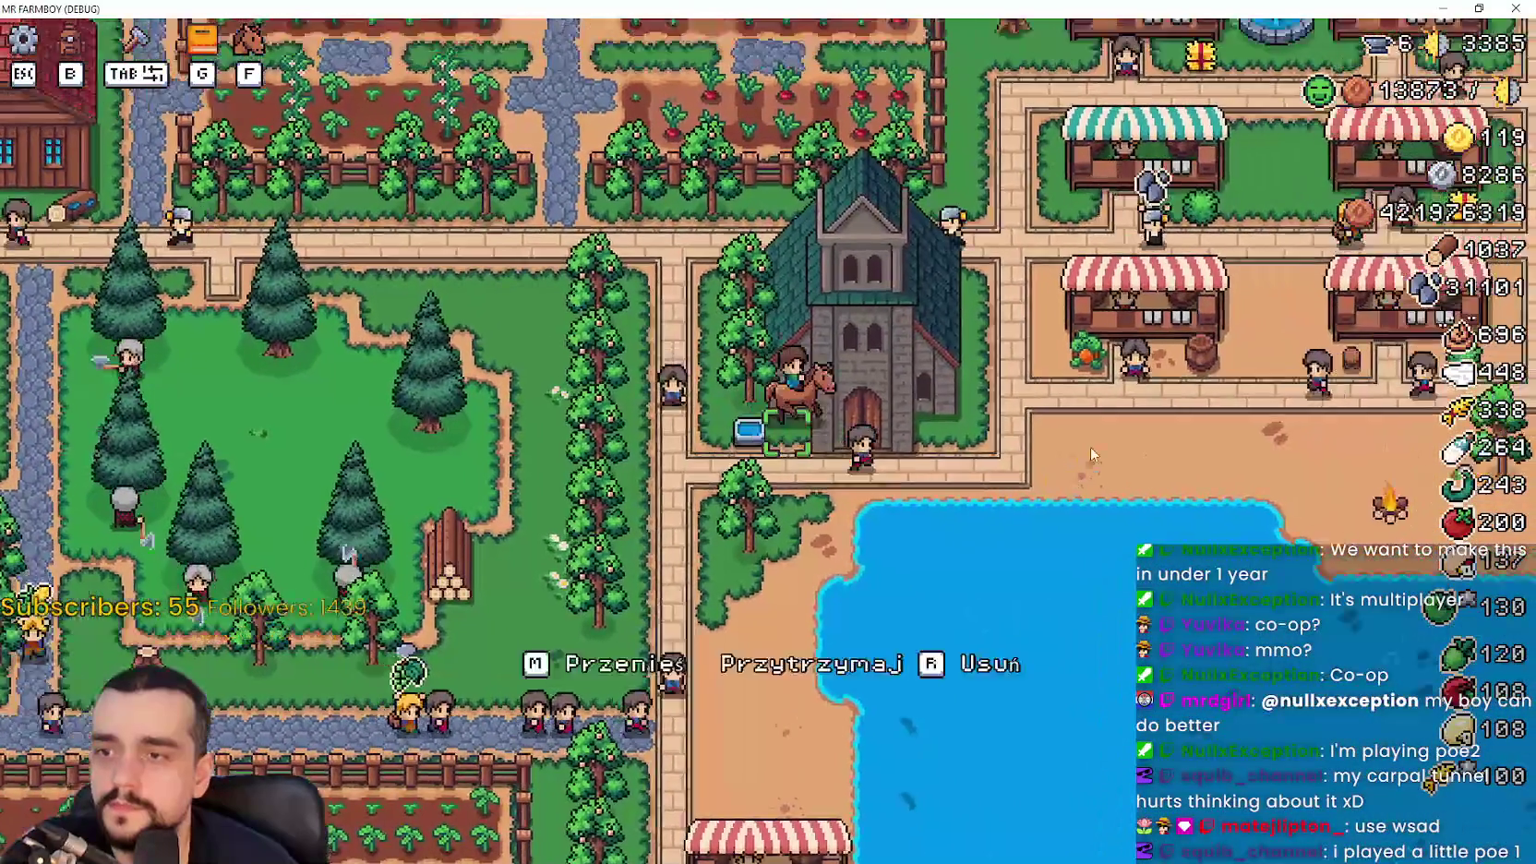
key("e")
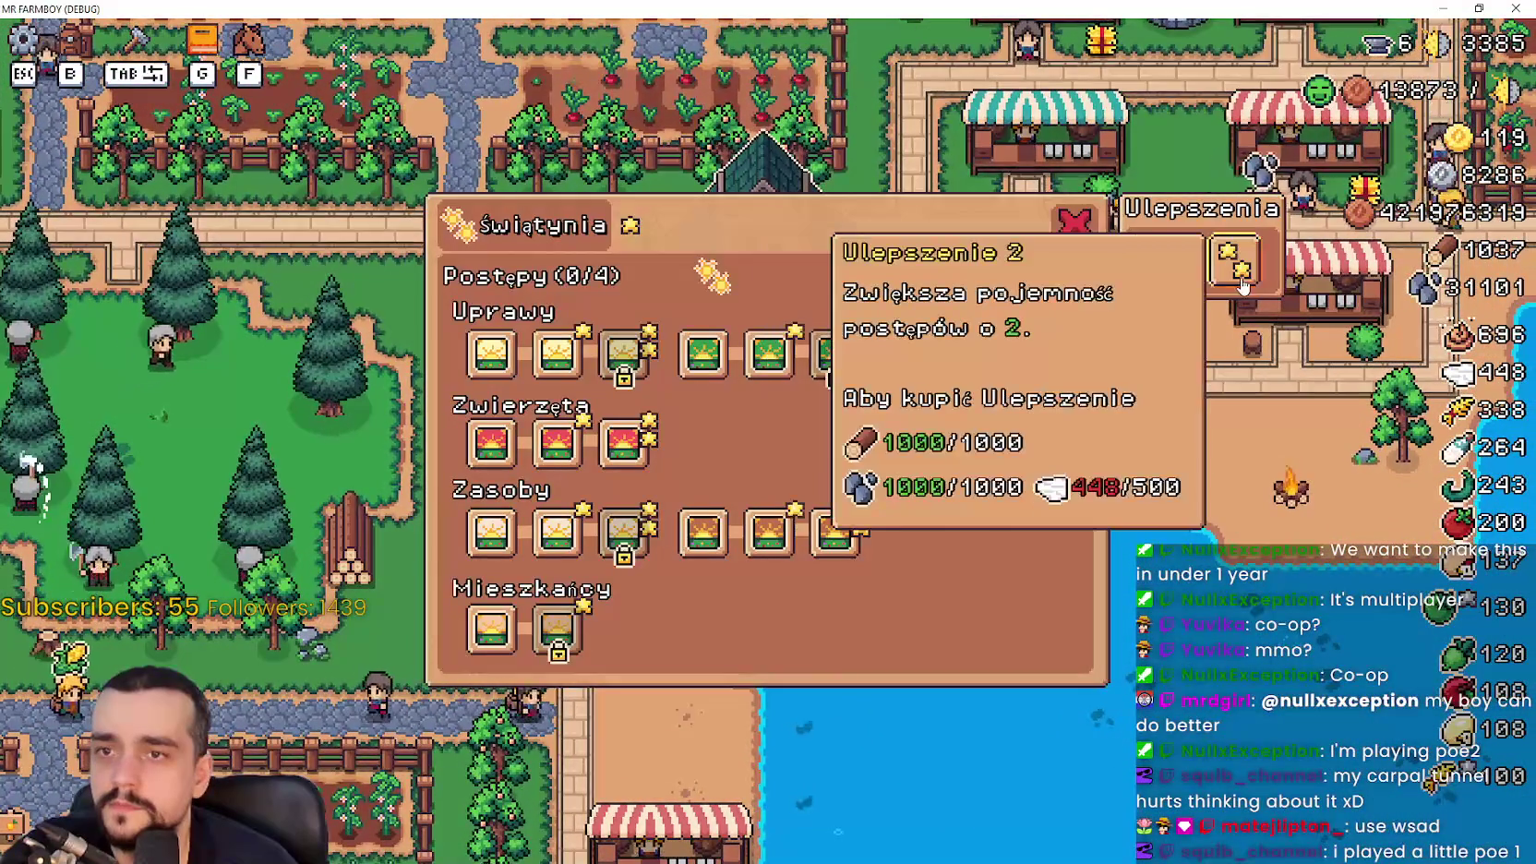
key("Escape")
Ride to the storage building and open its Magazyn panel
key("w")
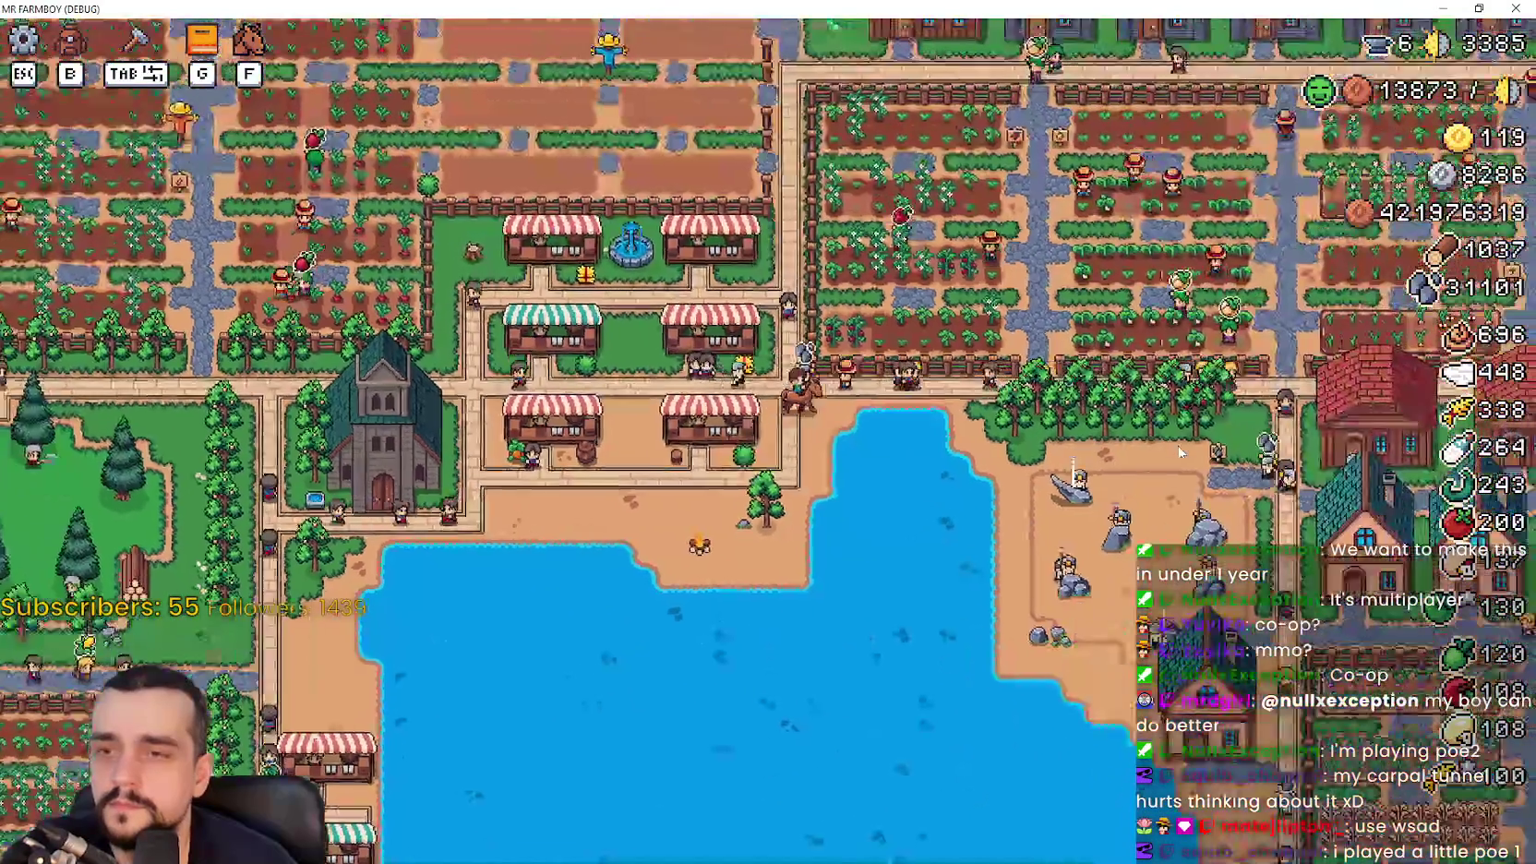
key("d")
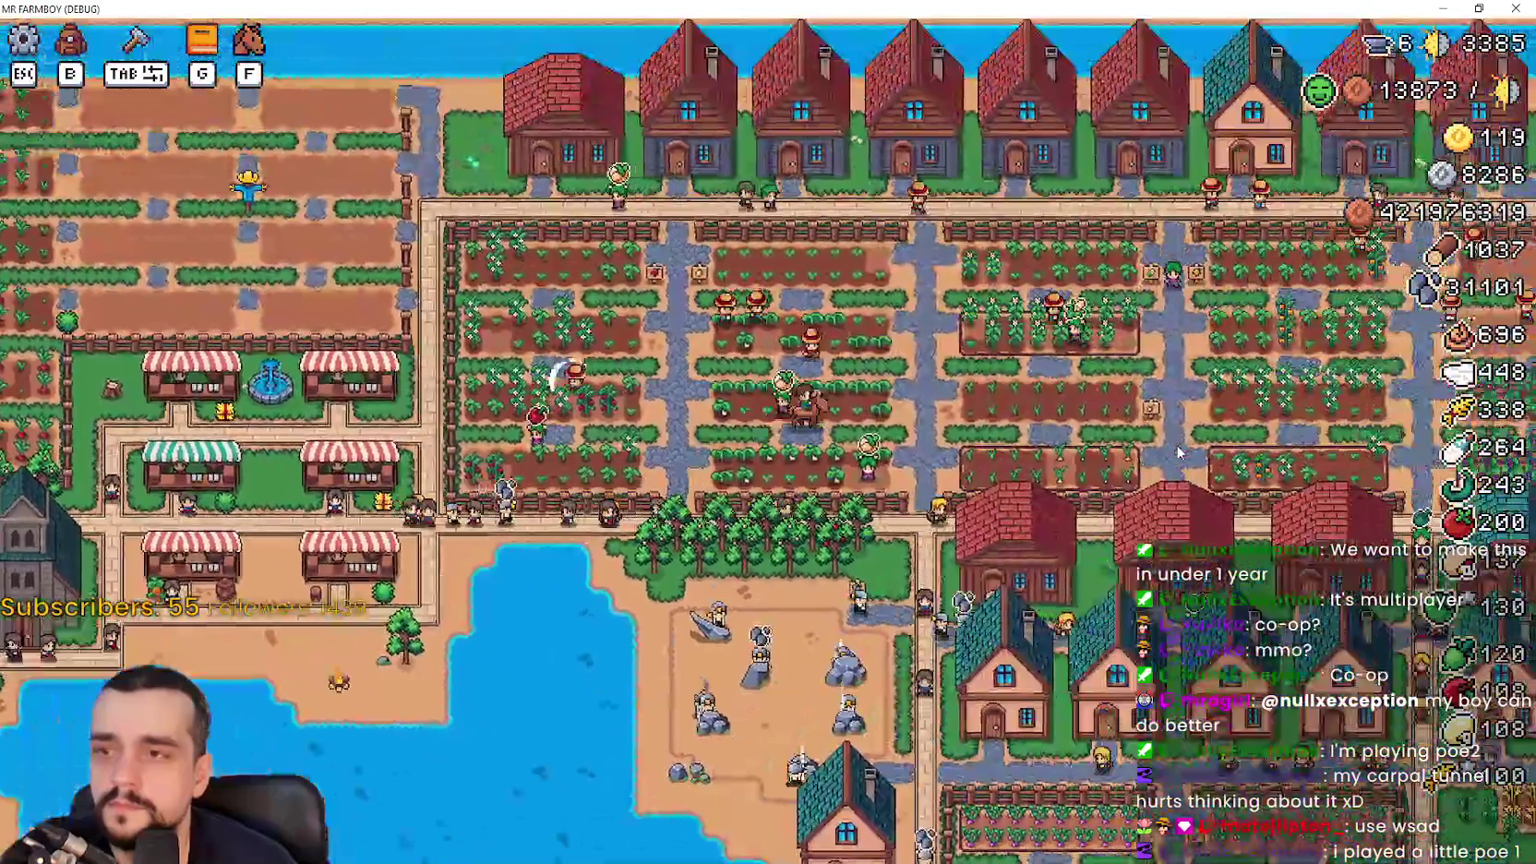
key("s")
key("d")
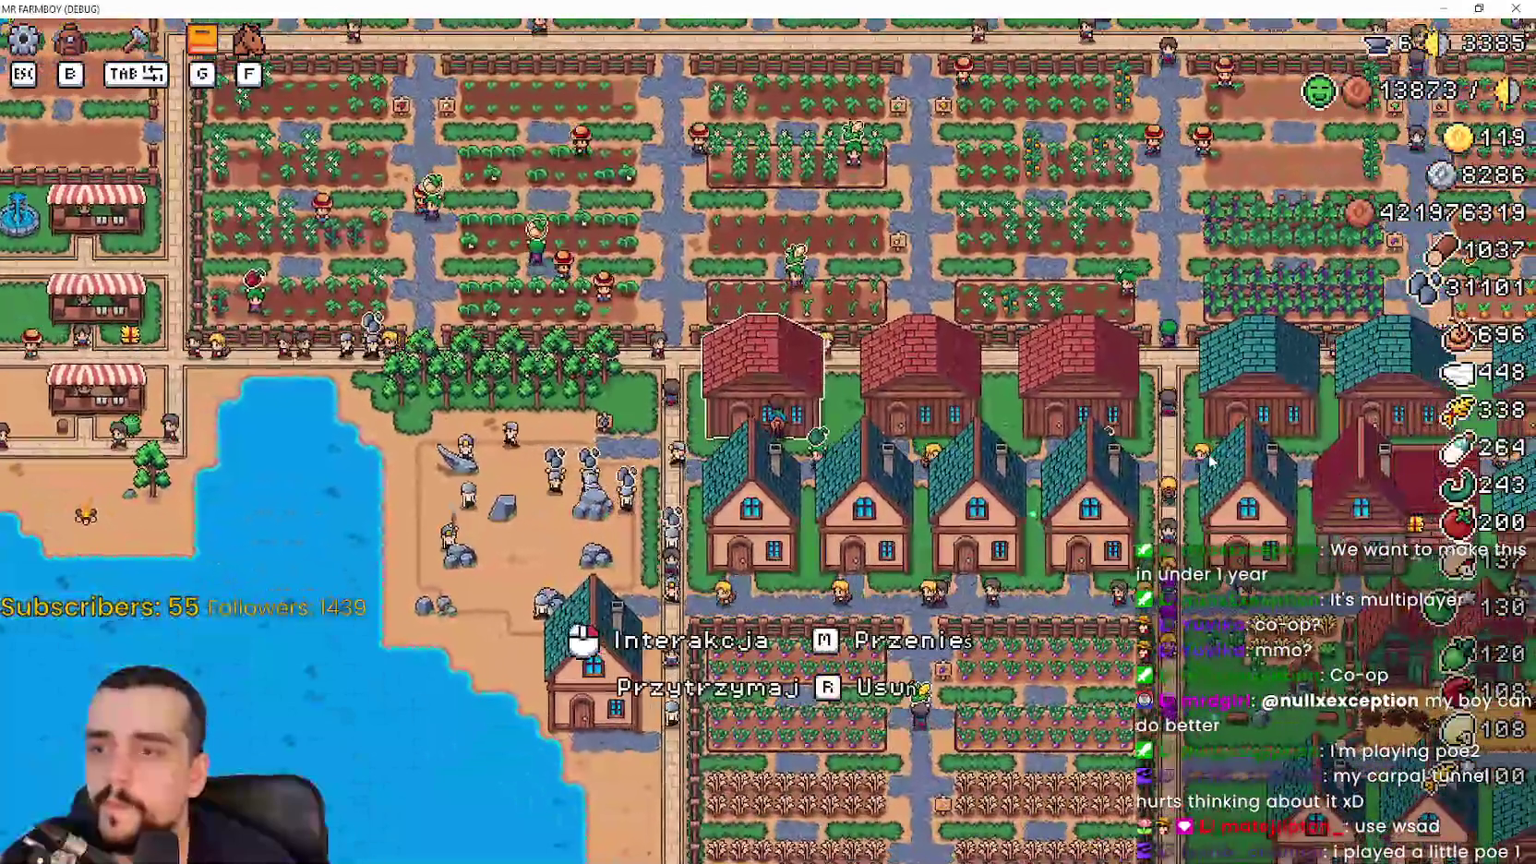
left_click(1211, 462)
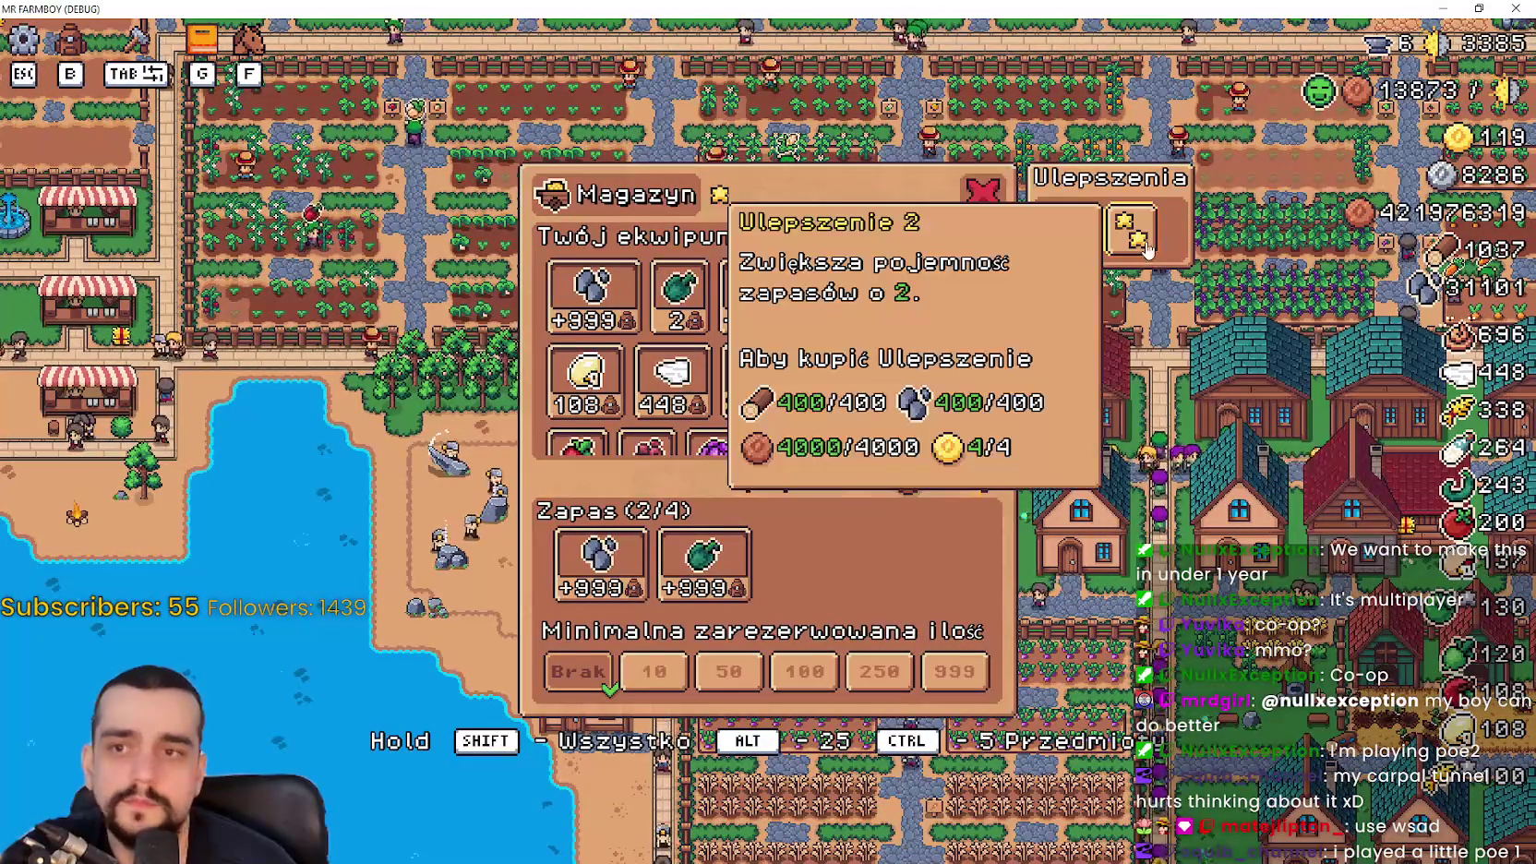
Back in the editor, open the game_screen scene
key("alt+Tab")
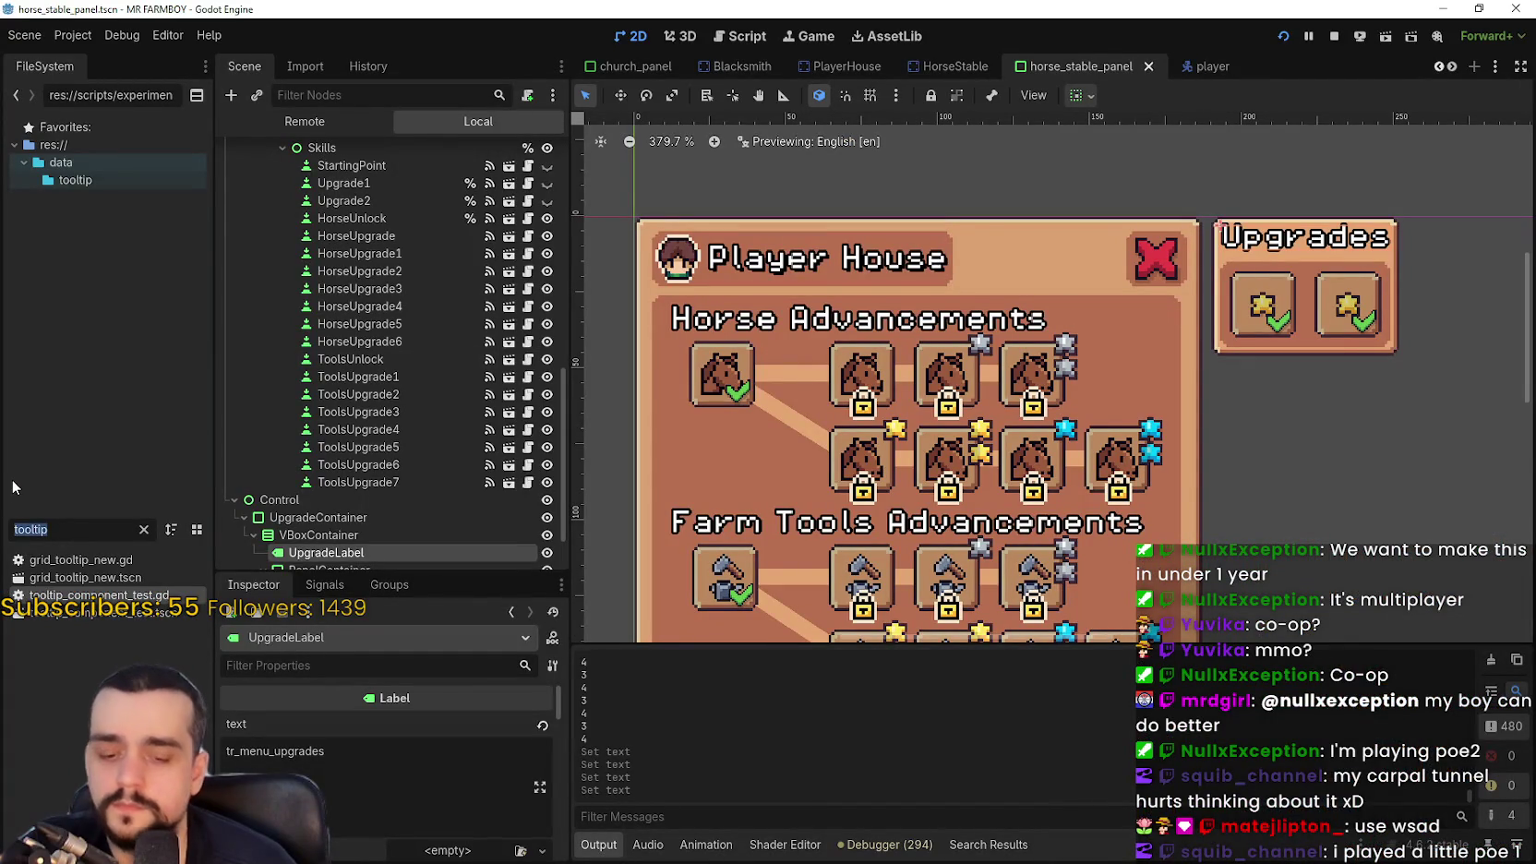
type("game_s")
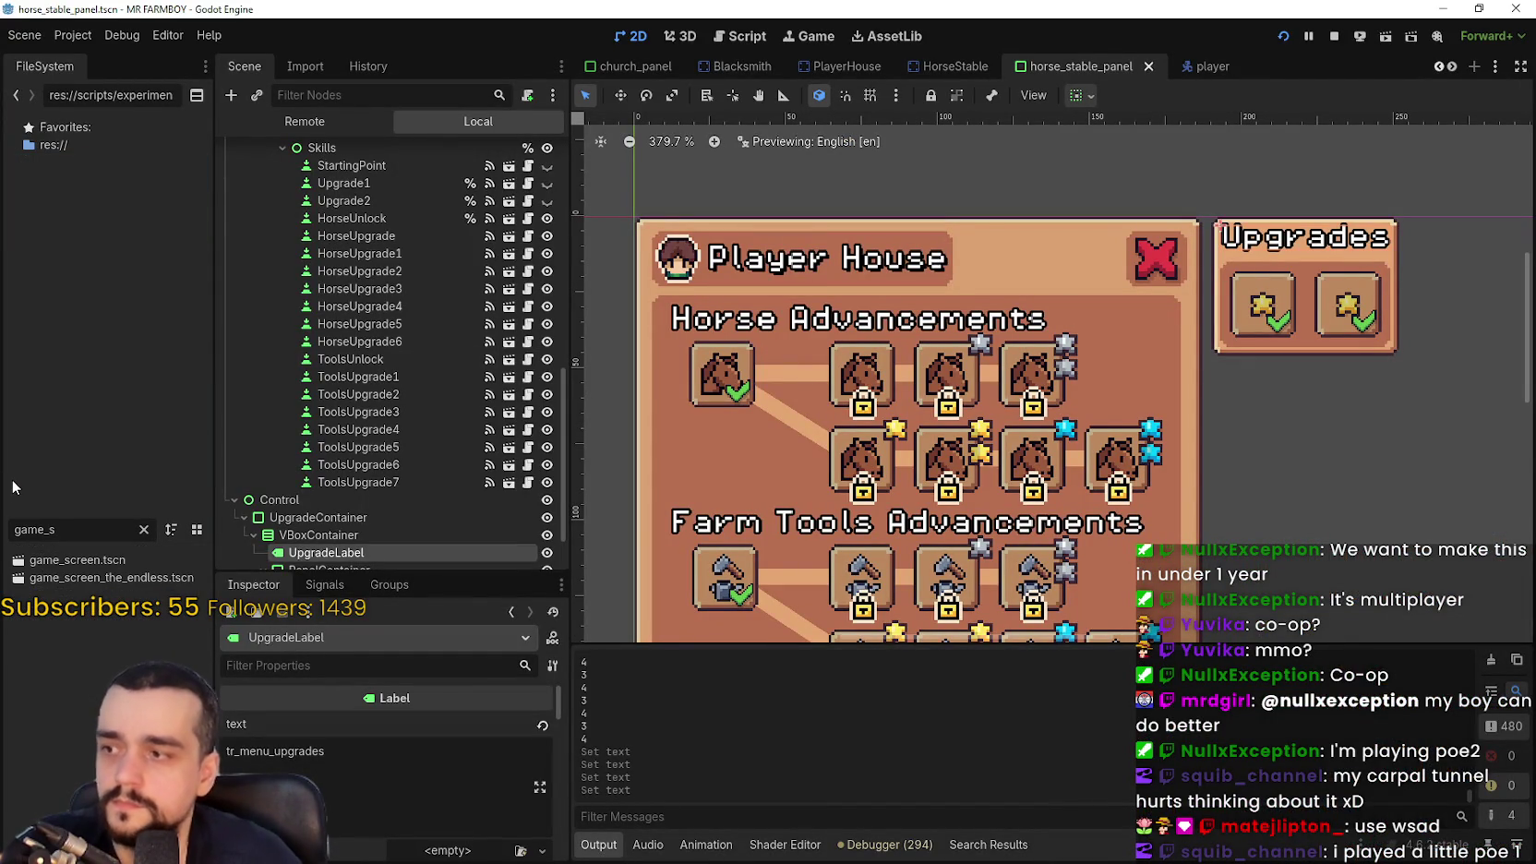
double_click(78, 560)
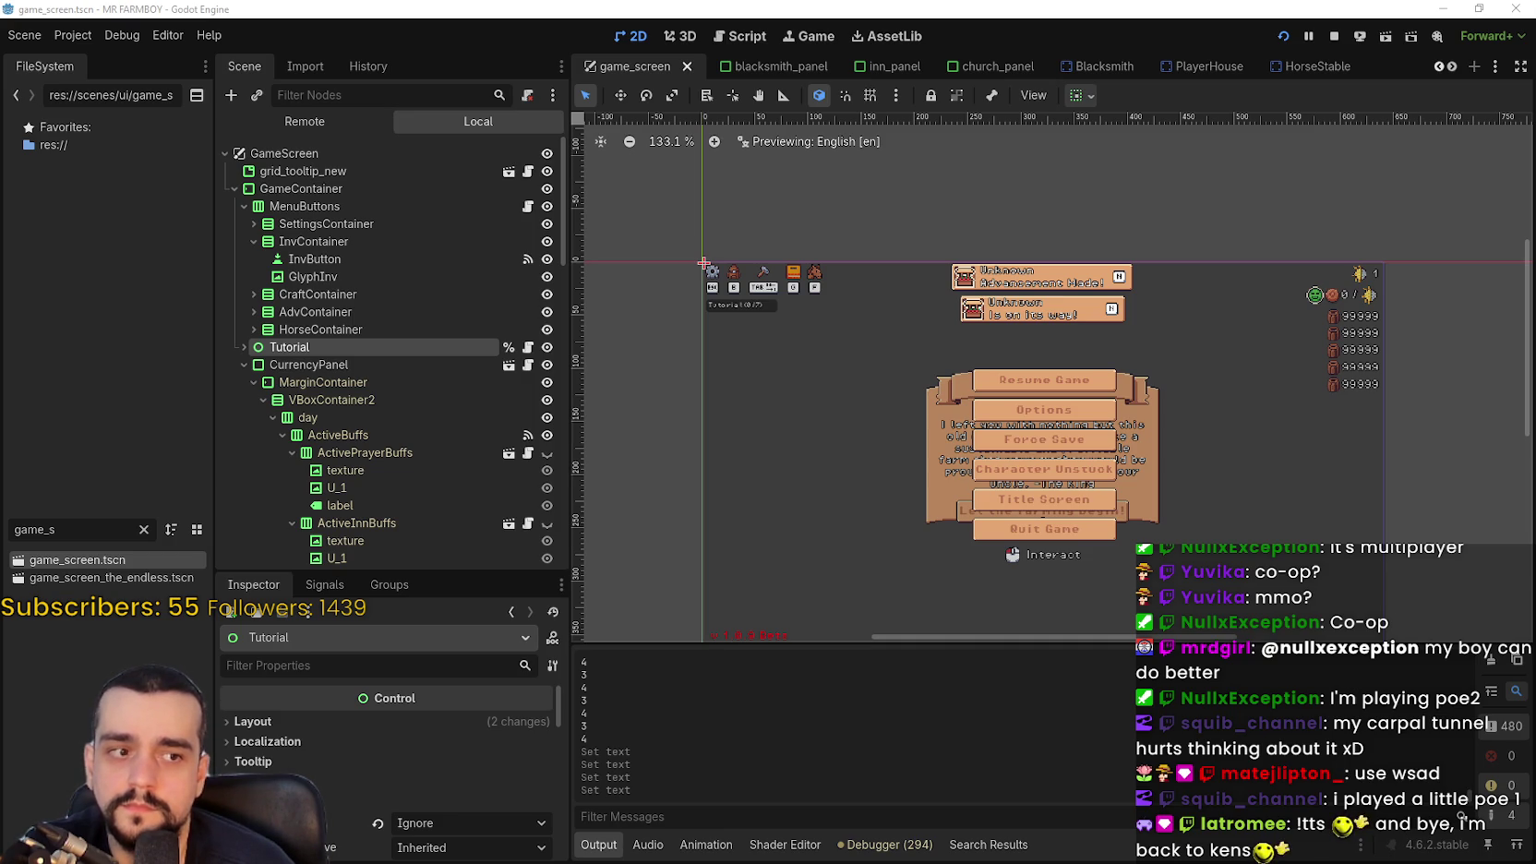
Set the BuildingPanel VBoxContainer holding Upgrade1 and Upgrade2 to Center alignment, then run the game
scroll(904, 412, "down", 2)
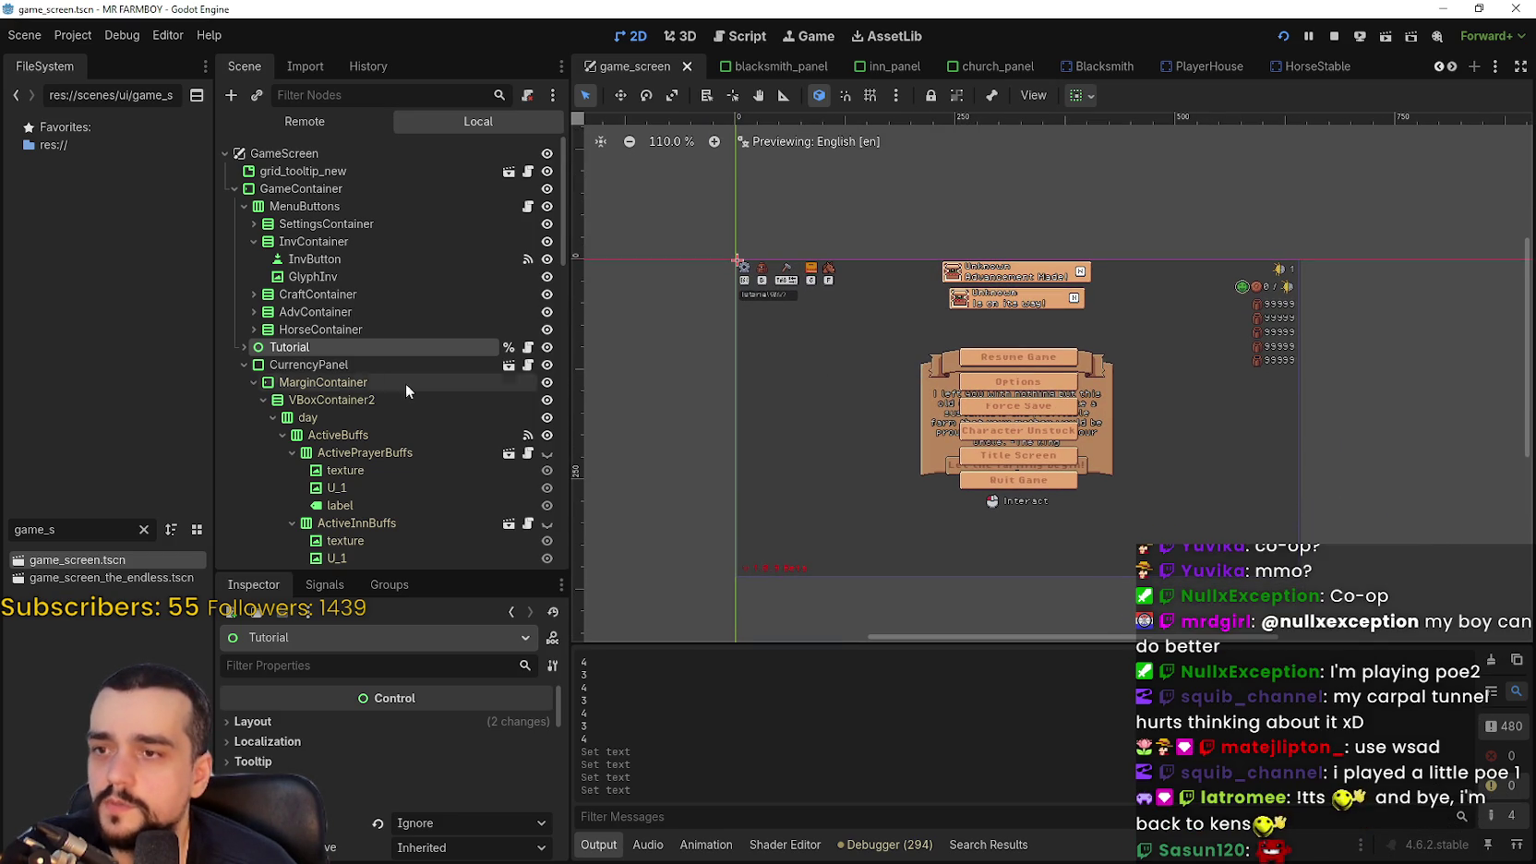
scroll(405, 383, "down", 2)
left_click(236, 313)
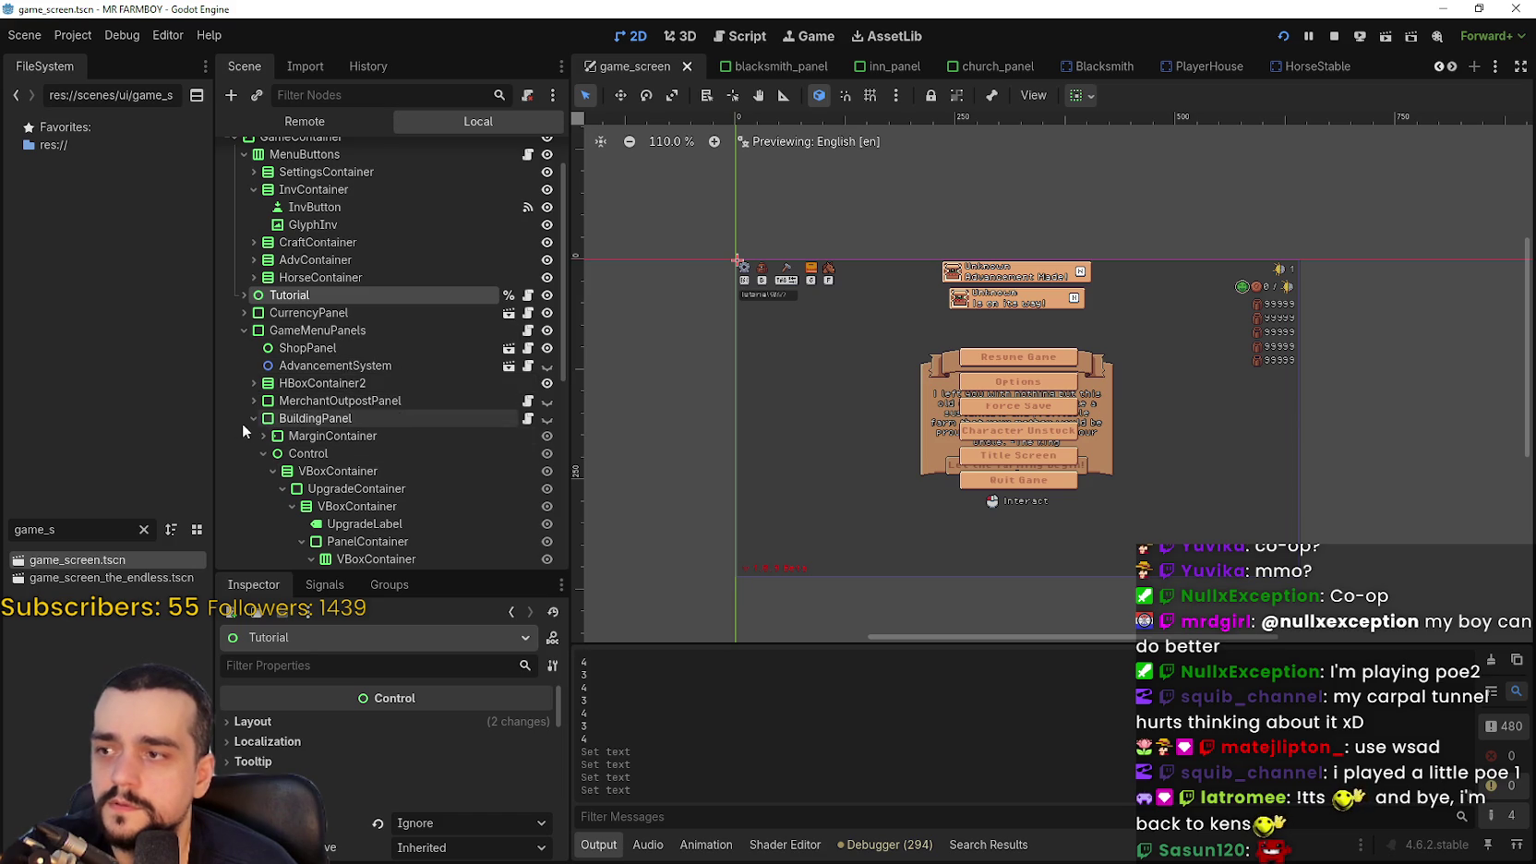
scroll(333, 461, "down", 6)
left_click(391, 336)
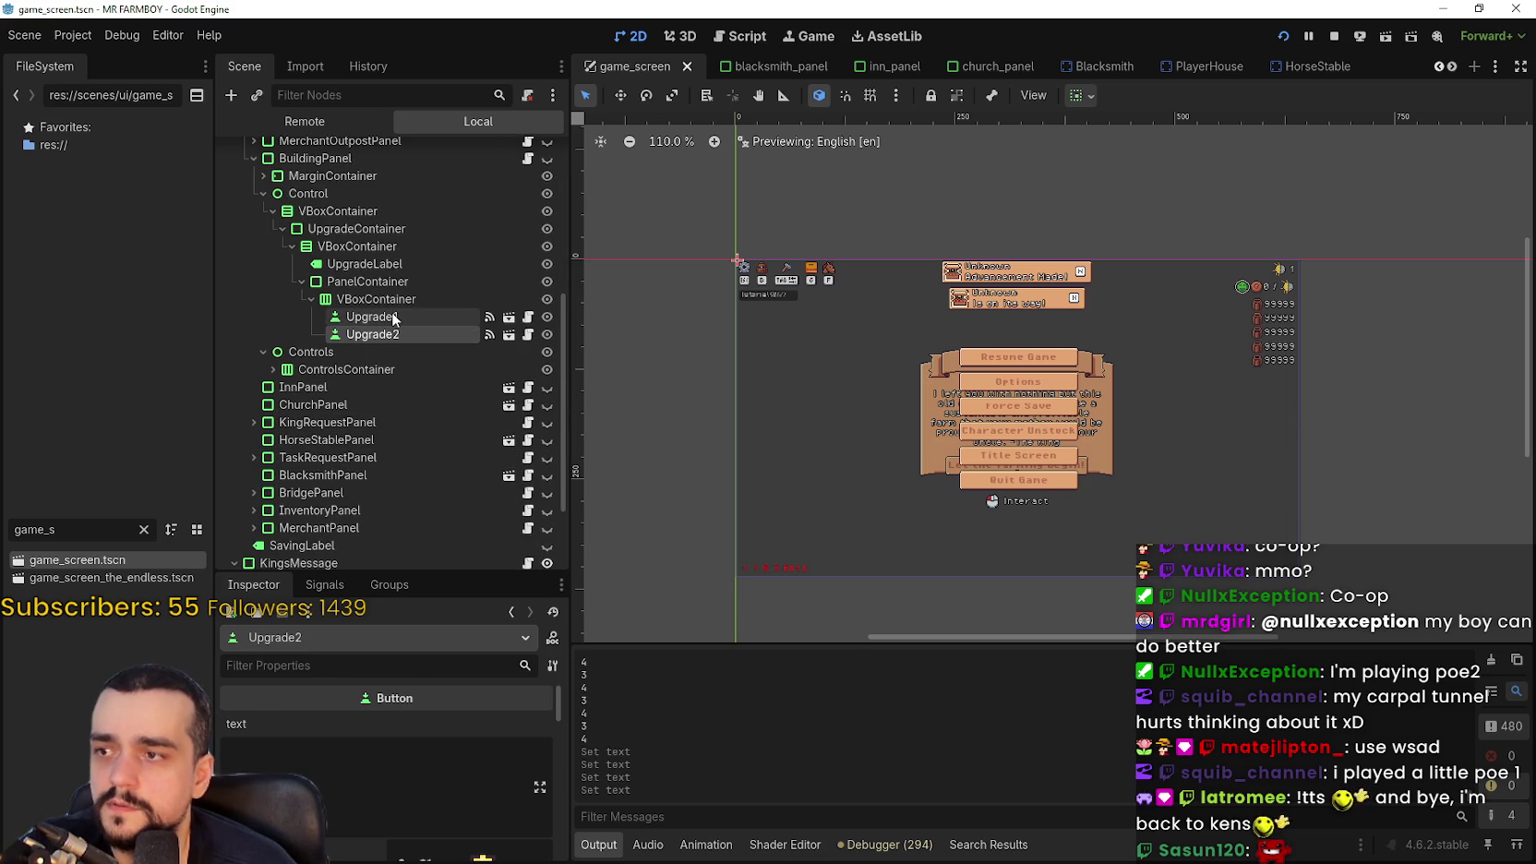
left_click(393, 300)
left_click(466, 723)
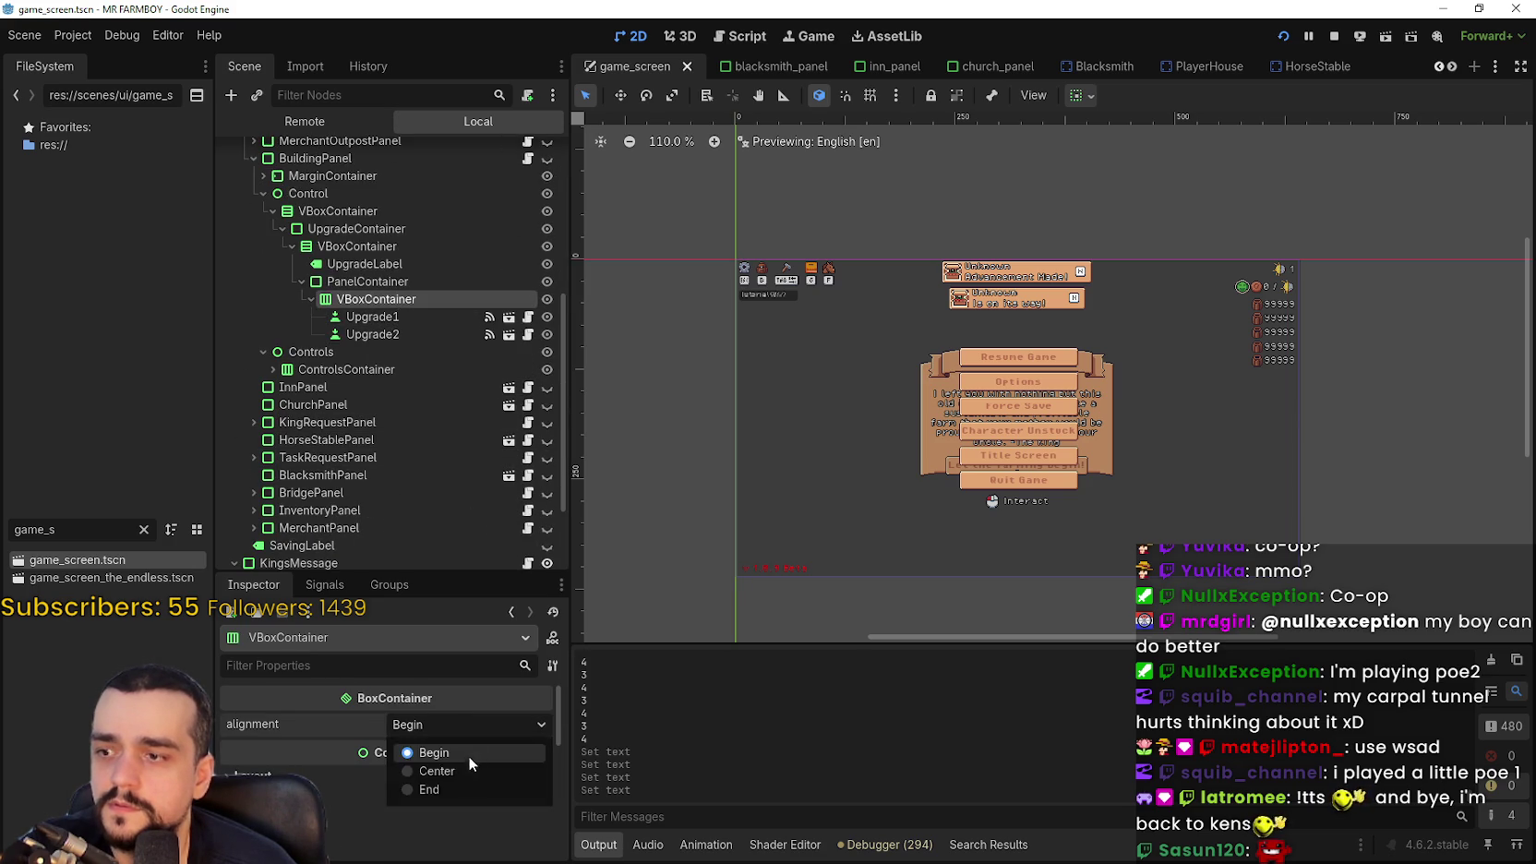
left_click(466, 764)
key("alt+Tab")
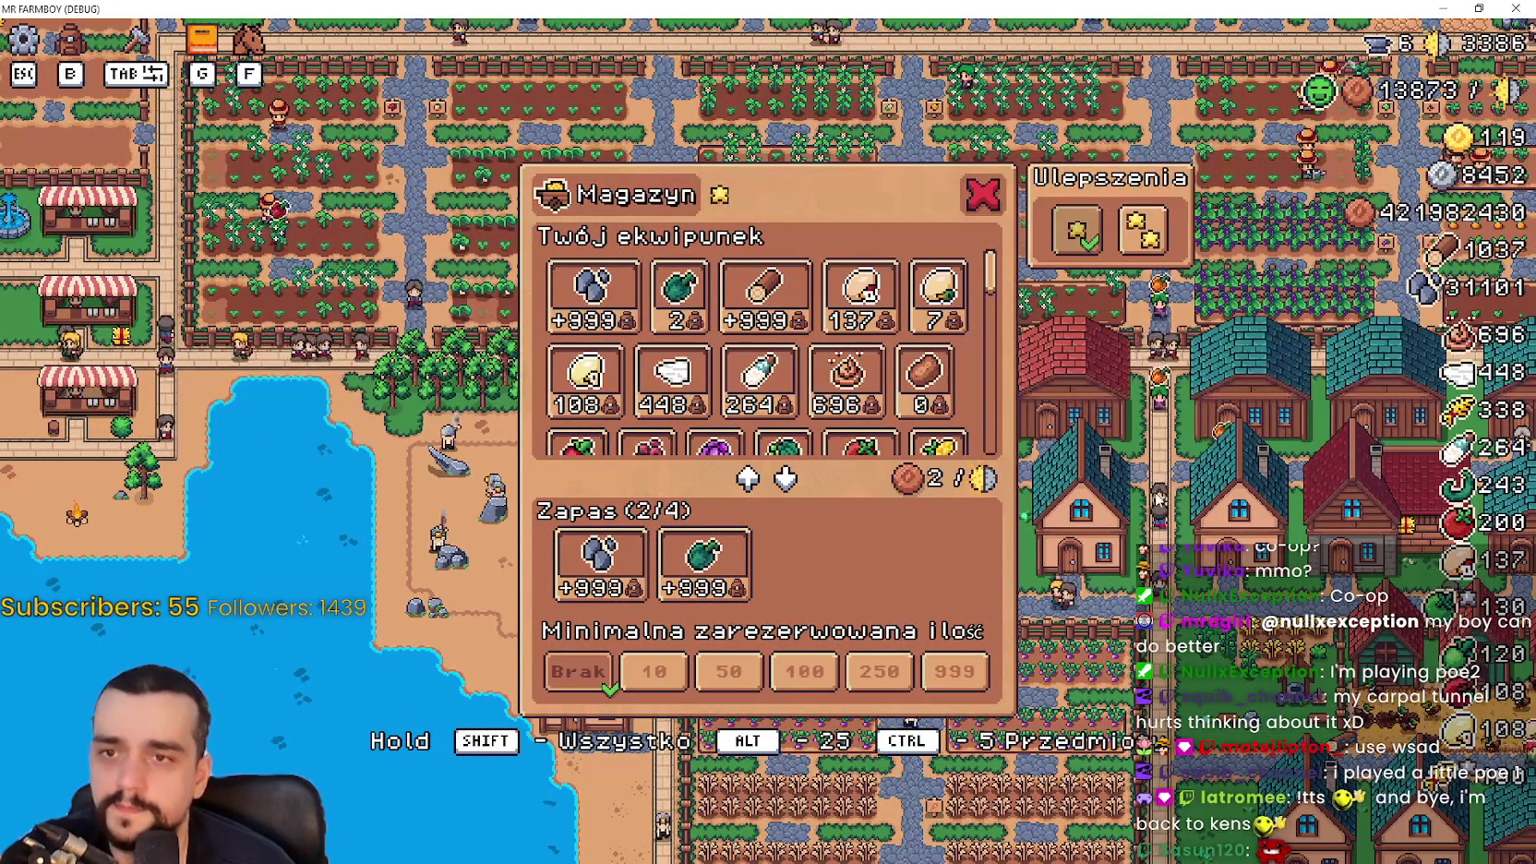
Close the Magazyn panel, quit the game, and save game_screen.tscn
key("Escape")
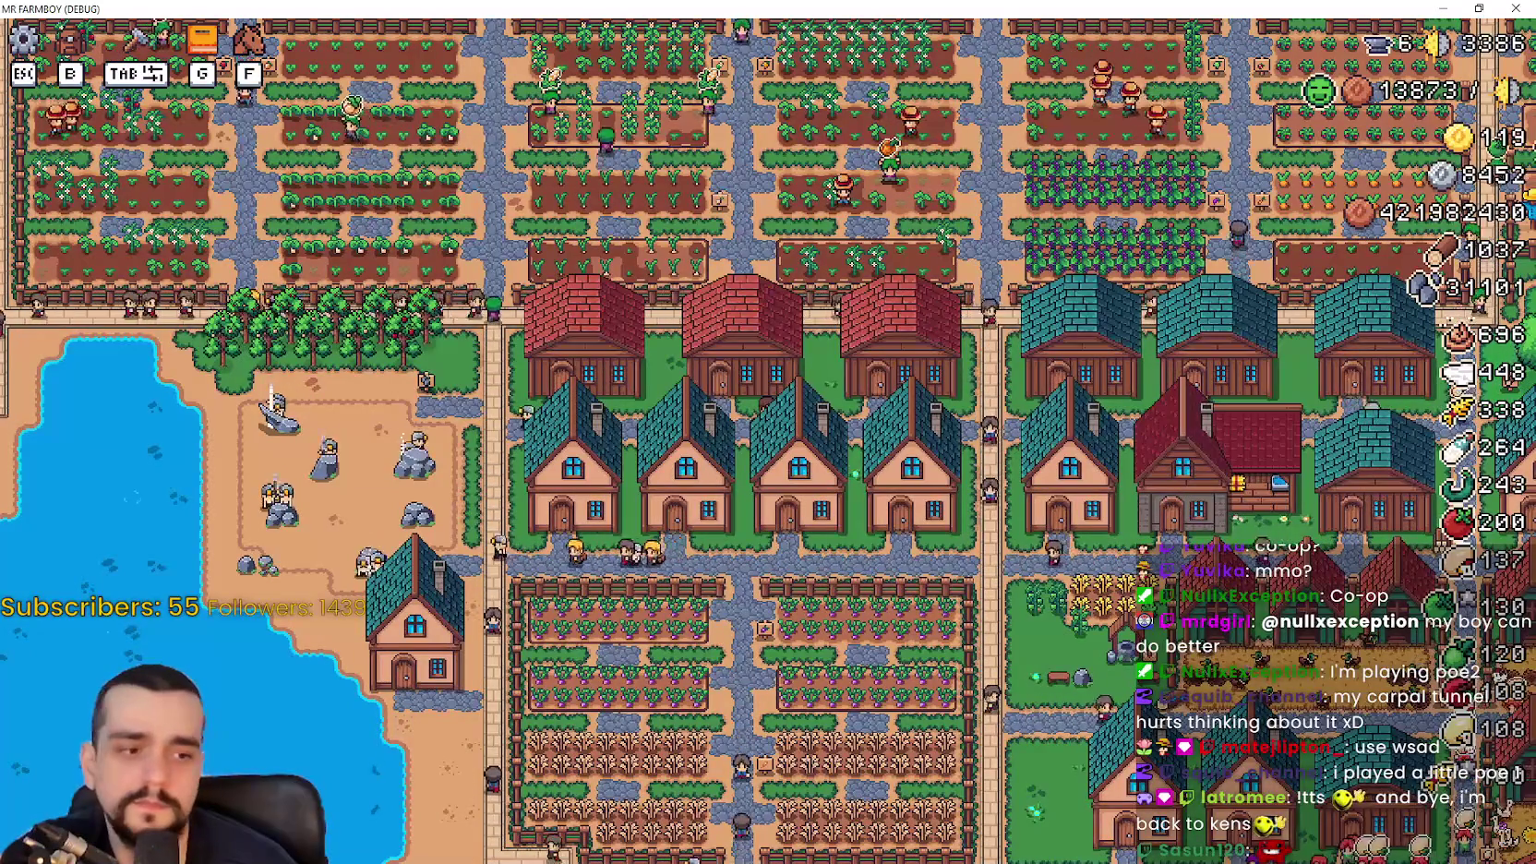
key("alt+F4")
key("ctrl+s")
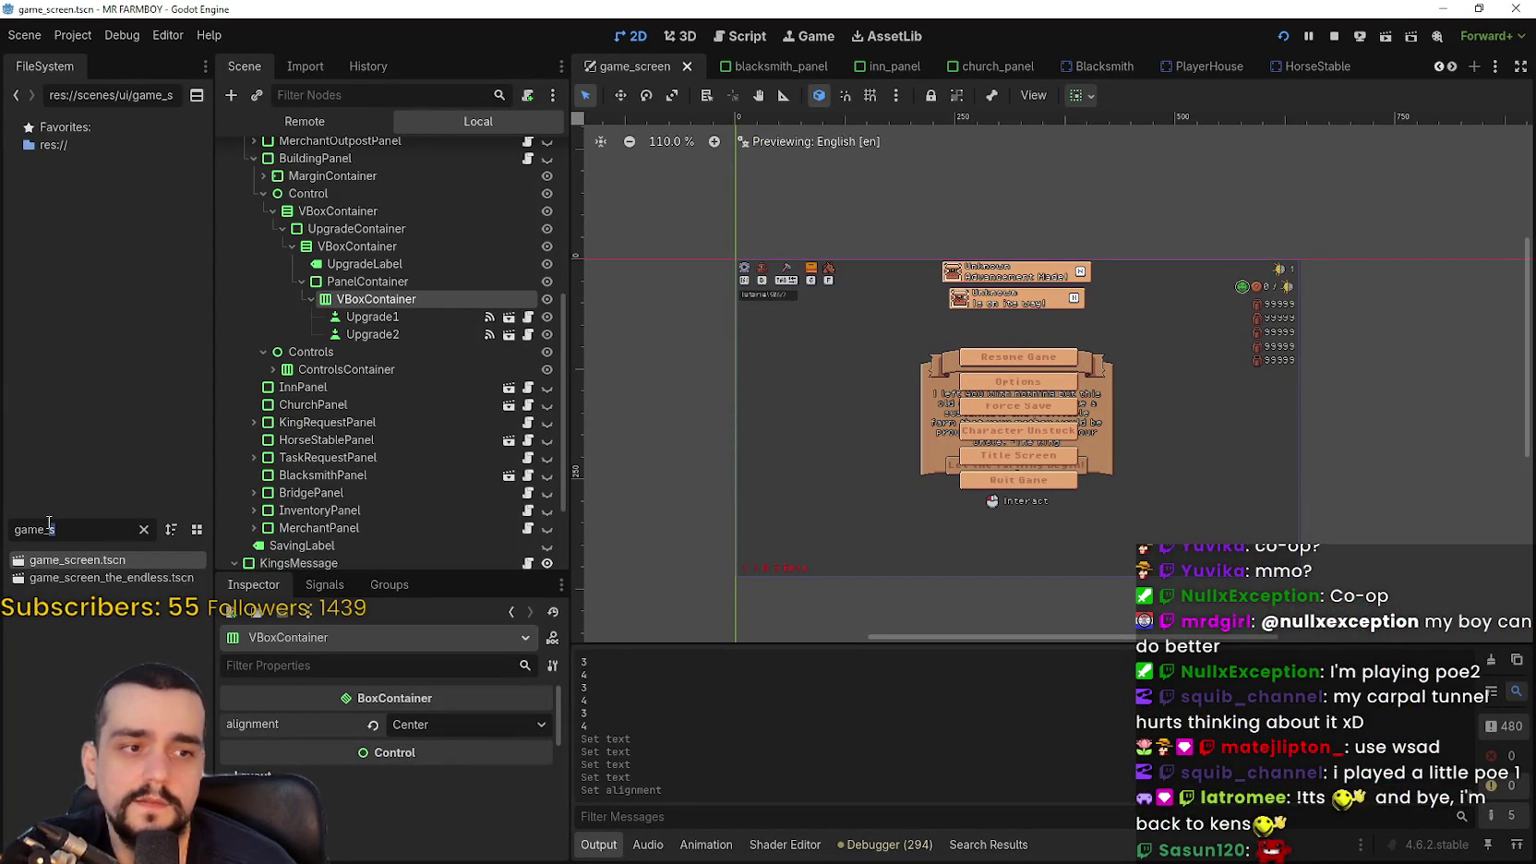
Open game_screen_the_endless.tscn and expand its BuildingPanel node
double_click(149, 574)
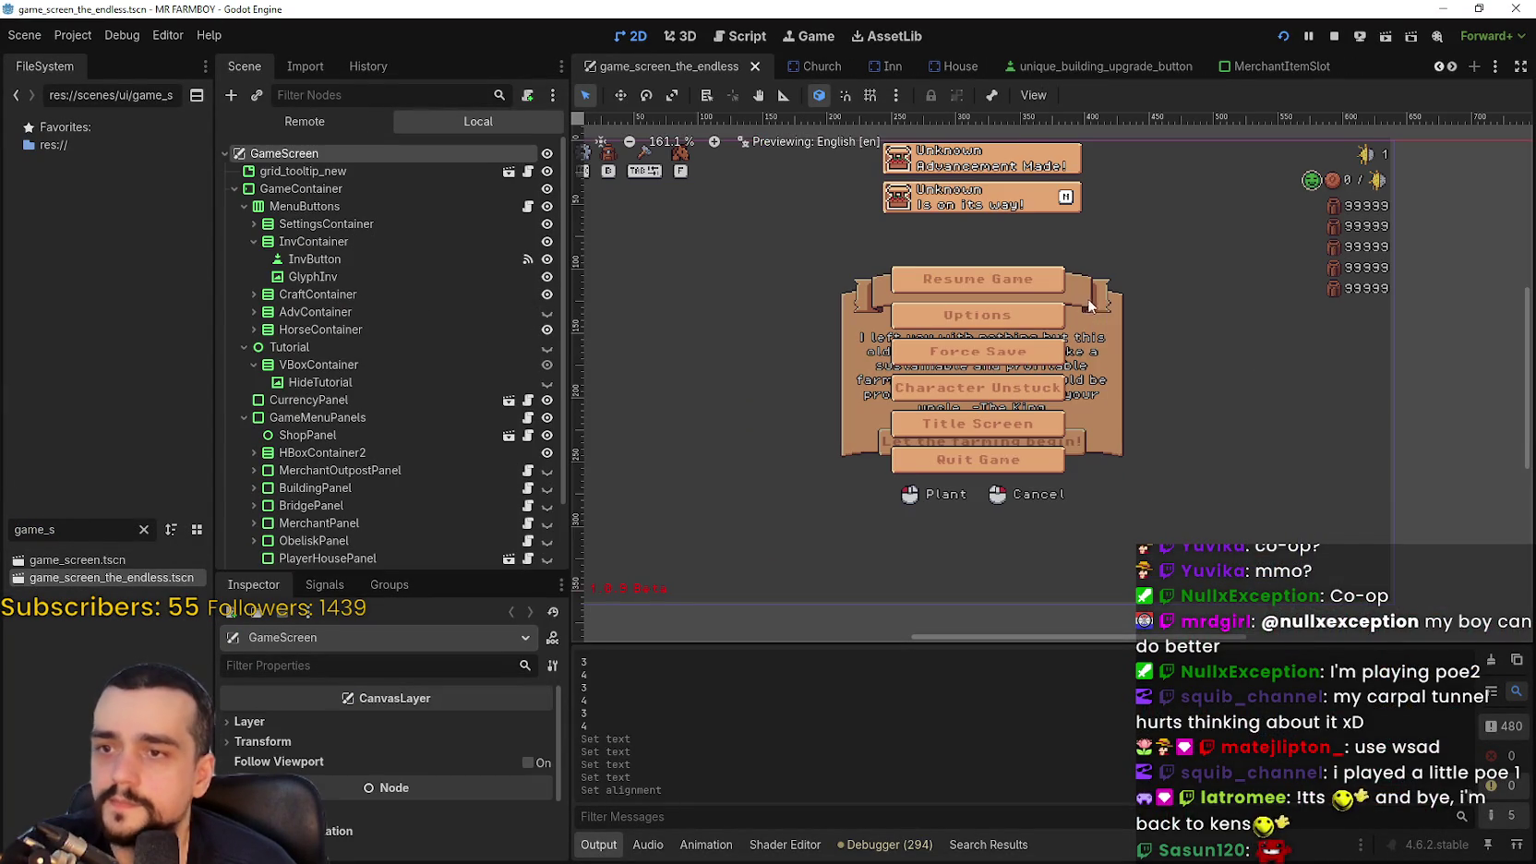
scroll(365, 422, "down", 3)
left_click(254, 412)
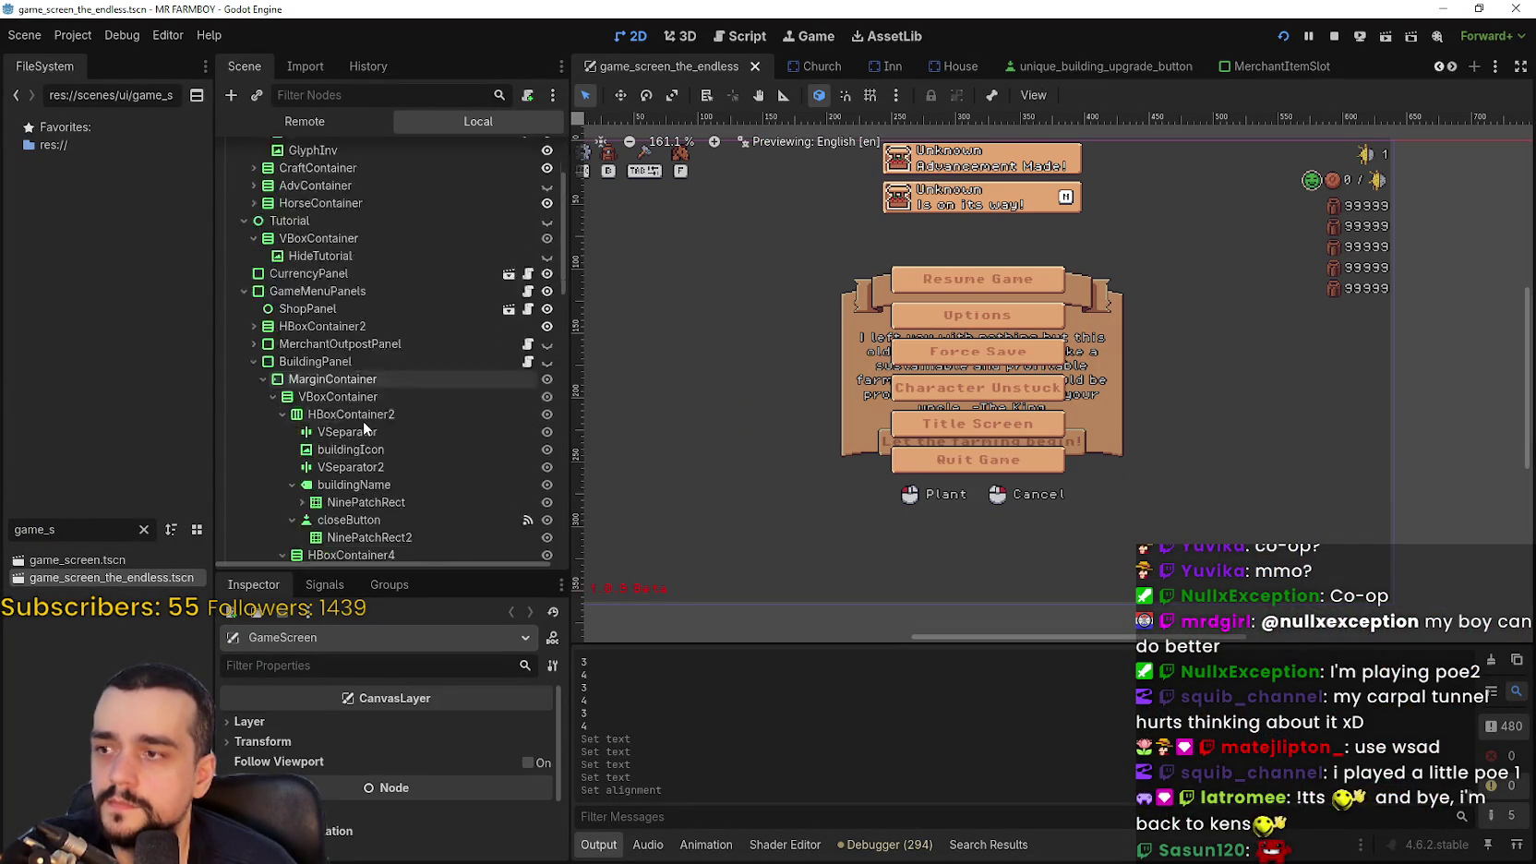
scroll(450, 447, "down", 4)
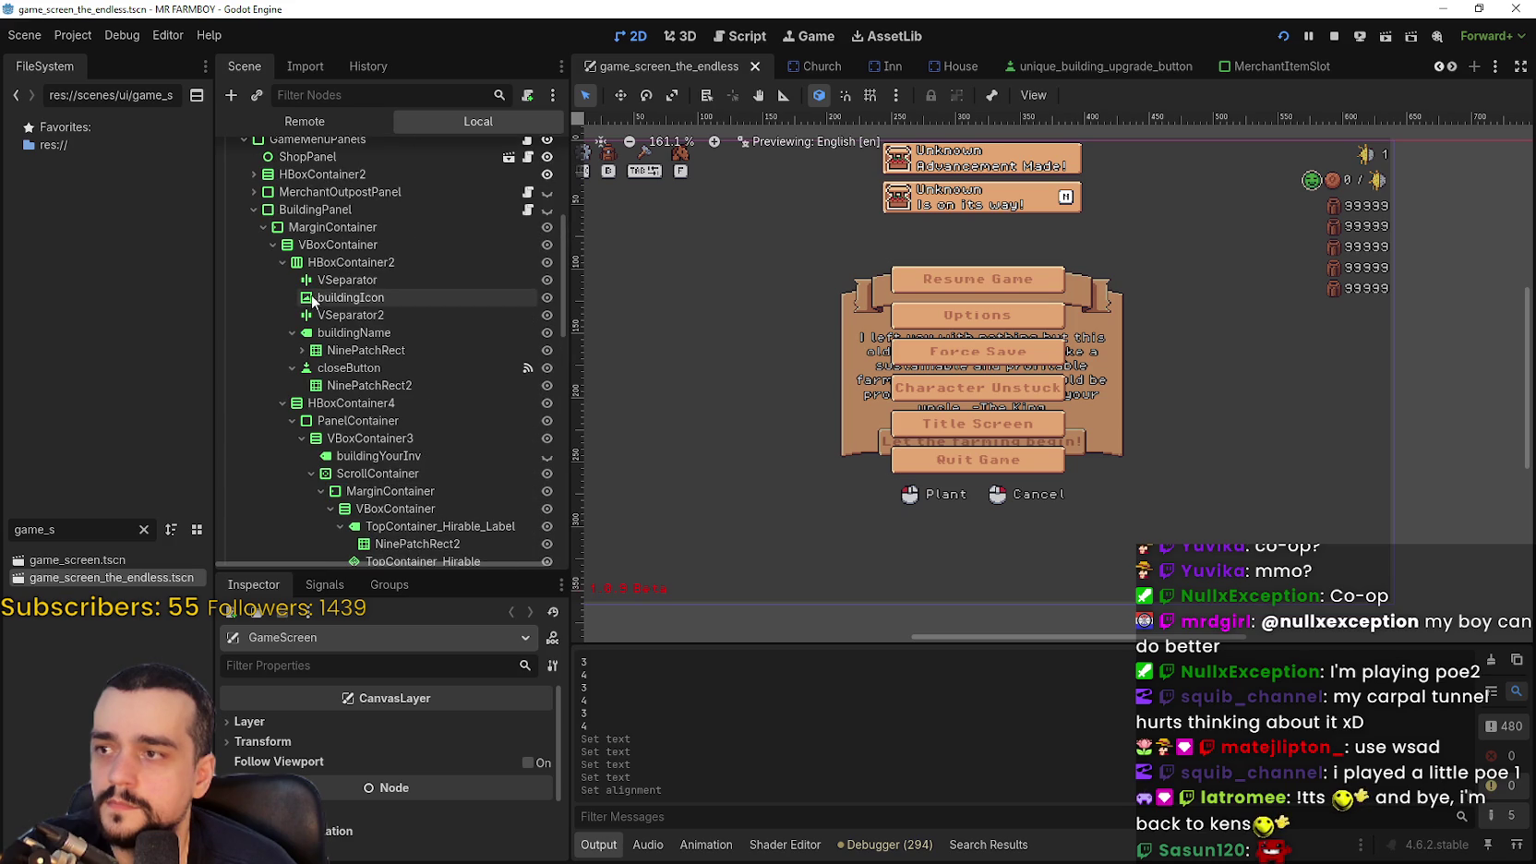
scroll(318, 294, "down", 4)
scroll(319, 298, "down", 10)
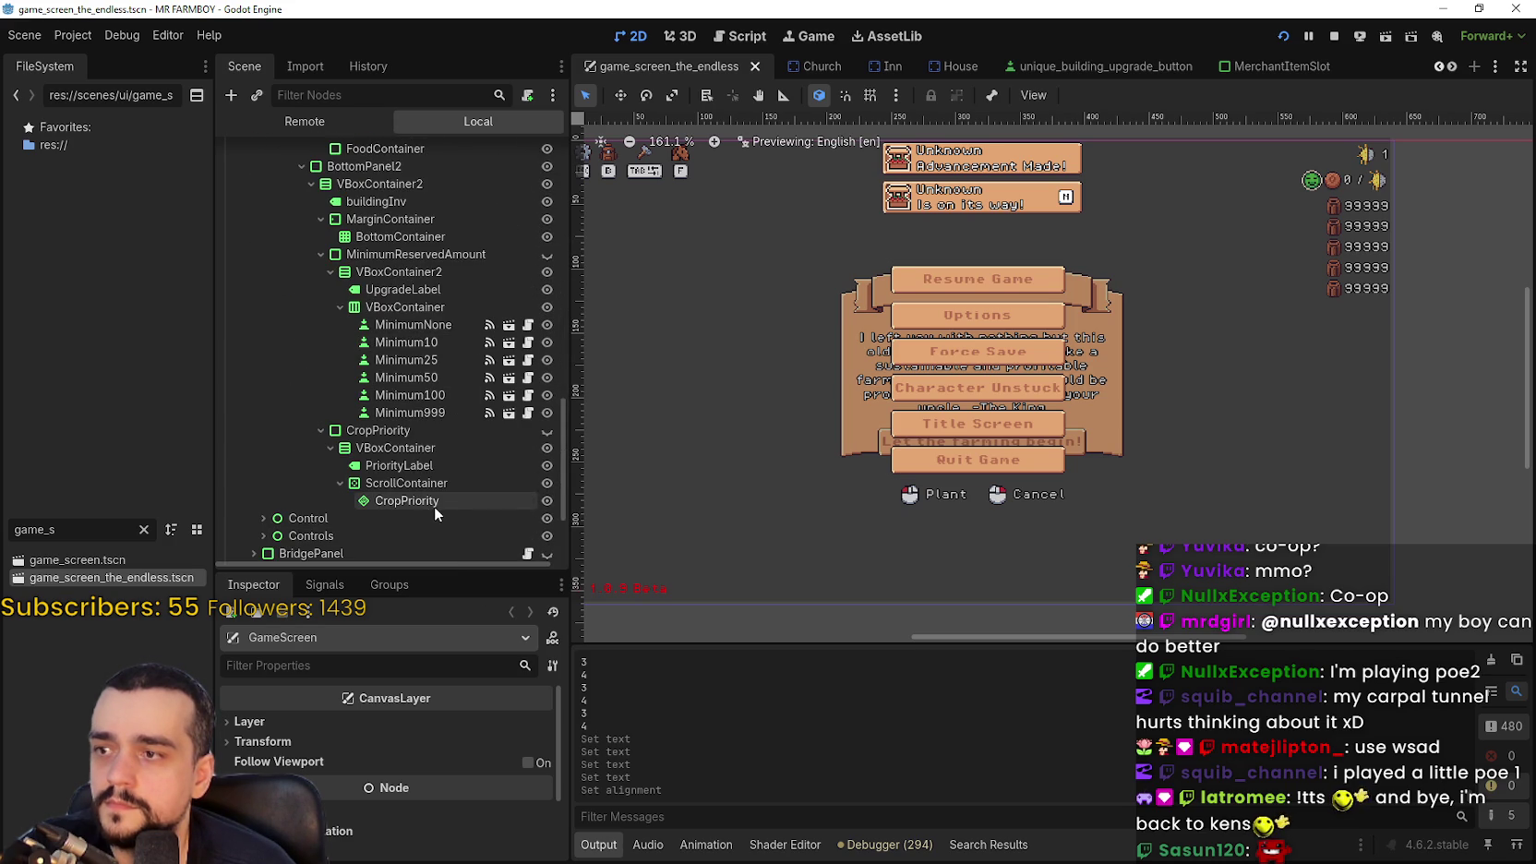
scroll(413, 465, "down", 1)
Expand Control, UpgradeContainer and PanelContainer, select the upgrade-button VBoxContainer, and save the scene
left_click(262, 465)
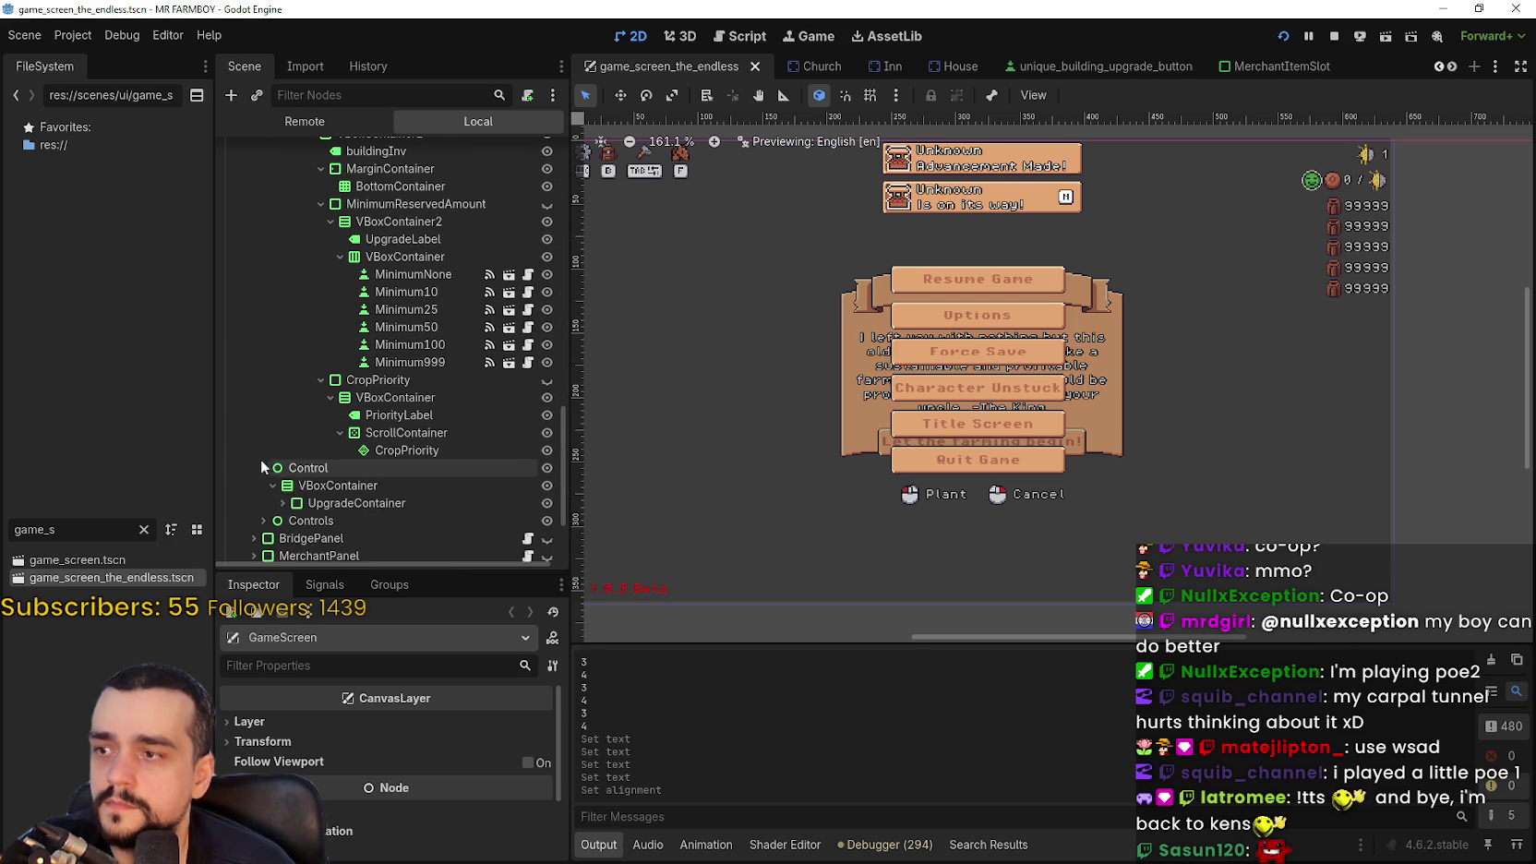
scroll(260, 458, "down", 1)
left_click(284, 451)
scroll(284, 455, "down", 1)
left_click(300, 384)
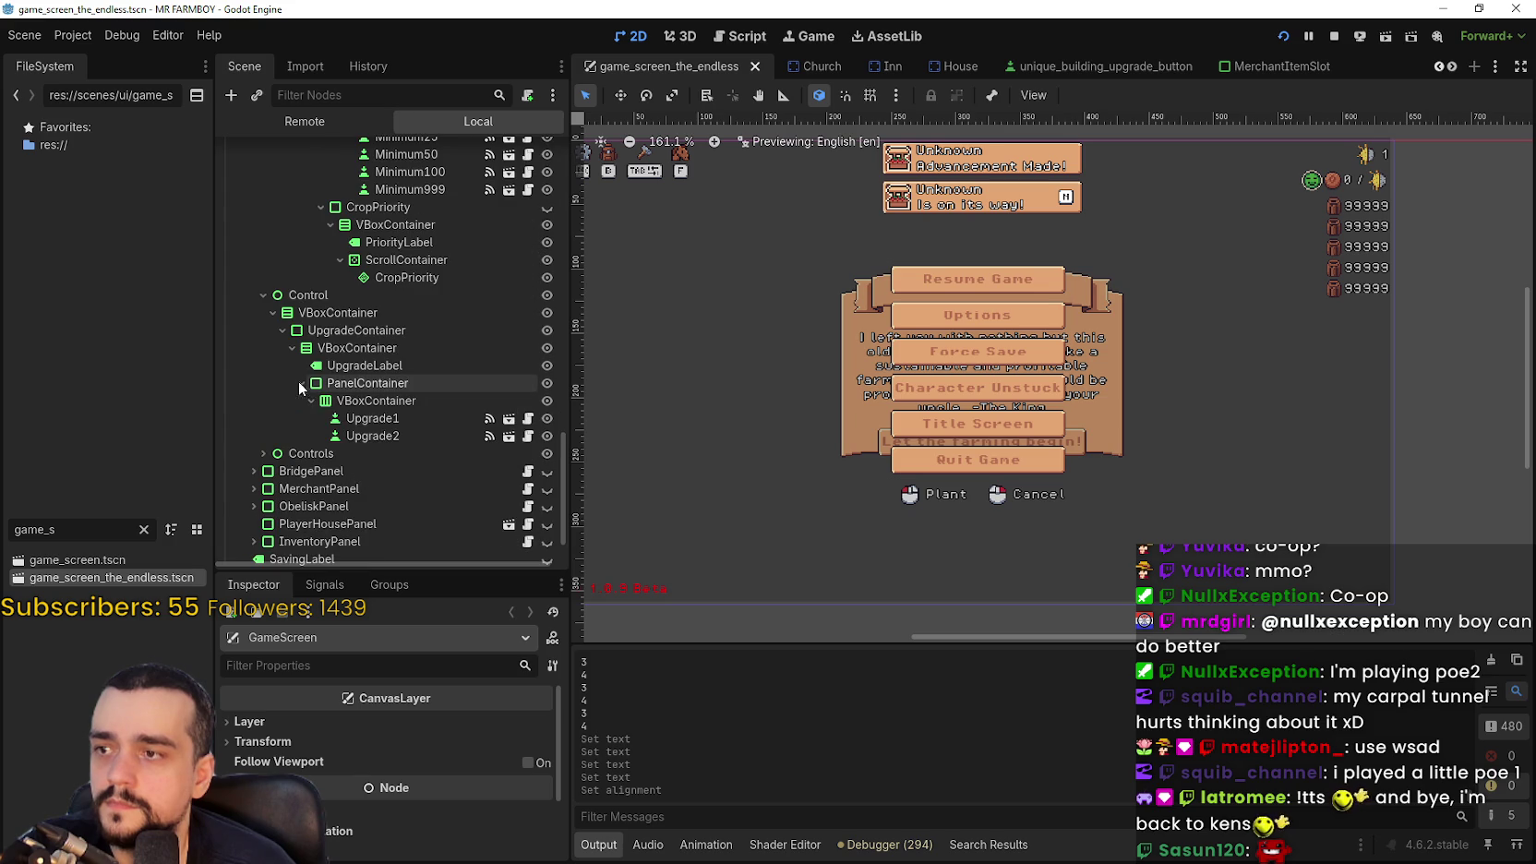
left_click(403, 406)
key("ctrl+s")
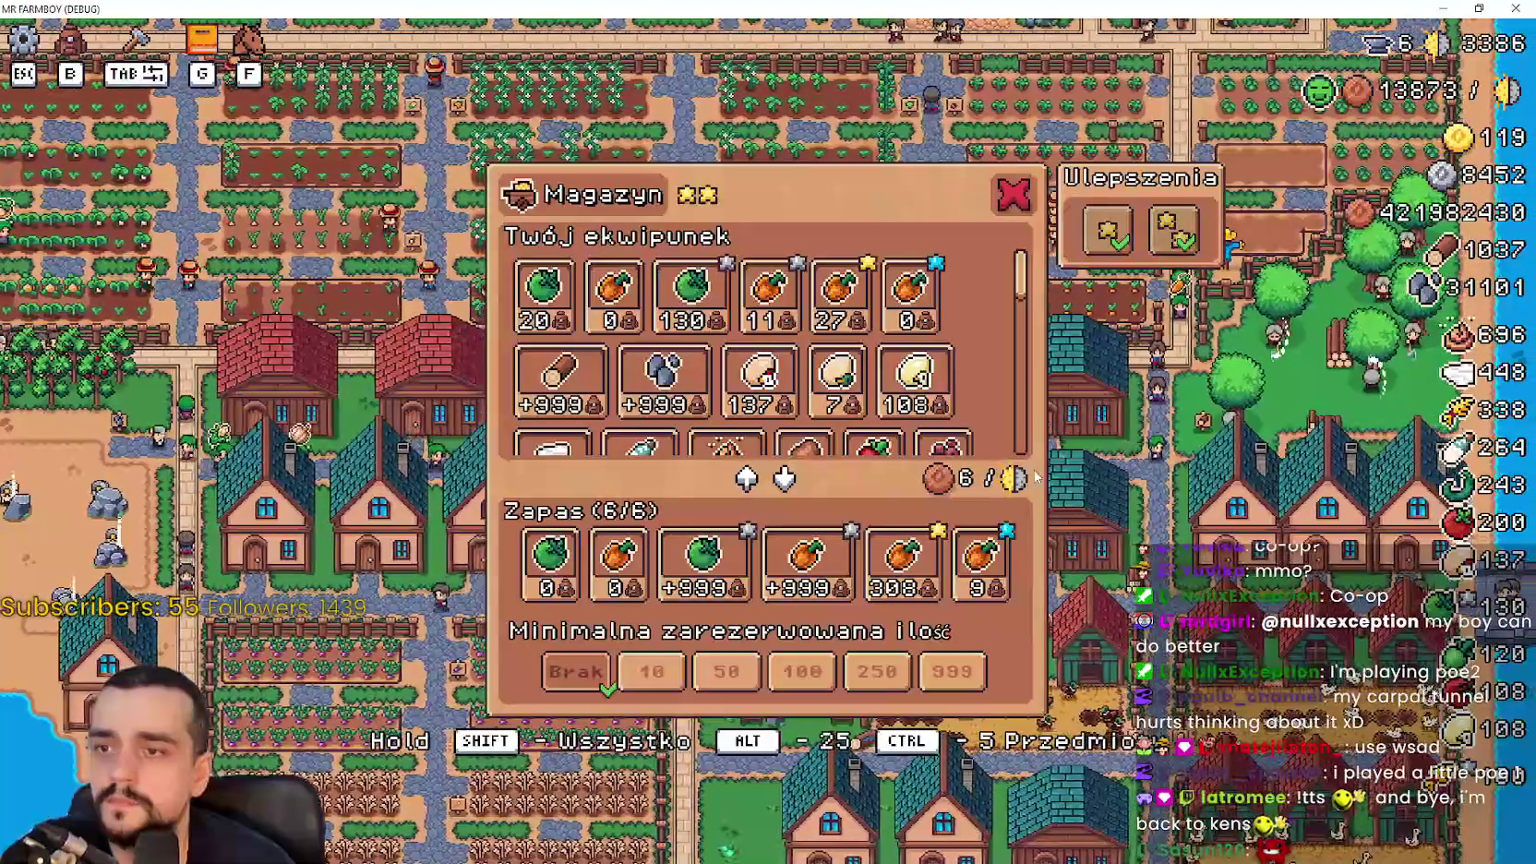
Close the storage panel and ride around the village checking house details
left_click(1011, 196)
key("w")
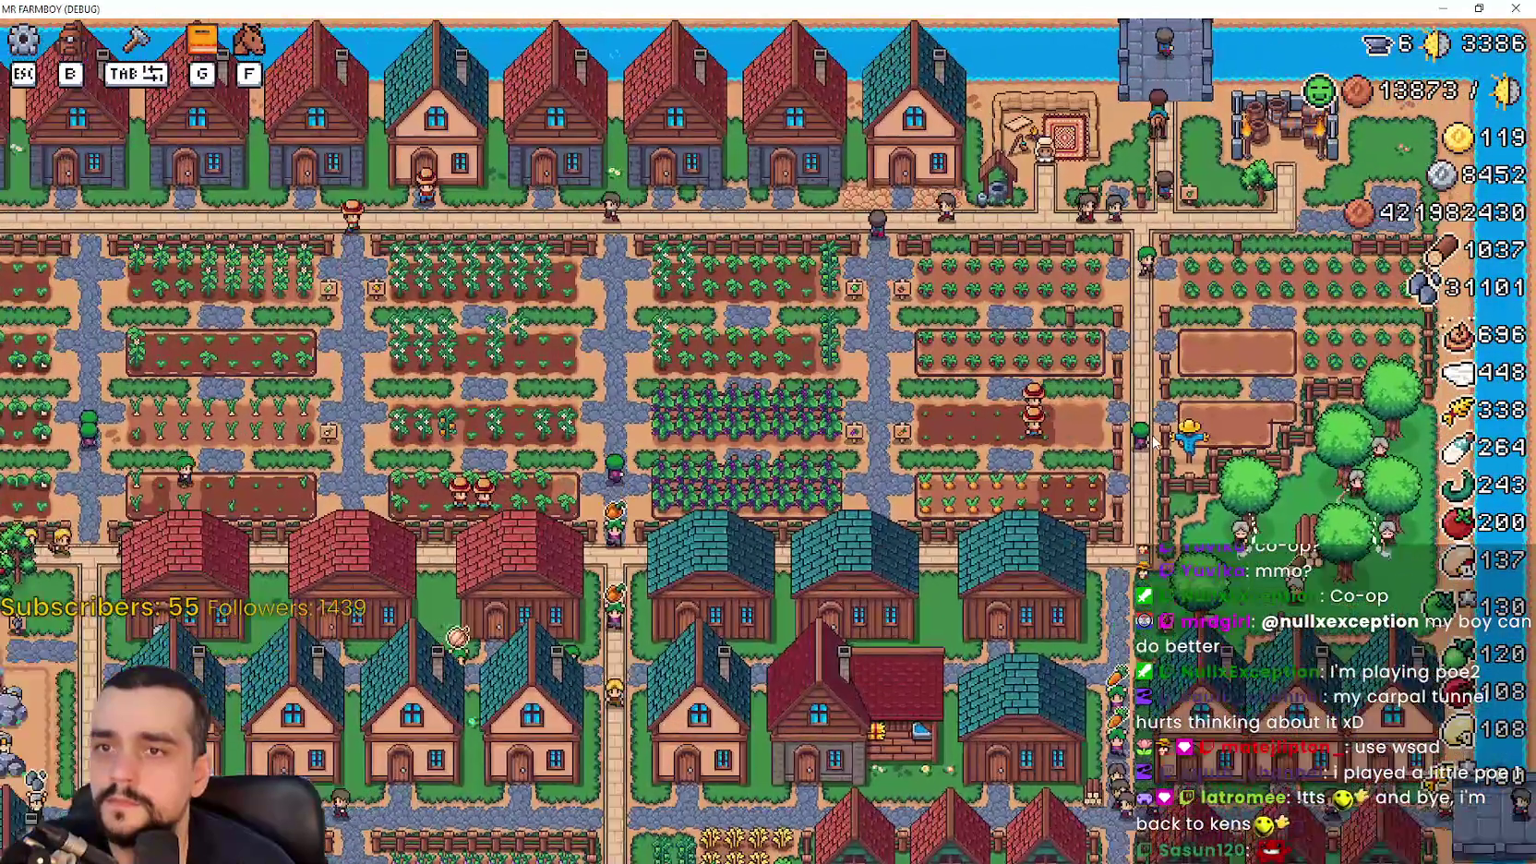
scroll(1005, 413, "up", 2)
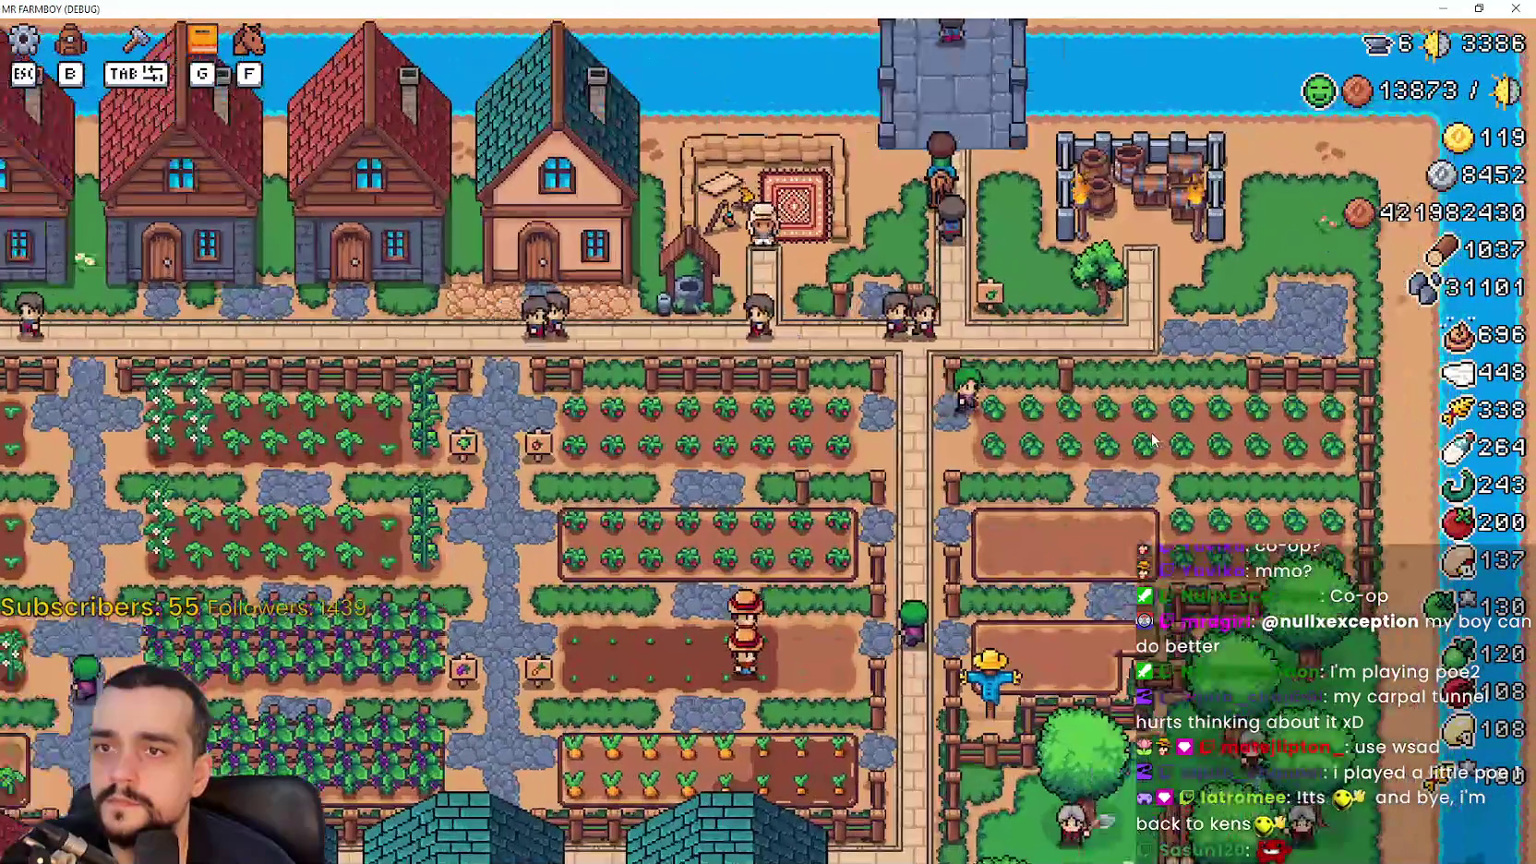
key("s")
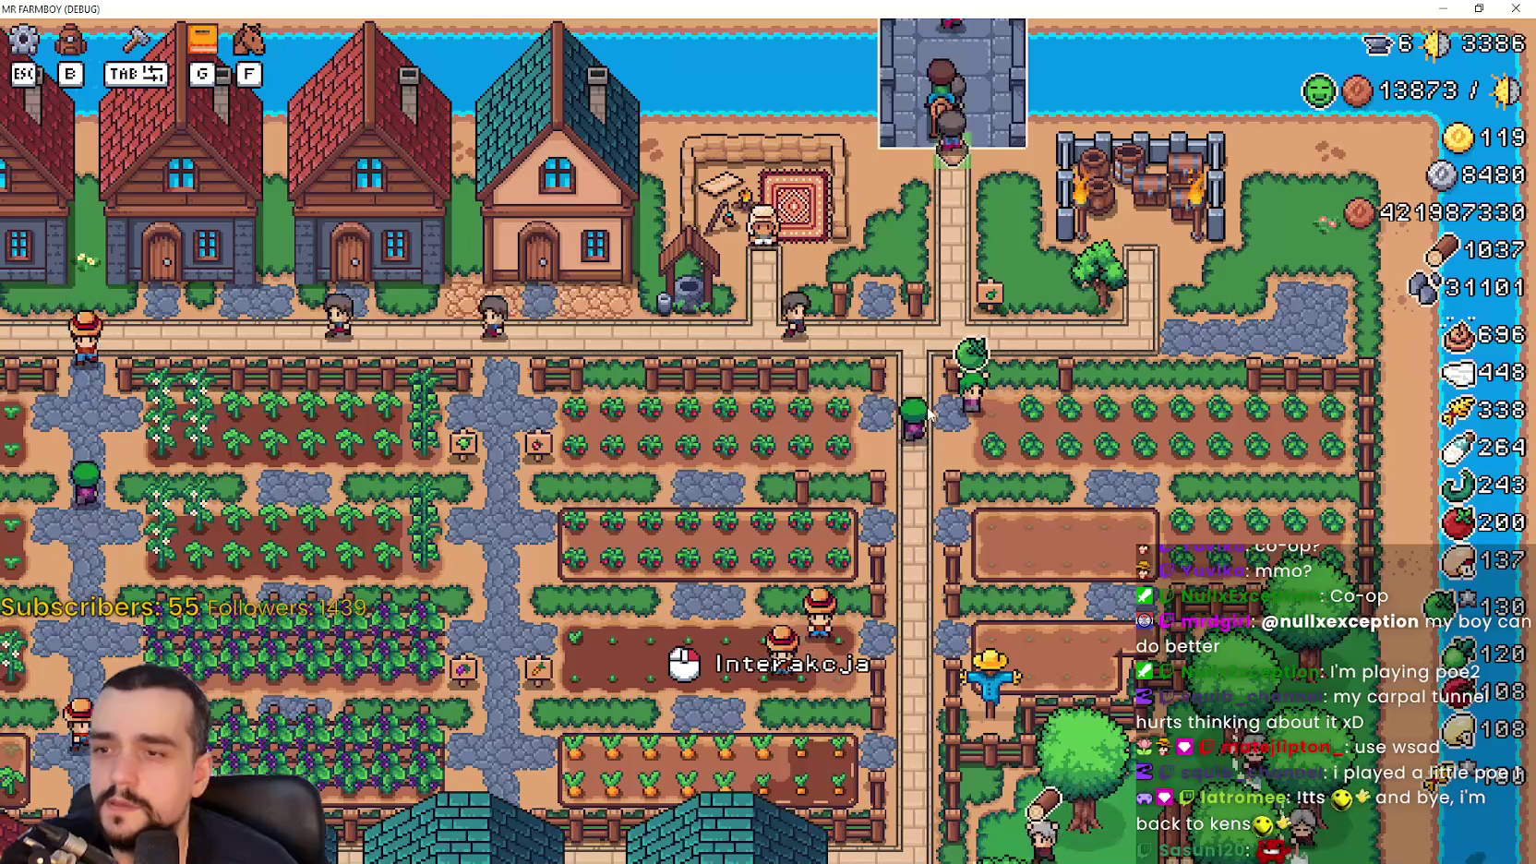
key("a")
left_click(941, 397)
key("a")
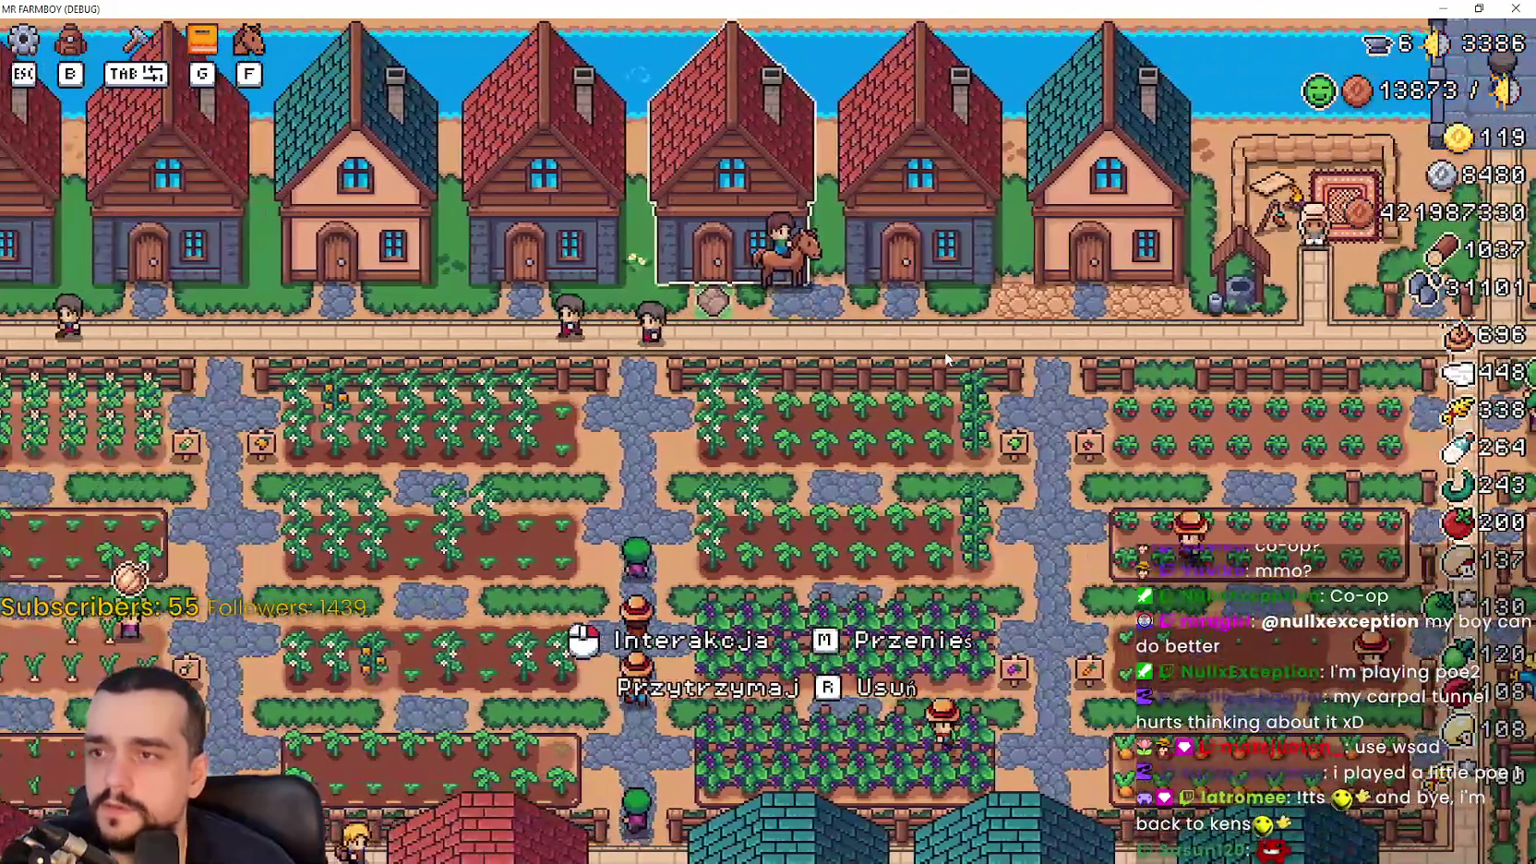
left_click(944, 350)
key("d")
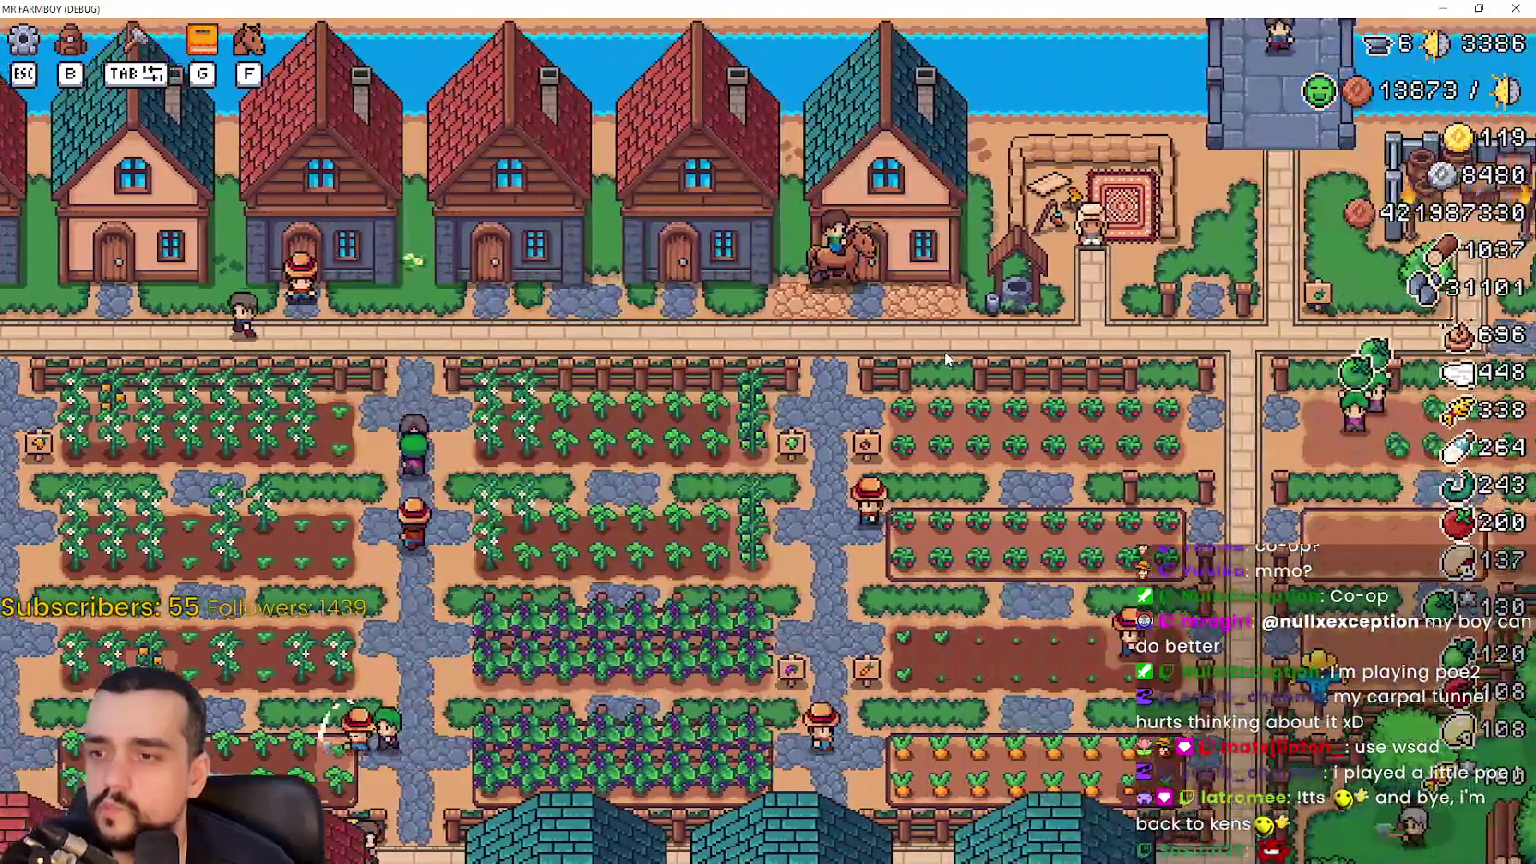
key("s")
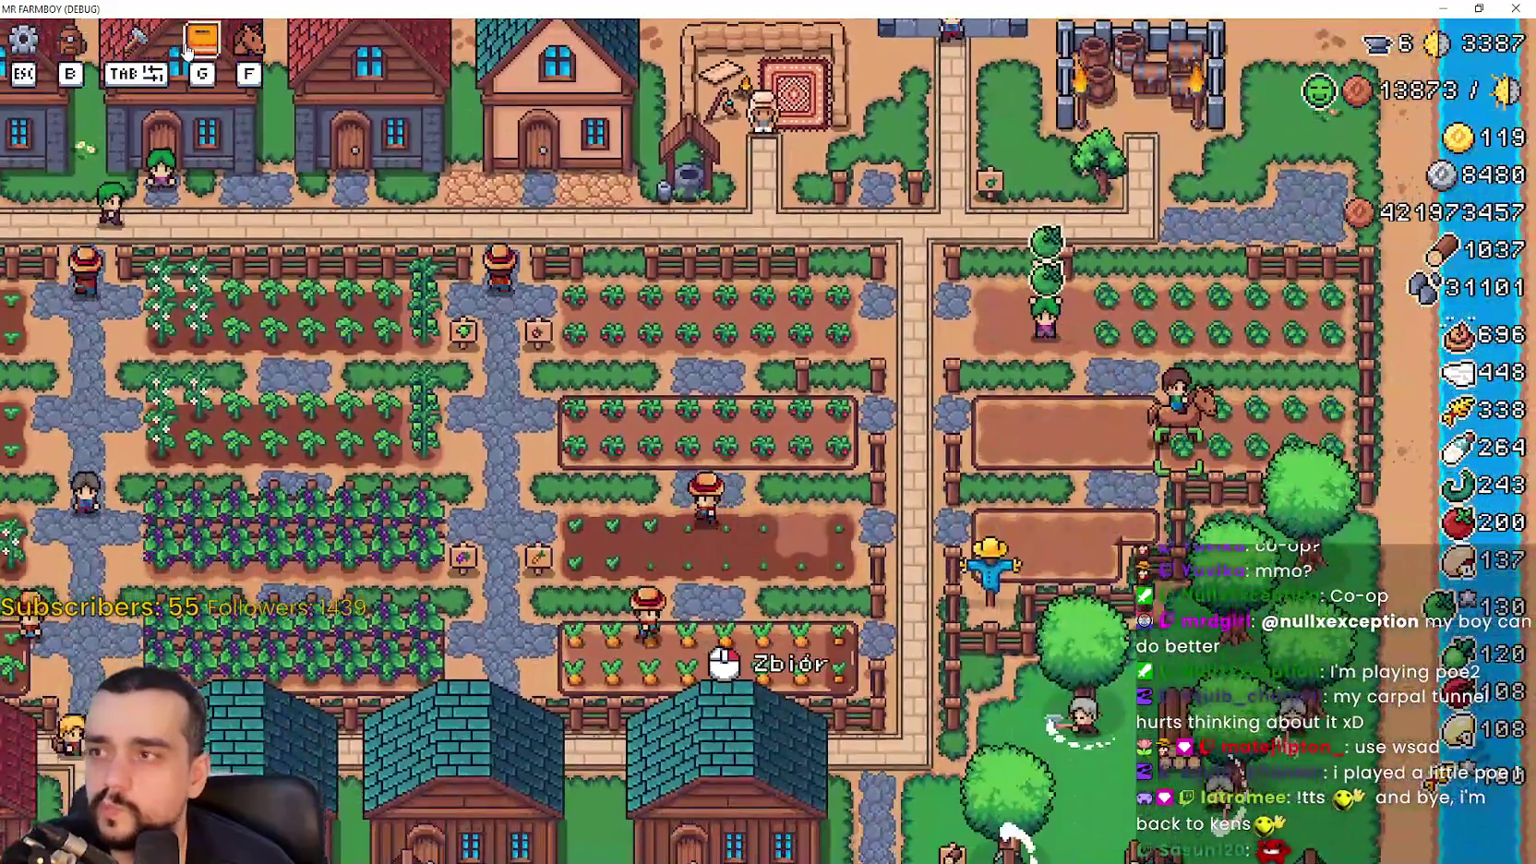
Open the Postępy panel and browse its buildings, Dekoracje and animals sections
key("g")
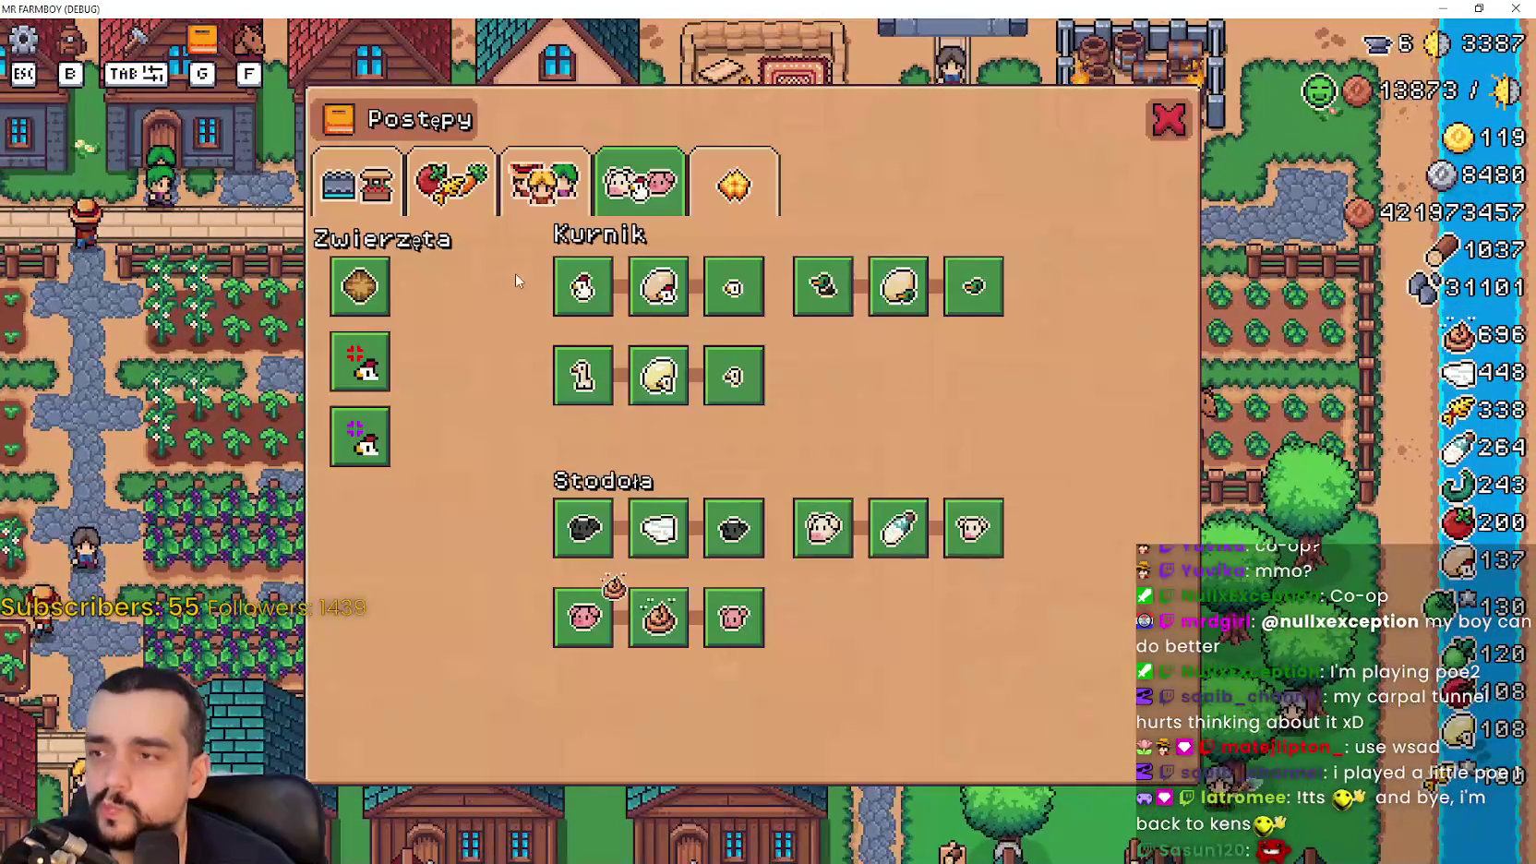
left_click(386, 180)
left_click(738, 180)
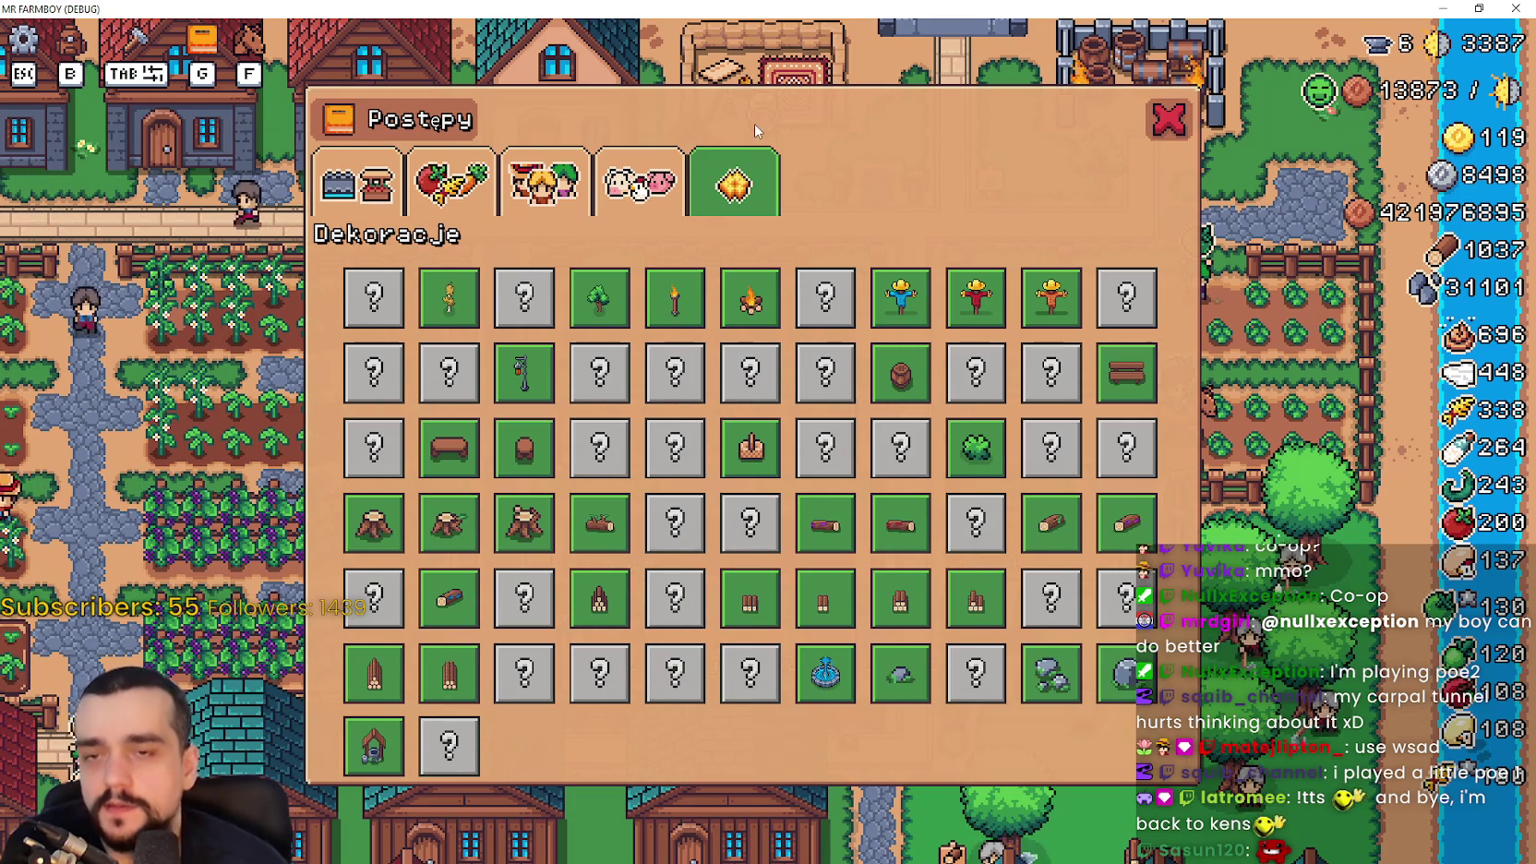
mouse_move(1382, 46)
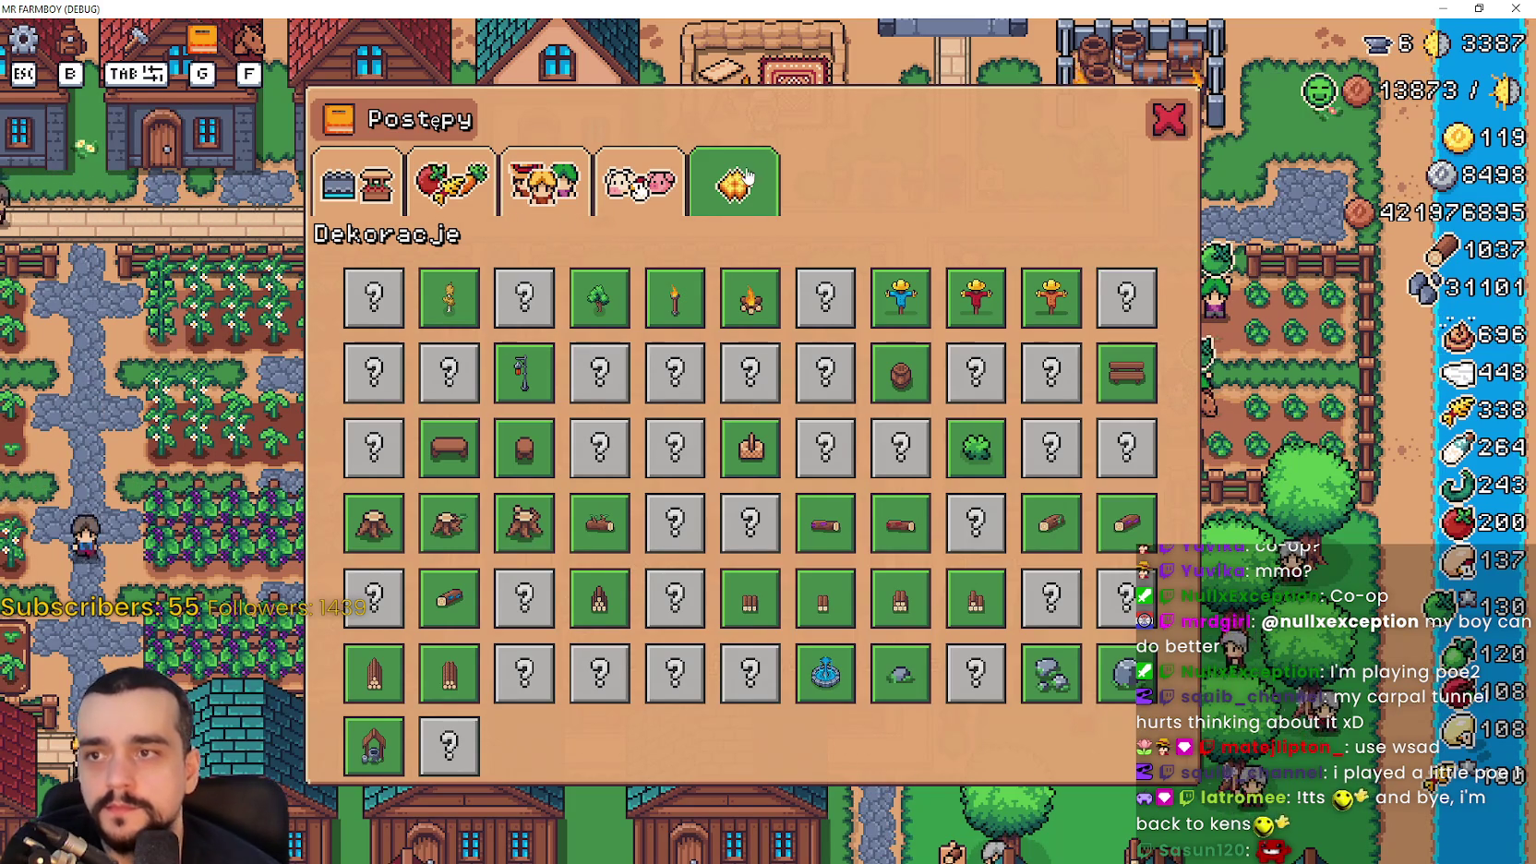
left_click(634, 184)
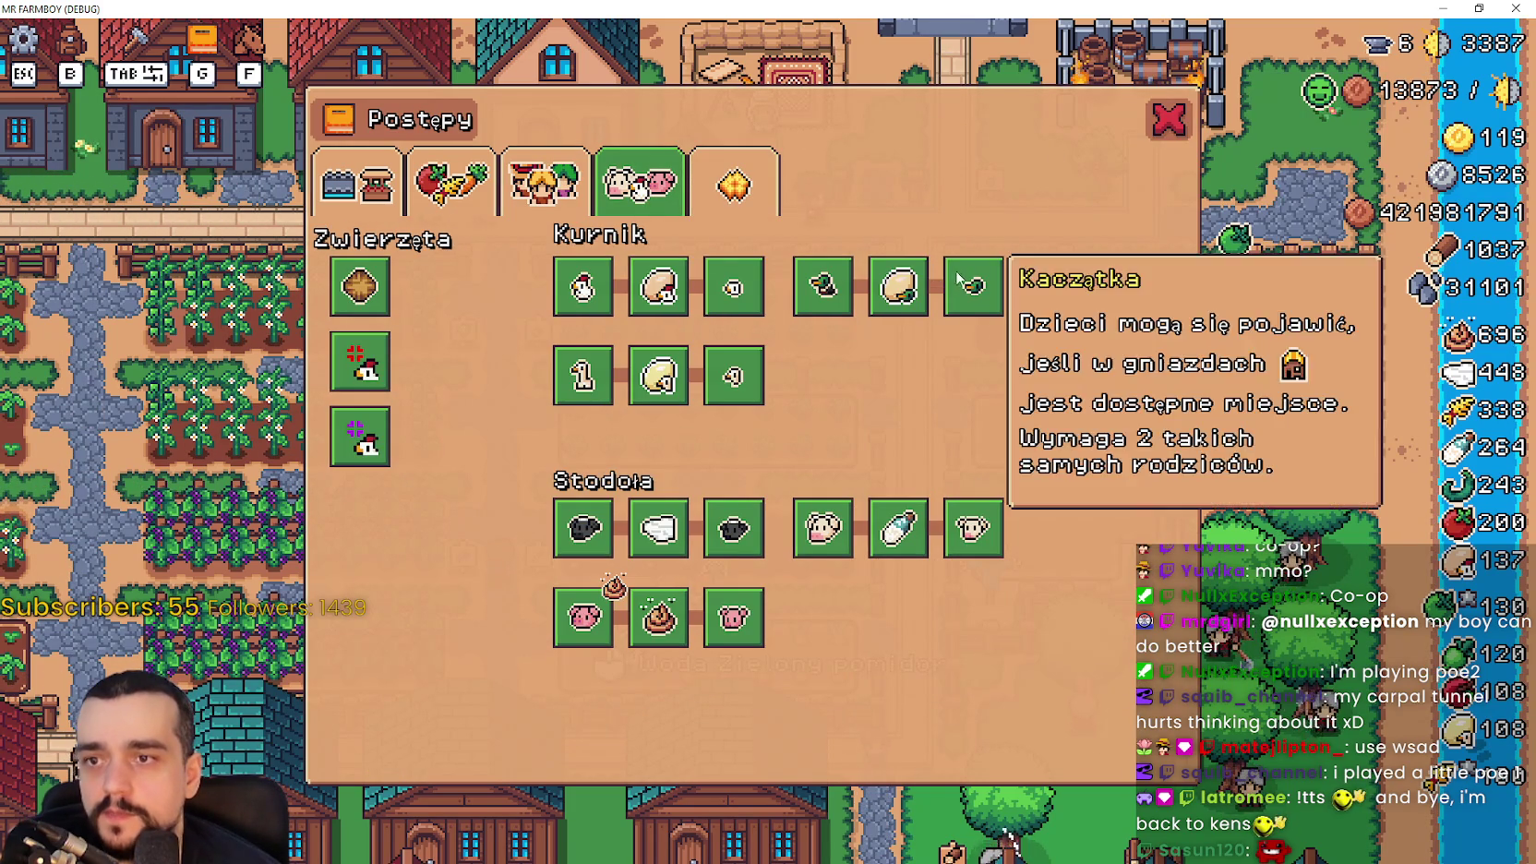
mouse_move(720, 320)
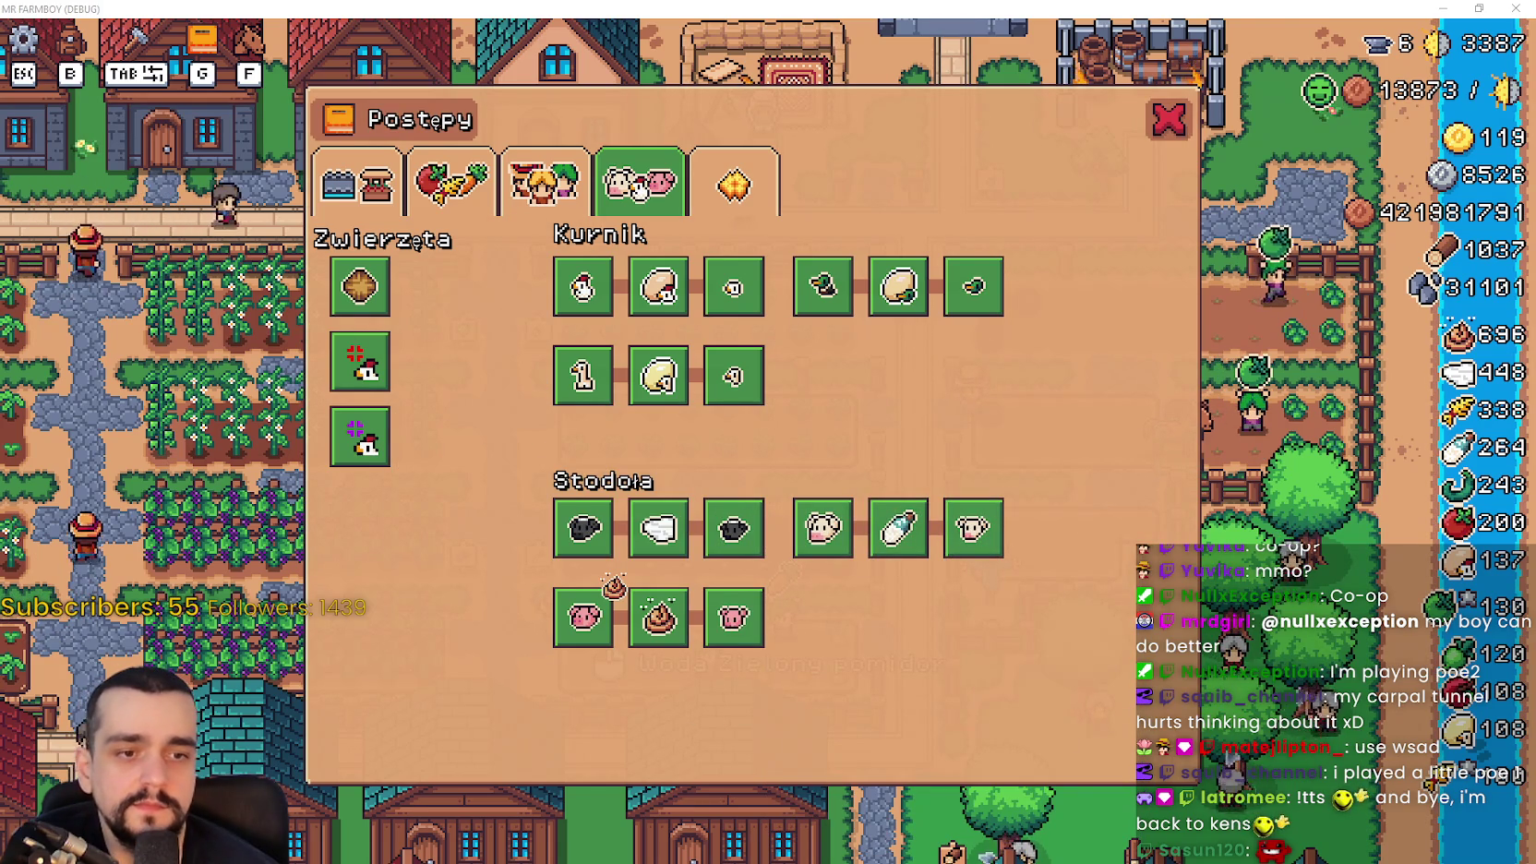
key("alt+Tab")
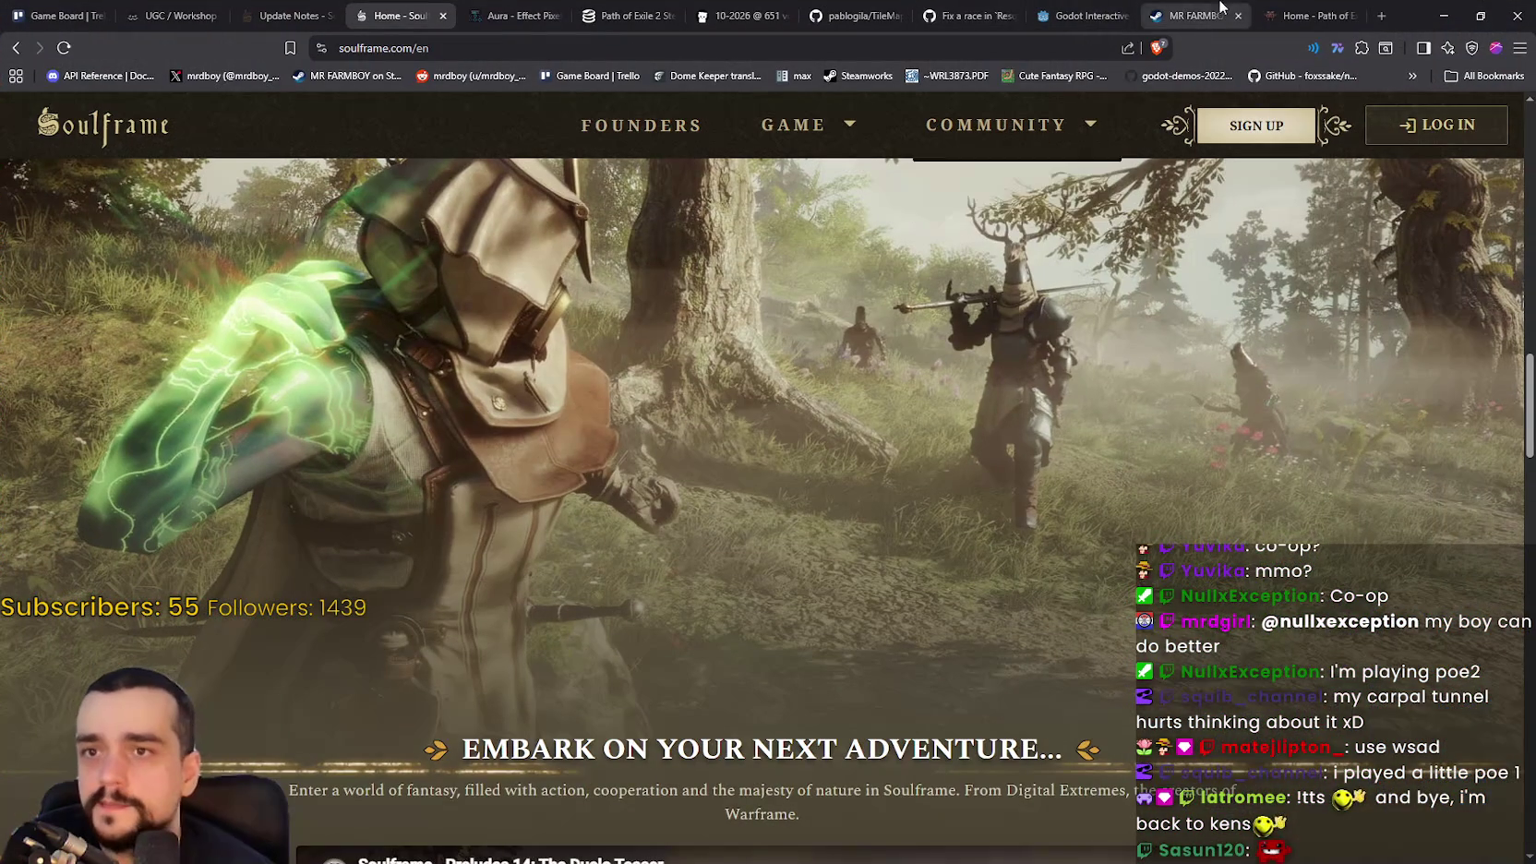
Search SteamDB for MR FARMBOY and open its charts page
left_click(676, 7)
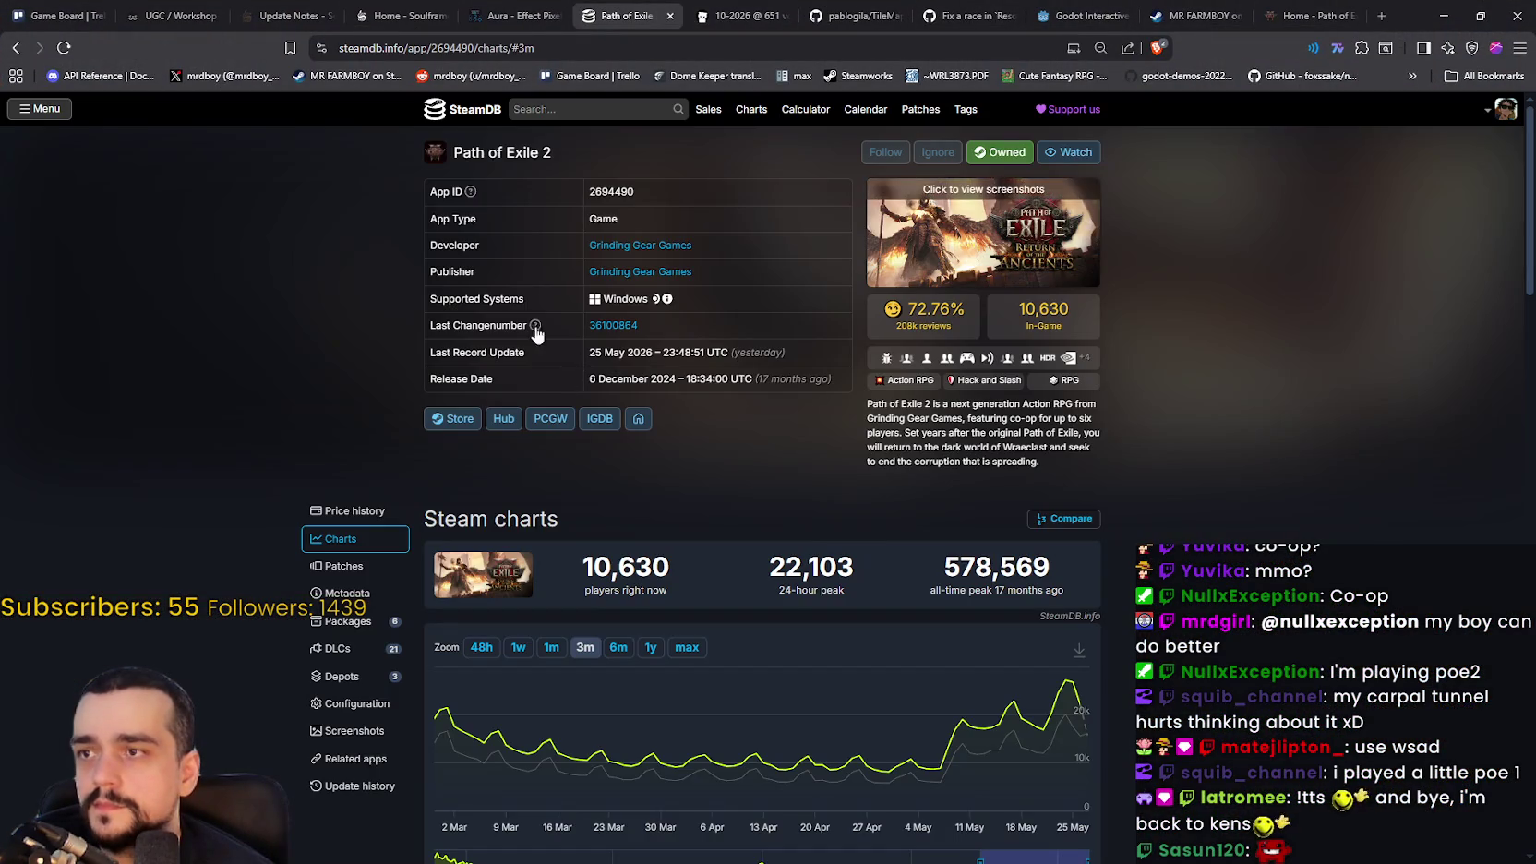
left_click(578, 111)
type("MR FA")
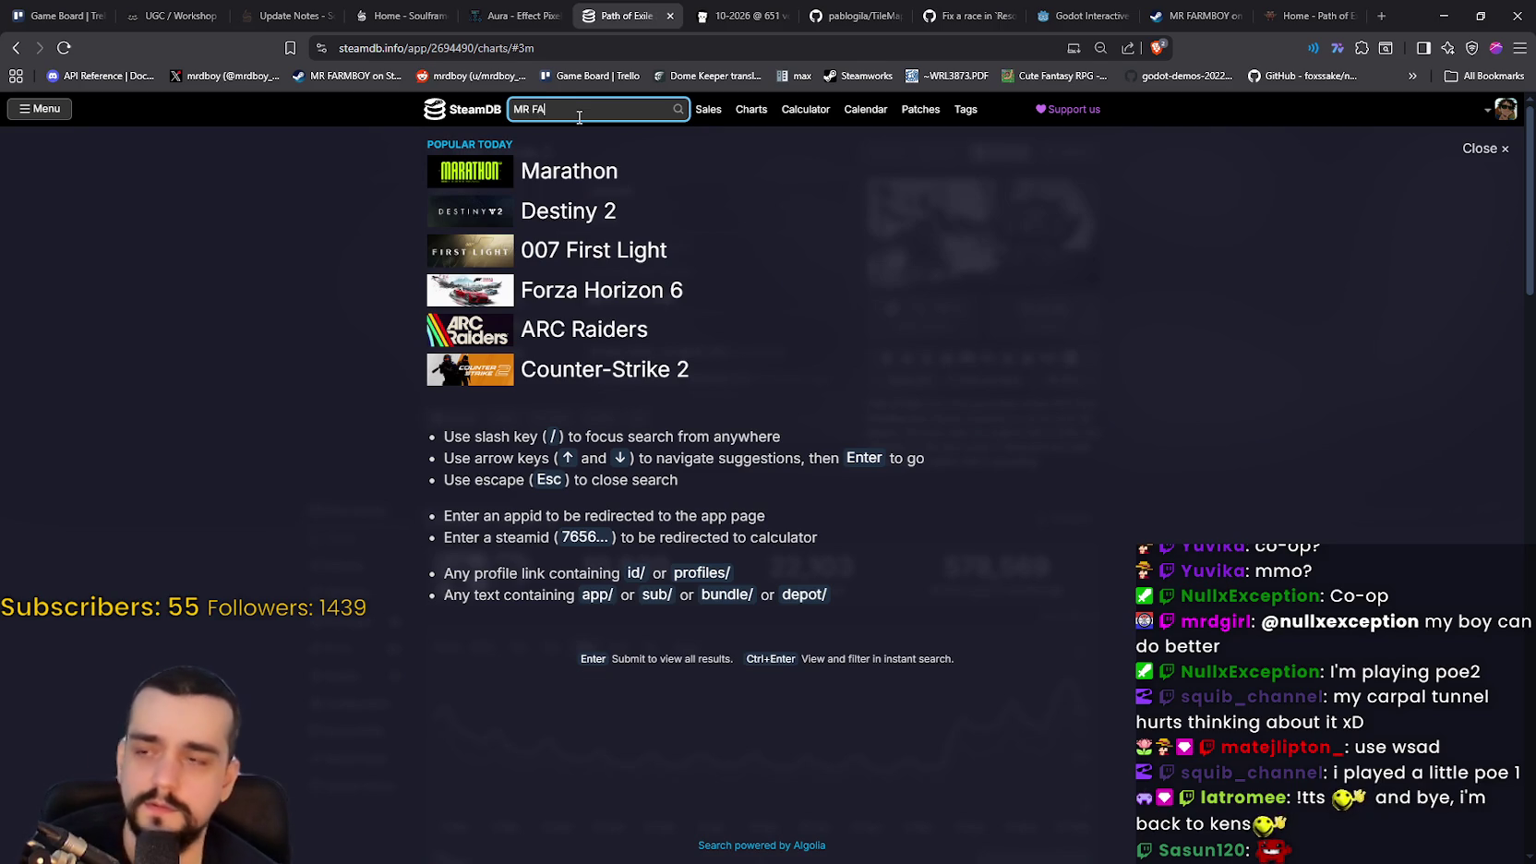
type("RMBOY")
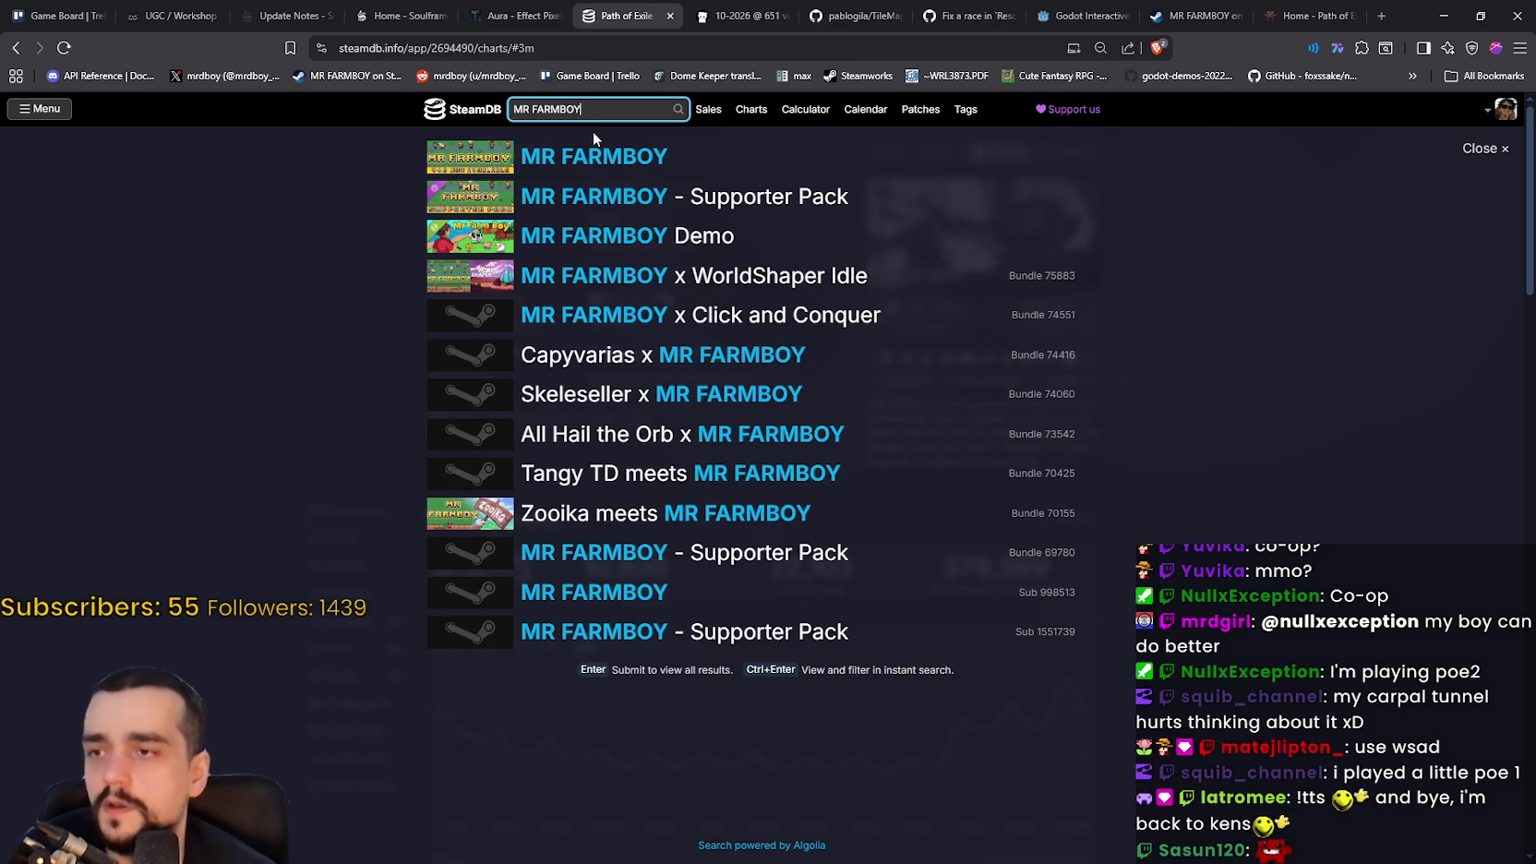
left_click(594, 153)
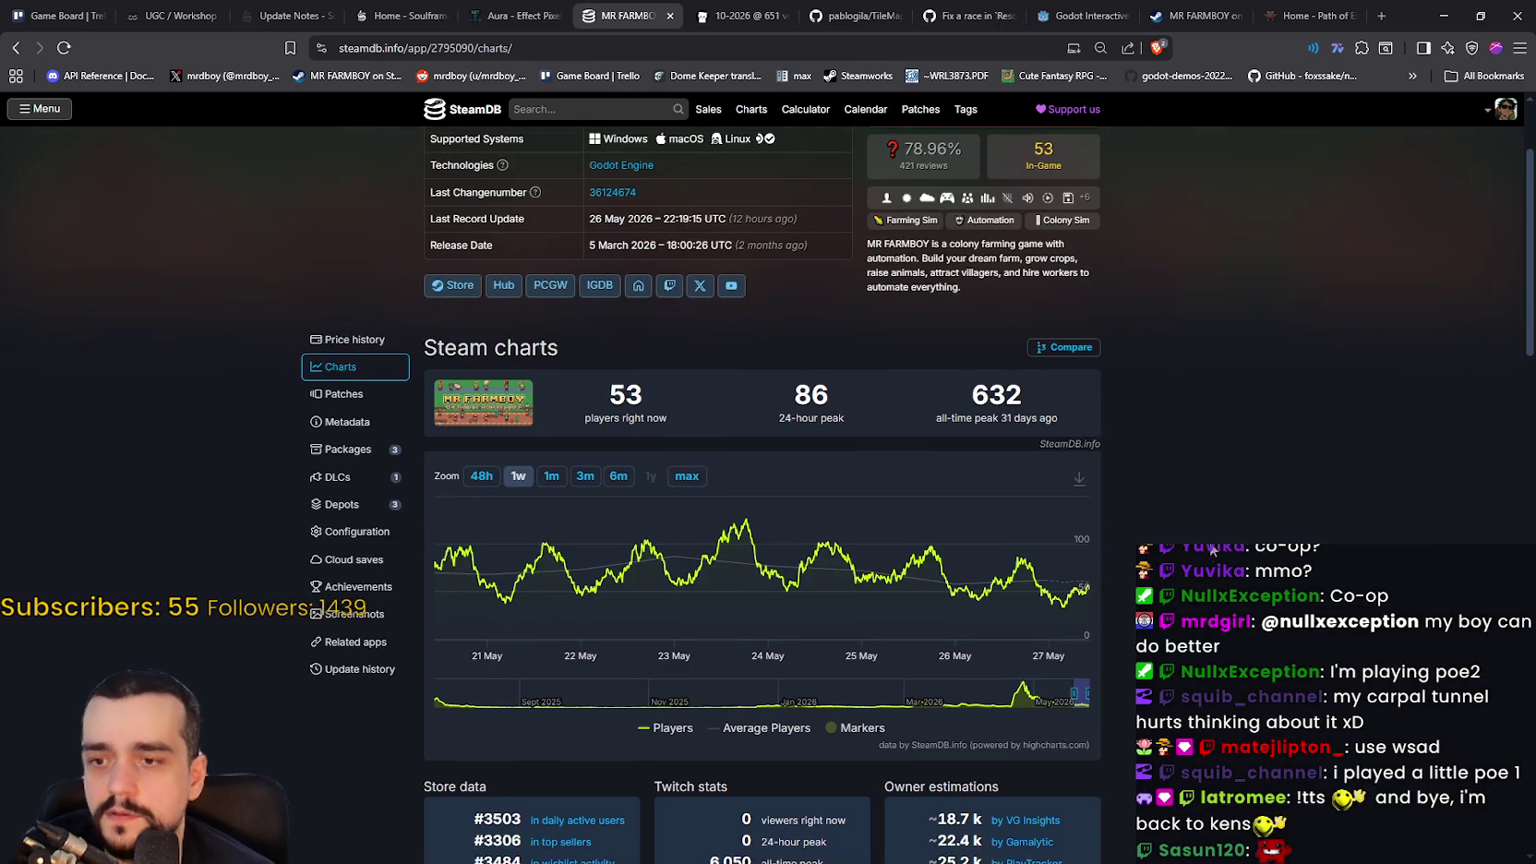
scroll(1202, 553, "up", 2)
Back in the game, review the Postępy buildings upgrades section, then close the panel
left_click(1443, 16)
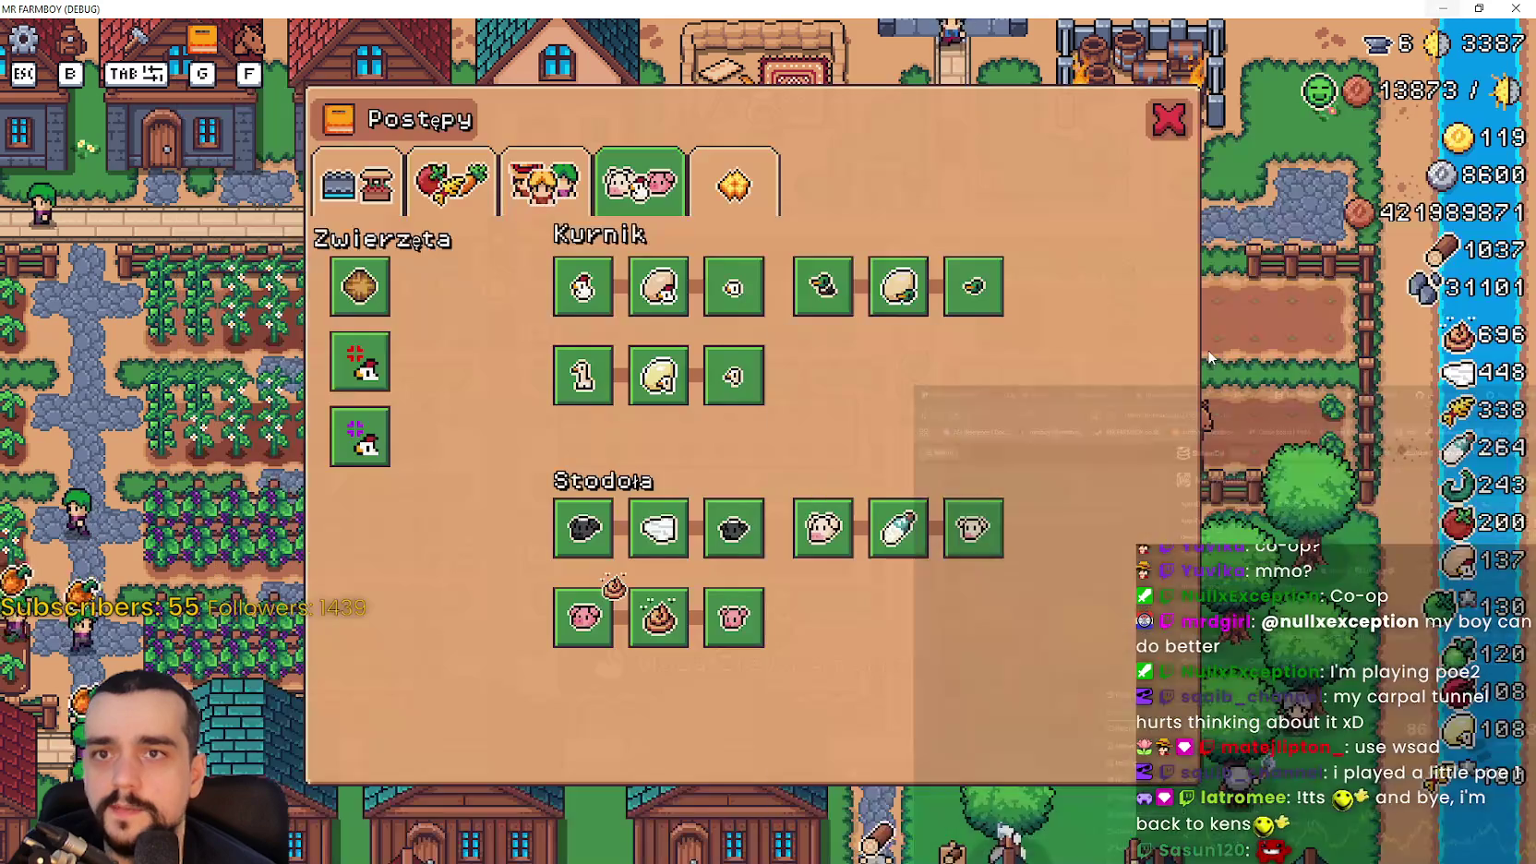
left_click(406, 205)
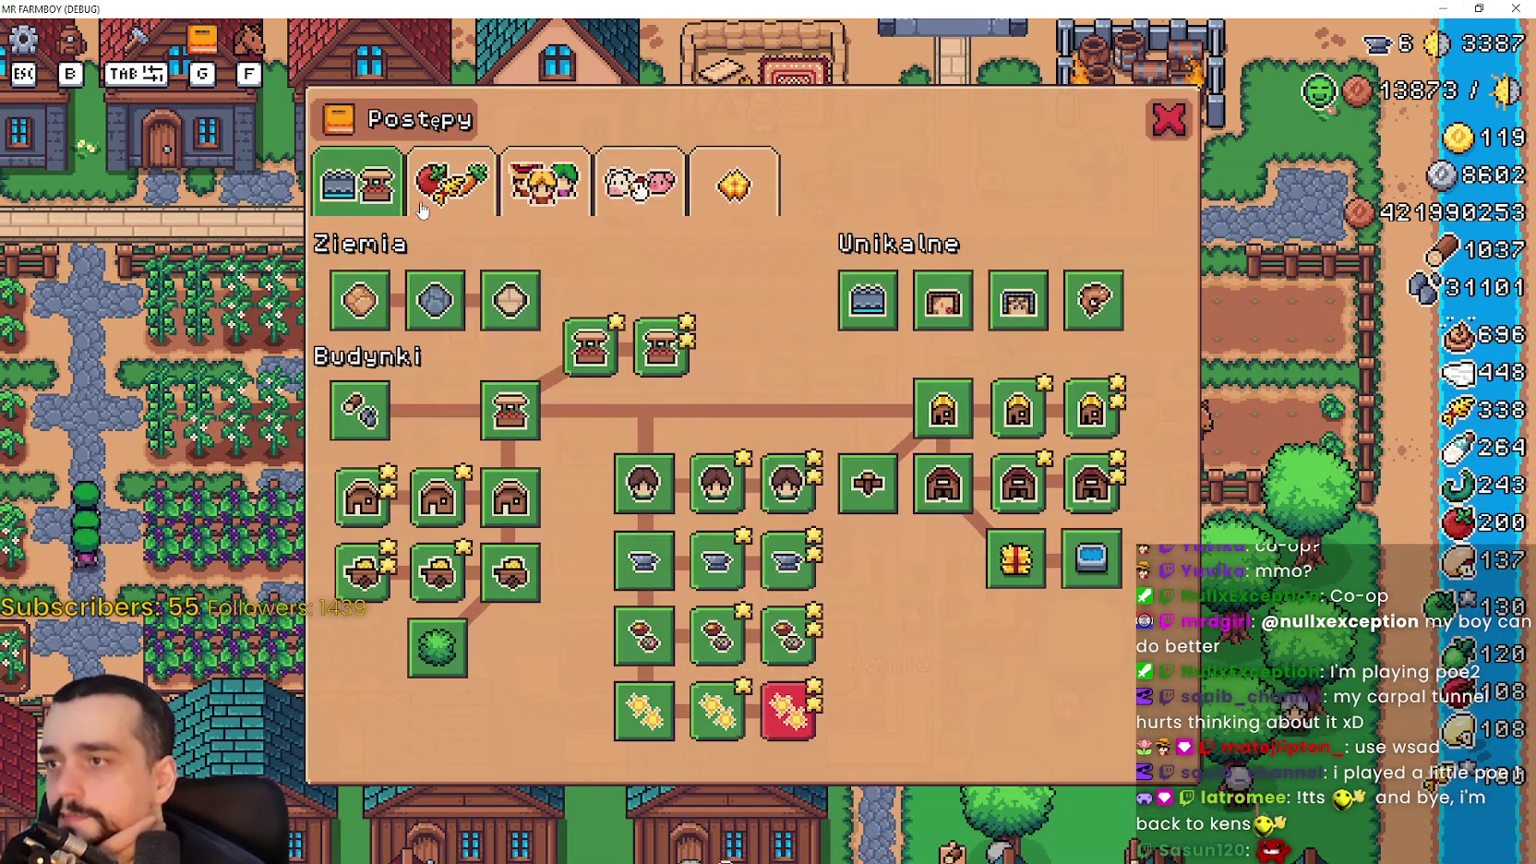
left_click(1171, 119)
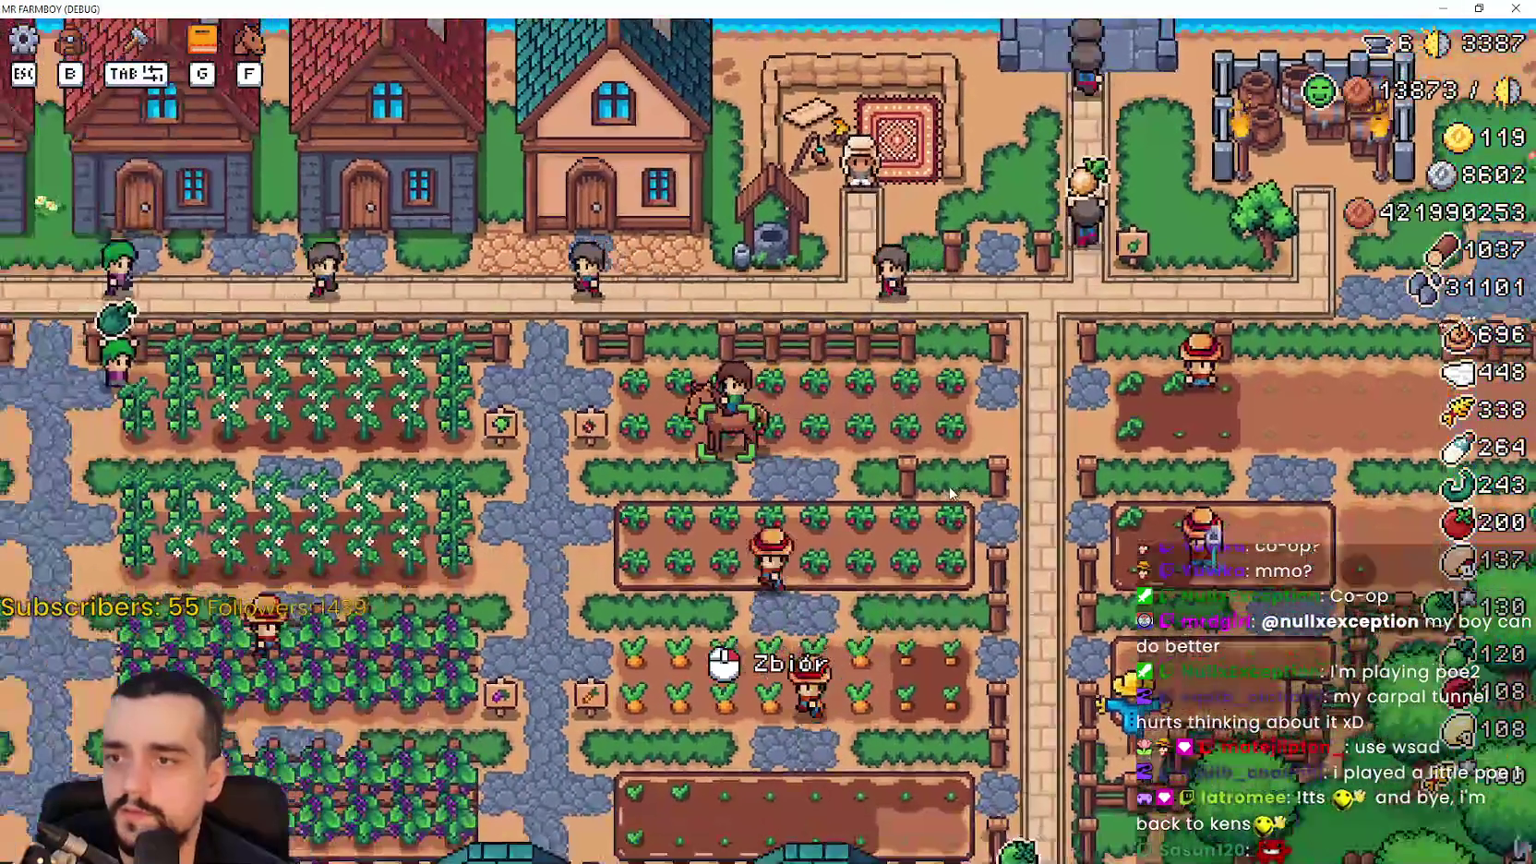
key("g")
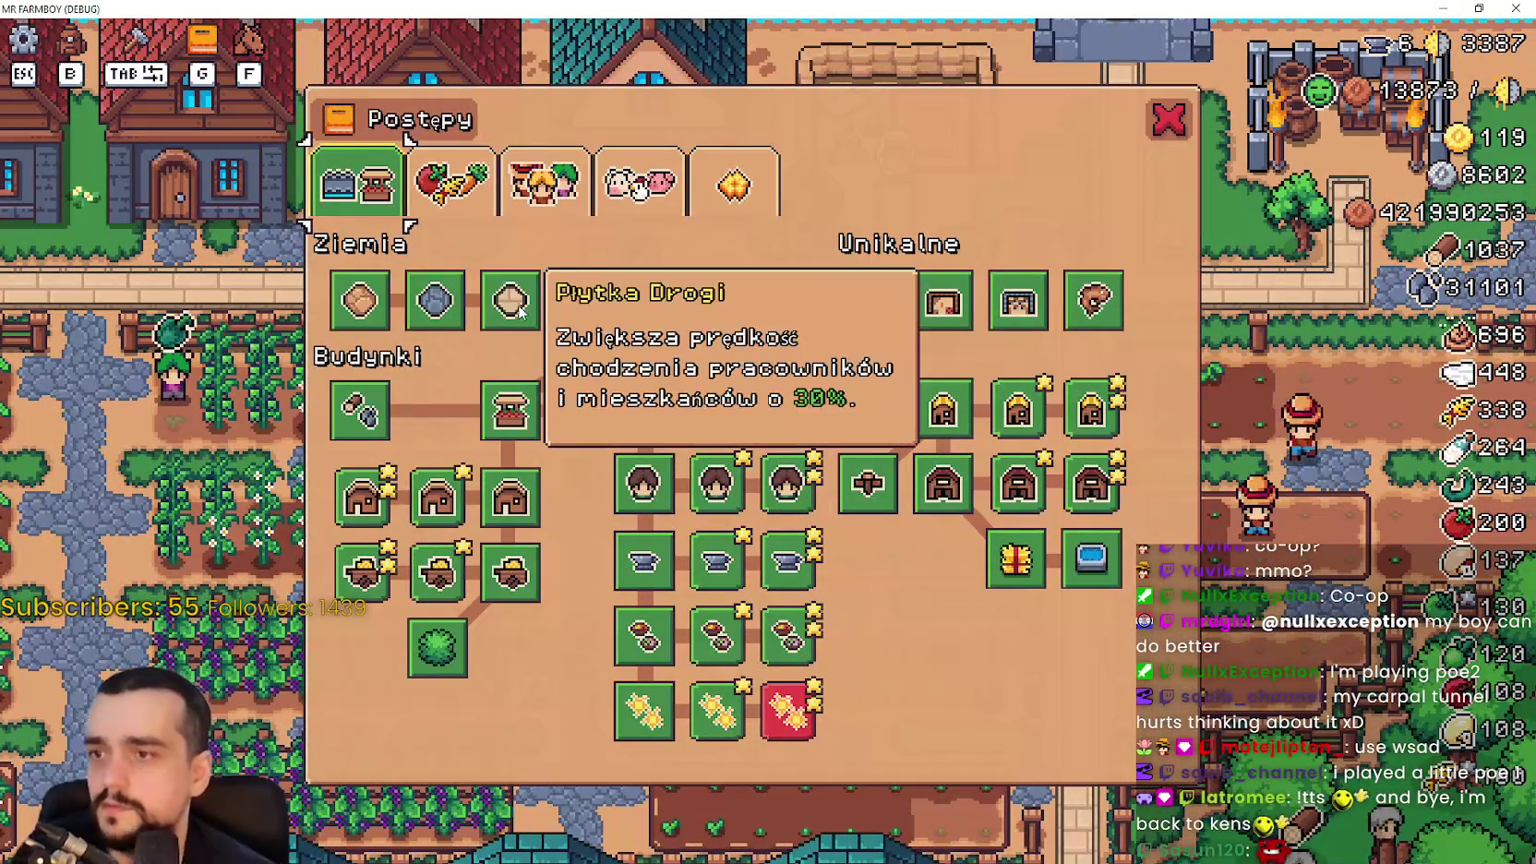
mouse_move(1021, 303)
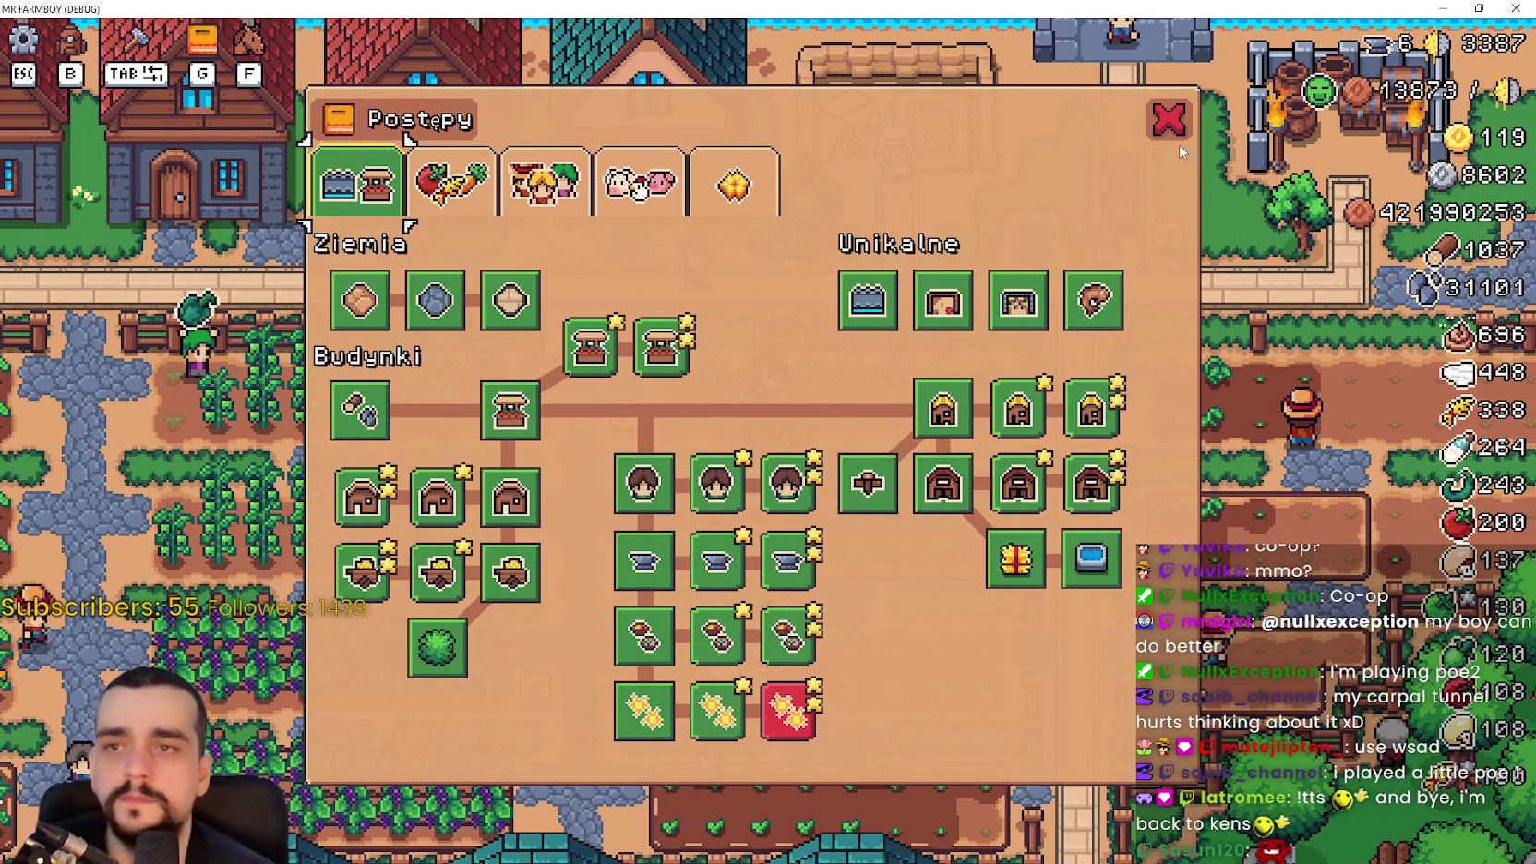
left_click(1168, 120)
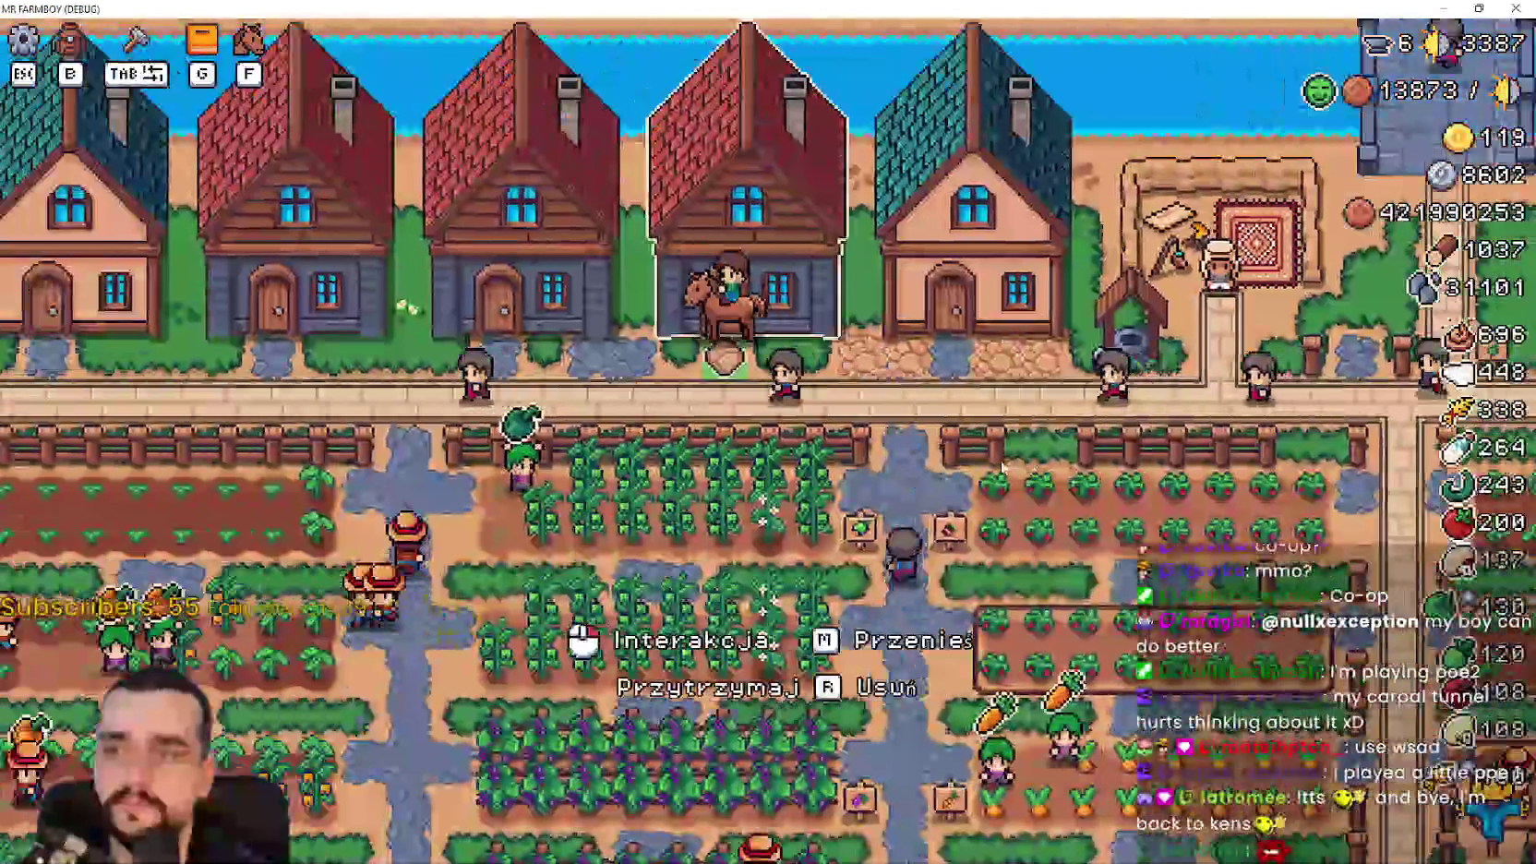
Check the farm stats and inventory pages, ride to the crossroads, and glance at Postępy again
key("b")
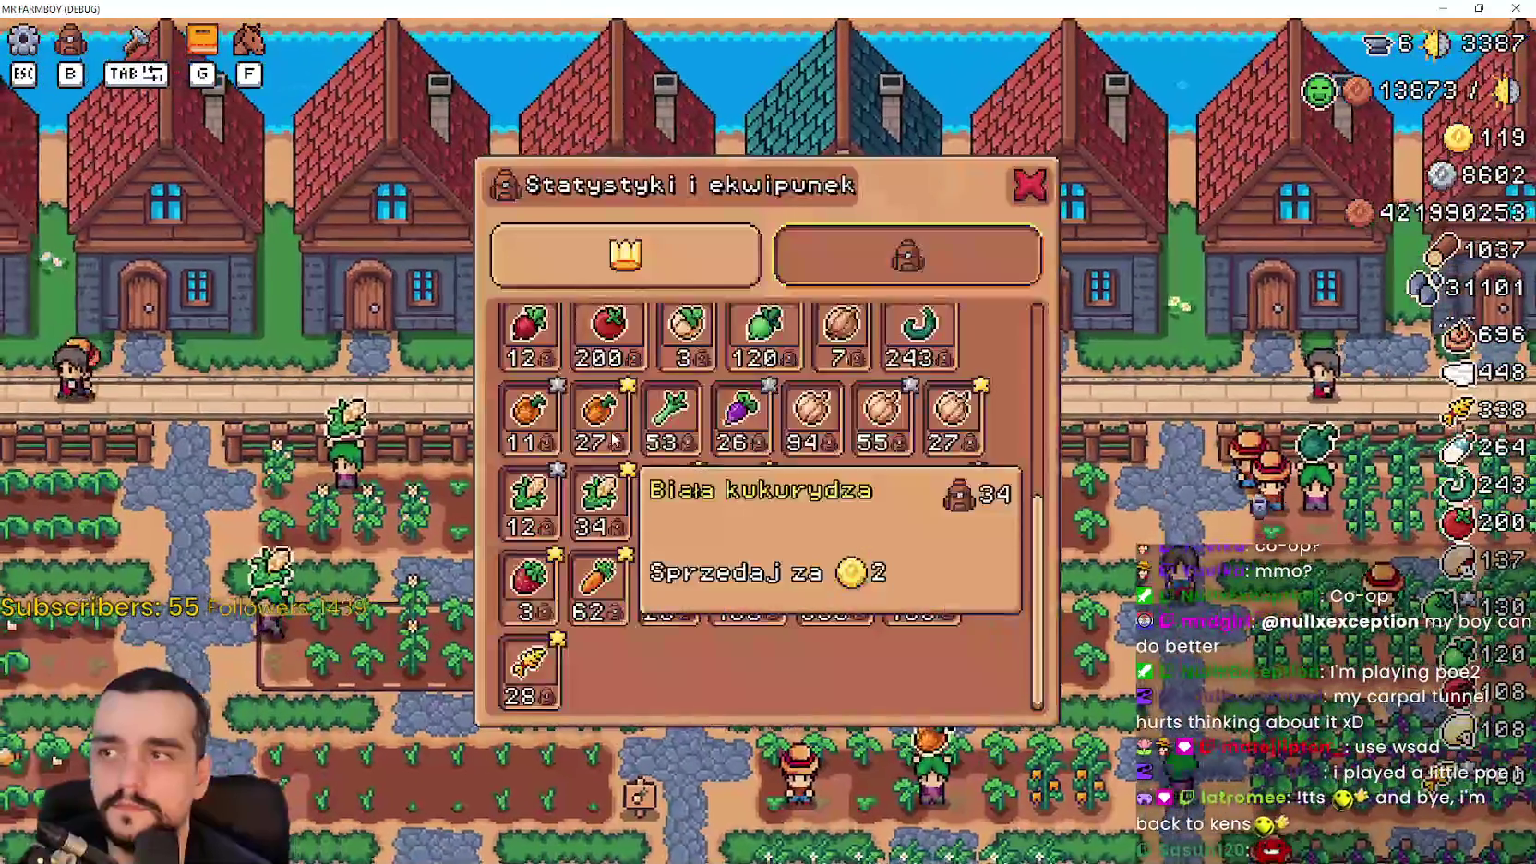
scroll(613, 440, "up", 4)
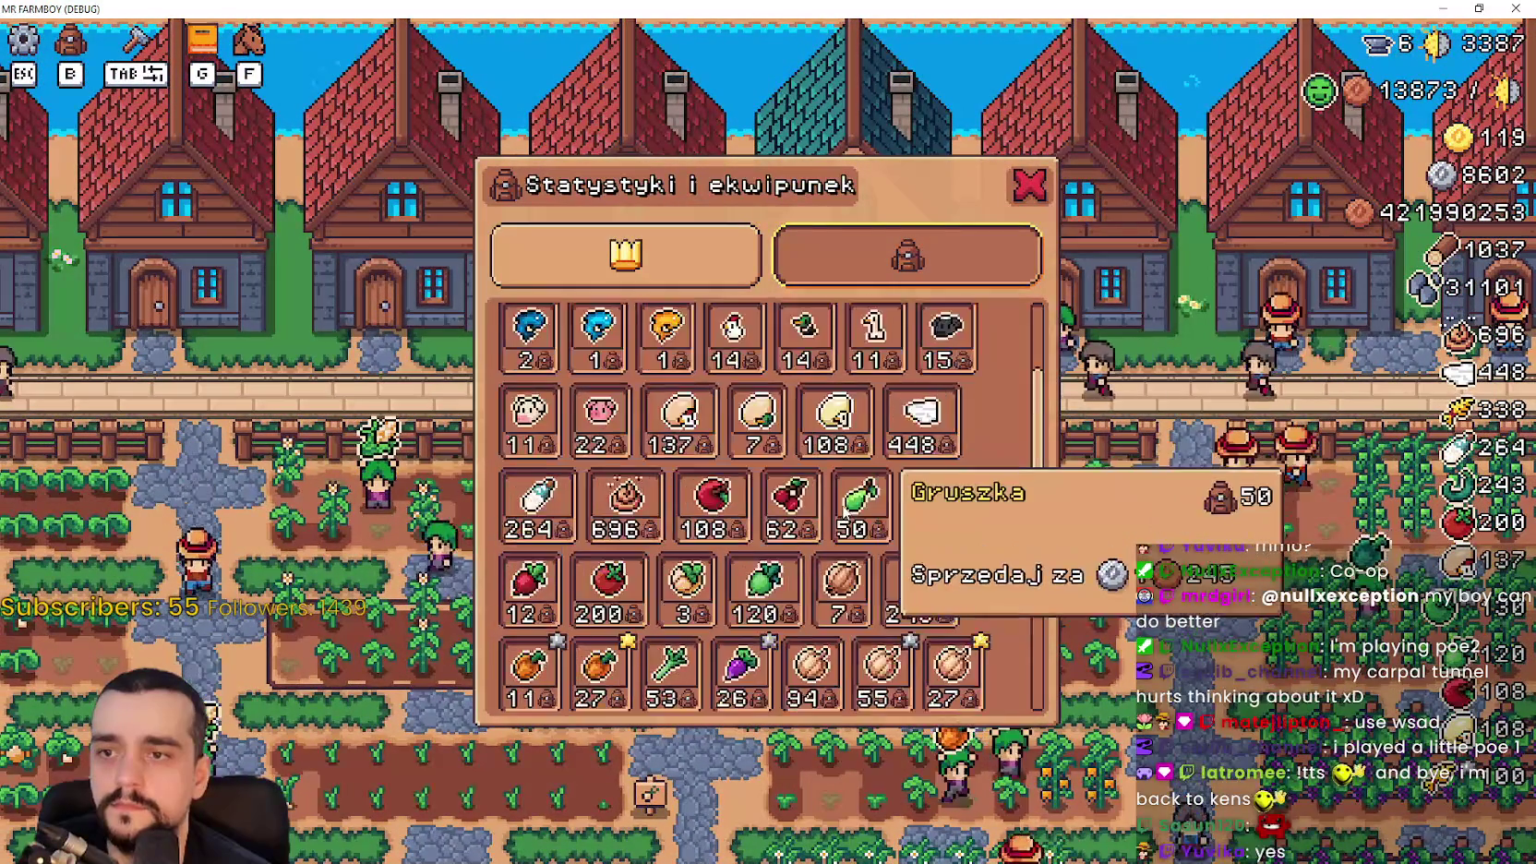
scroll(881, 484, "up", 2)
left_click(689, 263)
left_click(905, 272)
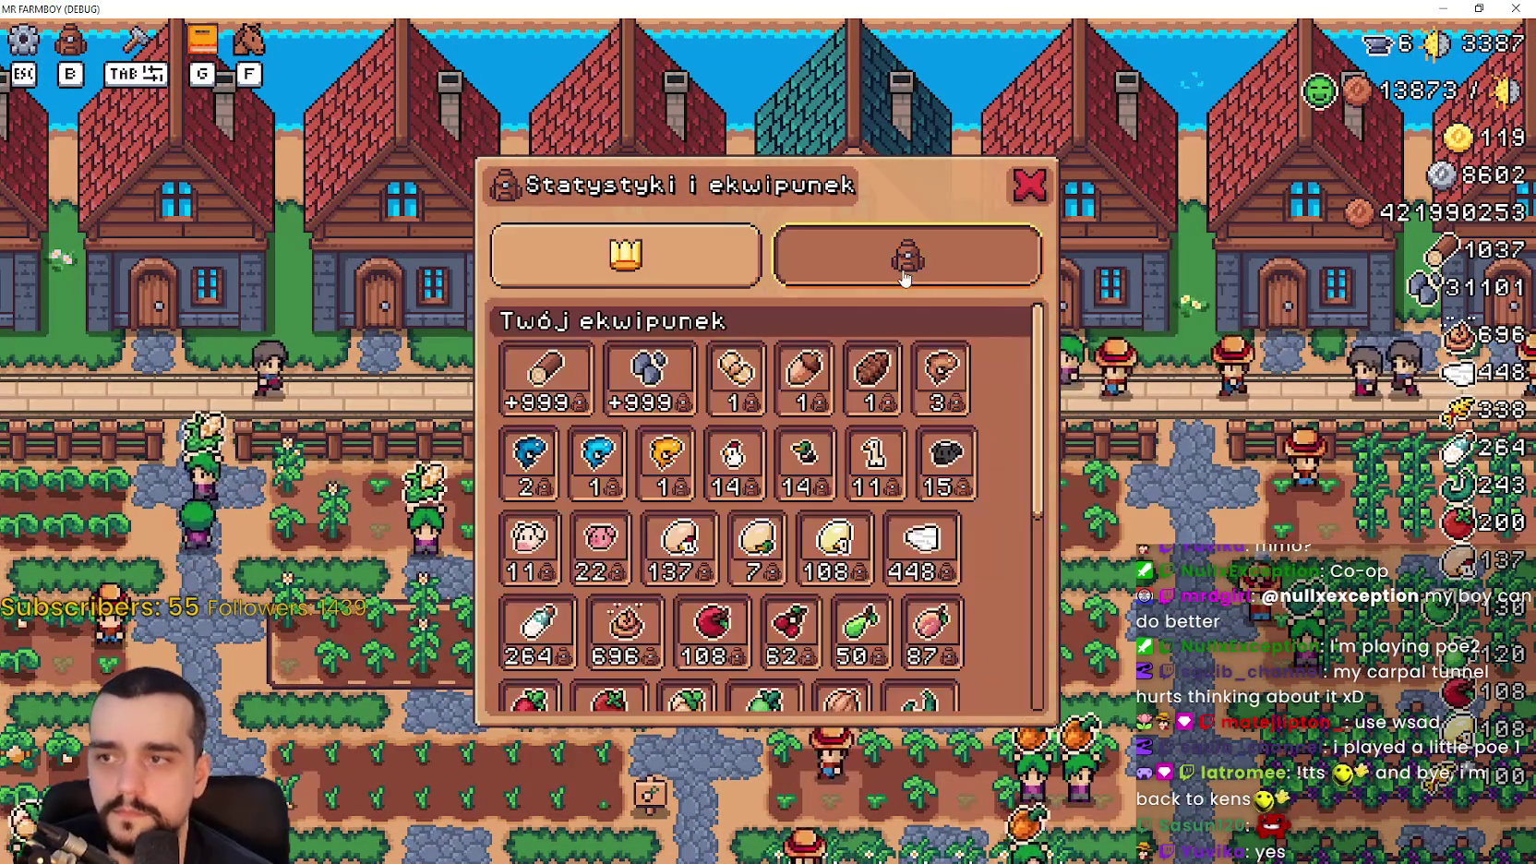
key("b")
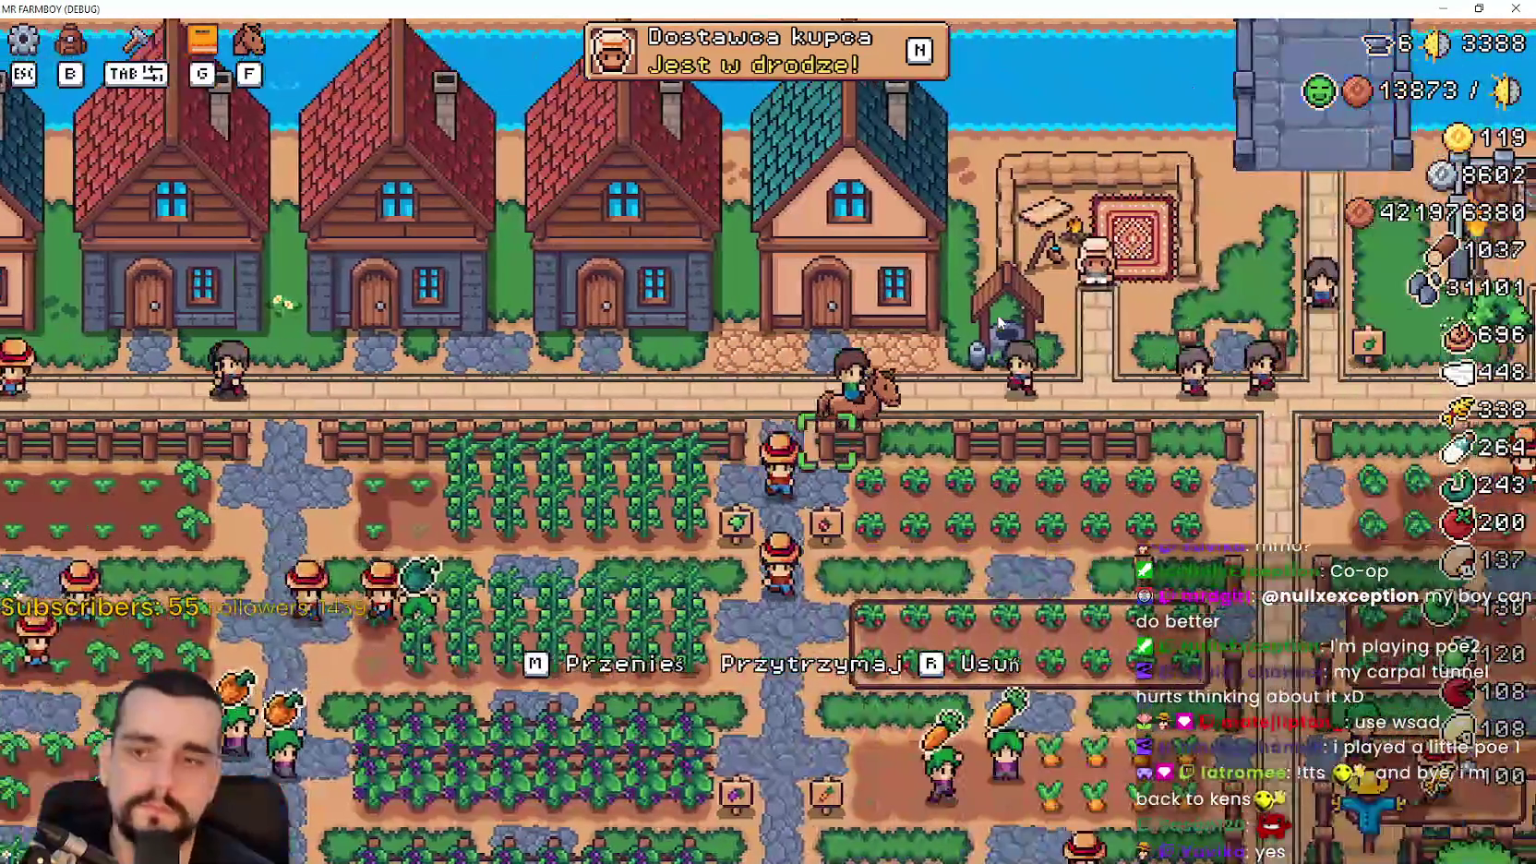
key("d")
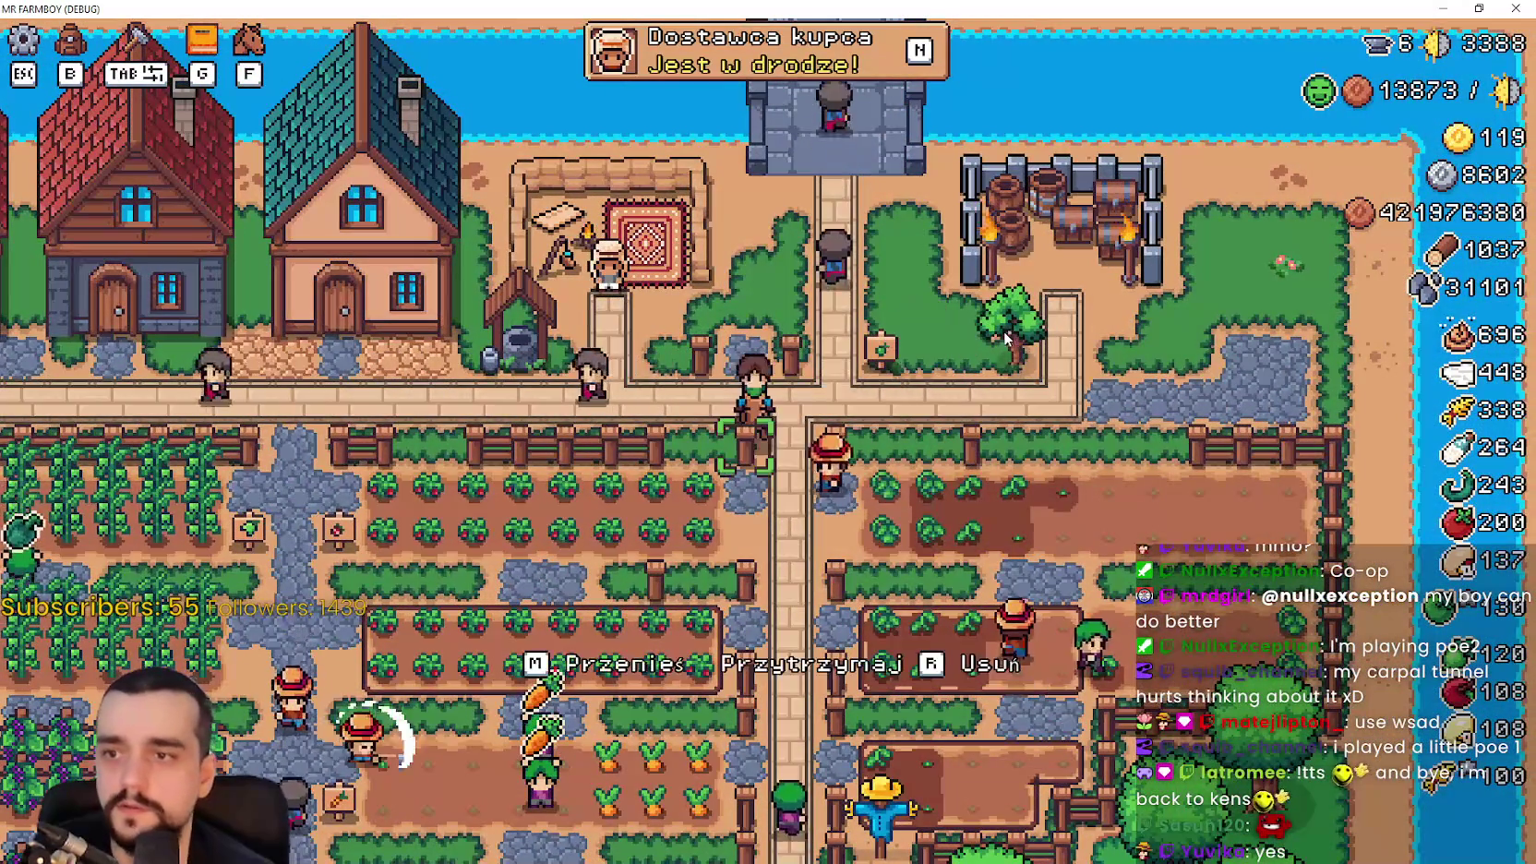
key("g")
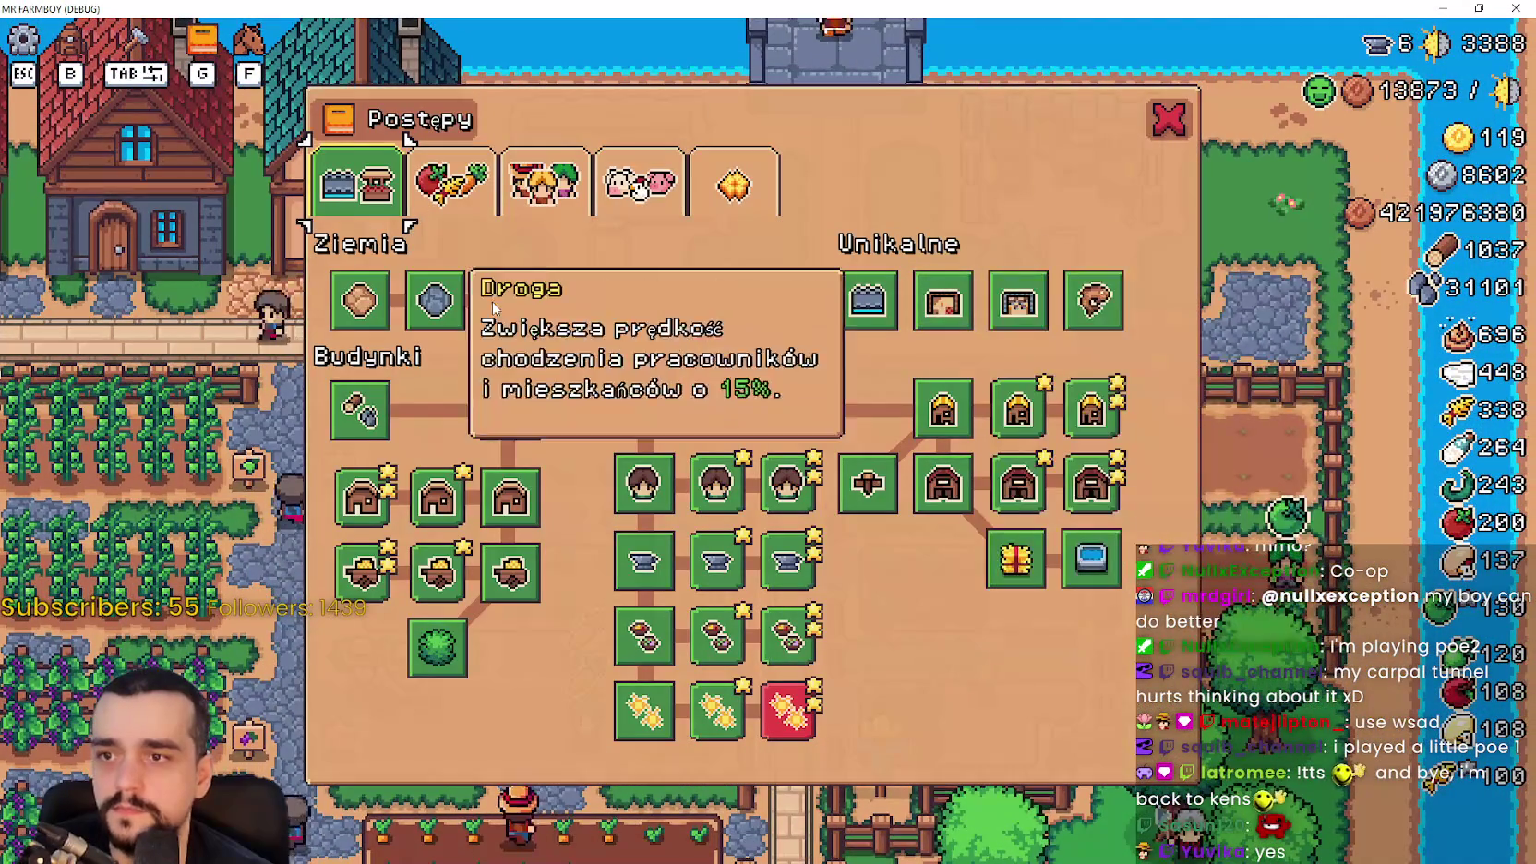
key("g")
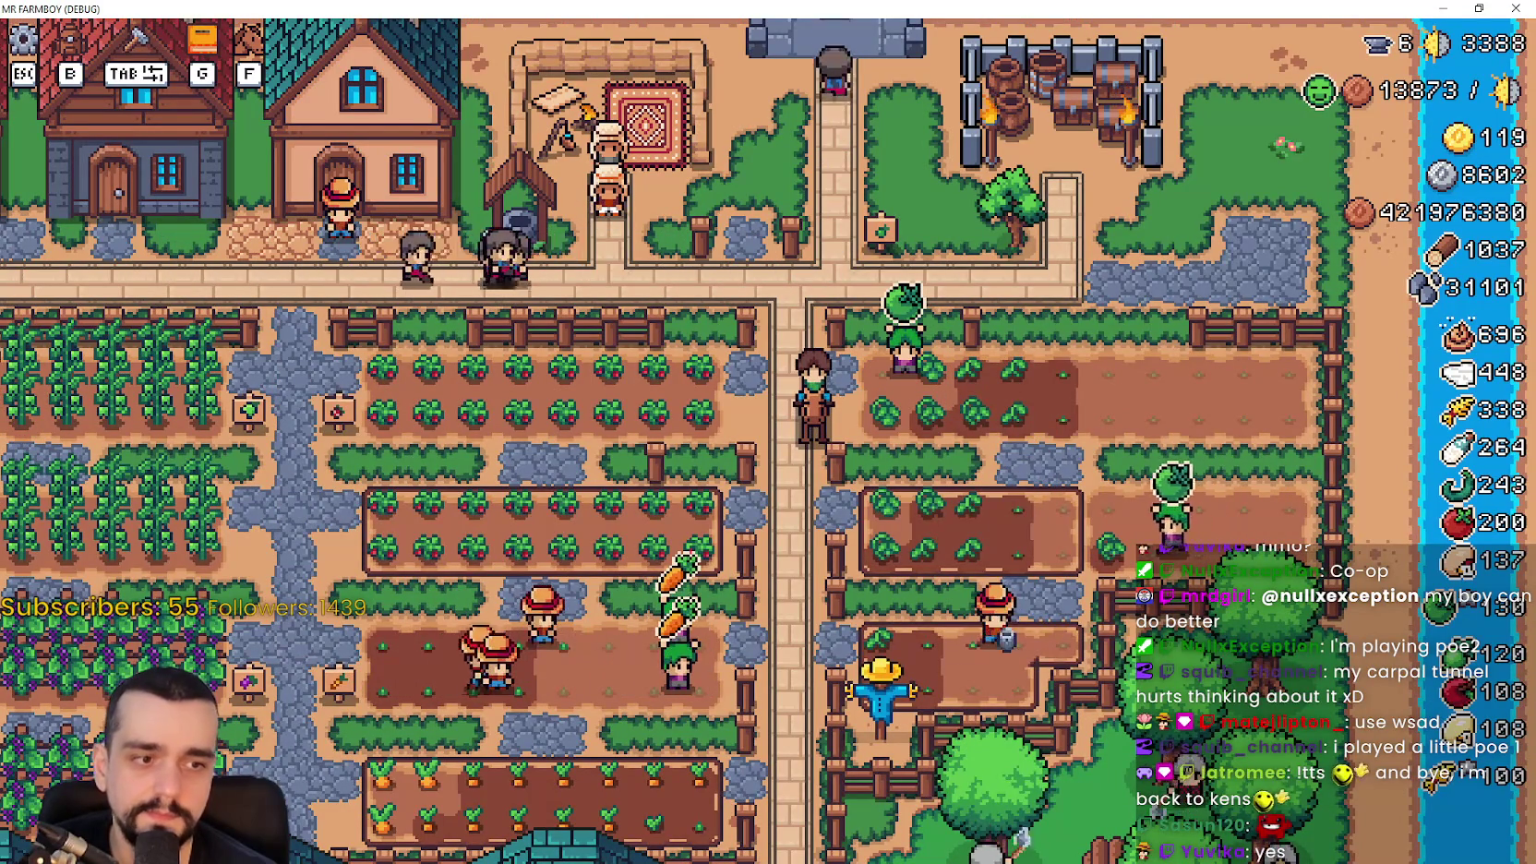
Bring the Steam events editor forward and scroll through the V1.0.9 patch notes
key("alt+Tab")
scroll(882, 576, "down", 3)
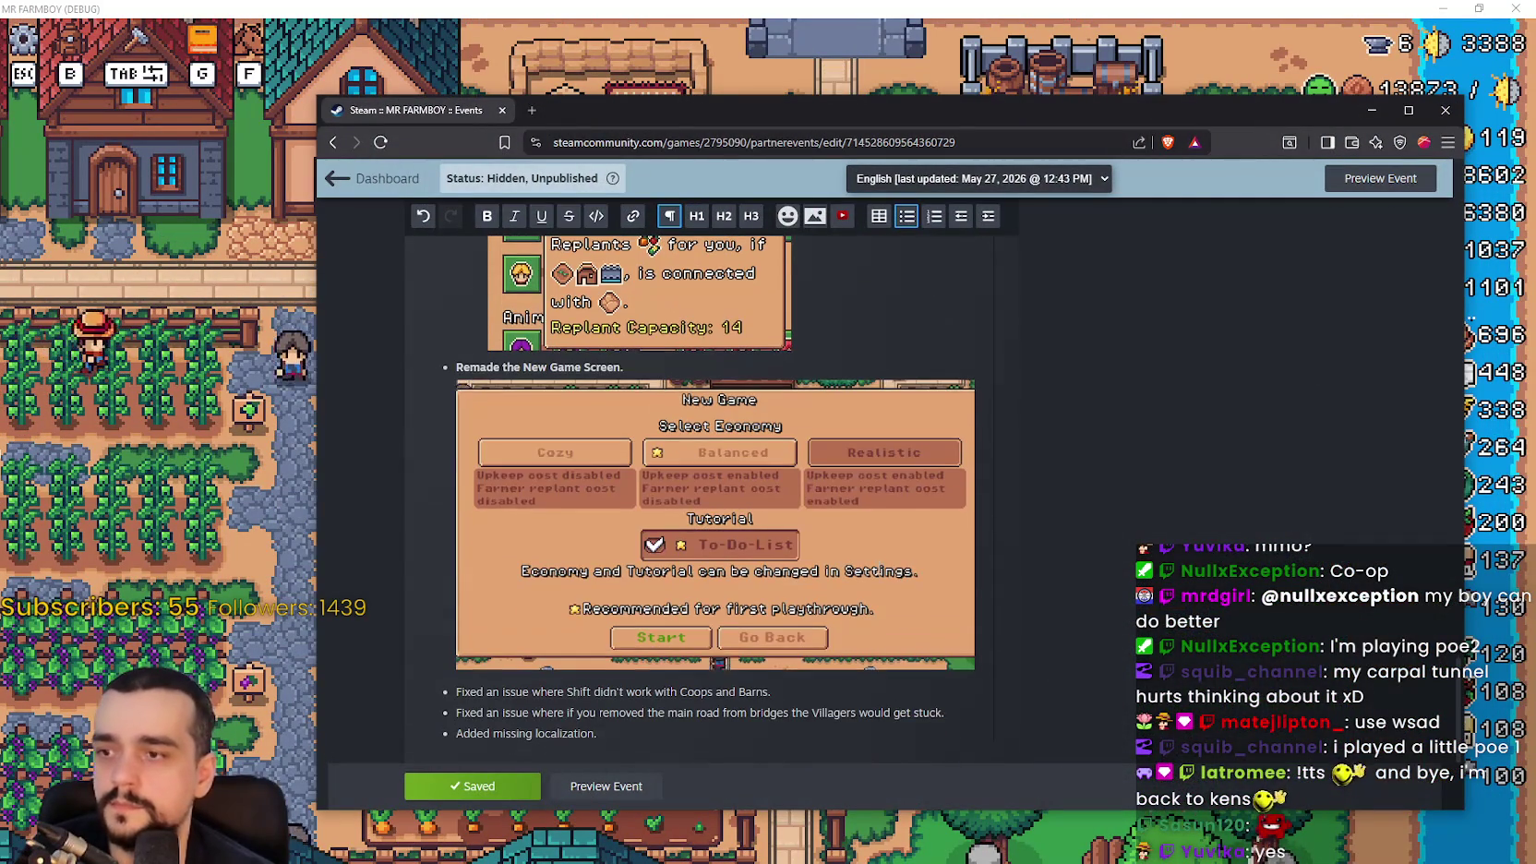
scroll(876, 517, "down", 2)
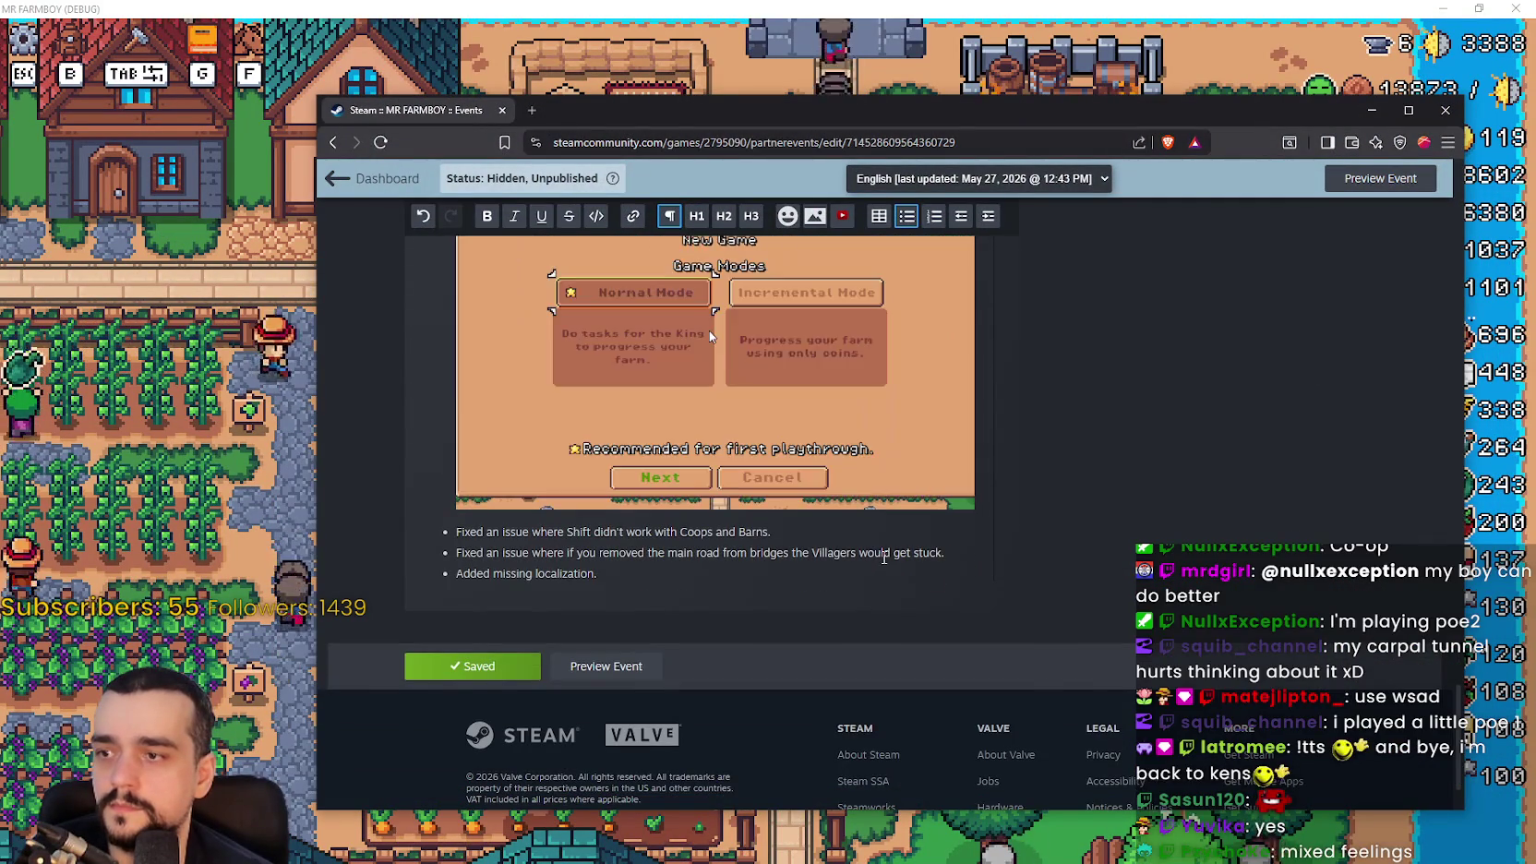
scroll(709, 653, "up", 4)
scroll(709, 653, "up", 10)
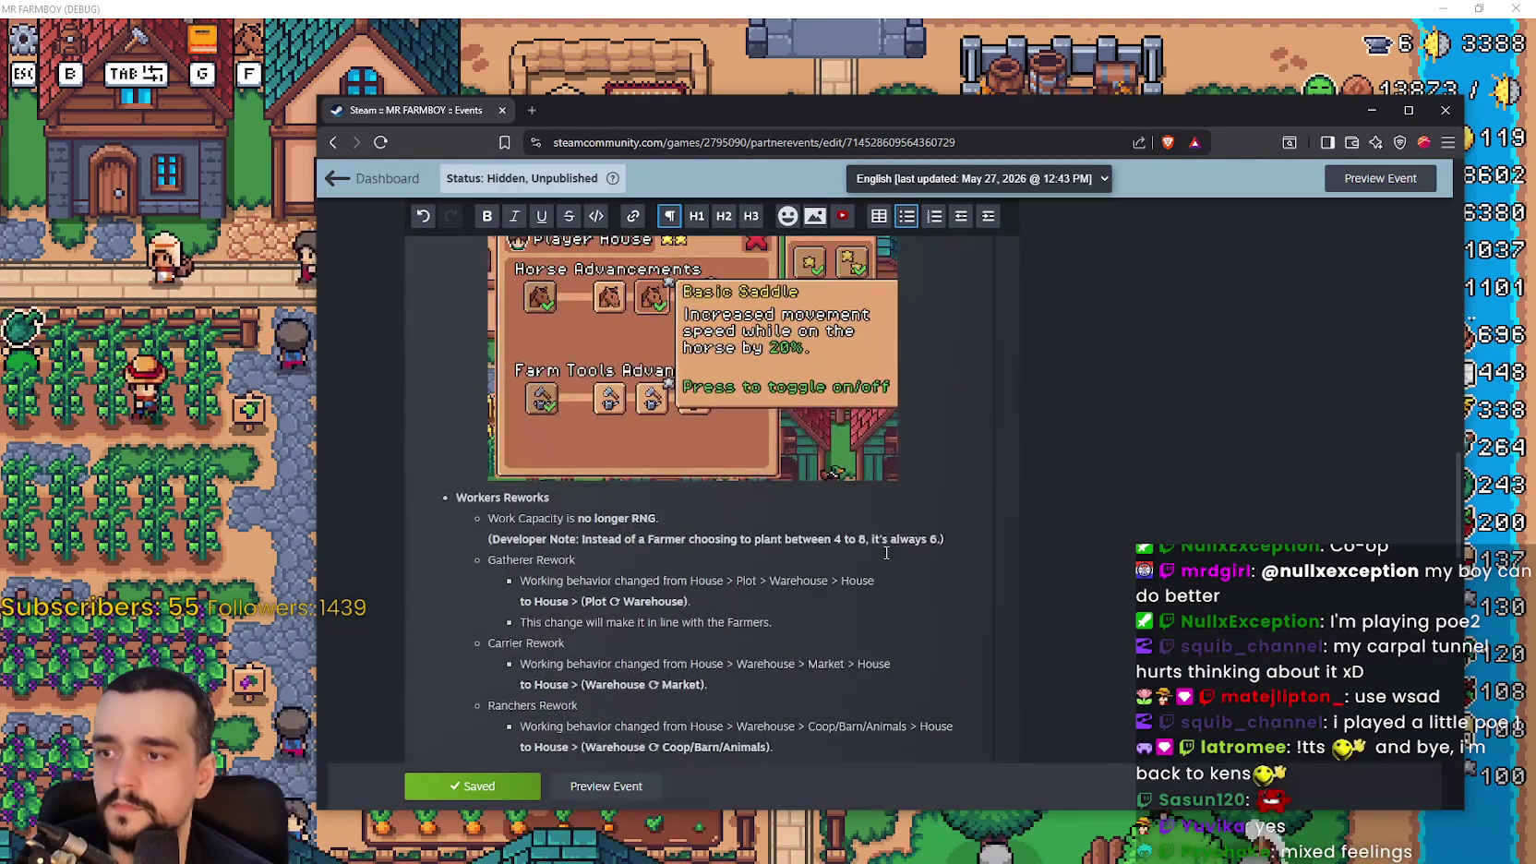
scroll(886, 552, "up", 5)
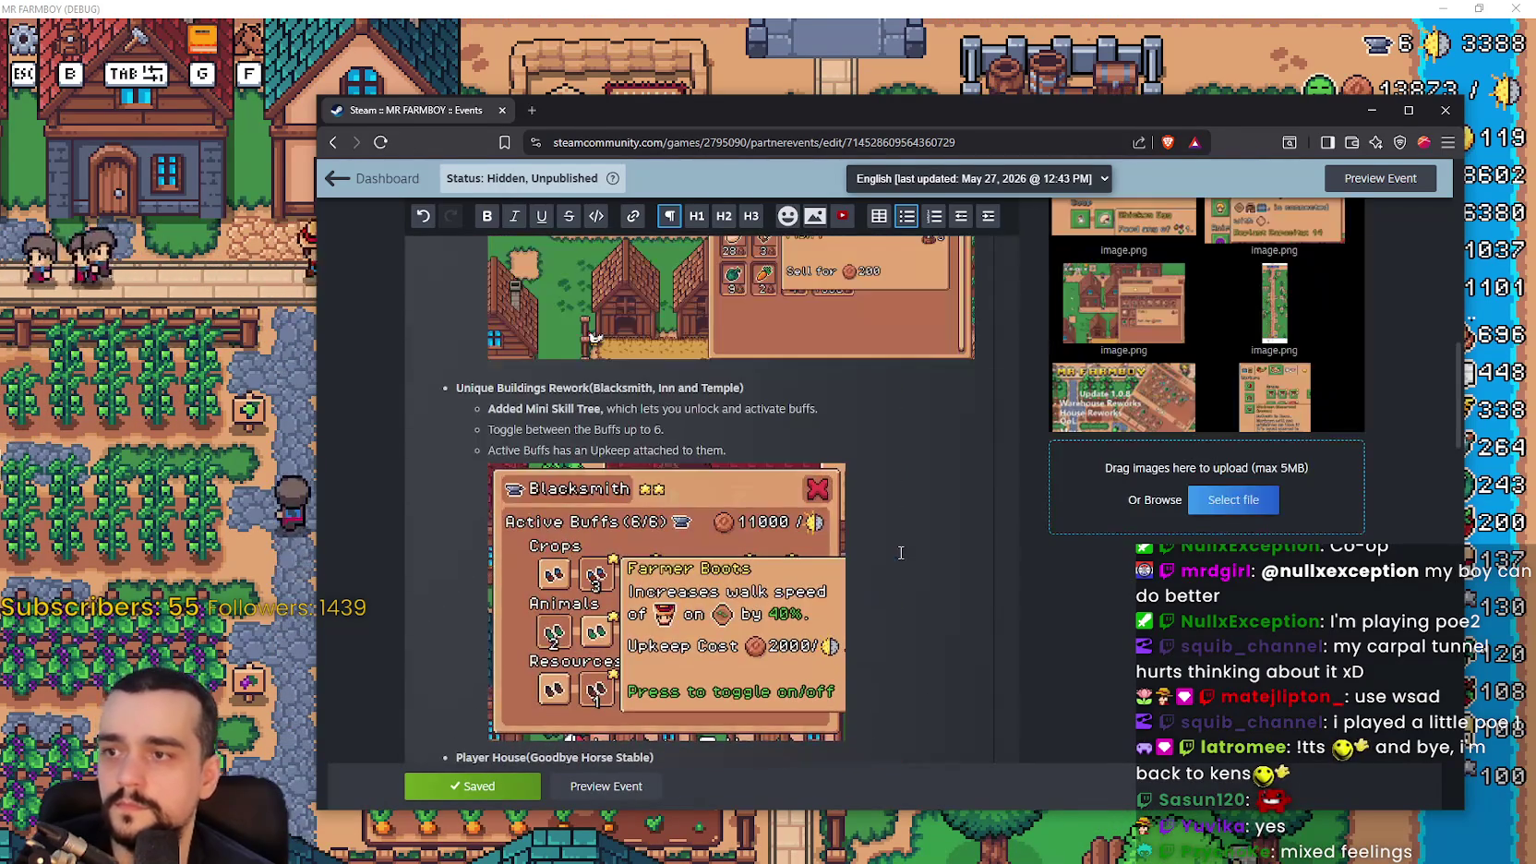
scroll(895, 544, "down", 10)
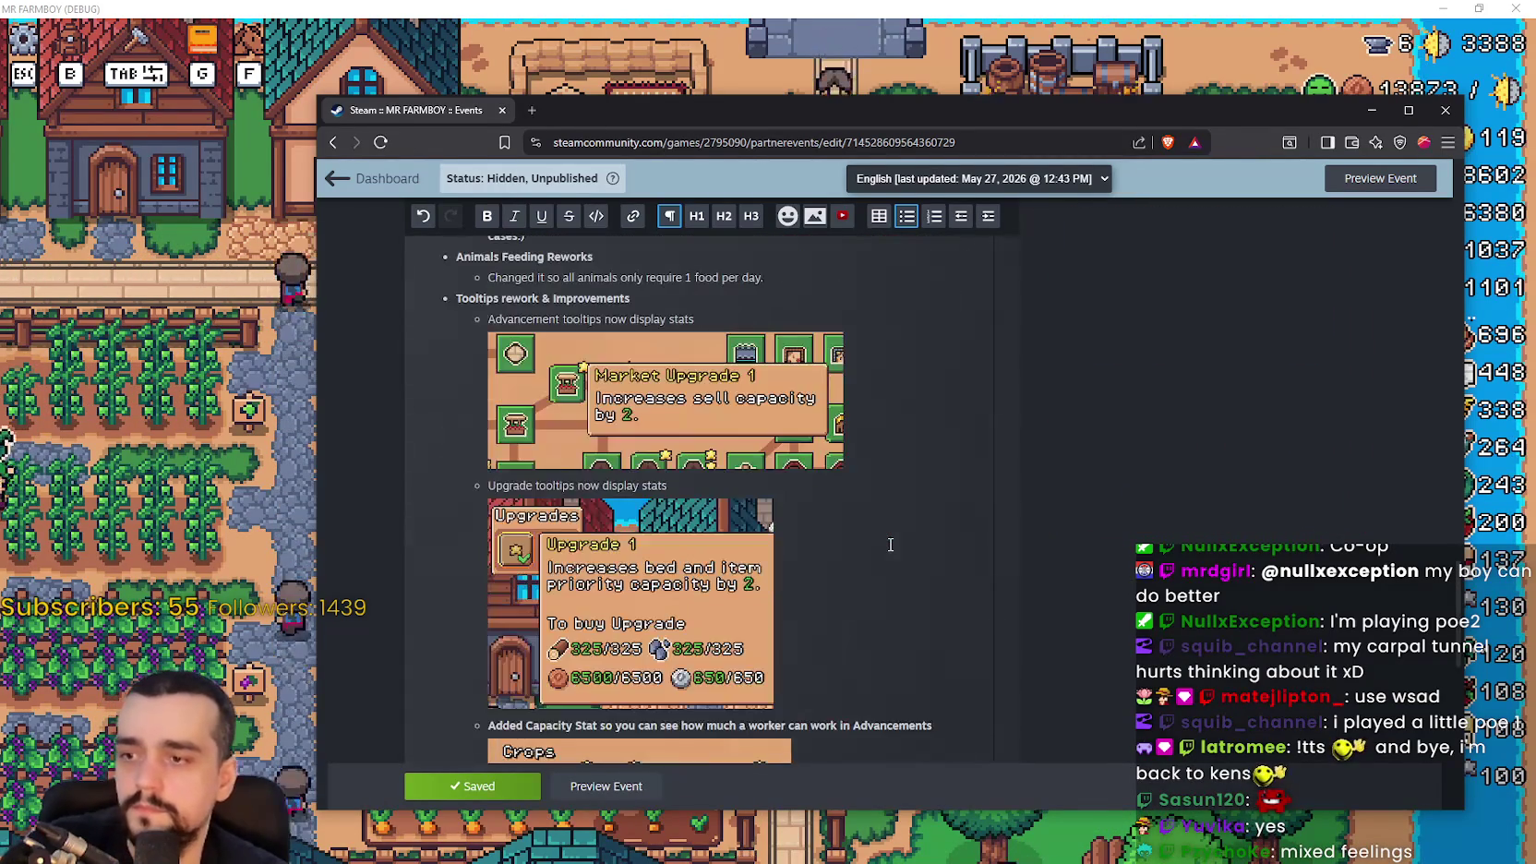
scroll(891, 544, "down", 10)
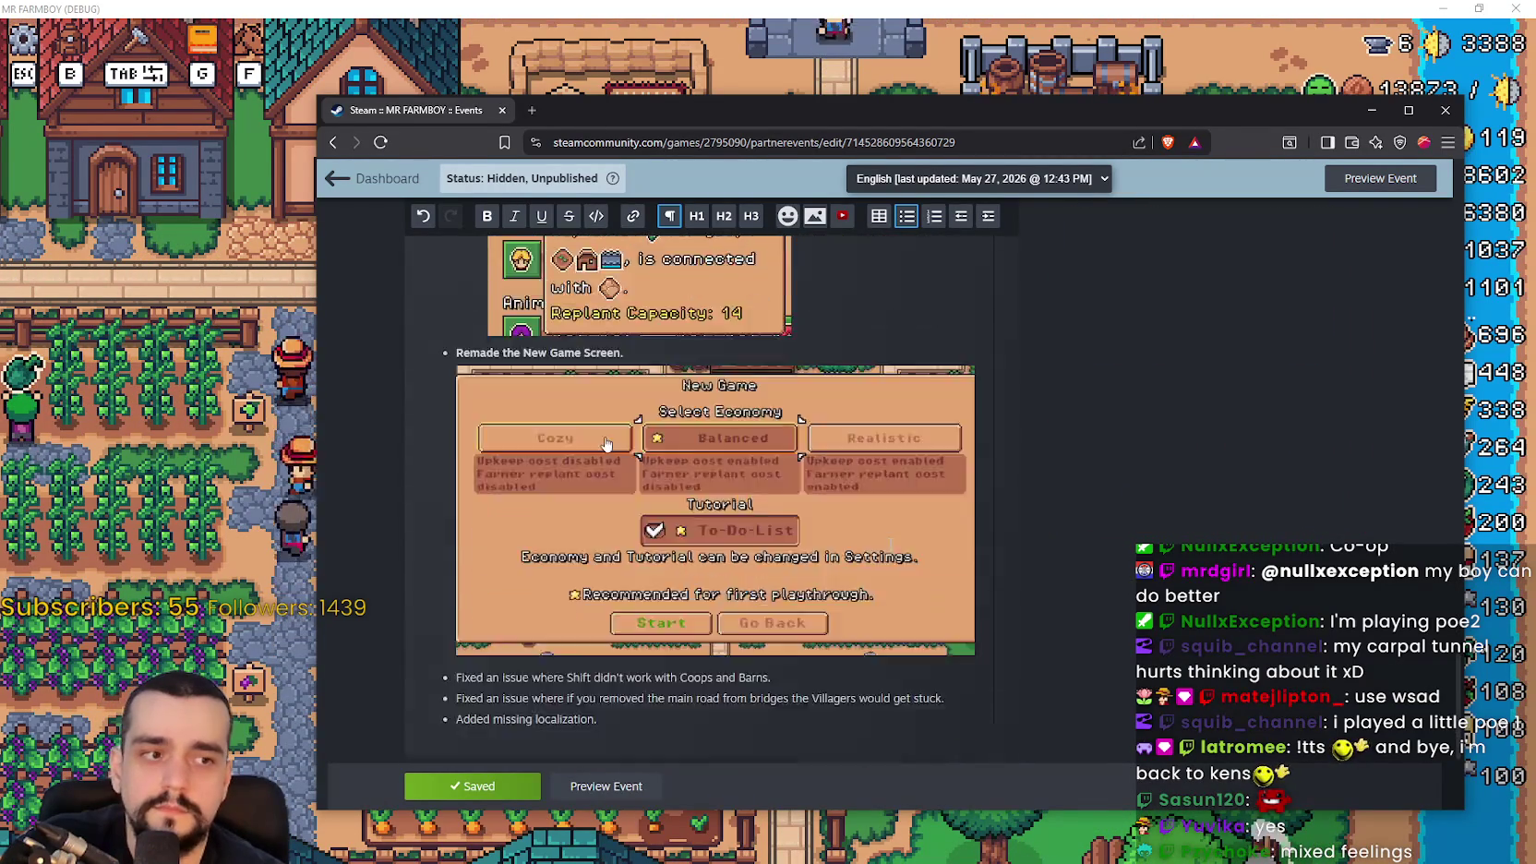
scroll(888, 547, "up", 3)
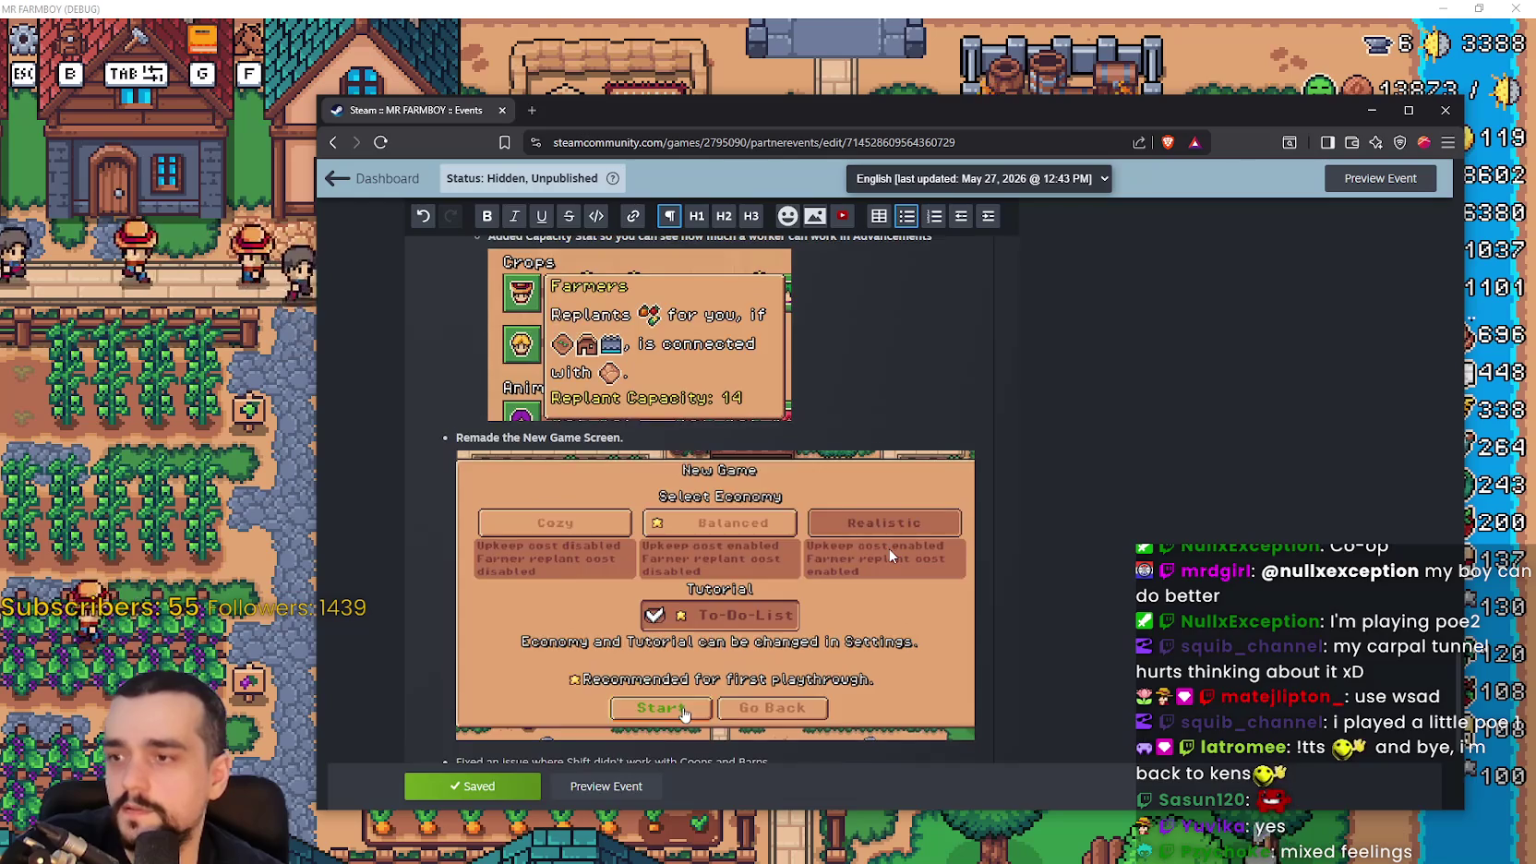
scroll(888, 548, "down", 4)
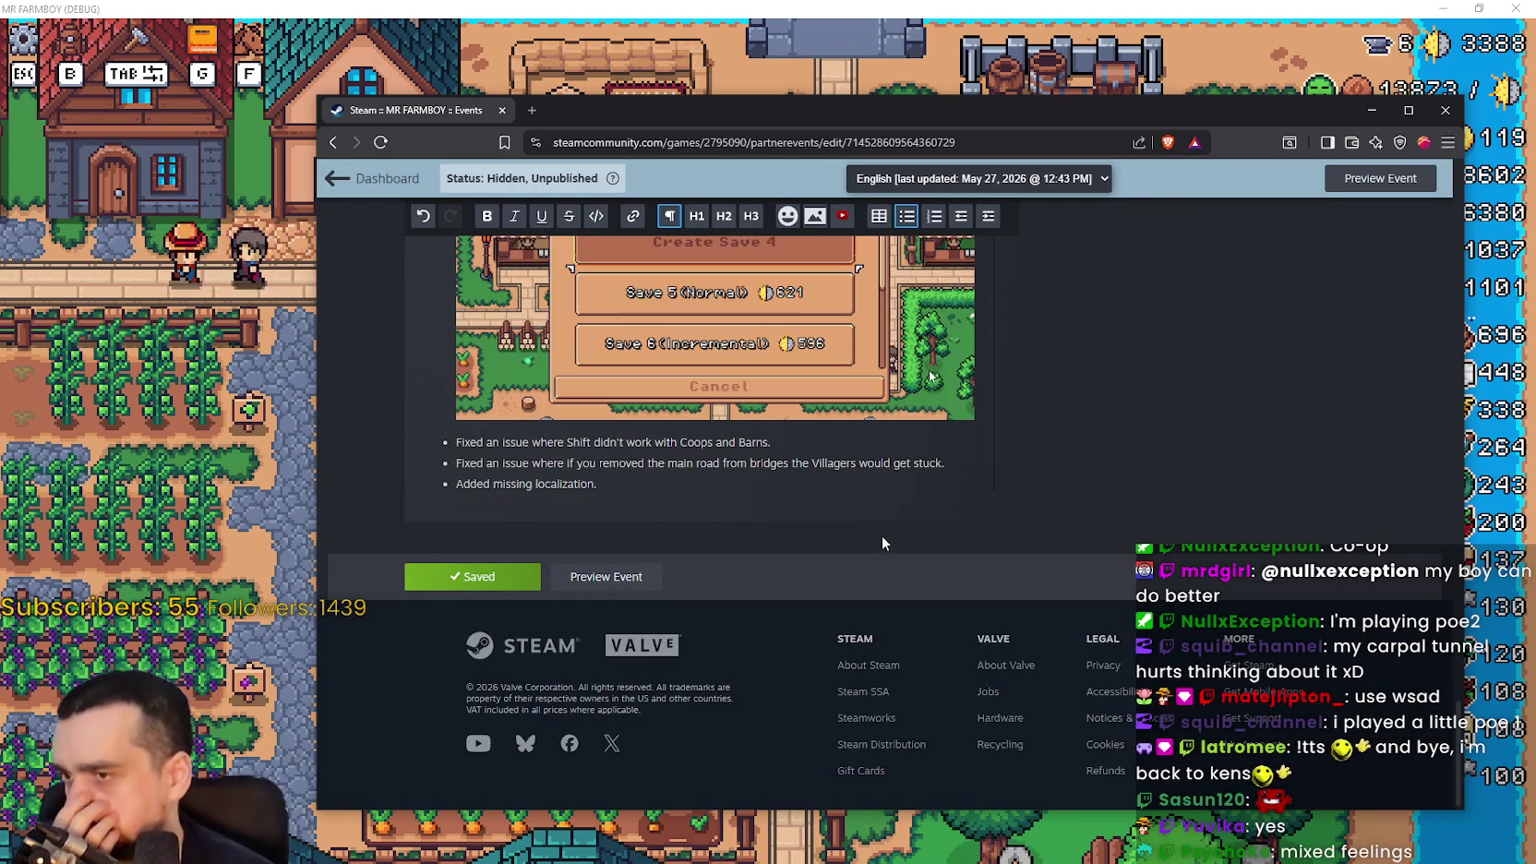
scroll(882, 535, "up", 1)
scroll(885, 532, "up", 4)
scroll(891, 528, "up", 5)
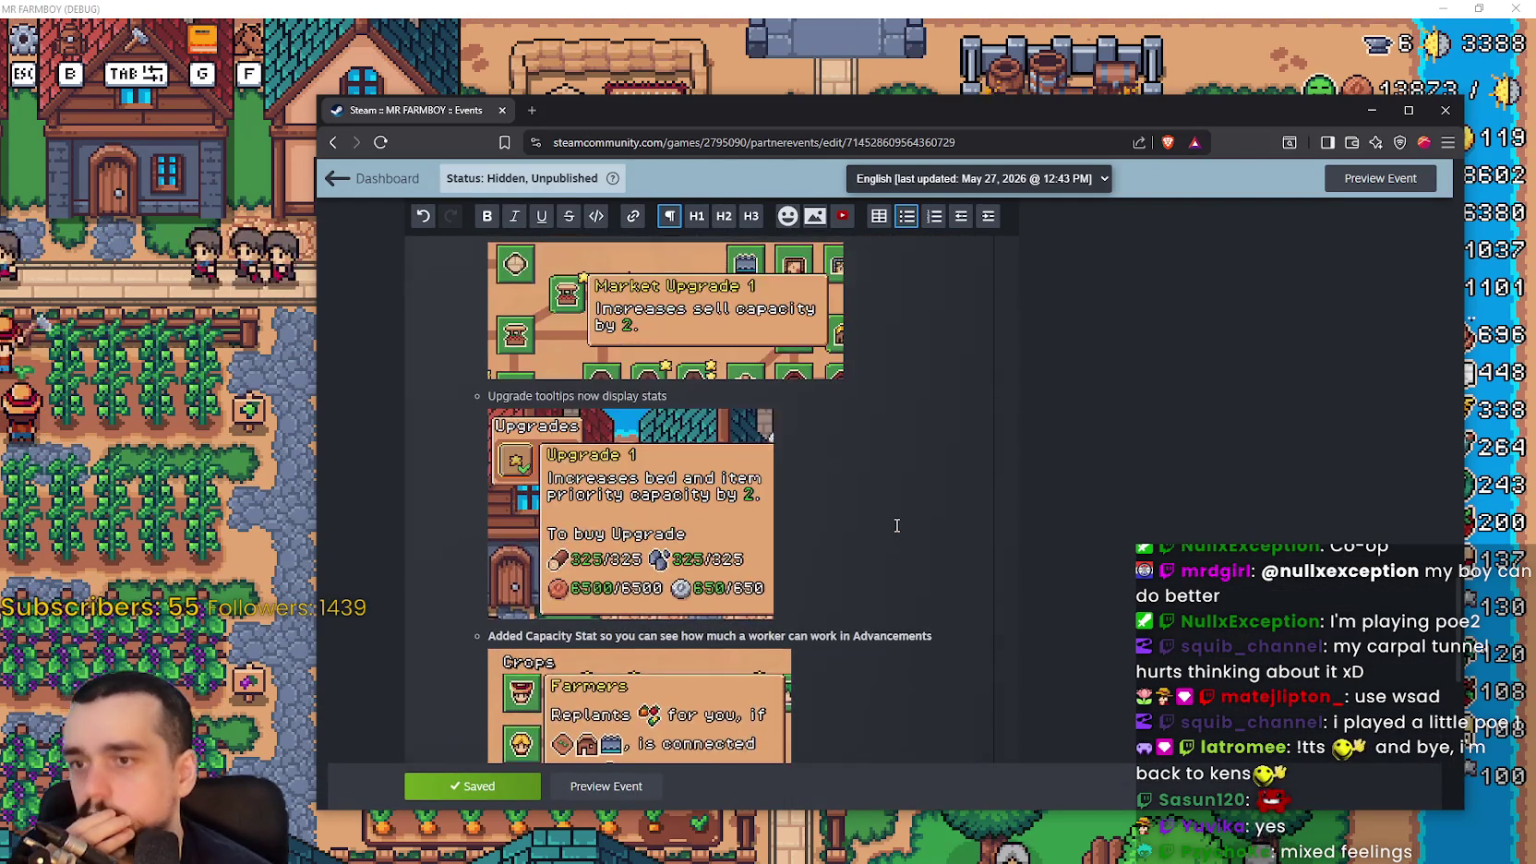
scroll(896, 525, "up", 15)
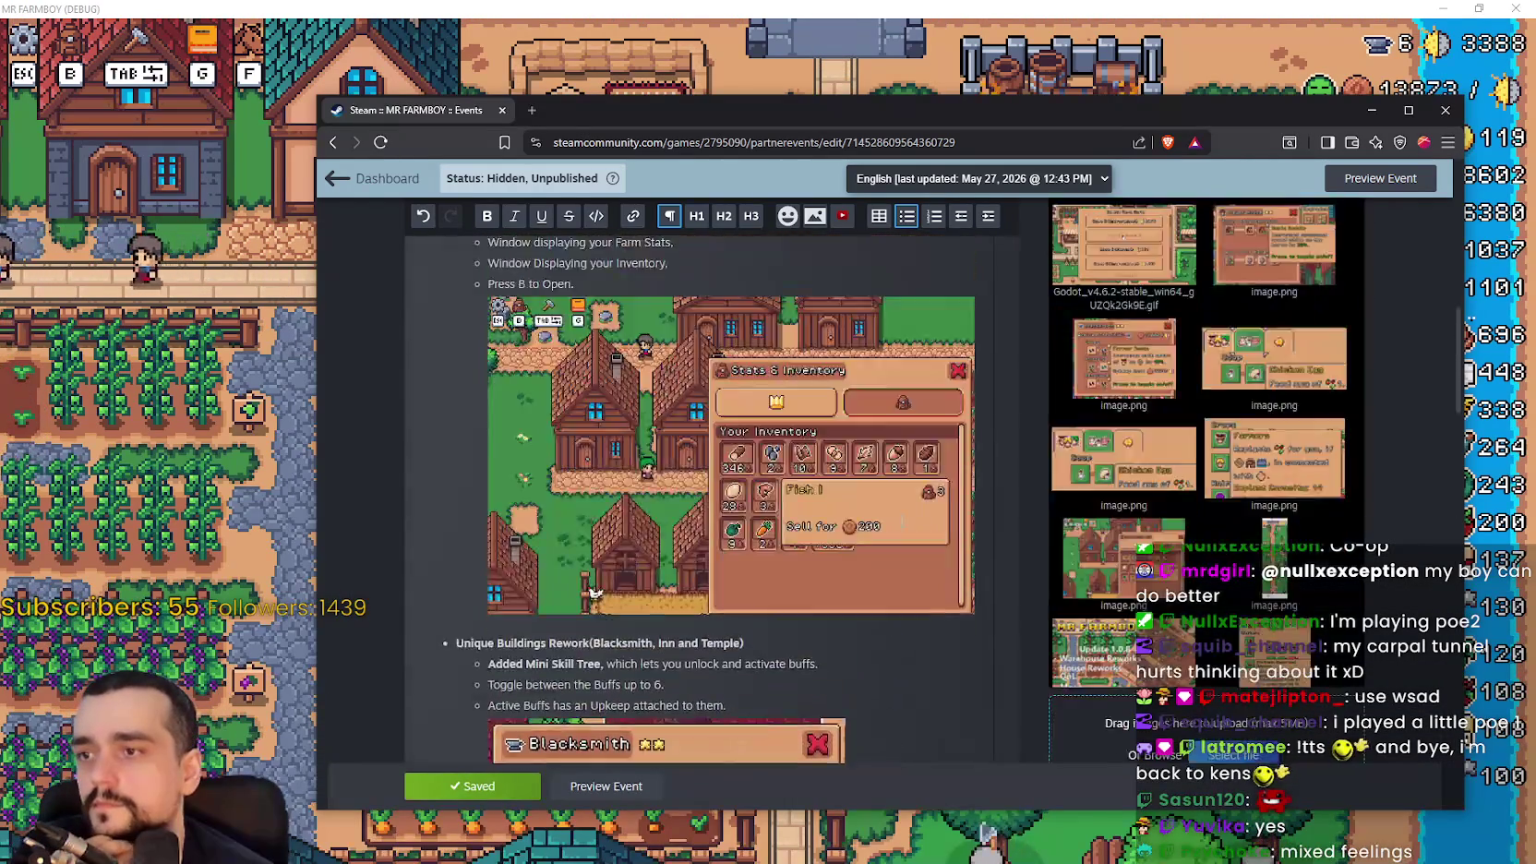
scroll(900, 519, "up", 2)
scroll(900, 520, "down", 4)
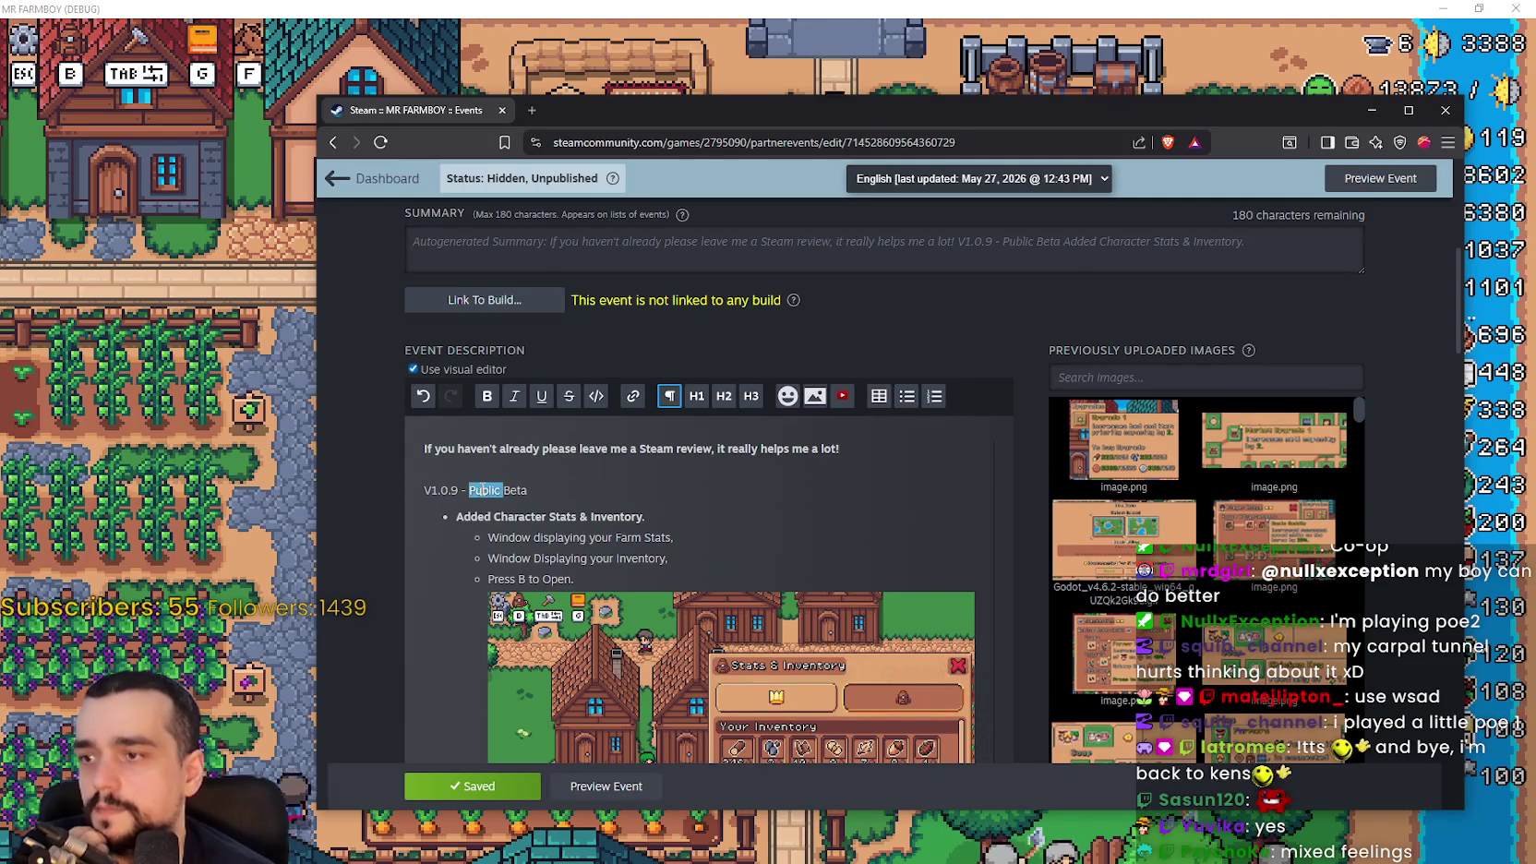
Delete 'Public Beta' after V1.0.9, save the event, and start editing the title after 'V1.0.9'
key("BackSpace")
key("BackSpace")
key("BackSpace")
key("Delete")
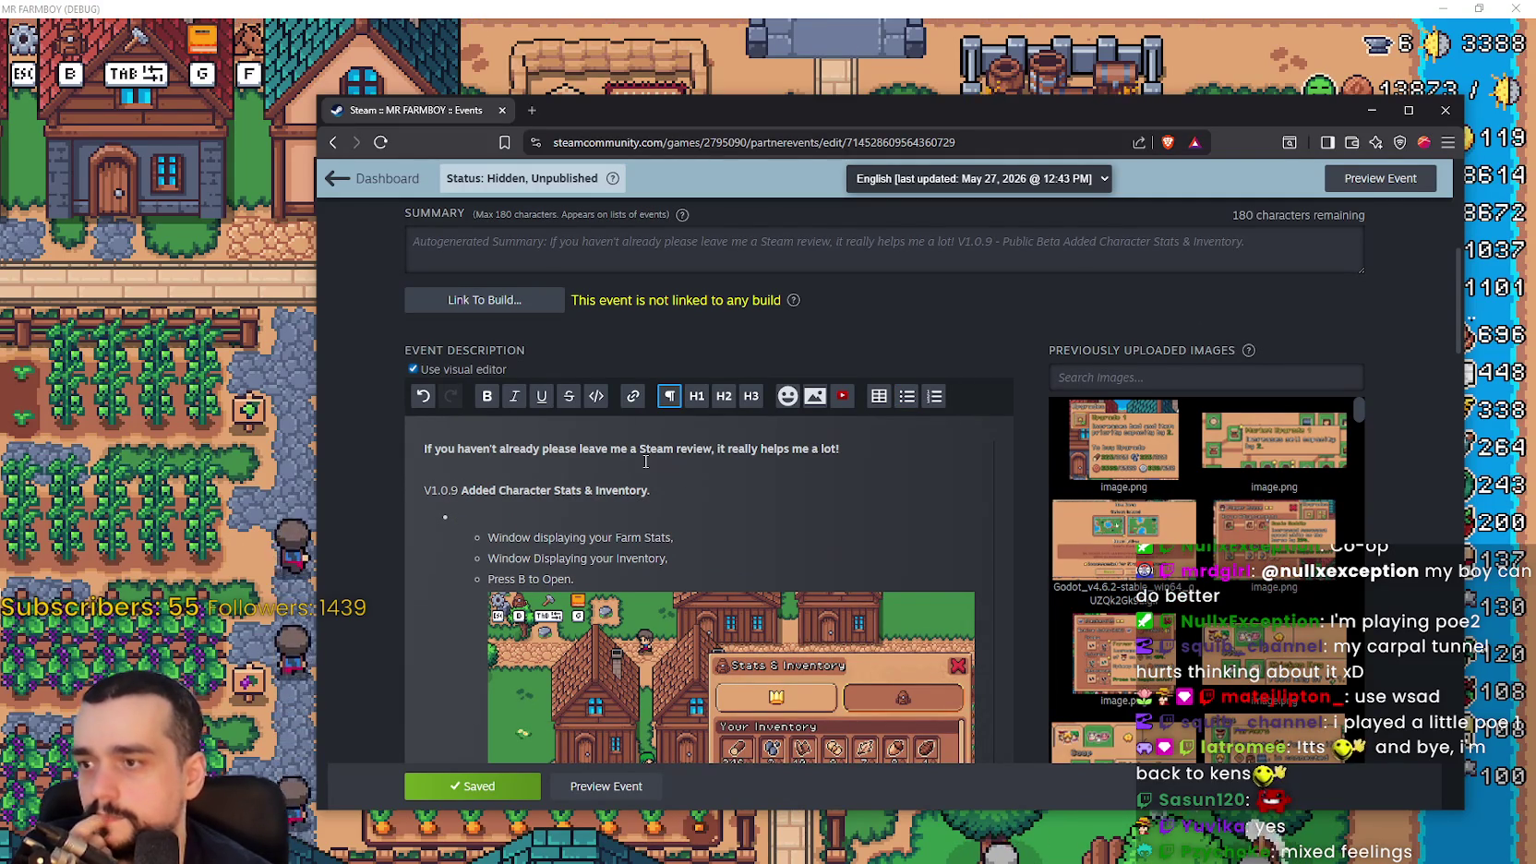
key("ctrl+z")
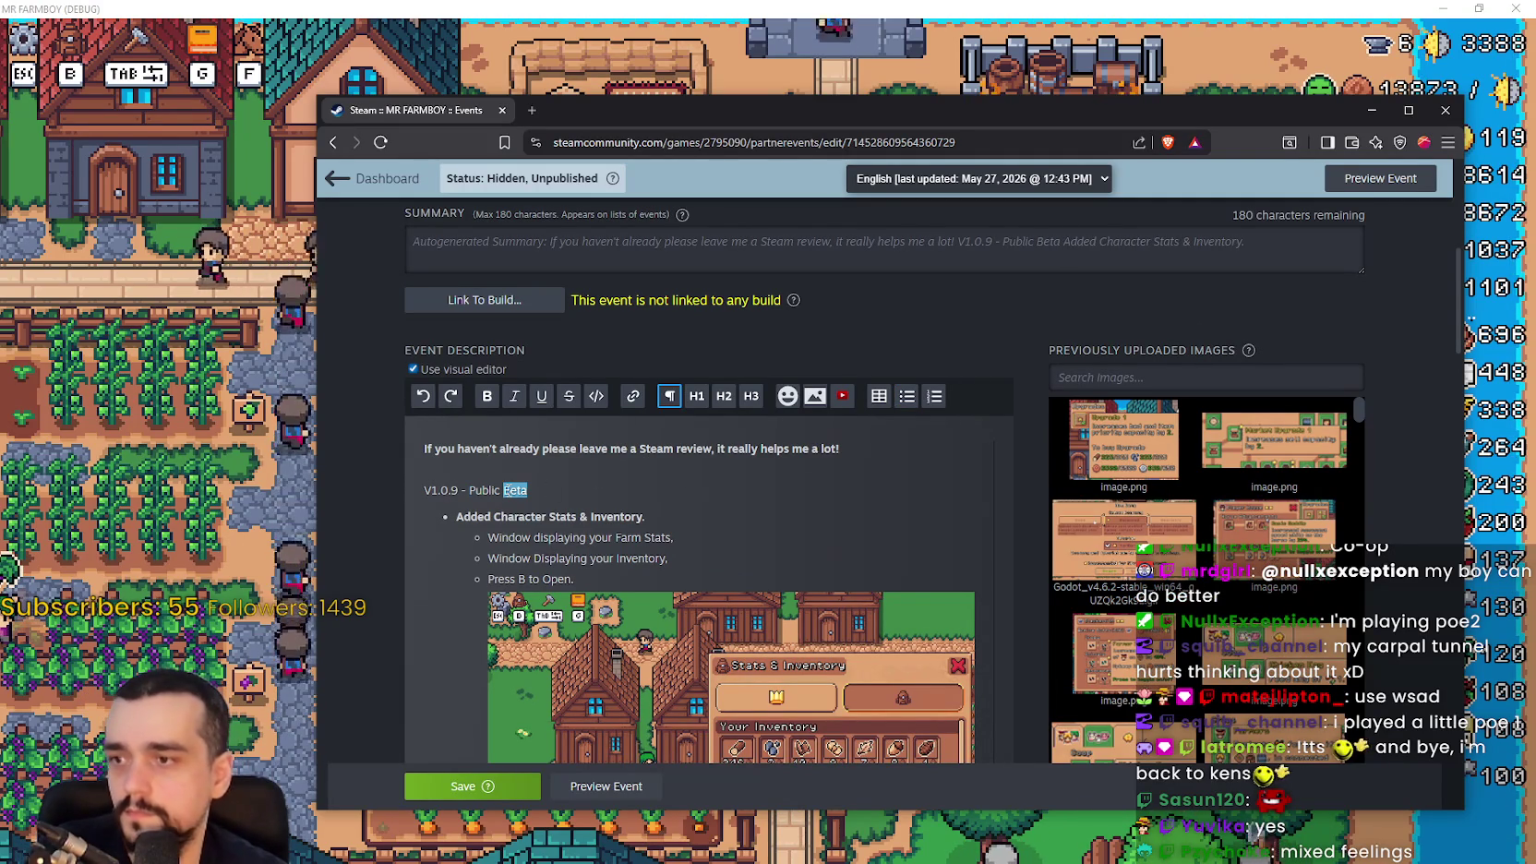
key("BackSpace")
key("BackSpace")
key("BackSpace")
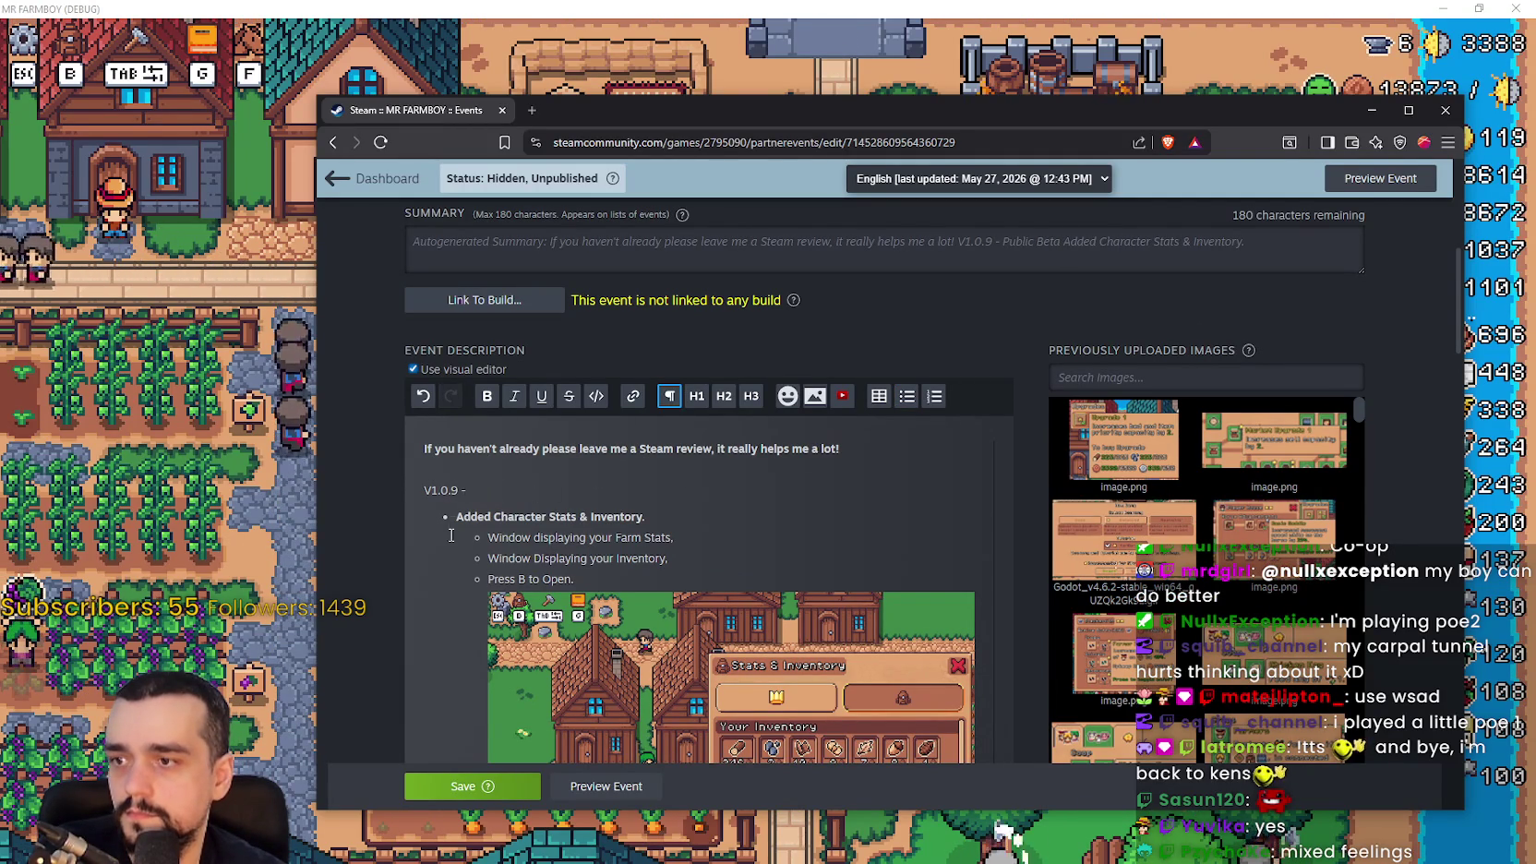
left_click(481, 786)
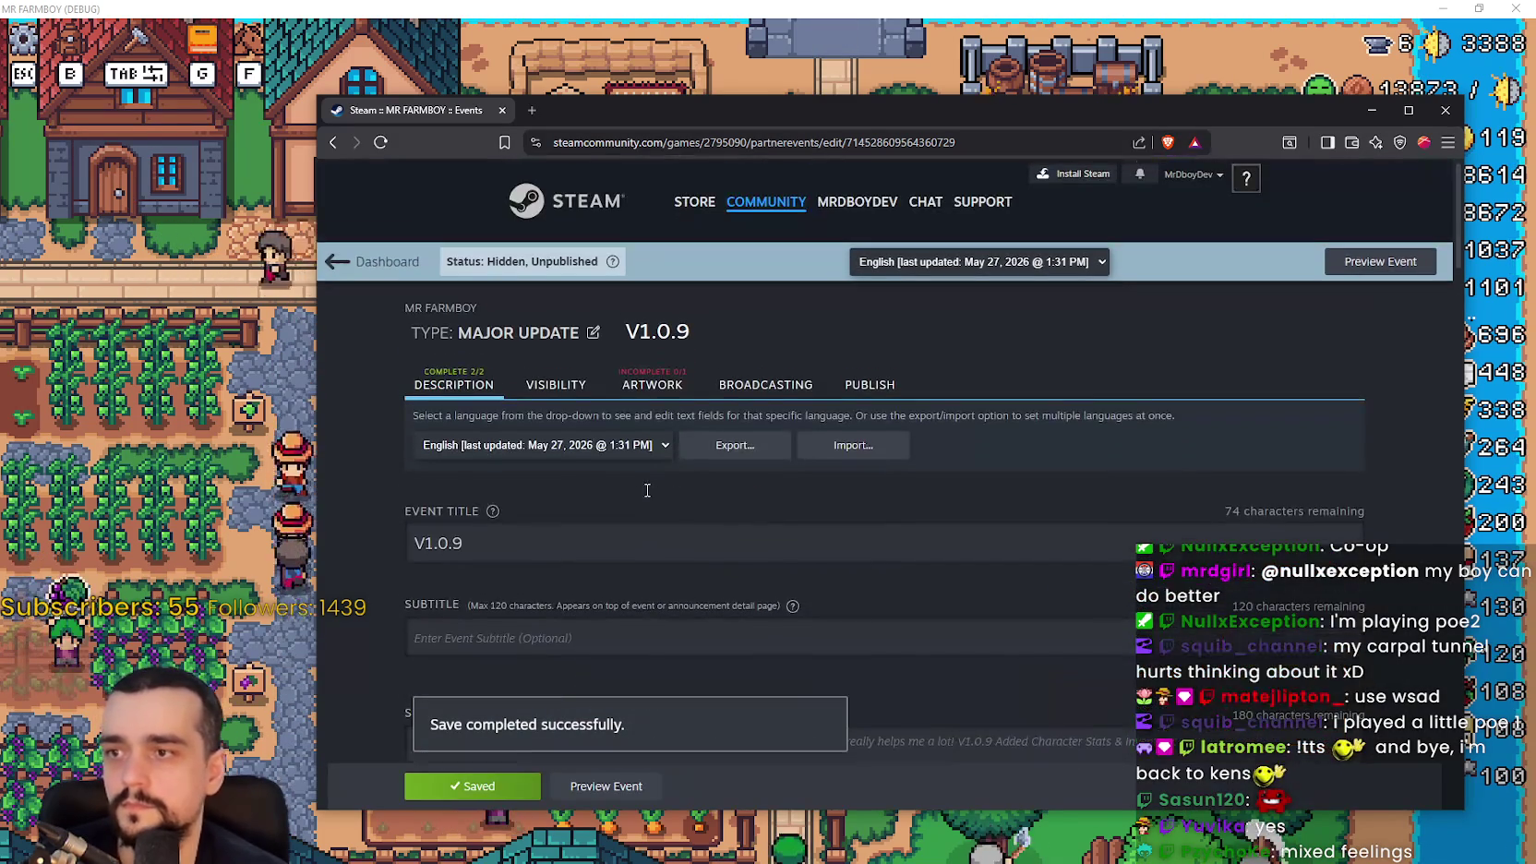
double_click(610, 553)
left_click(613, 553)
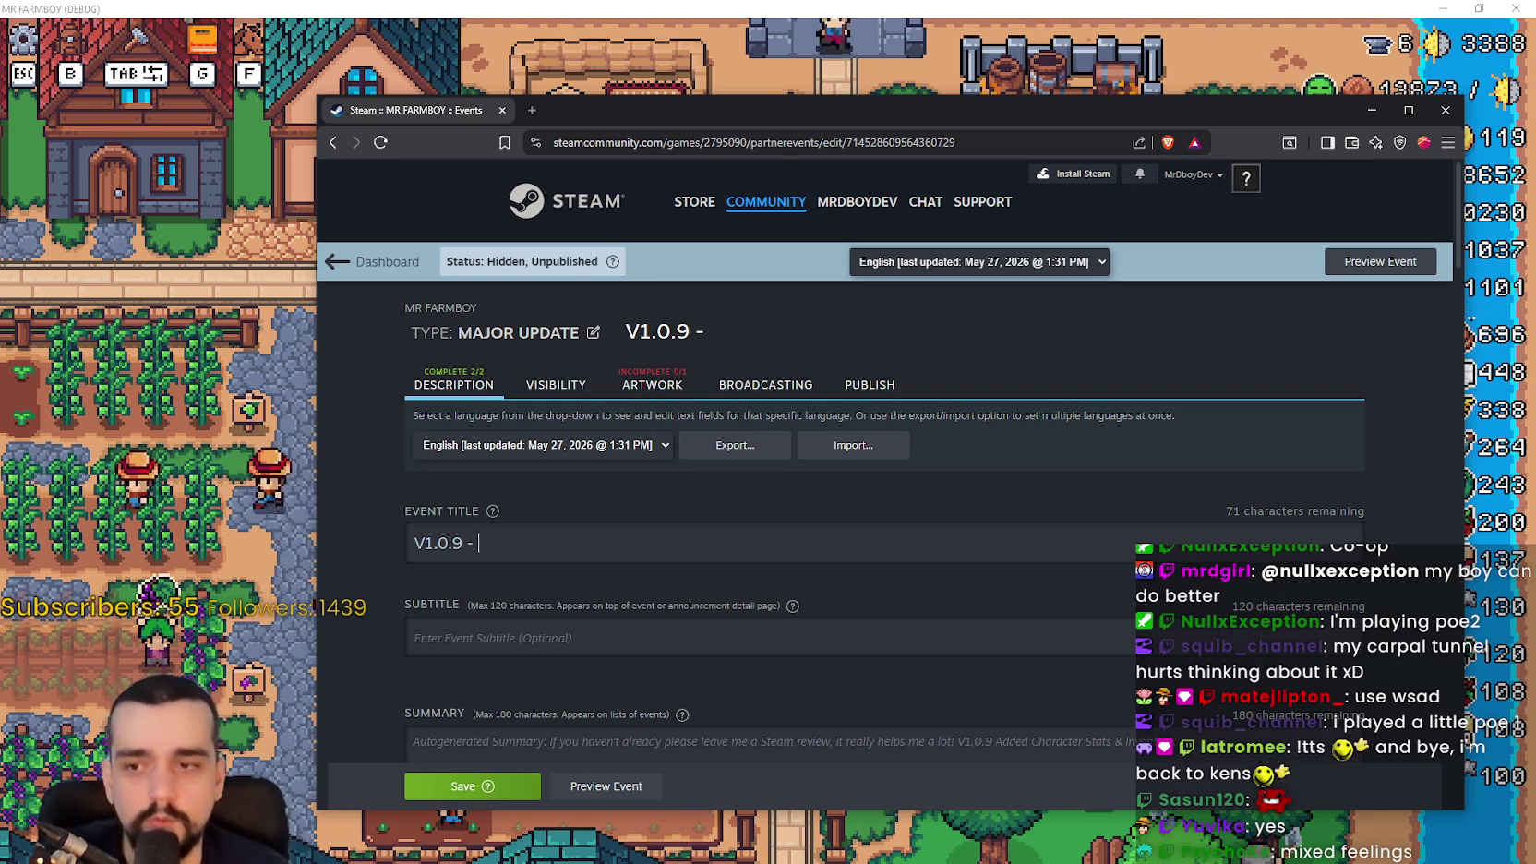
Select the Player House (Goodbye Horse Stable) section text in the event description
scroll(753, 595, "down", 5)
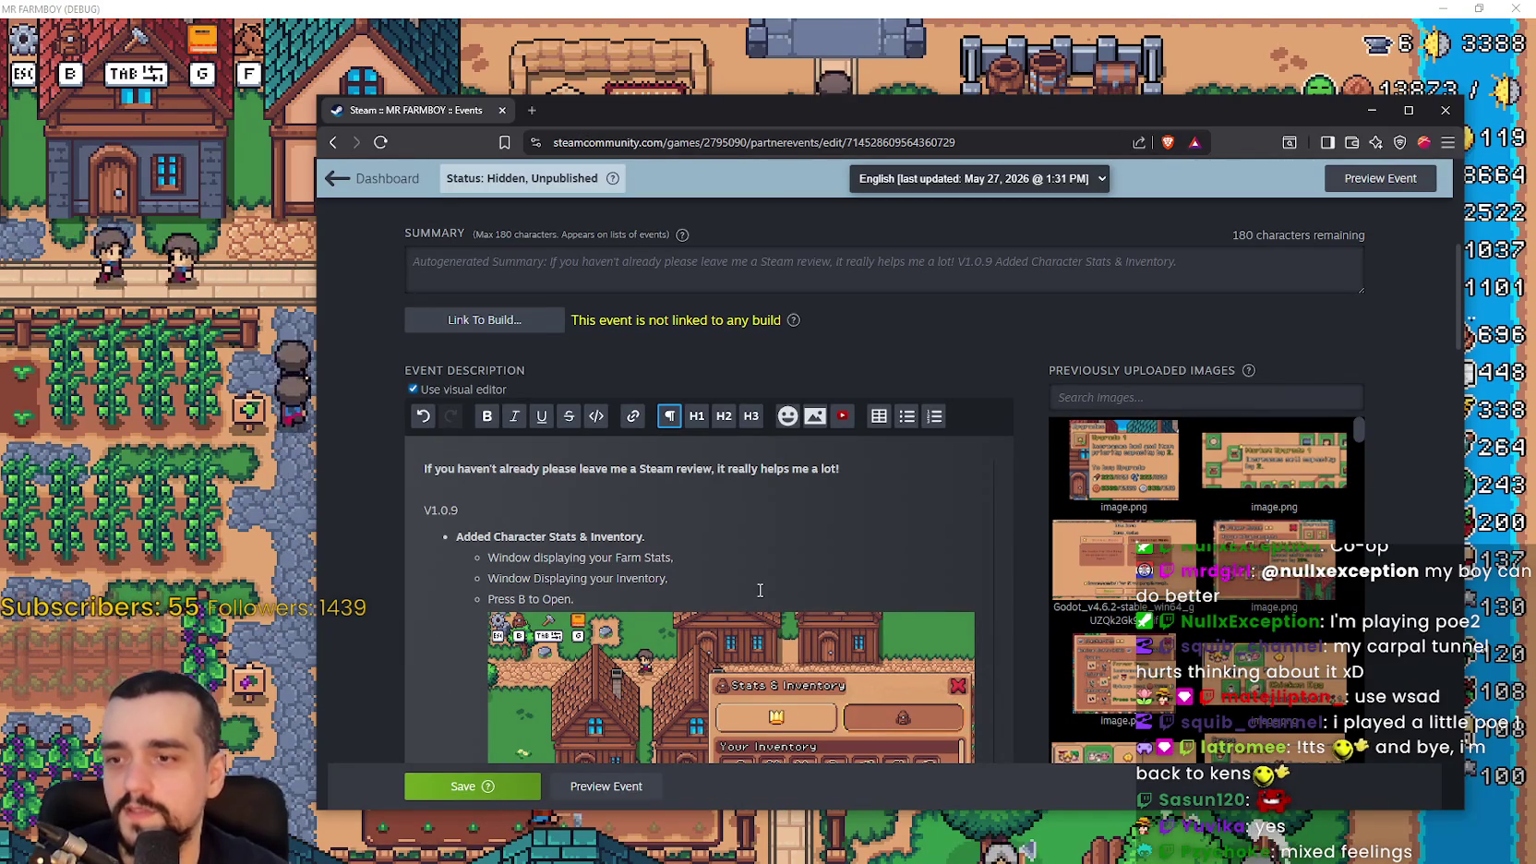
scroll(764, 604, "down", 4)
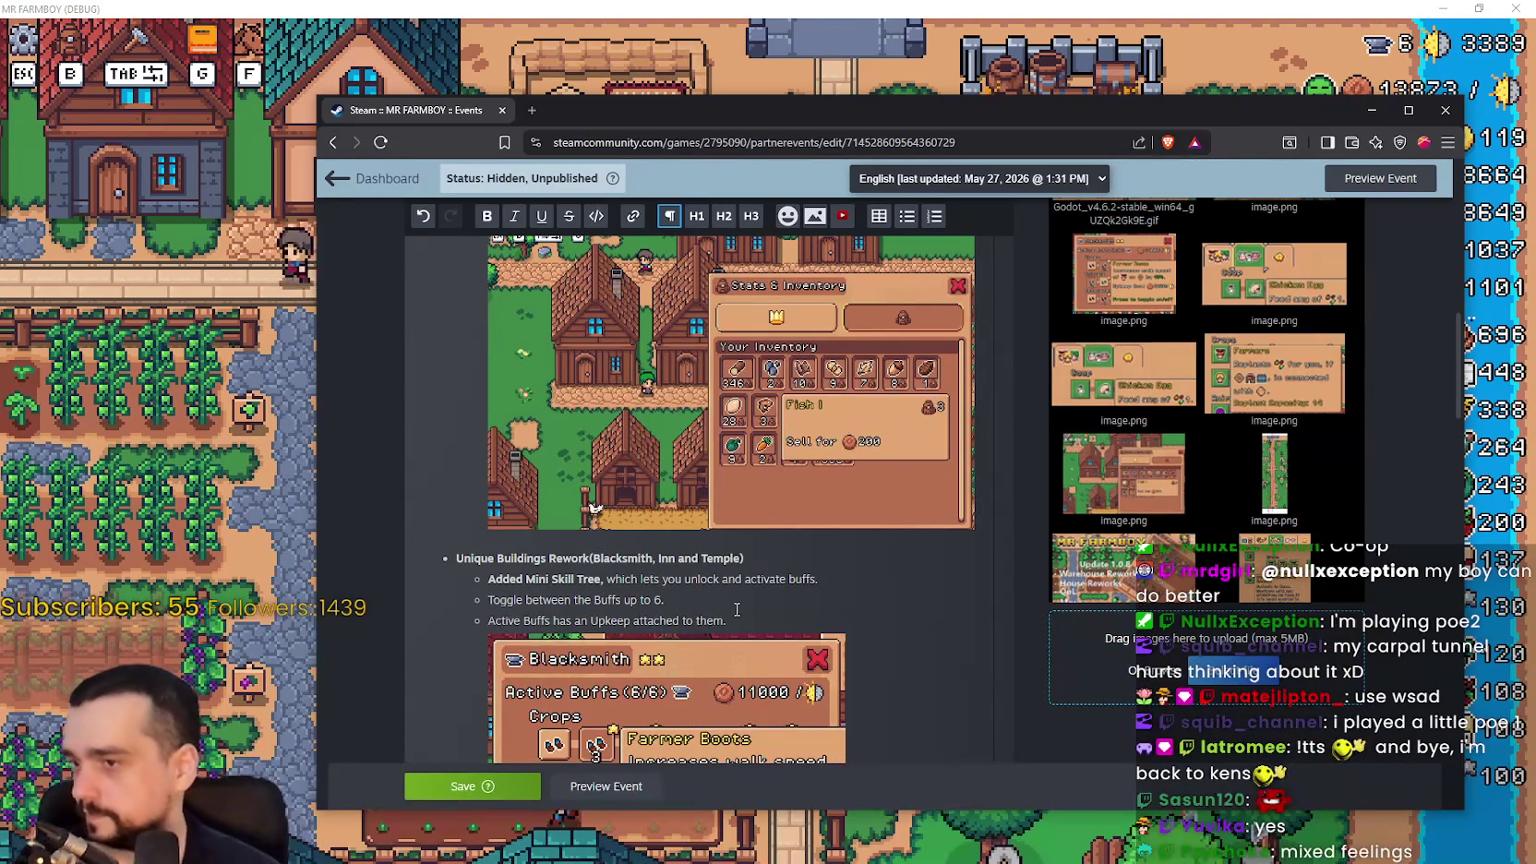
scroll(737, 609, "down", 2)
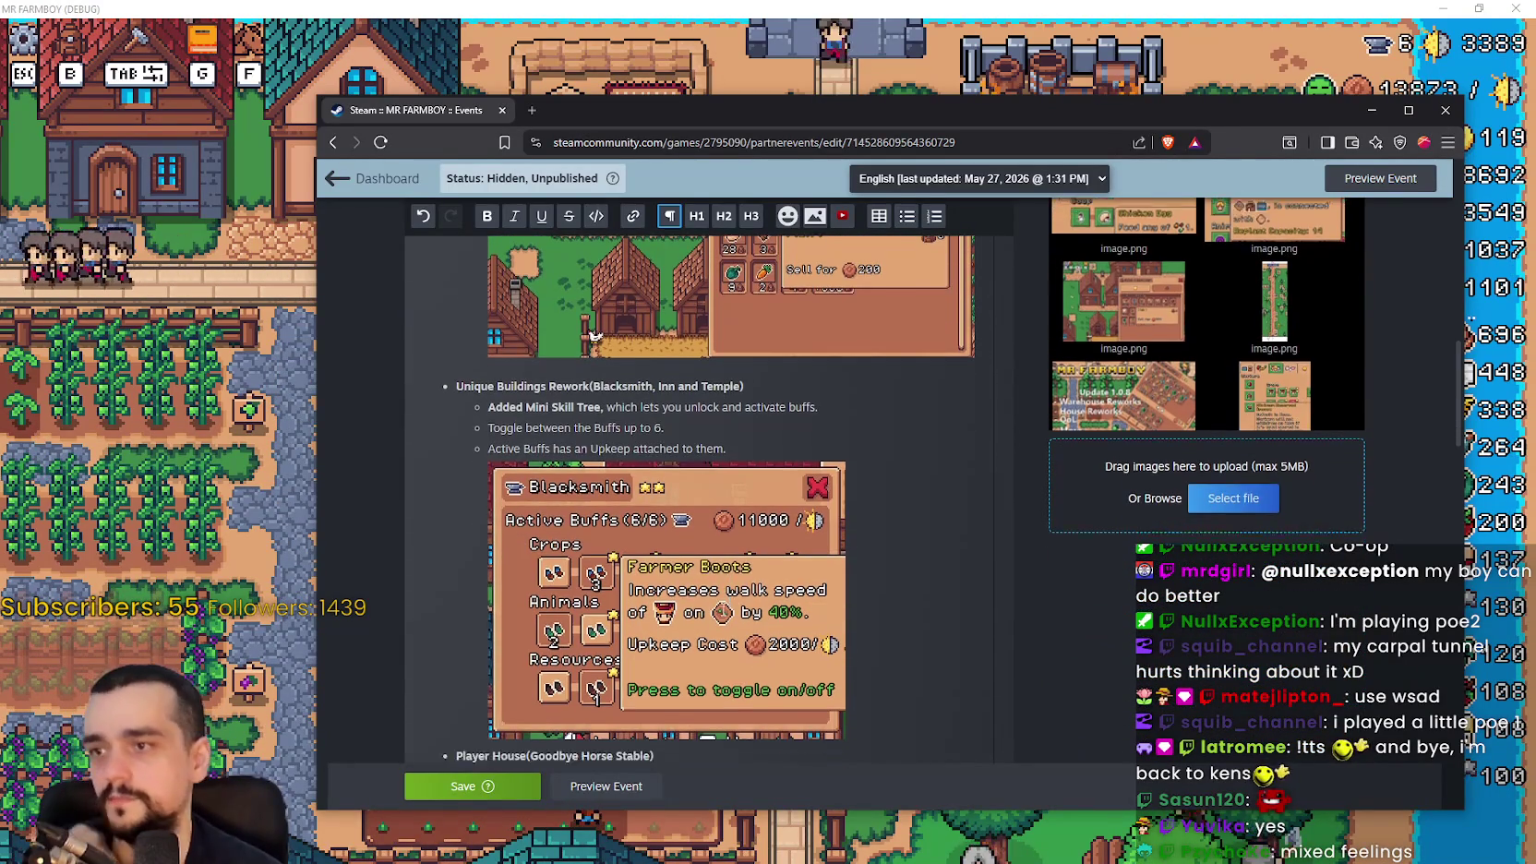
scroll(718, 610, "down", 3)
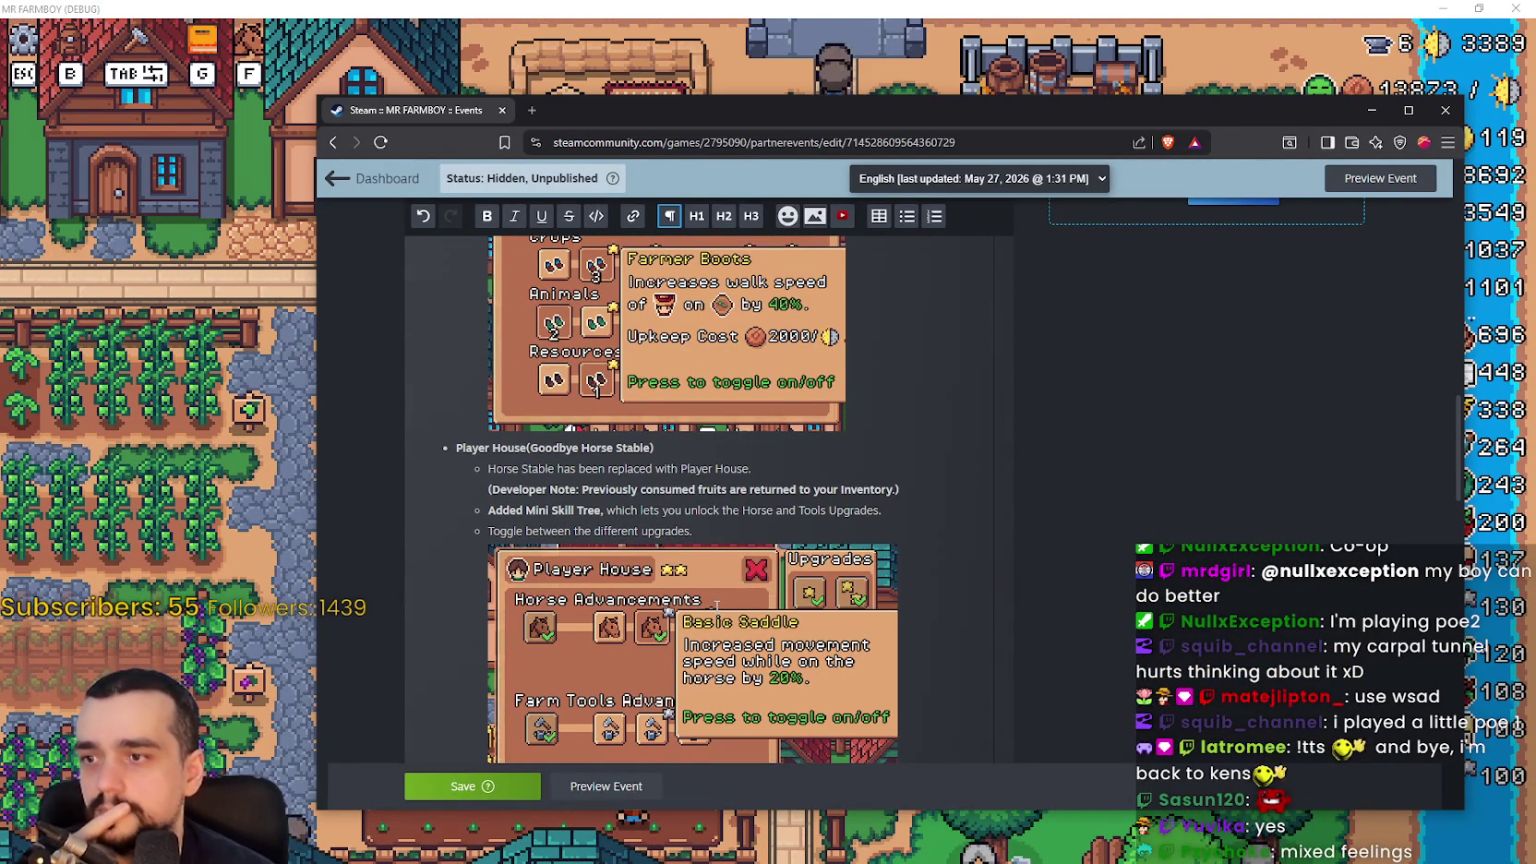
scroll(716, 606, "down", 3)
scroll(565, 564, "up", 4)
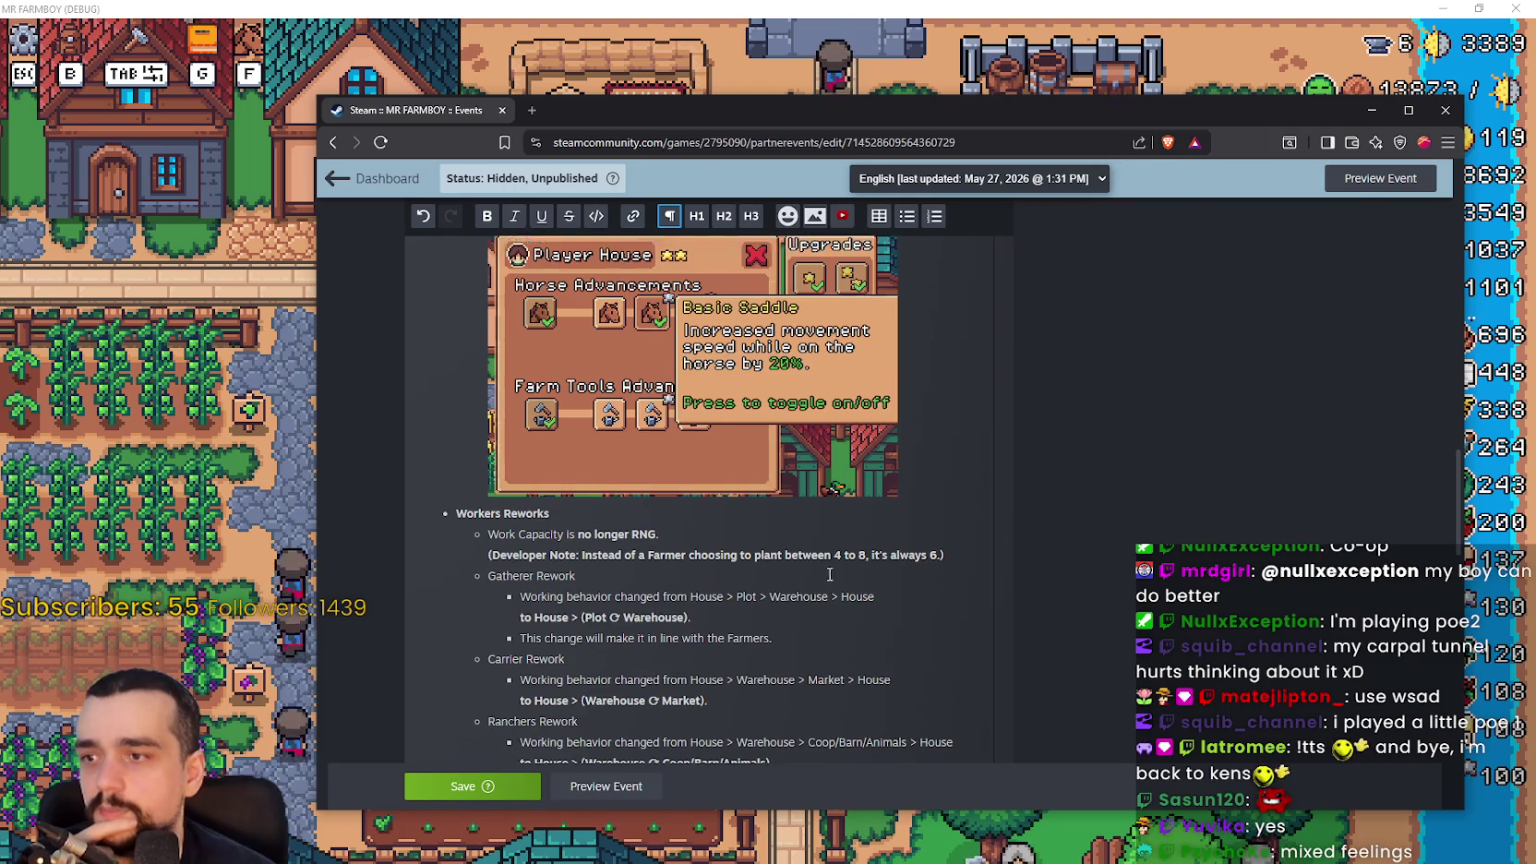
mouse_move(455, 527)
left_mouse_down()
mouse_move(693, 611)
mouse_move(752, 595)
left_mouse_up()
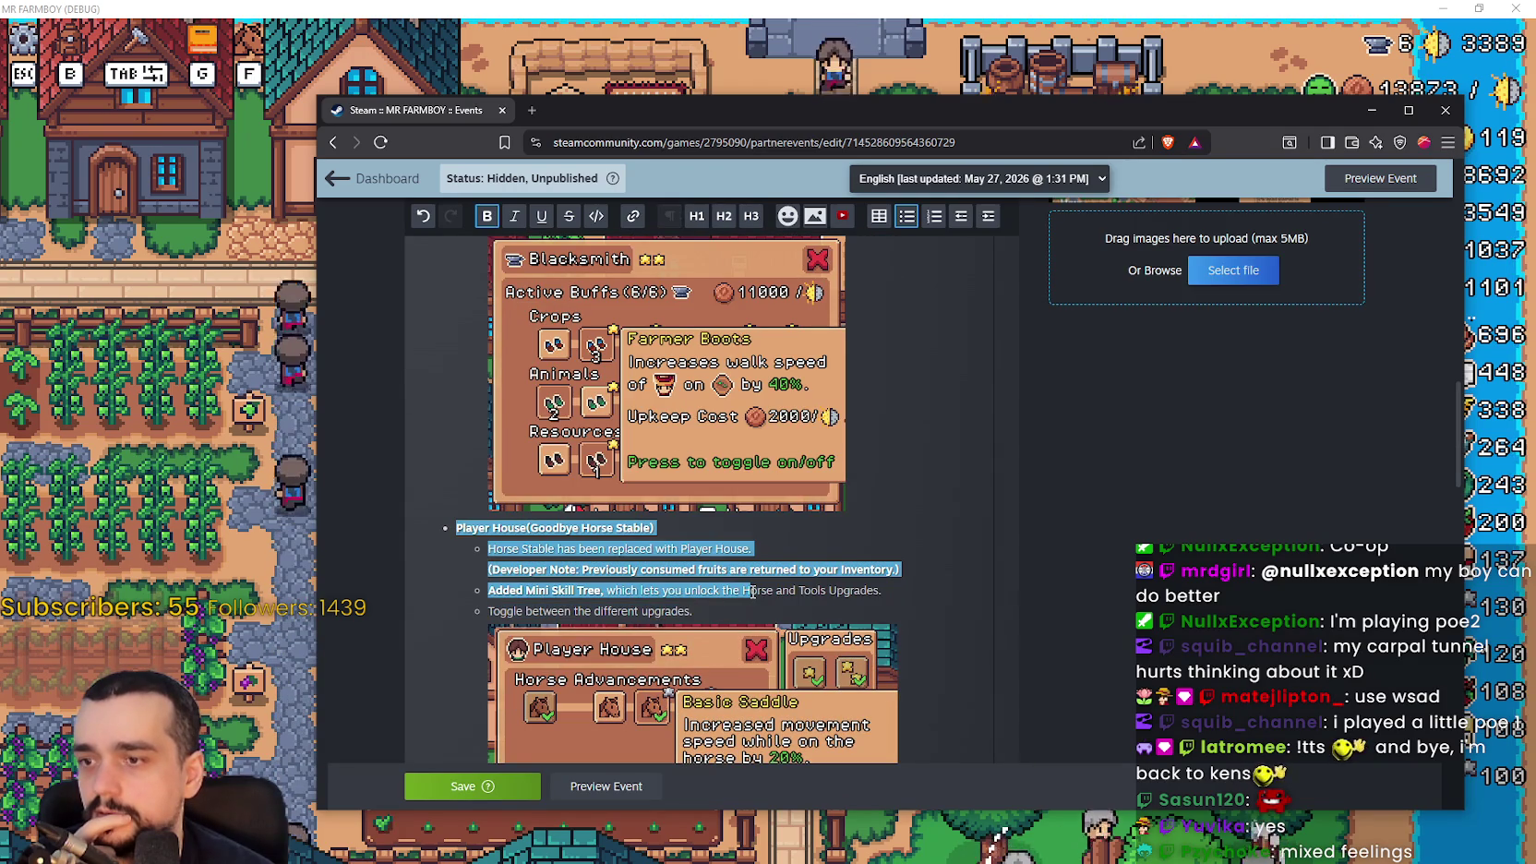
scroll(753, 595, "up", 8)
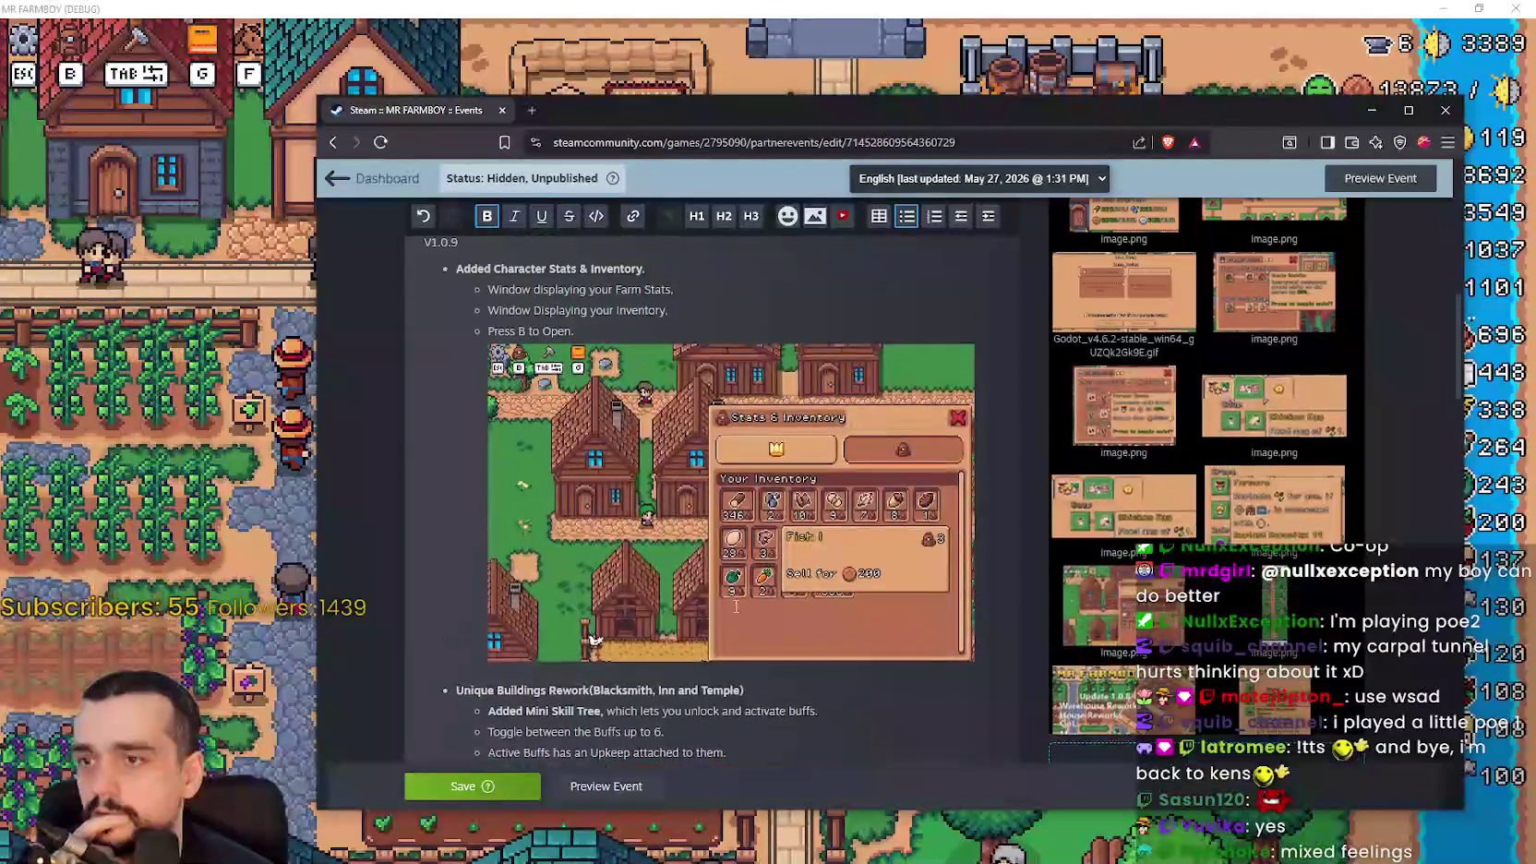
scroll(752, 596, "down", 5)
scroll(422, 462, "down", 4)
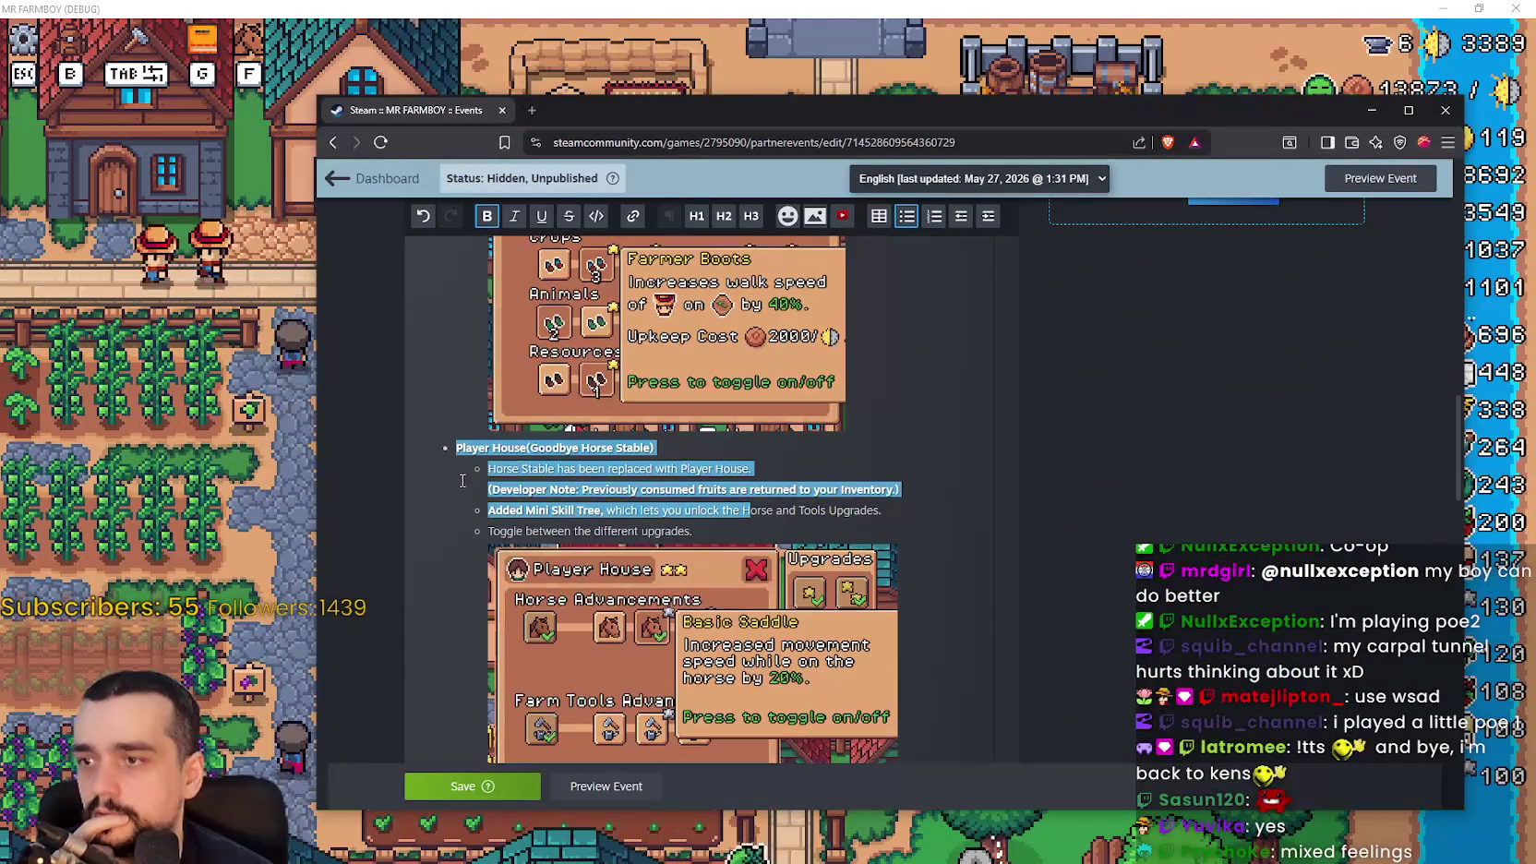
left_click(455, 444)
left_click_drag(455, 444, 991, 549)
key("ctrl+c")
scroll(991, 549, "down", 1)
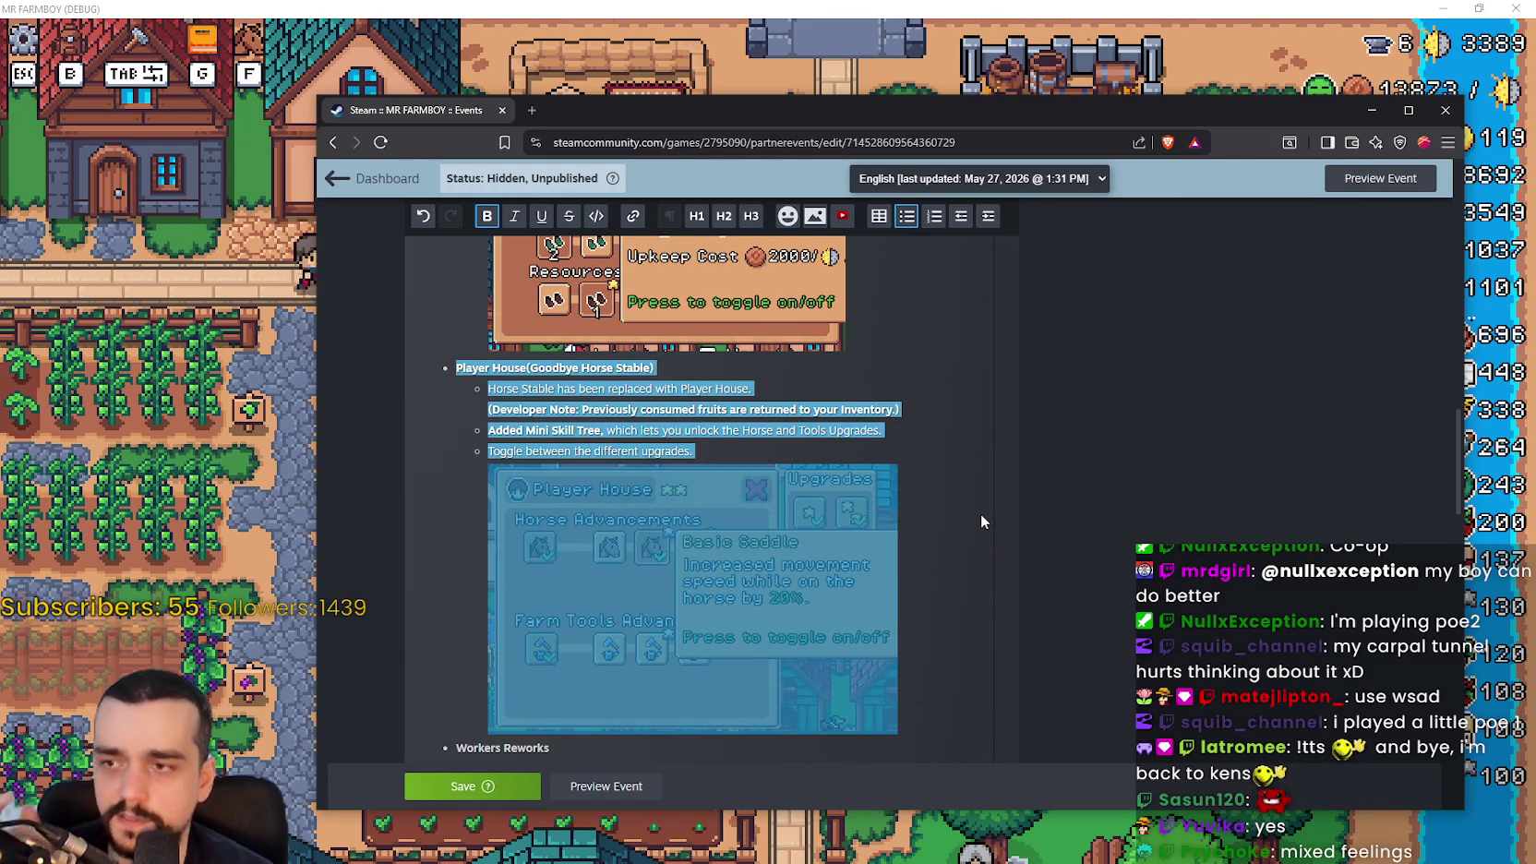
scroll(926, 508, "up", 10)
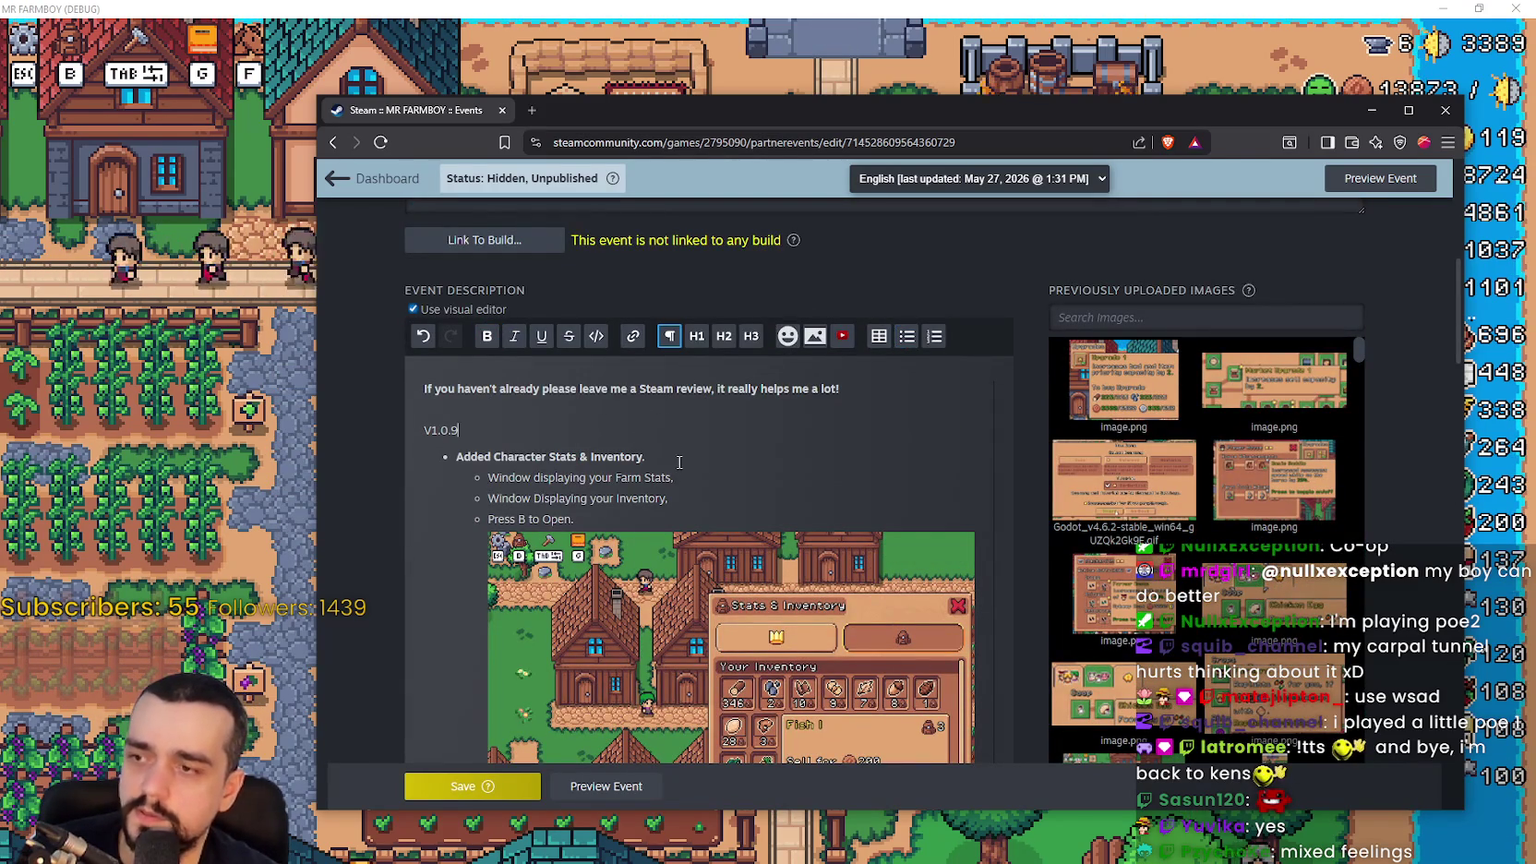
Add an empty line under V1.0.9 and try pasting the section there
left_click(690, 434)
key("Return")
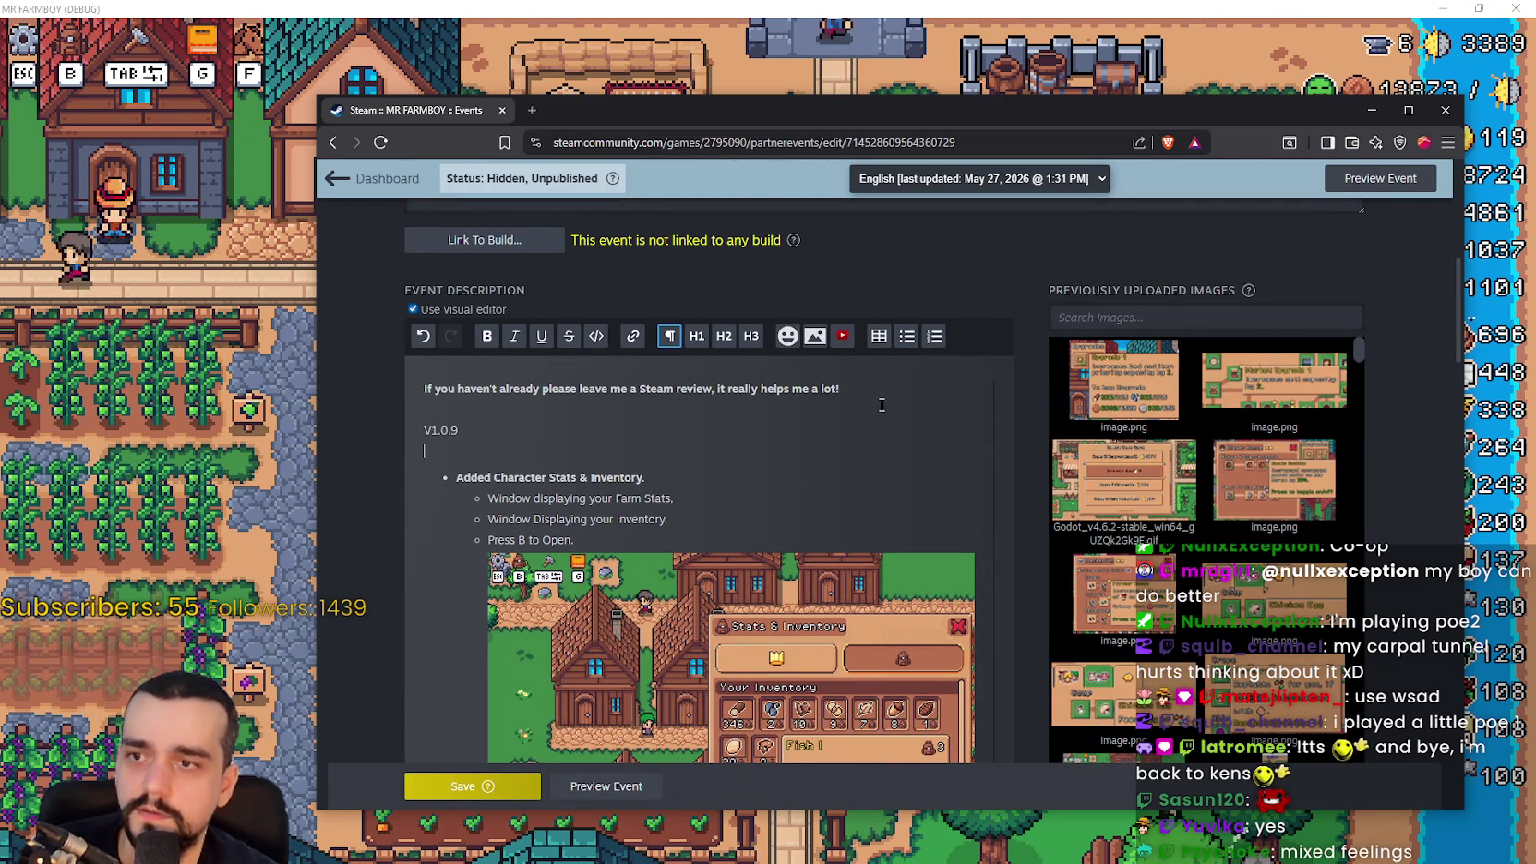
key("ctrl+v")
scroll(597, 531, "down", 10)
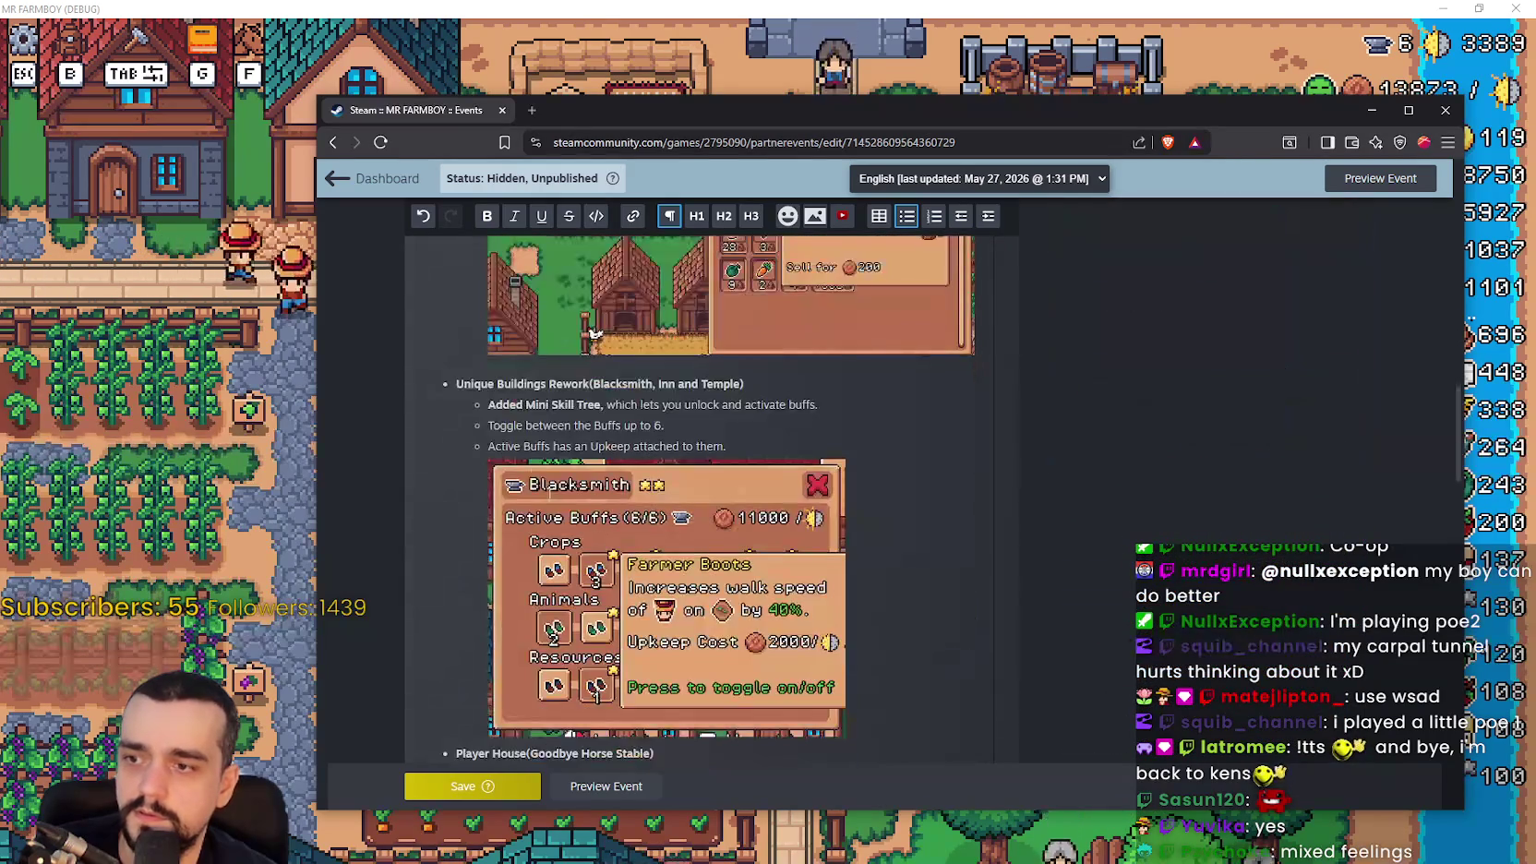
scroll(581, 415, "down", 4)
Cut the Player House section and paste it directly below V1.0.9
triple_click(554, 434)
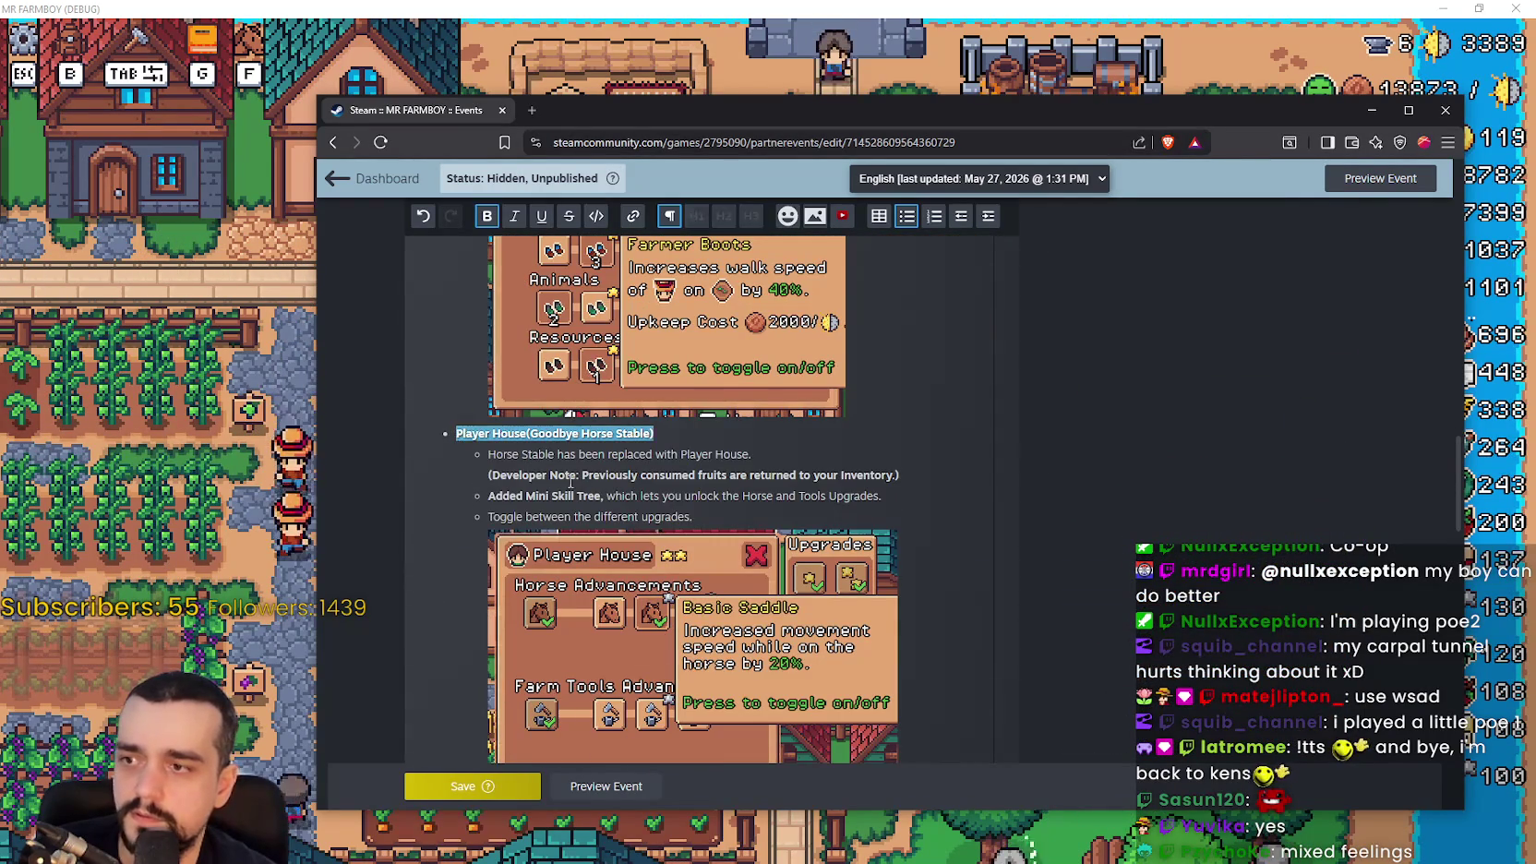
left_click_drag(571, 483, 759, 481)
scroll(758, 480, "down", 1)
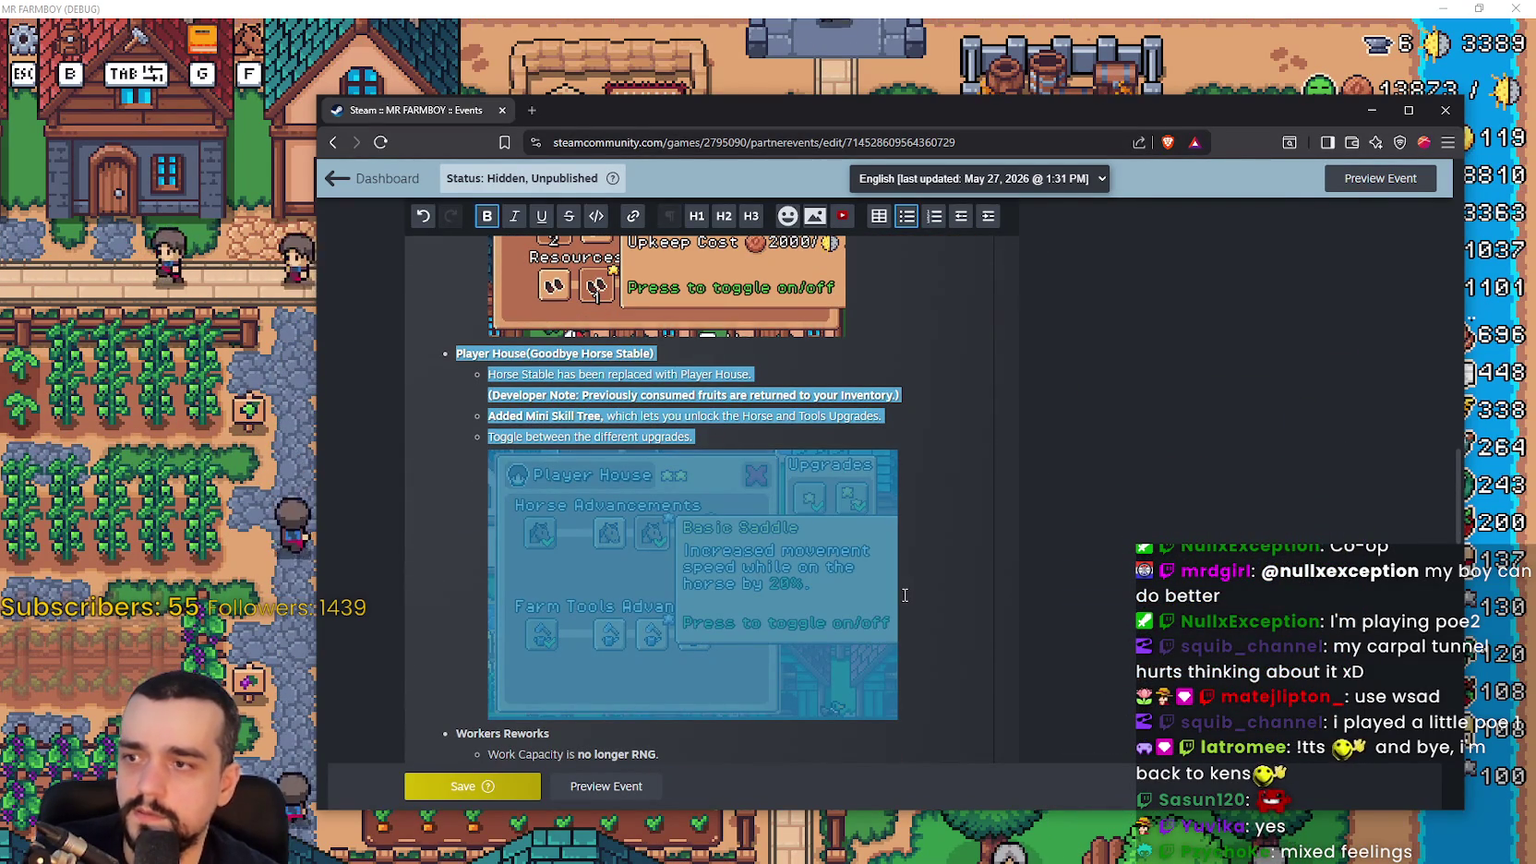
key("ctrl+x")
scroll(756, 630, "up", 6)
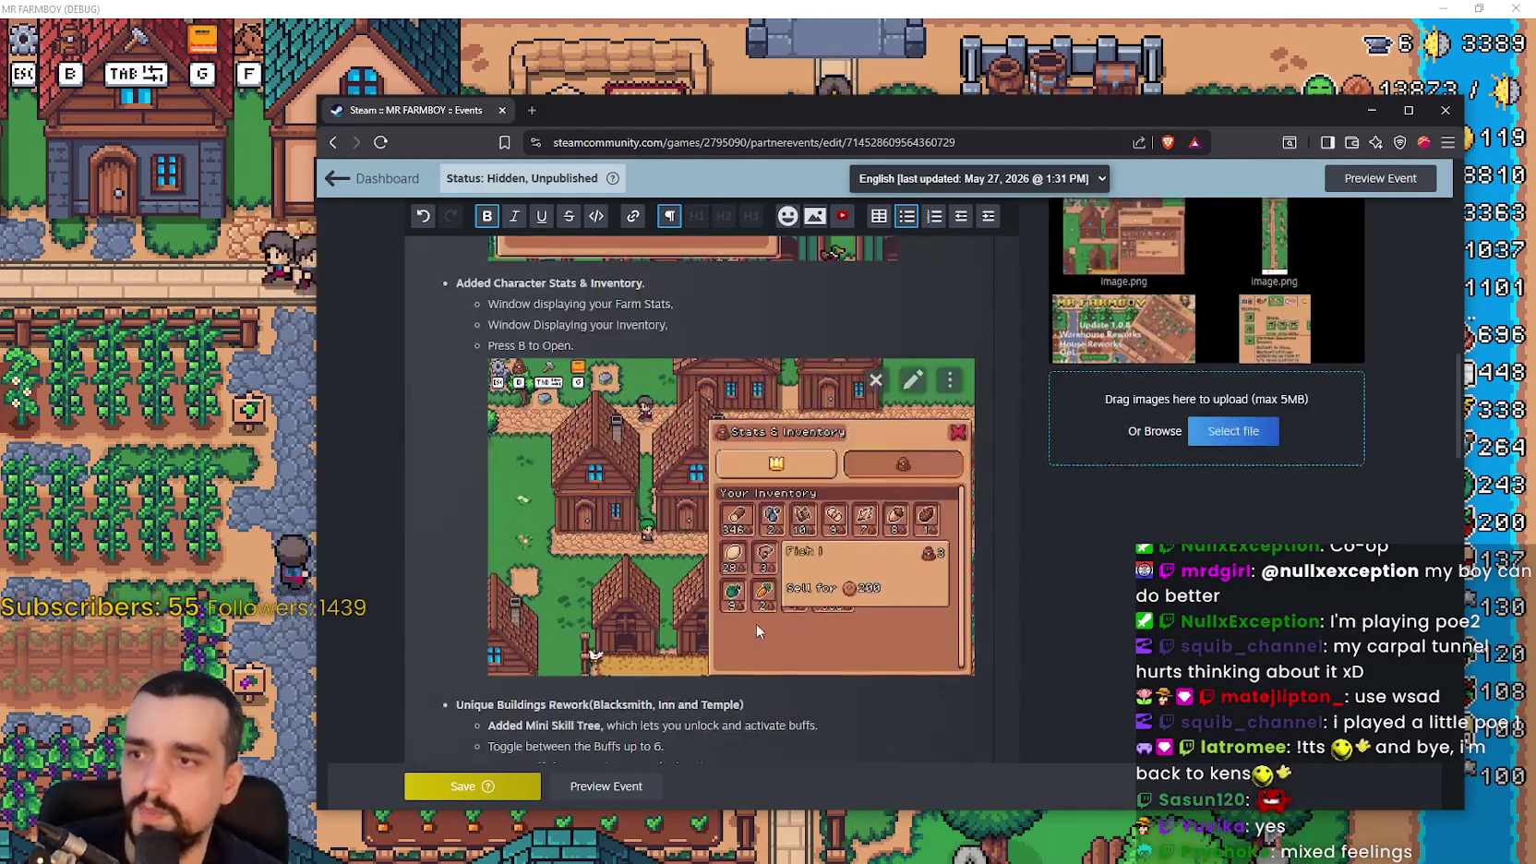
key("ctrl+v")
scroll(738, 461, "up", 2)
Save the reordered V1.0.9 event, then return the caret to the description text
left_click(471, 786)
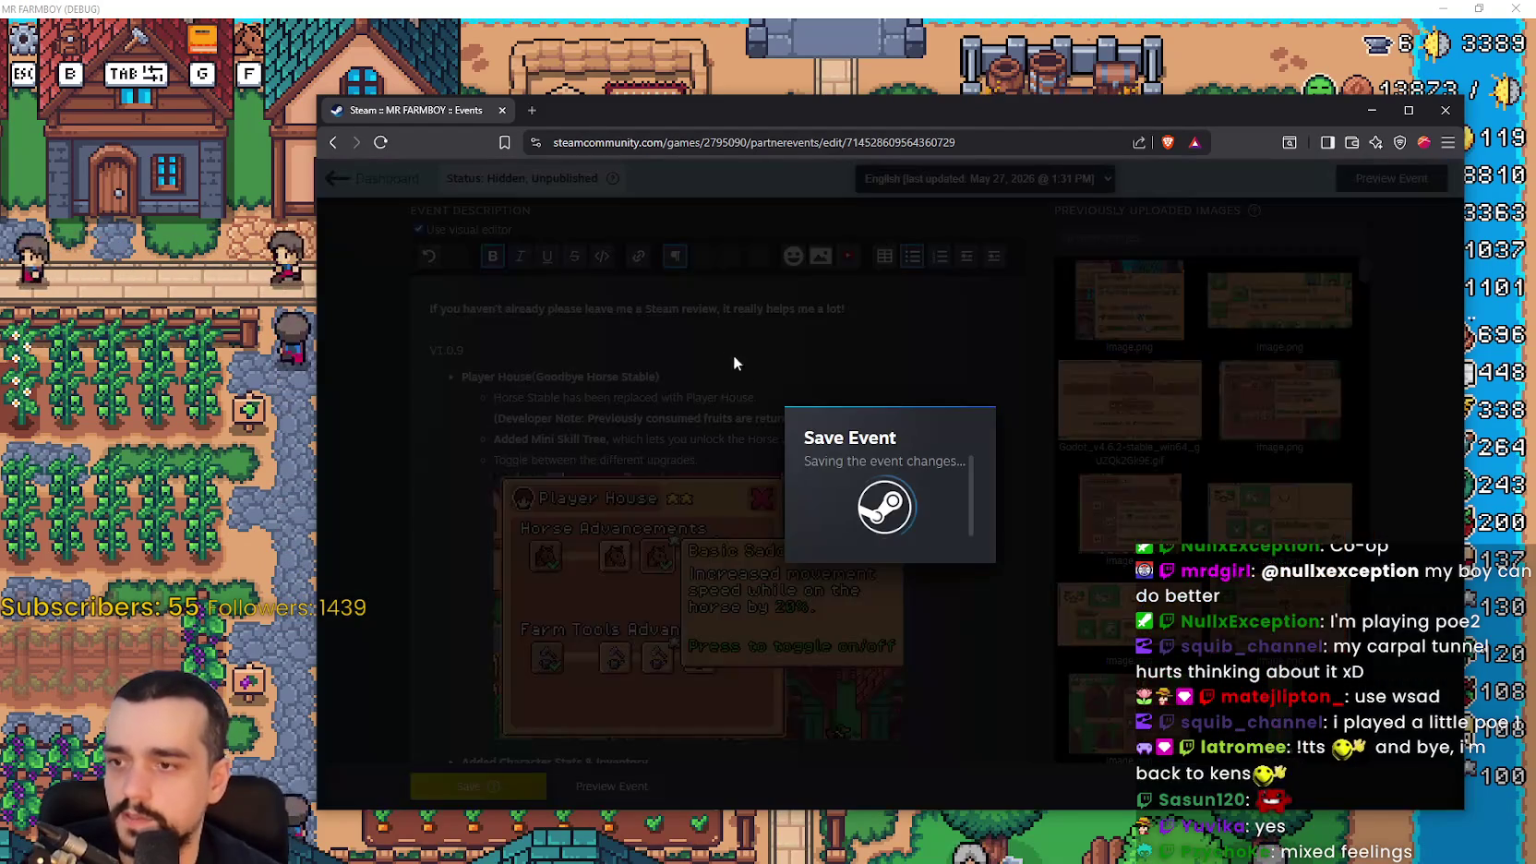
scroll(800, 296, "down", 1)
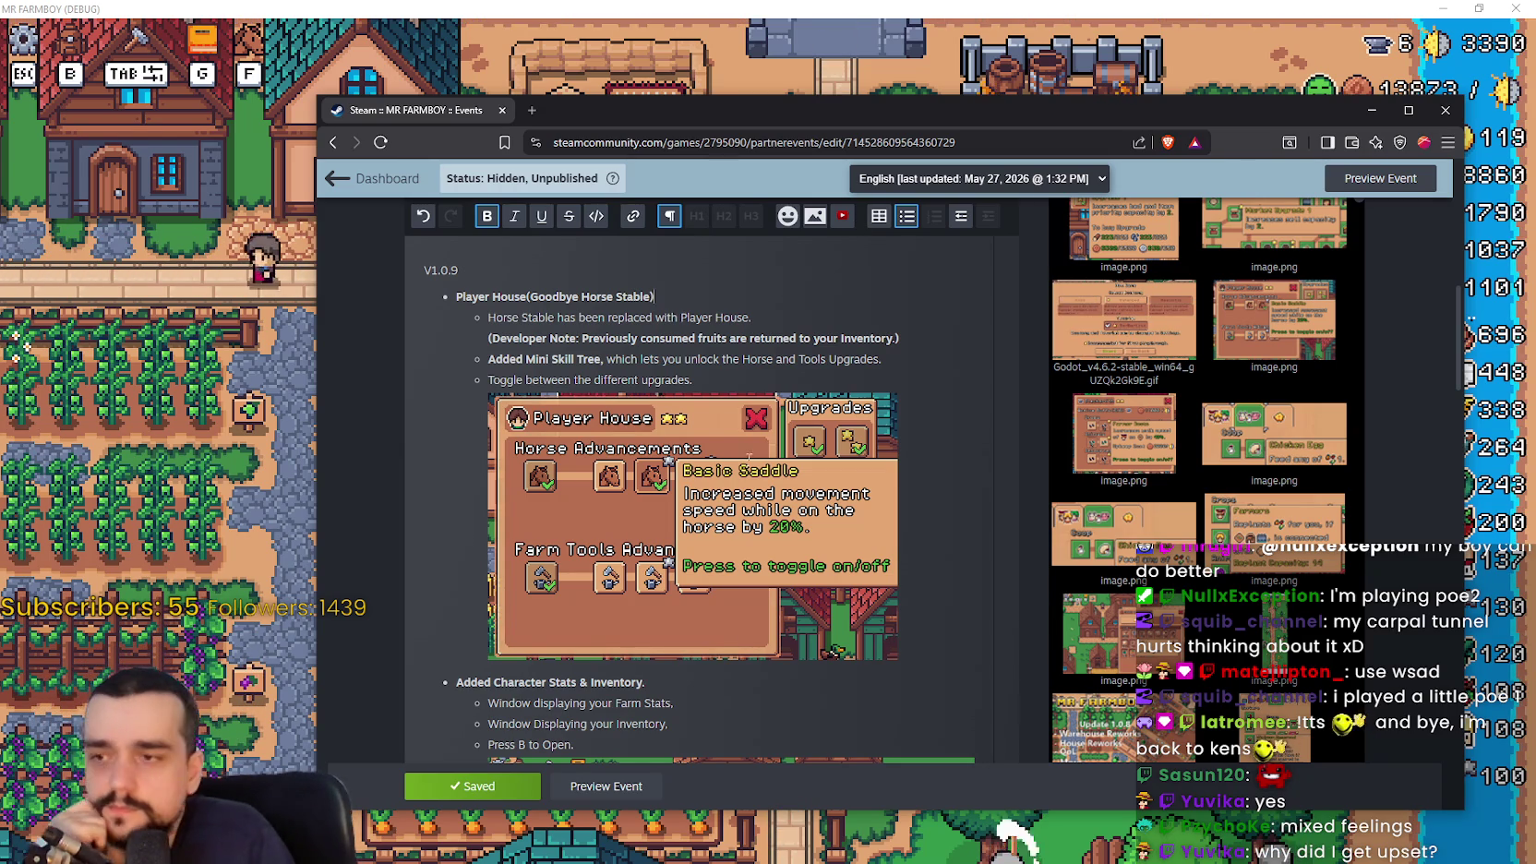
left_click(649, 371)
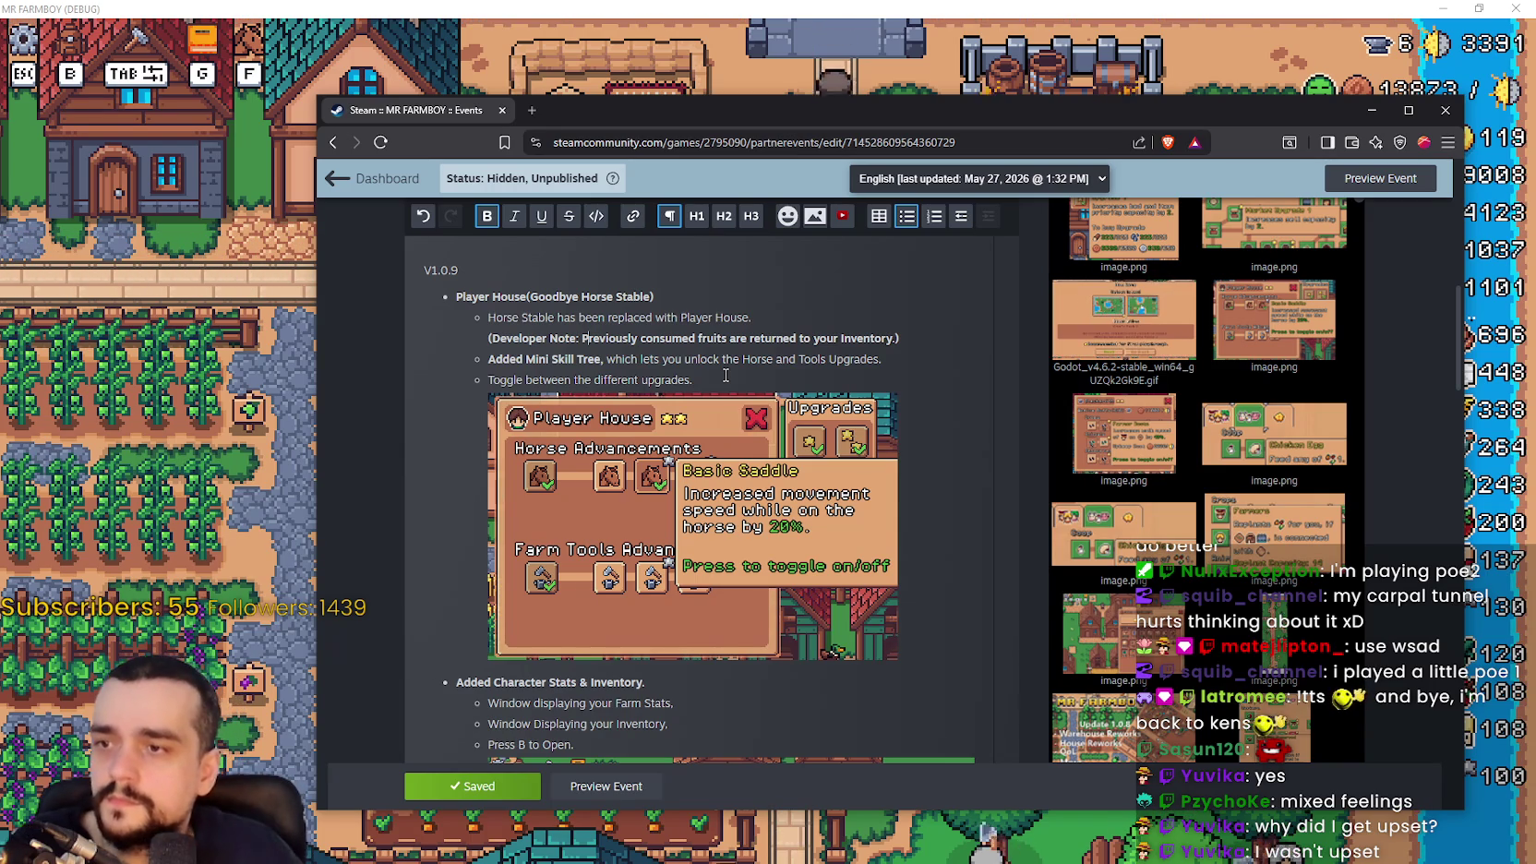
Make 'Horse' and 'Tools Upgrades' bold in the Mini Skill Tree line and check the formatting
double_click(755, 358)
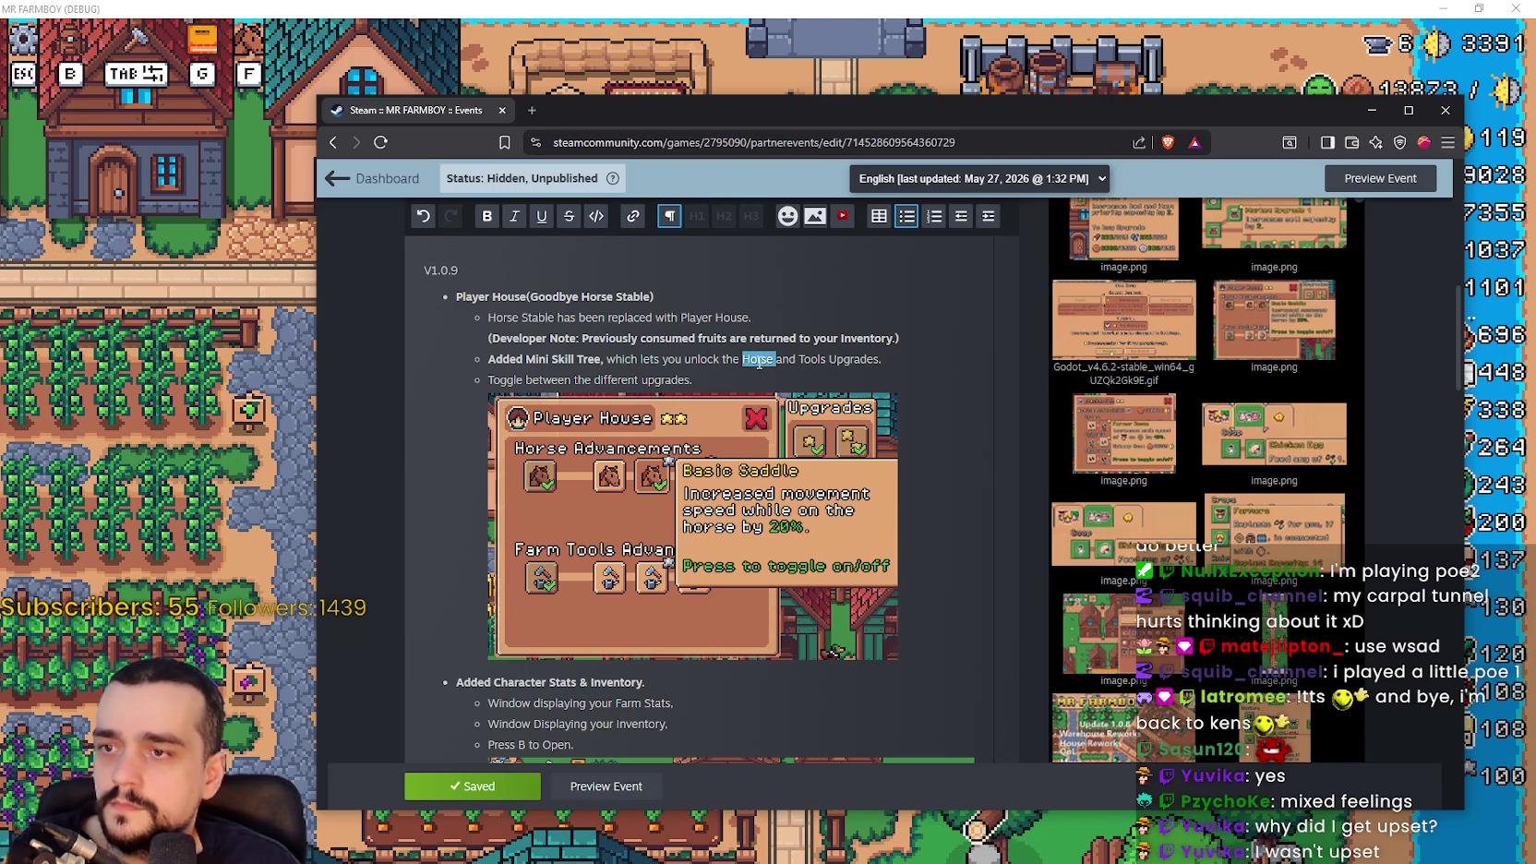
left_click(486, 218)
left_click_drag(800, 359, 879, 359)
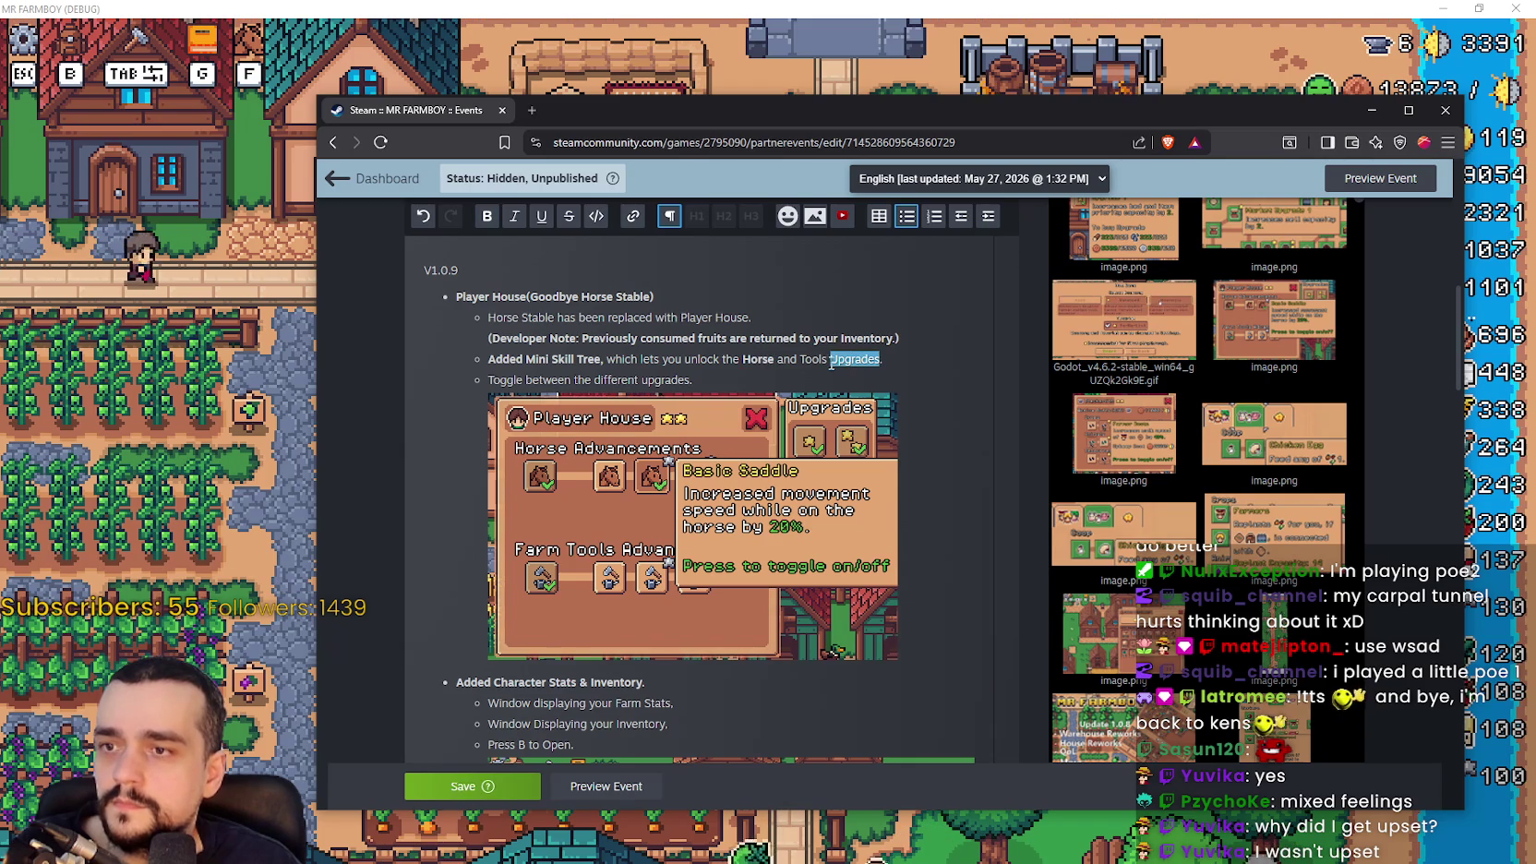
left_click(487, 215)
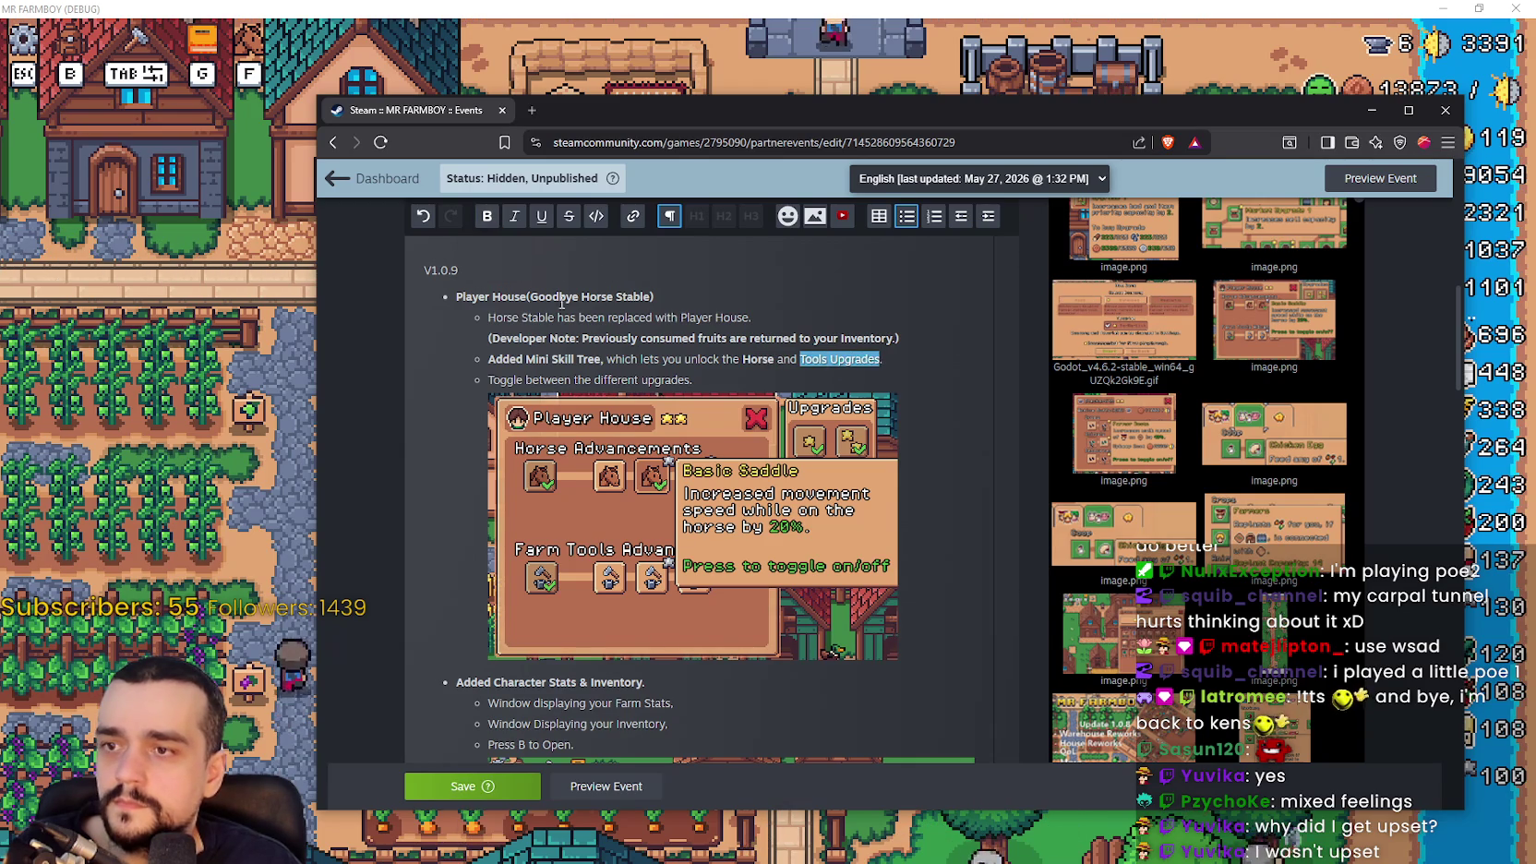
left_click(859, 362)
left_click_drag(800, 359, 879, 359)
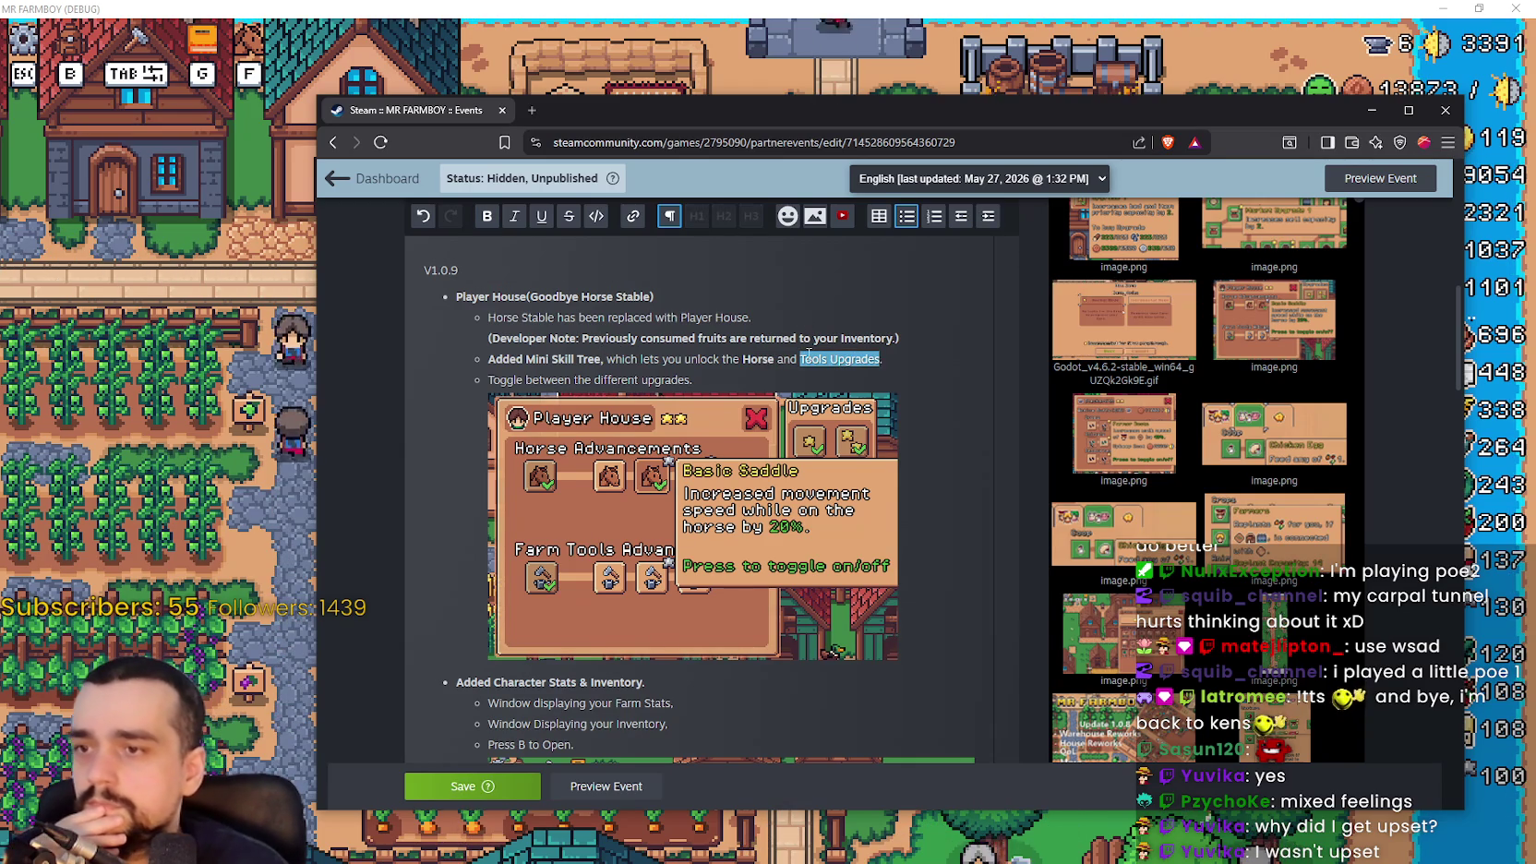
left_click(663, 358)
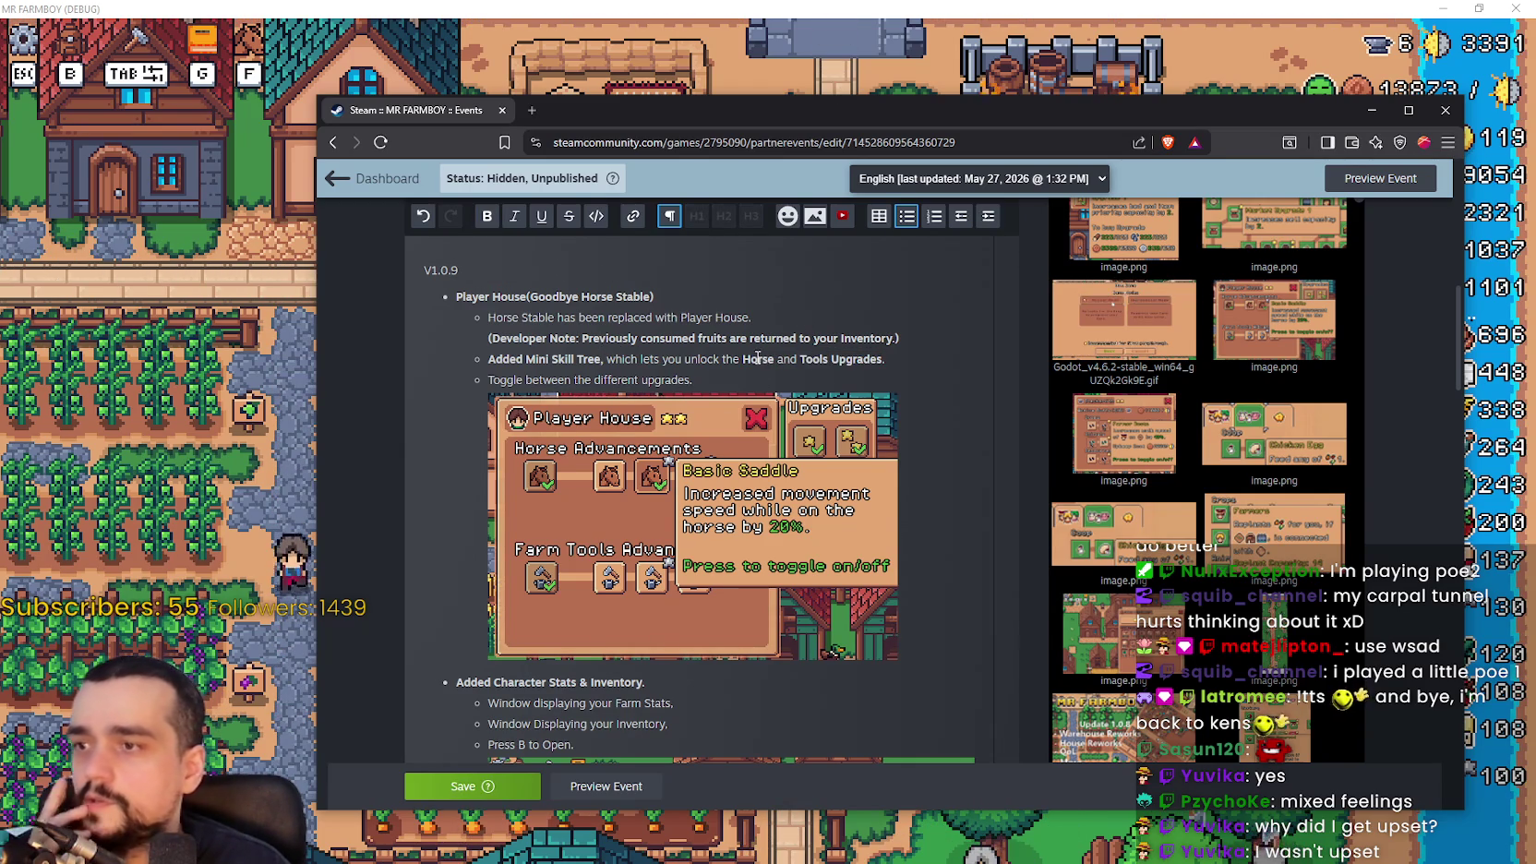